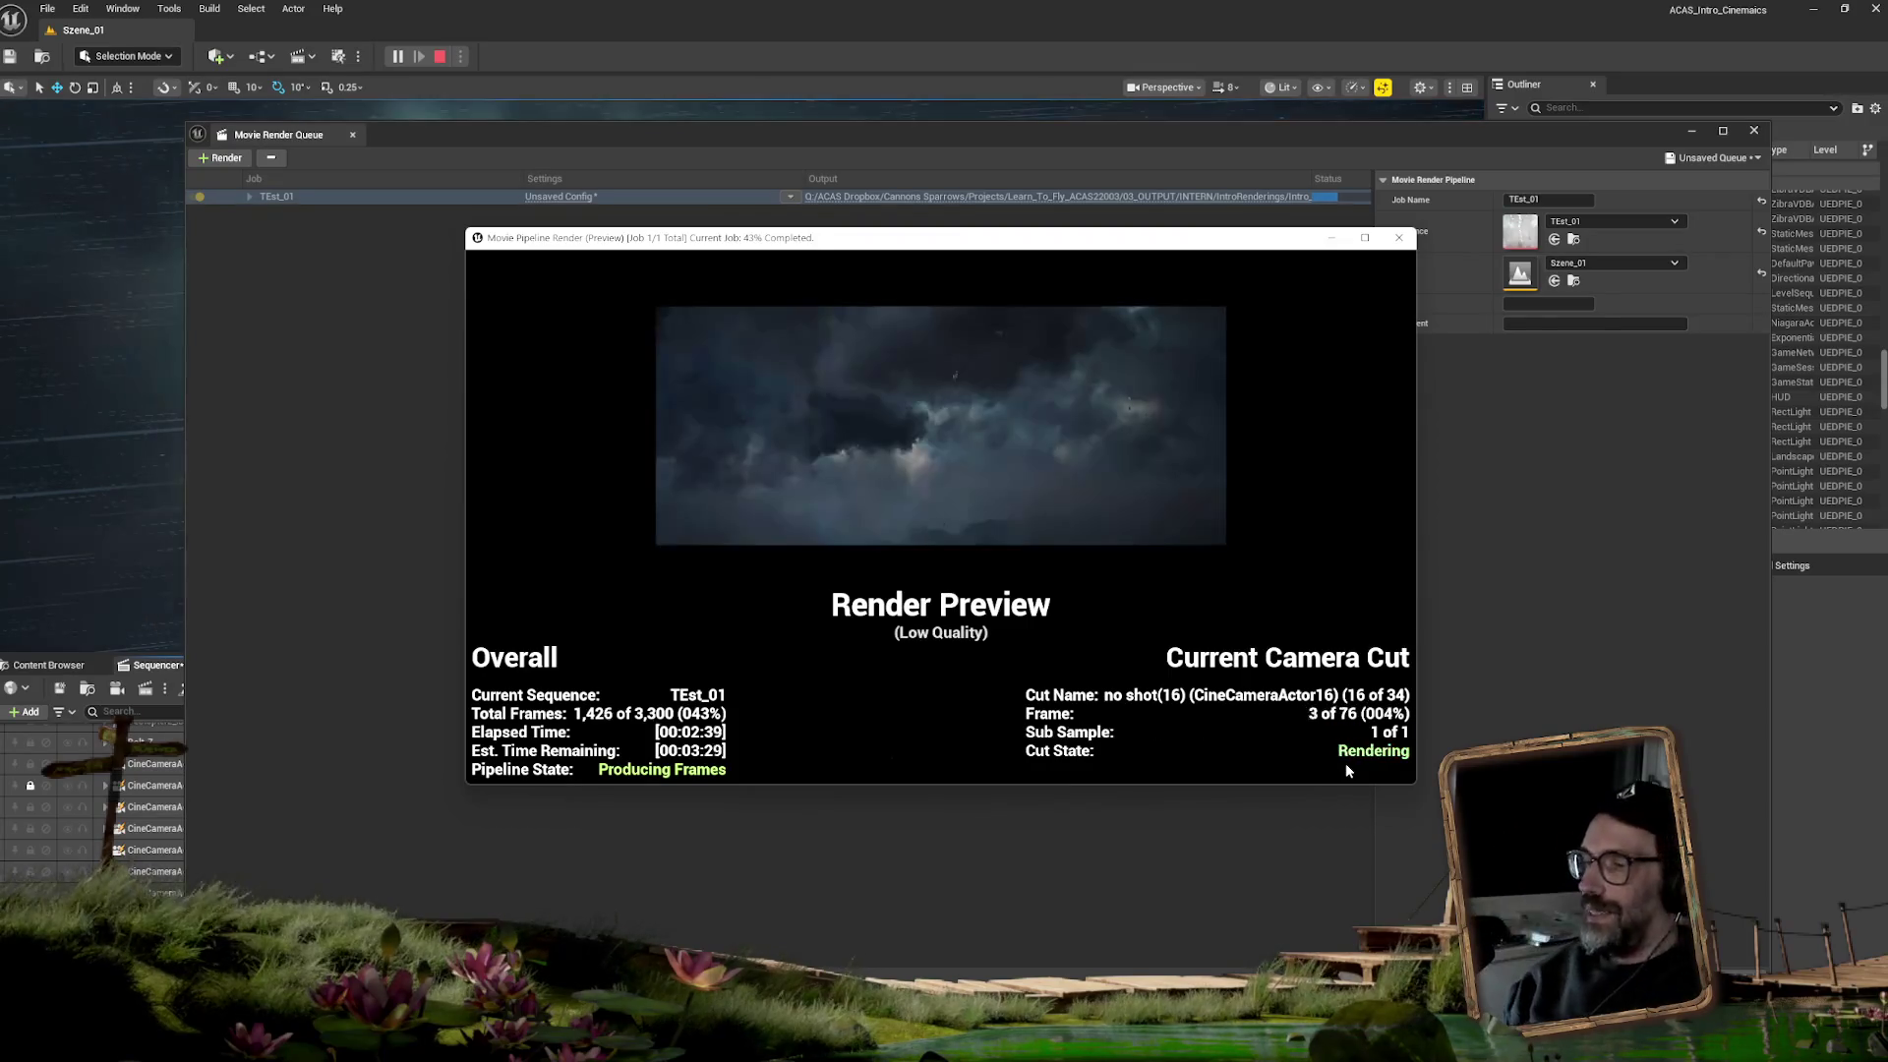
# - Close the TExt_01 render preview, dock the Movie Render Queue under the Outliner, and jump to frame 1101
pyautogui.click(1398, 239)
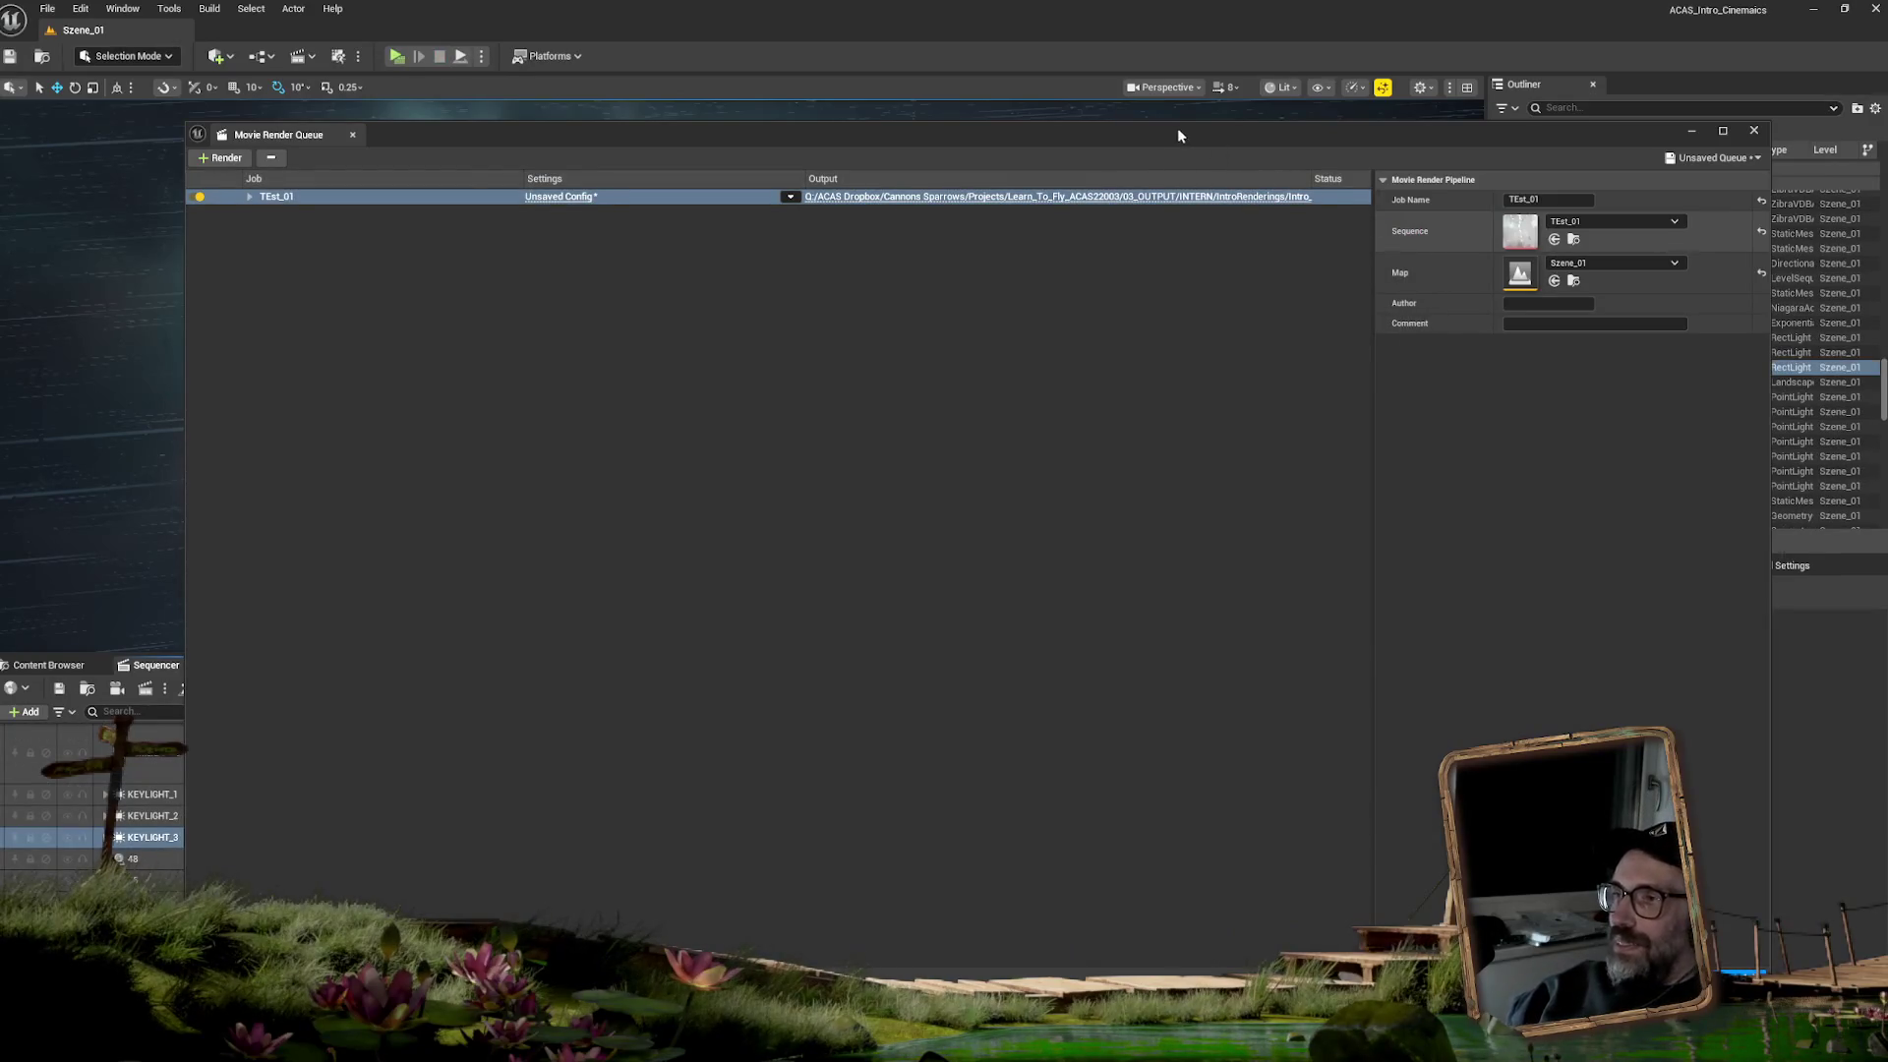
pyautogui.moveTo(1182, 127)
pyautogui.mouseDown()
pyautogui.moveTo(1672, 629)
pyautogui.moveTo(1770, 394)
pyautogui.mouseUp()
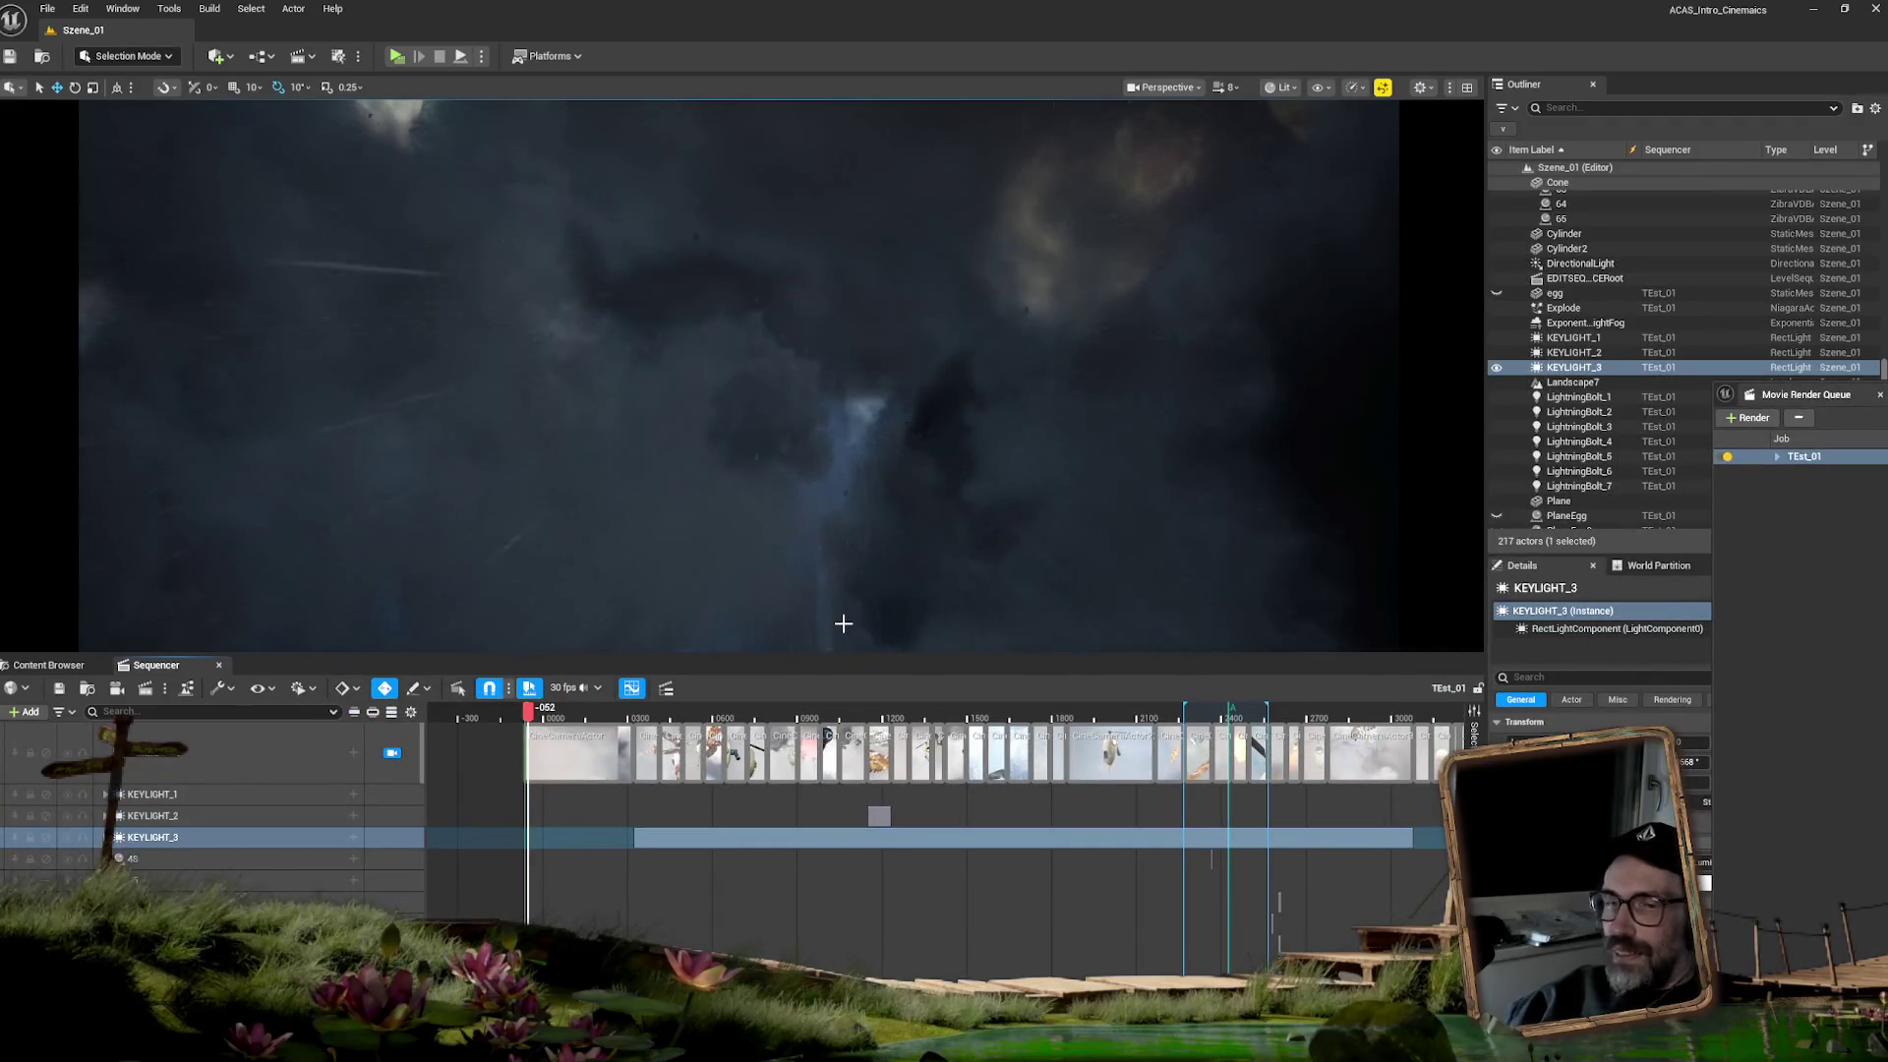
pyautogui.click(853, 706)
# - Scrub the sequence and expand KEYLIGHT_3 to reveal LightComponent0's Intensity keys at 11000.0
pyautogui.moveTo(854, 714); pyautogui.dragTo(881, 702)
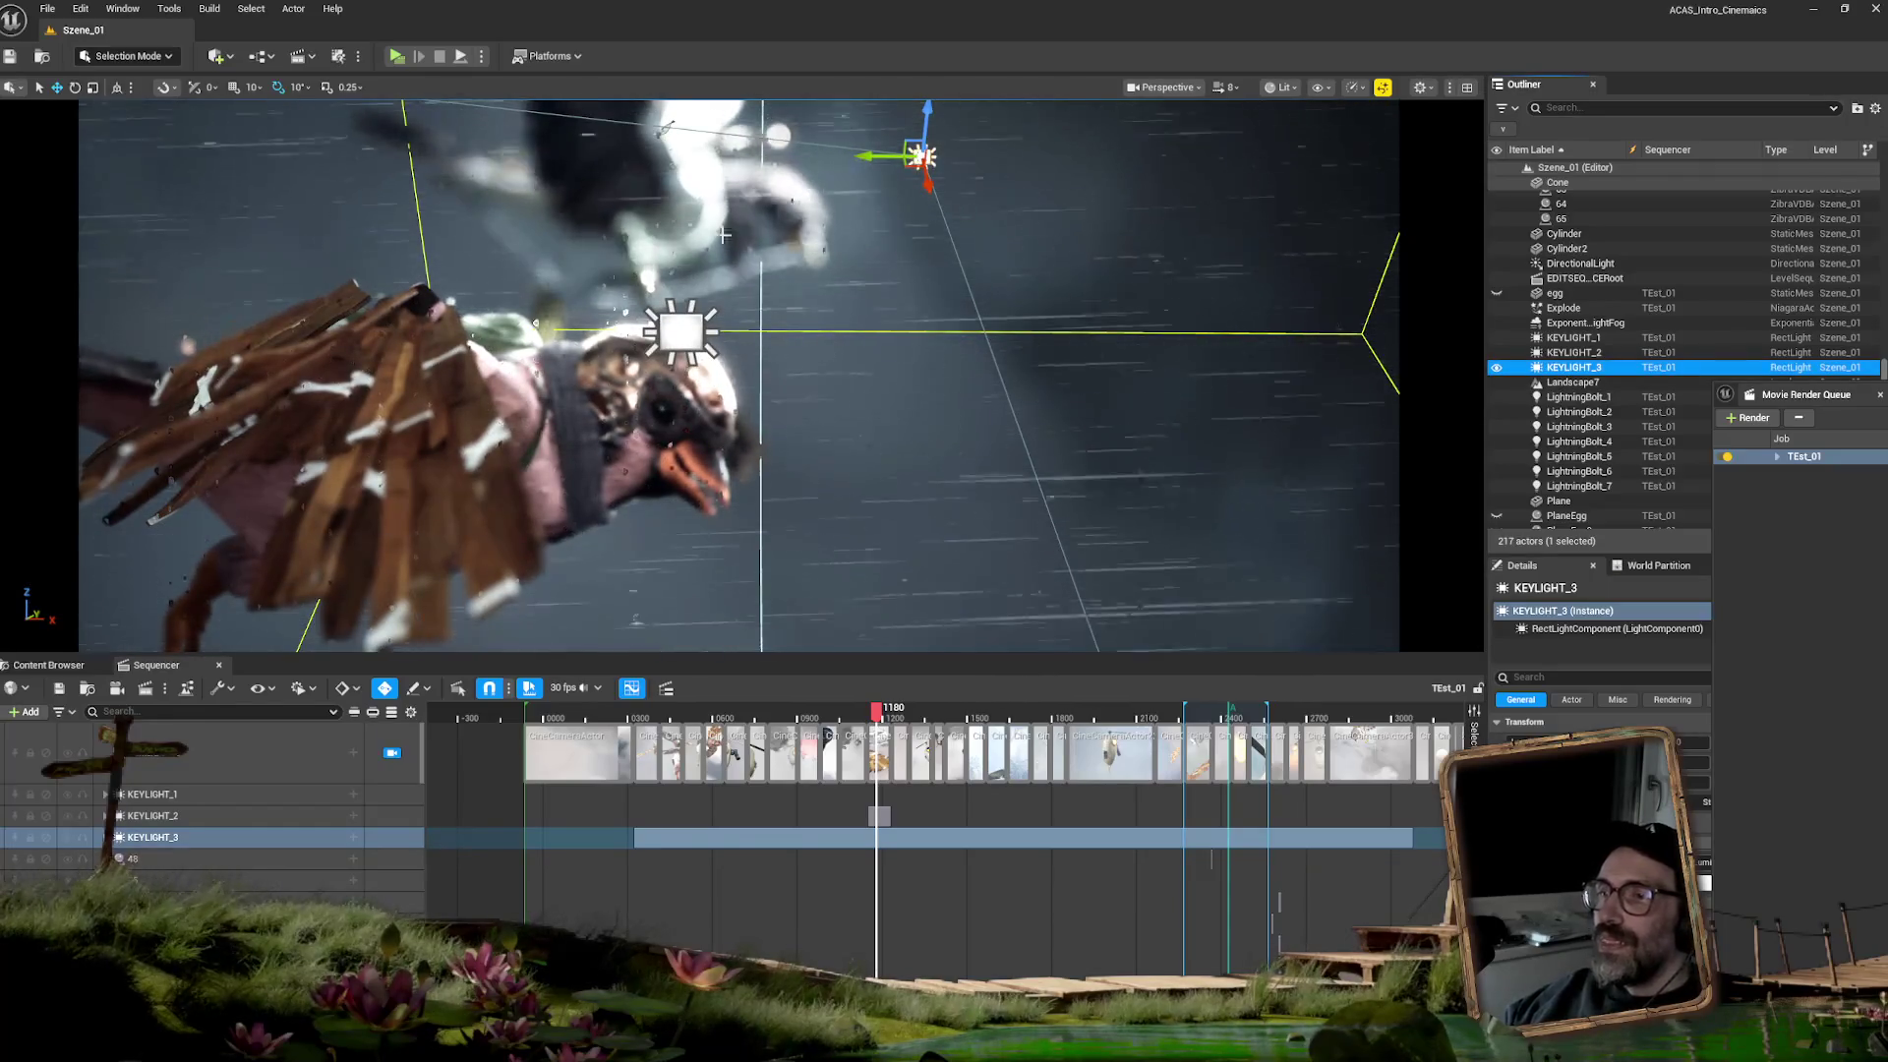
pyautogui.click(105, 837)
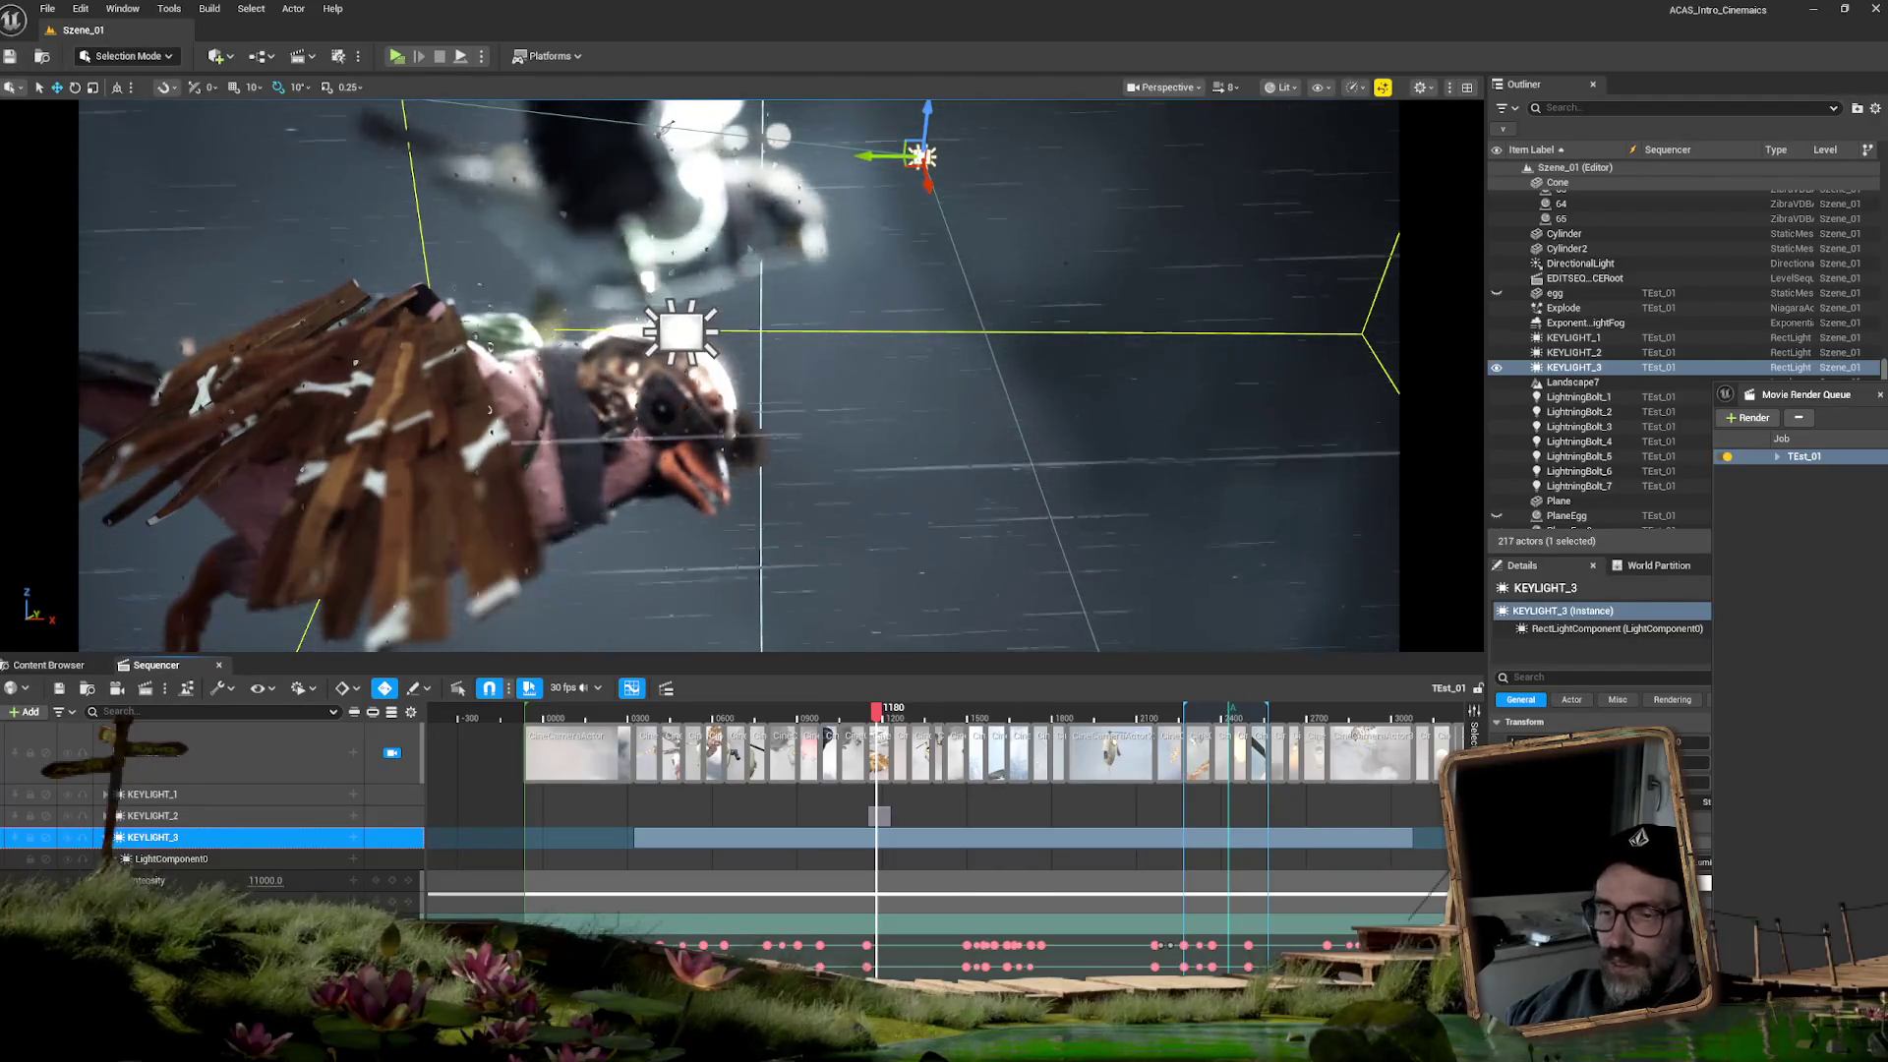
# - Zoom the timeline, scrub to the bird shot at frame 1233, and play forward
pyautogui.scroll(5, 482, 747)
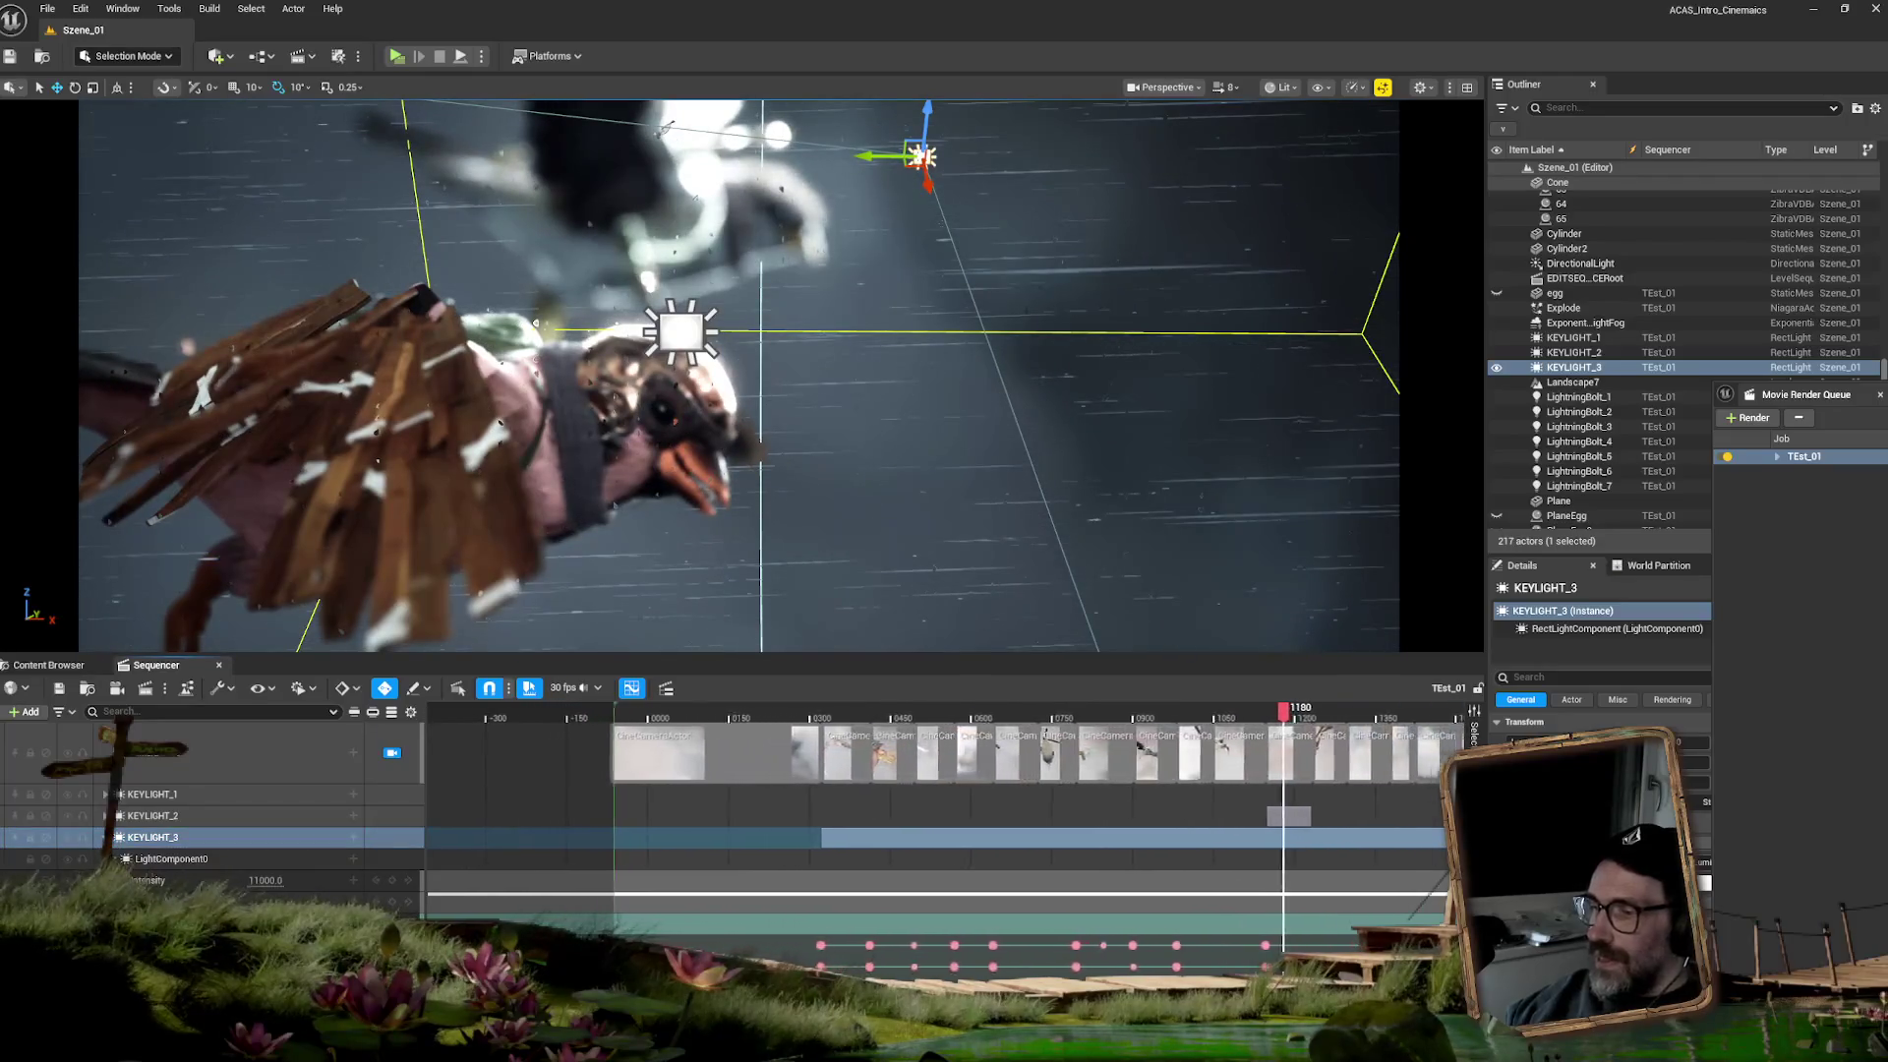
pyautogui.scroll(5, 944, 748)
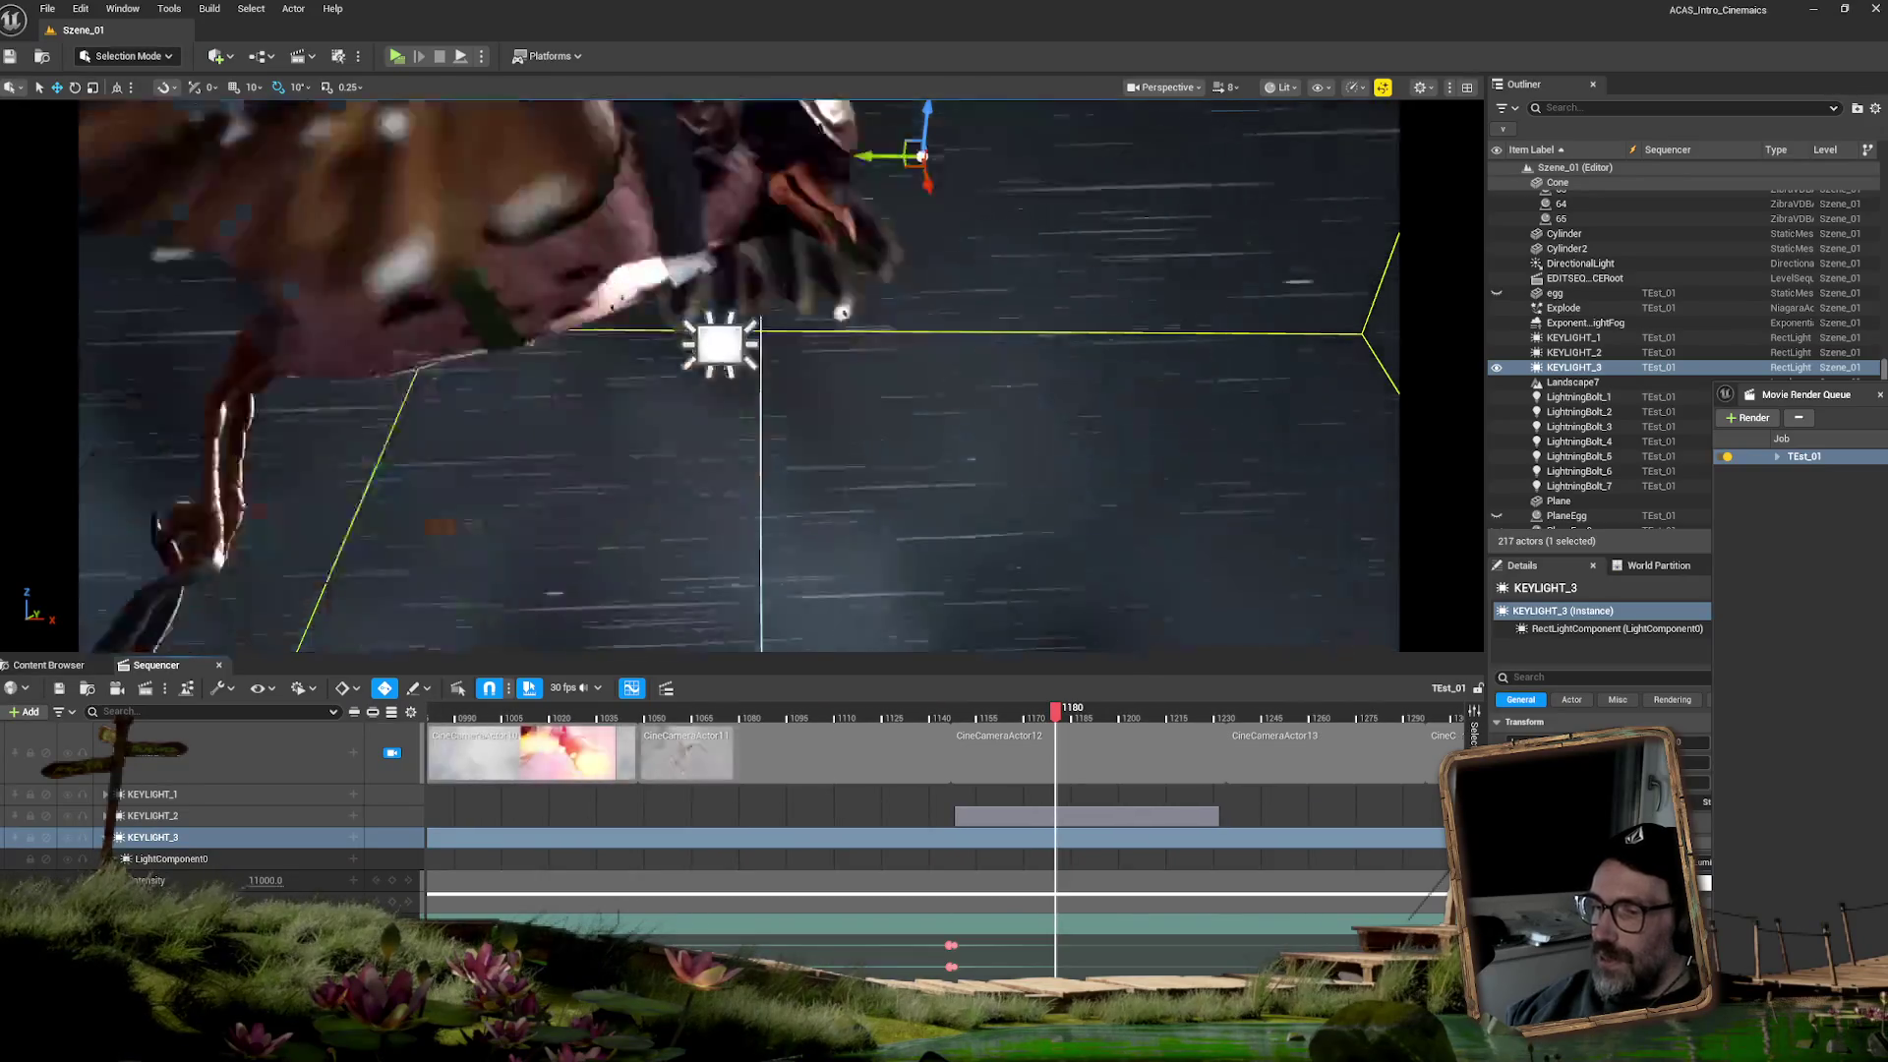
pyautogui.hscroll(5, 944, 767)
pyautogui.hscroll(-5, 944, 766)
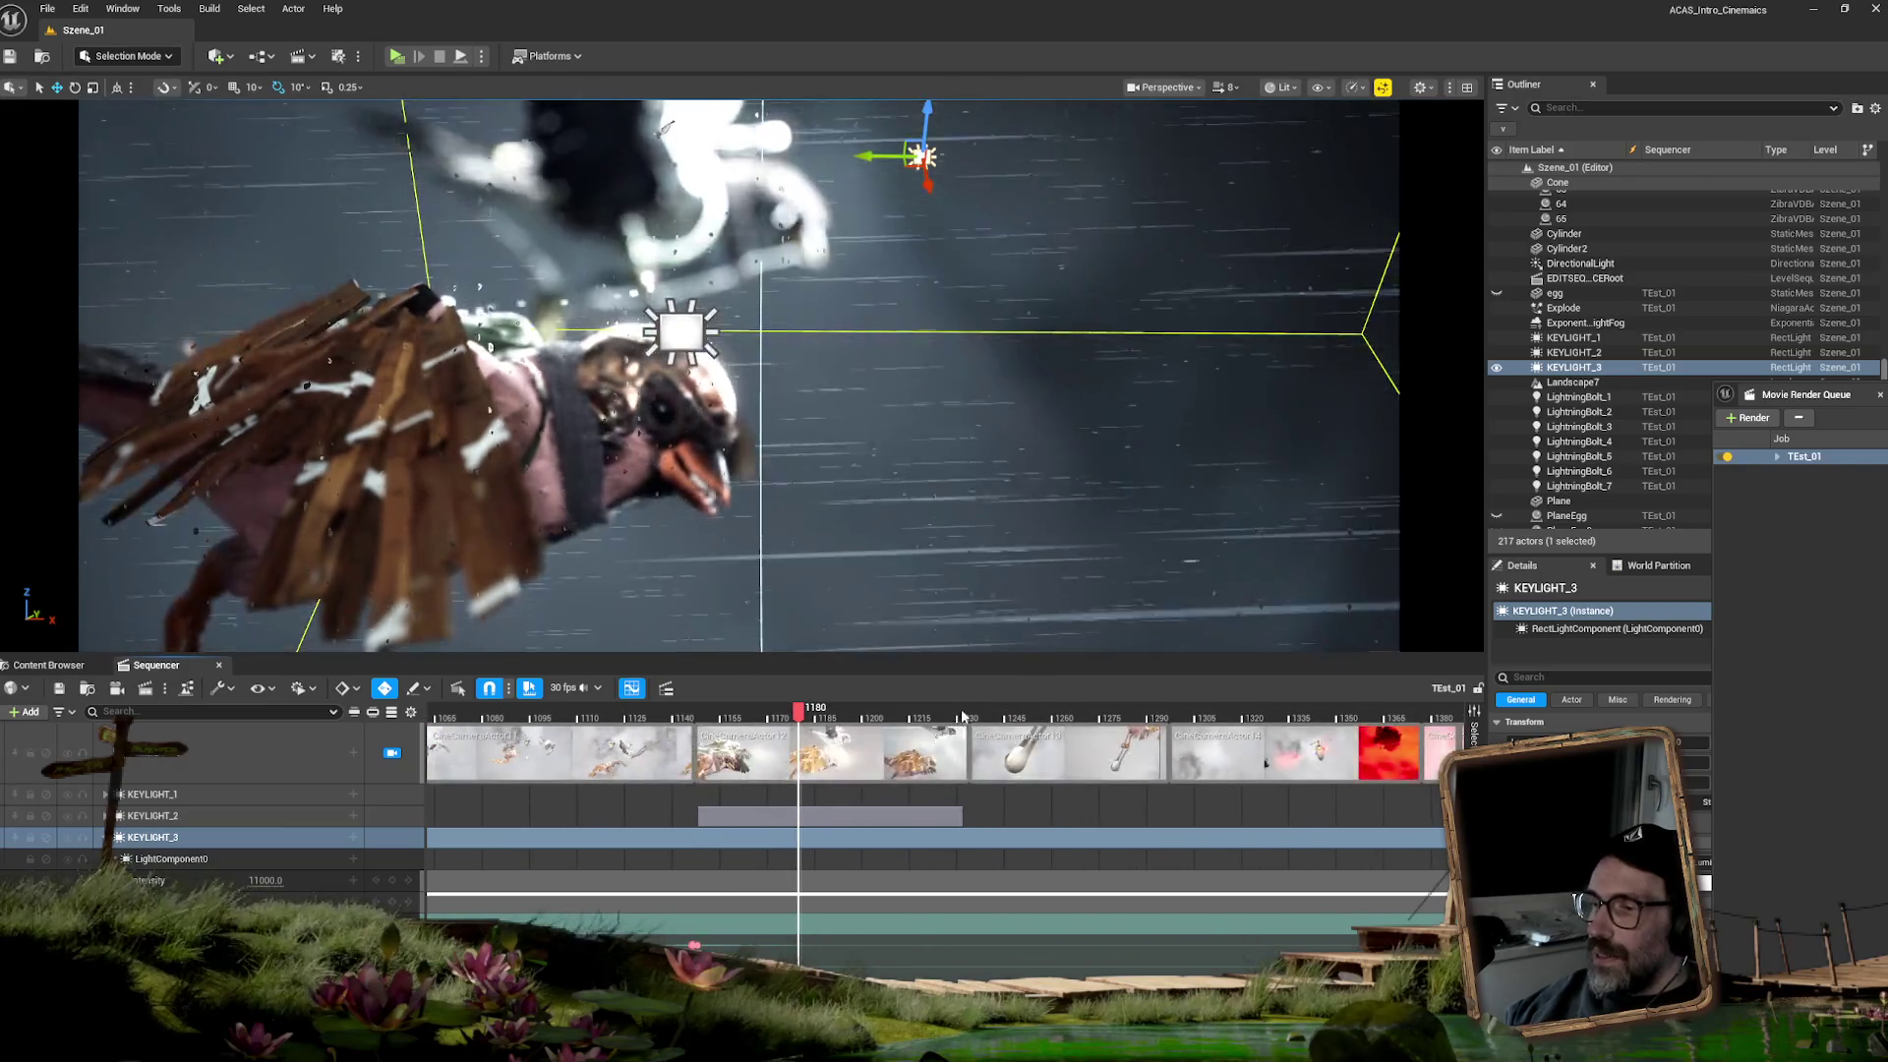
pyautogui.moveTo(963, 716); pyautogui.dragTo(1003, 712)
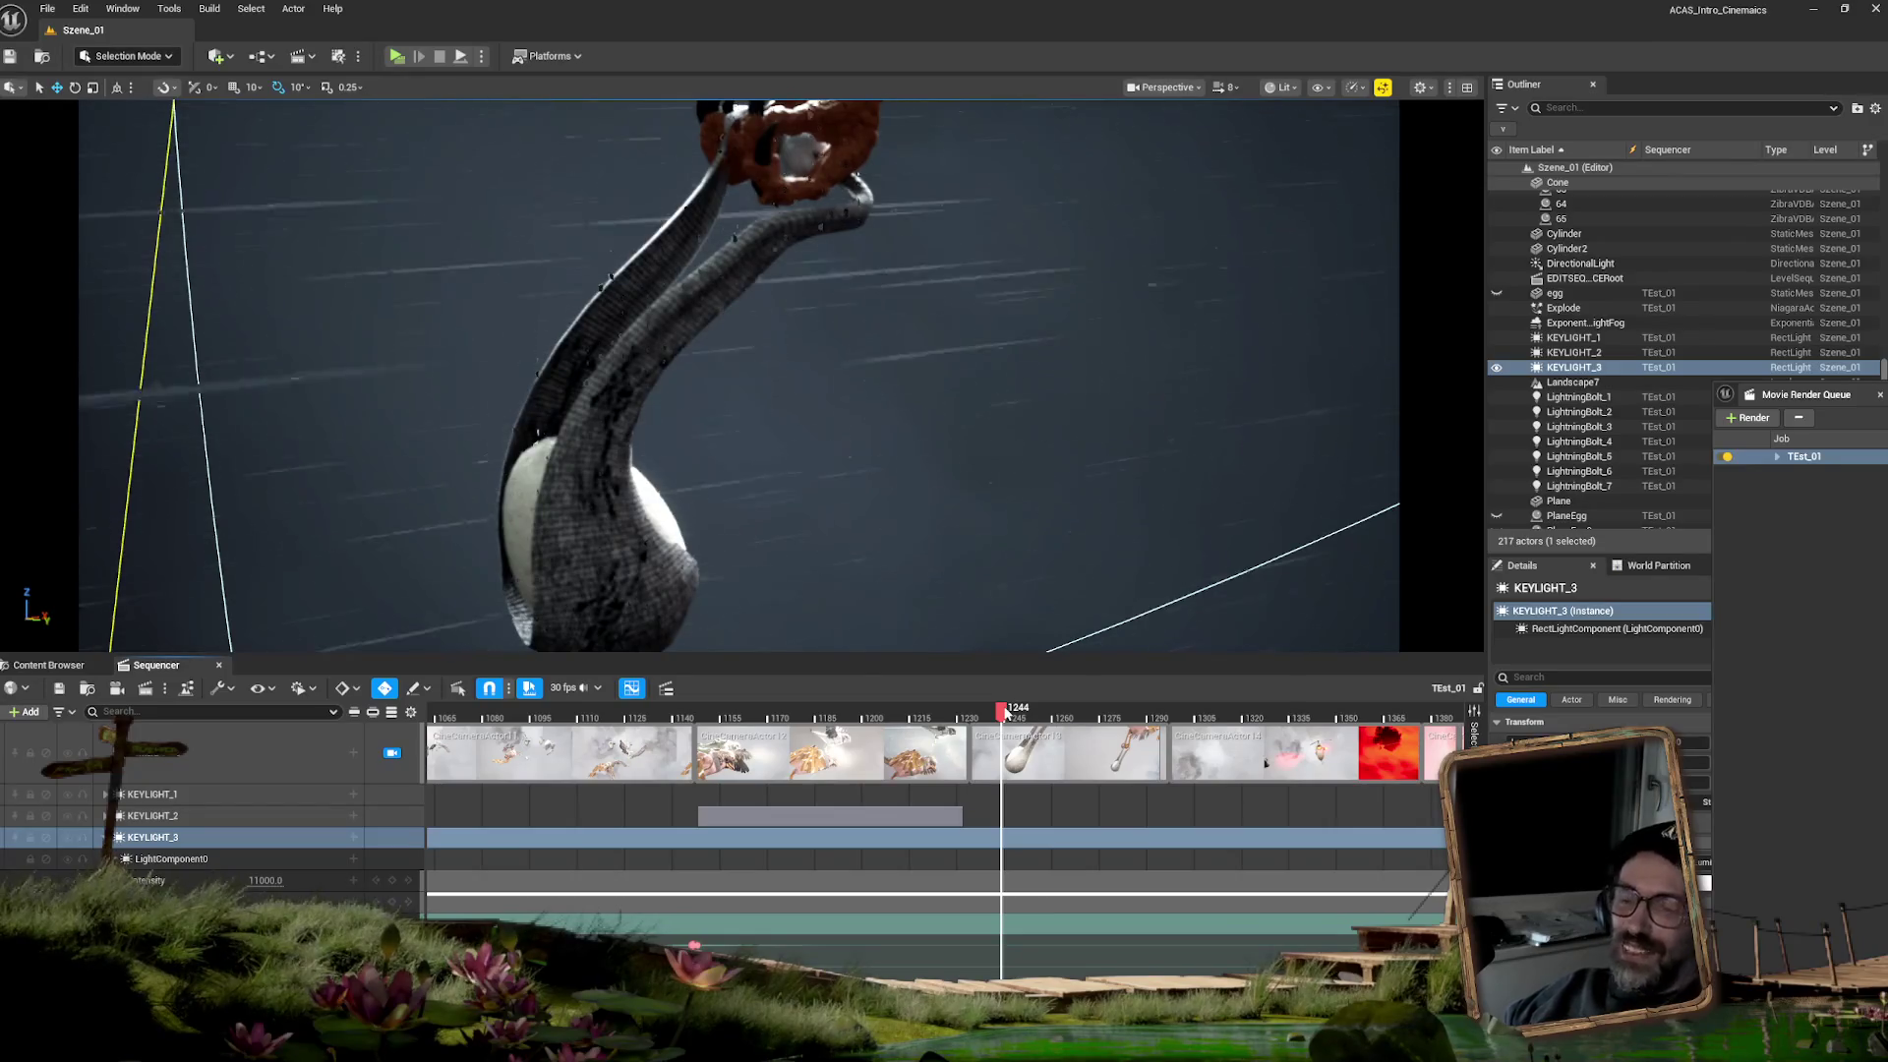
pyautogui.moveTo(1005, 716); pyautogui.dragTo(973, 721)
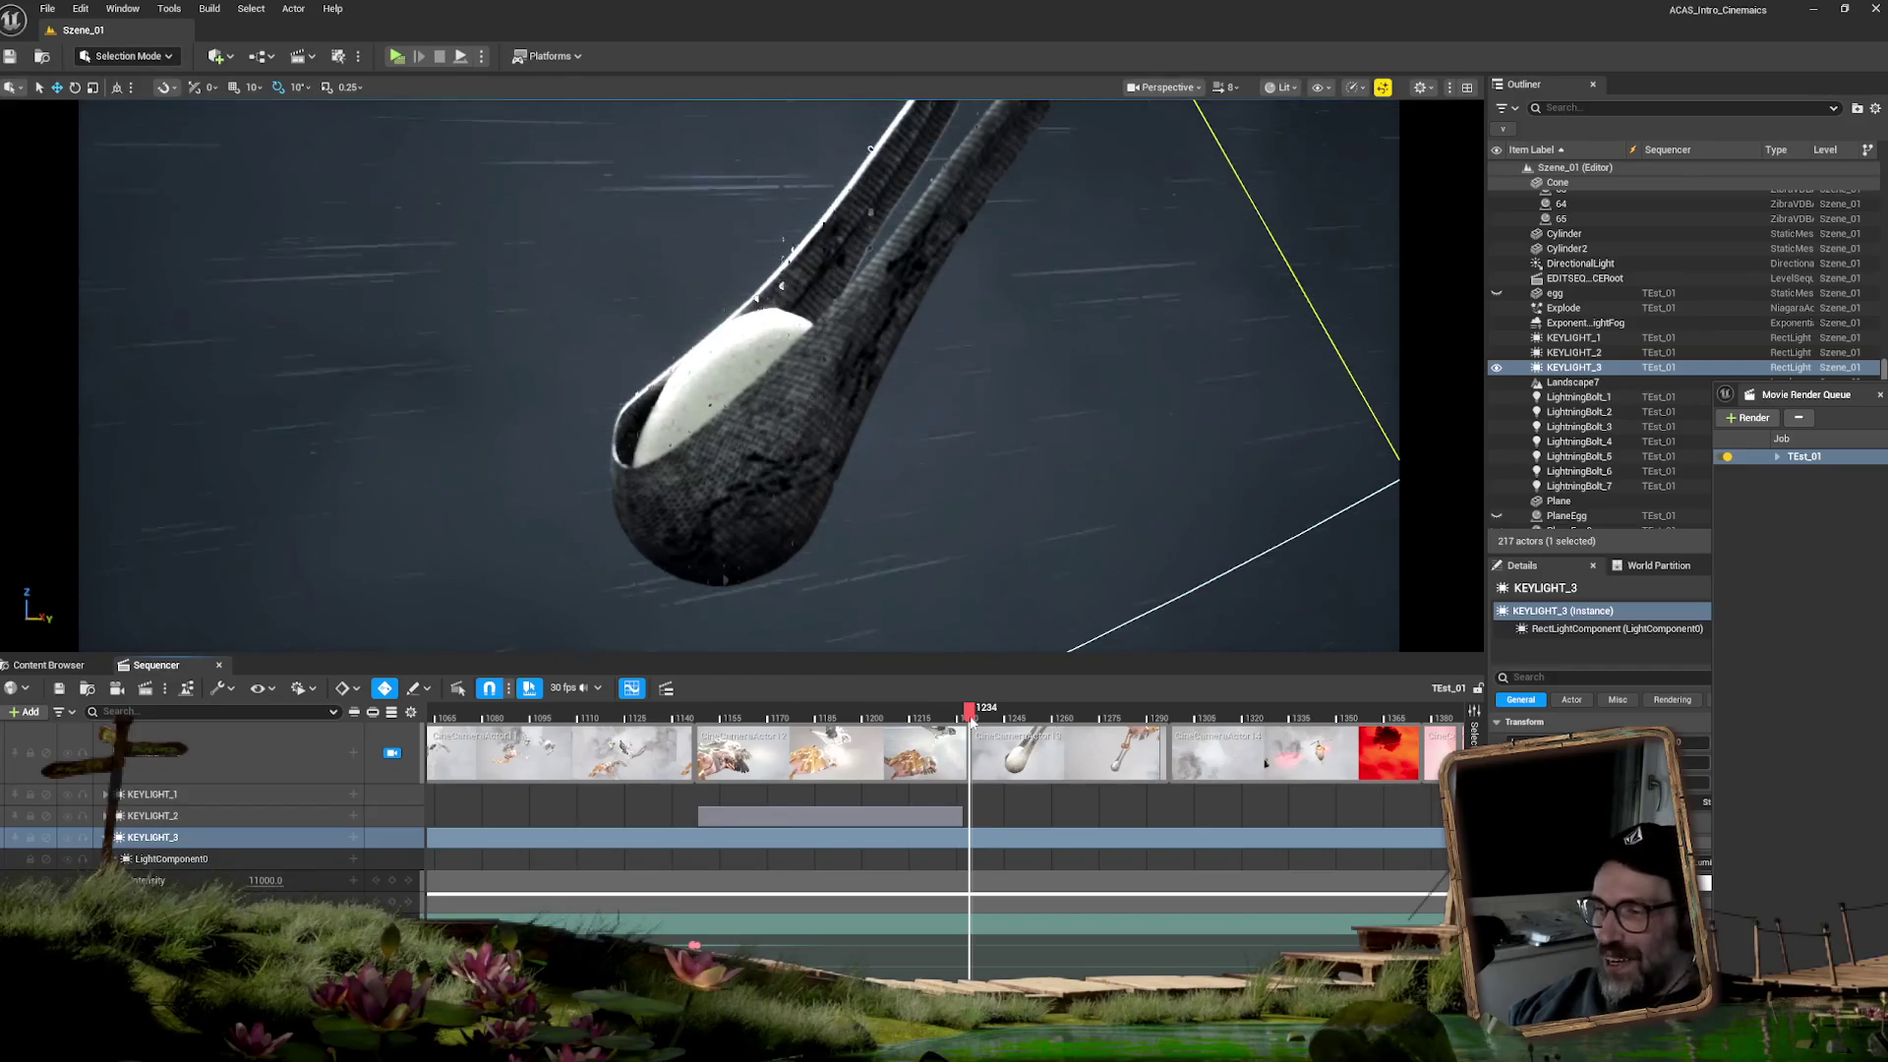
pyautogui.moveTo(972, 719); pyautogui.dragTo(968, 721)
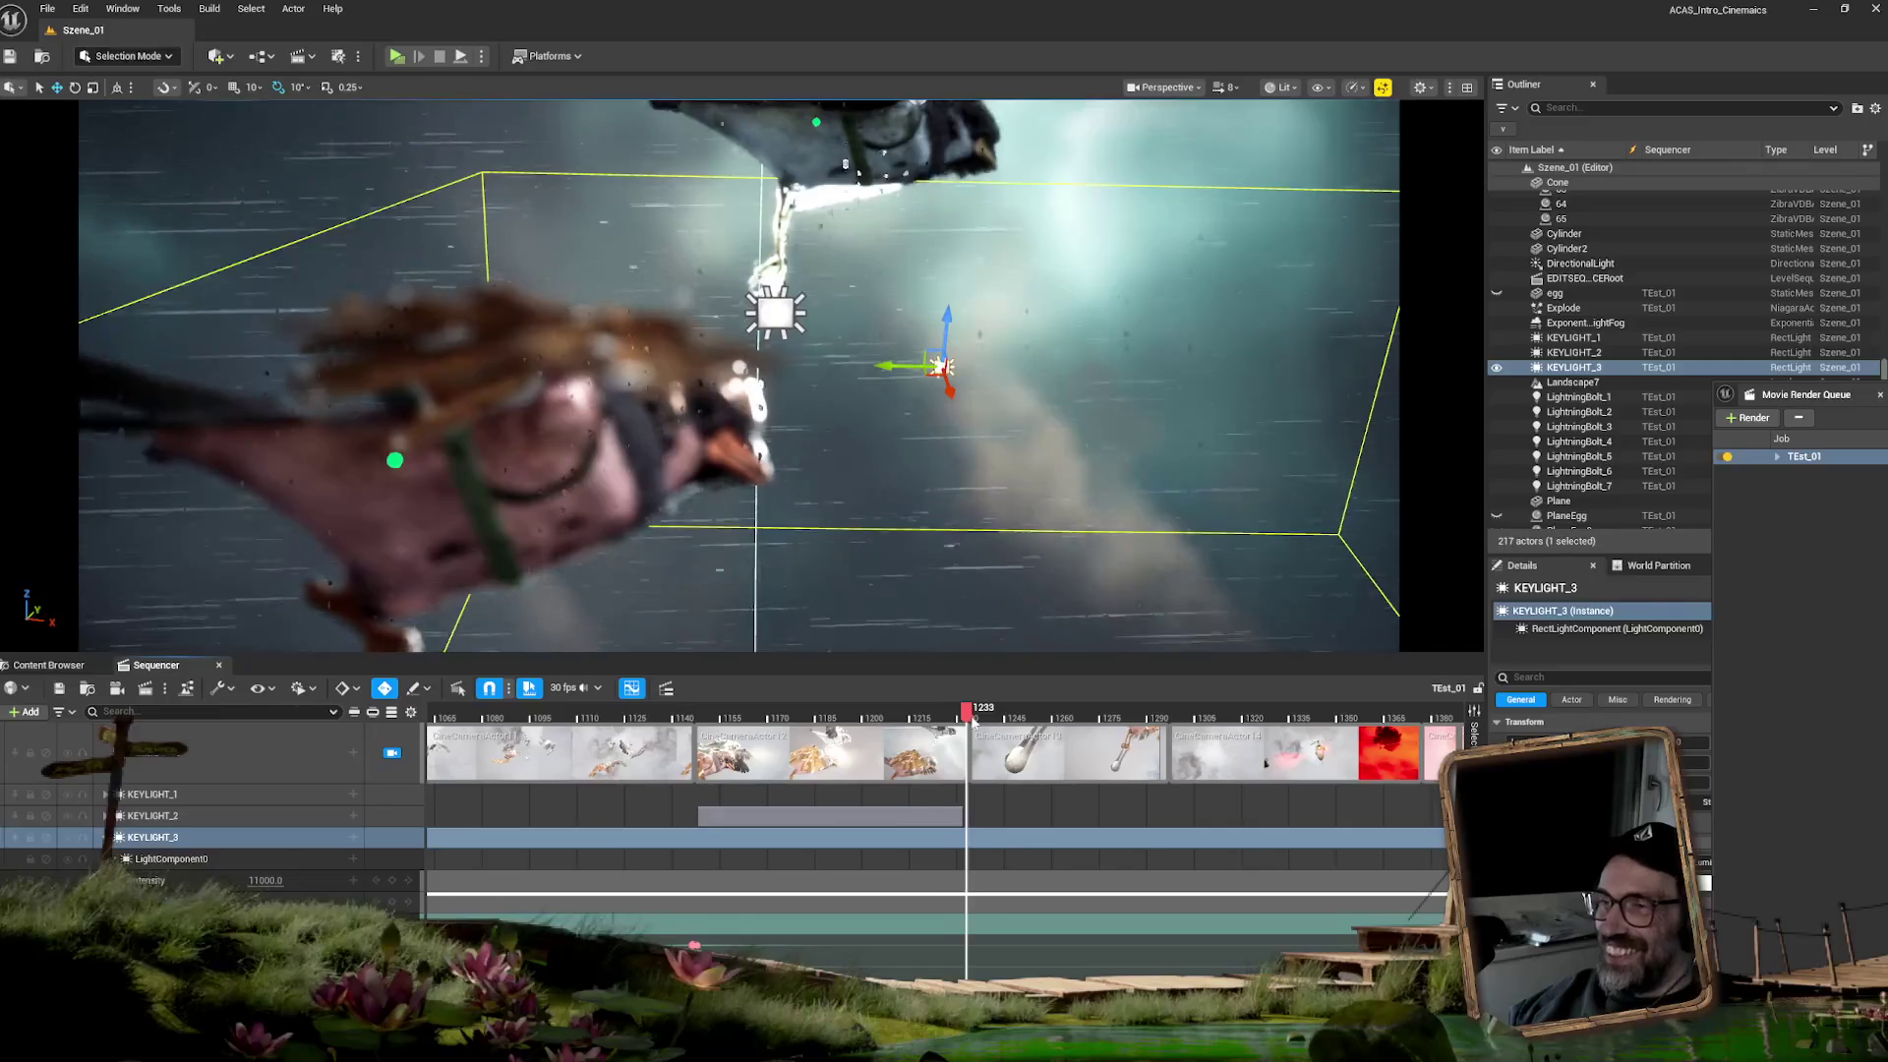
pyautogui.press('space')
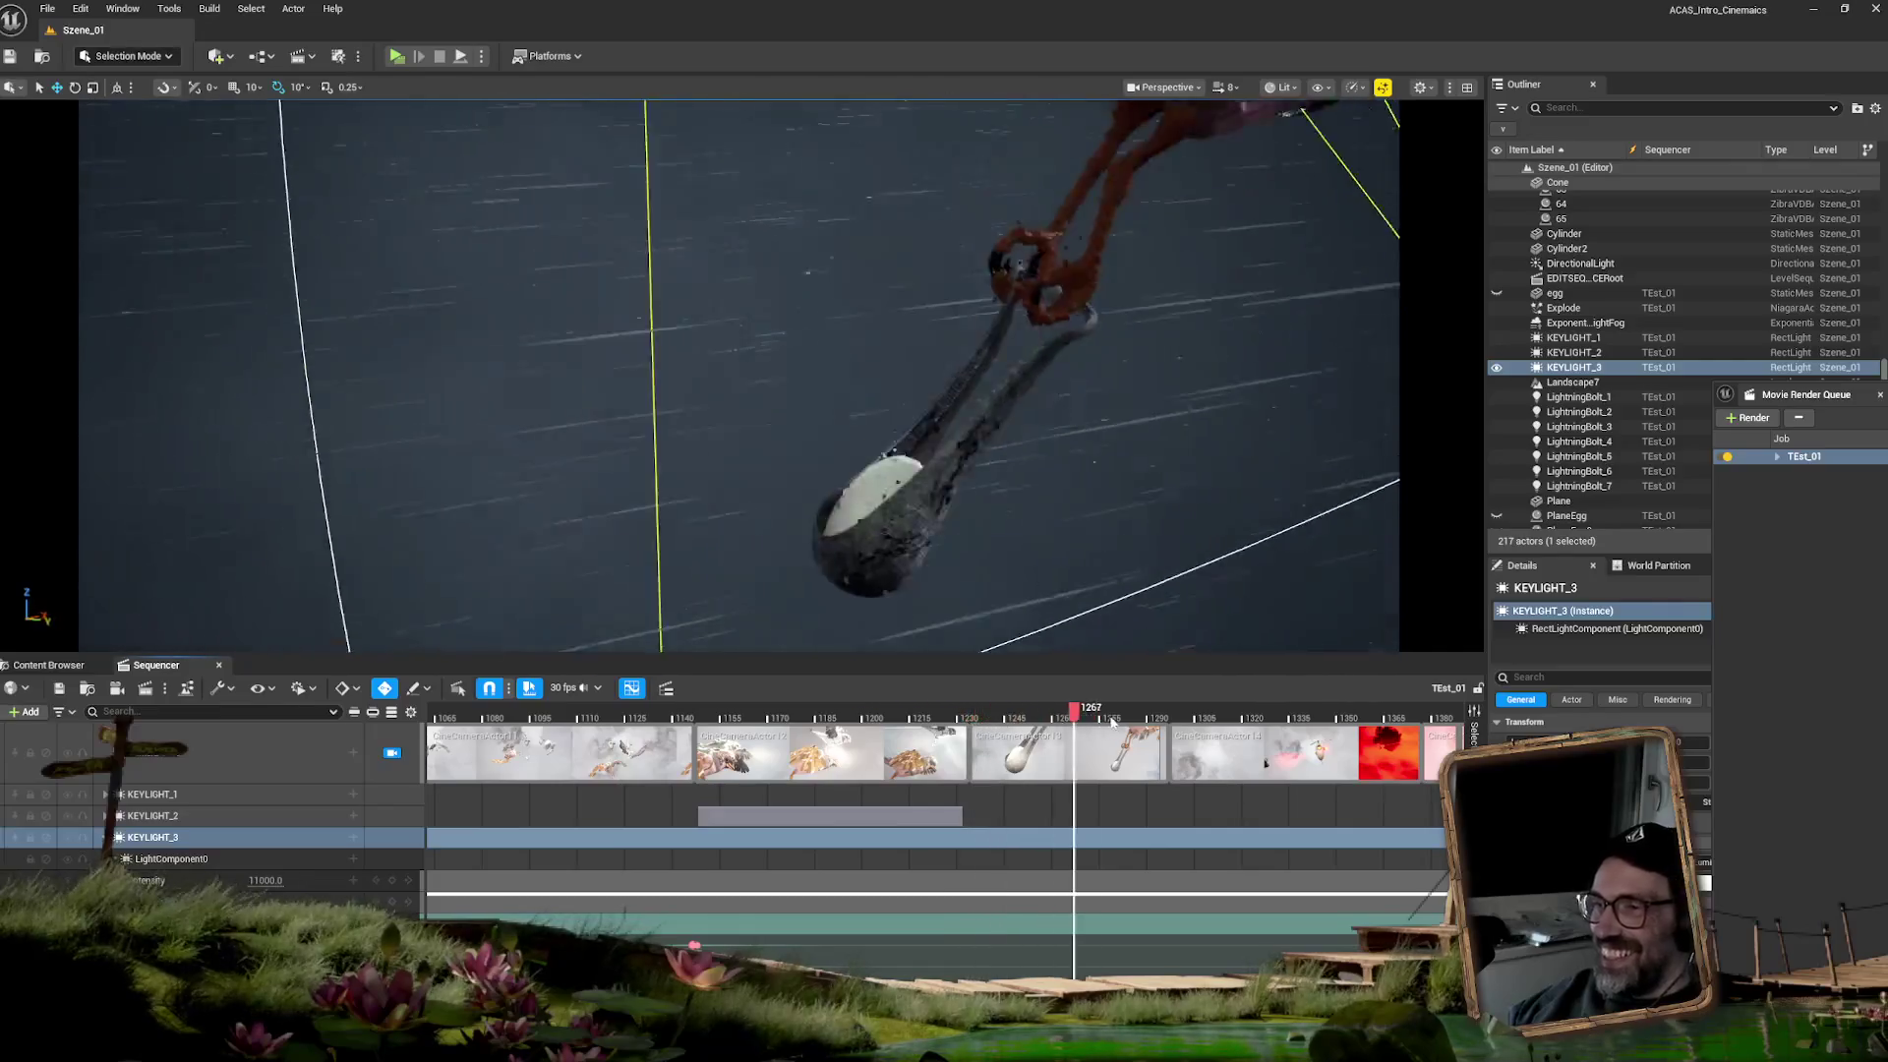
# - Review the helicopter-robot and stormy-cloud shots near 1410–1430, ending on the explosion smoke shot
pyautogui.moveTo(1112, 723); pyautogui.dragTo(1319, 733)
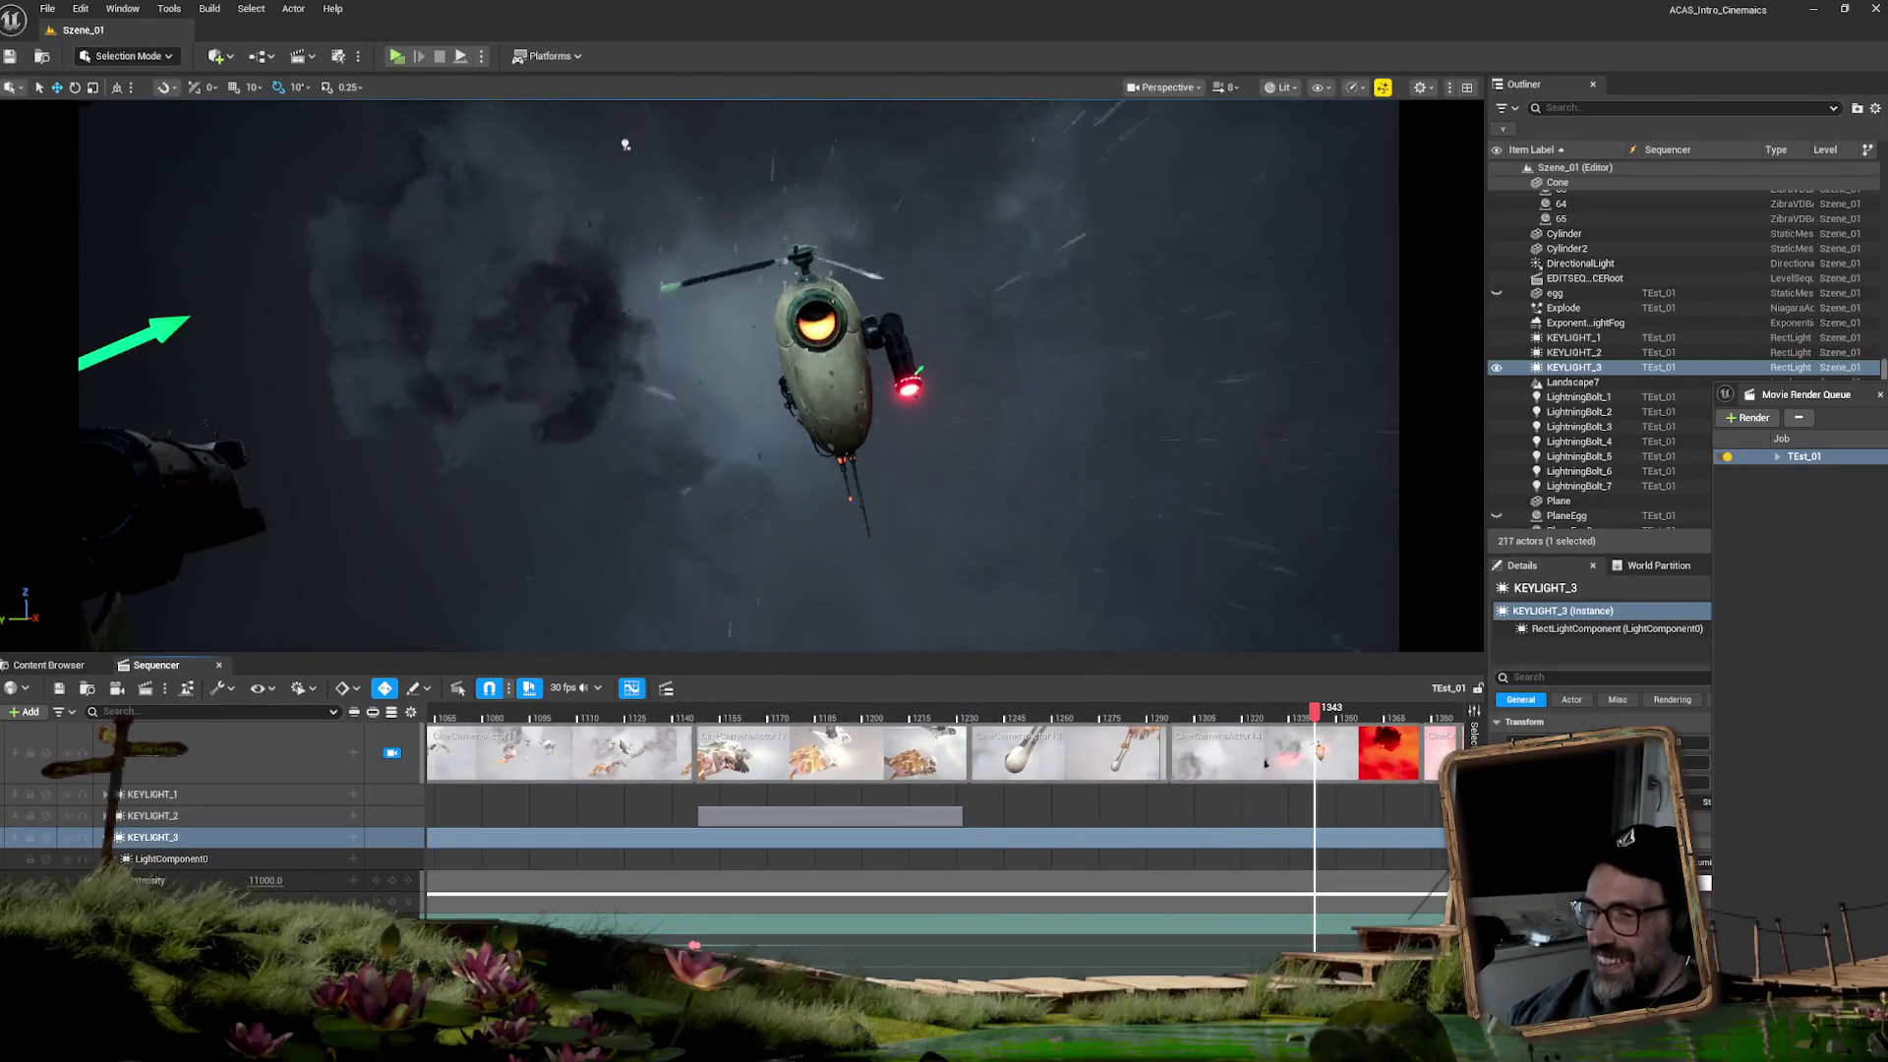
pyautogui.hscroll(5, 1010, 748)
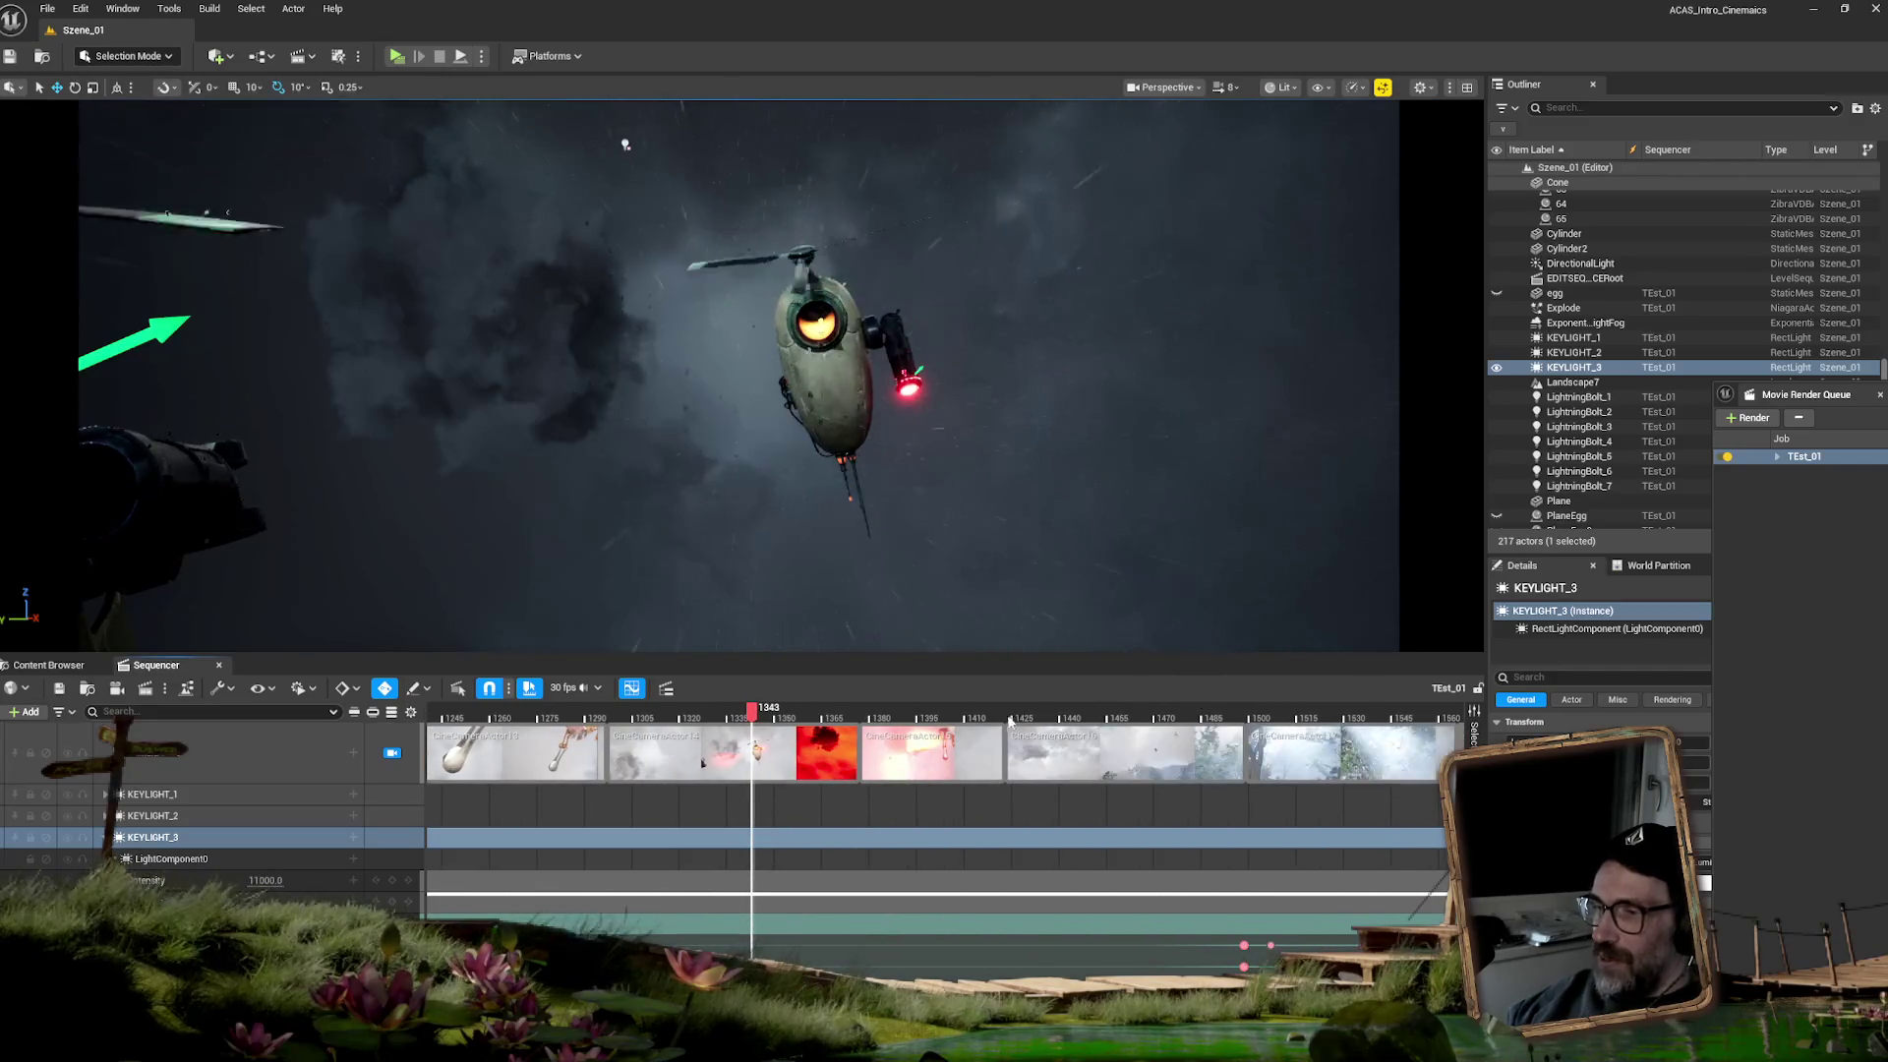
pyautogui.click(1026, 721)
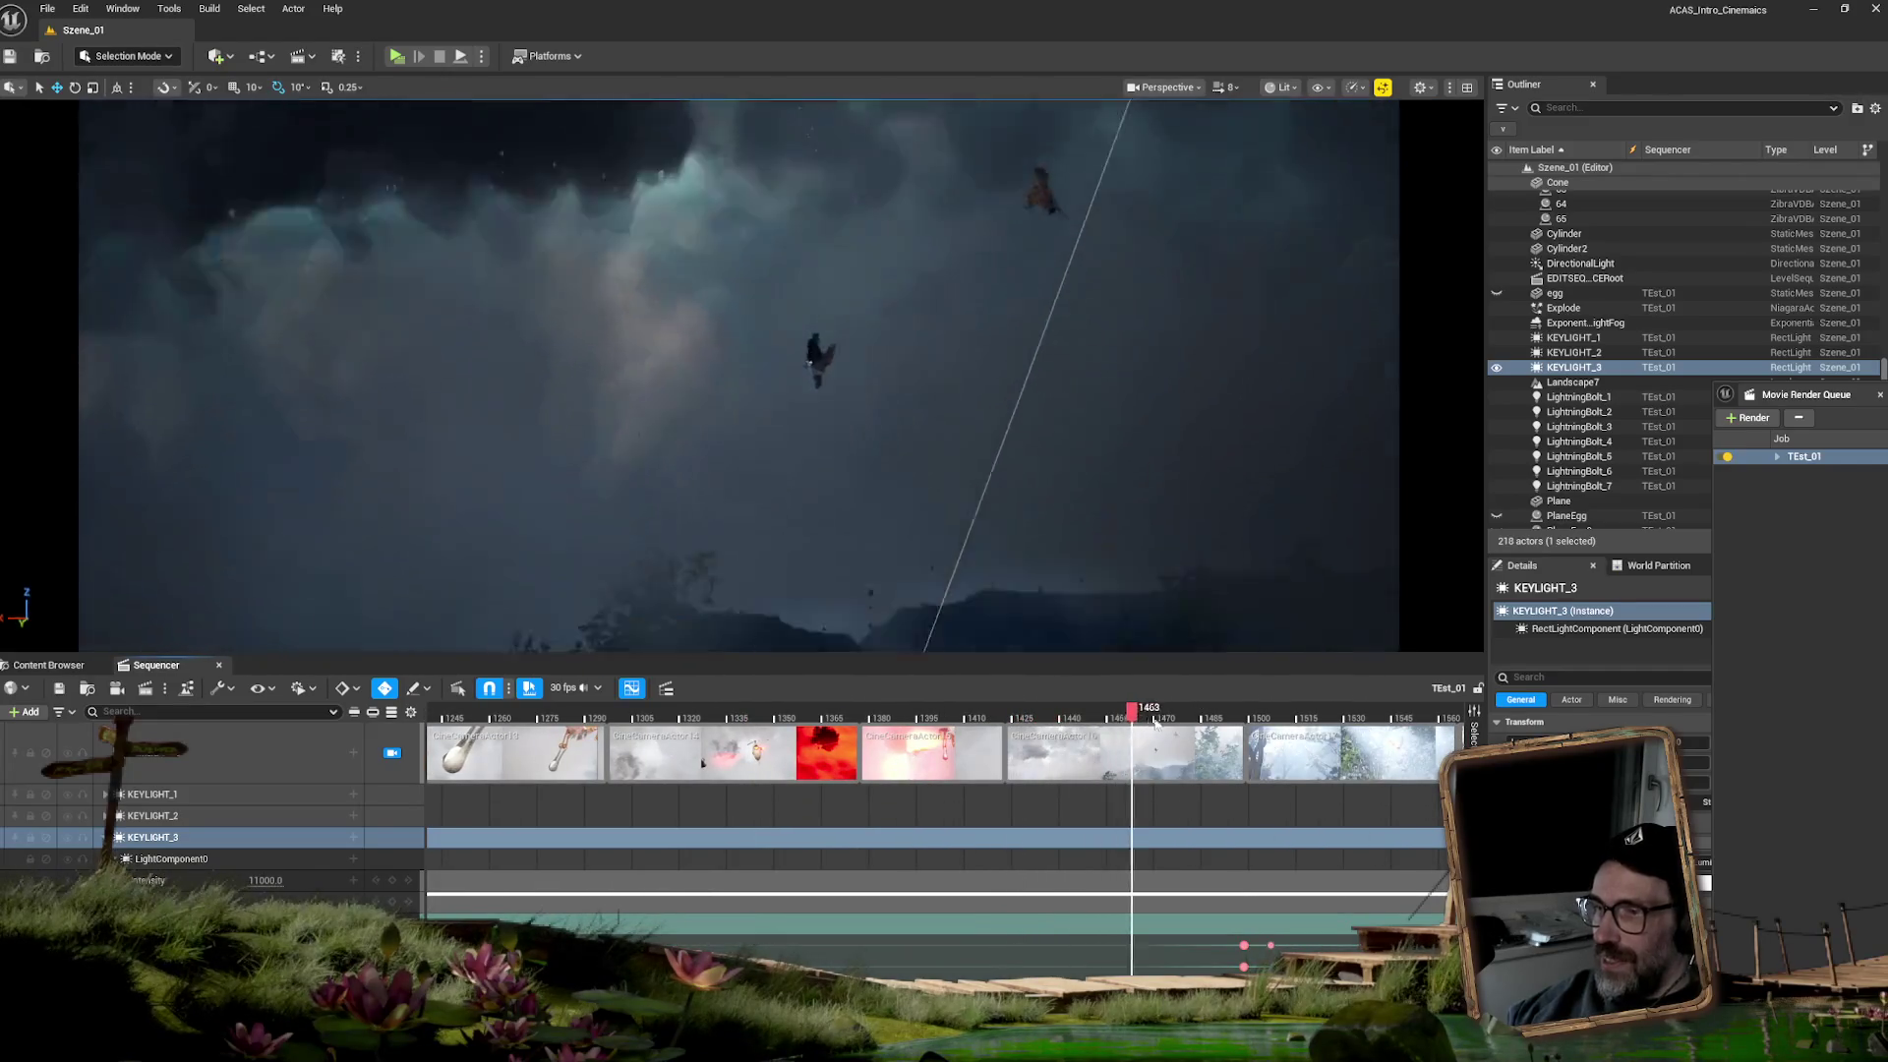
pyautogui.moveTo(1191, 725)
pyautogui.mouseDown()
pyautogui.moveTo(785, 694)
pyautogui.moveTo(558, 706)
pyautogui.mouseUp()
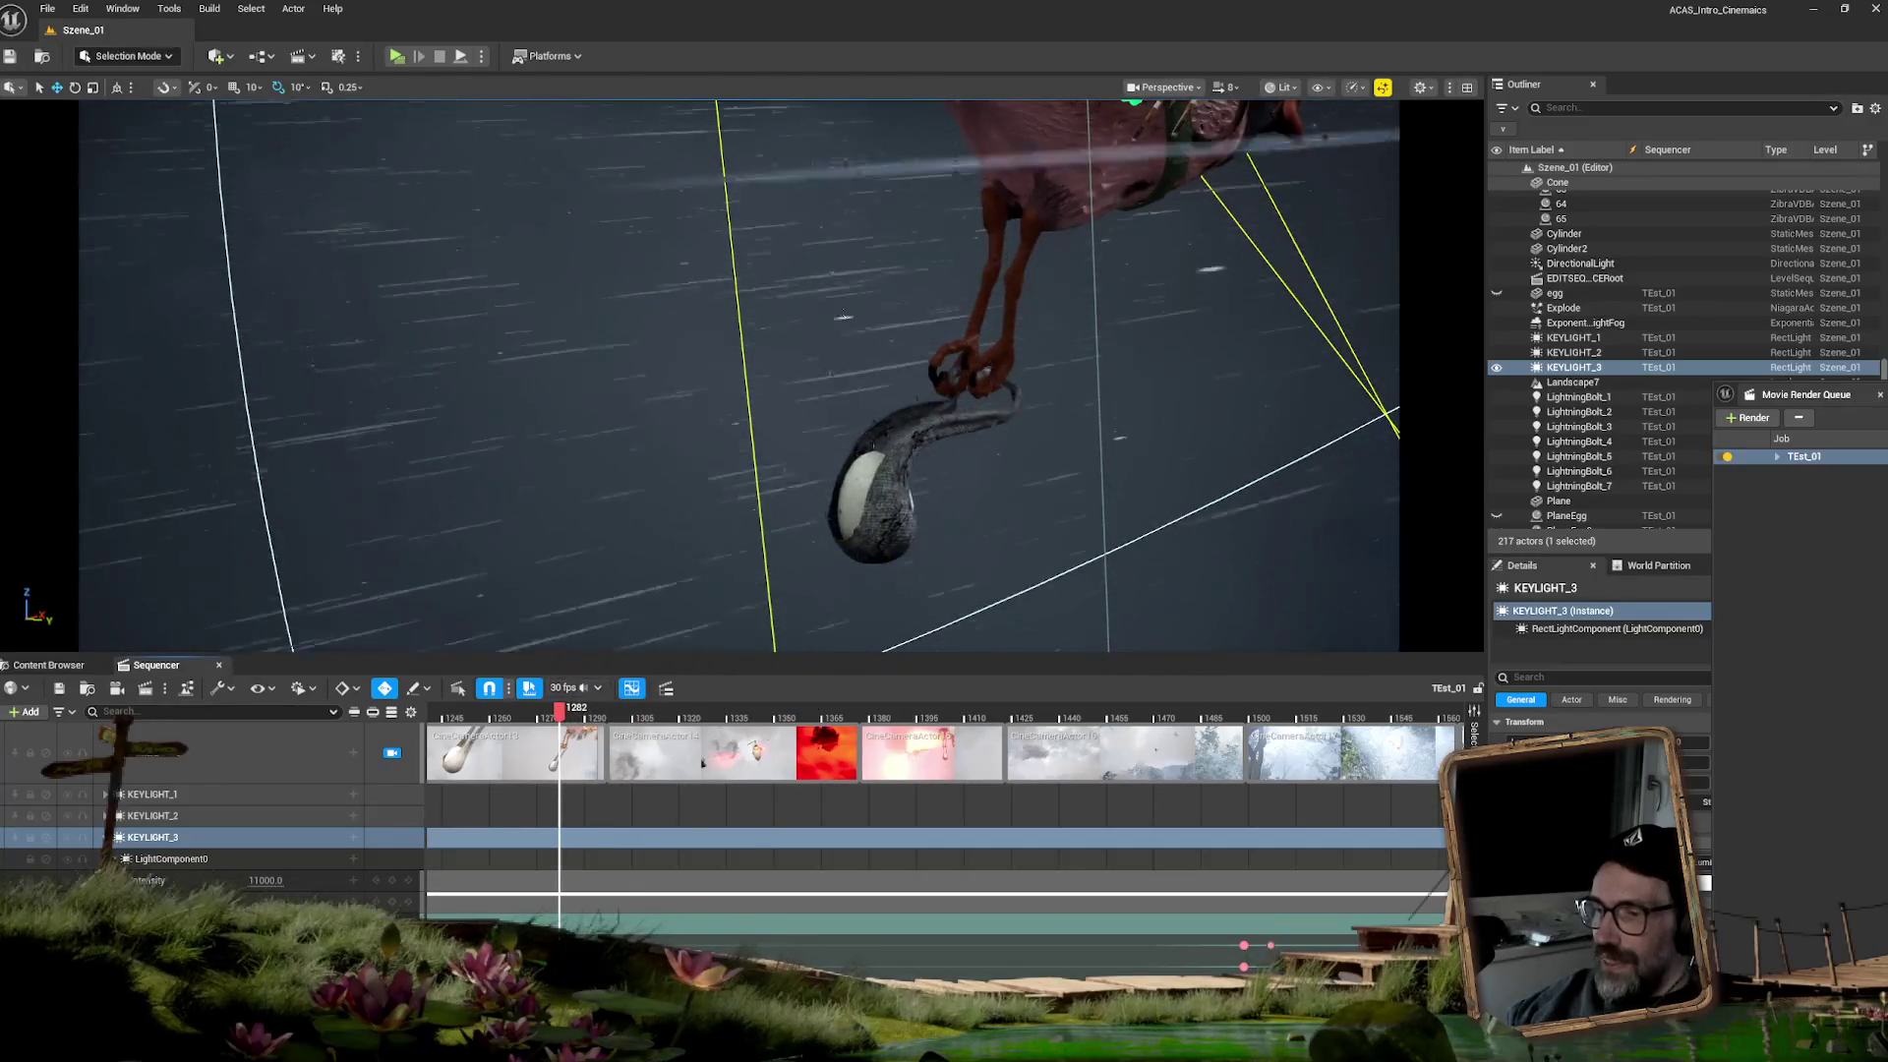
pyautogui.hscroll(-5, 865, 747)
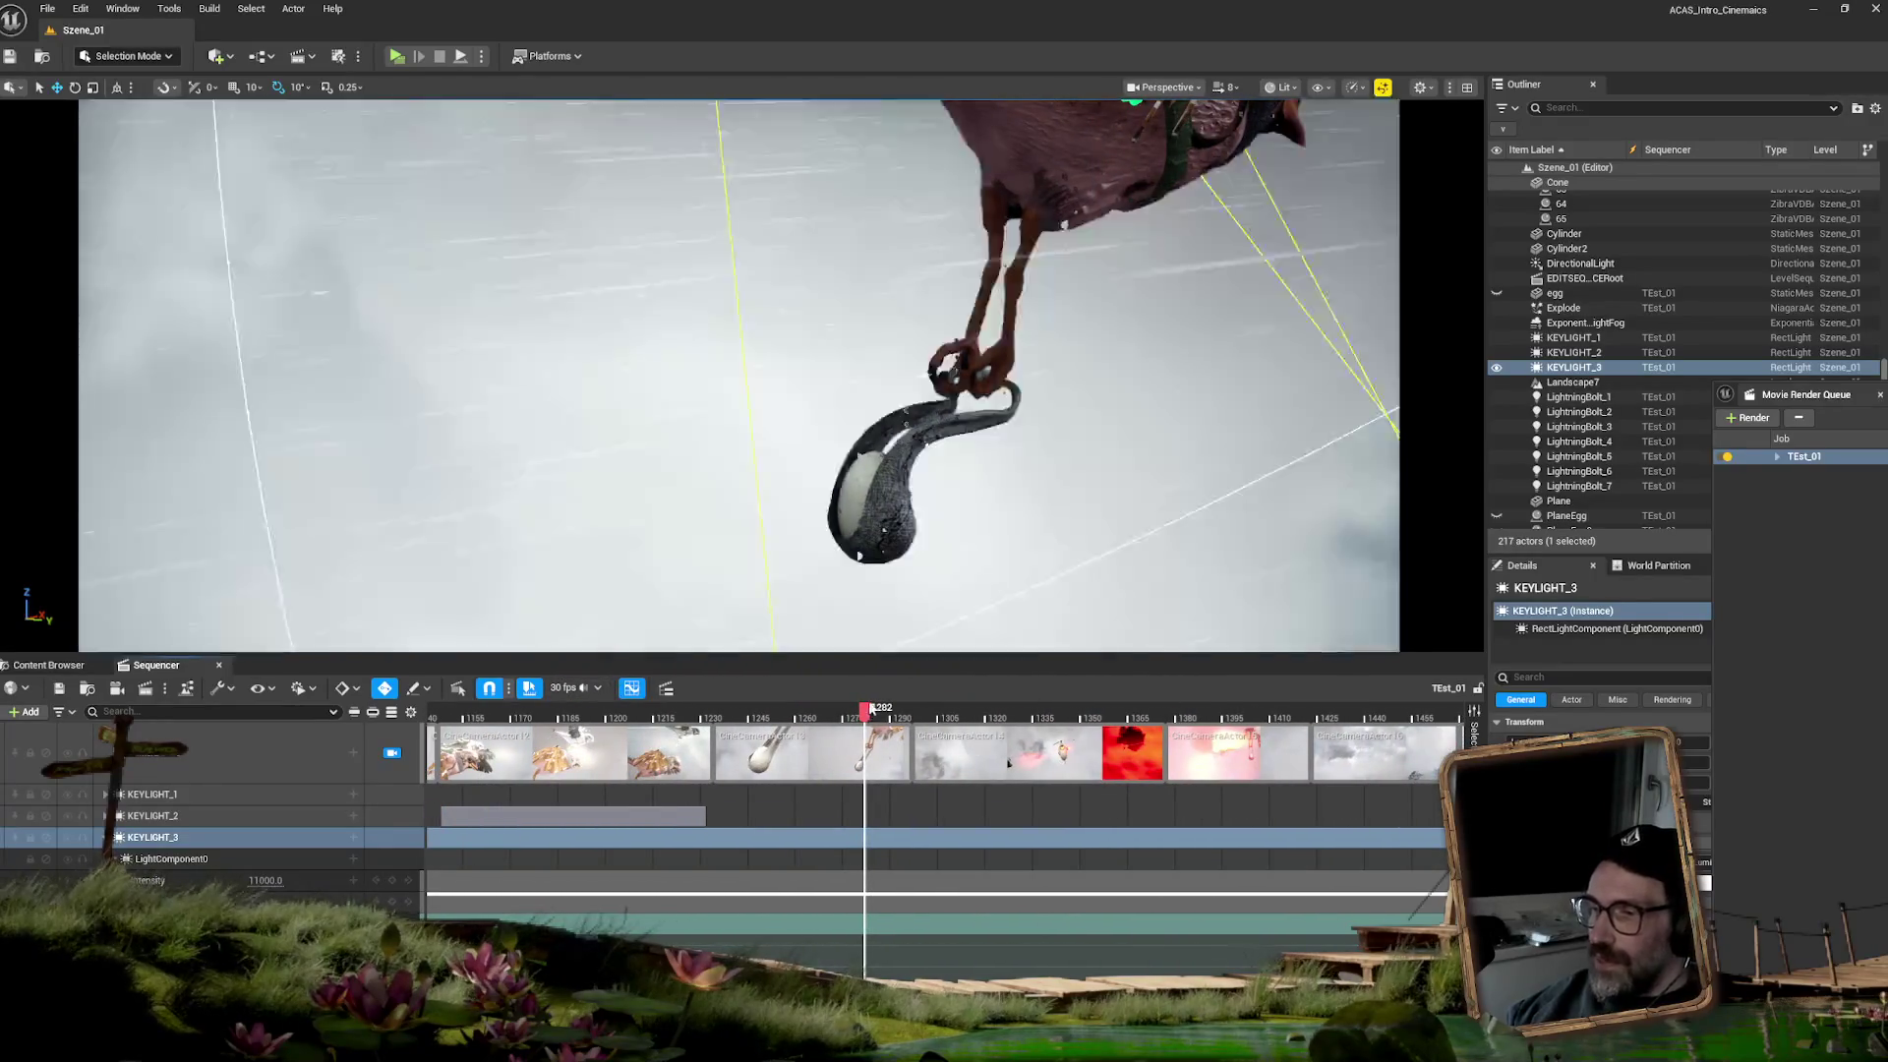
pyautogui.moveTo(865, 710); pyautogui.dragTo(913, 714)
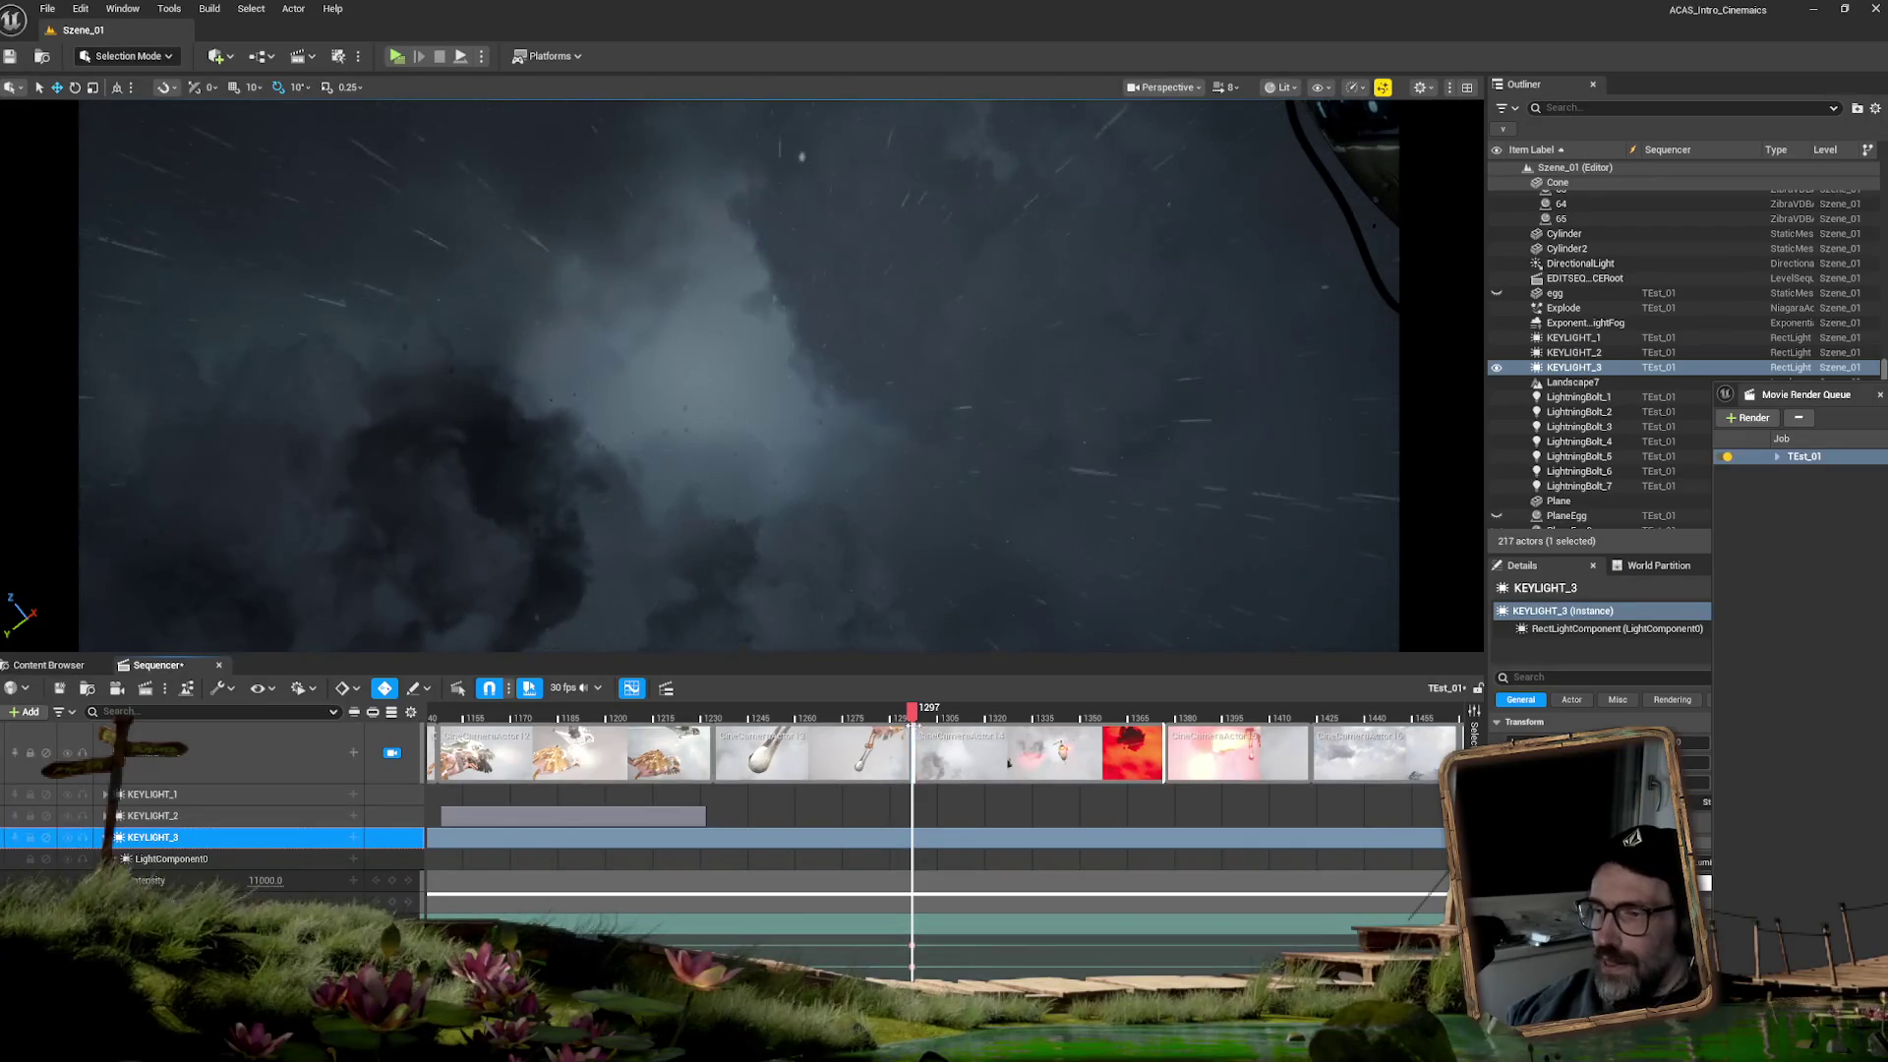
# - Bring the playhead back to frame 1233 on the bird-and-egg shot
pyautogui.click(798, 715)
pyautogui.click(712, 715)
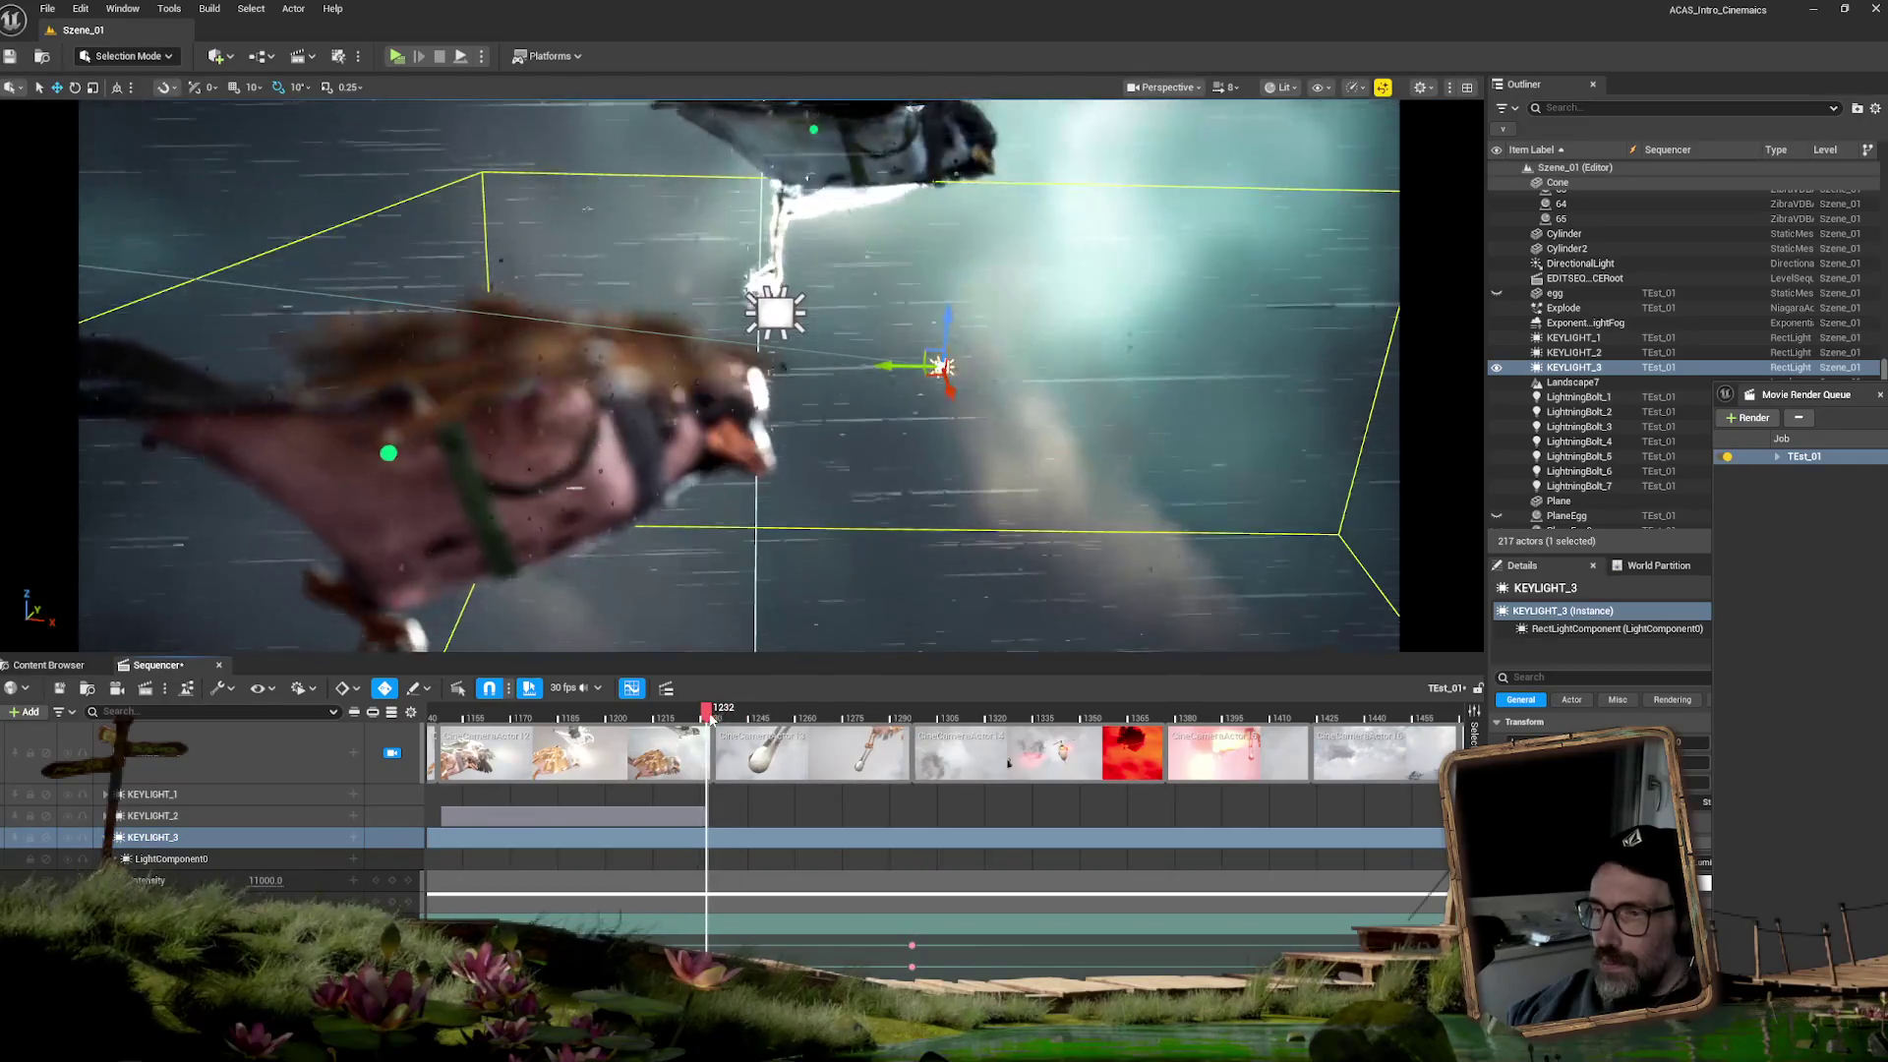
pyautogui.press('Left')
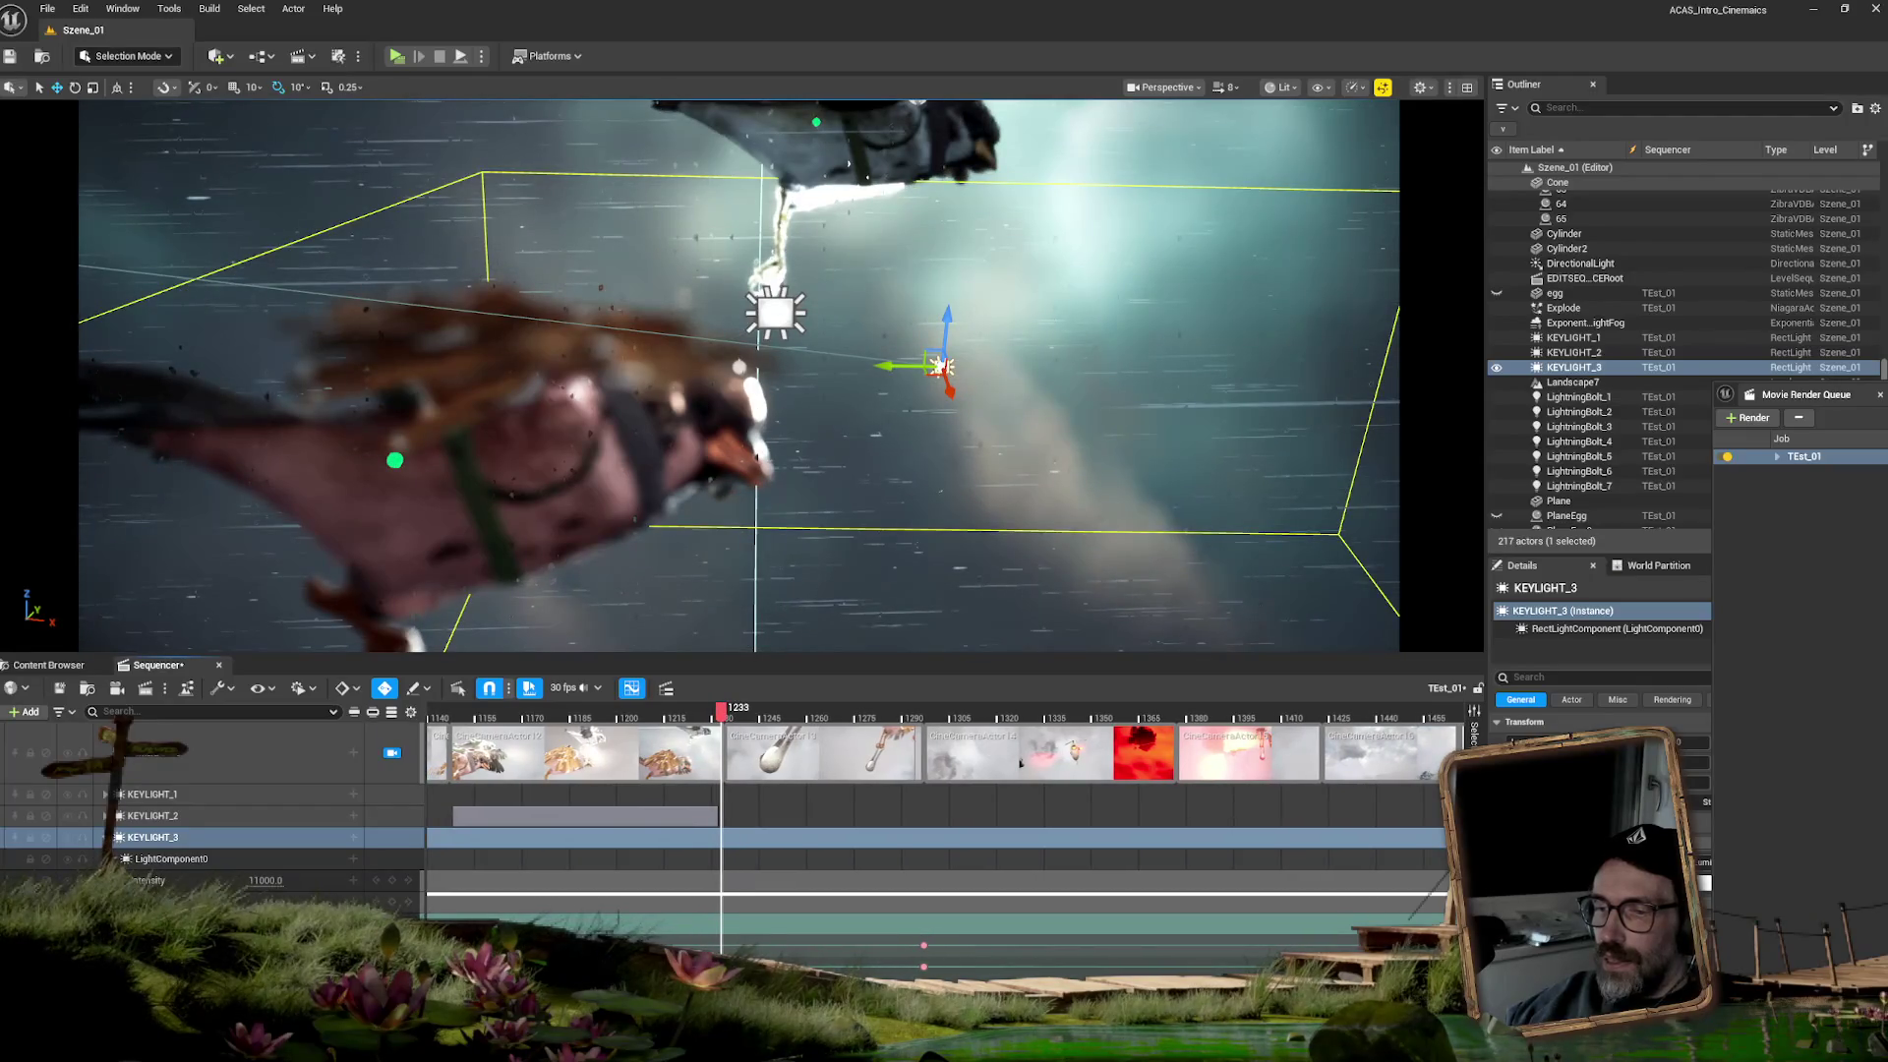
# - Select KEYLIGHT_3 in the viewport, raise it on Z, and scrub back to around frame 1202
pyautogui.click(634, 937)
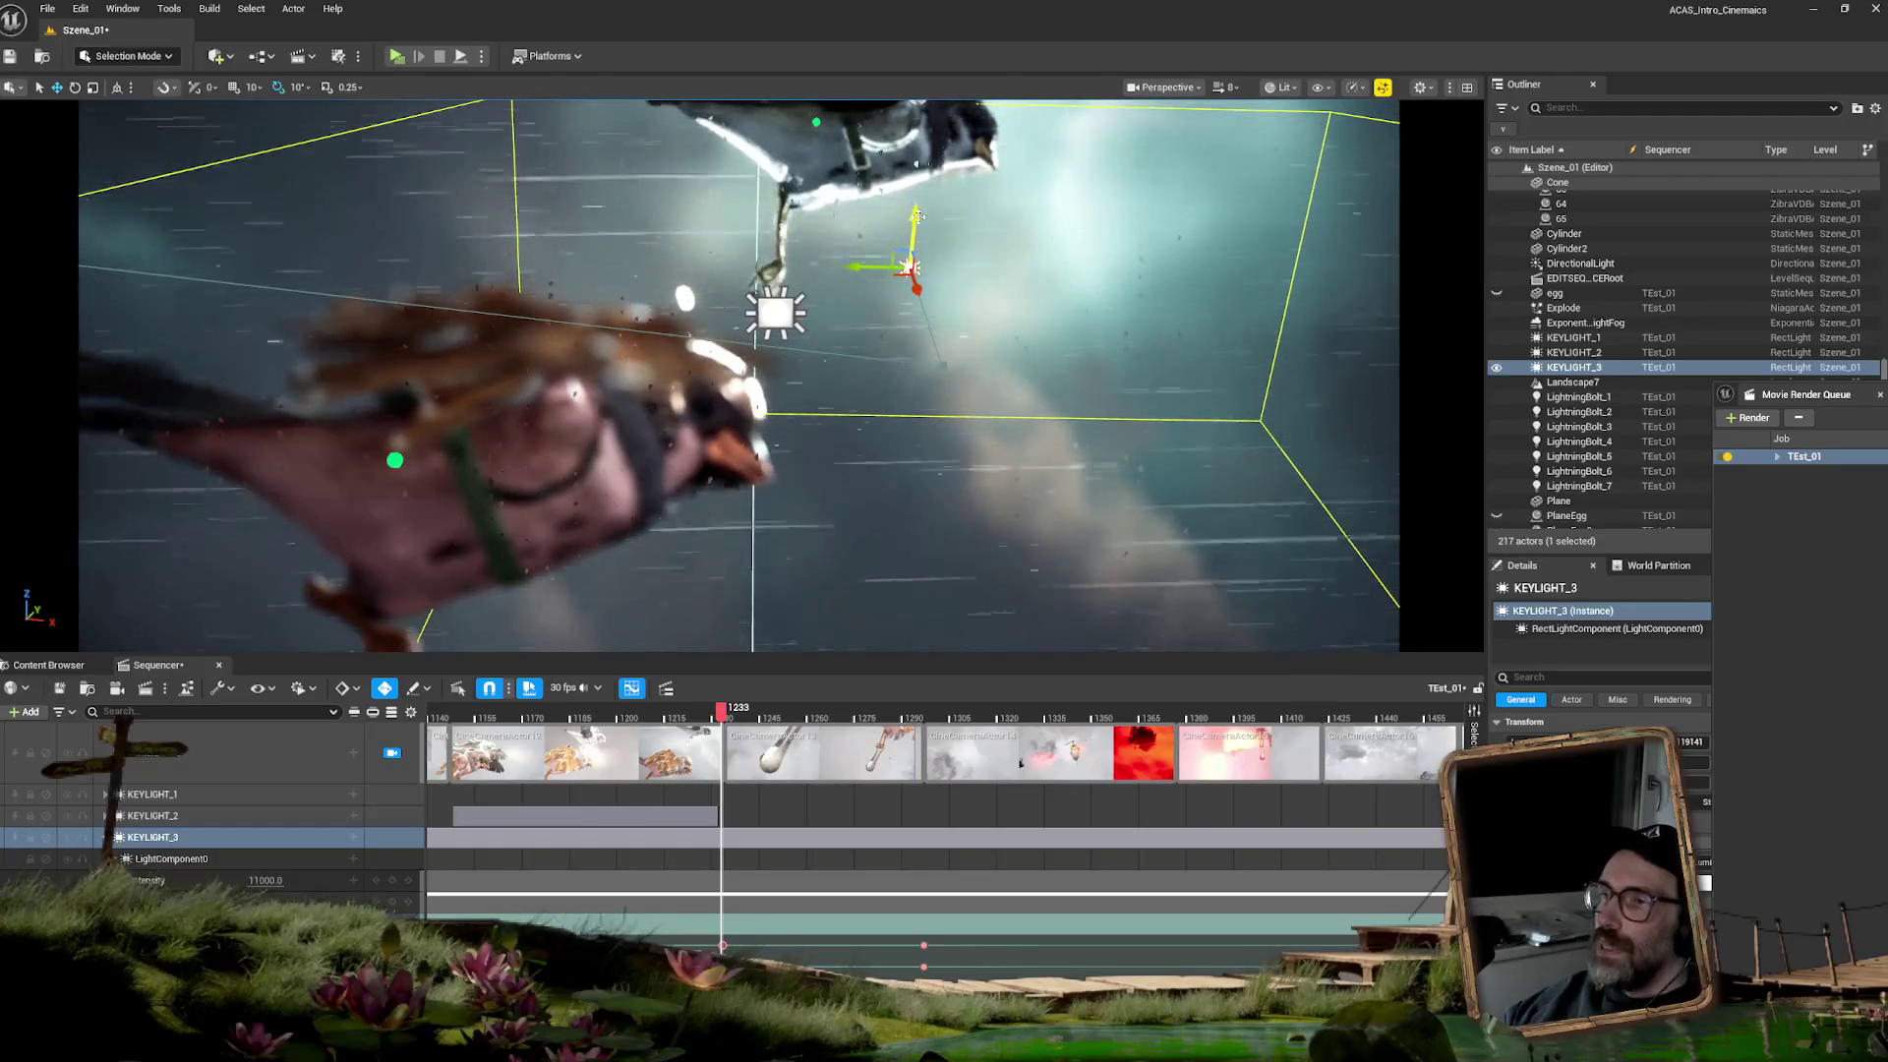
pyautogui.moveTo(918, 215); pyautogui.dragTo(919, 157)
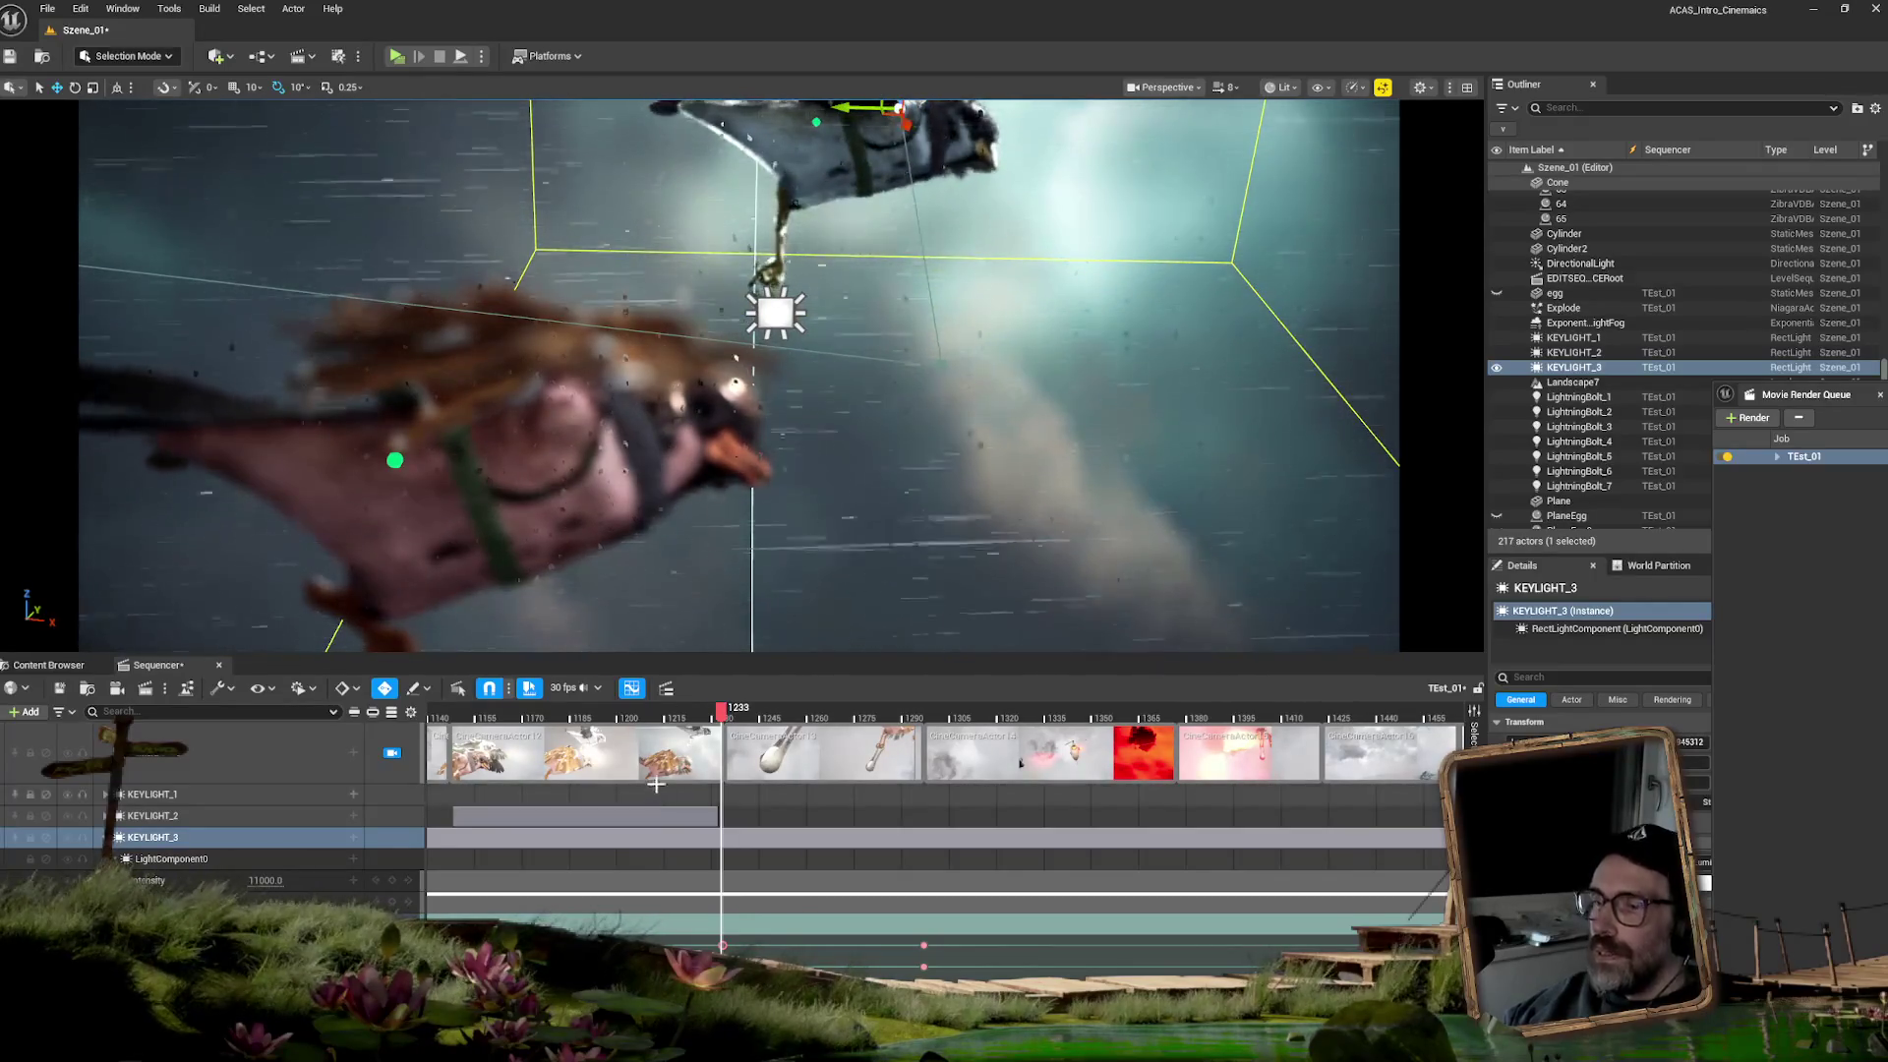
pyautogui.moveTo(722, 711)
pyautogui.mouseDown()
pyautogui.moveTo(570, 694)
pyautogui.moveTo(587, 691)
pyautogui.mouseUp()
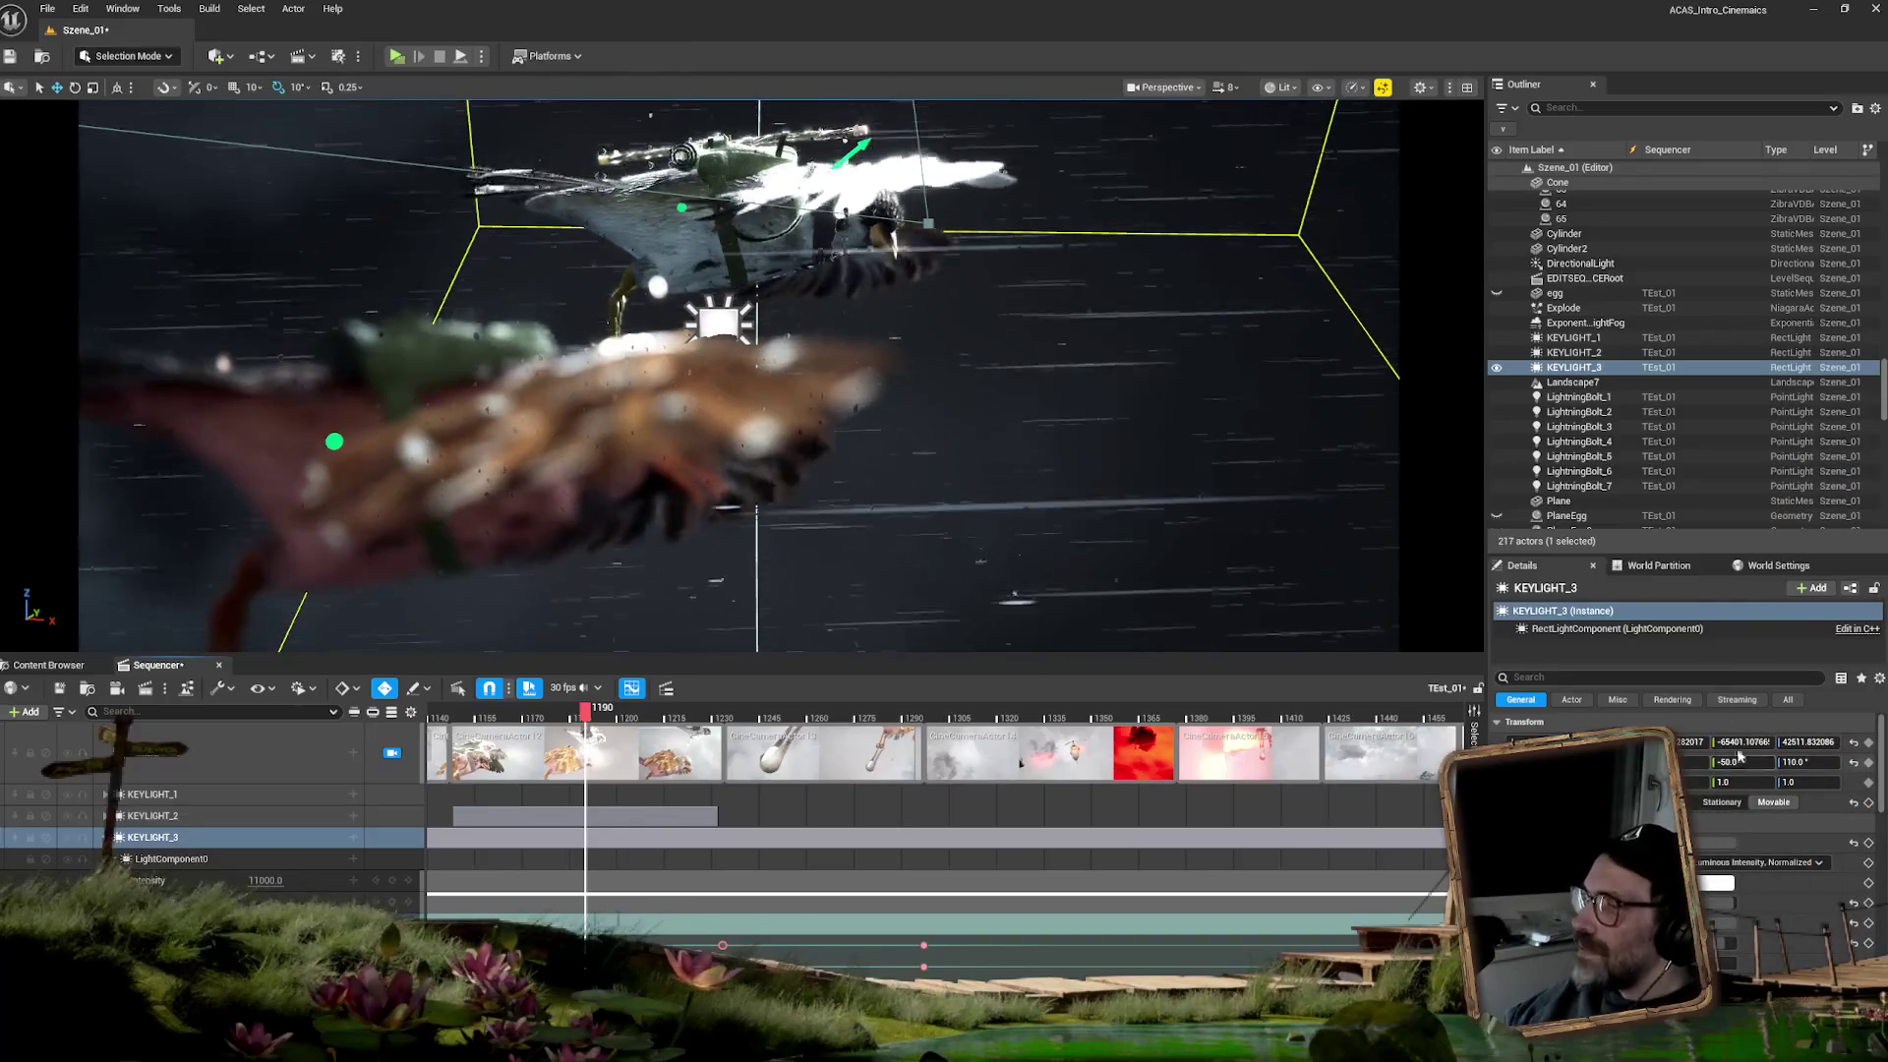
# - Fine-tune KEYLIGHT_3's Location Z, X and Y fields, then scrub the sequence to around frame 1217
pyautogui.moveTo(1830, 740); pyautogui.dragTo(1809, 740)
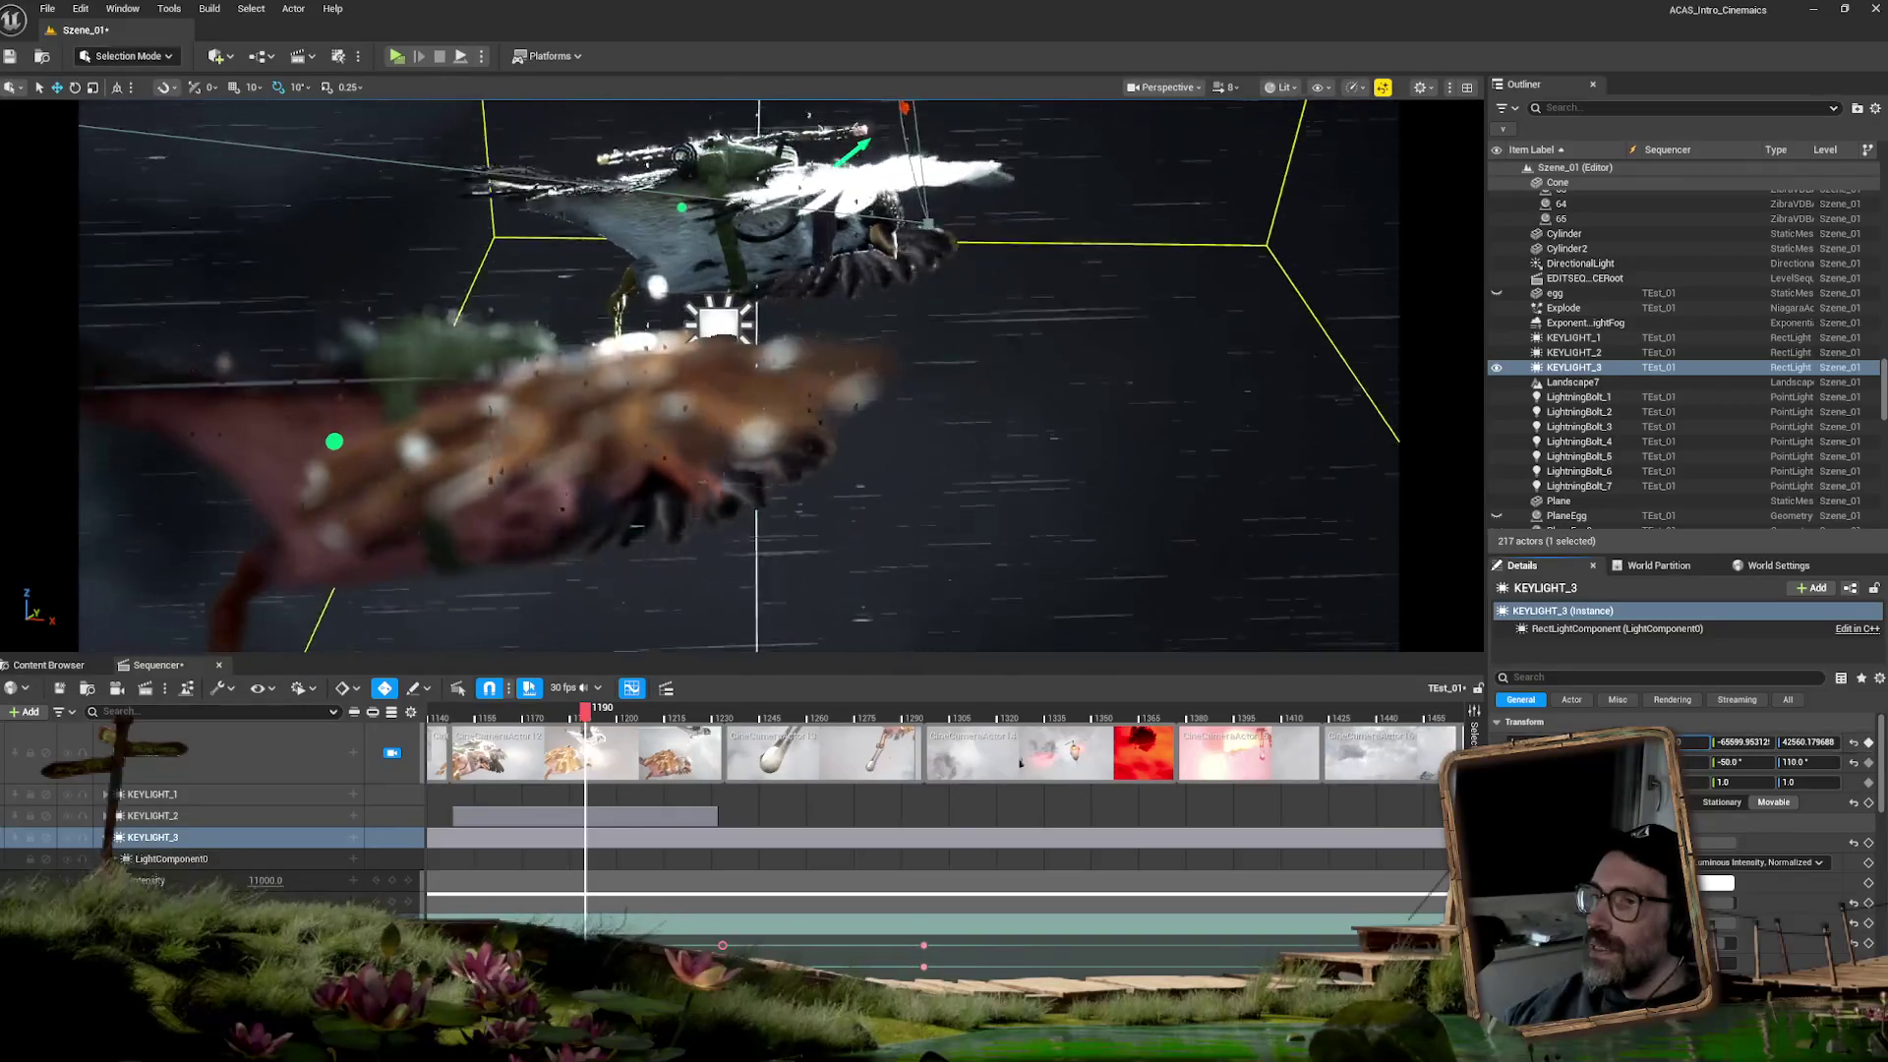
pyautogui.moveTo(1702, 741); pyautogui.dragTo(1689, 741)
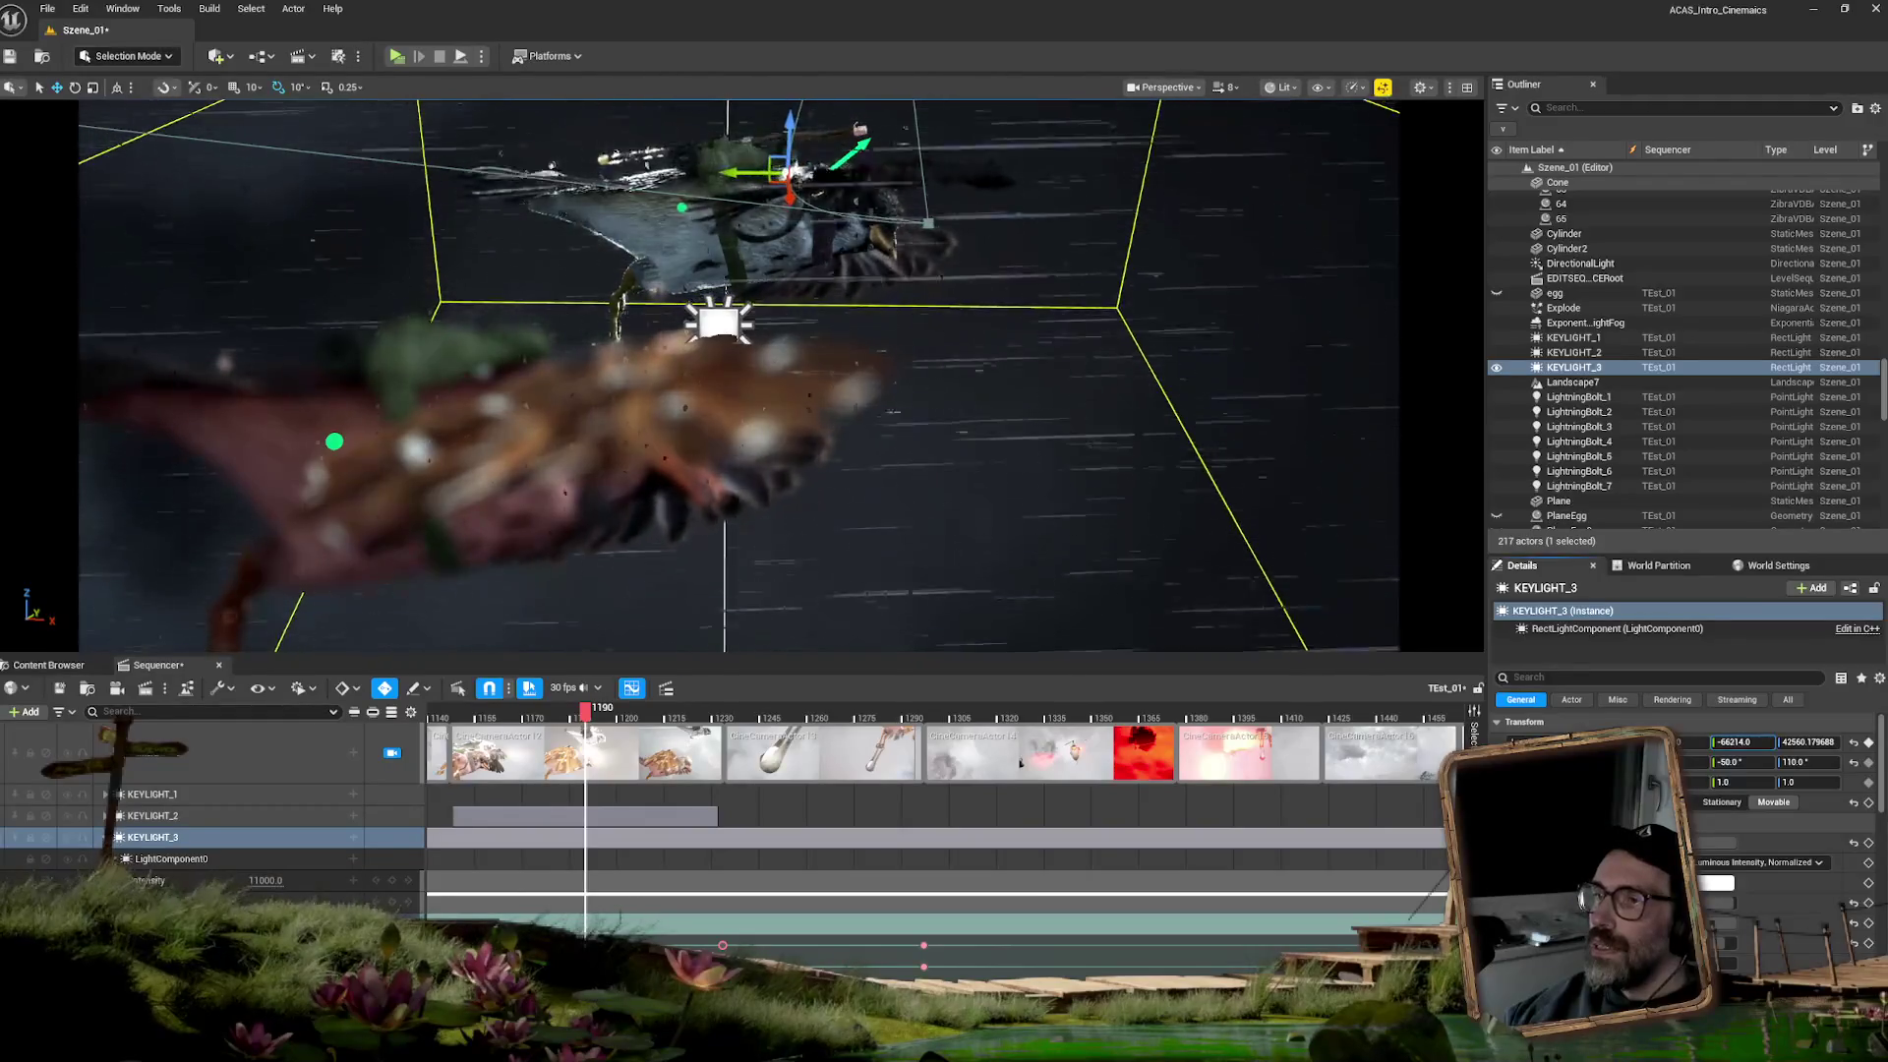
pyautogui.press('Return')
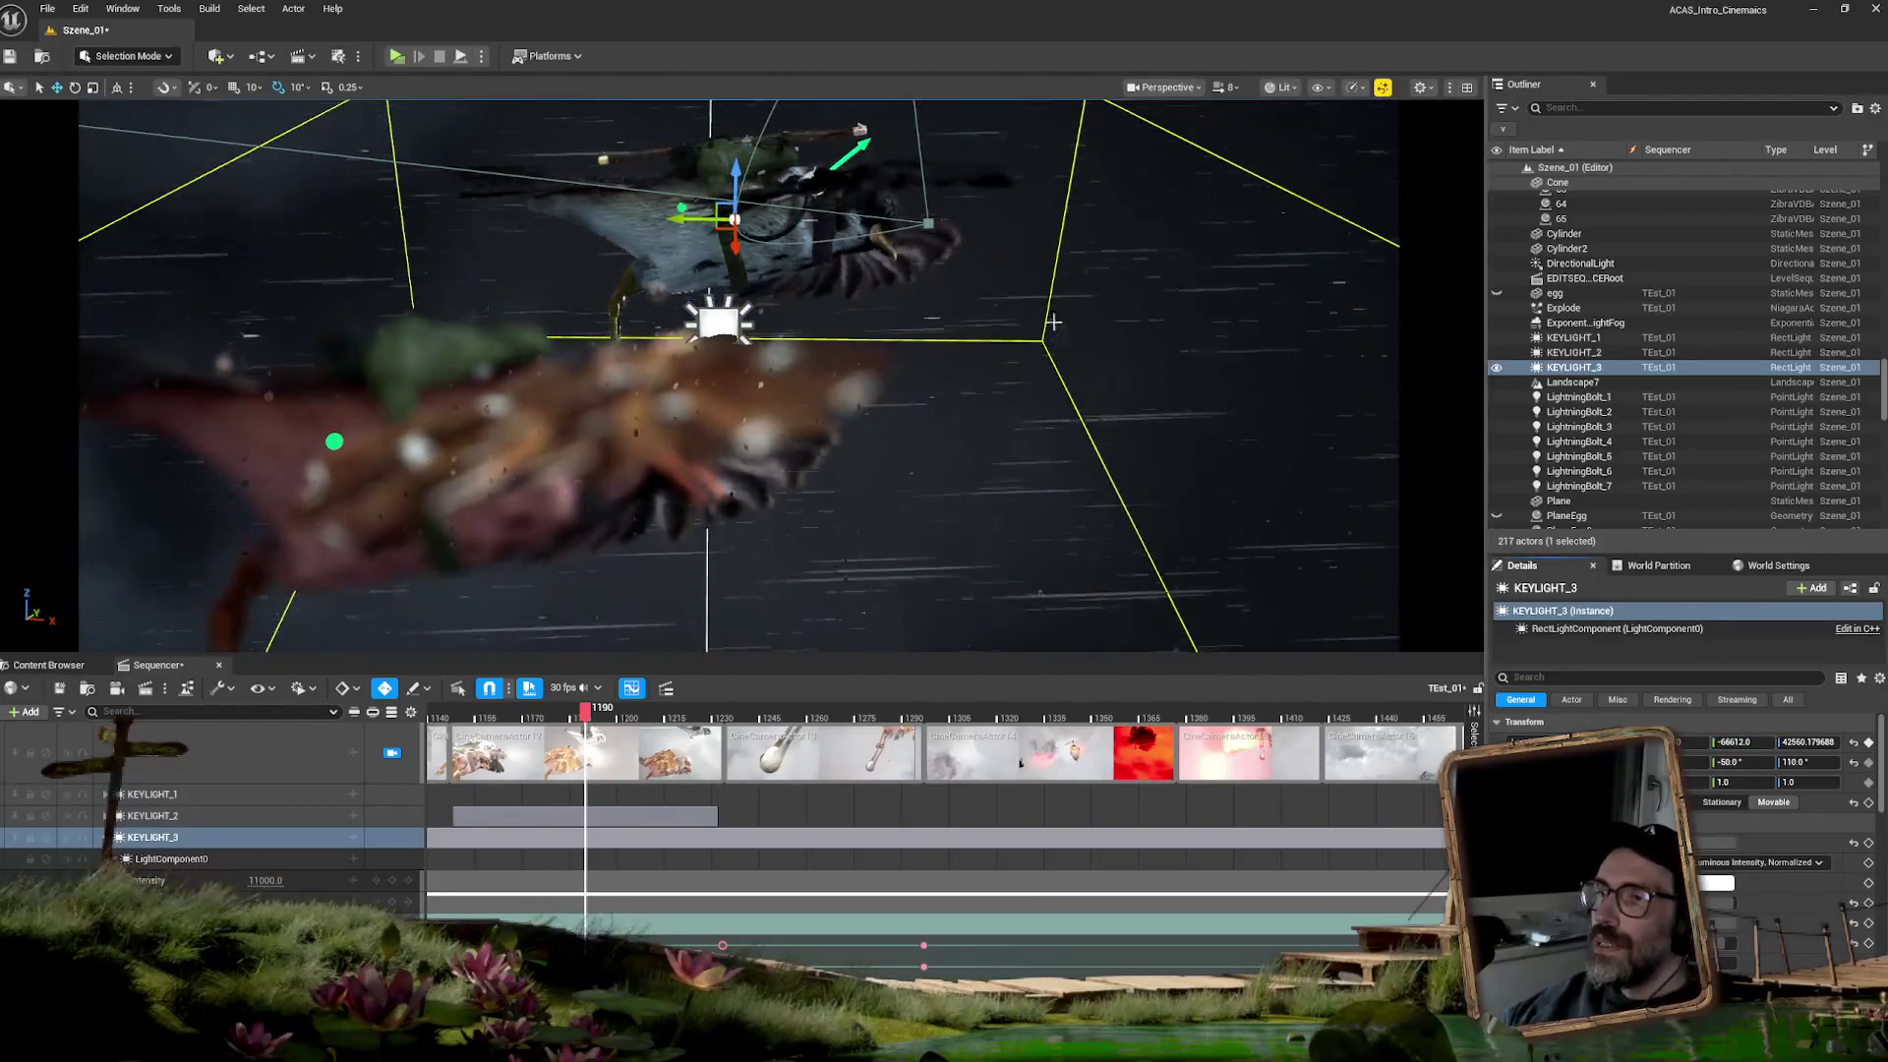
pyautogui.moveTo(1807, 741); pyautogui.dragTo(1819, 741)
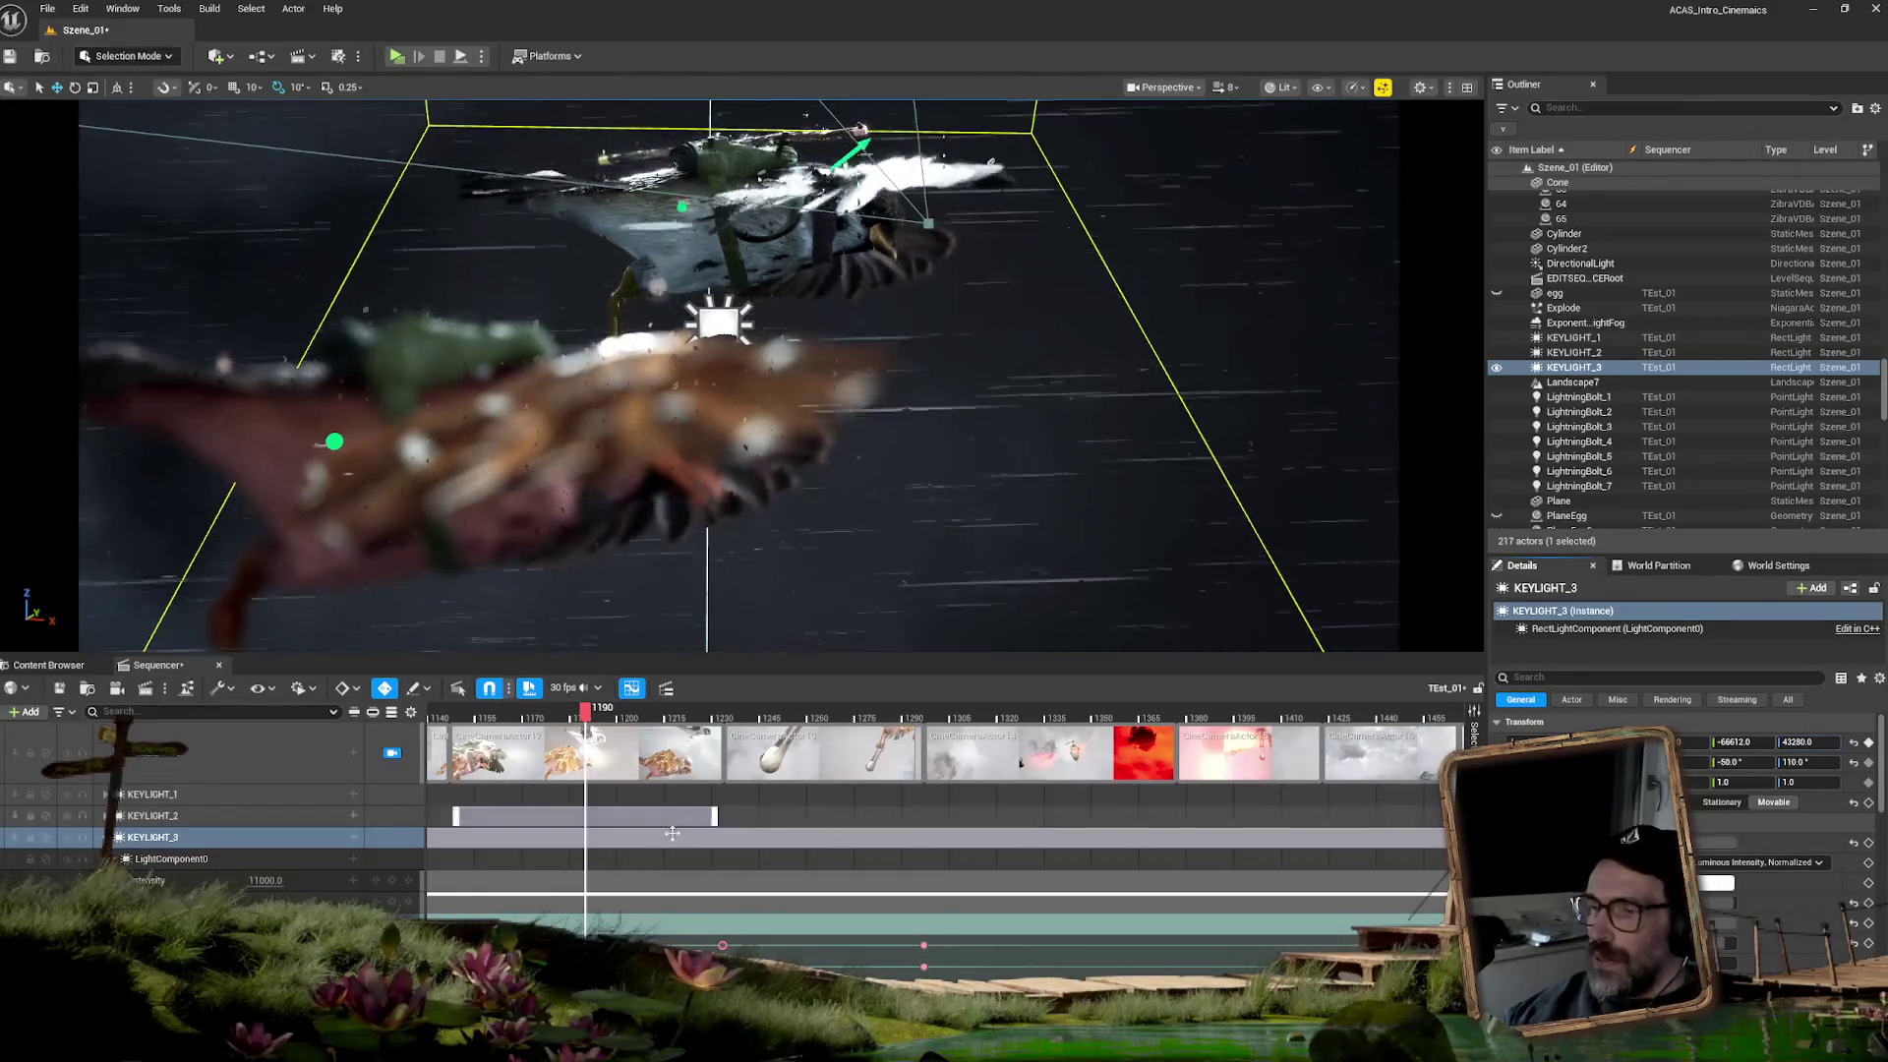
pyautogui.moveTo(584, 710)
pyautogui.mouseDown()
pyautogui.moveTo(476, 710)
pyautogui.moveTo(723, 696)
pyautogui.mouseUp()
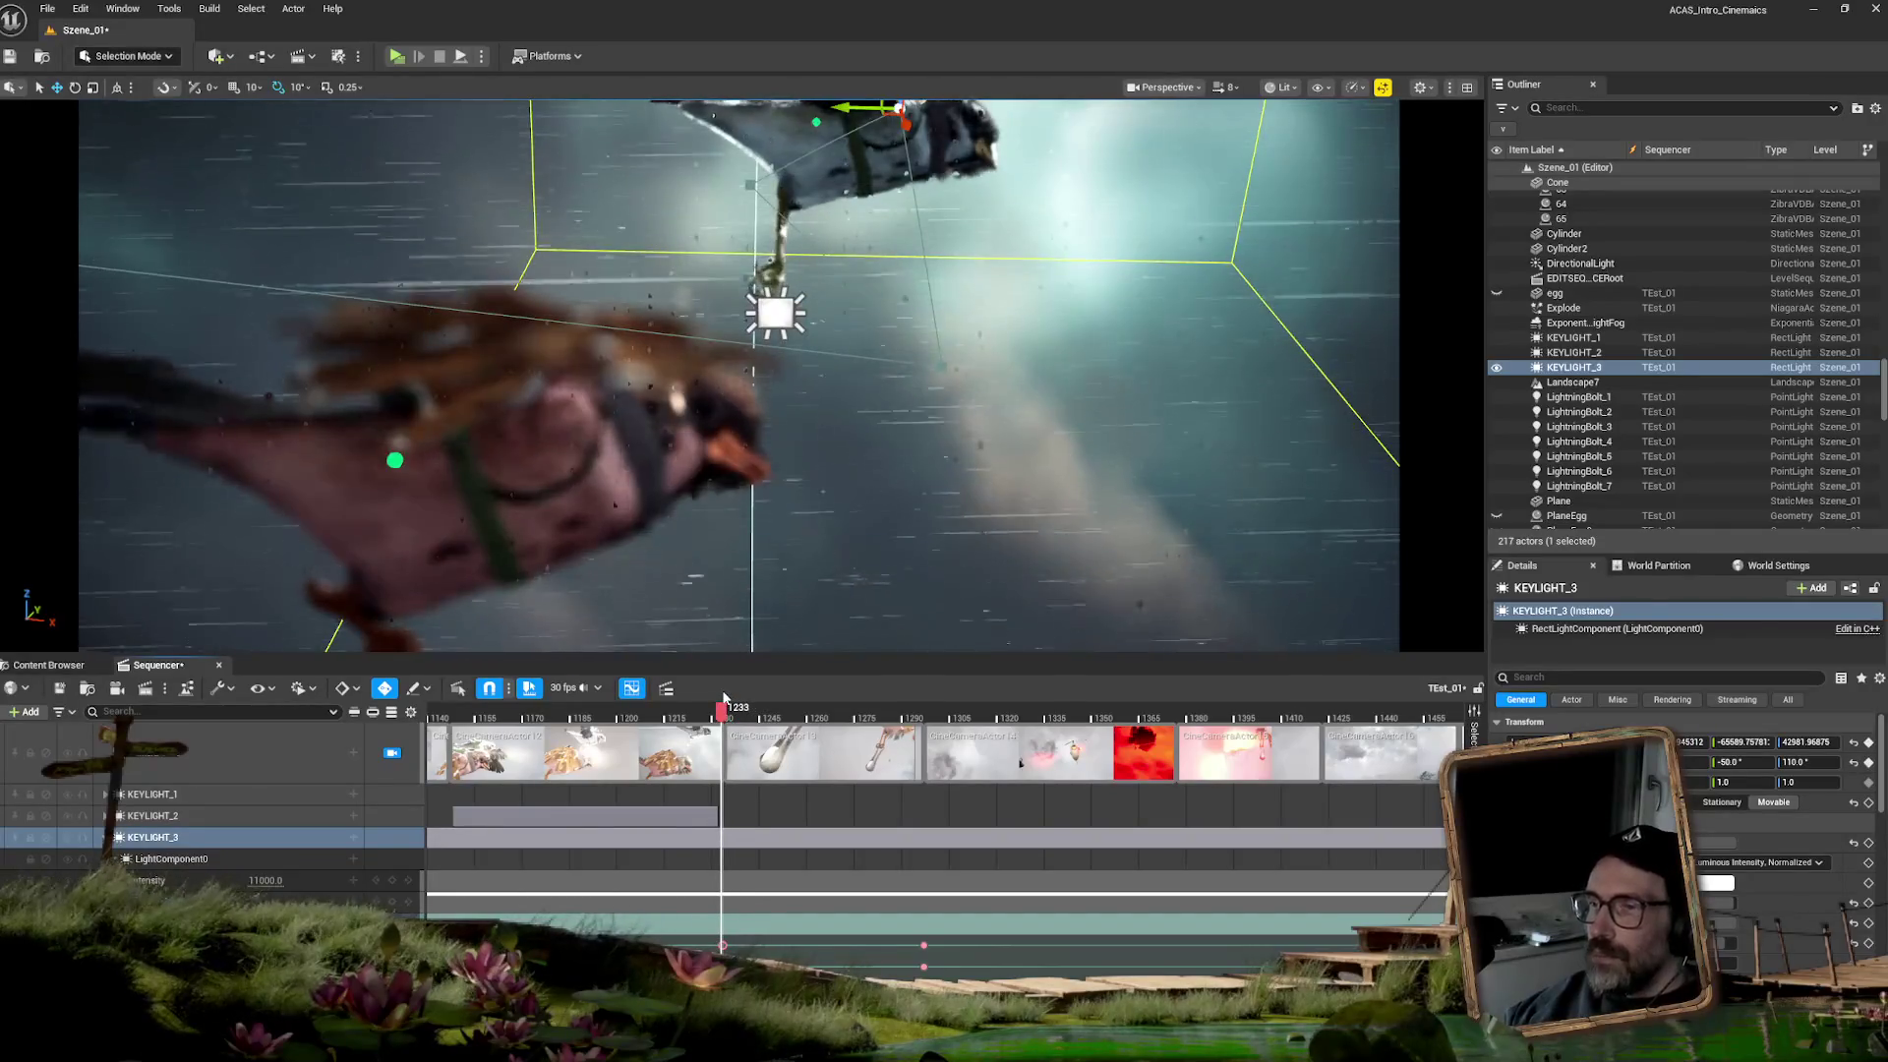
pyautogui.moveTo(724, 696)
pyautogui.mouseDown()
pyautogui.moveTo(640, 696)
pyautogui.moveTo(712, 678)
pyautogui.moveTo(922, 689)
pyautogui.moveTo(723, 667)
pyautogui.moveTo(899, 676)
pyautogui.mouseUp()
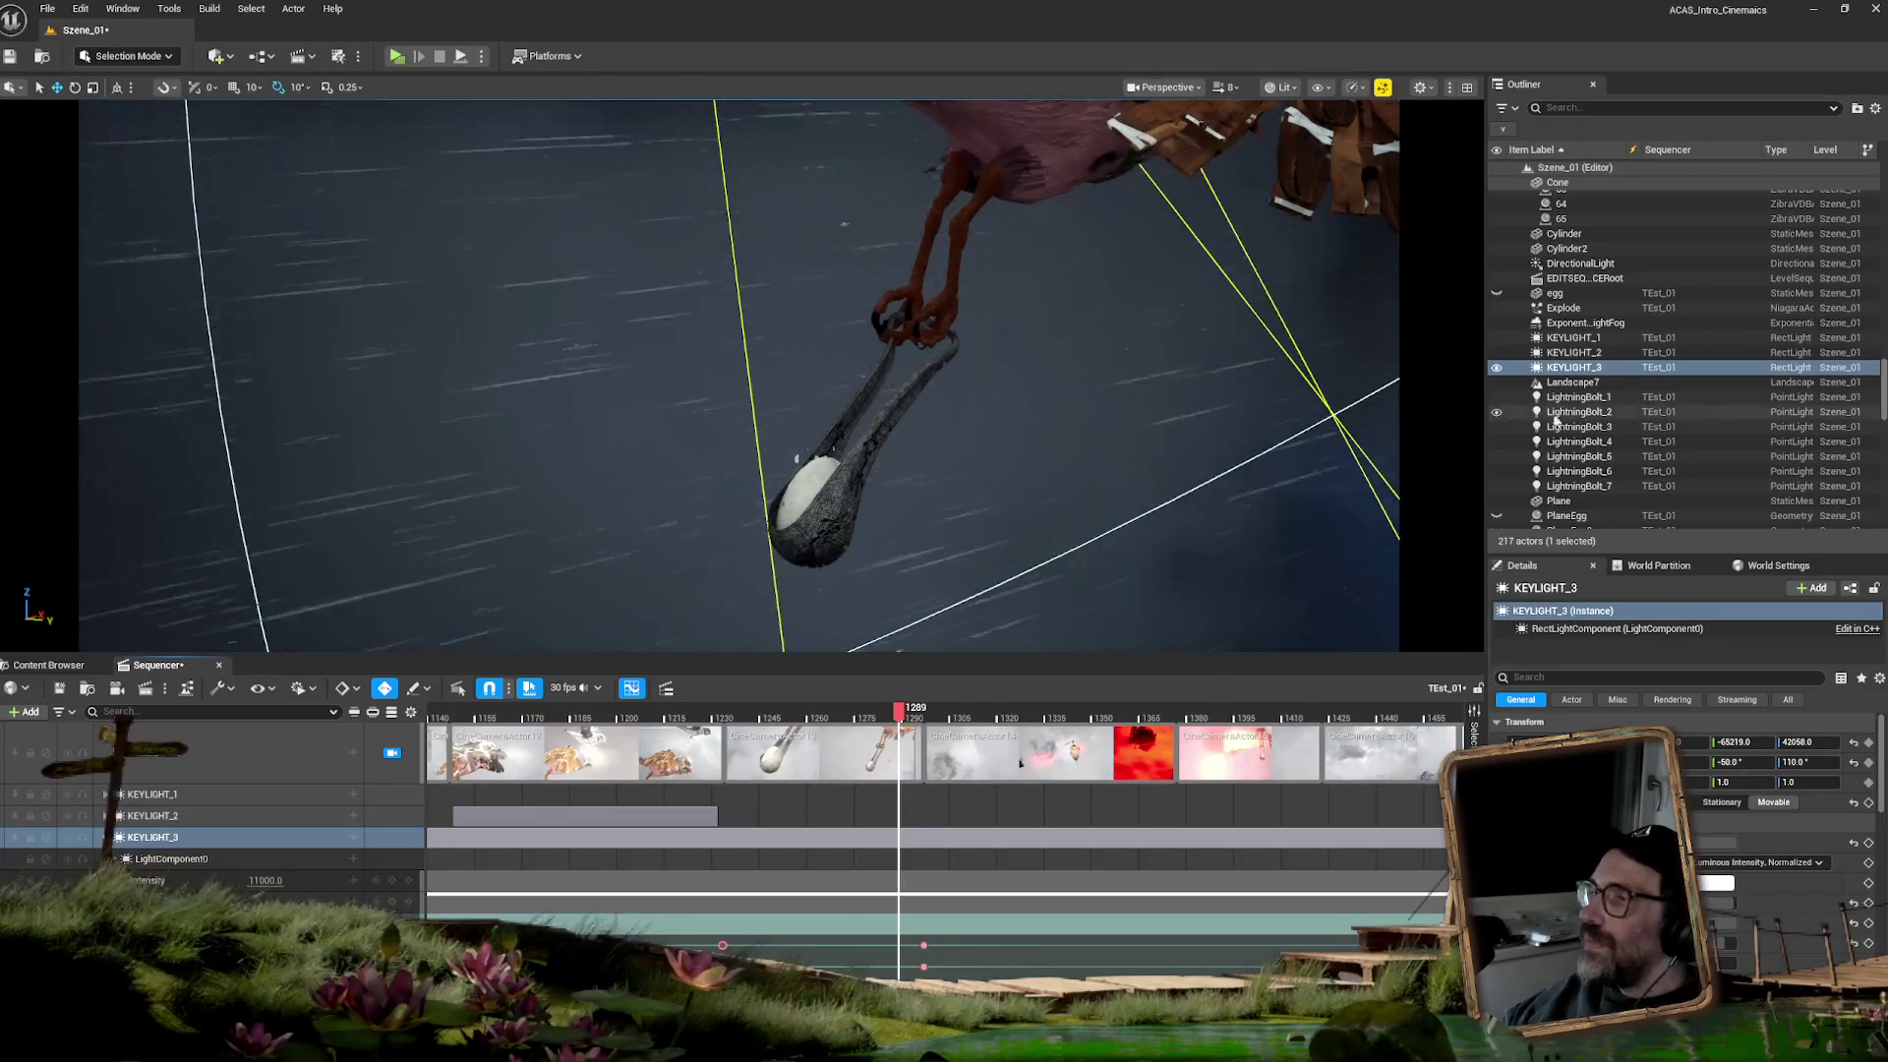
# - Select KEYLIGHT_3, slide it left on X, lower it on Z, and set Y to -66160
pyautogui.click(1593, 370)
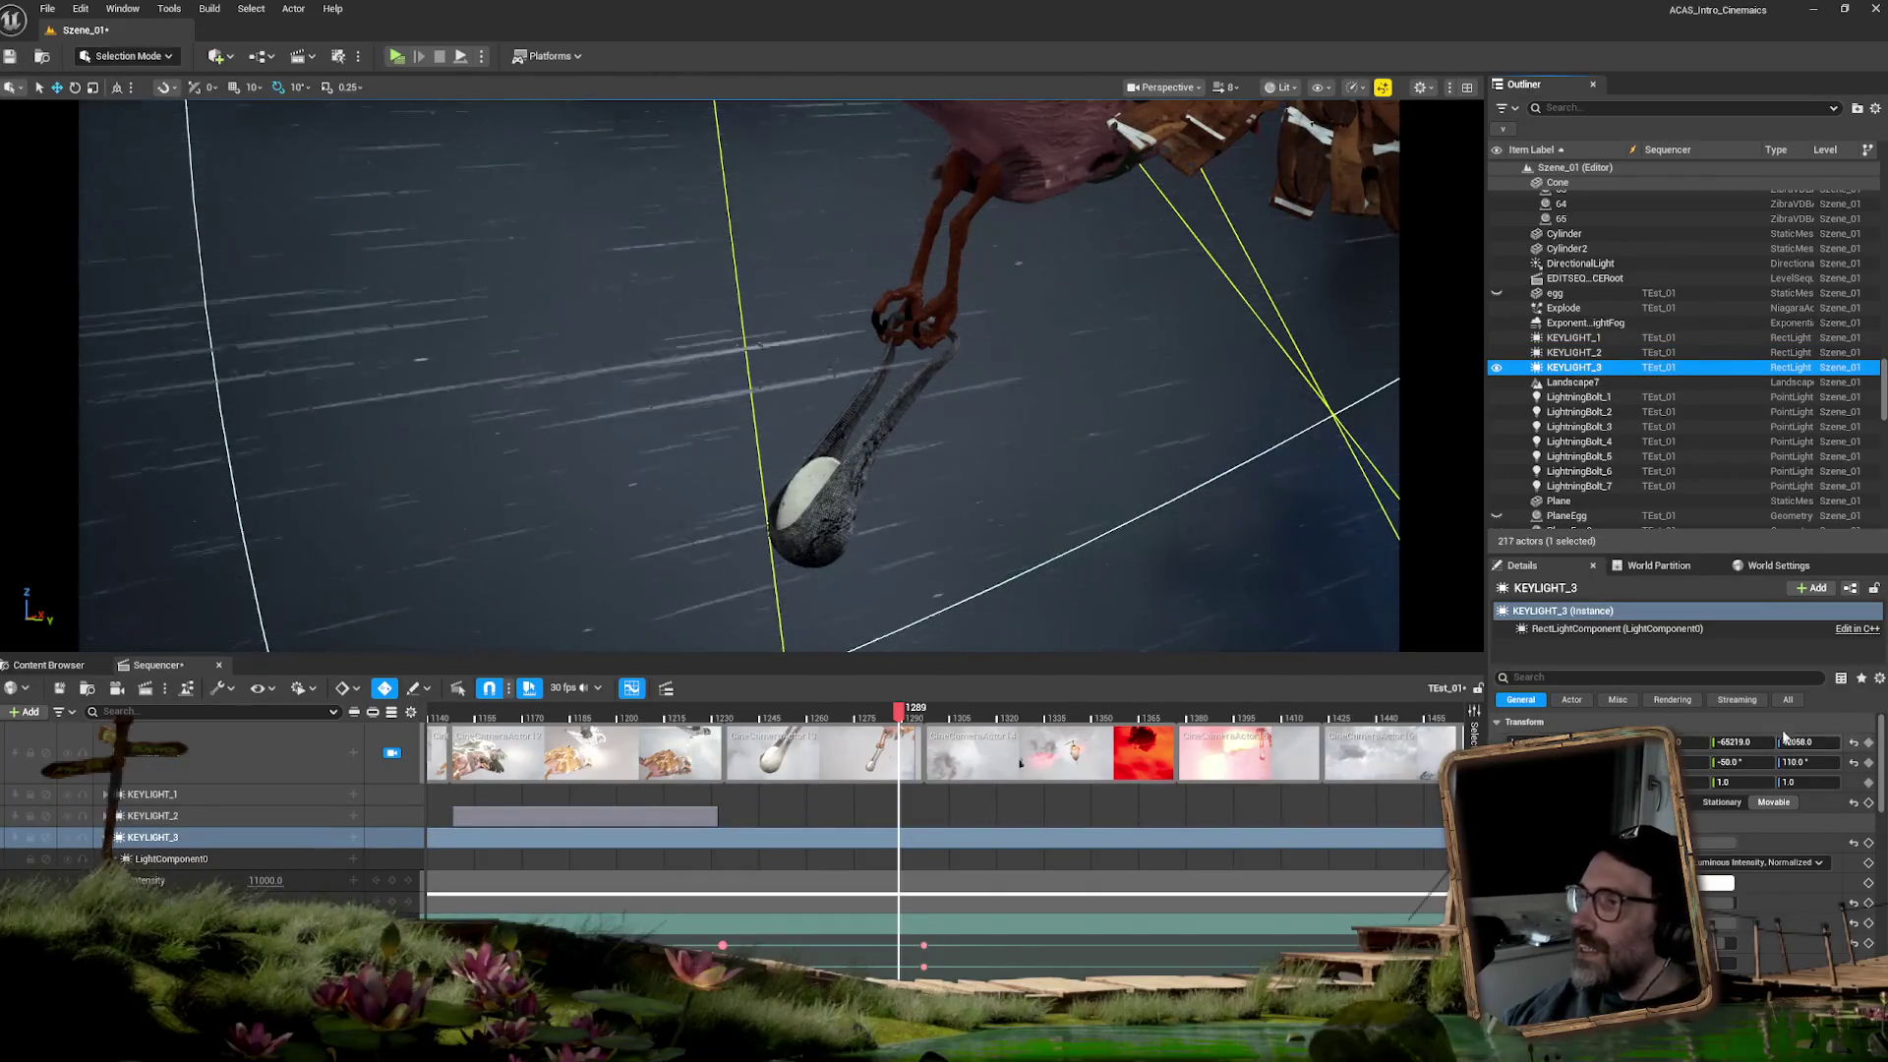
pyautogui.moveTo(1671, 742); pyautogui.dragTo(1799, 739)
pyautogui.moveTo(1013, 134); pyautogui.dragTo(739, 153)
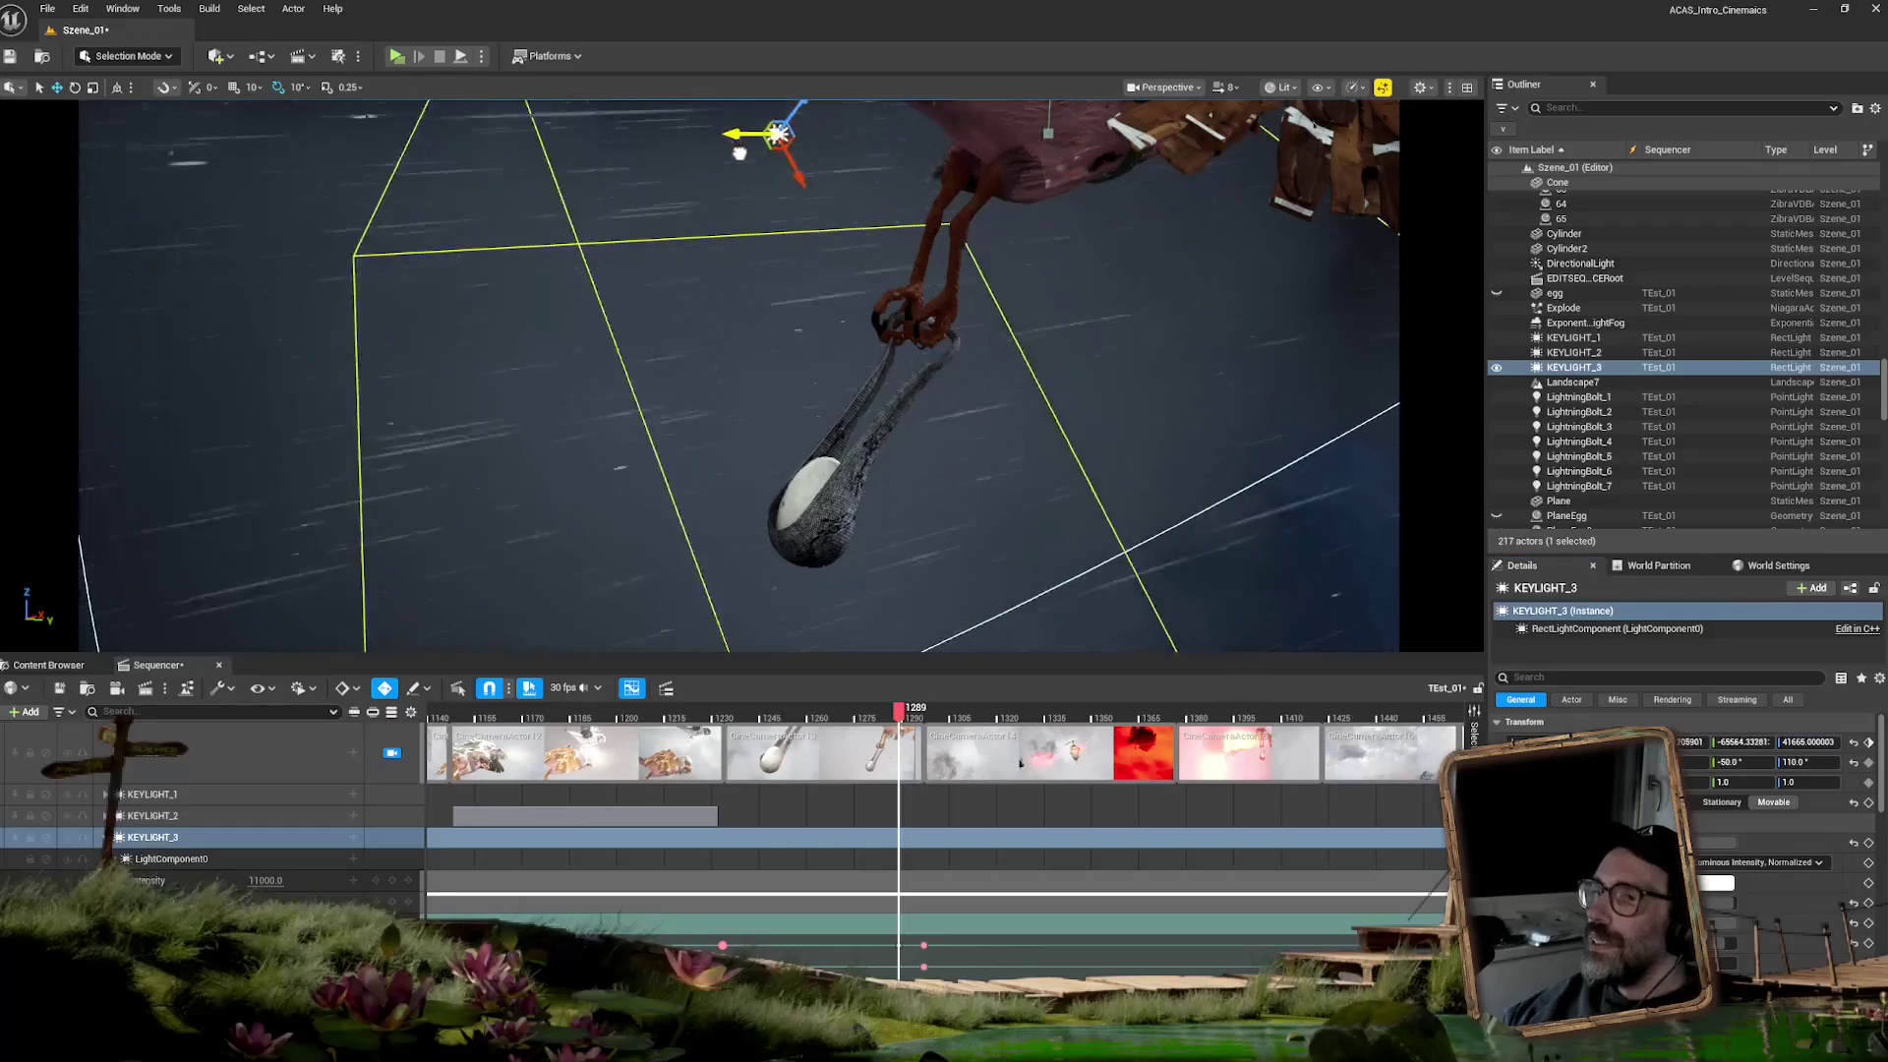
pyautogui.moveTo(543, 145); pyautogui.dragTo(544, 145)
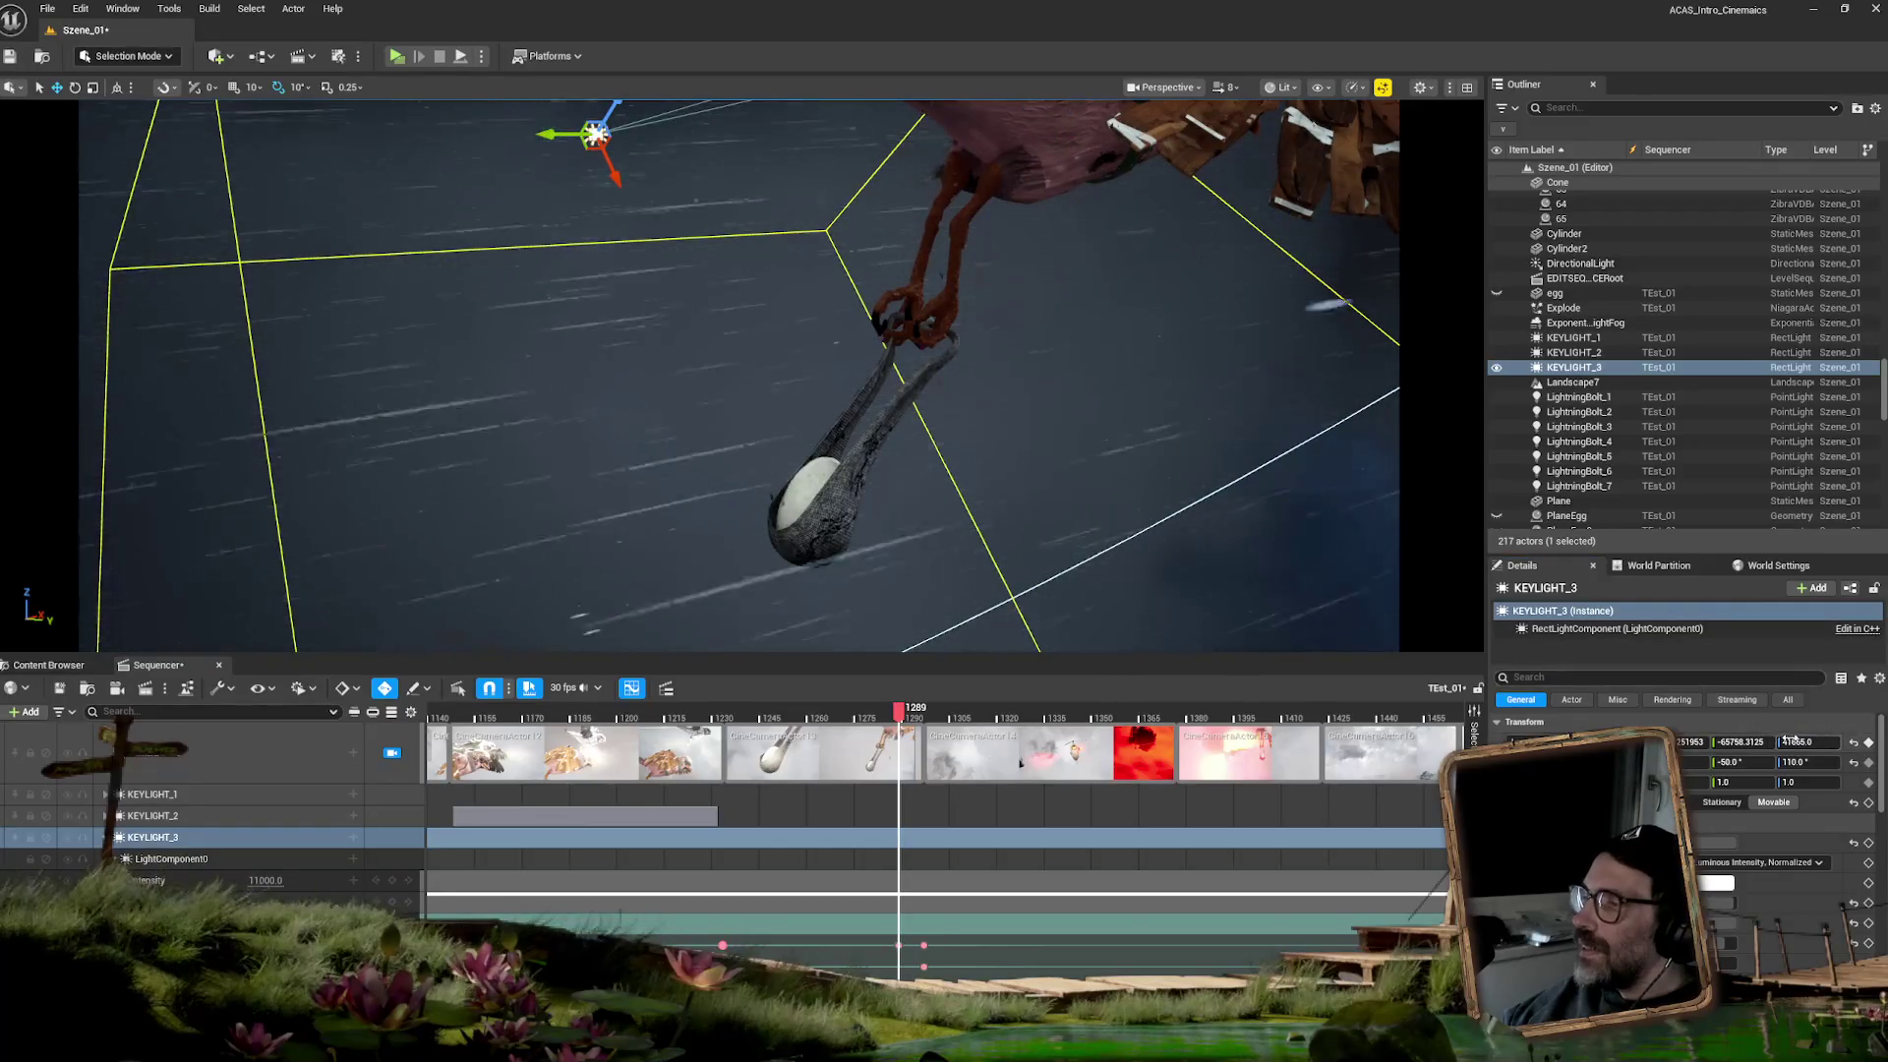
pyautogui.moveTo(1788, 741); pyautogui.dragTo(1772, 740)
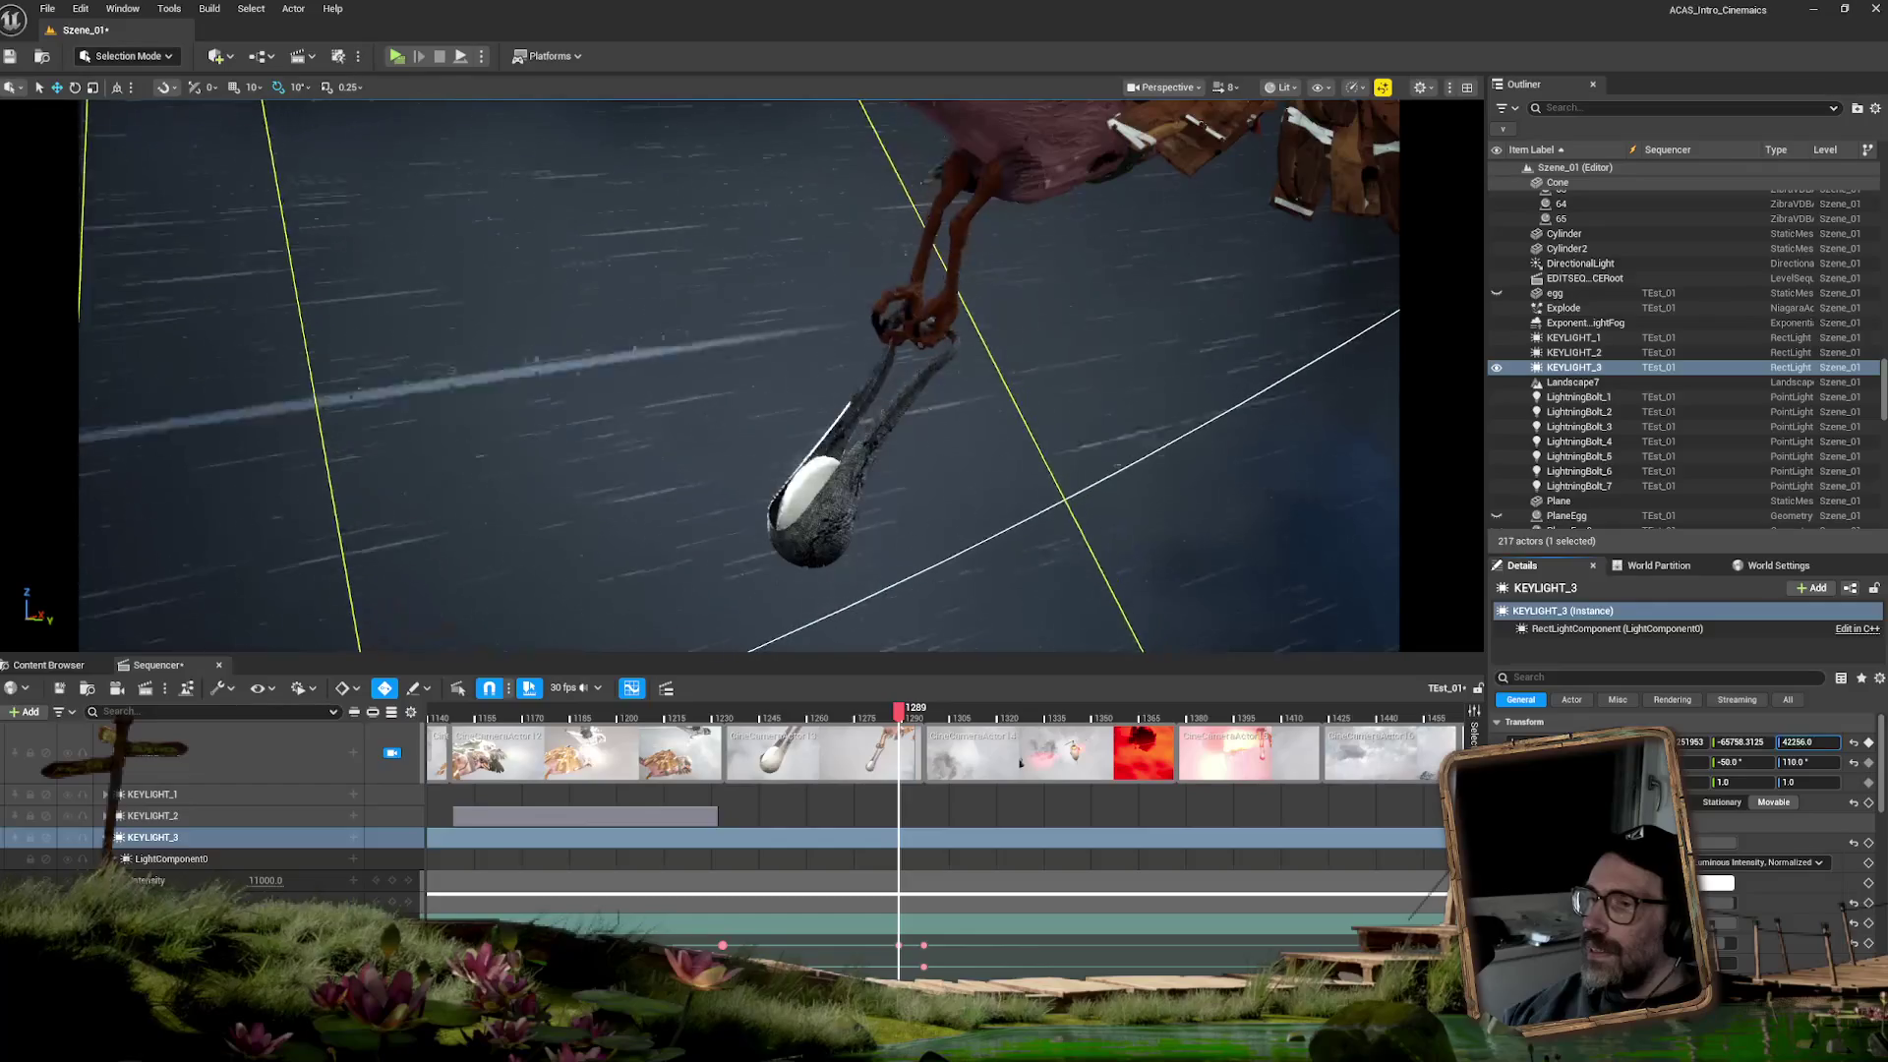
pyautogui.moveTo(1735, 741); pyautogui.dragTo(1711, 741)
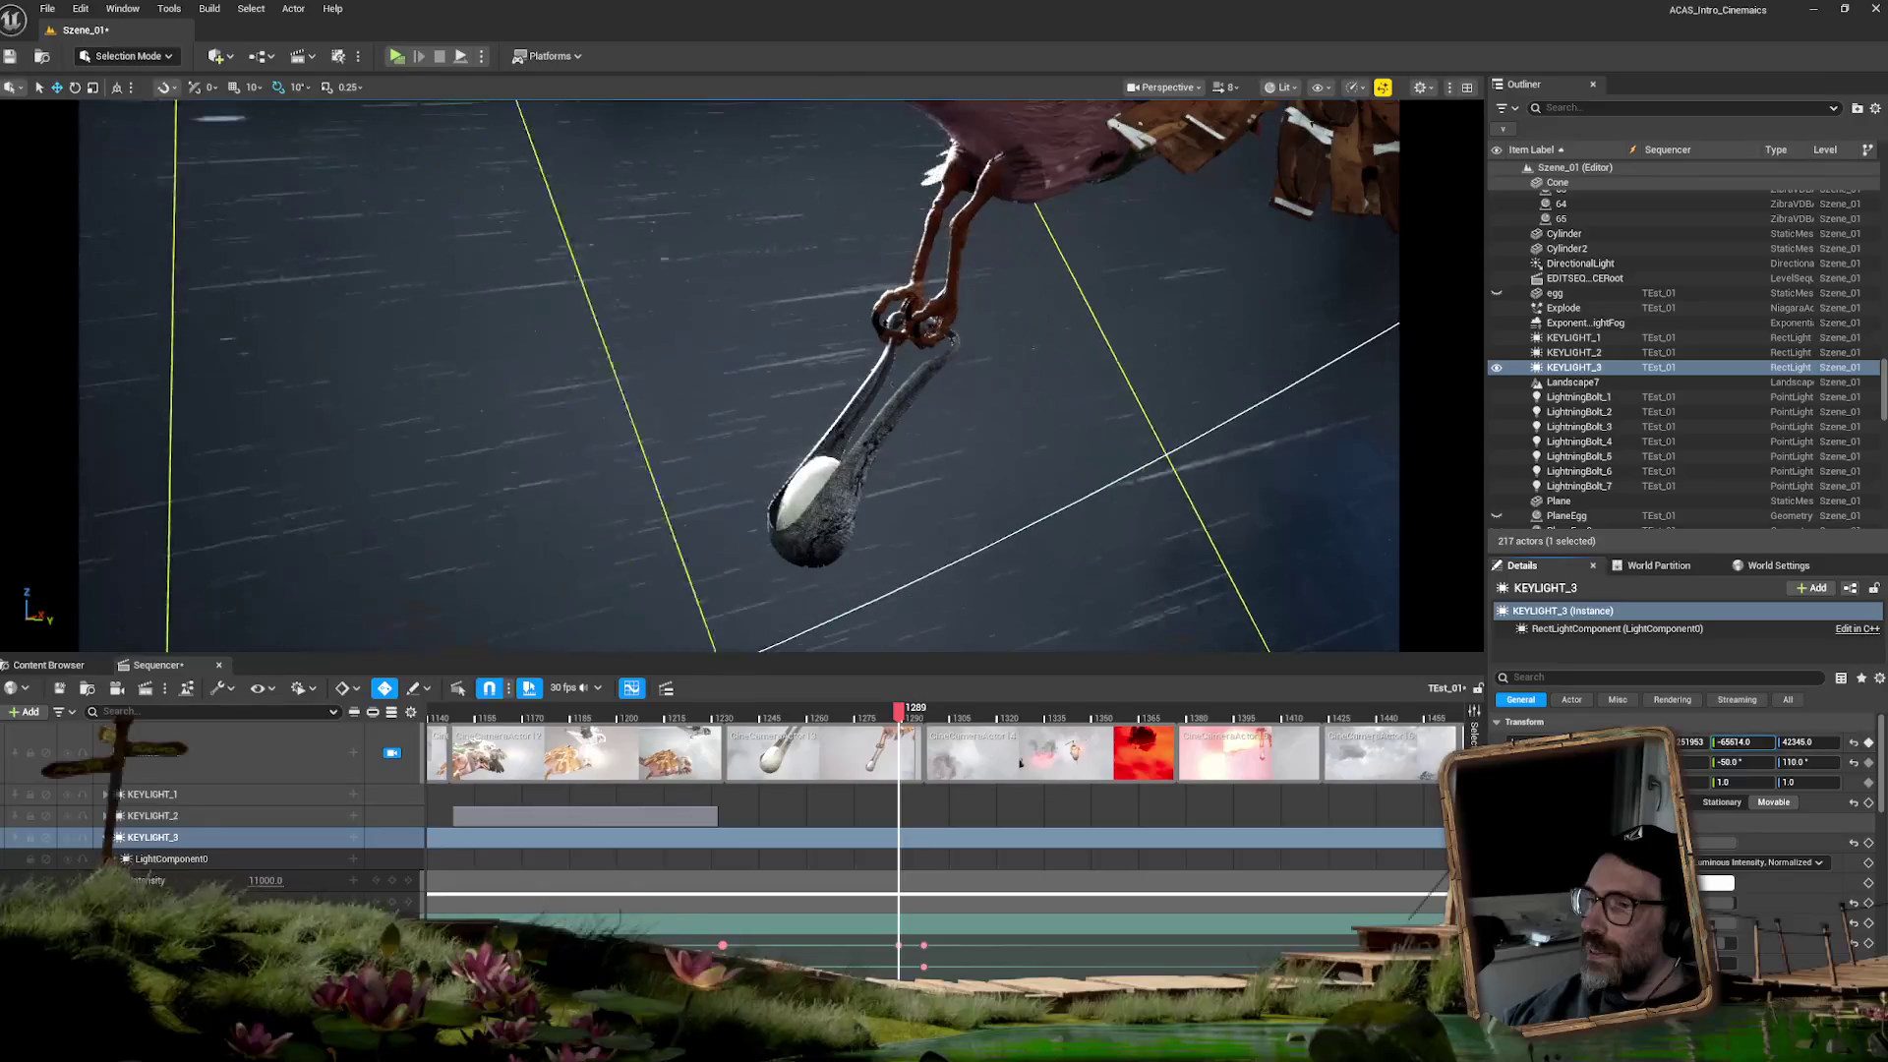
# - Refine KEYLIGHT_3 to Y -66067, move it further left, raise it slightly, and scrub to frame 1280
pyautogui.moveTo(1716, 741); pyautogui.dragTo(1713, 741)
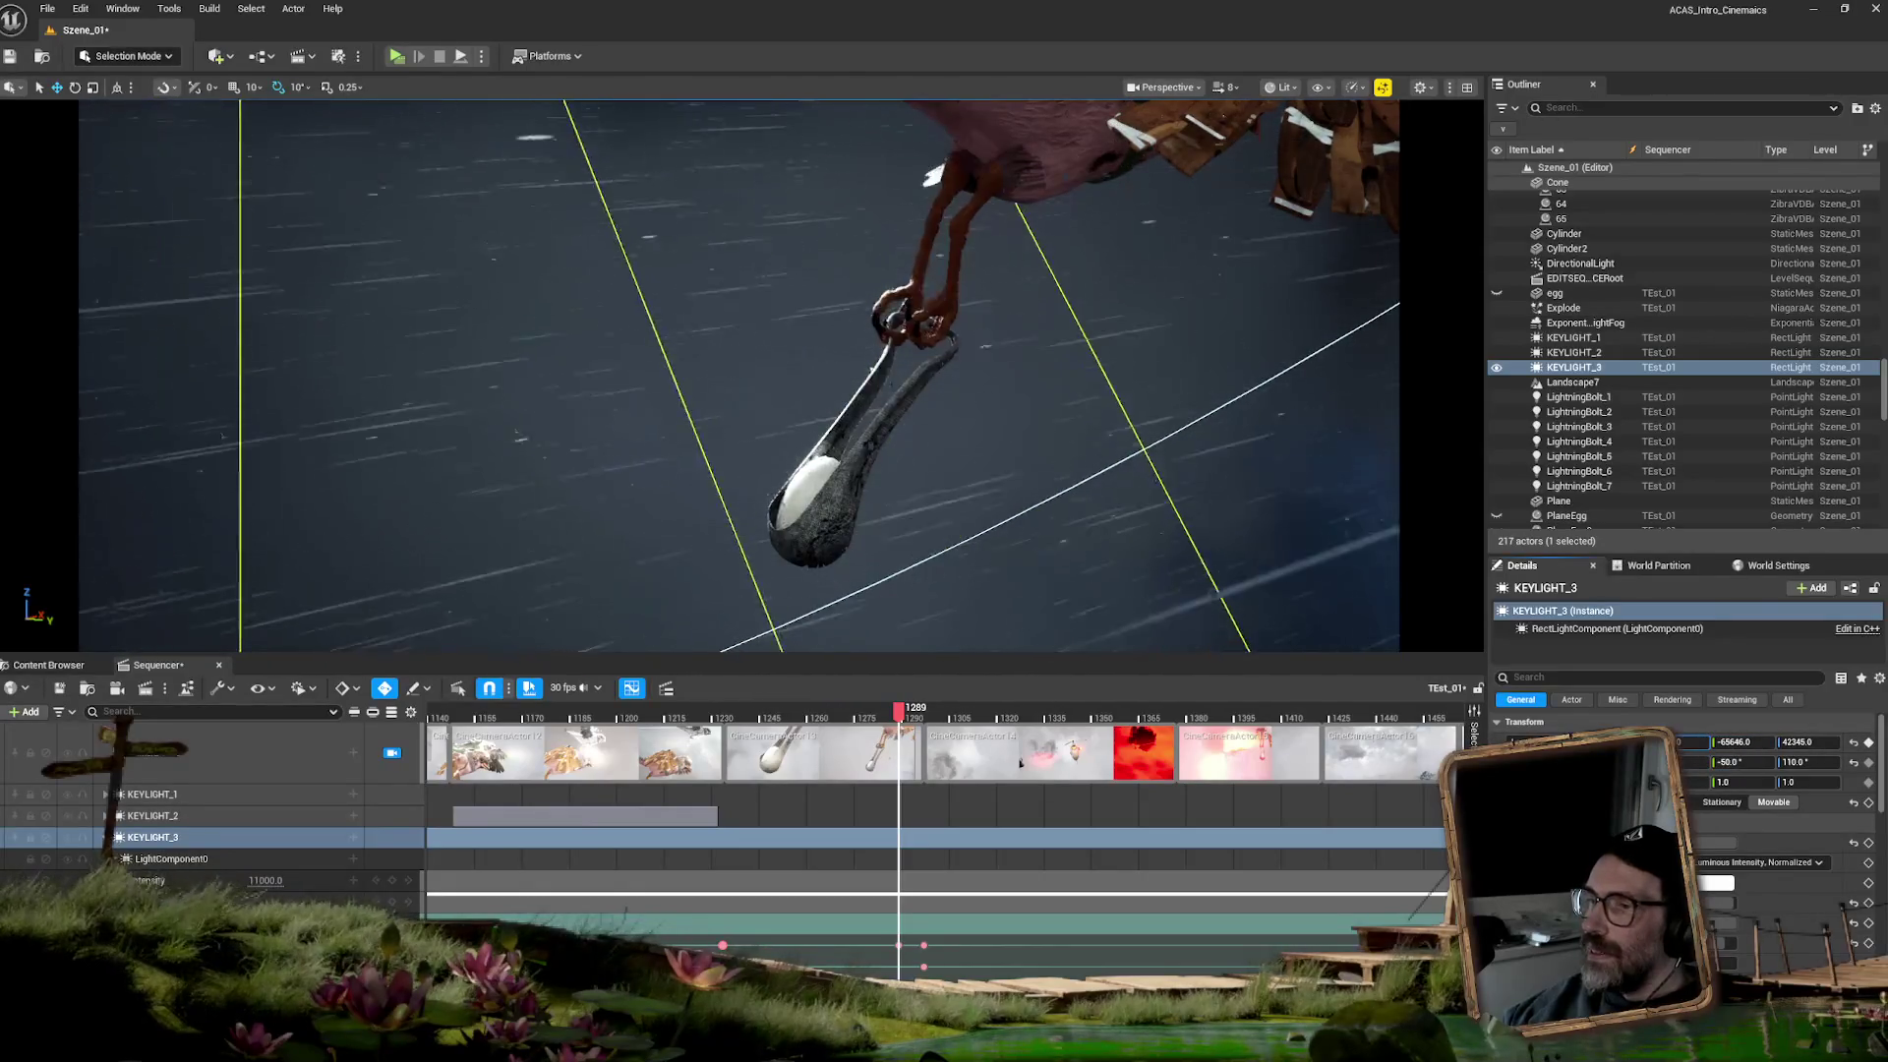
pyautogui.moveTo(1715, 742); pyautogui.dragTo(1701, 742)
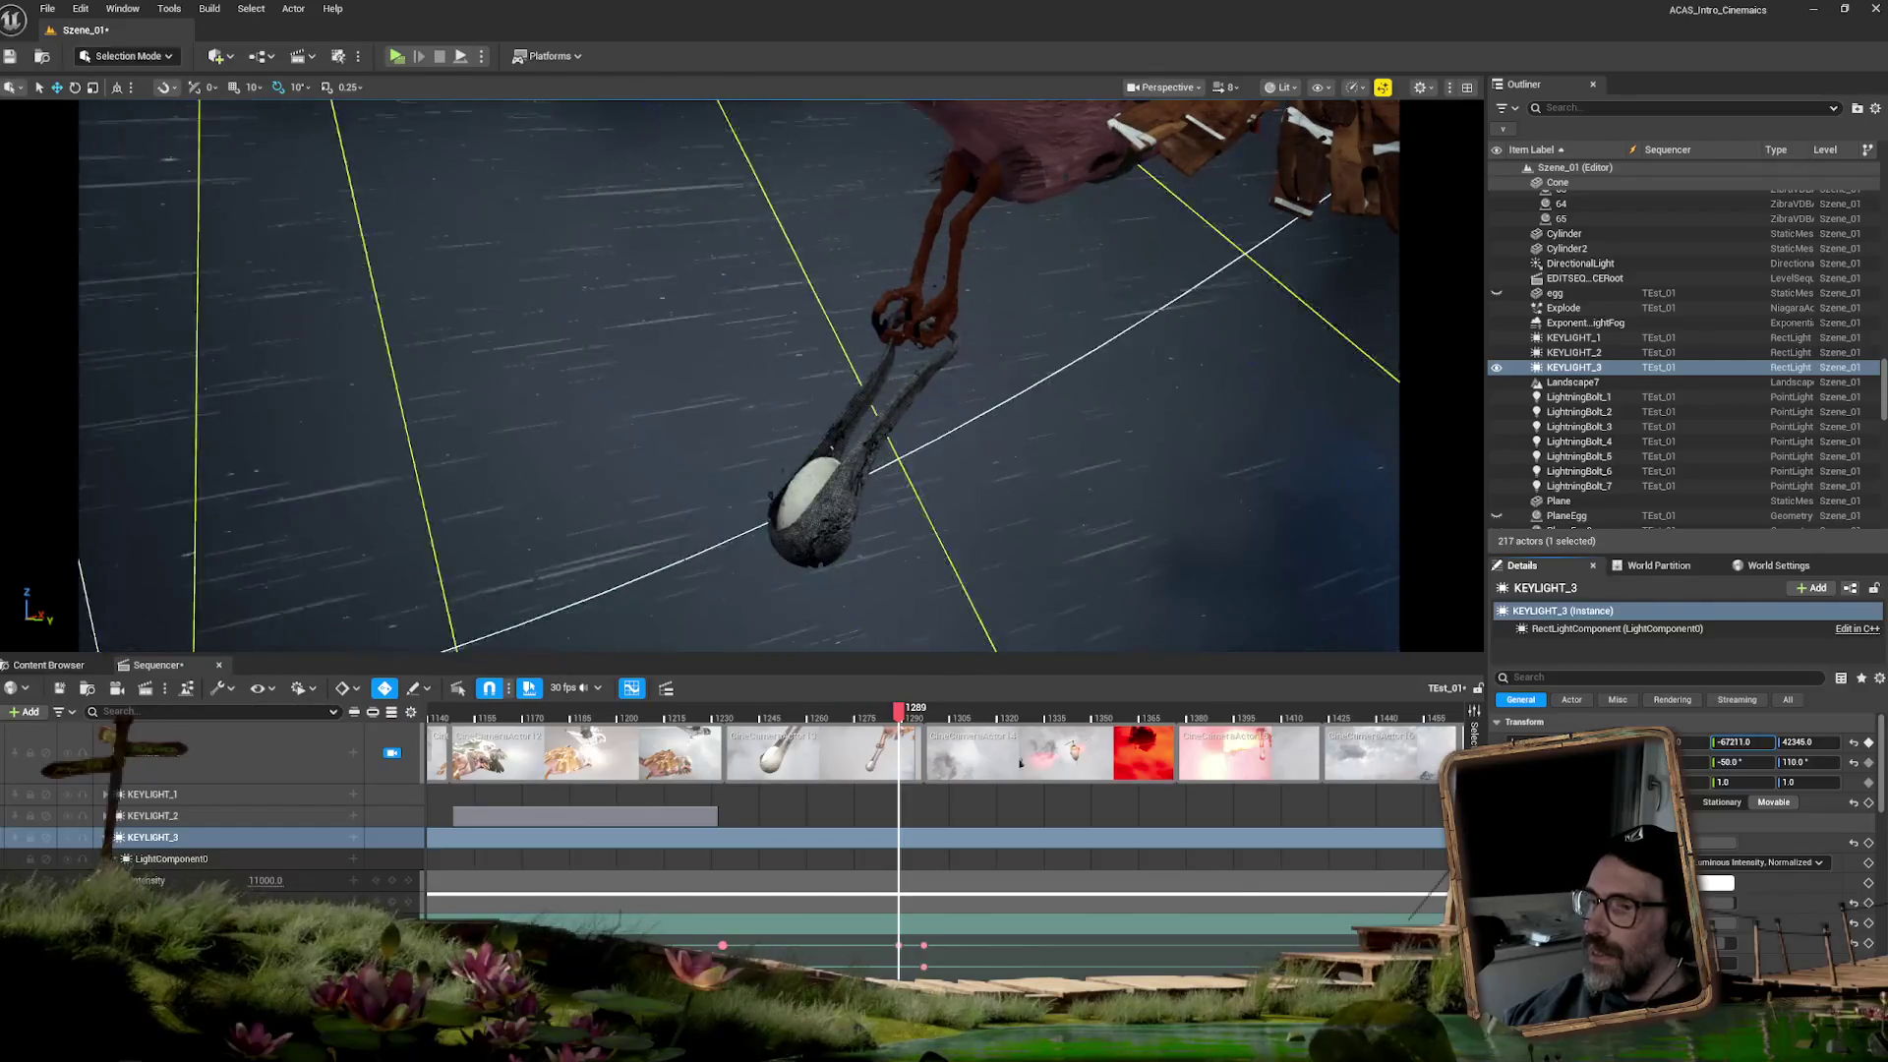
pyautogui.moveTo(1714, 742)
pyautogui.mouseDown()
pyautogui.moveTo(1827, 743)
pyautogui.moveTo(1793, 741)
pyautogui.mouseUp()
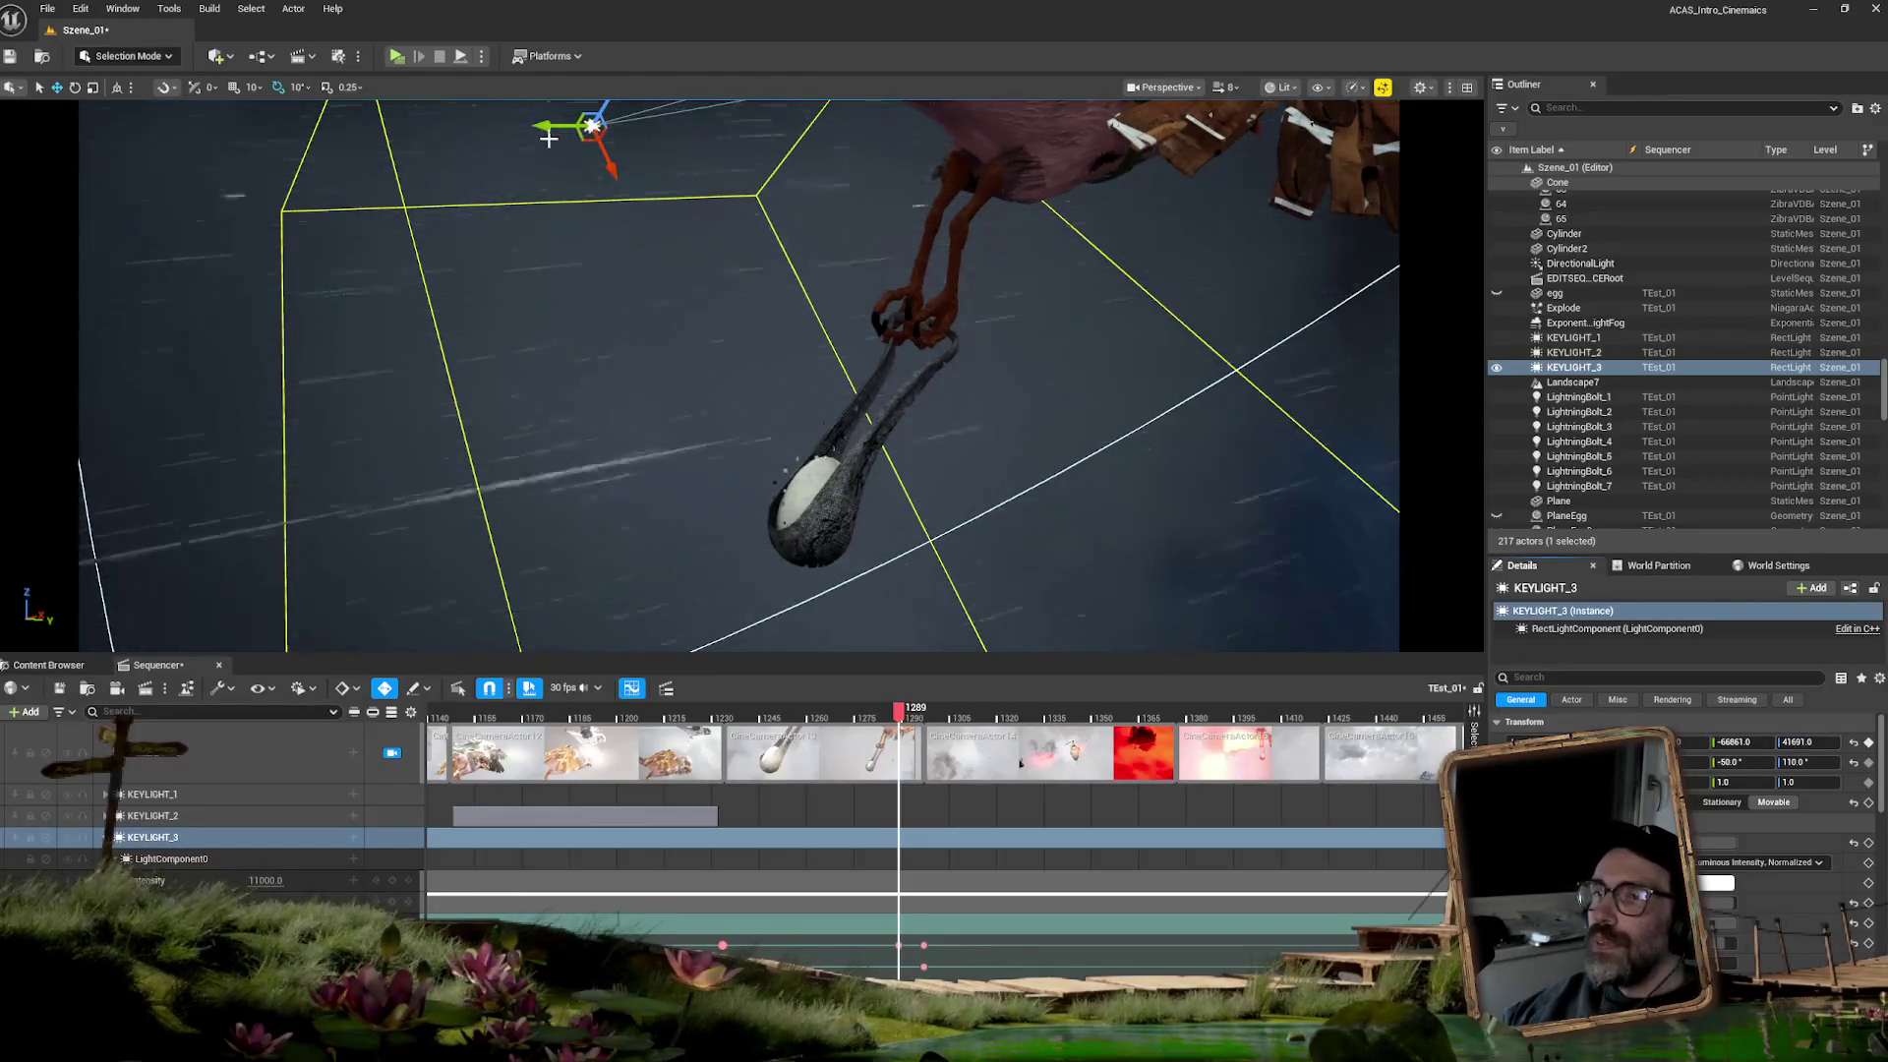
pyautogui.moveTo(548, 122)
pyautogui.mouseDown()
pyautogui.moveTo(233, 135)
pyautogui.moveTo(250, 135)
pyautogui.mouseUp()
pyautogui.moveTo(1796, 739); pyautogui.dragTo(1818, 739)
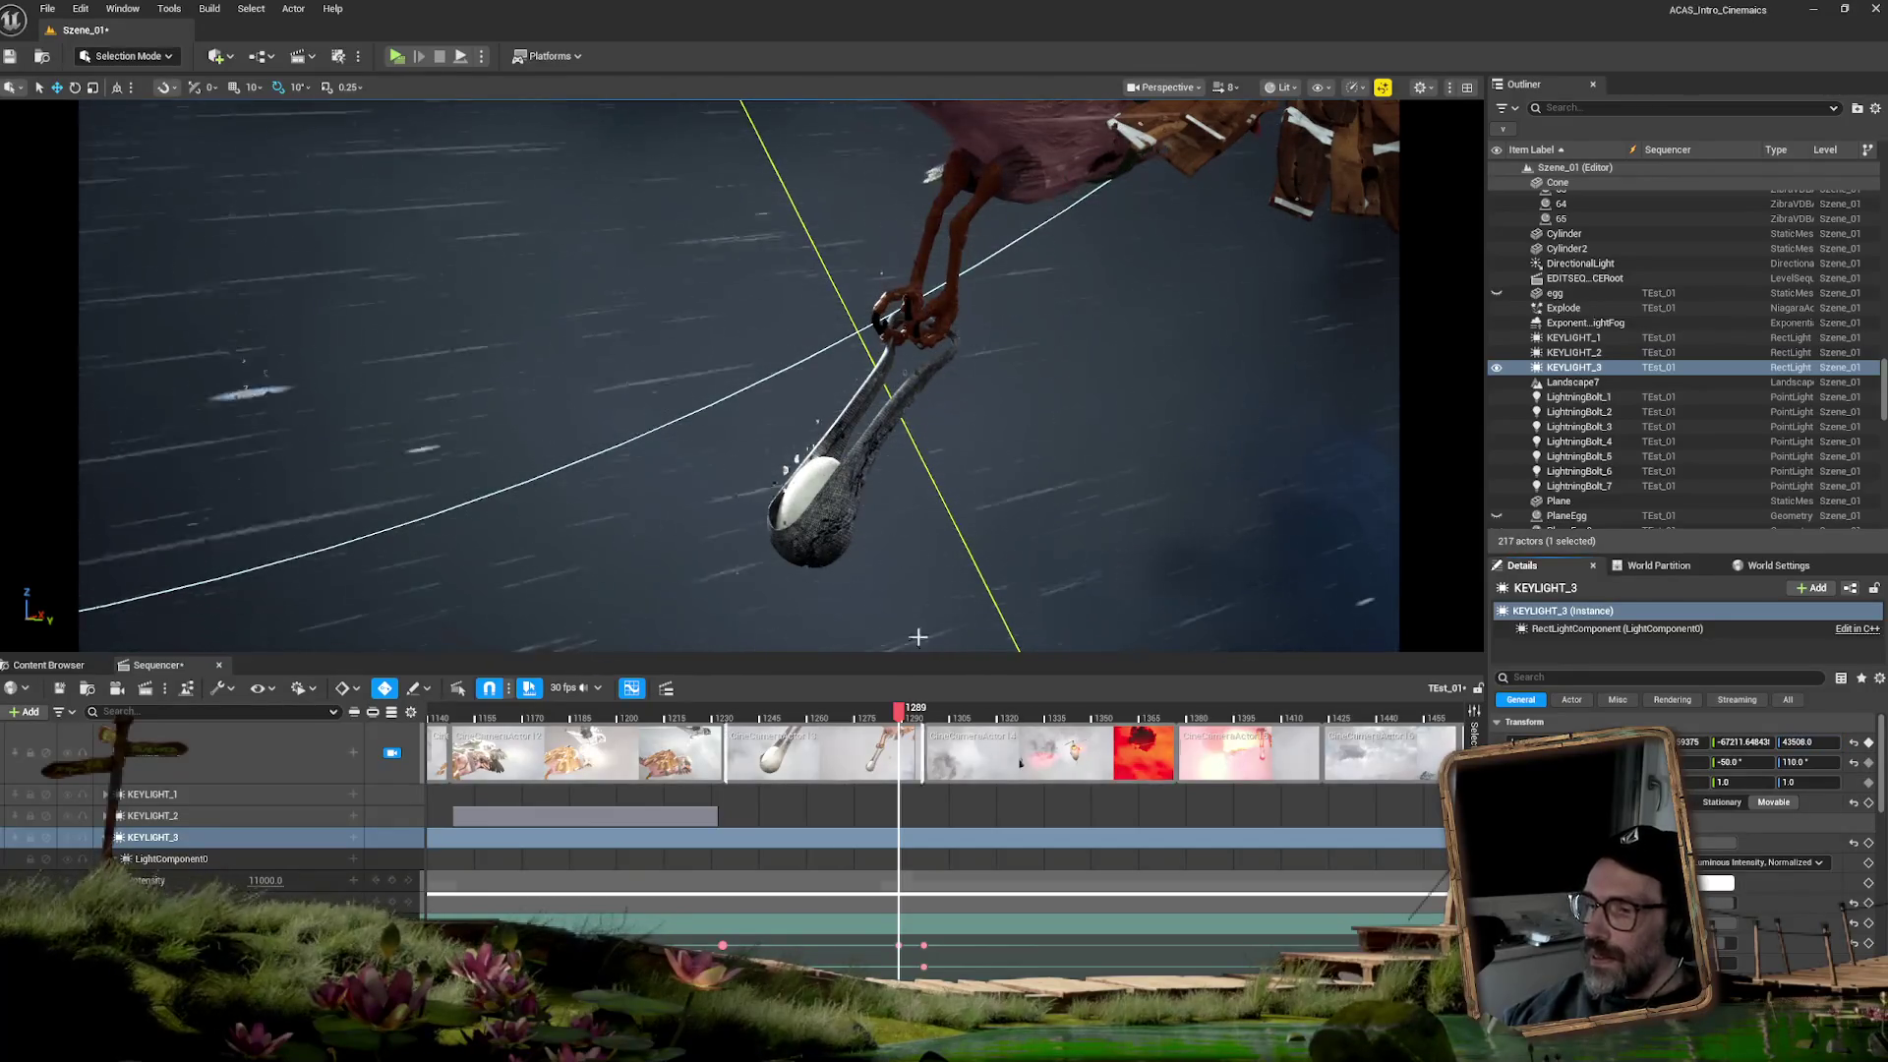
pyautogui.moveTo(899, 708)
pyautogui.mouseDown()
pyautogui.moveTo(780, 703)
pyautogui.moveTo(977, 677)
pyautogui.mouseUp()
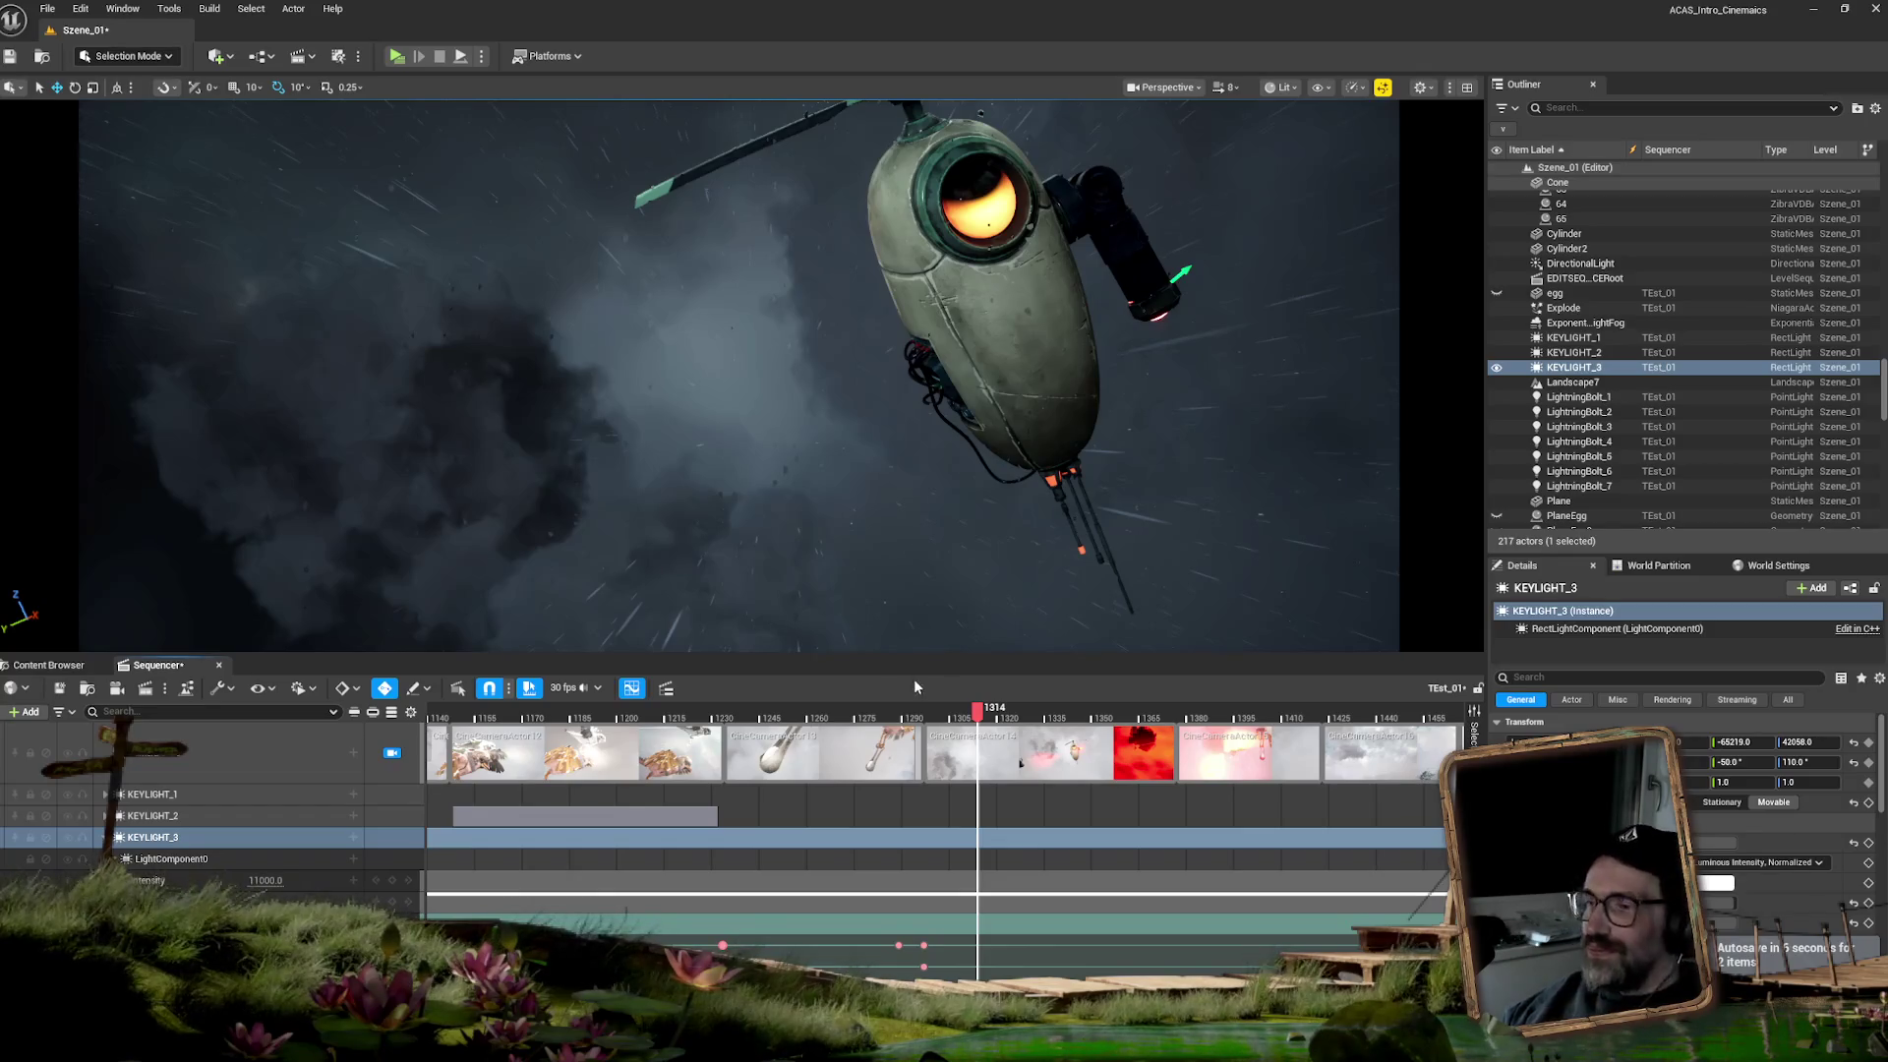
# - Scrub the sequence forward to about frame 1380 and select the KEYLIGHT_3 track
pyautogui.moveTo(976, 715)
pyautogui.mouseDown()
pyautogui.moveTo(623, 710)
pyautogui.moveTo(1220, 718)
pyautogui.mouseUp()
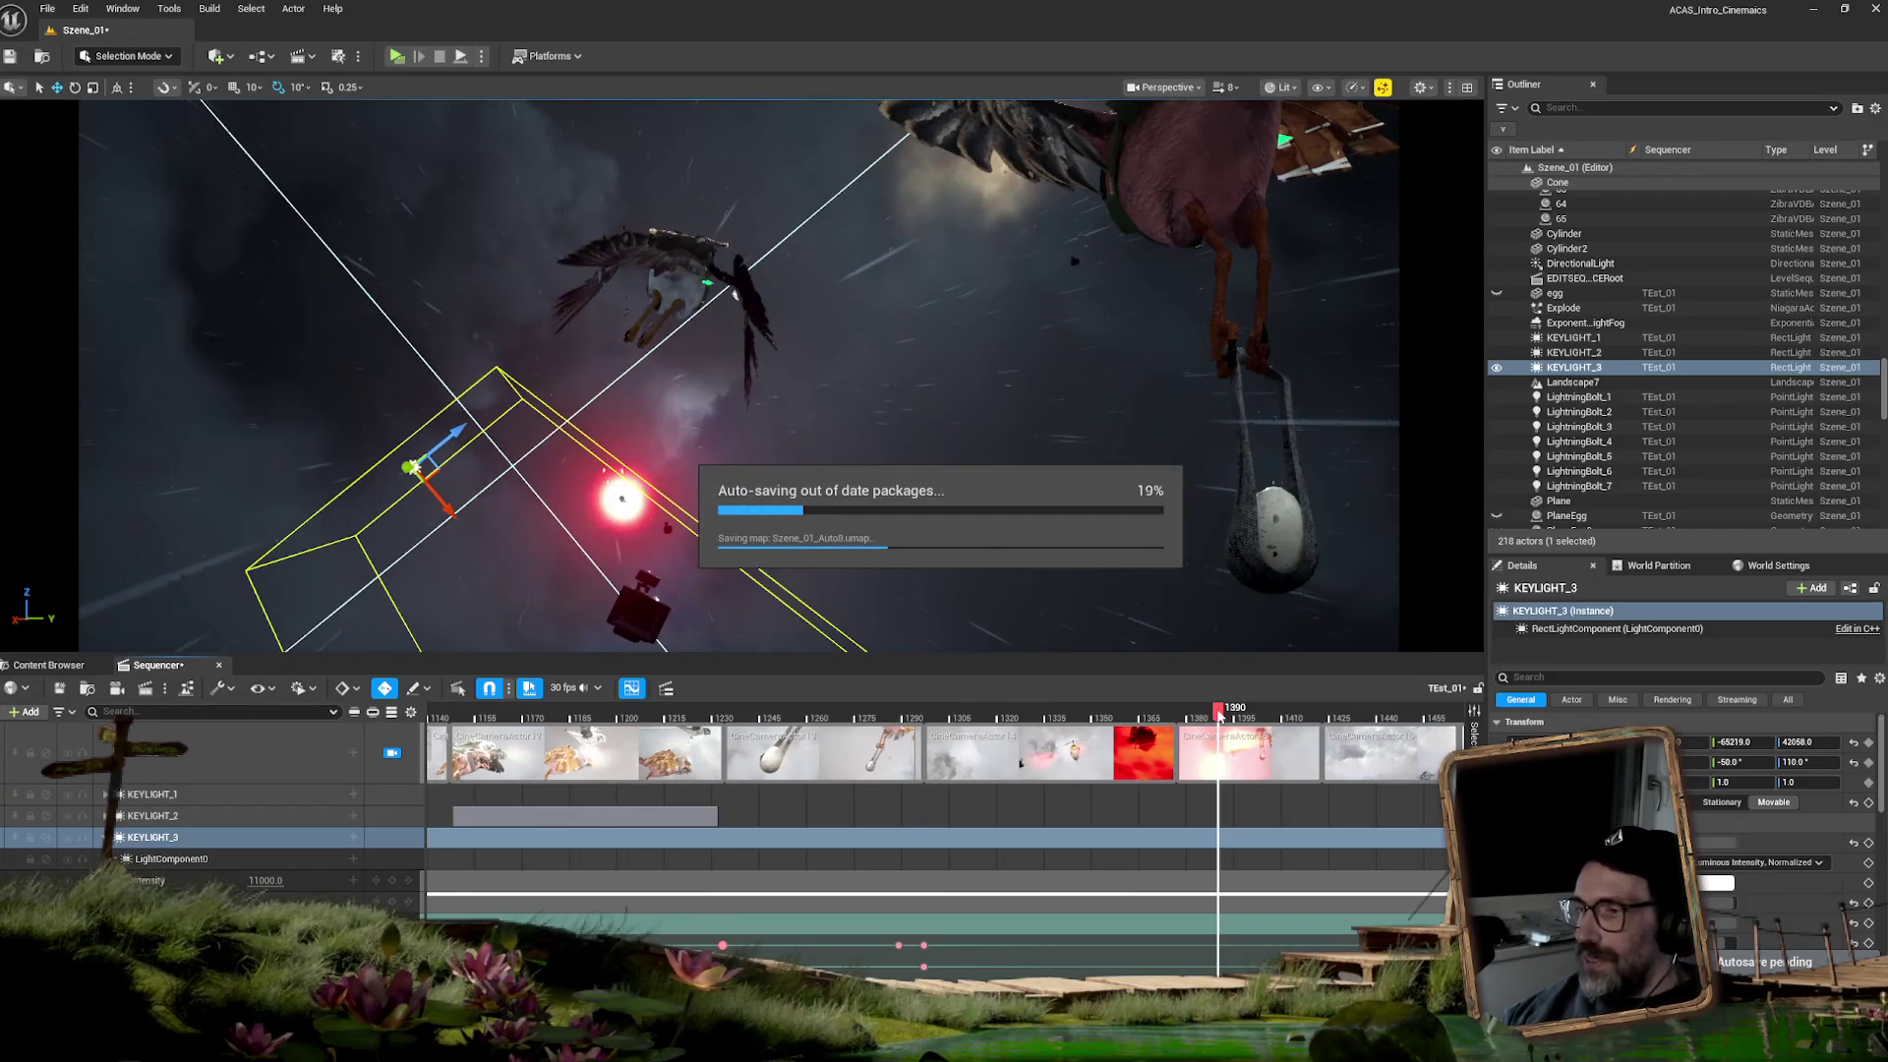
pyautogui.moveTo(1219, 714)
pyautogui.mouseDown()
pyautogui.moveTo(1187, 710)
pyautogui.moveTo(1327, 720)
pyautogui.mouseUp()
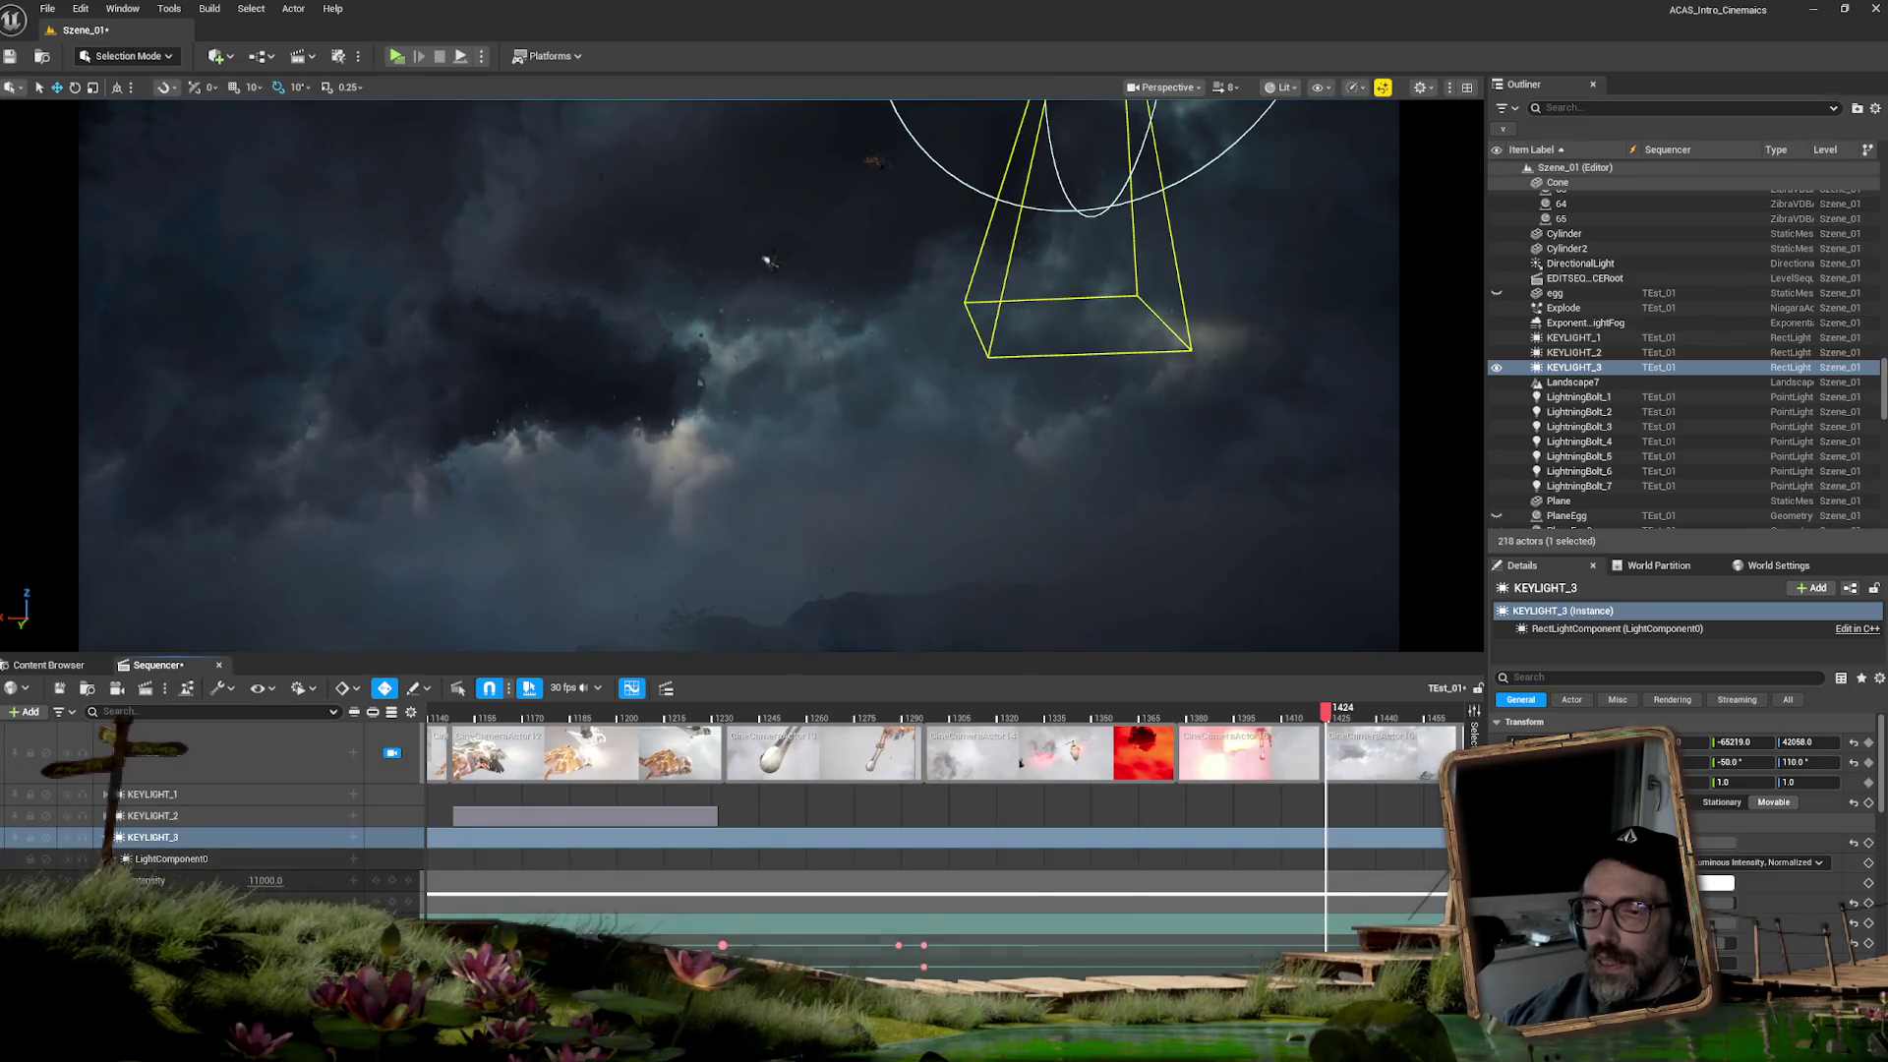
pyautogui.click(216, 837)
# - Scrub between frames 1422 and 1378, undo an accidental KEYLIGHT_3 move, and advance to frame 1402
pyautogui.click(1323, 714)
pyautogui.moveTo(1323, 714); pyautogui.dragTo(1206, 711)
pyautogui.moveTo(1190, 712); pyautogui.dragTo(1182, 712)
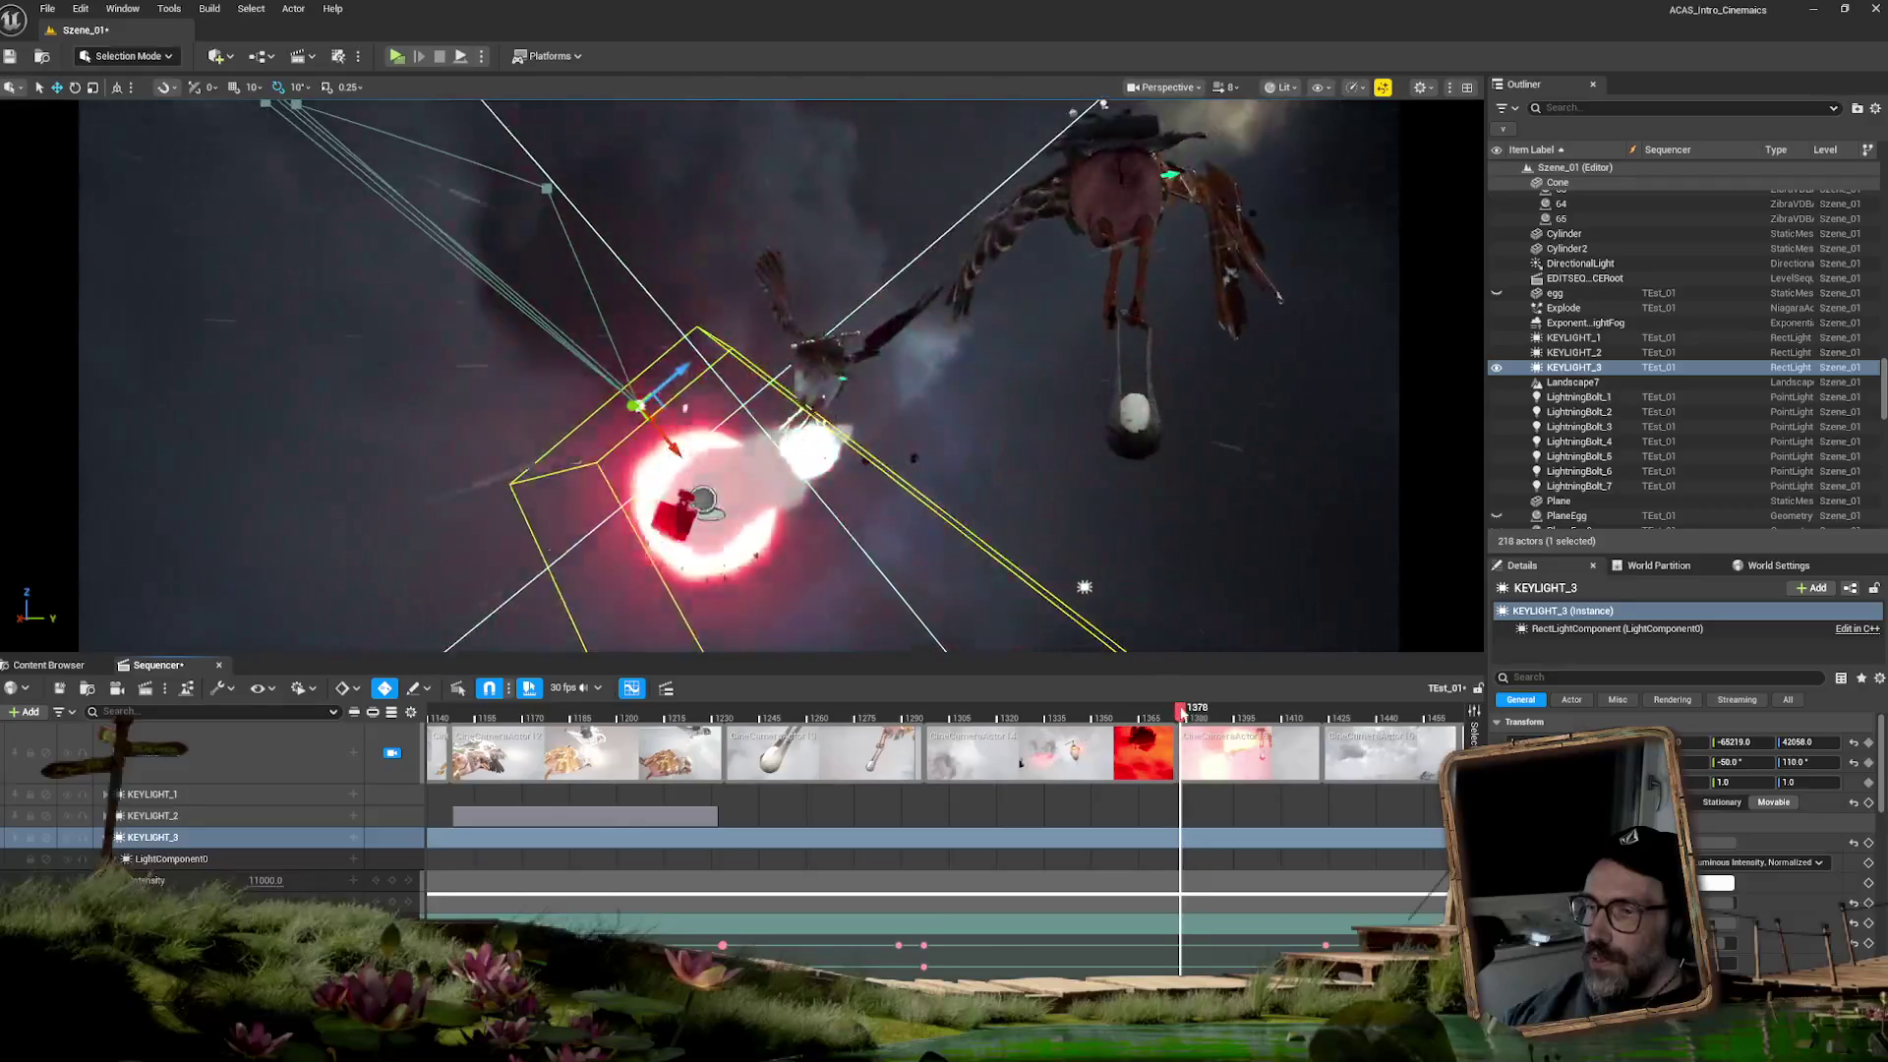
pyautogui.moveTo(638, 403); pyautogui.dragTo(413, 590)
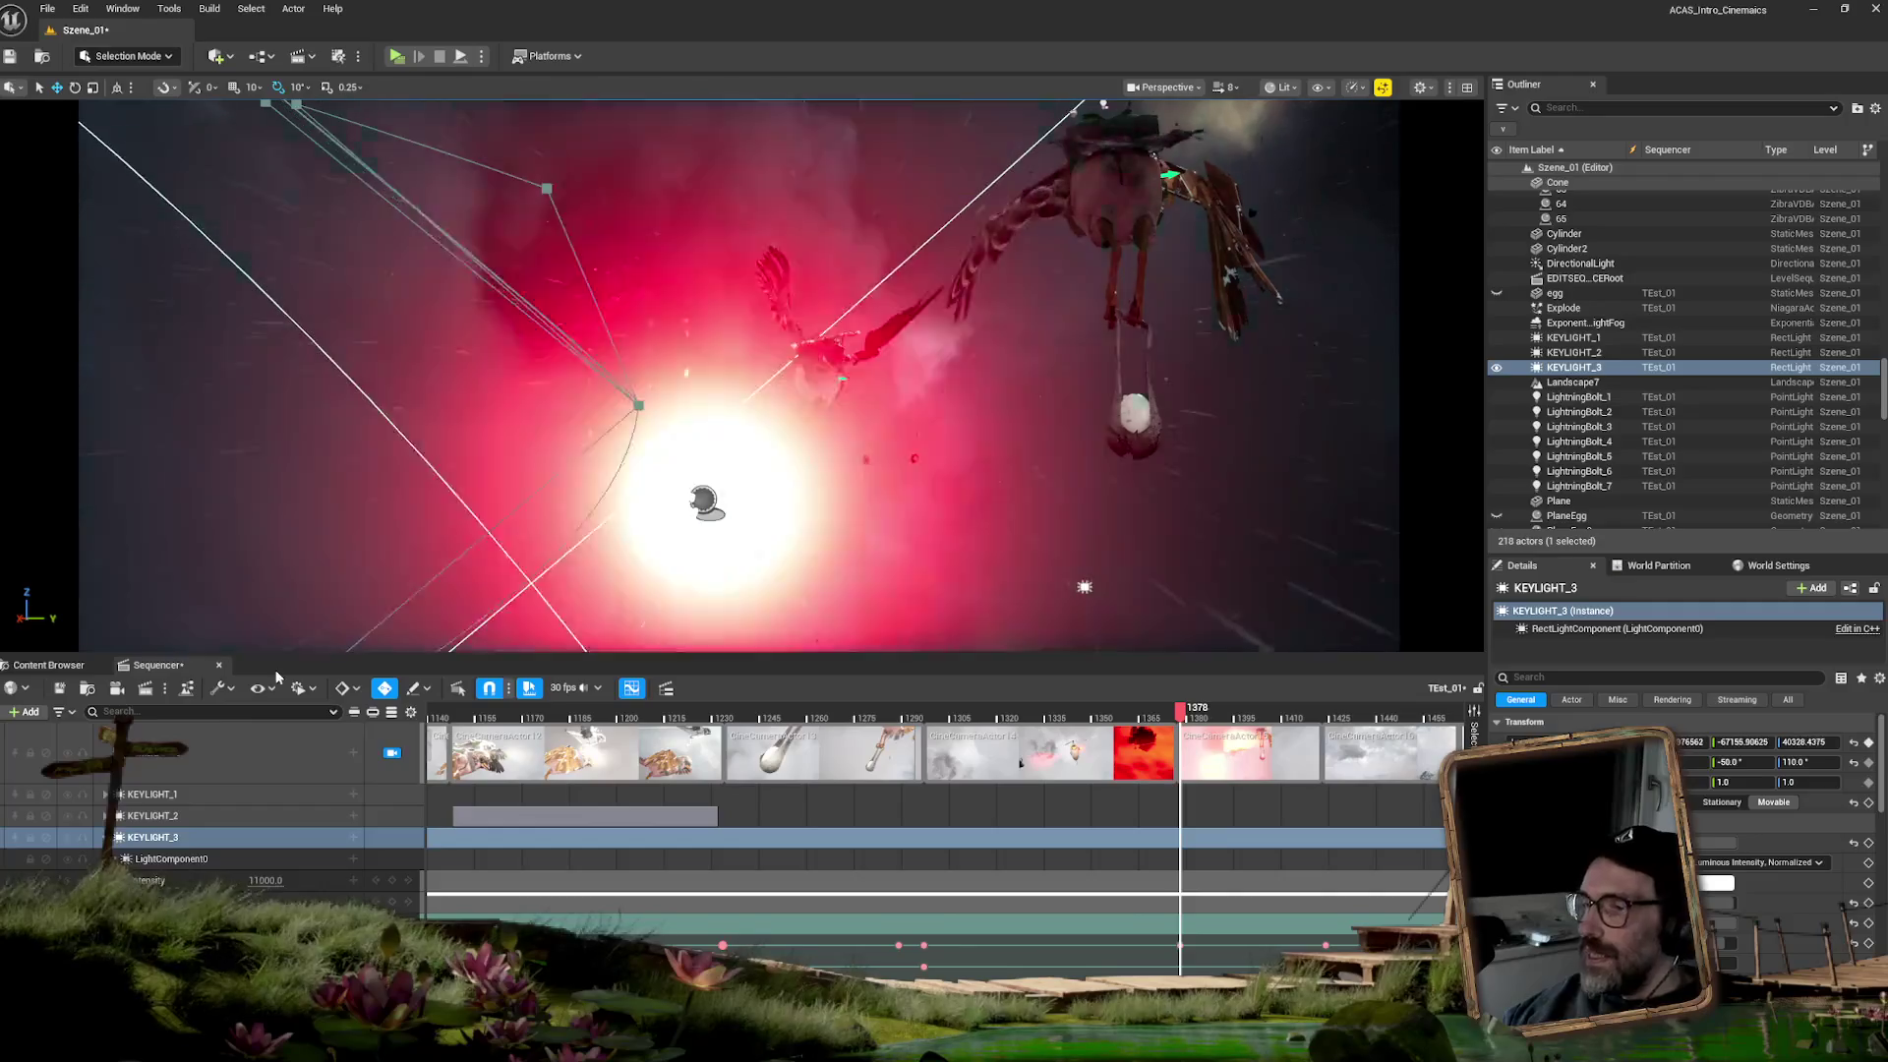
pyautogui.hotkey('ctrl', 'z')
pyautogui.moveTo(1185, 712)
pyautogui.mouseDown()
pyautogui.moveTo(1261, 712)
pyautogui.moveTo(1137, 705)
pyautogui.moveTo(1277, 698)
pyautogui.moveTo(1219, 696)
pyautogui.mouseUp()
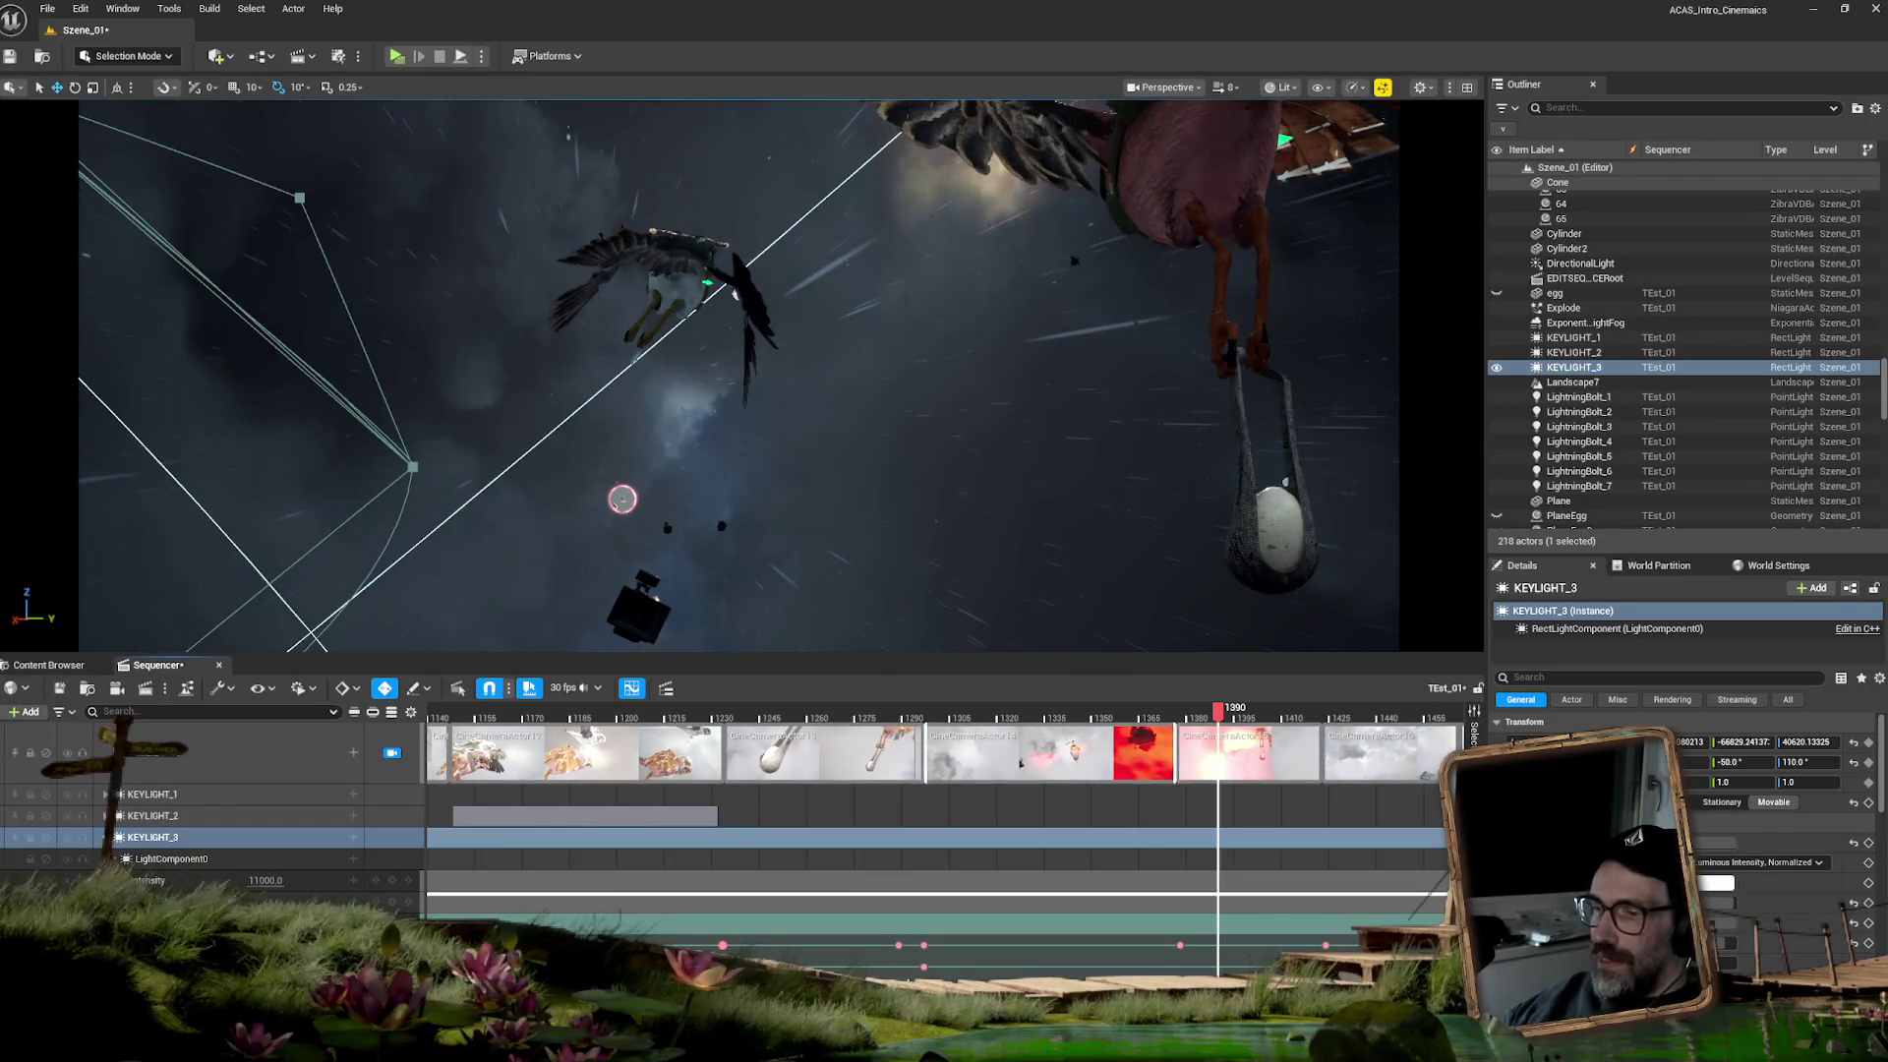
# - Zoom out the Sequencer timeline and move the playhead to frame 1530's rainy forest shot
pyautogui.scroll(-5, 1431, 757)
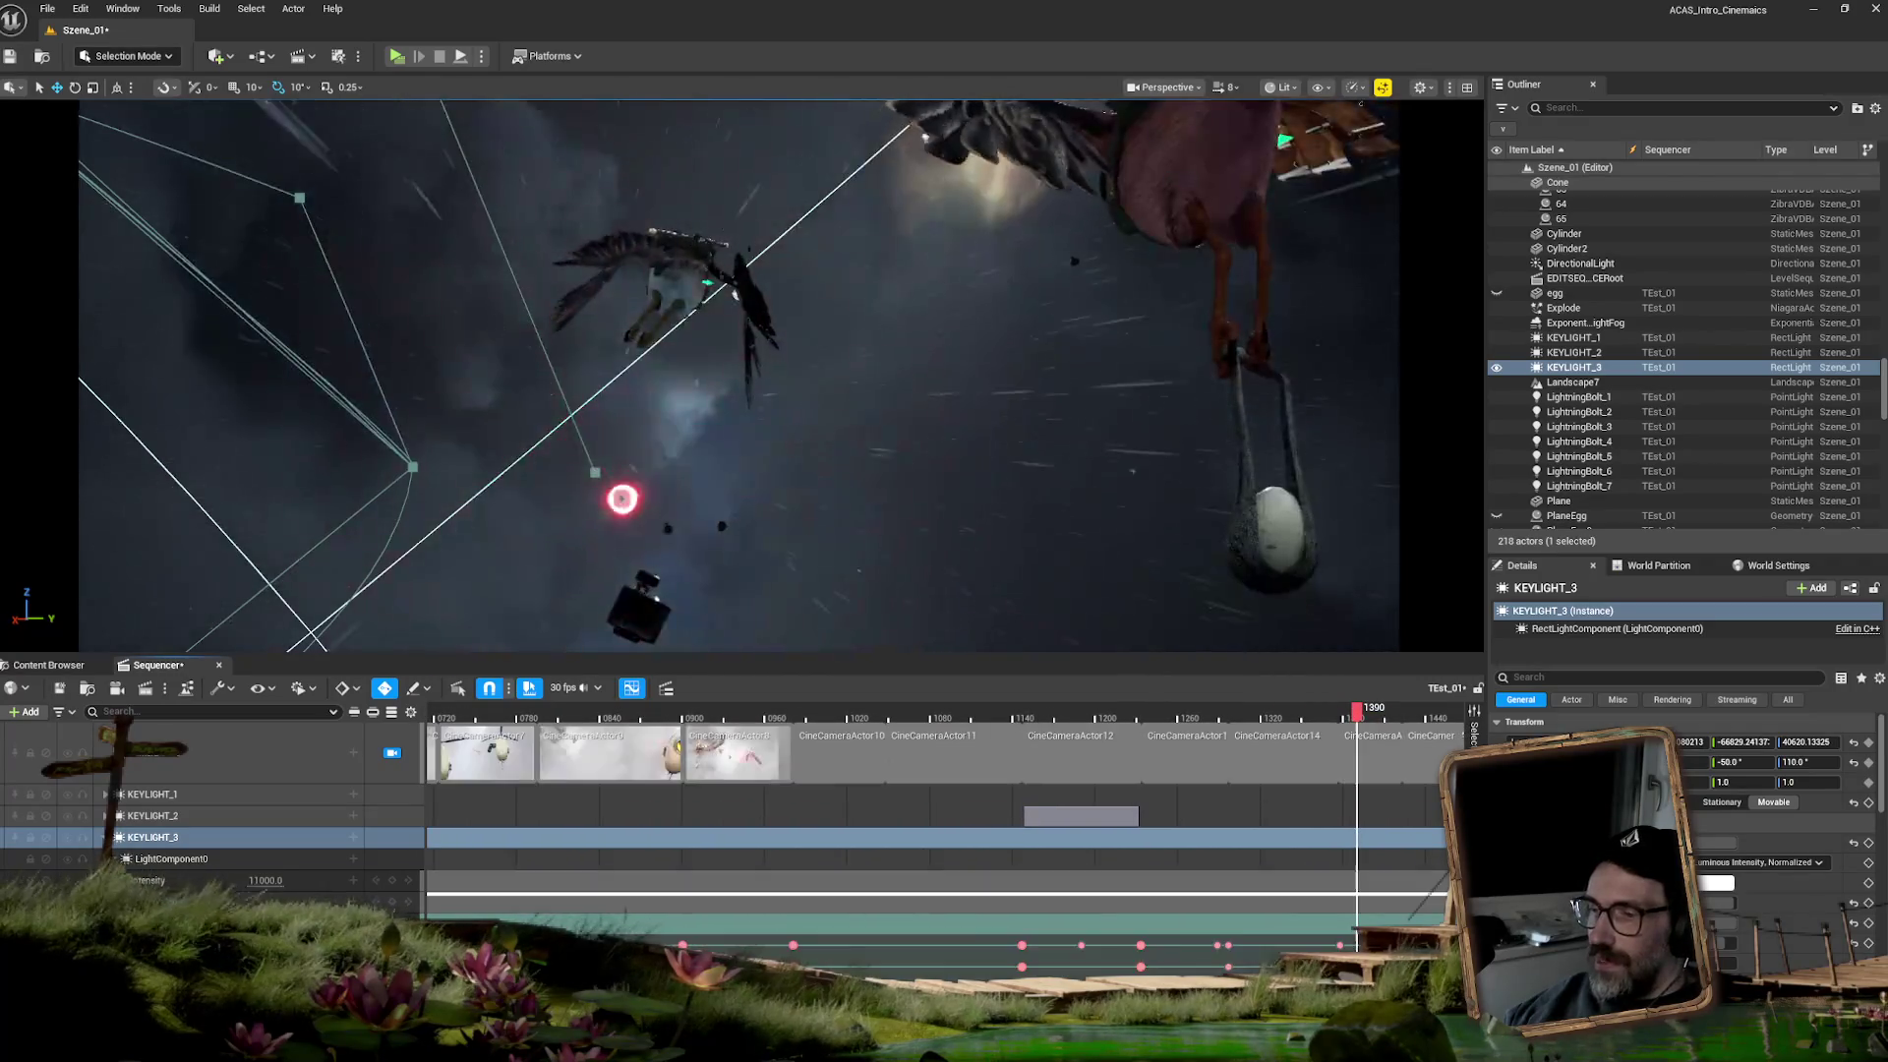
pyautogui.scroll(-4, 934, 757)
pyautogui.scroll(-4, 934, 757)
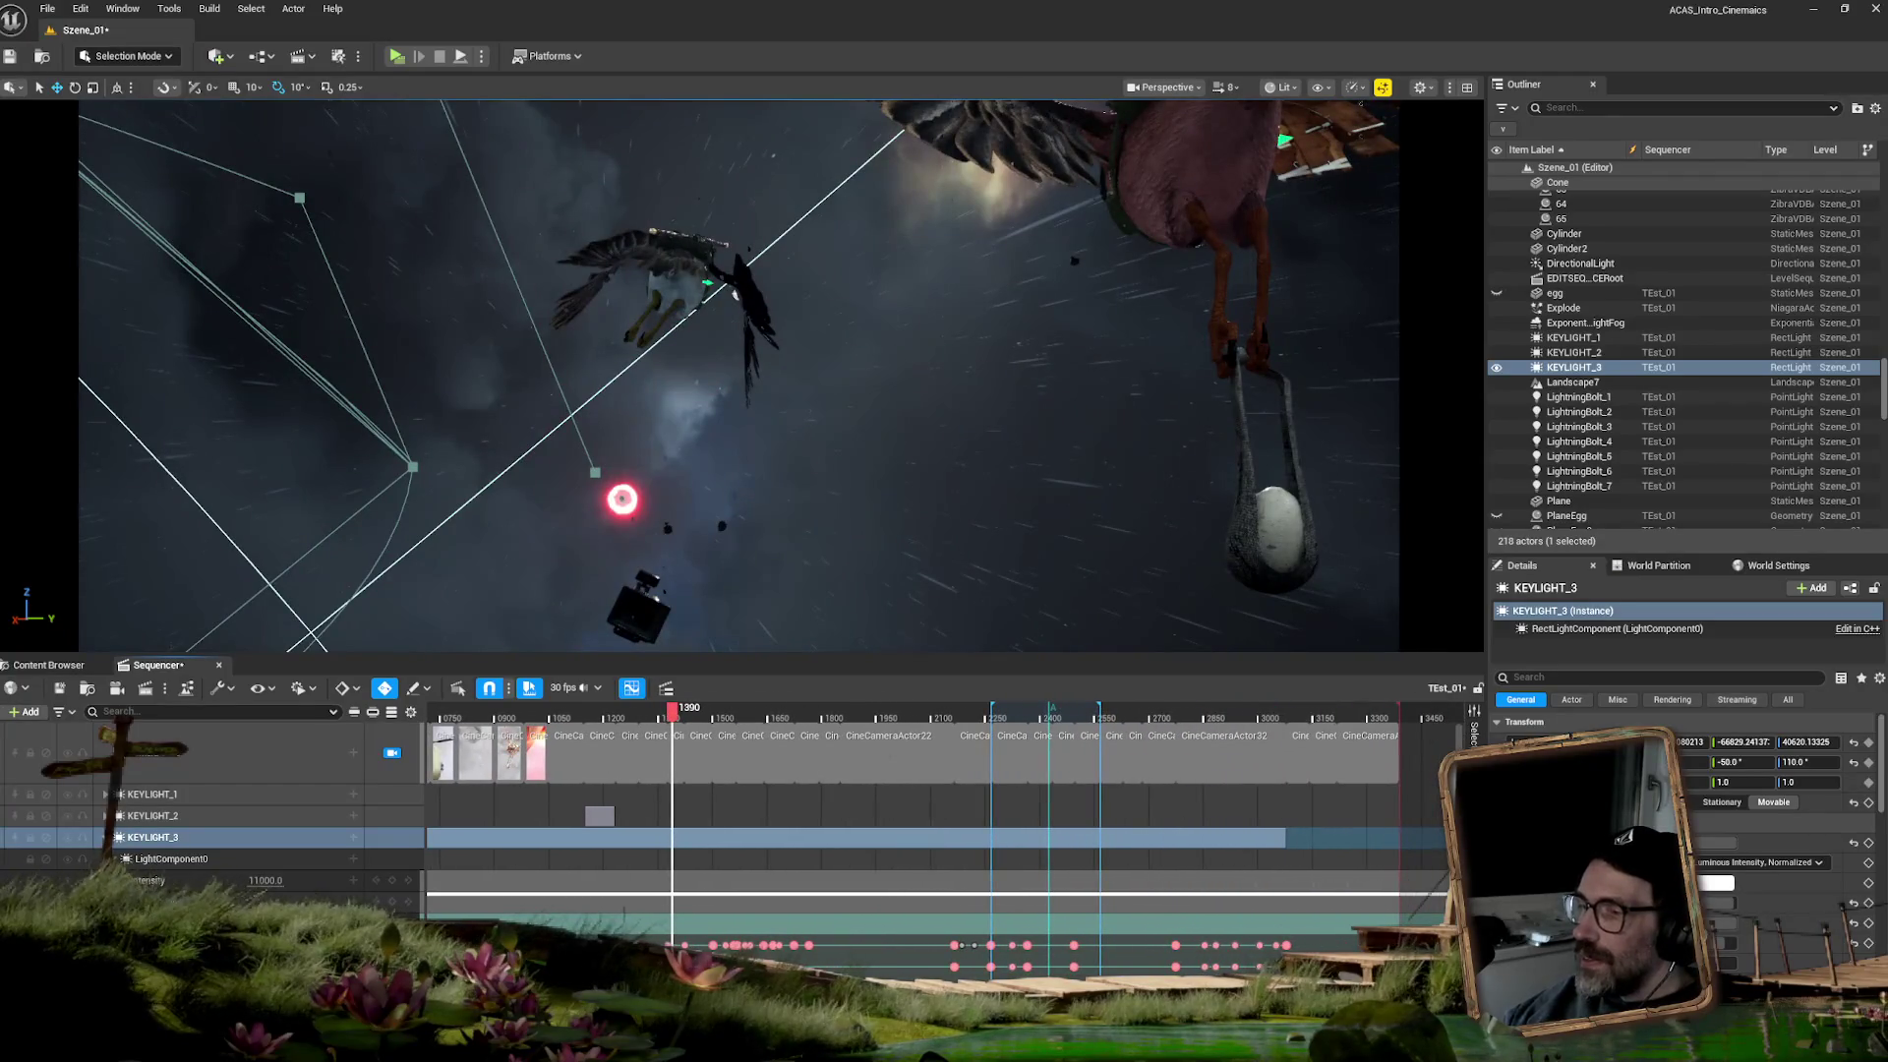
pyautogui.click(709, 715)
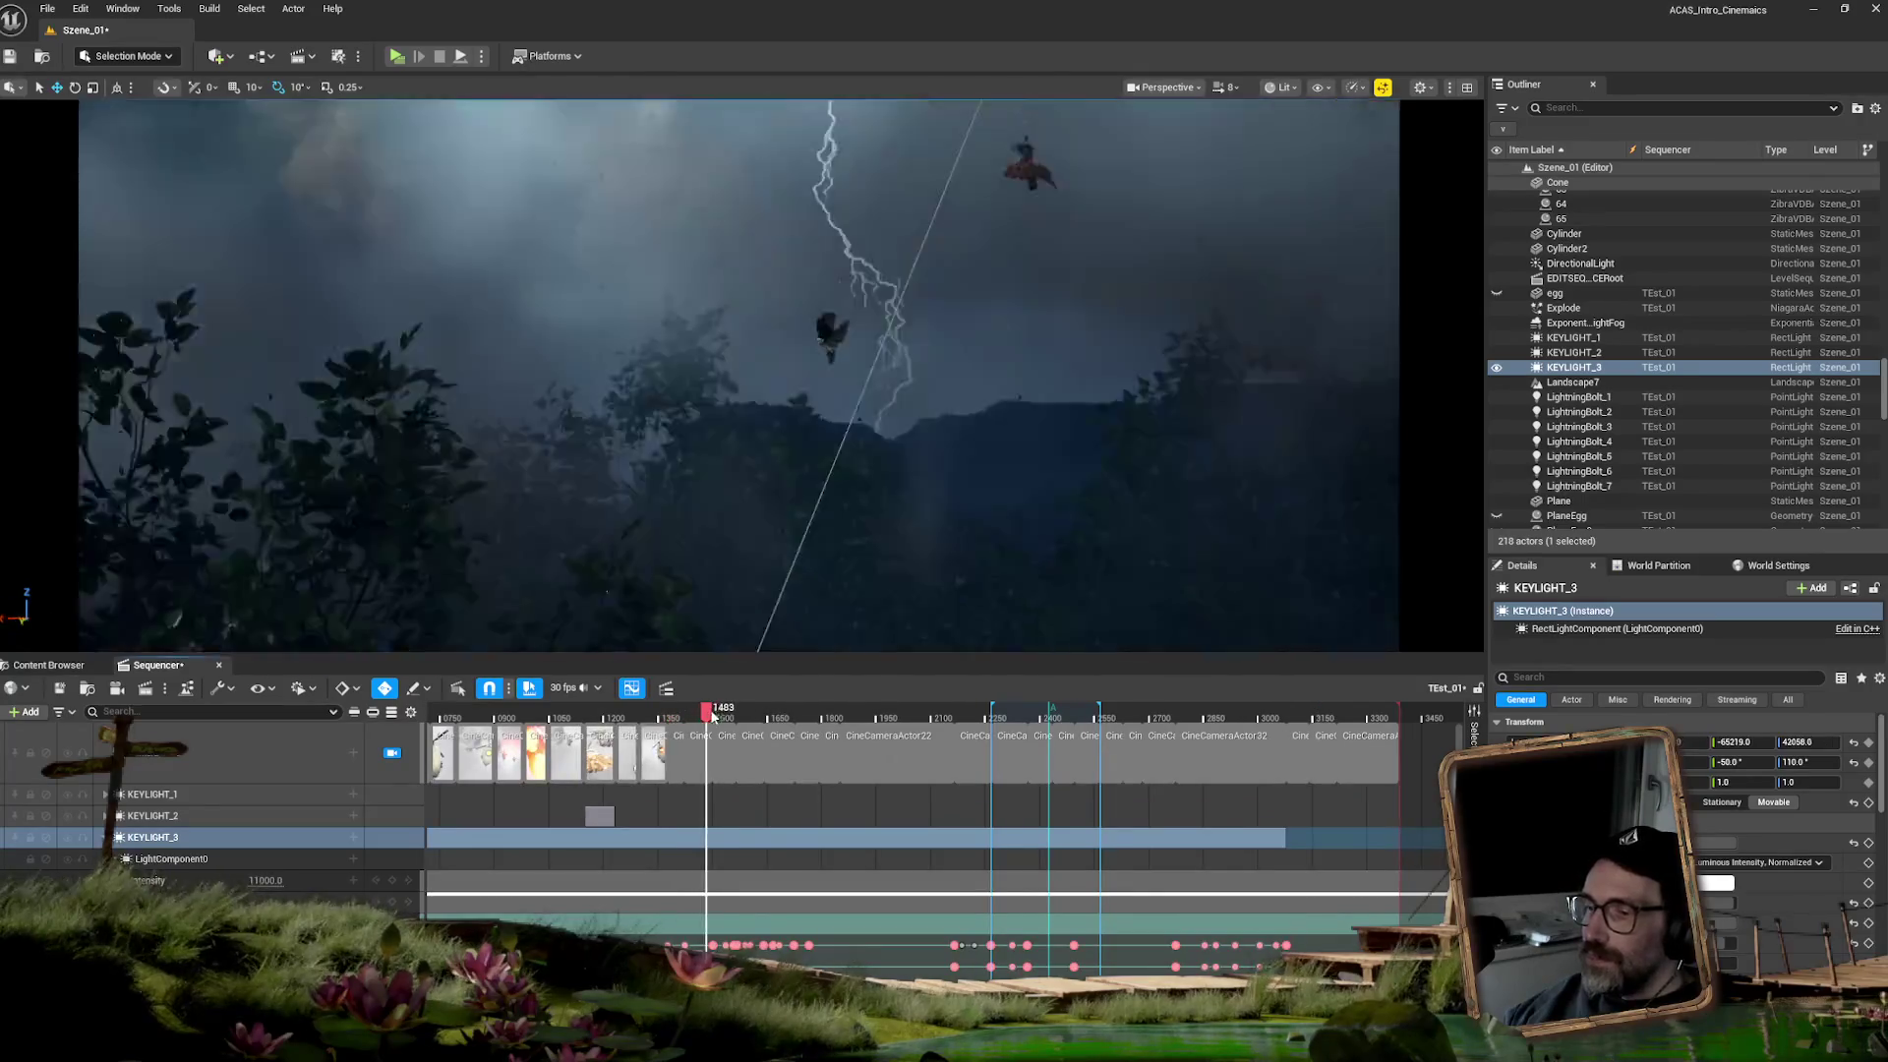
pyautogui.moveTo(712, 715); pyautogui.dragTo(725, 715)
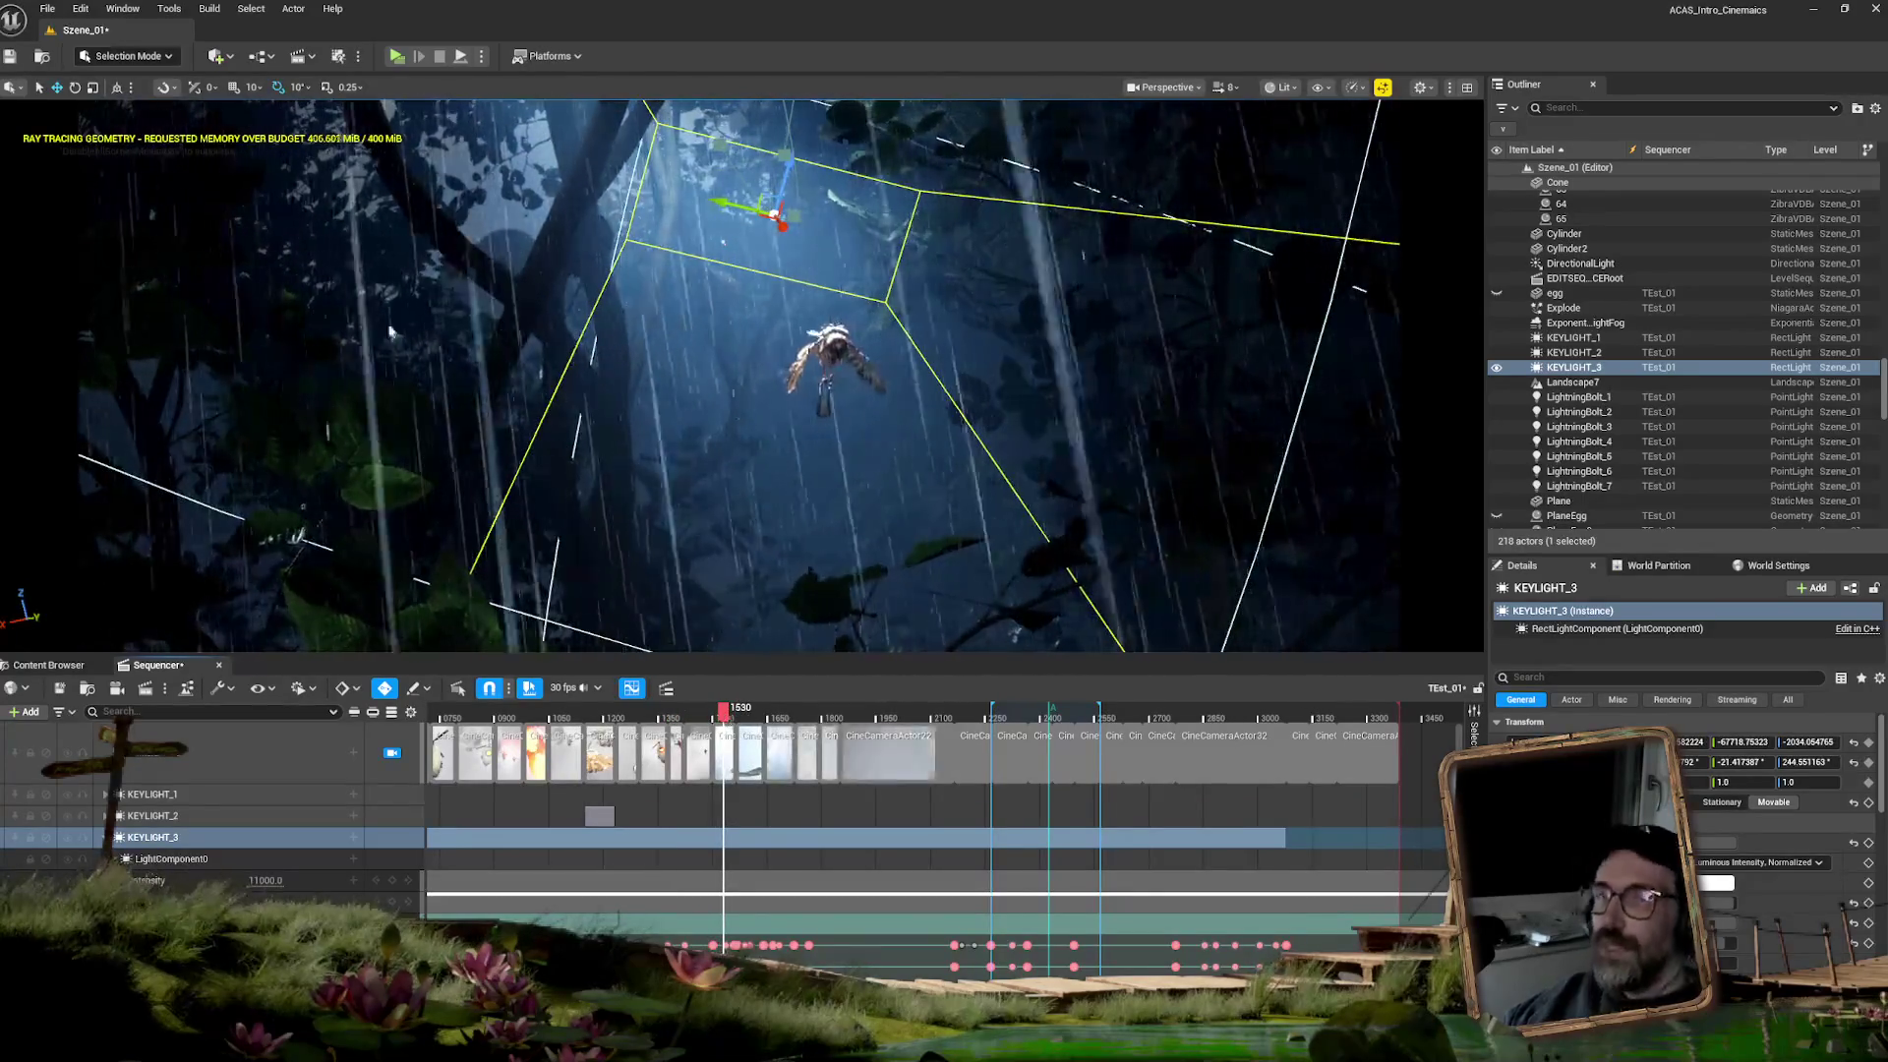
# - Save the level and TExt_01 sequence via File > Save, then return the playhead to the start
pyautogui.click(47, 8)
pyautogui.click(147, 234)
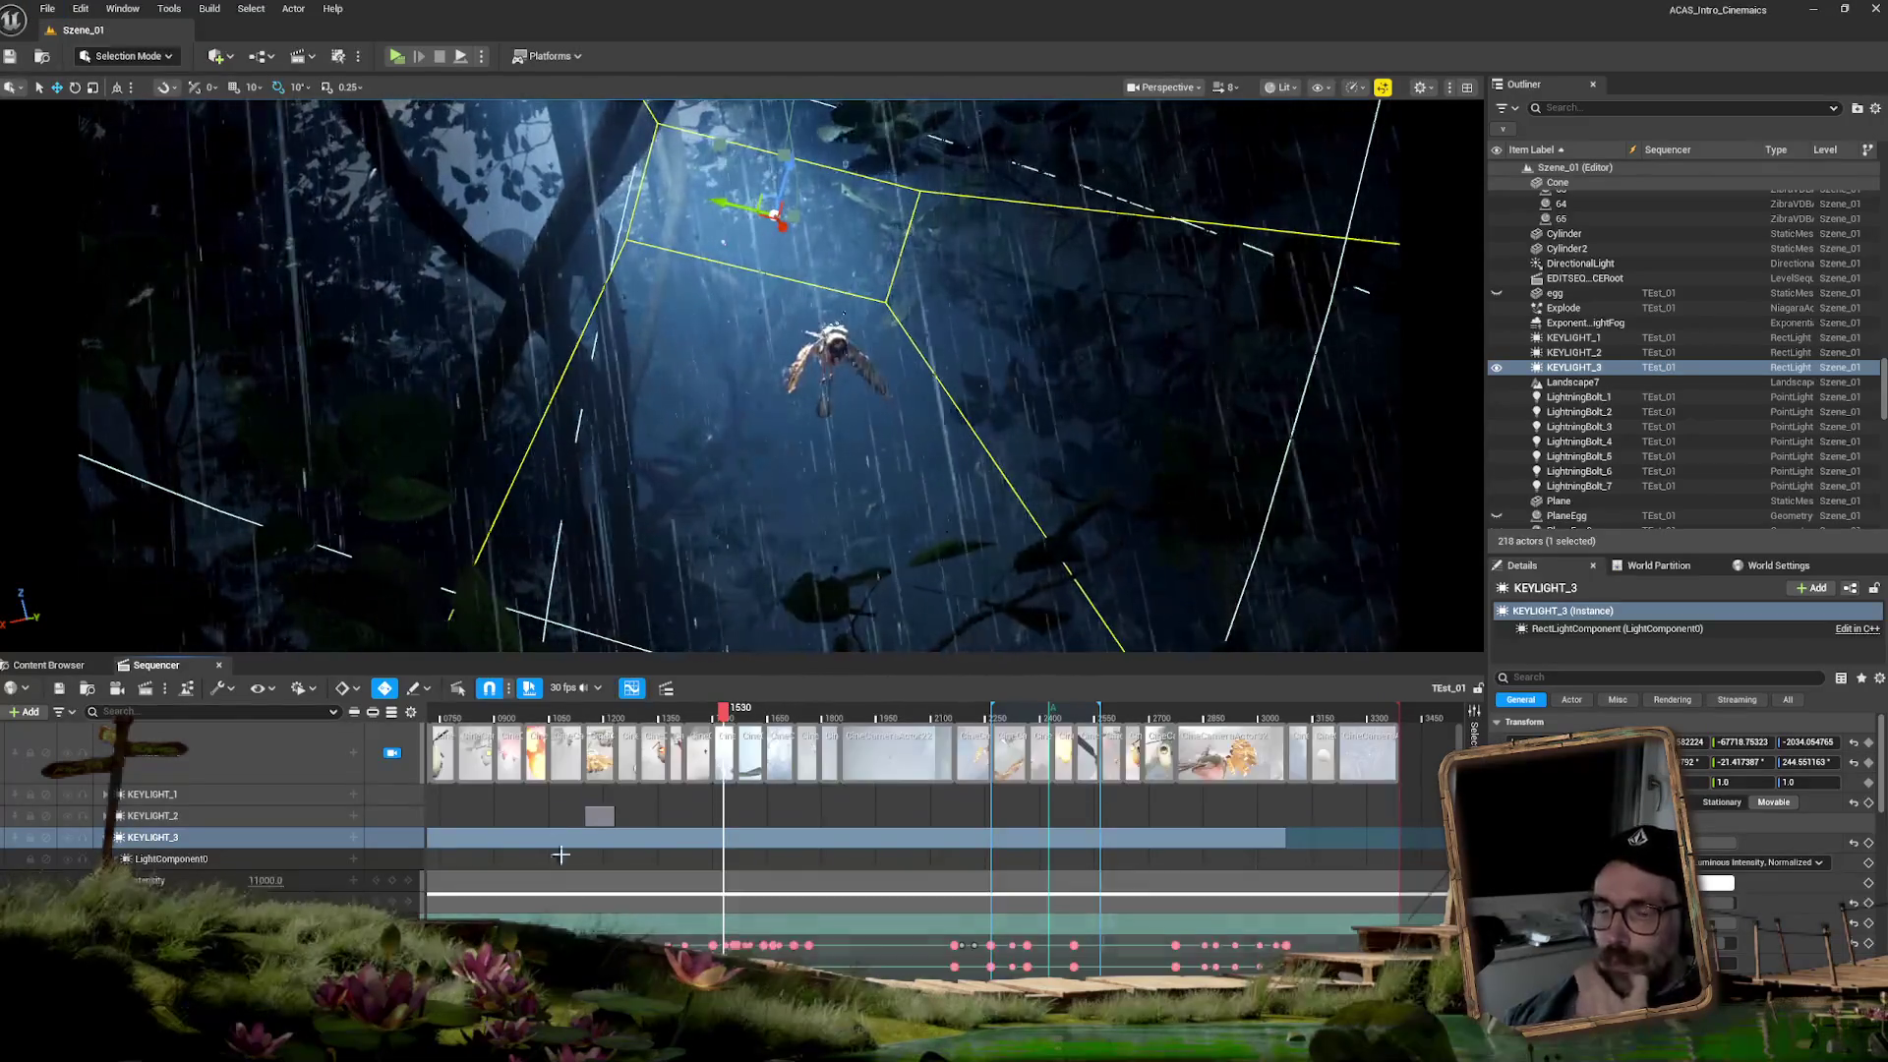
pyautogui.scroll(-3, 564, 700)
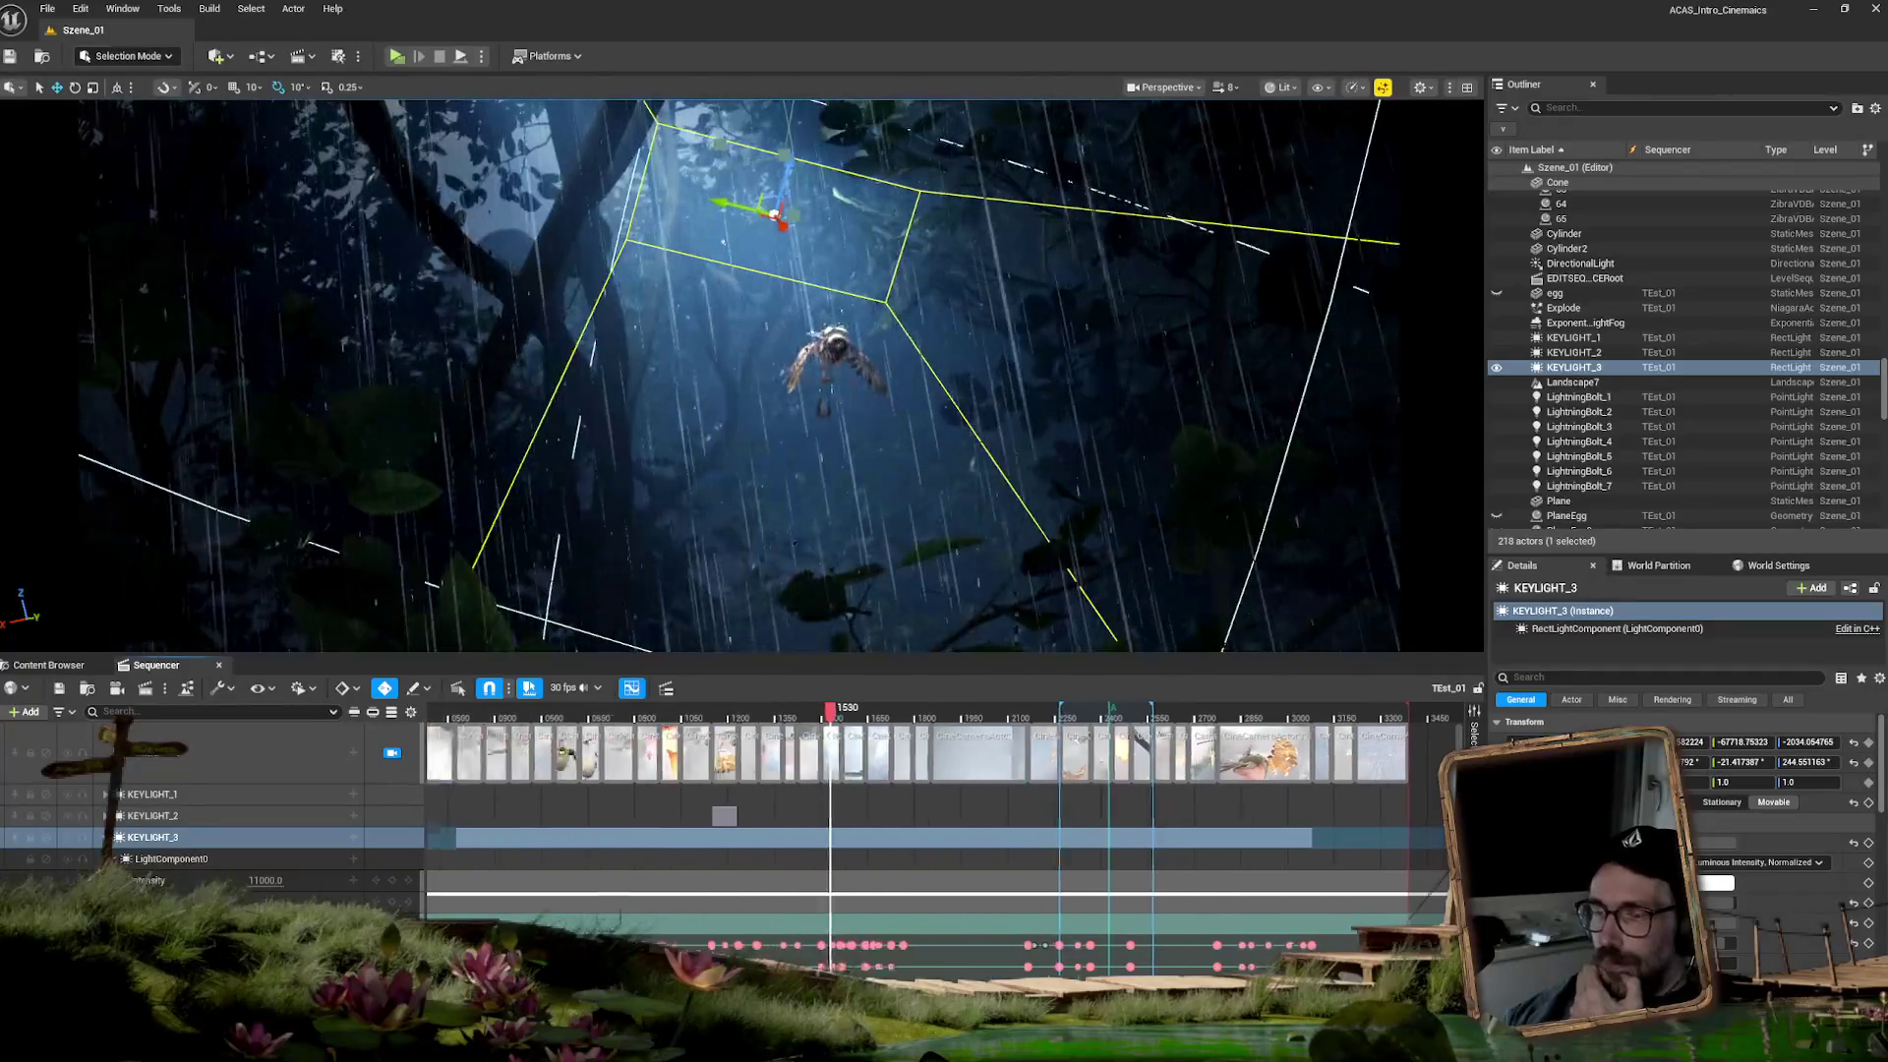
pyautogui.click(524, 708)
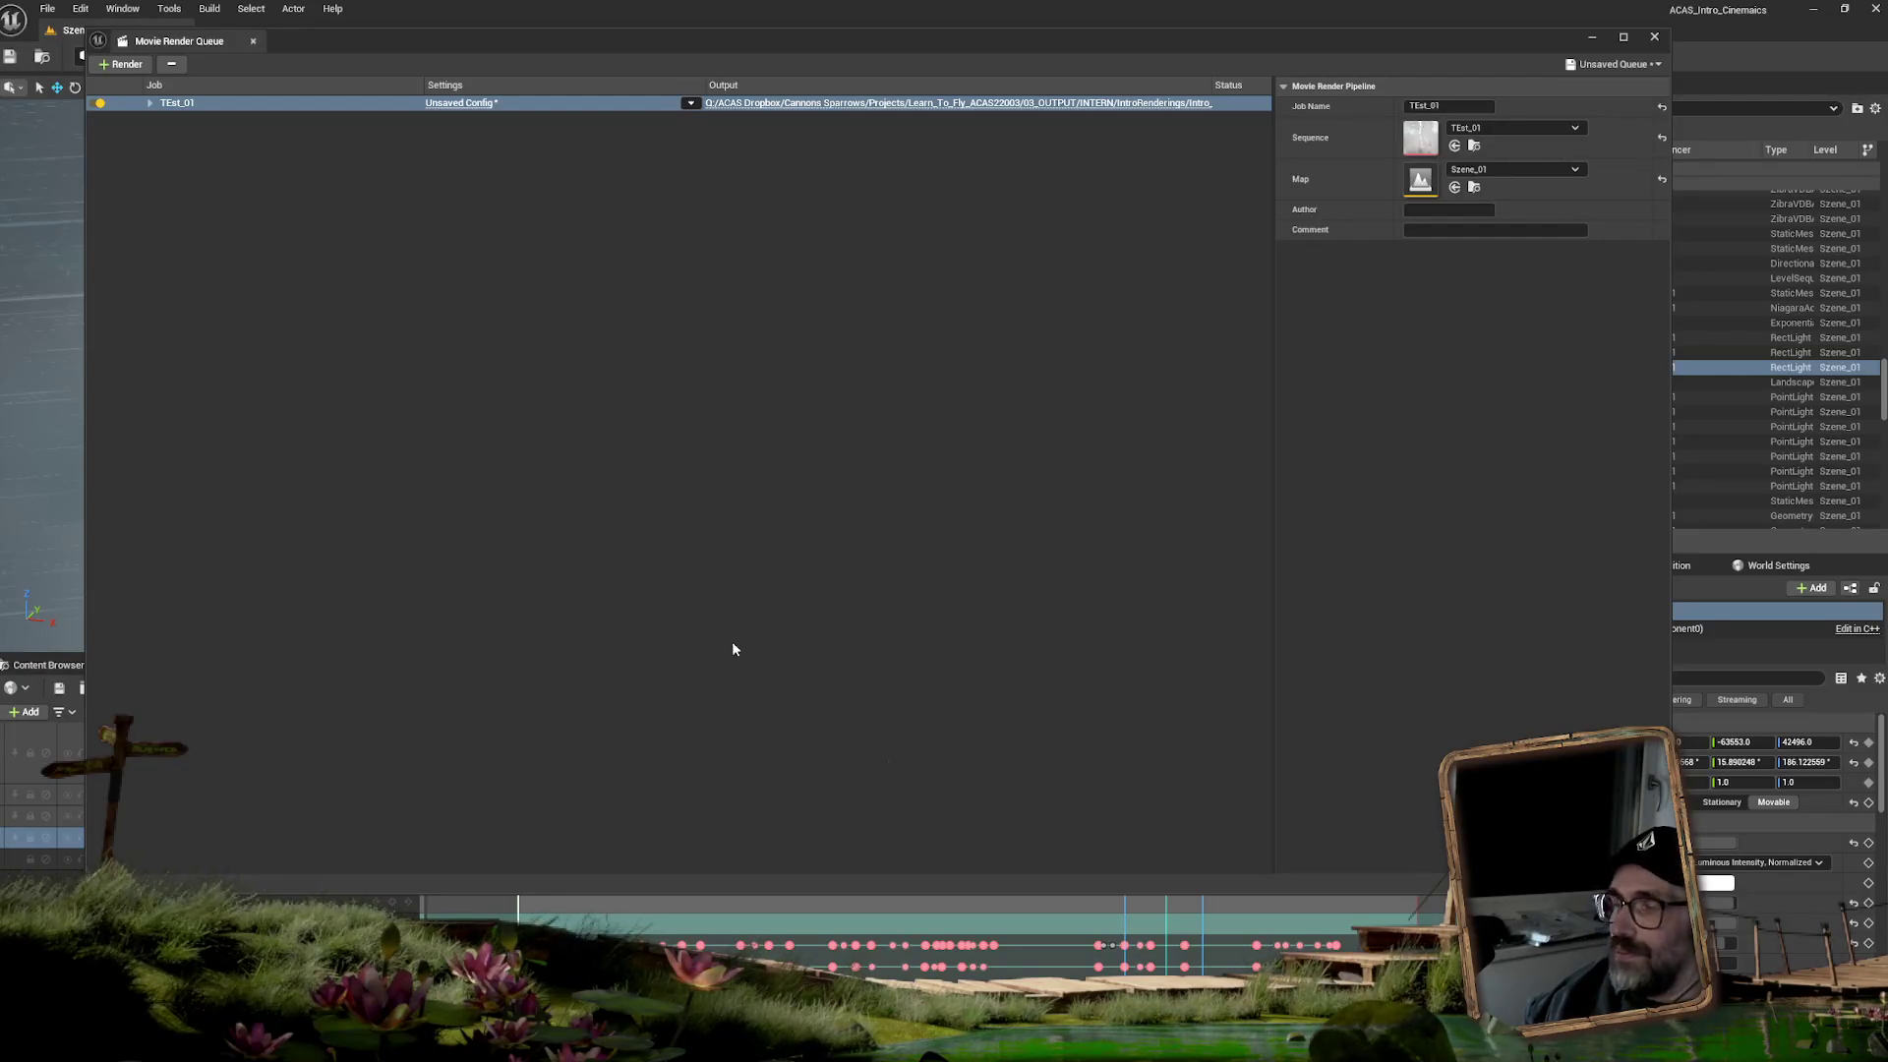
# - Move the Movie Render Queue window aside and jump the sequence to frame 0044
pyautogui.moveTo(489, 49)
pyautogui.mouseDown()
pyautogui.moveTo(1223, 191)
pyautogui.moveTo(936, 140)
pyautogui.moveTo(1436, 130)
pyautogui.mouseUp()
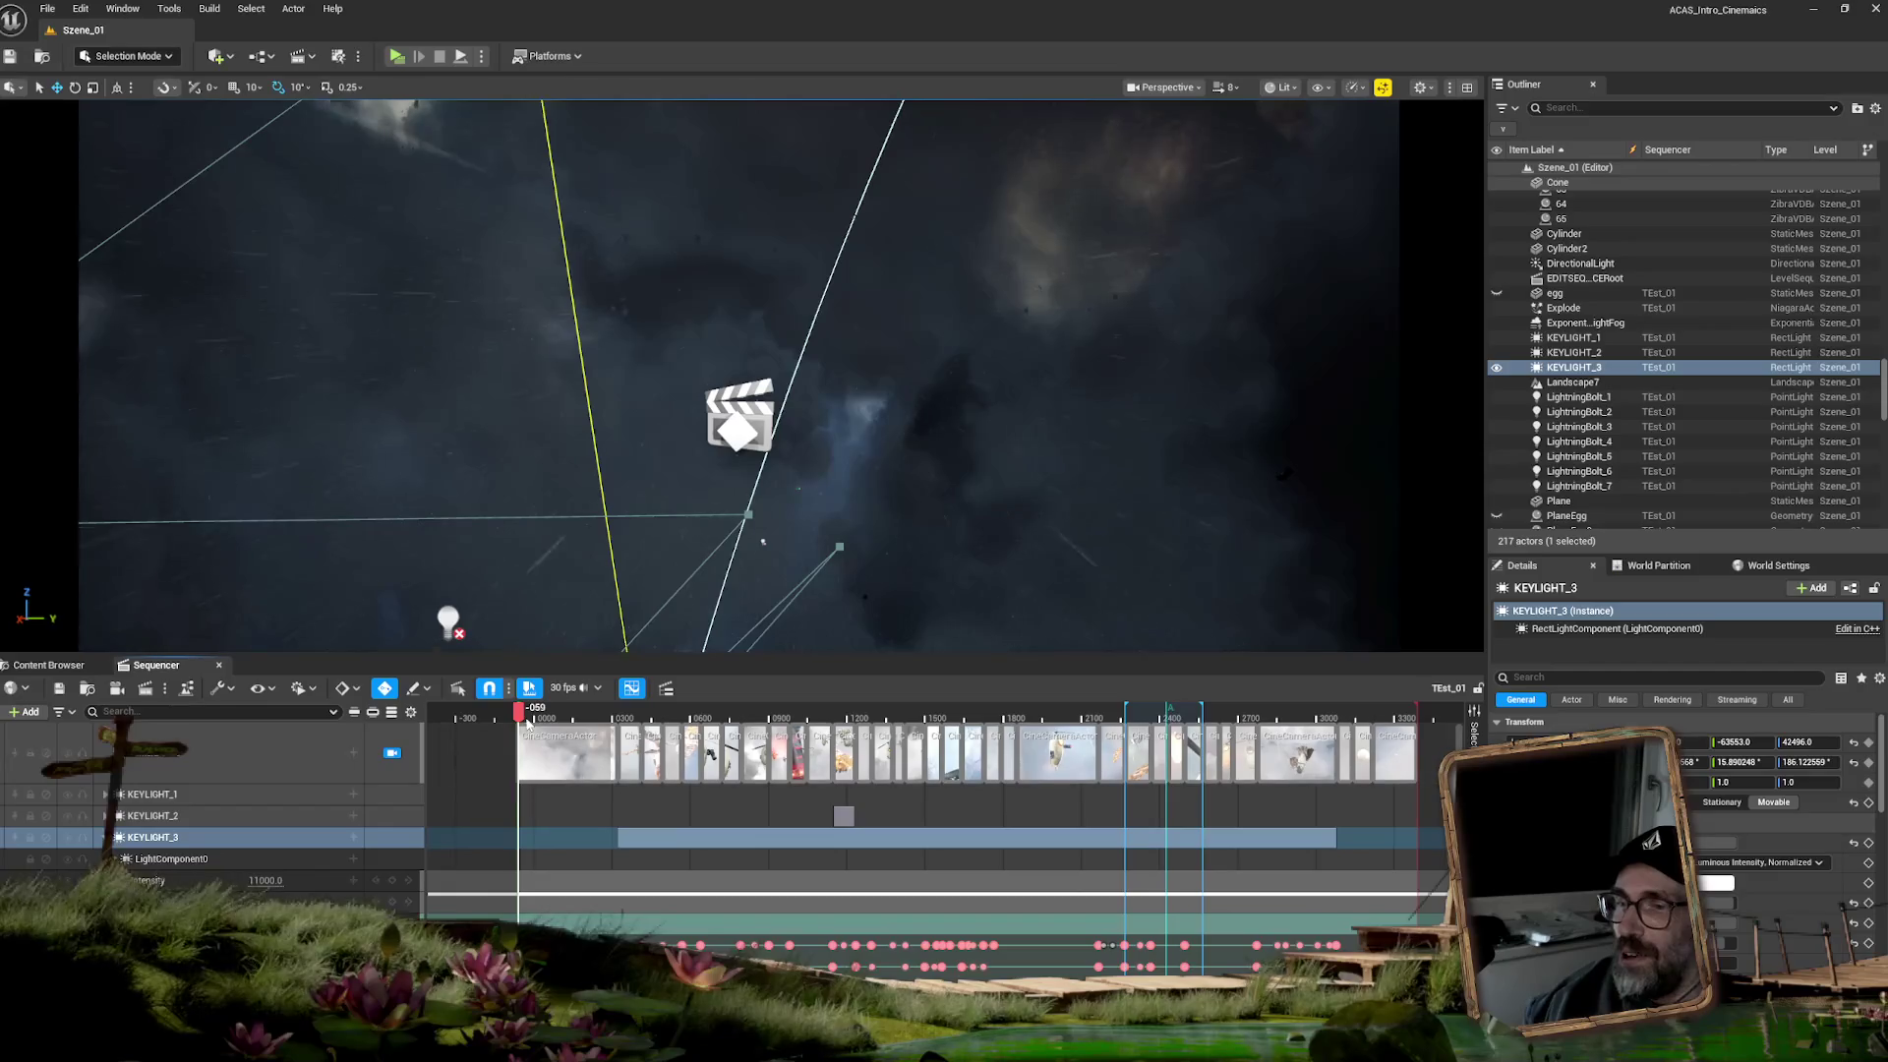
pyautogui.click(548, 715)
pyautogui.moveTo(548, 715); pyautogui.dragTo(824, 725)
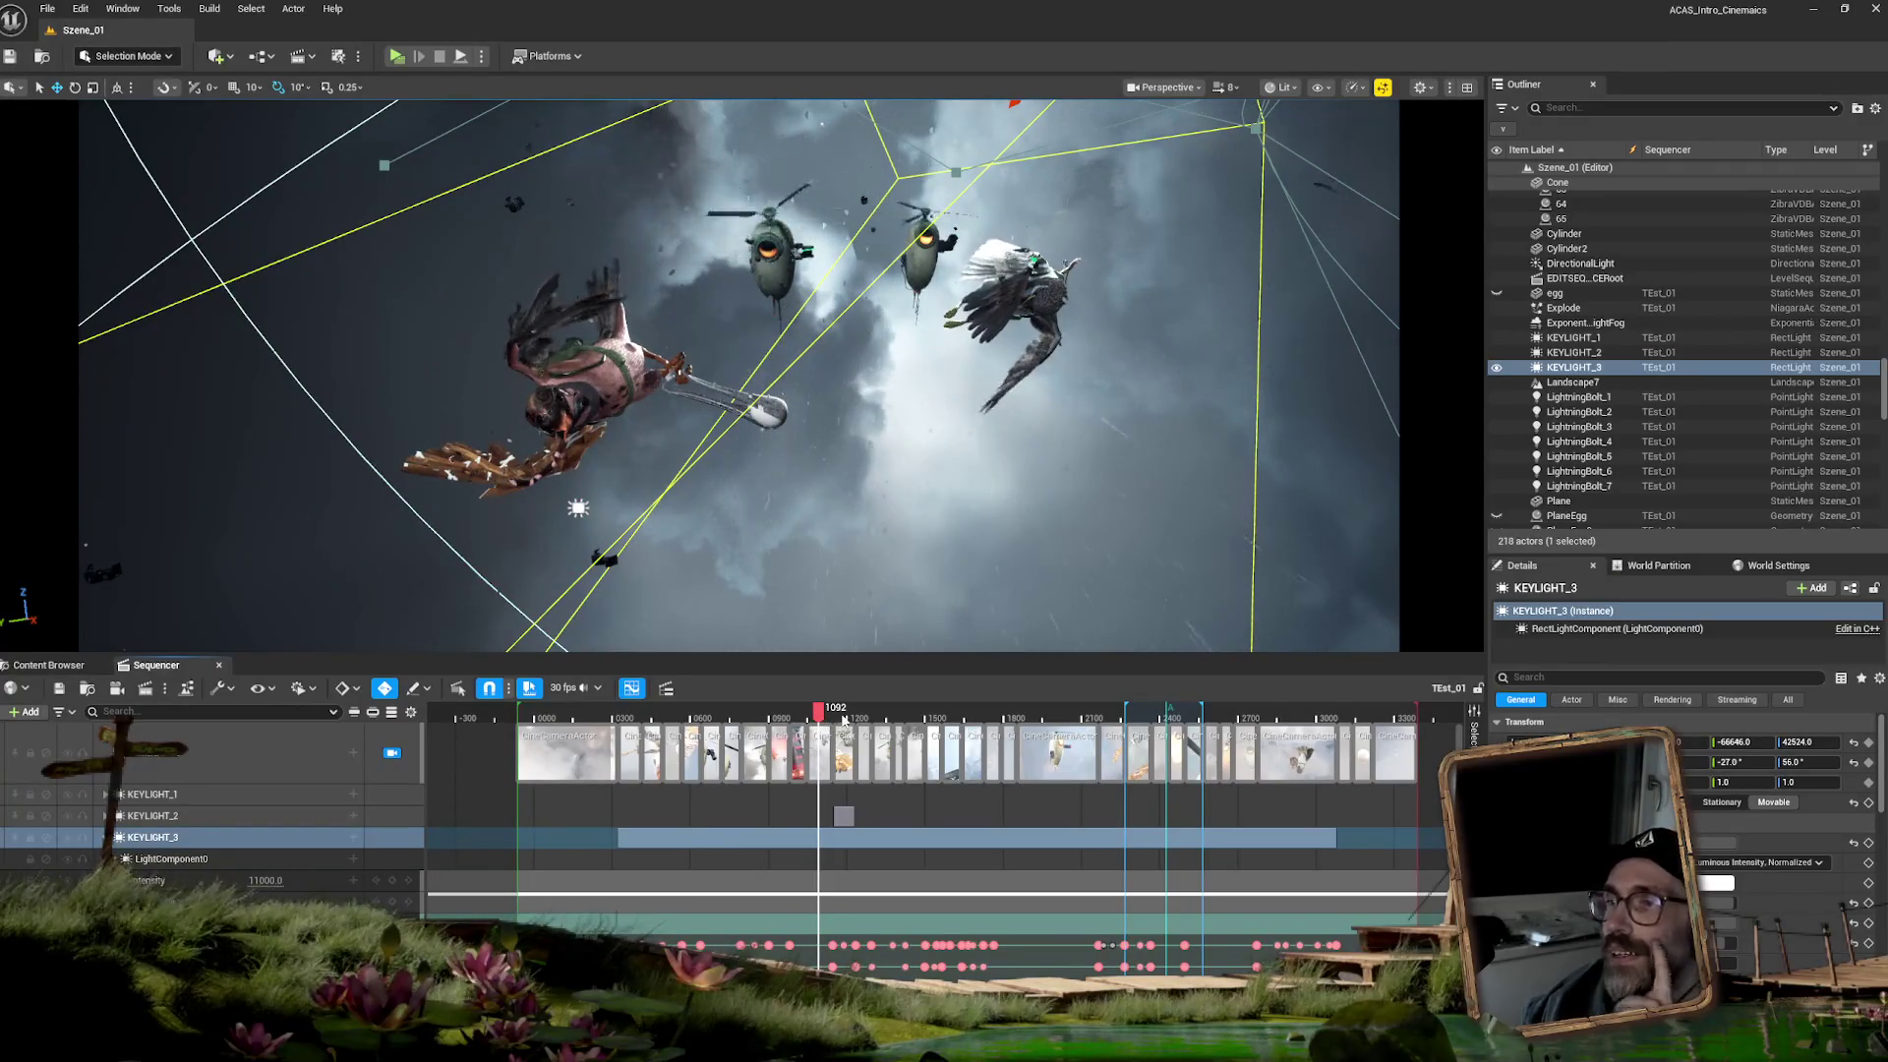
pyautogui.click(812, 715)
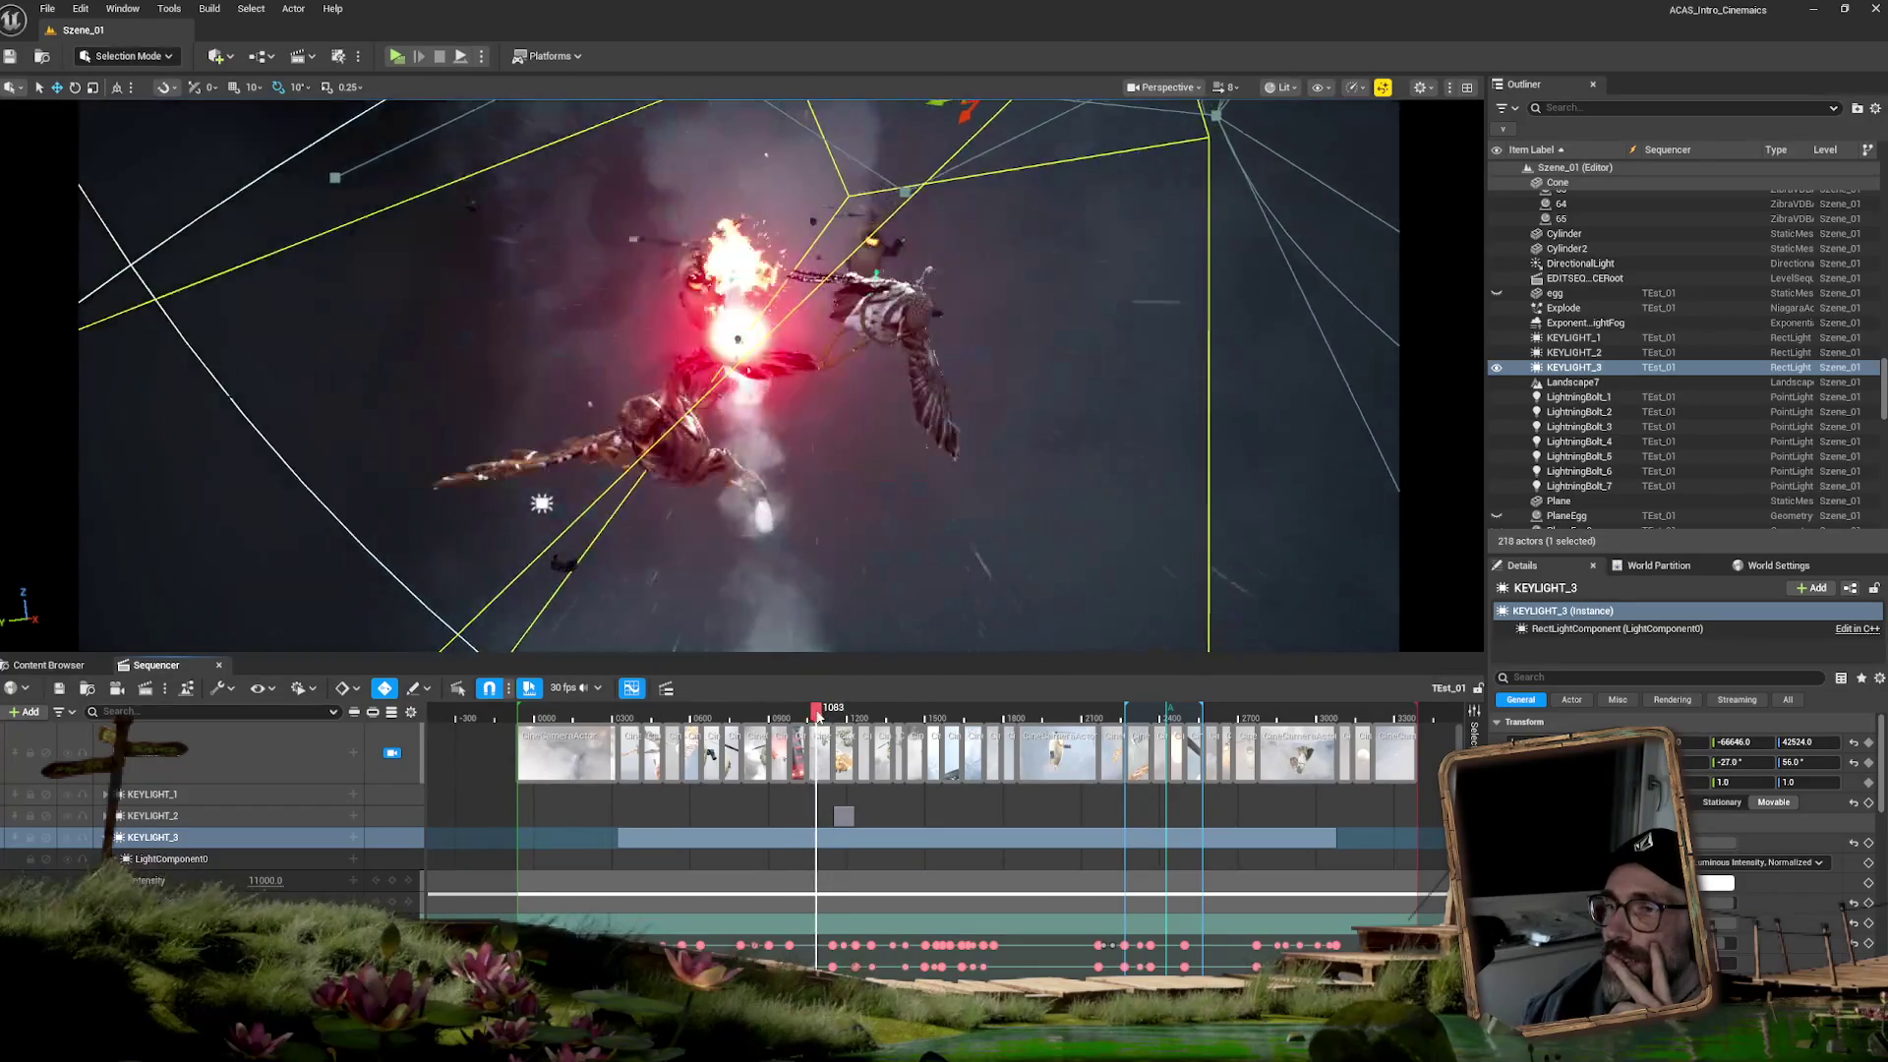
pyautogui.click(808, 715)
pyautogui.moveTo(808, 715); pyautogui.dragTo(821, 715)
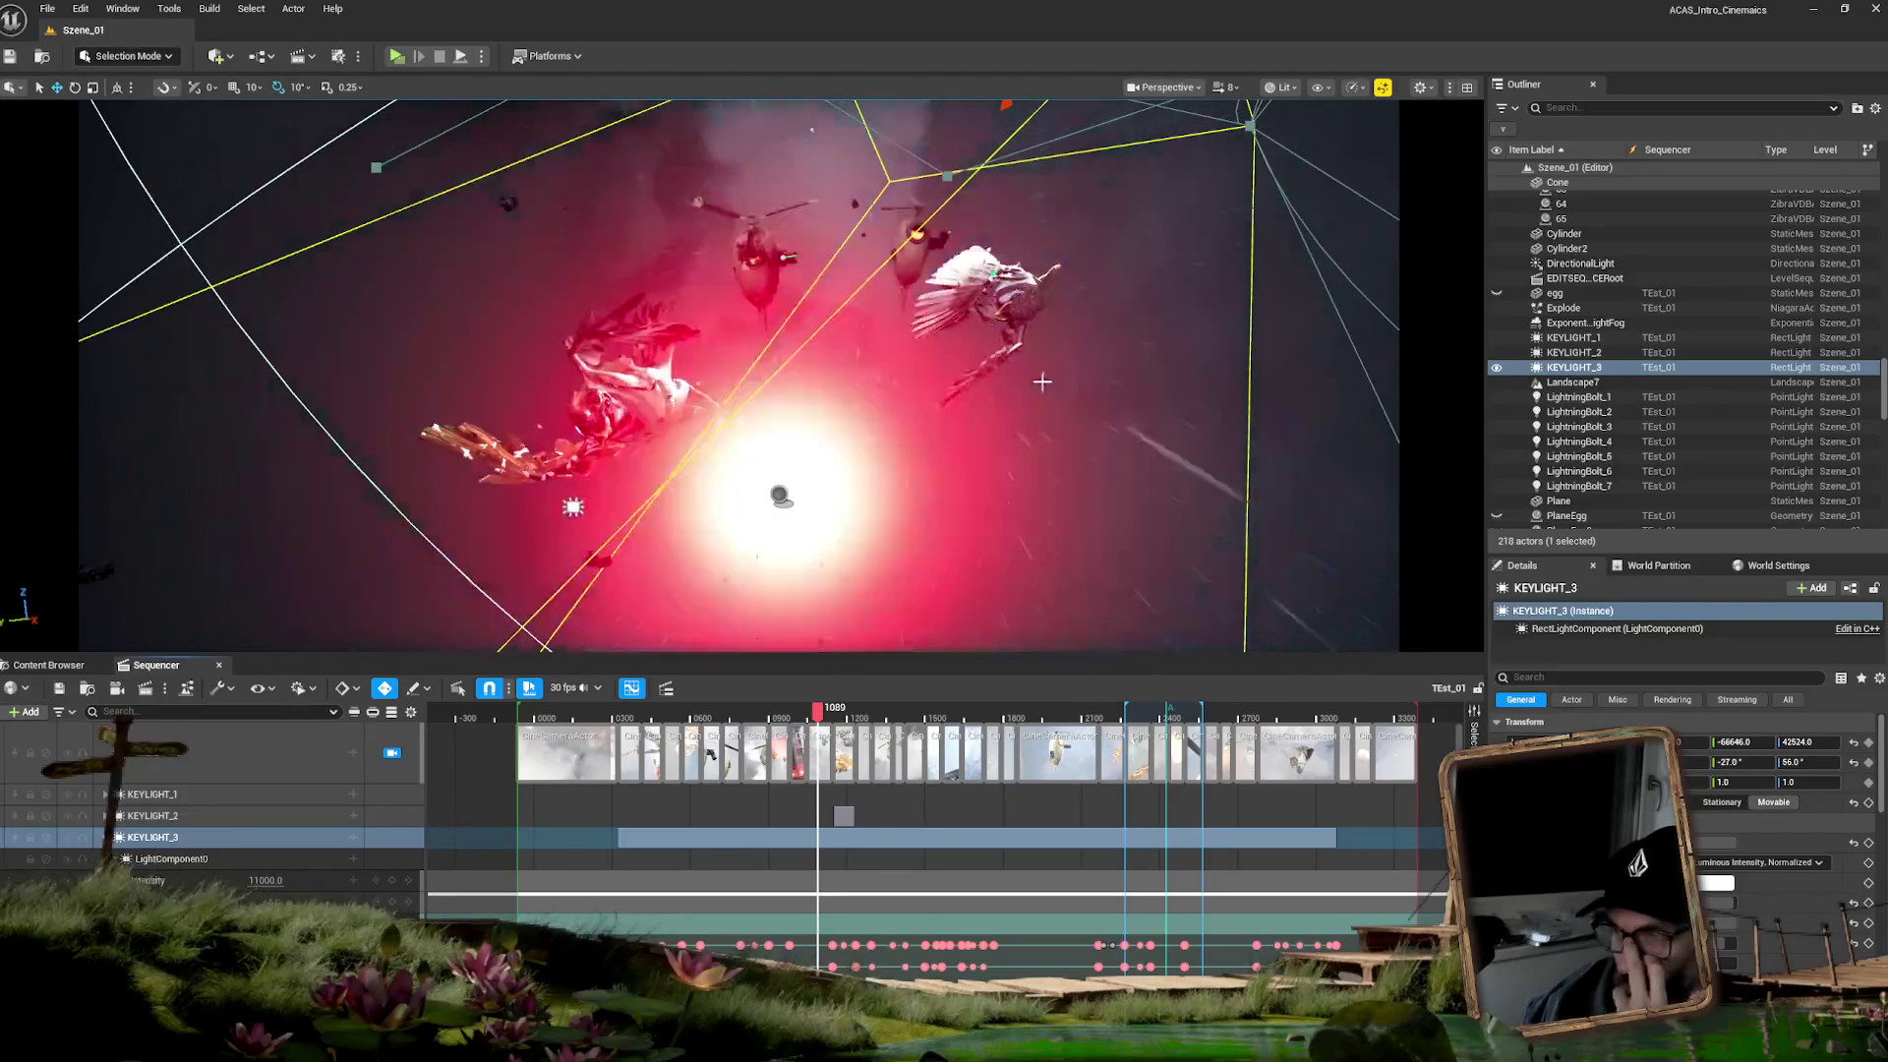
pyautogui.moveTo(1884, 754); pyautogui.dragTo(1874, 767)
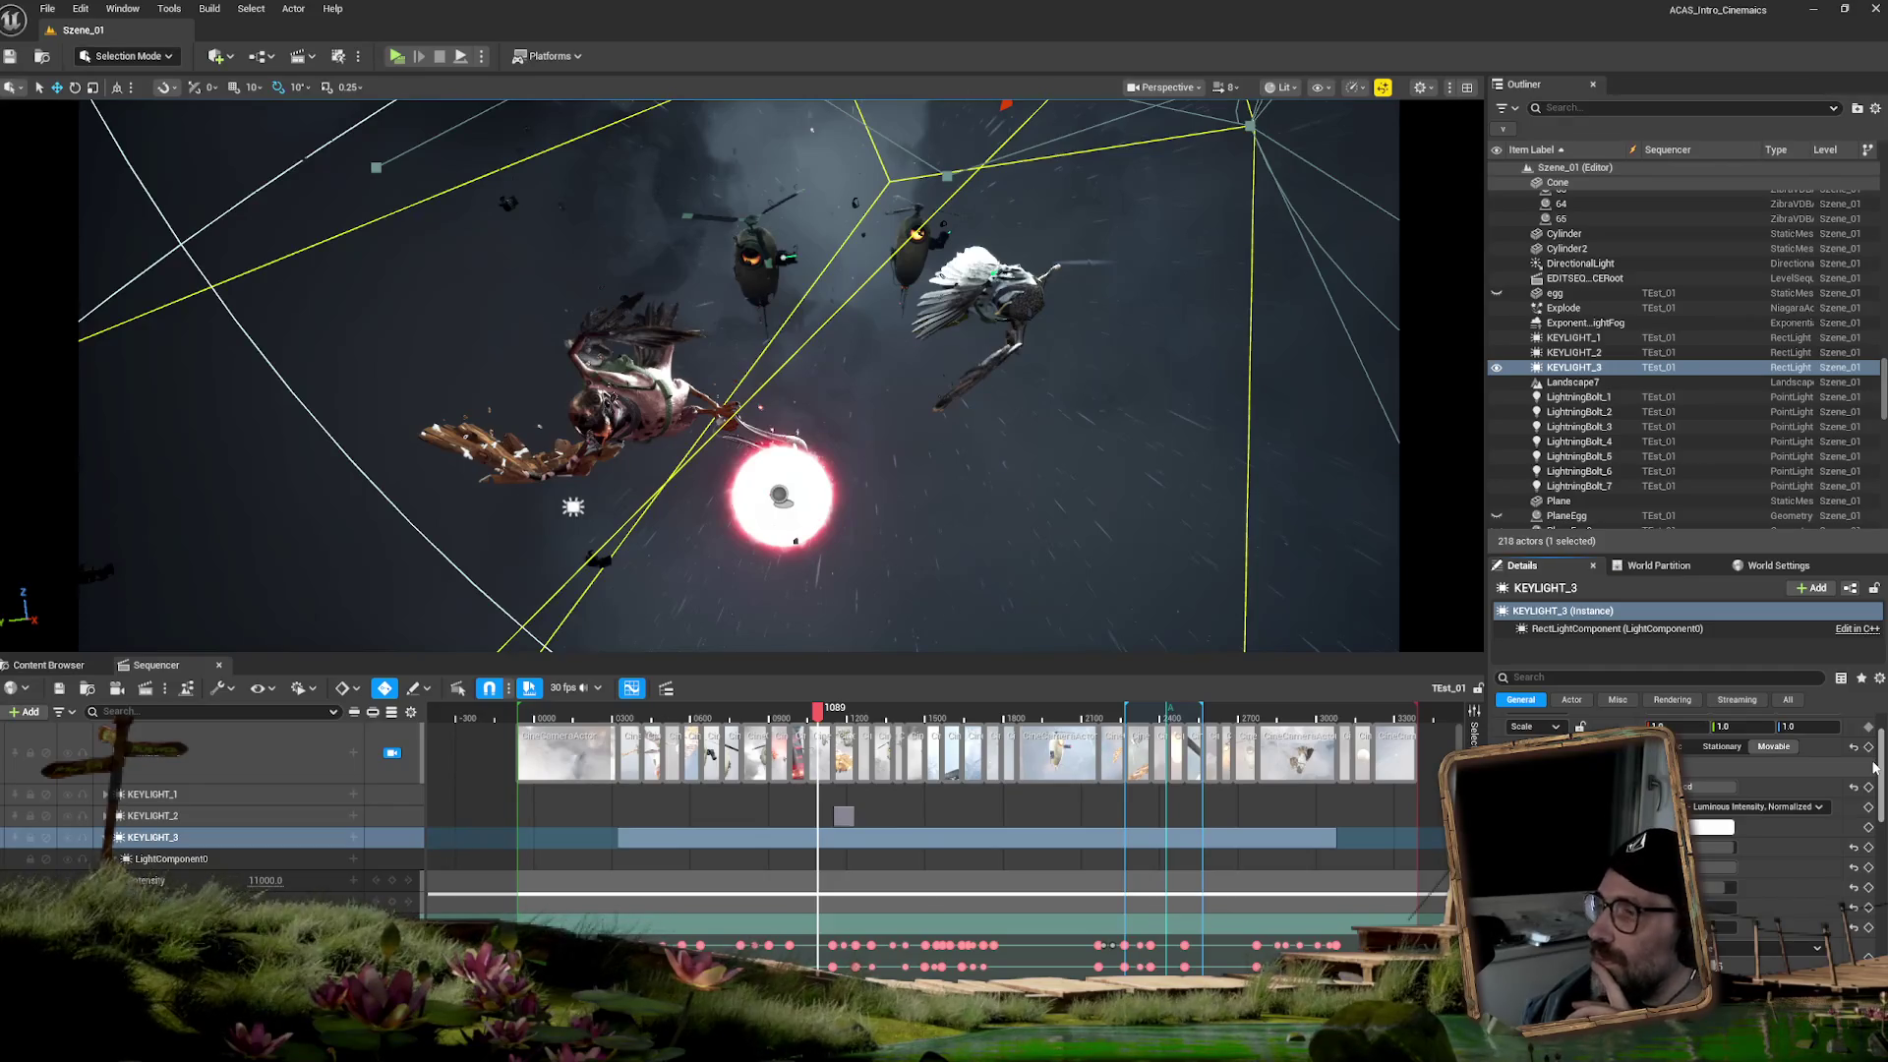
pyautogui.moveTo(1873, 768); pyautogui.dragTo(1867, 812)
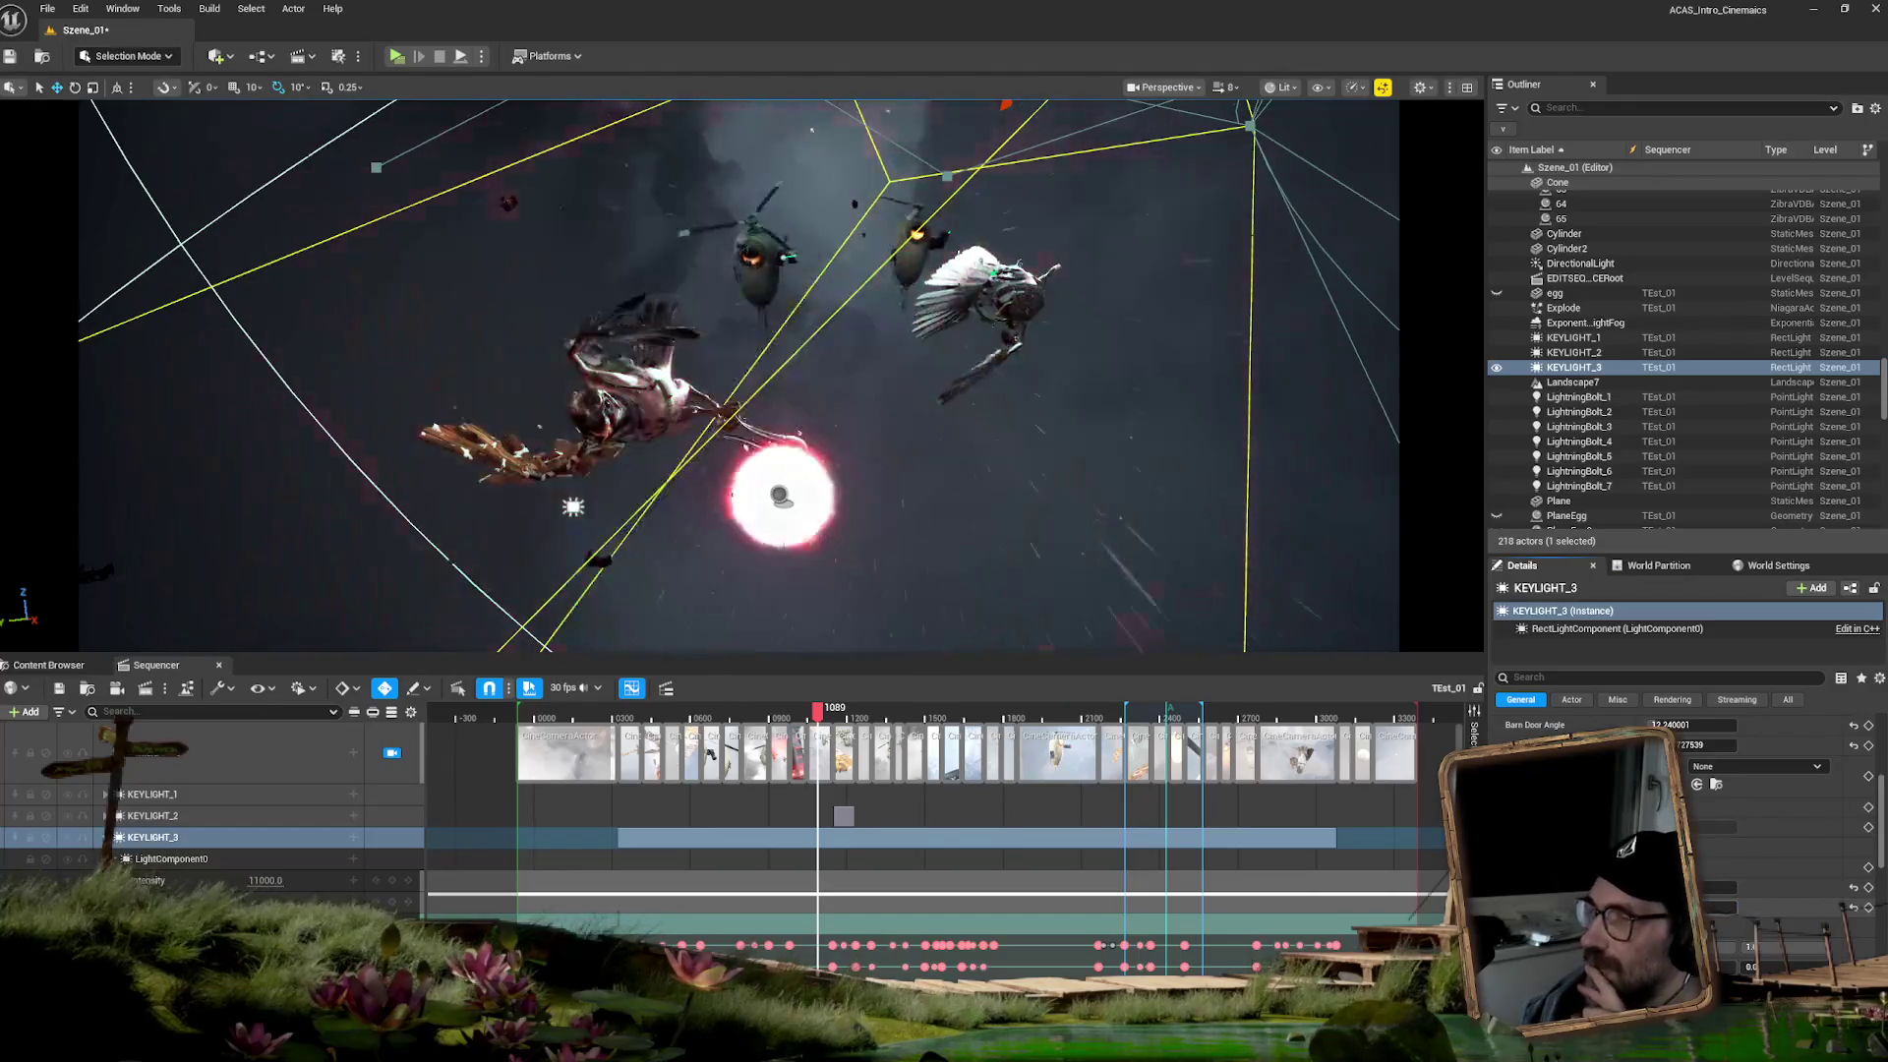
pyautogui.moveTo(817, 716)
pyautogui.mouseDown()
pyautogui.moveTo(842, 716)
pyautogui.moveTo(824, 710)
pyautogui.mouseUp()
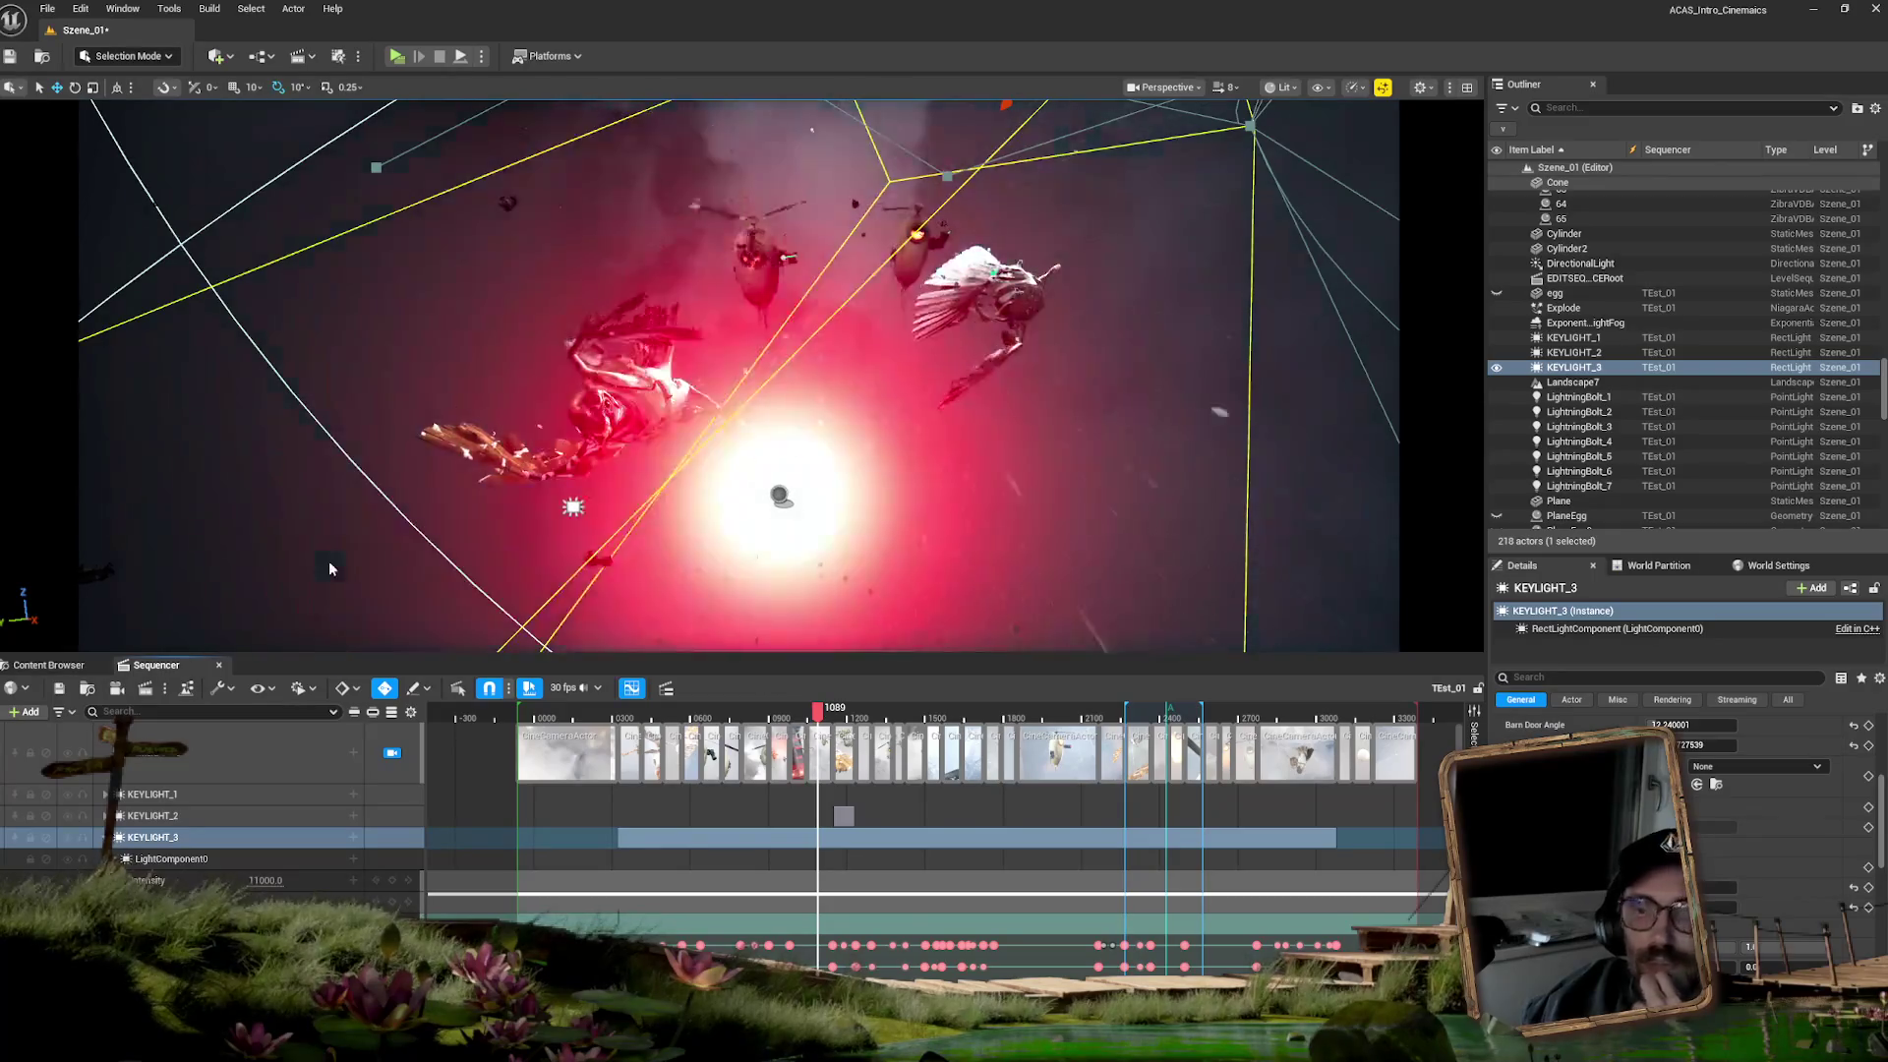
pyautogui.moveTo(818, 710)
pyautogui.mouseDown()
pyautogui.moveTo(791, 715)
pyautogui.moveTo(822, 706)
pyautogui.mouseUp()
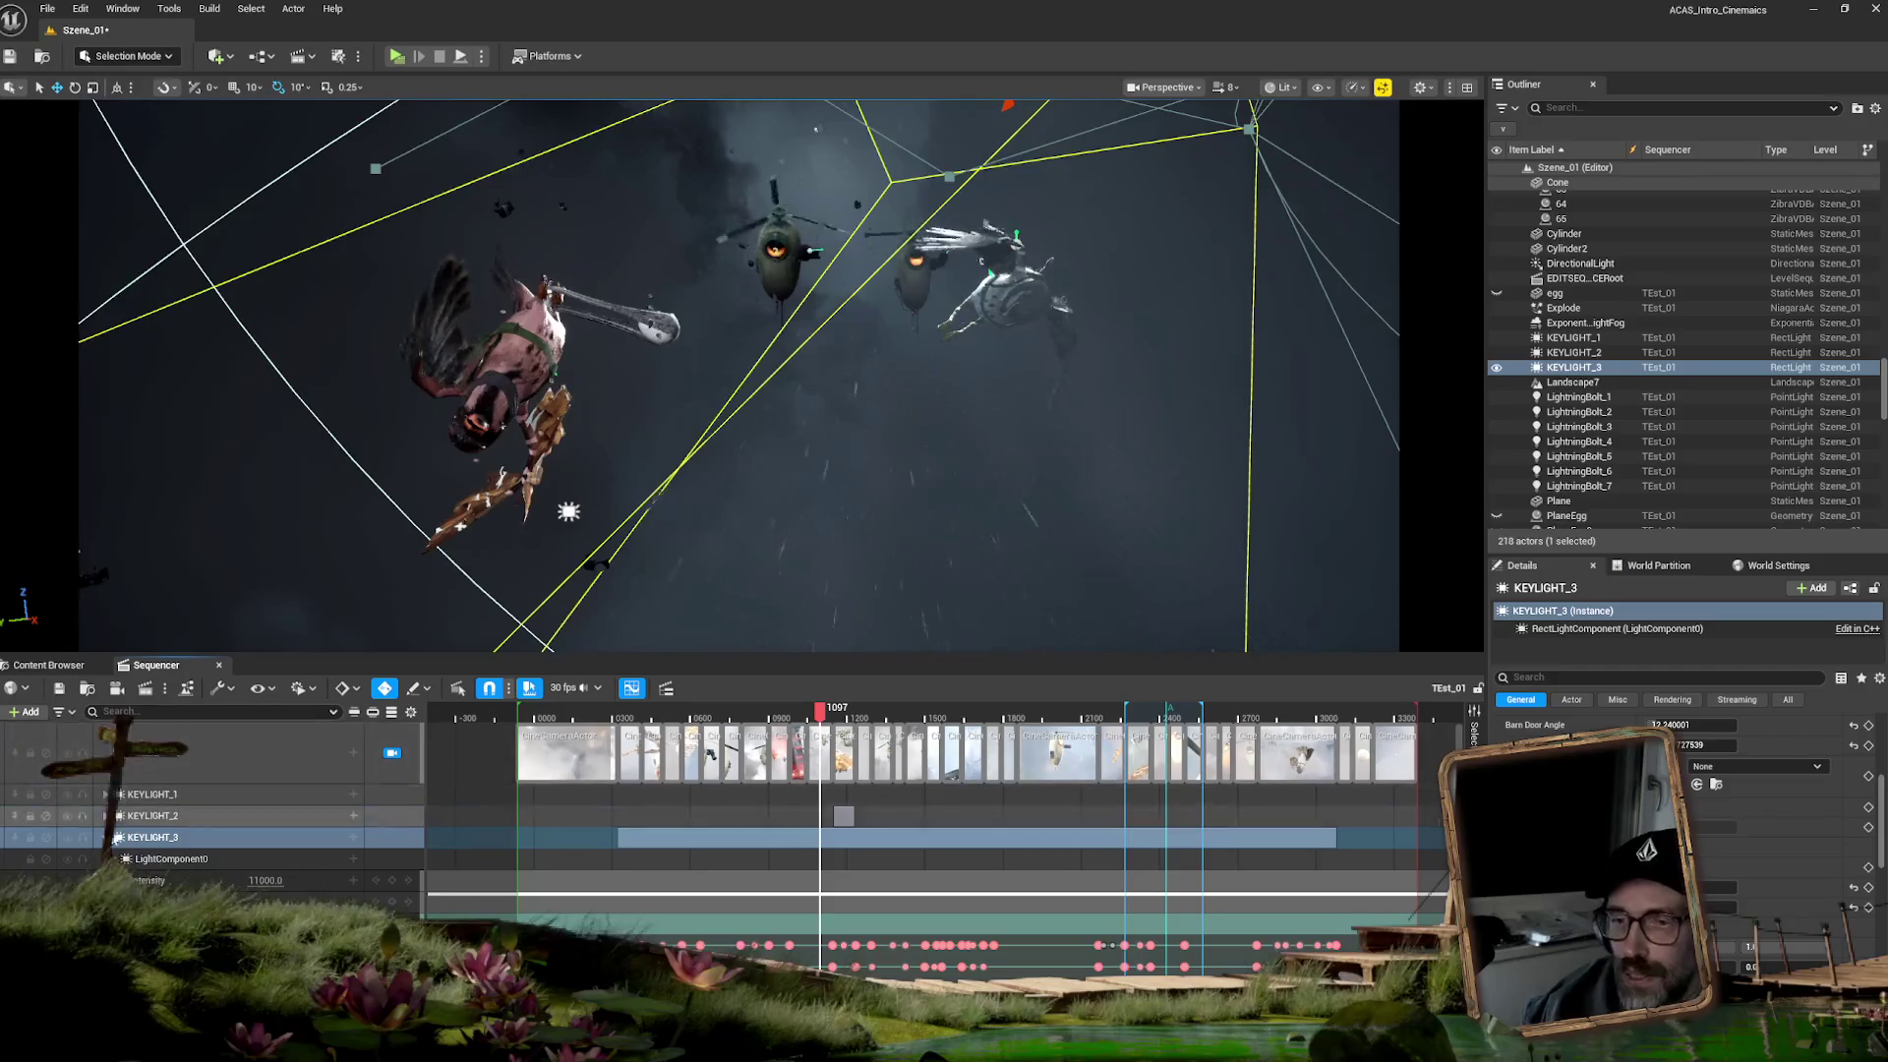
# - Collapse the KEYLIGHT_3 track and select the FeatherBurst2 effect track
pyautogui.click(105, 836)
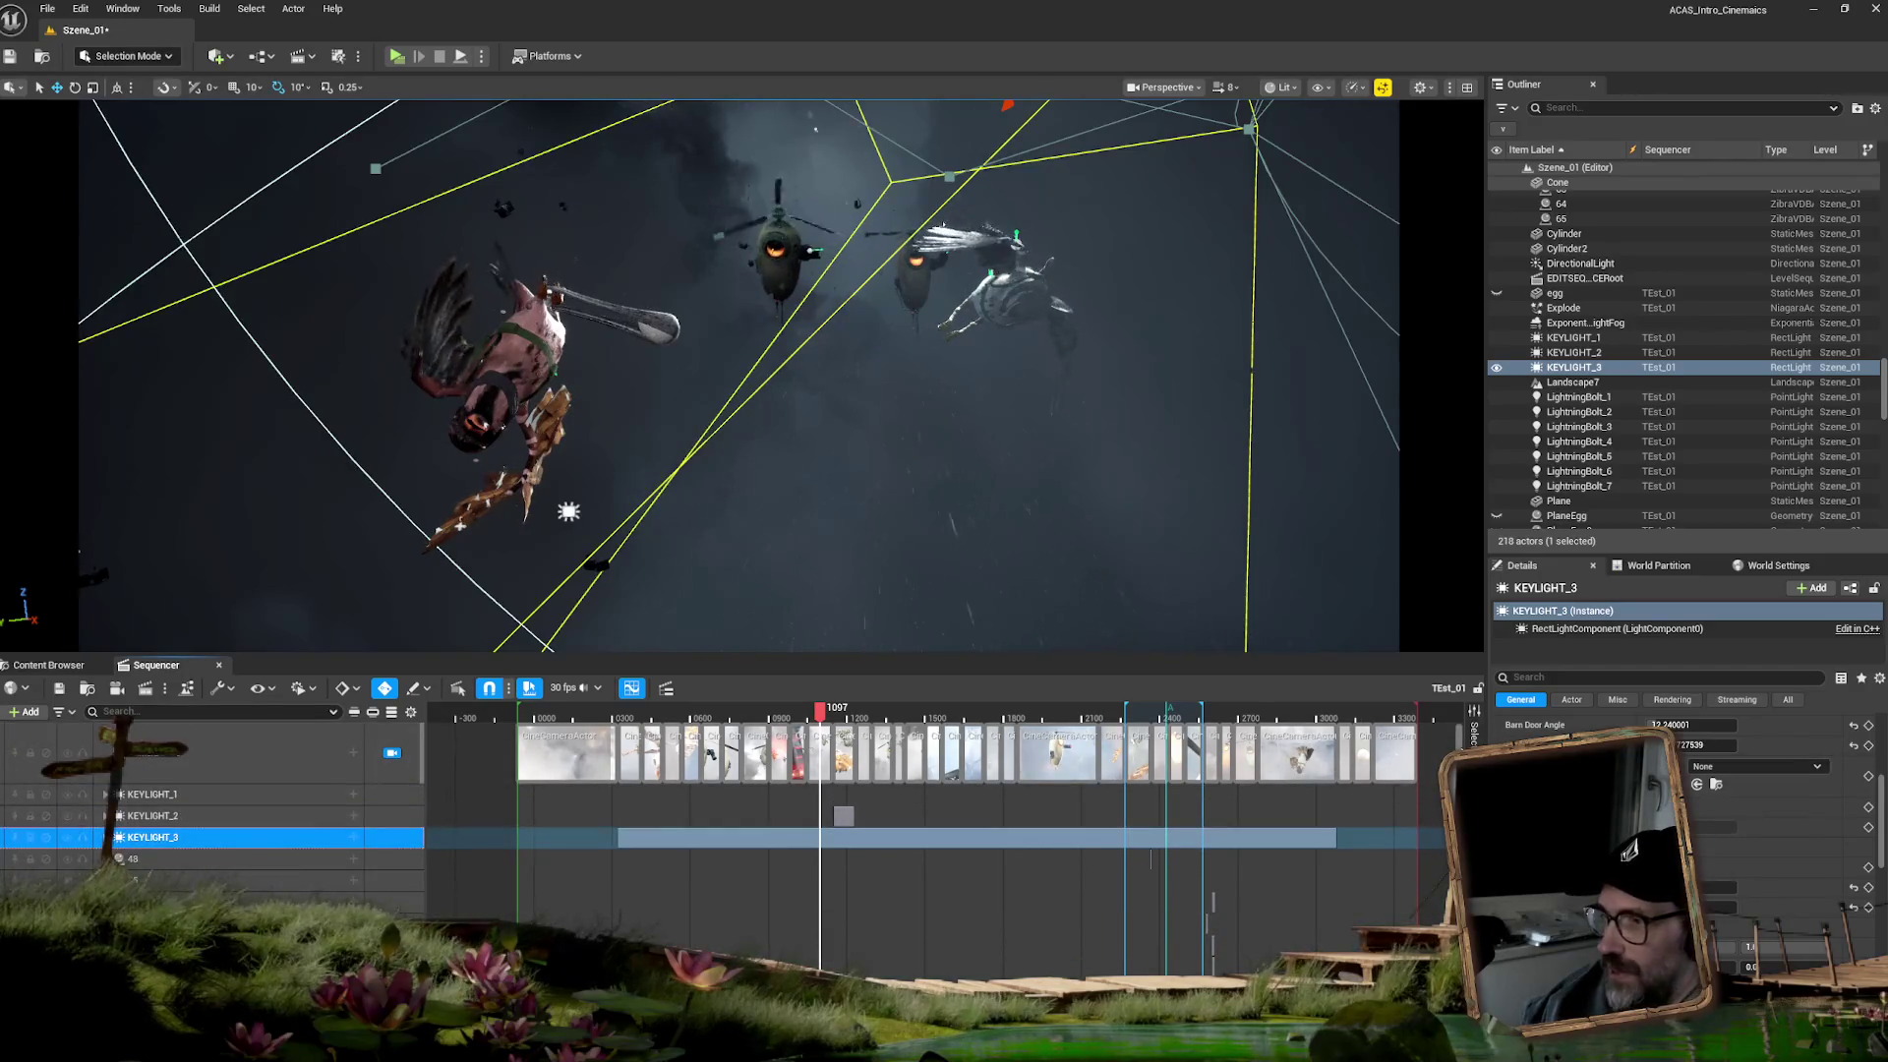
pyautogui.scroll(-5, 884, 835)
pyautogui.scroll(-4, 885, 817)
pyautogui.scroll(-10, 1431, 818)
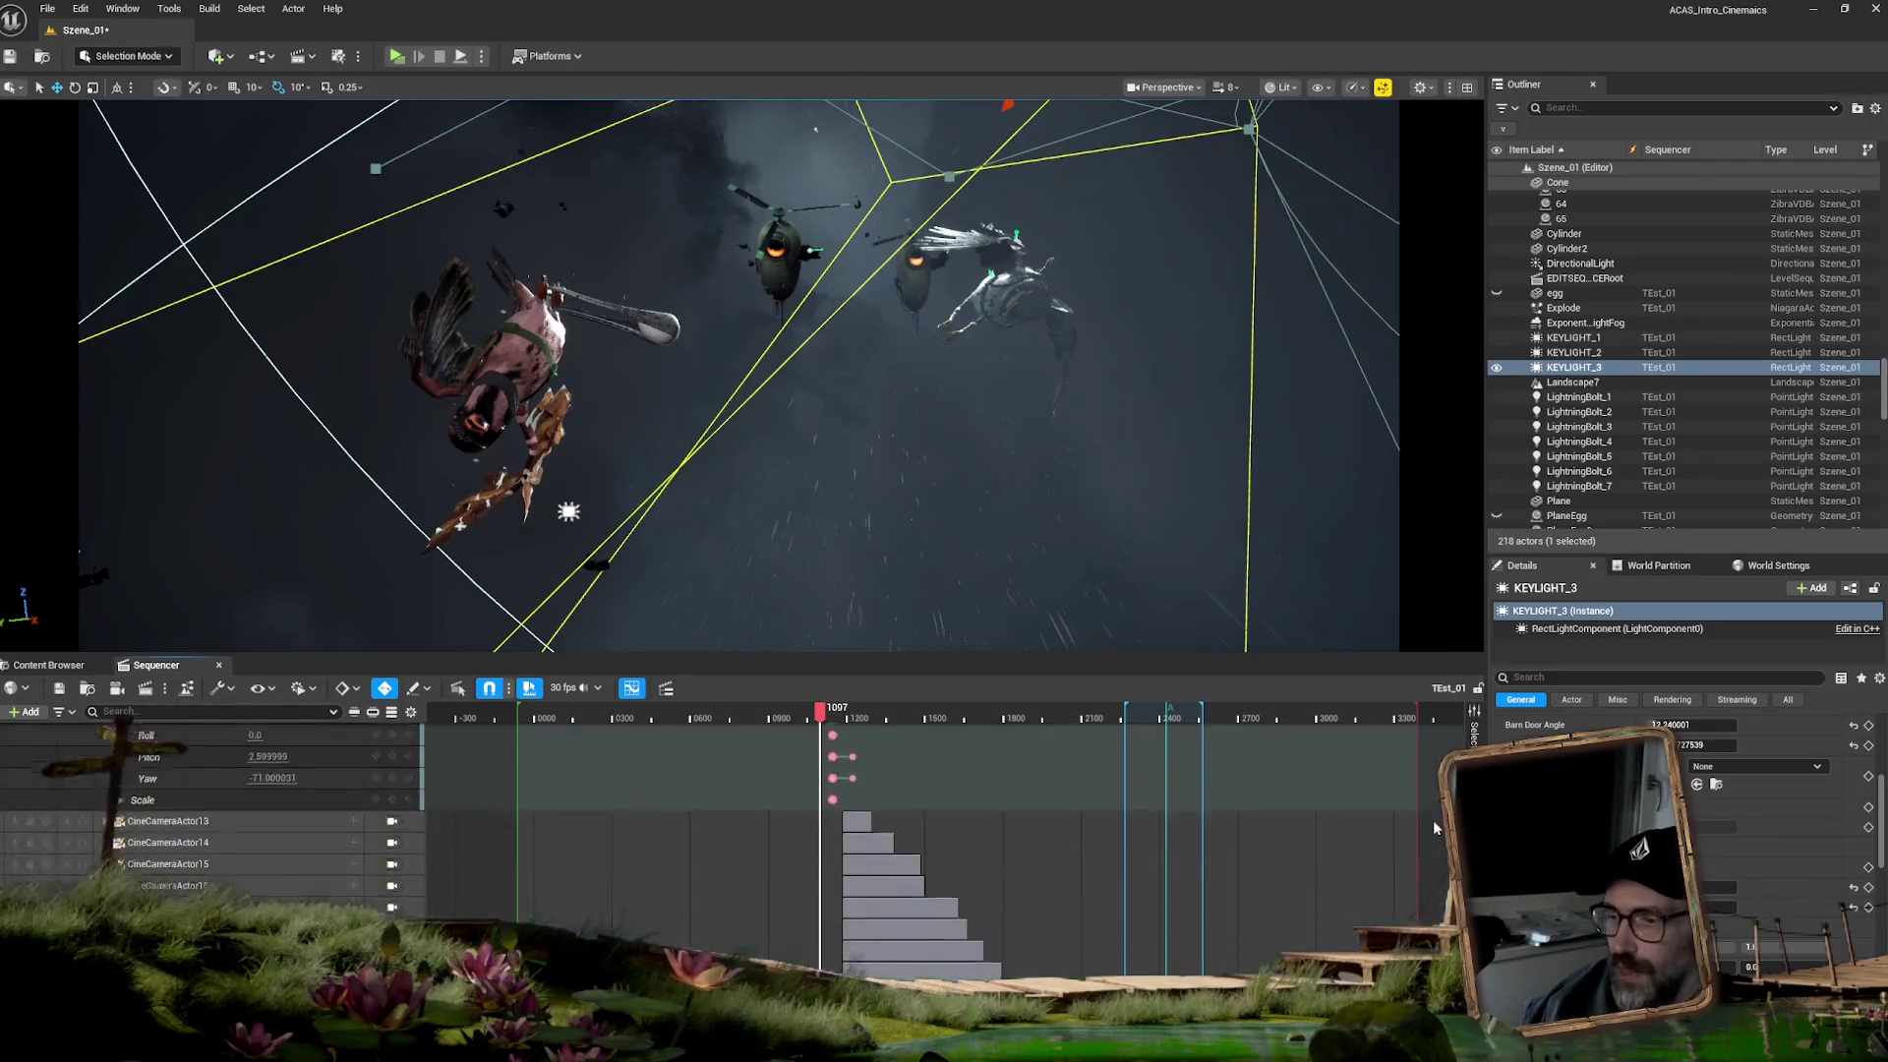
pyautogui.scroll(-5, 1424, 850)
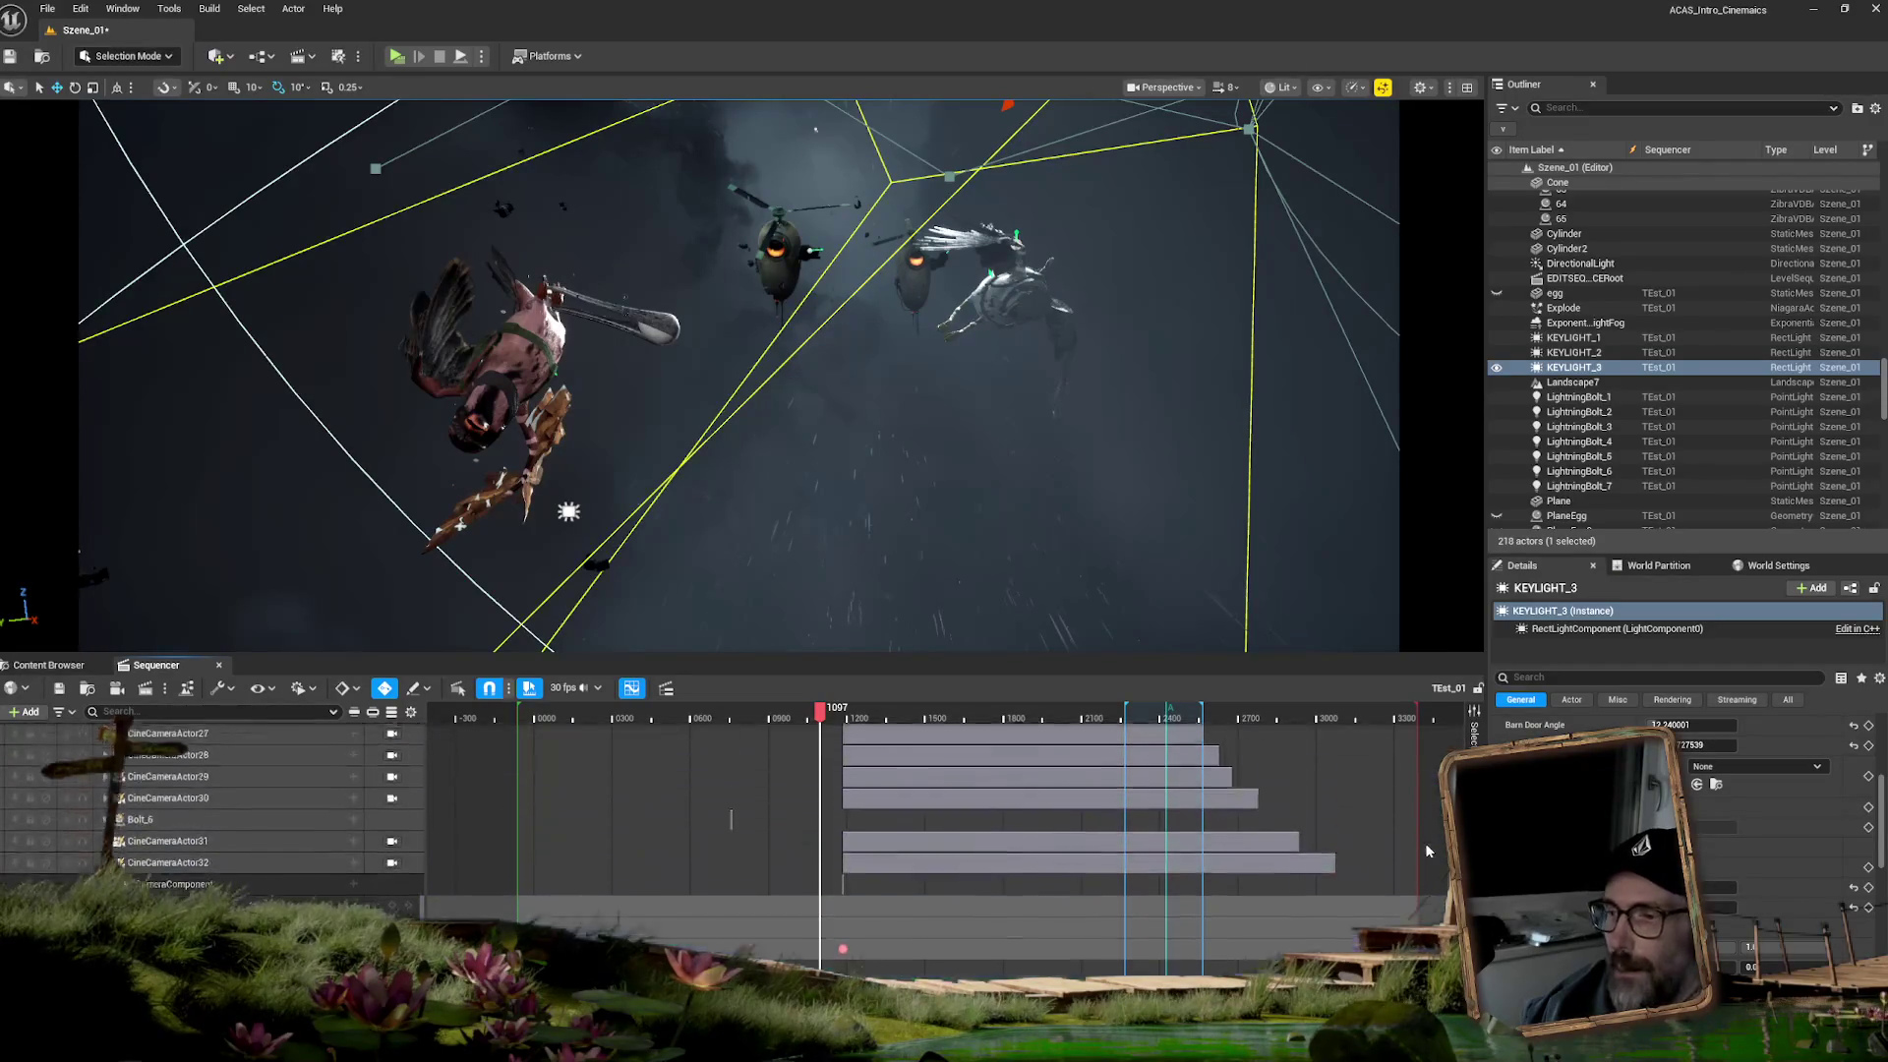
pyautogui.scroll(-8, 1416, 865)
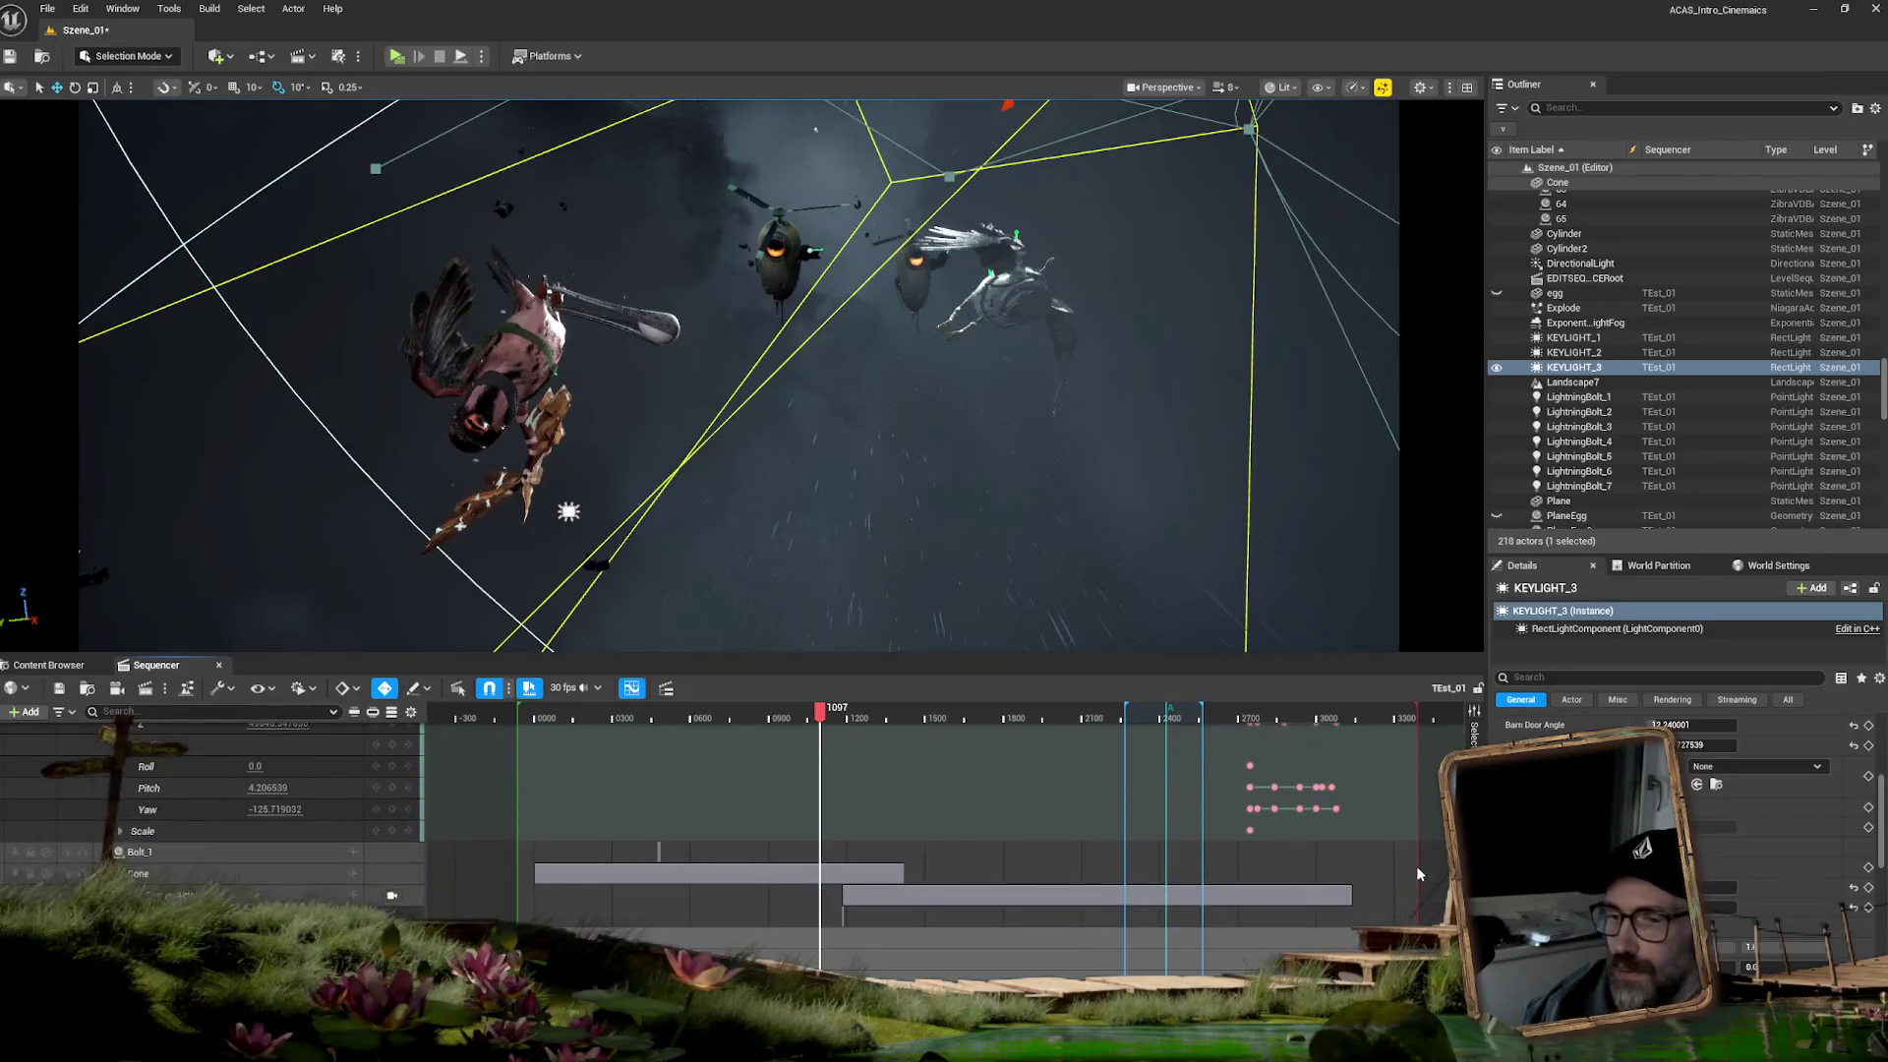
pyautogui.scroll(-6, 1413, 878)
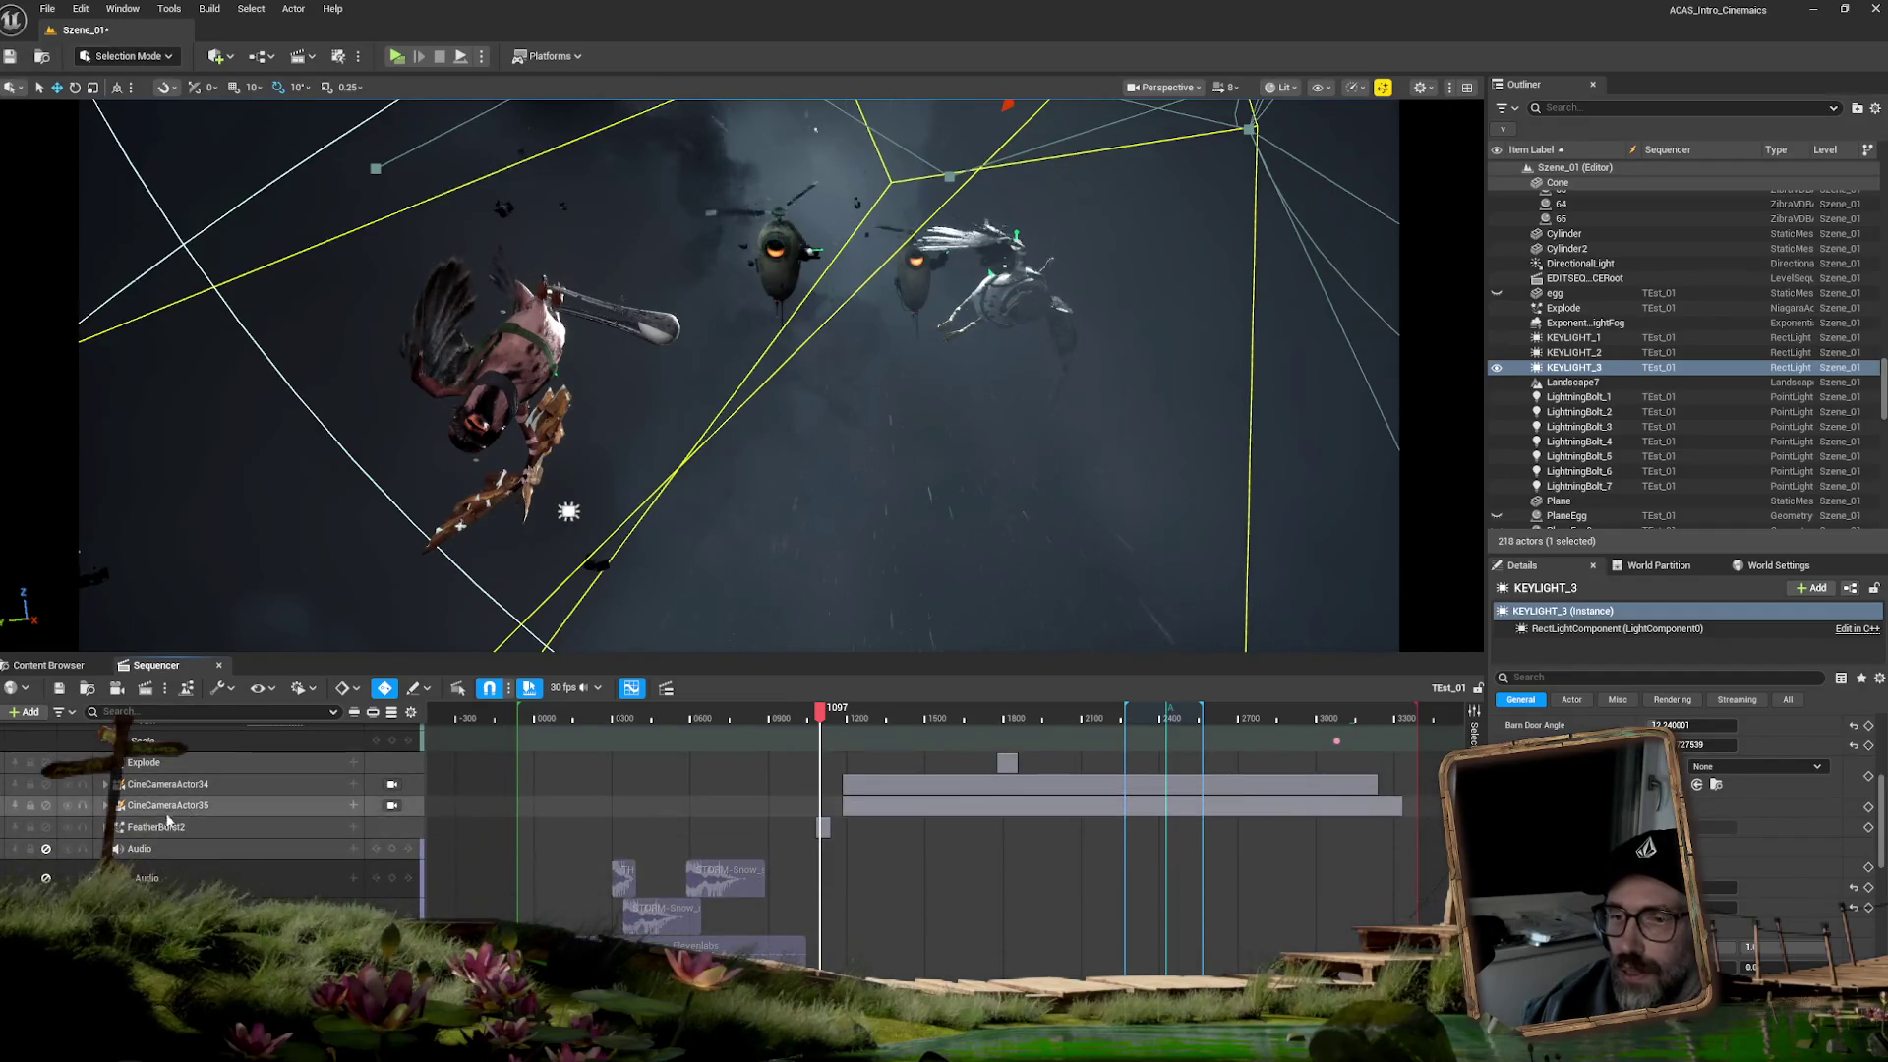
pyautogui.click(492, 827)
# - Select the Projectile_BP actor from its Sequencer track and make it the active selection
pyautogui.scroll(-5, 399, 890)
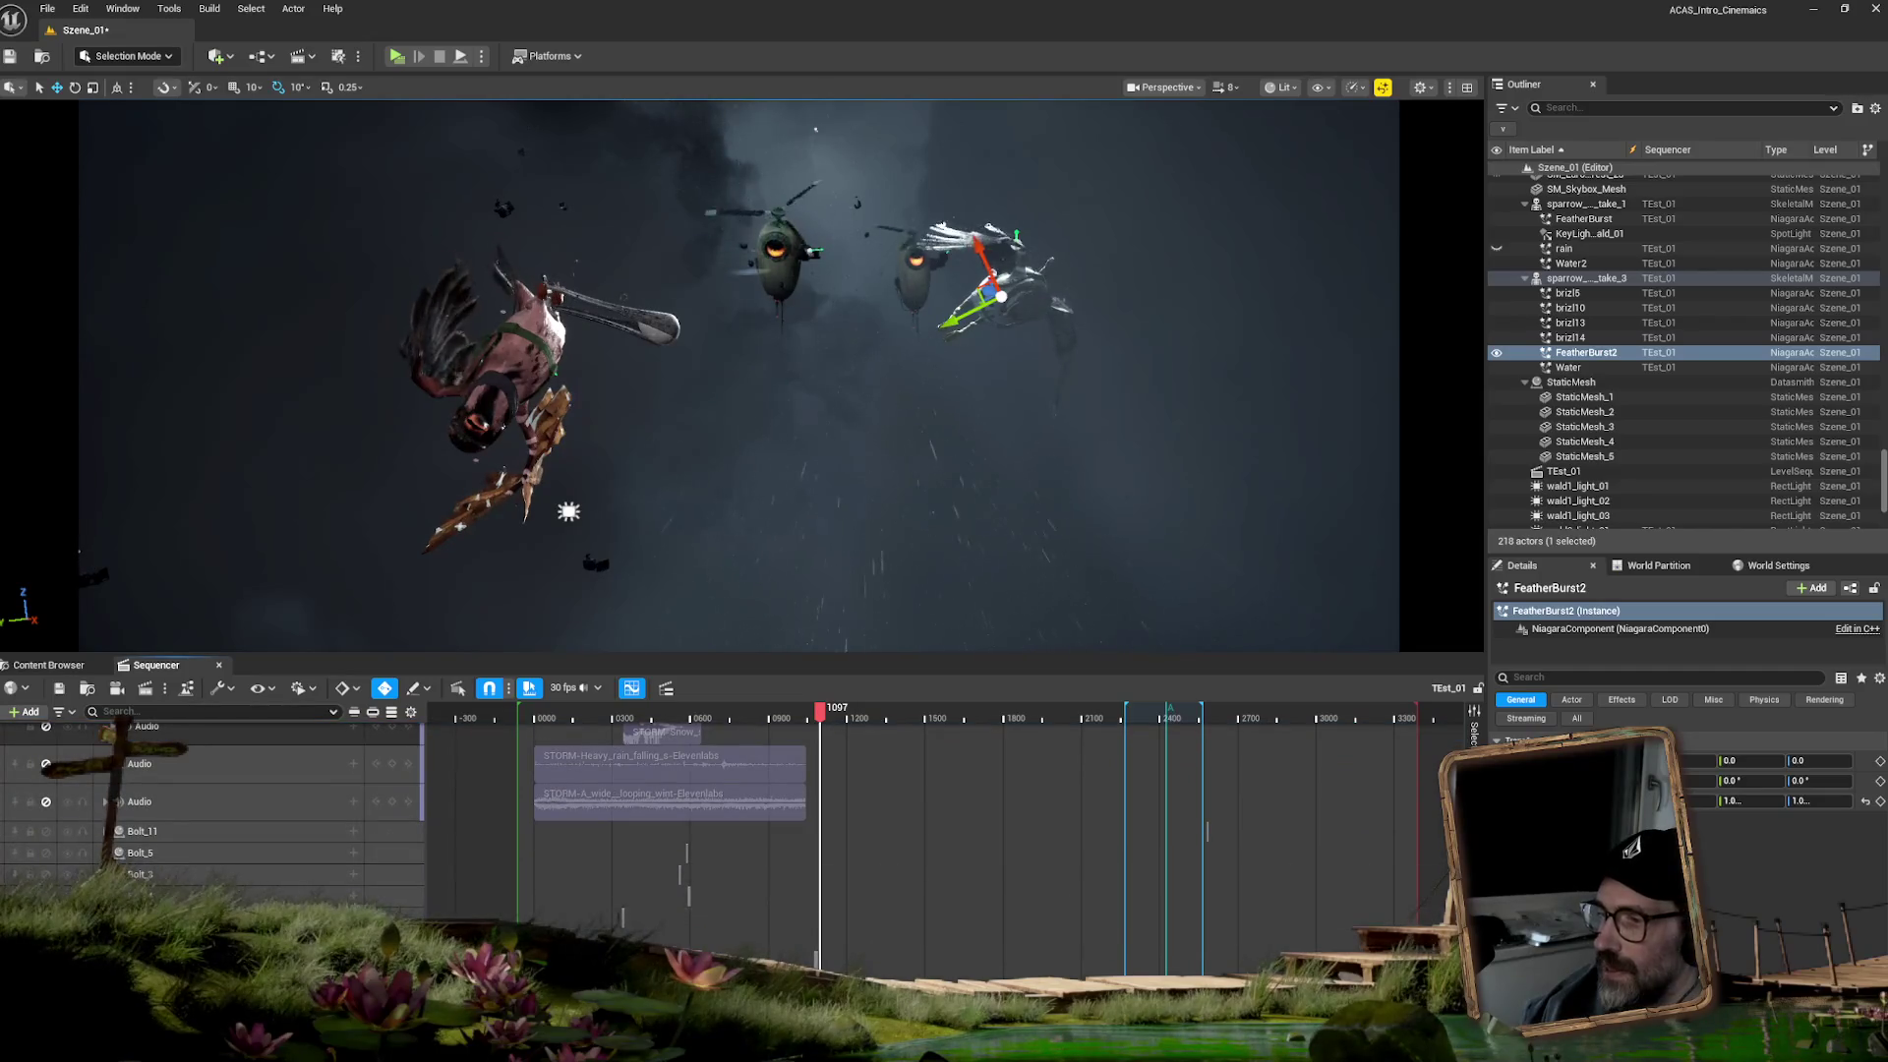
pyautogui.scroll(-5, 688, 816)
pyautogui.scroll(-8, 688, 816)
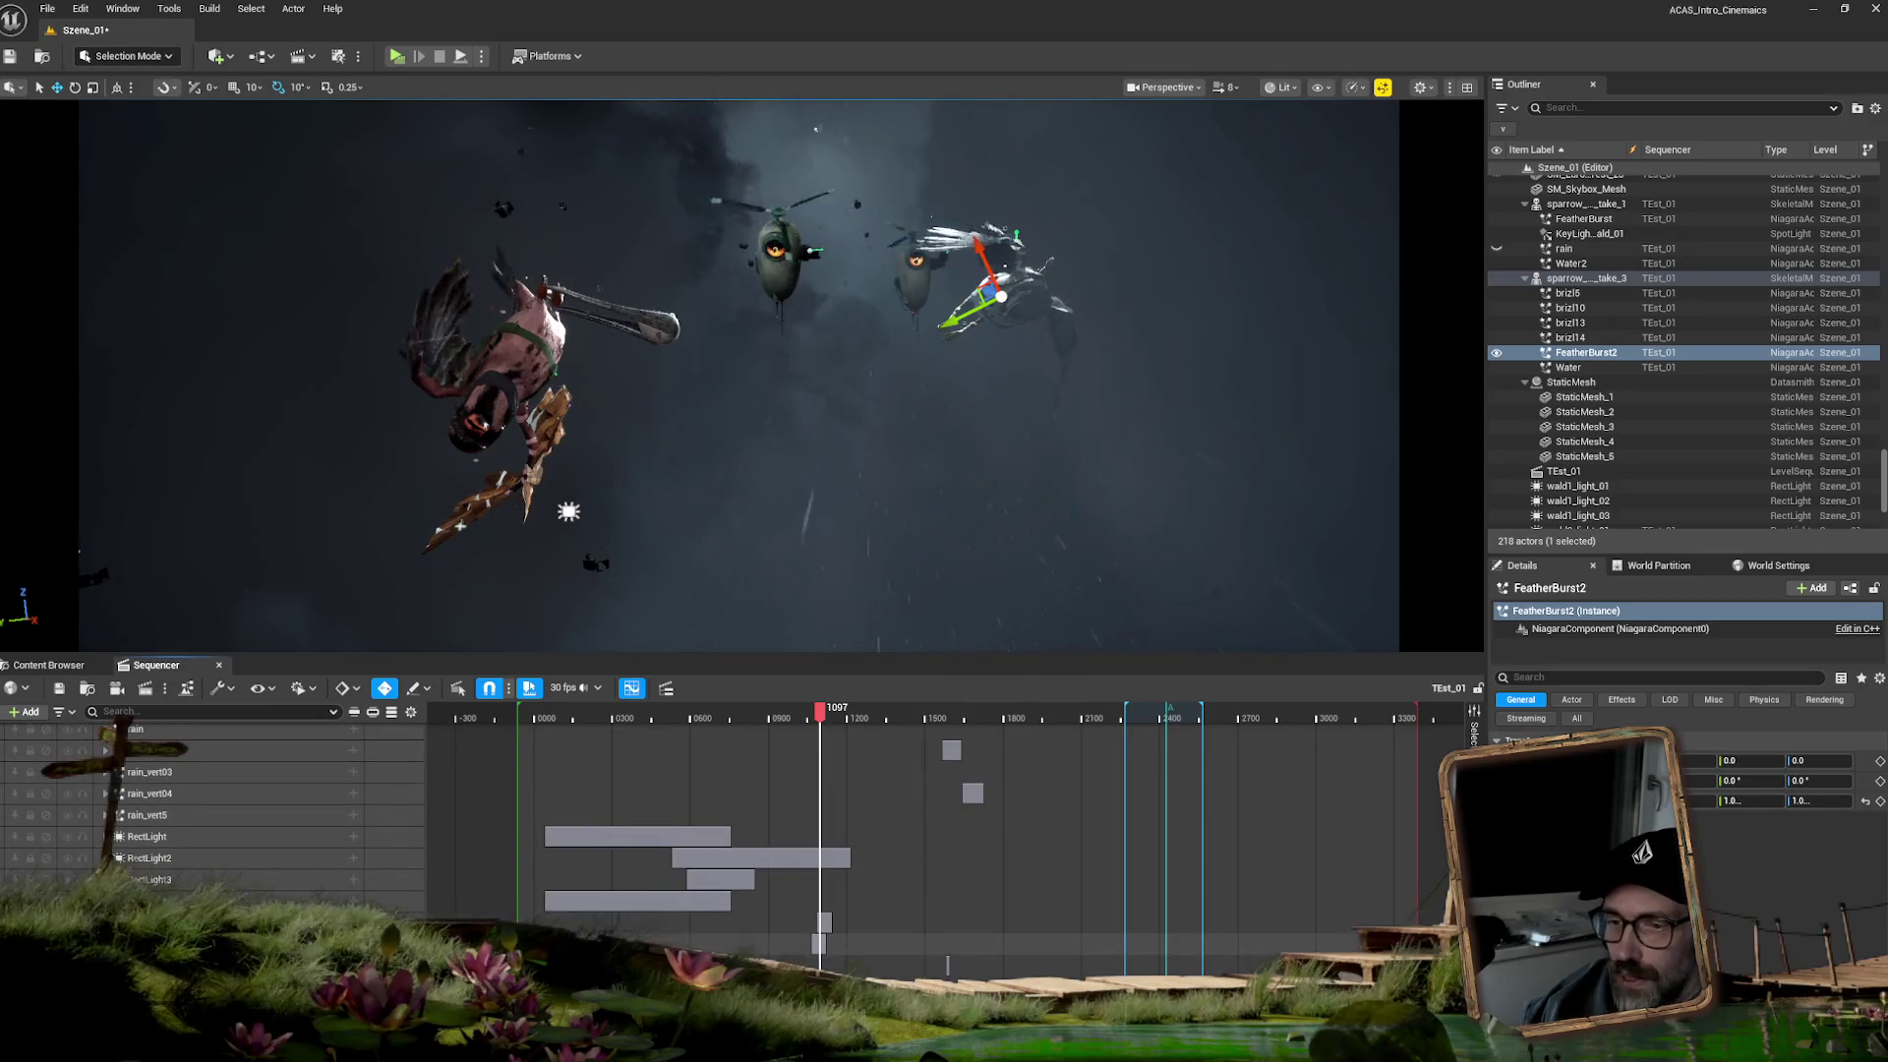
pyautogui.click(947, 948)
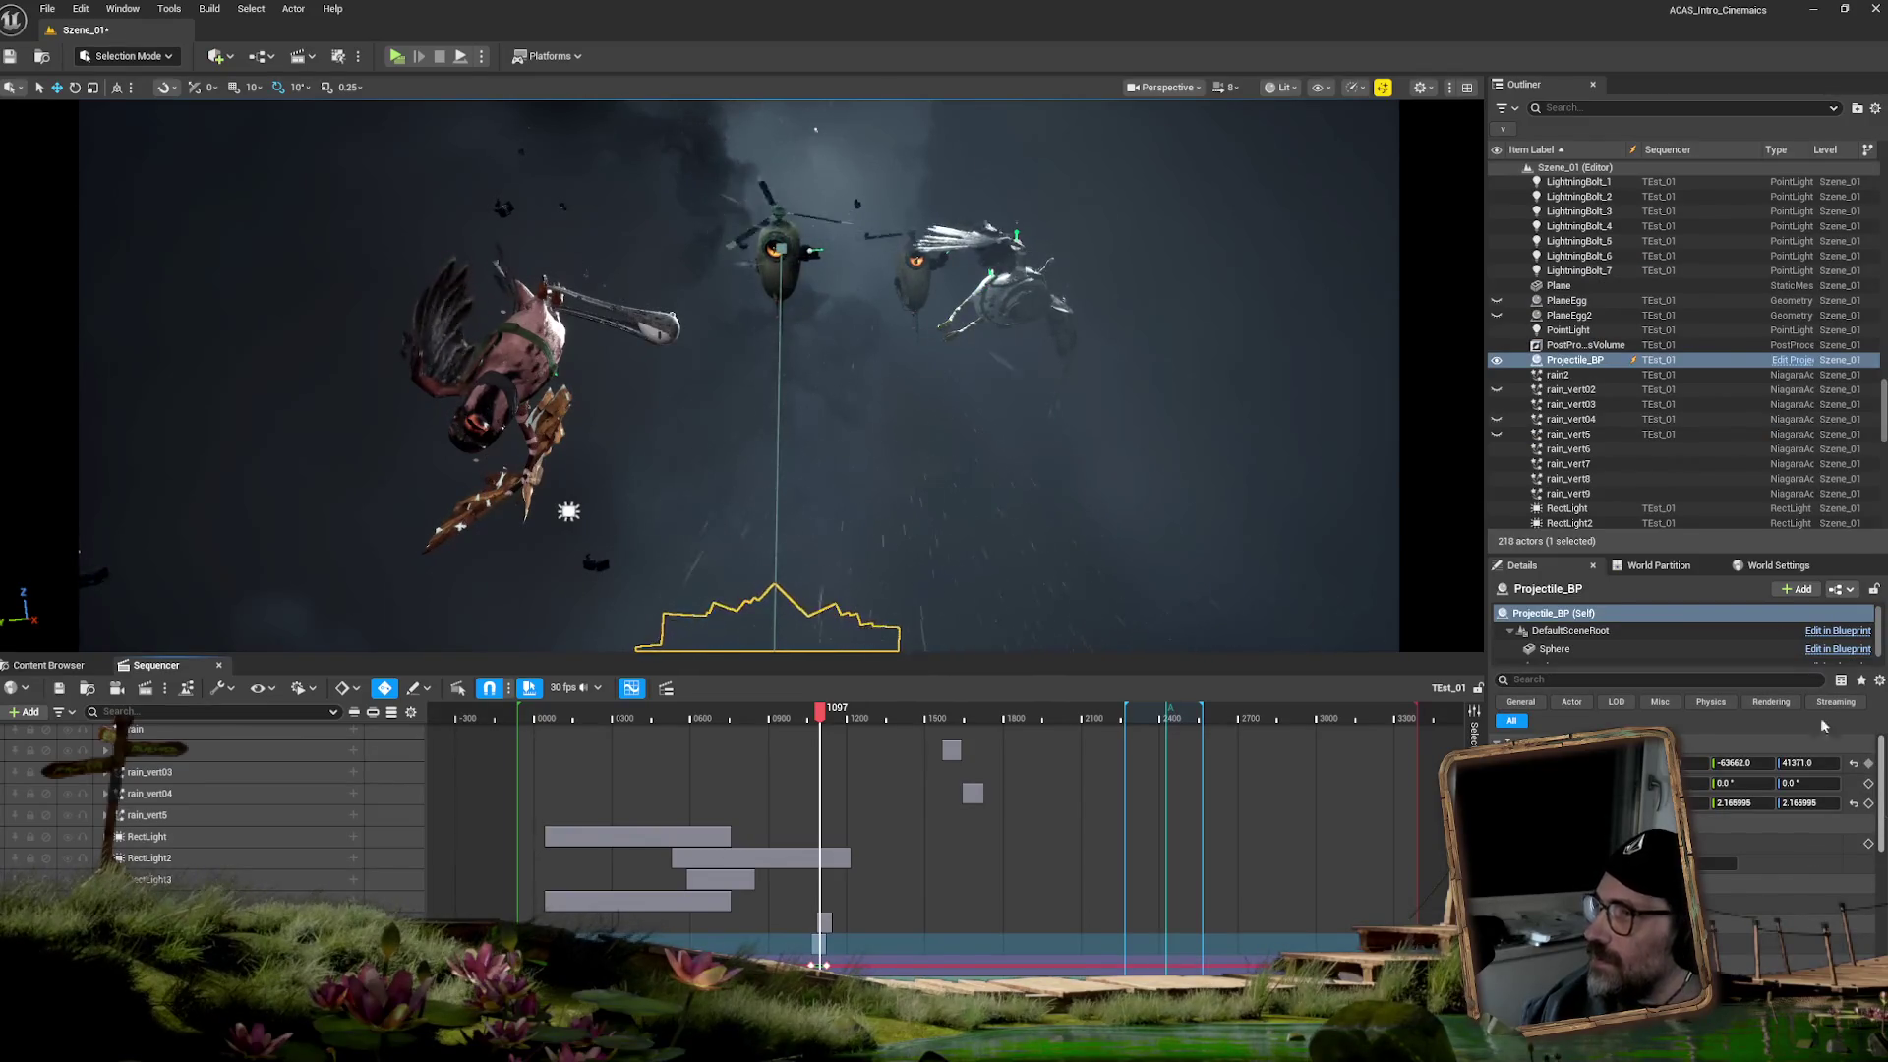
pyautogui.click(1585, 369)
# - Open the Niagara component of Projectile_BP in the Details panel
pyautogui.moveTo(1884, 803); pyautogui.dragTo(1880, 942)
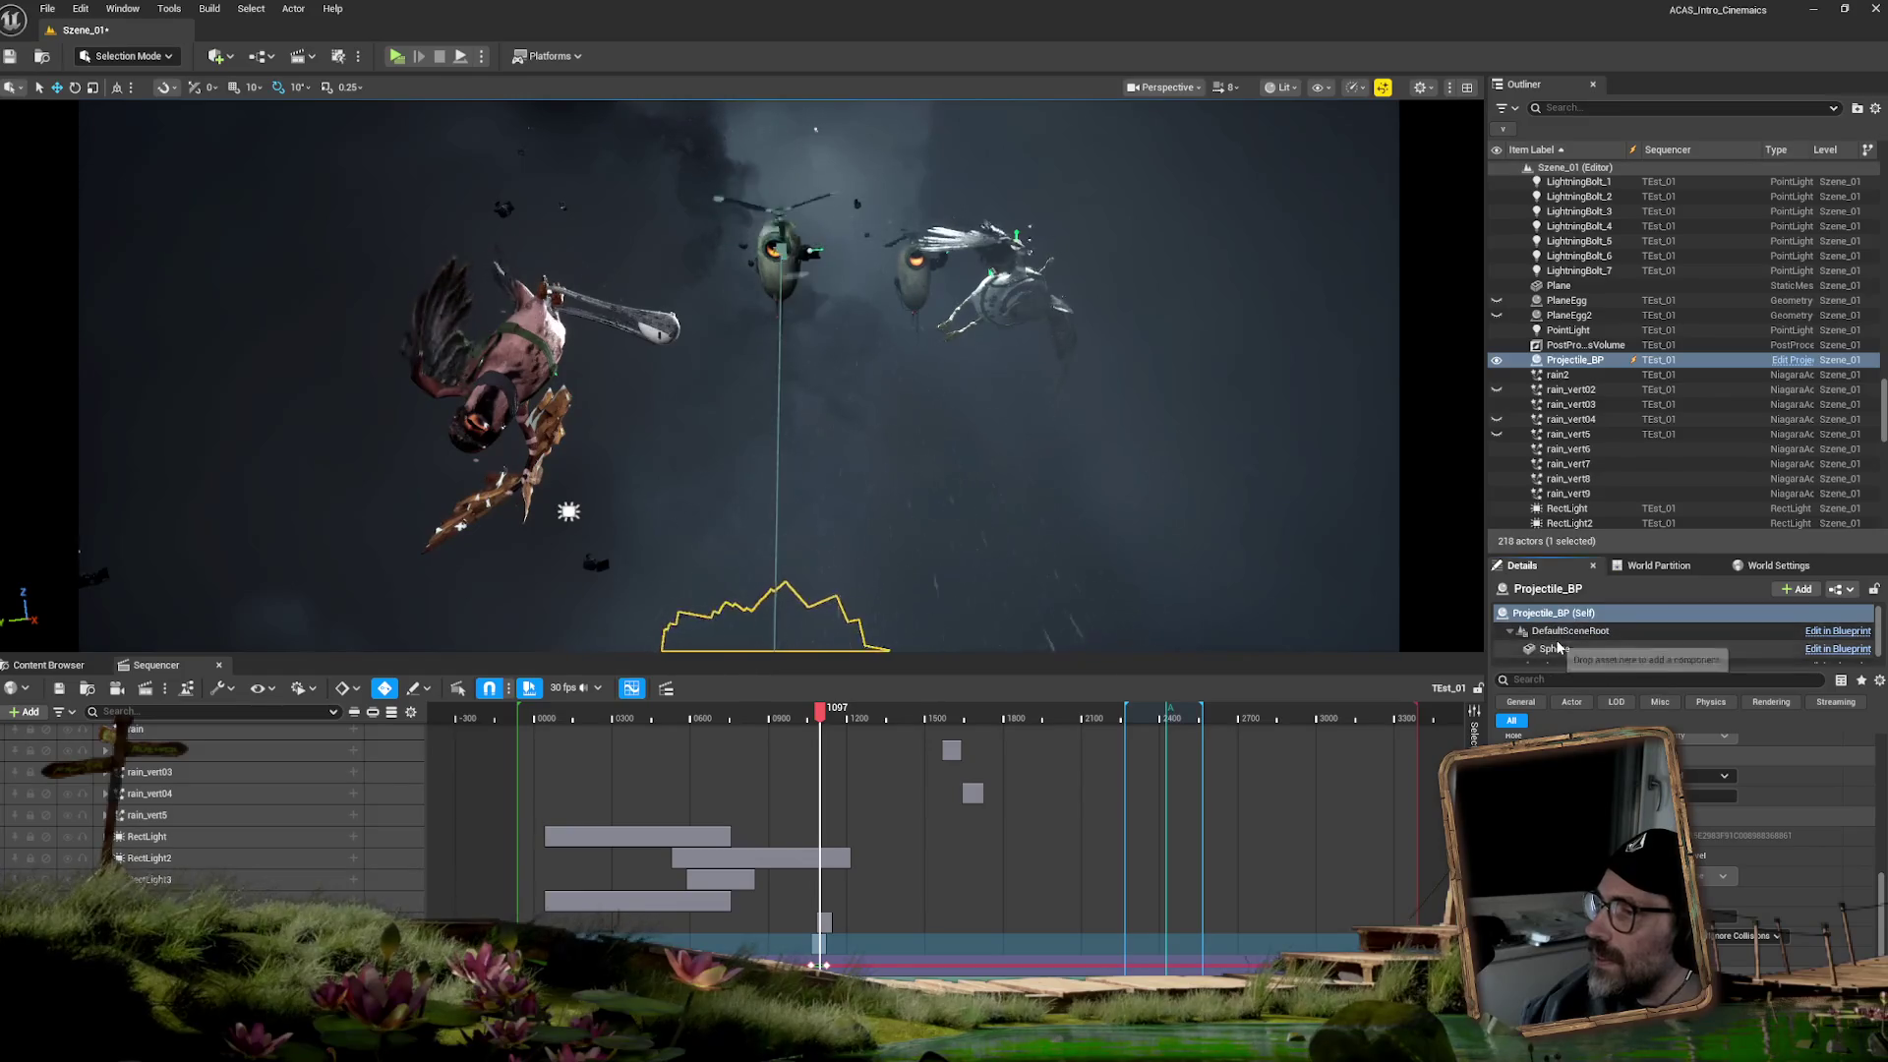
pyautogui.scroll(-1, 1740, 646)
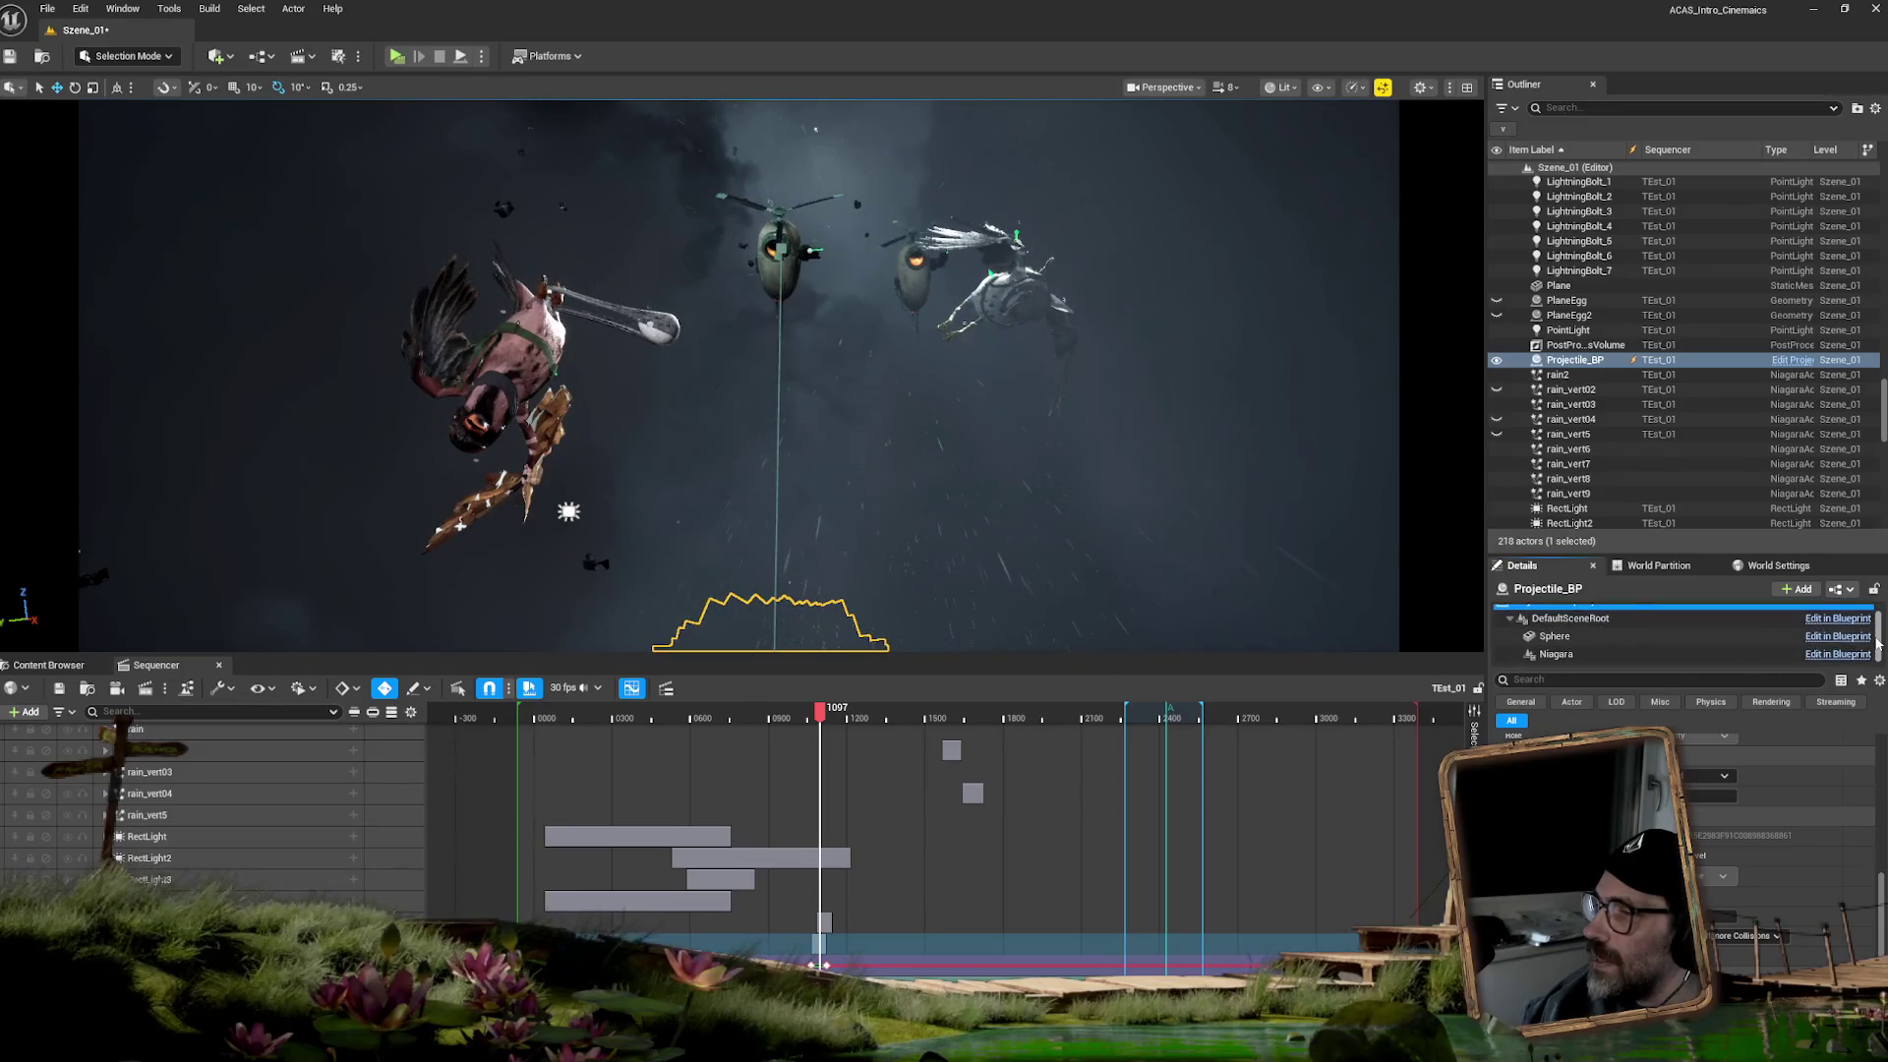
pyautogui.click(1634, 651)
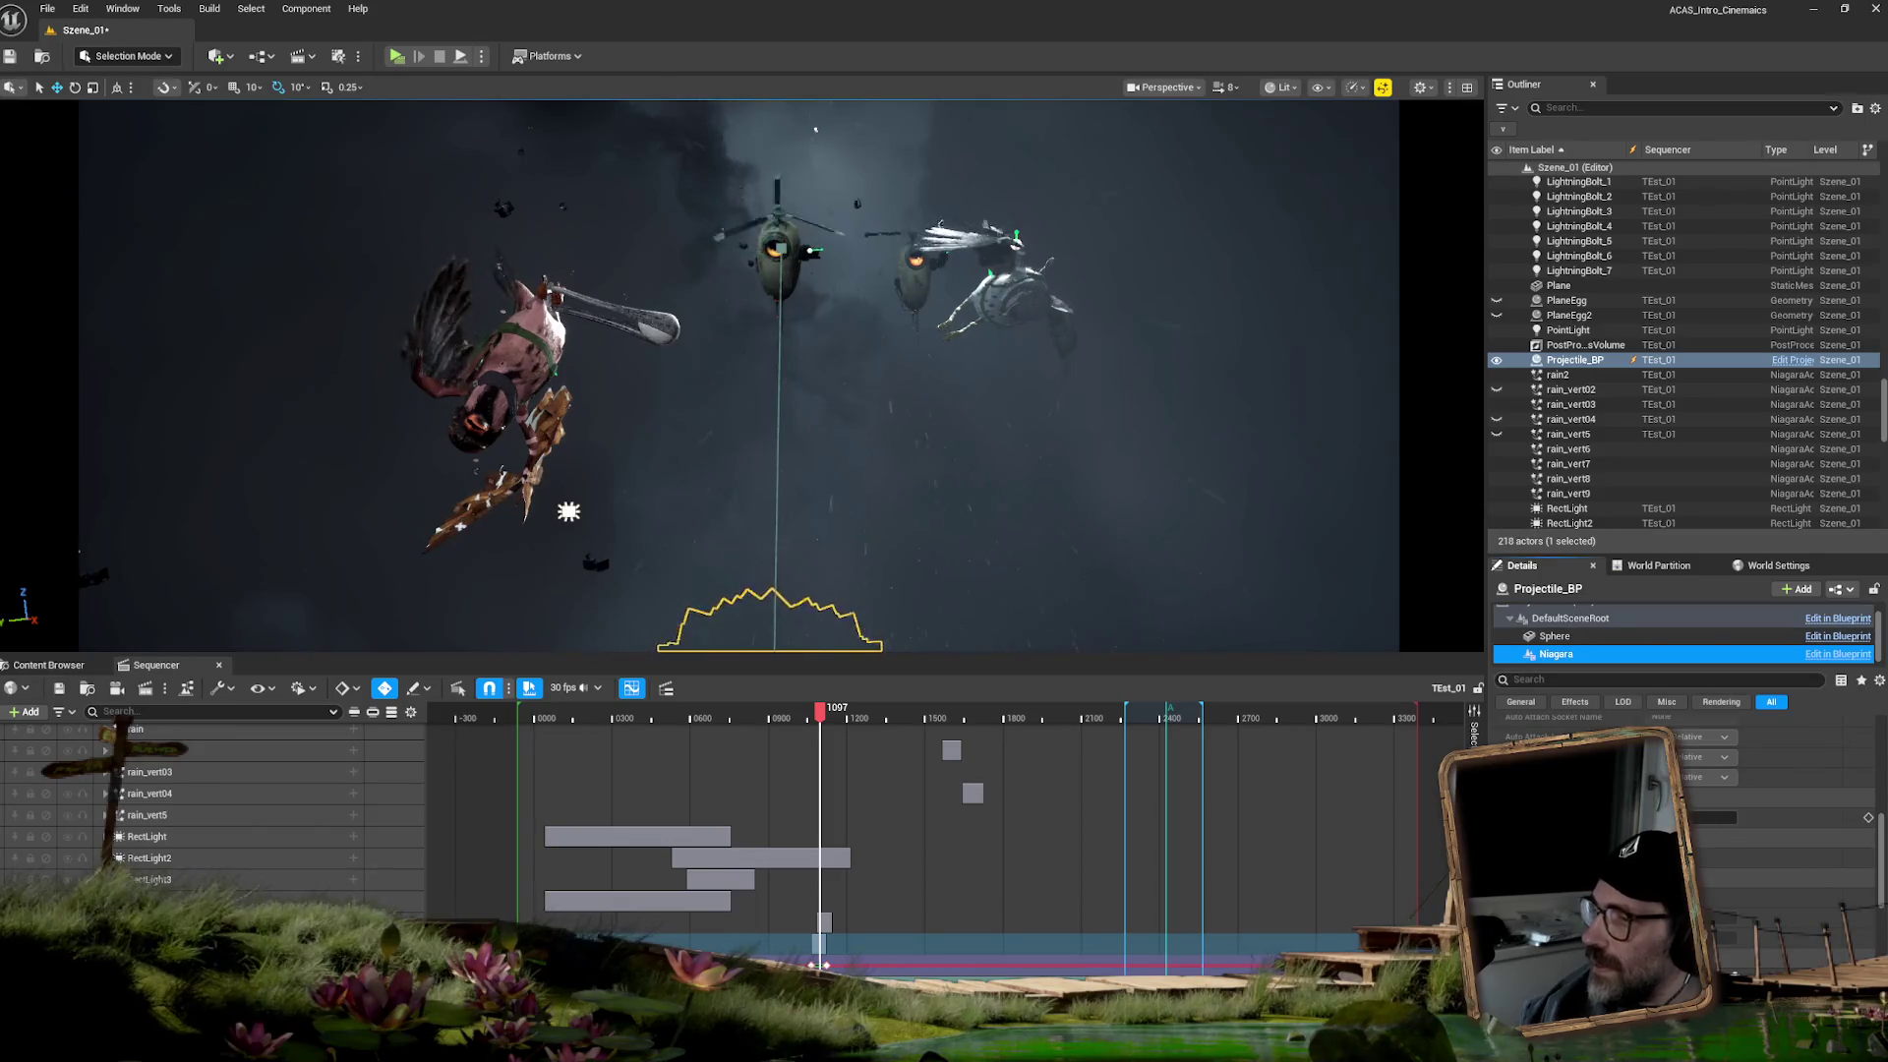
pyautogui.moveTo(1881, 854); pyautogui.dragTo(1869, 917)
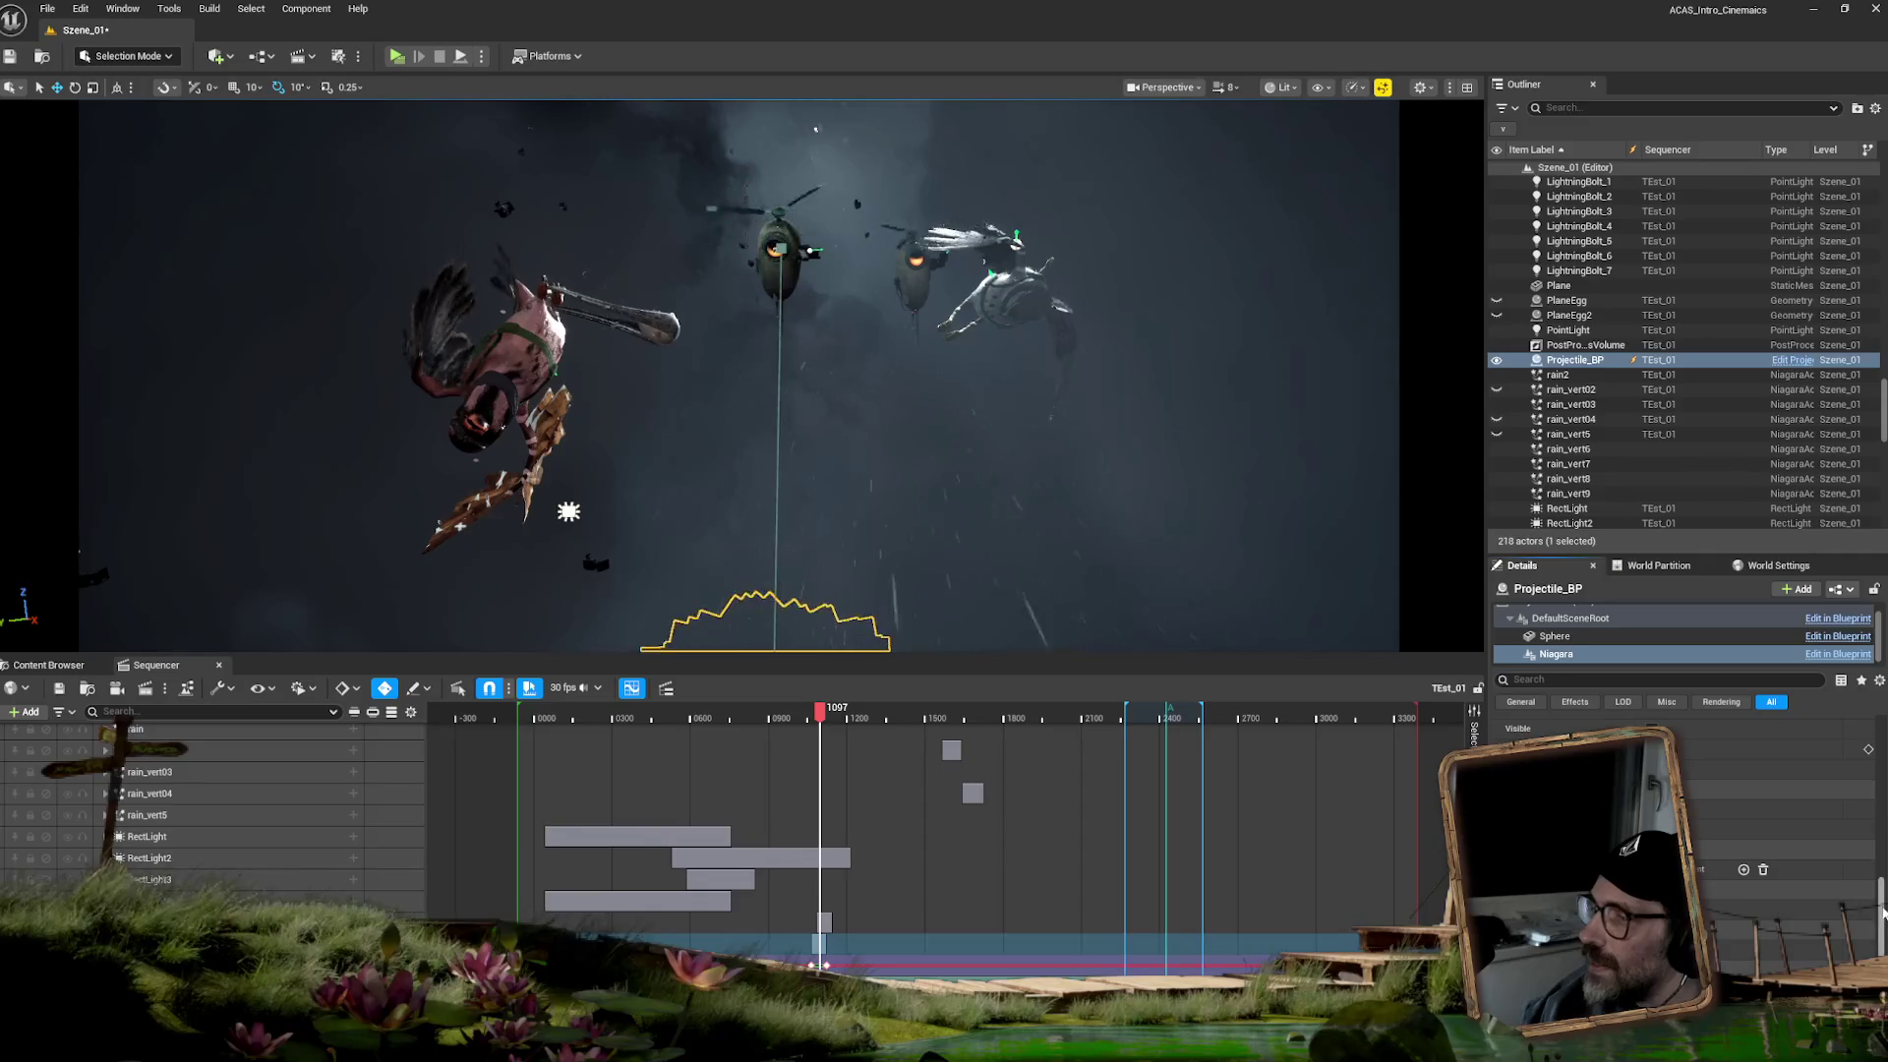
pyautogui.moveTo(1881, 918); pyautogui.dragTo(1883, 952)
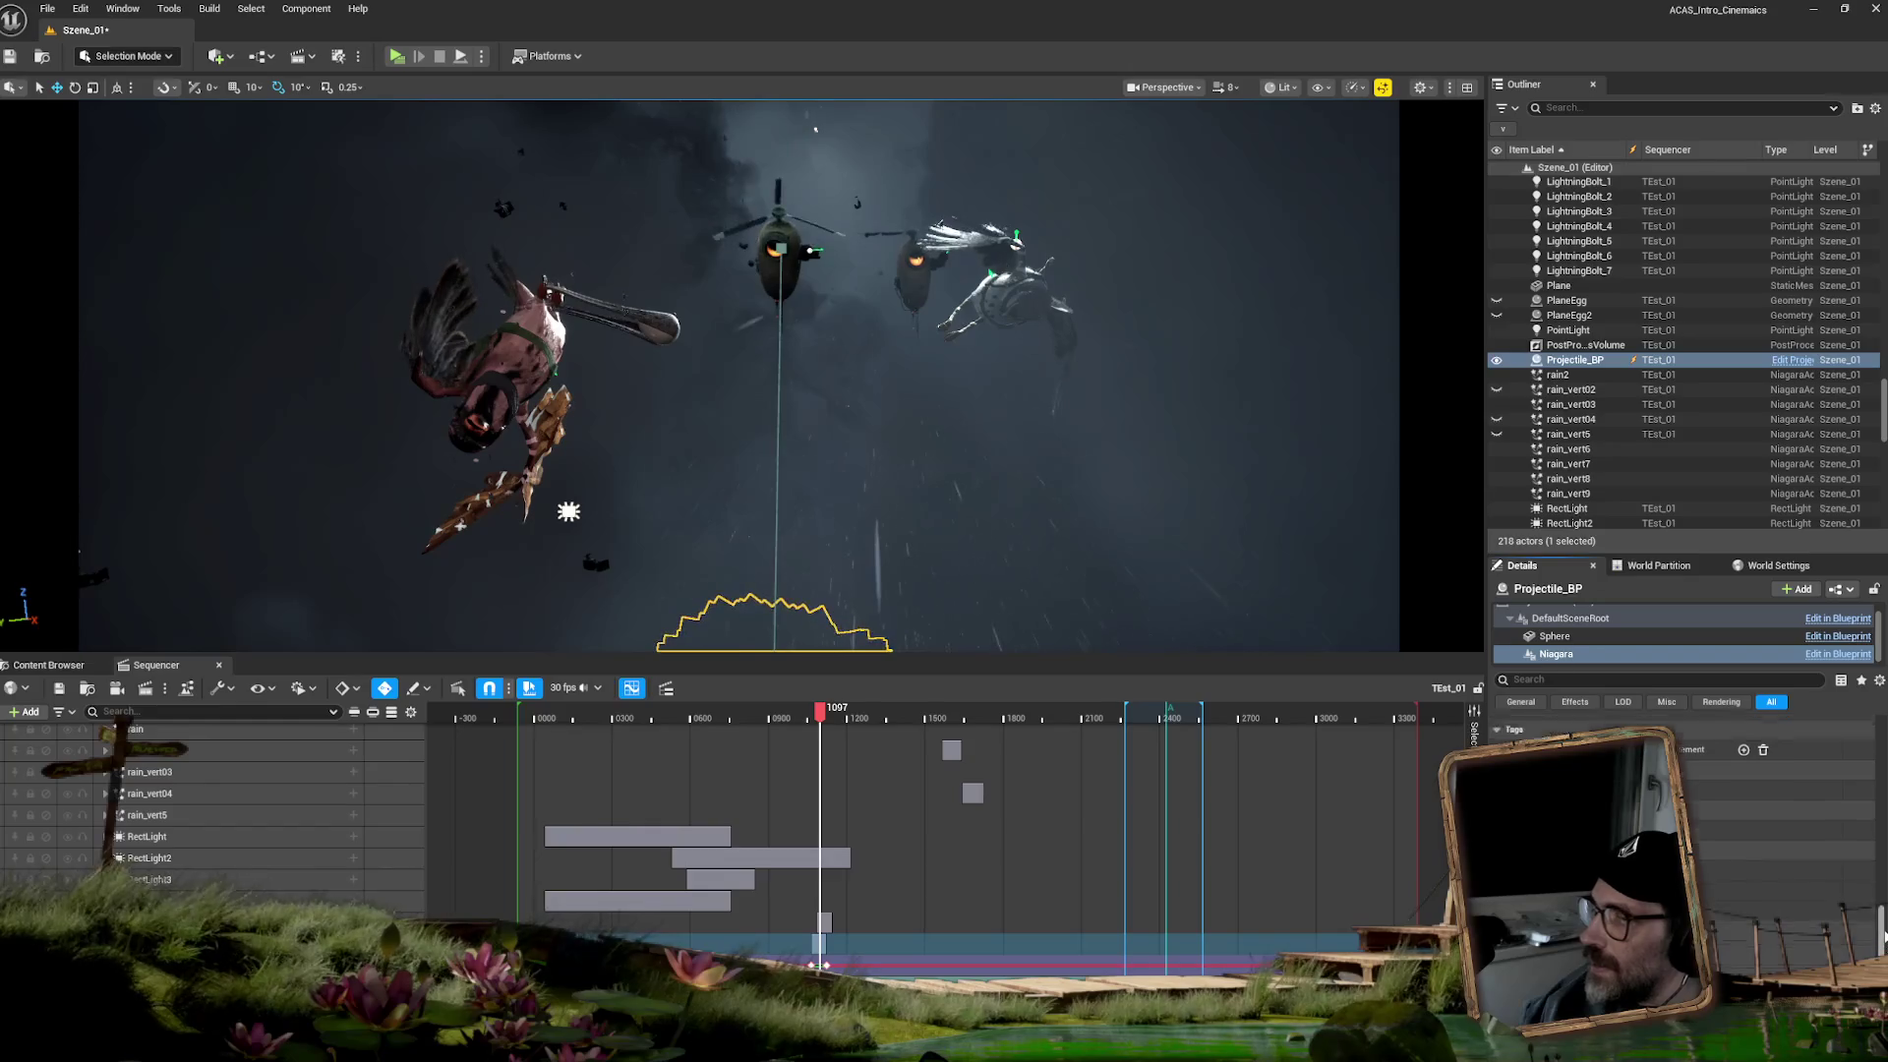
# - Scrub the sequence back to frame 1092 and show the Niagara component's properties
pyautogui.scroll(2, 1882, 947)
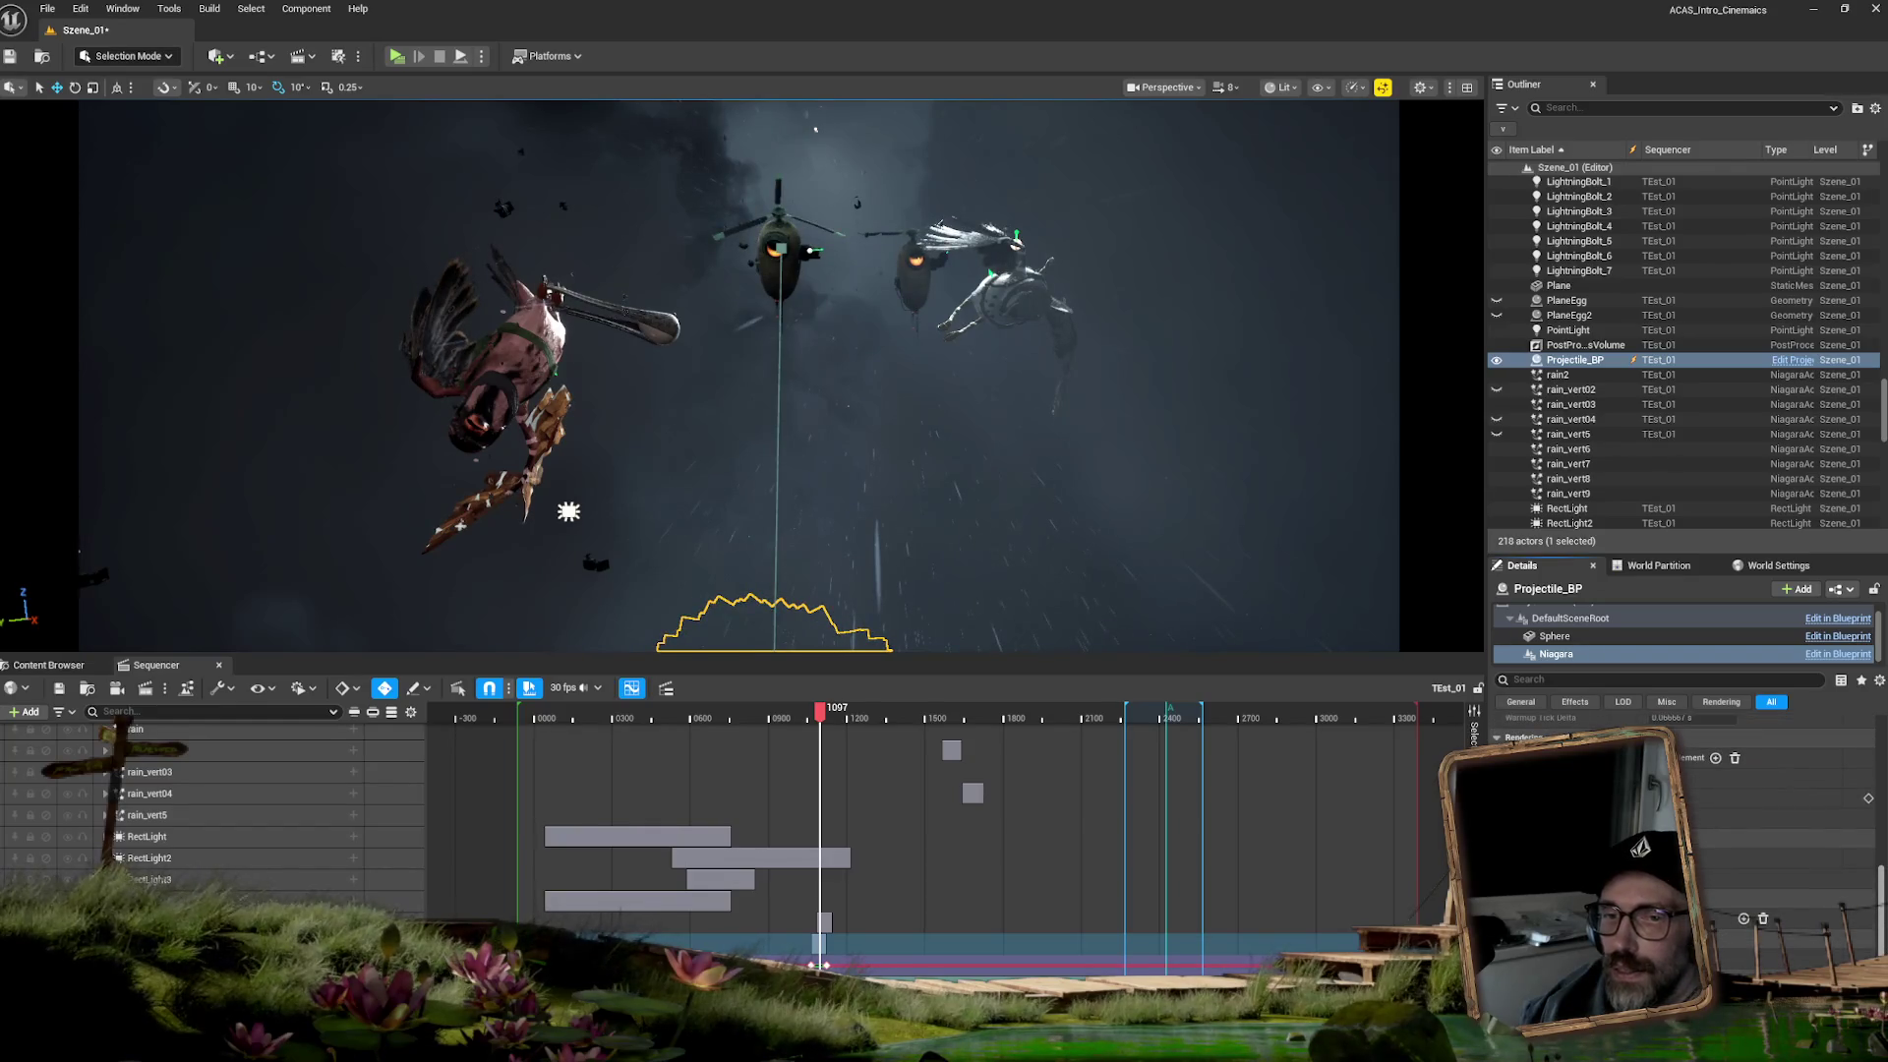
pyautogui.scroll(5, 1882, 915)
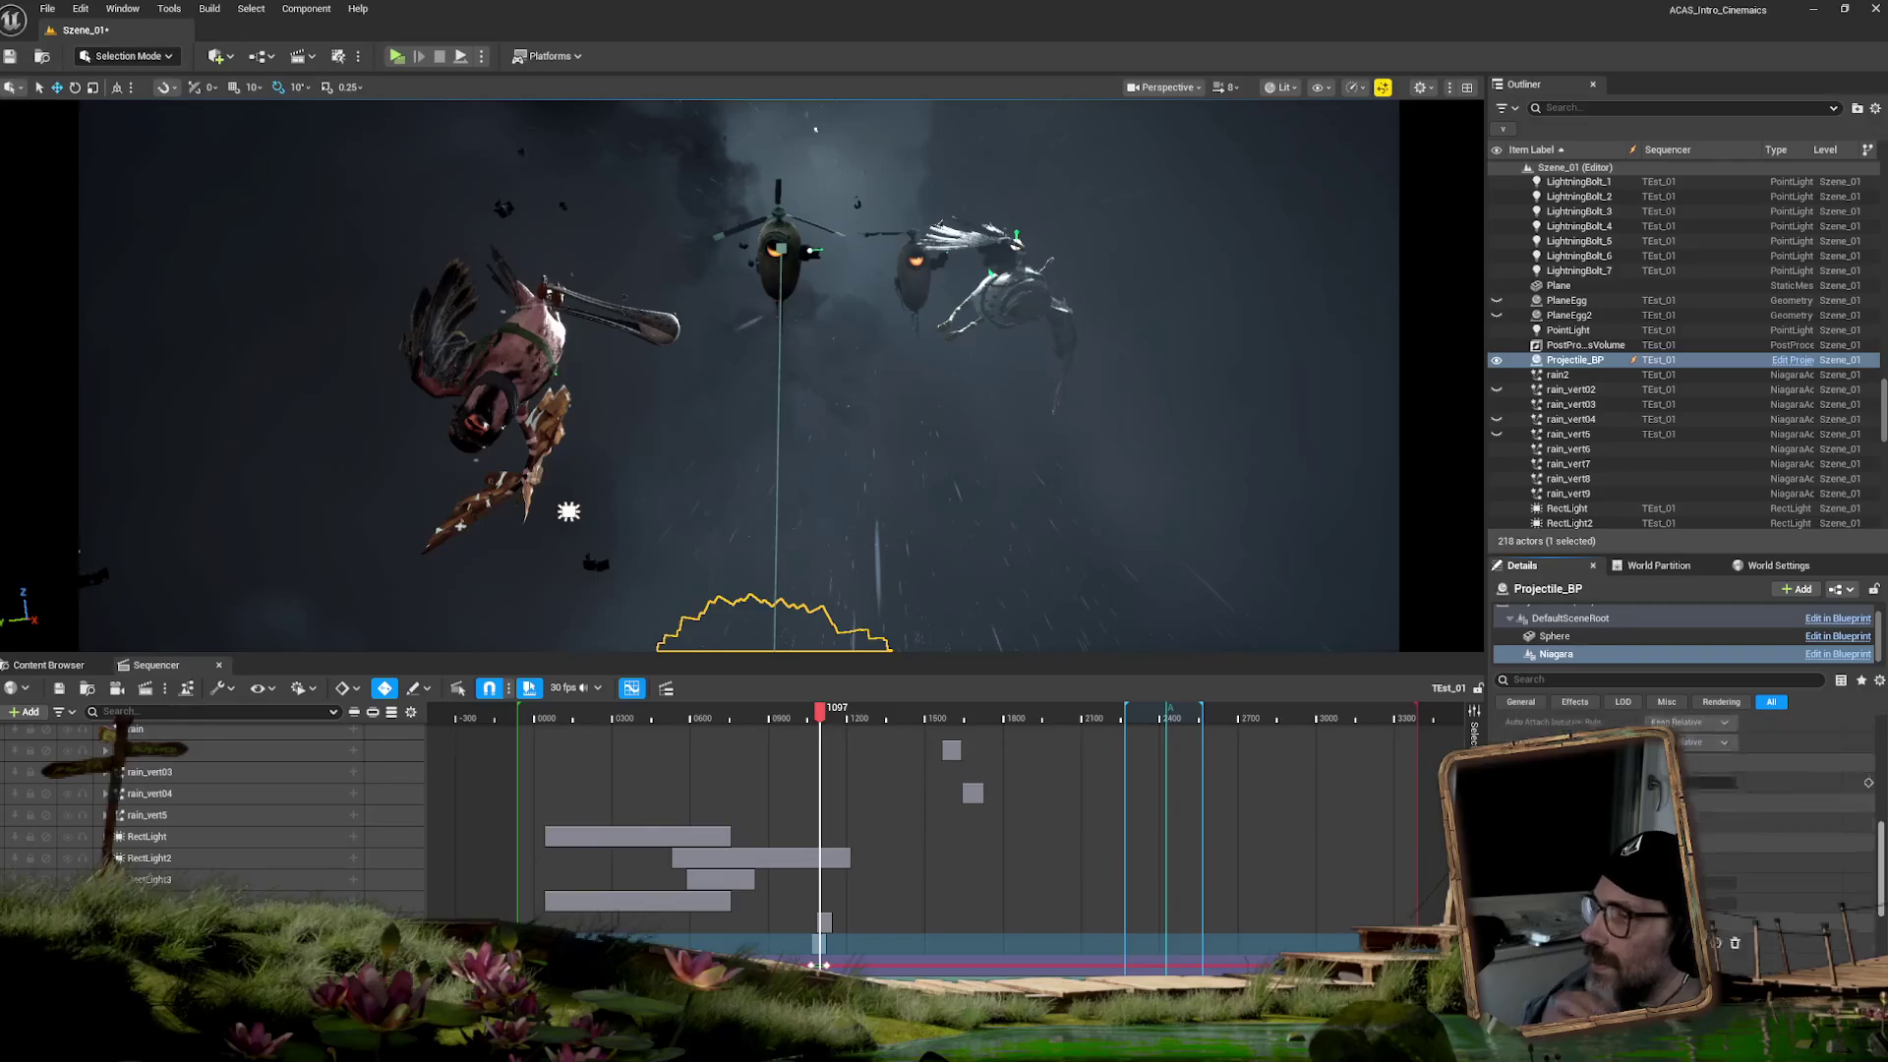
pyautogui.scroll(4, 1770, 806)
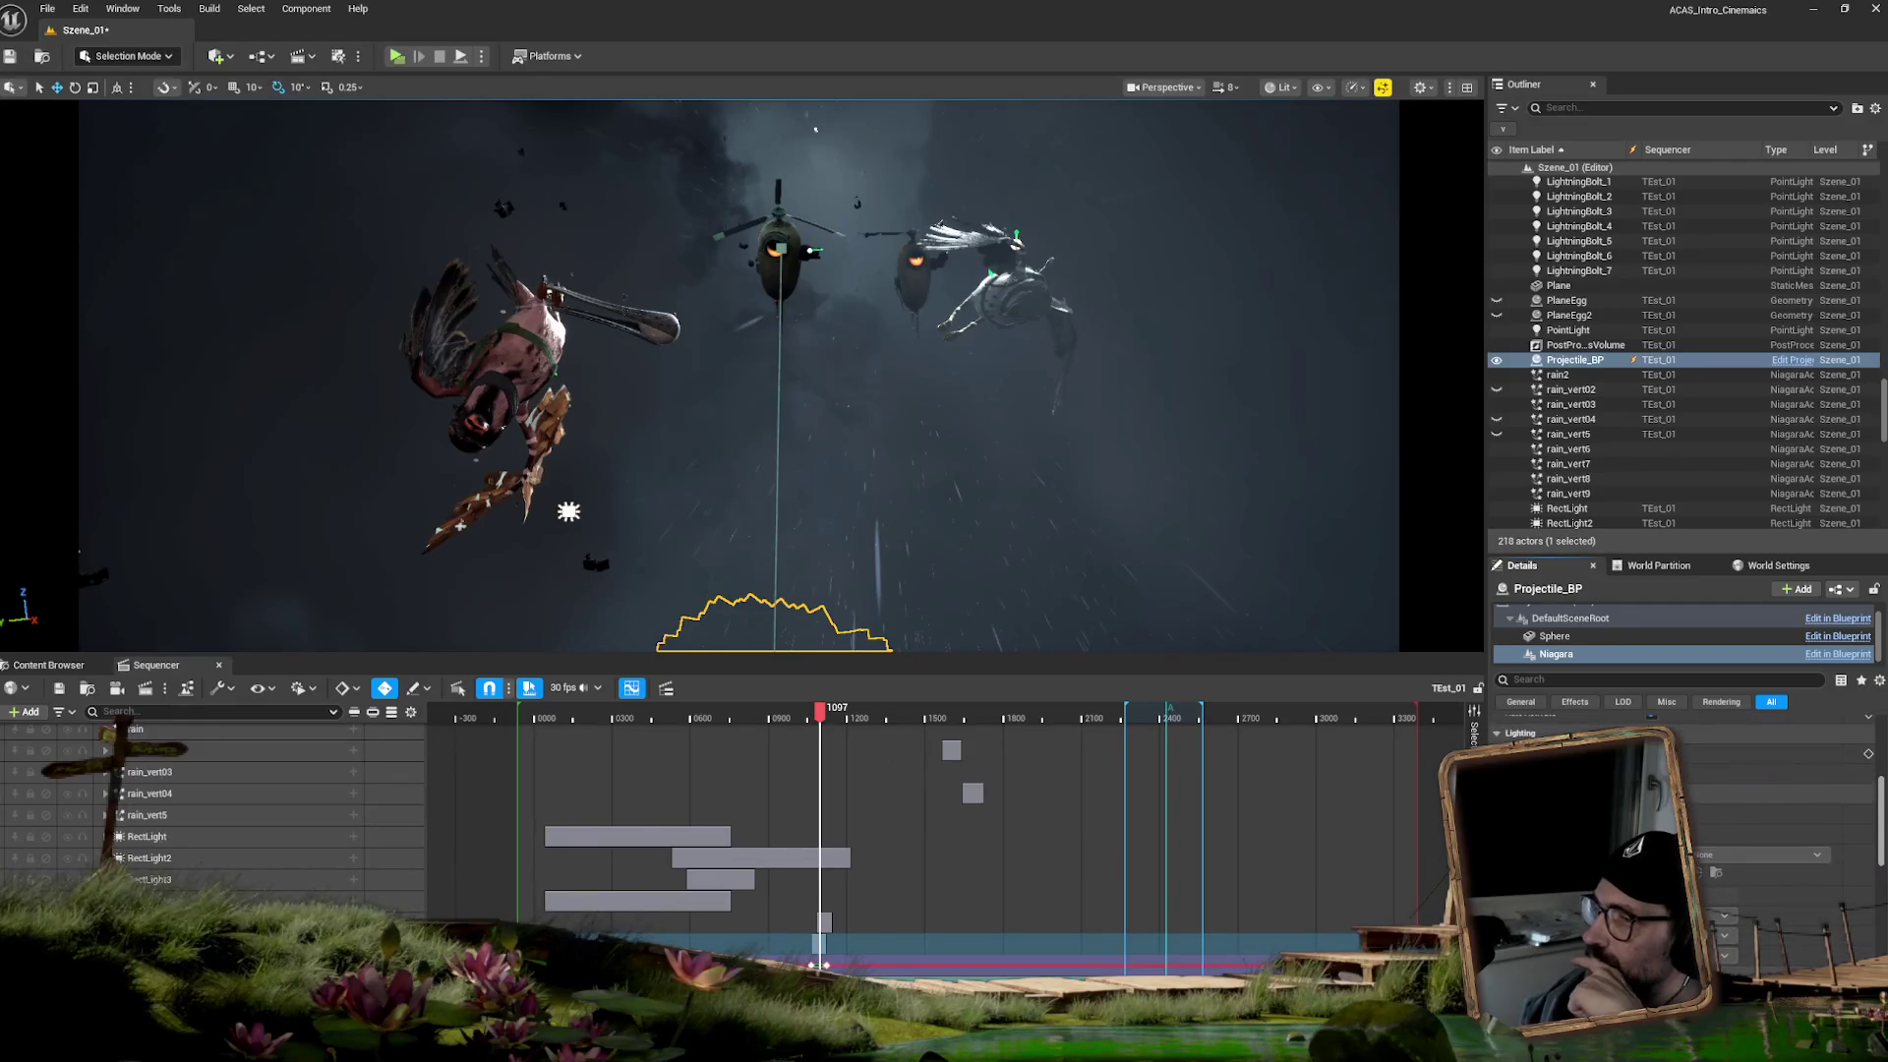
pyautogui.scroll(1, 1770, 806)
pyautogui.scroll(1, 1770, 806)
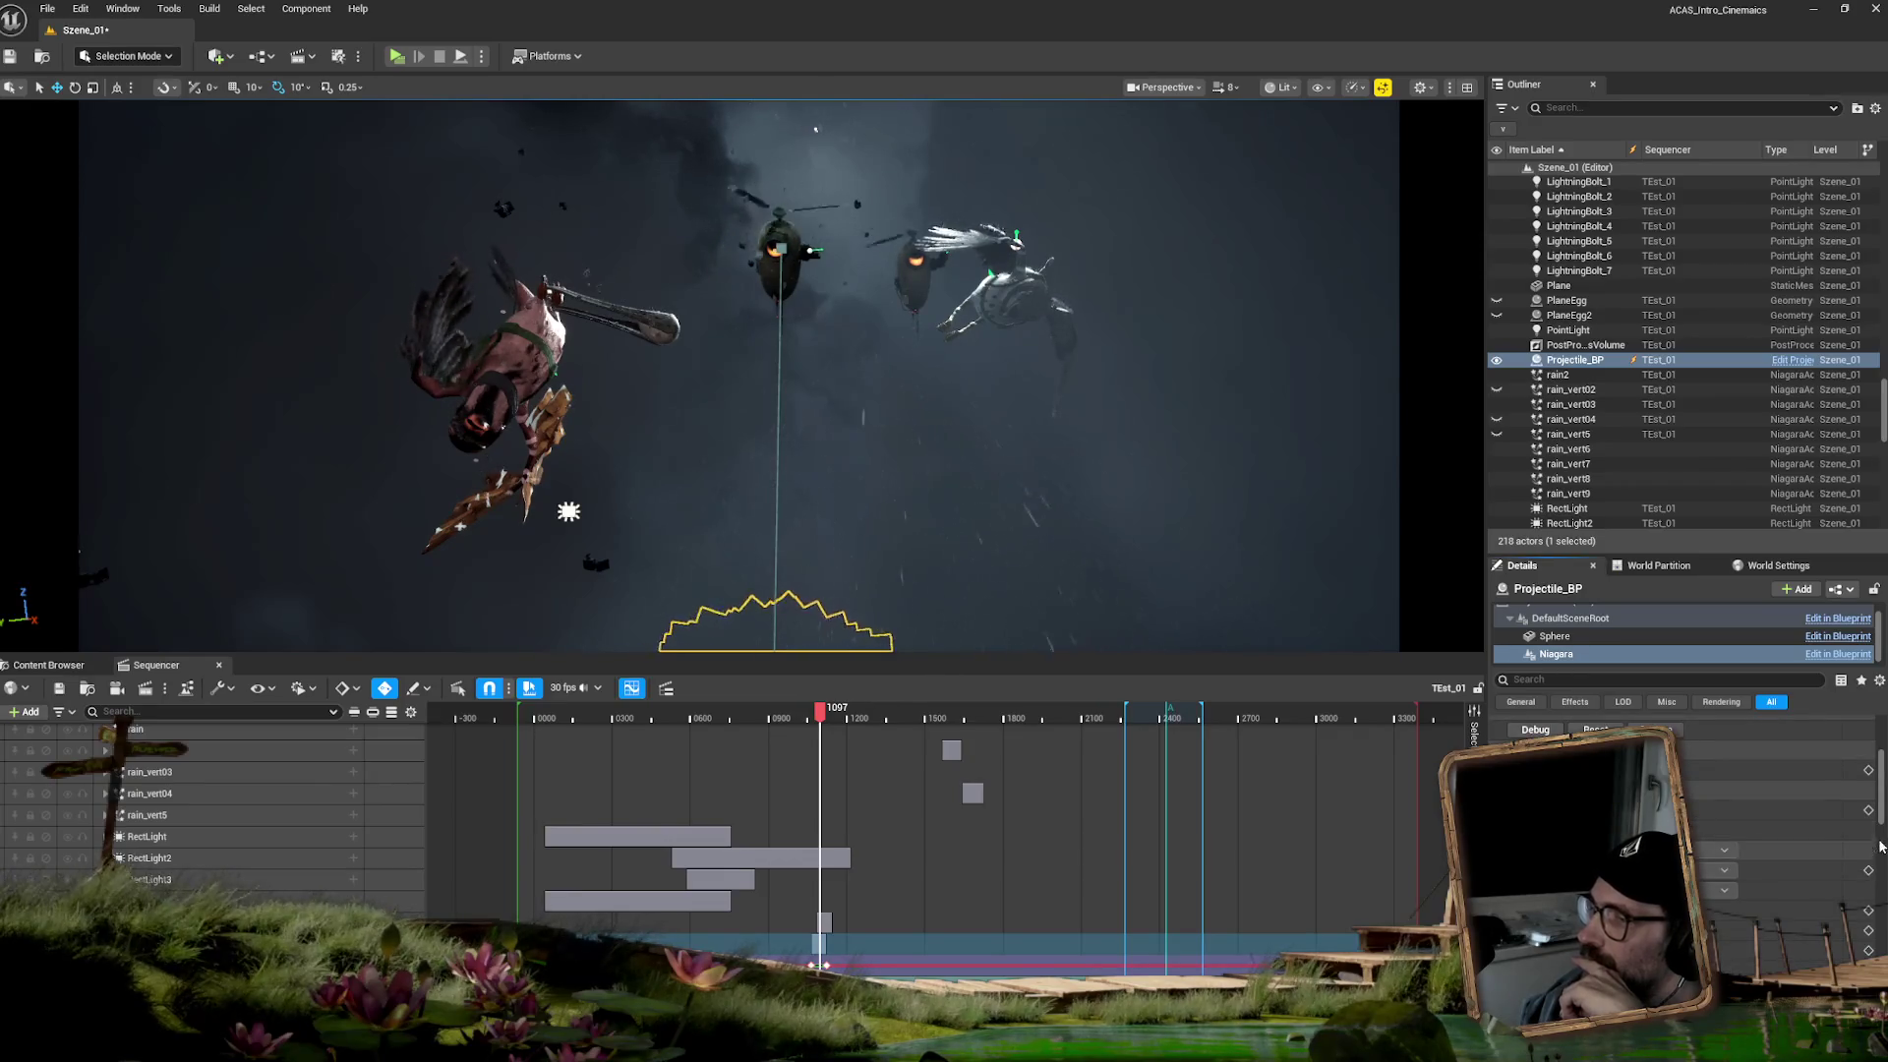
pyautogui.moveTo(1881, 810); pyautogui.dragTo(1879, 854)
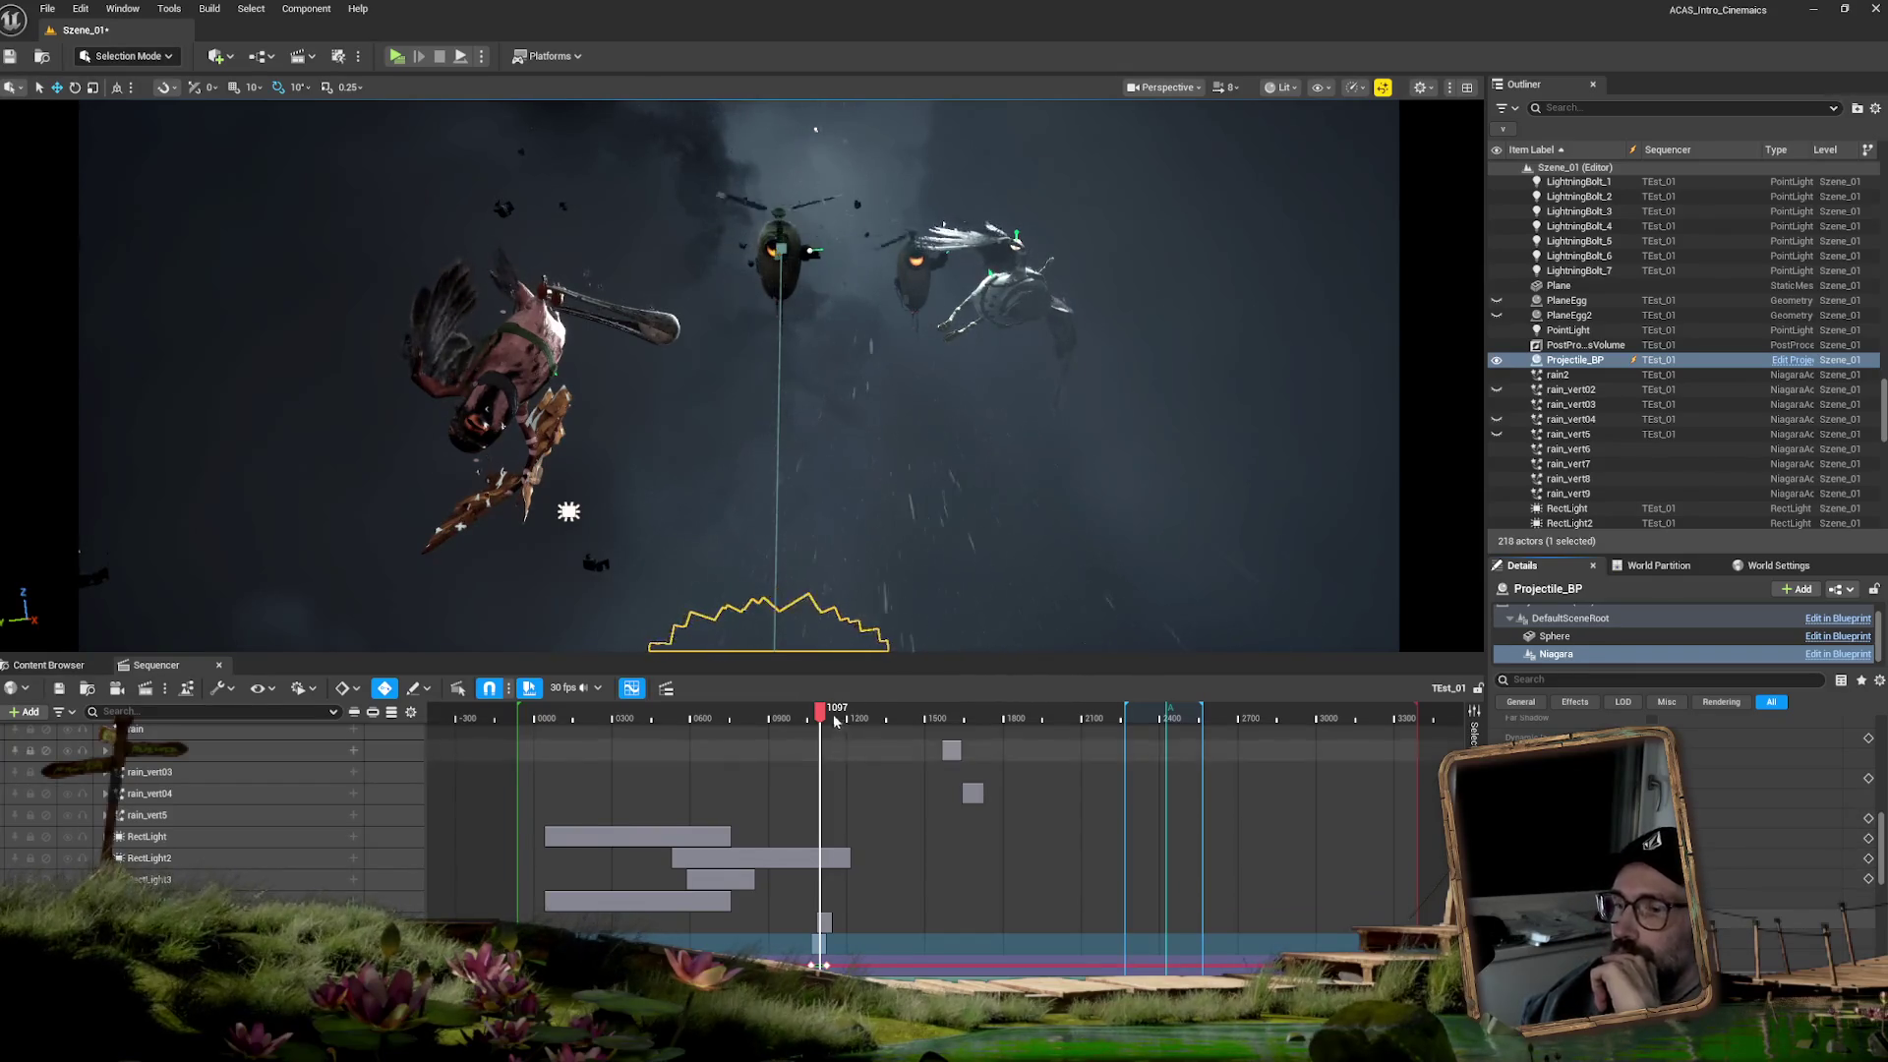
pyautogui.moveTo(821, 712); pyautogui.dragTo(819, 715)
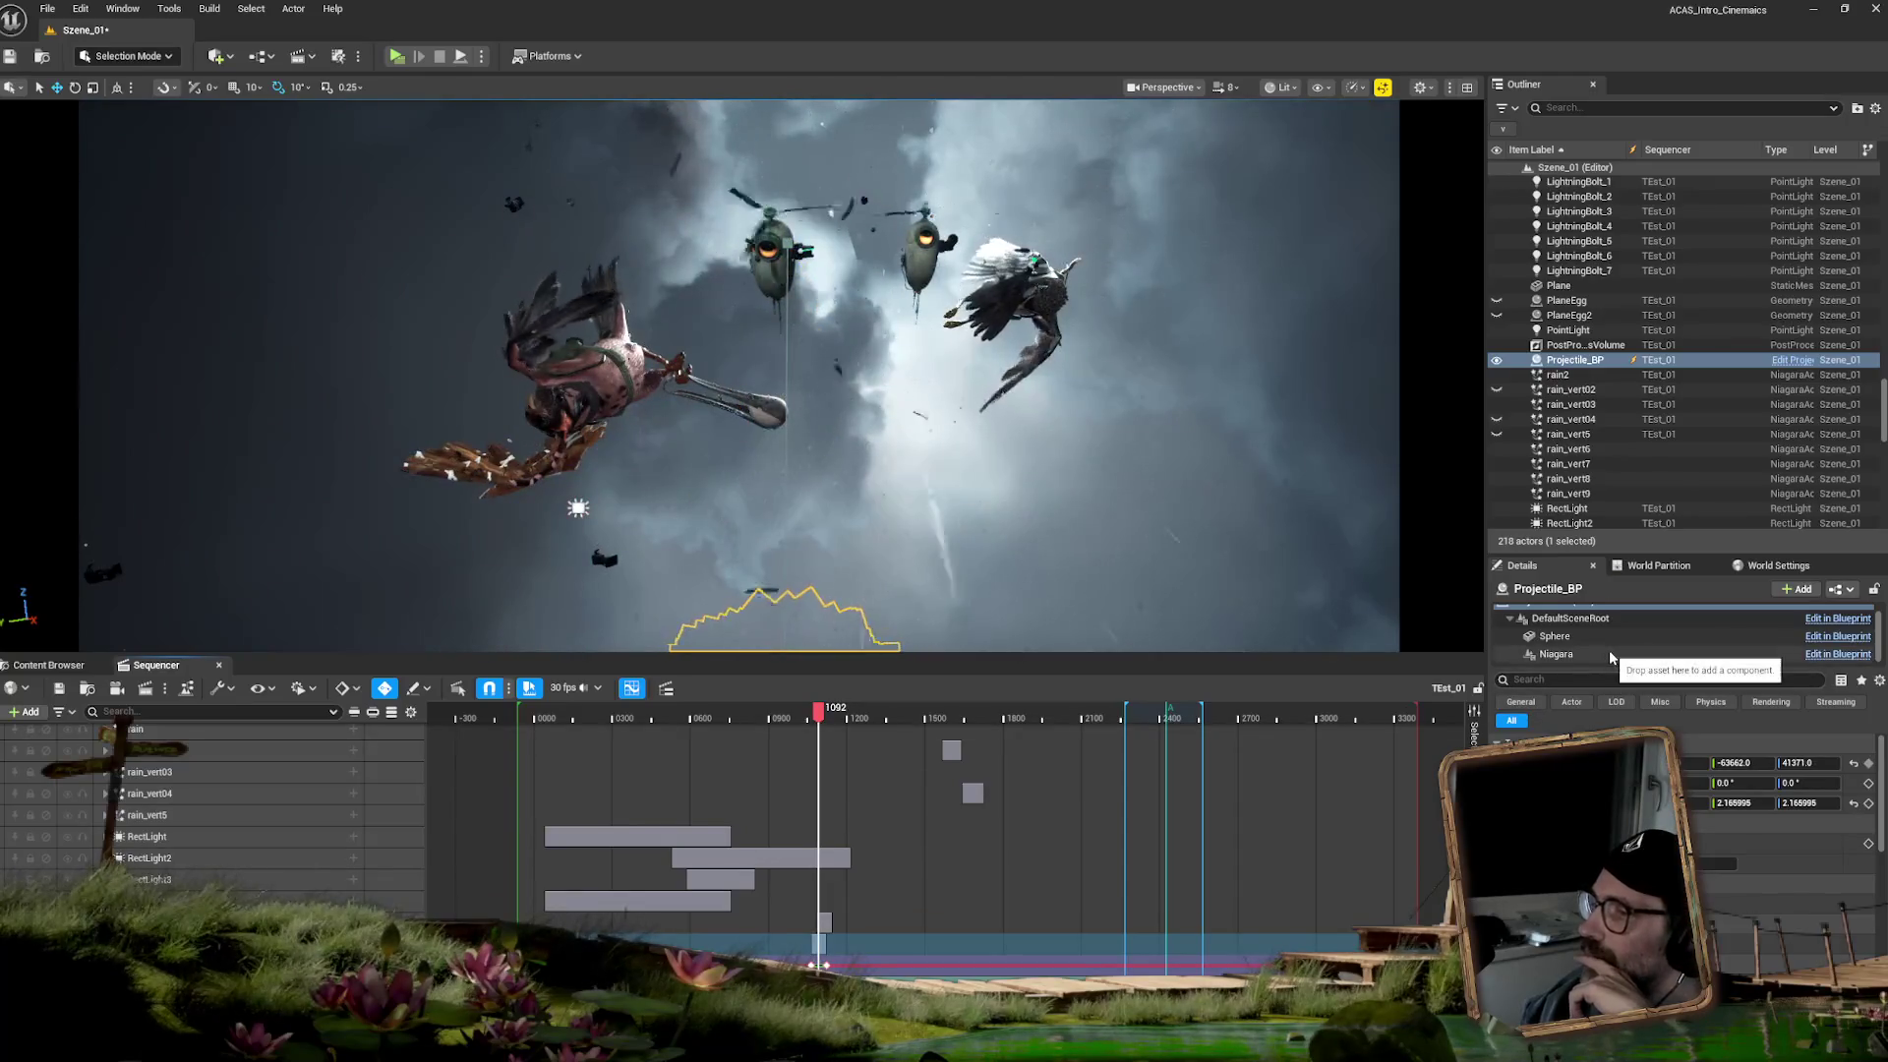
pyautogui.click(1573, 653)
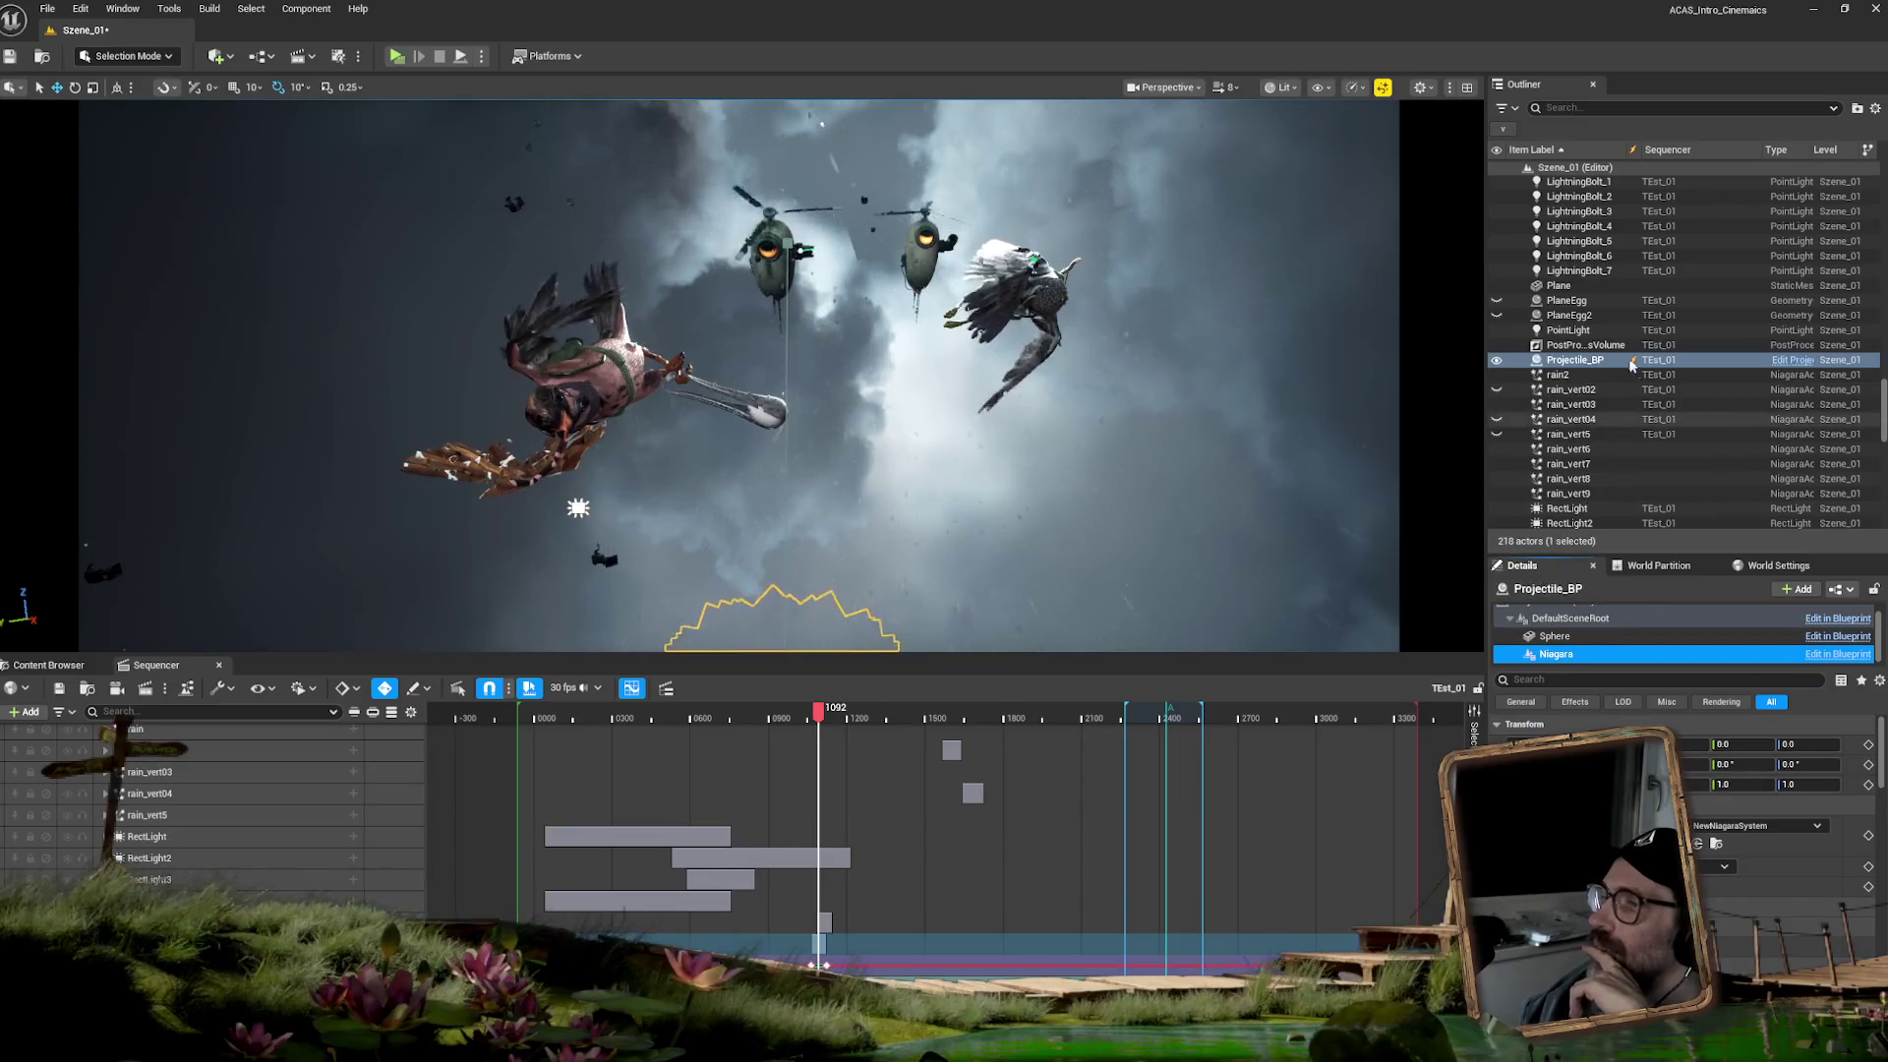
# - Select the KEYLIGHT_3 light, review its rect light details, and step the sequence back
pyautogui.moveTo(1883, 400); pyautogui.dragTo(1884, 366)
pyautogui.click(1593, 408)
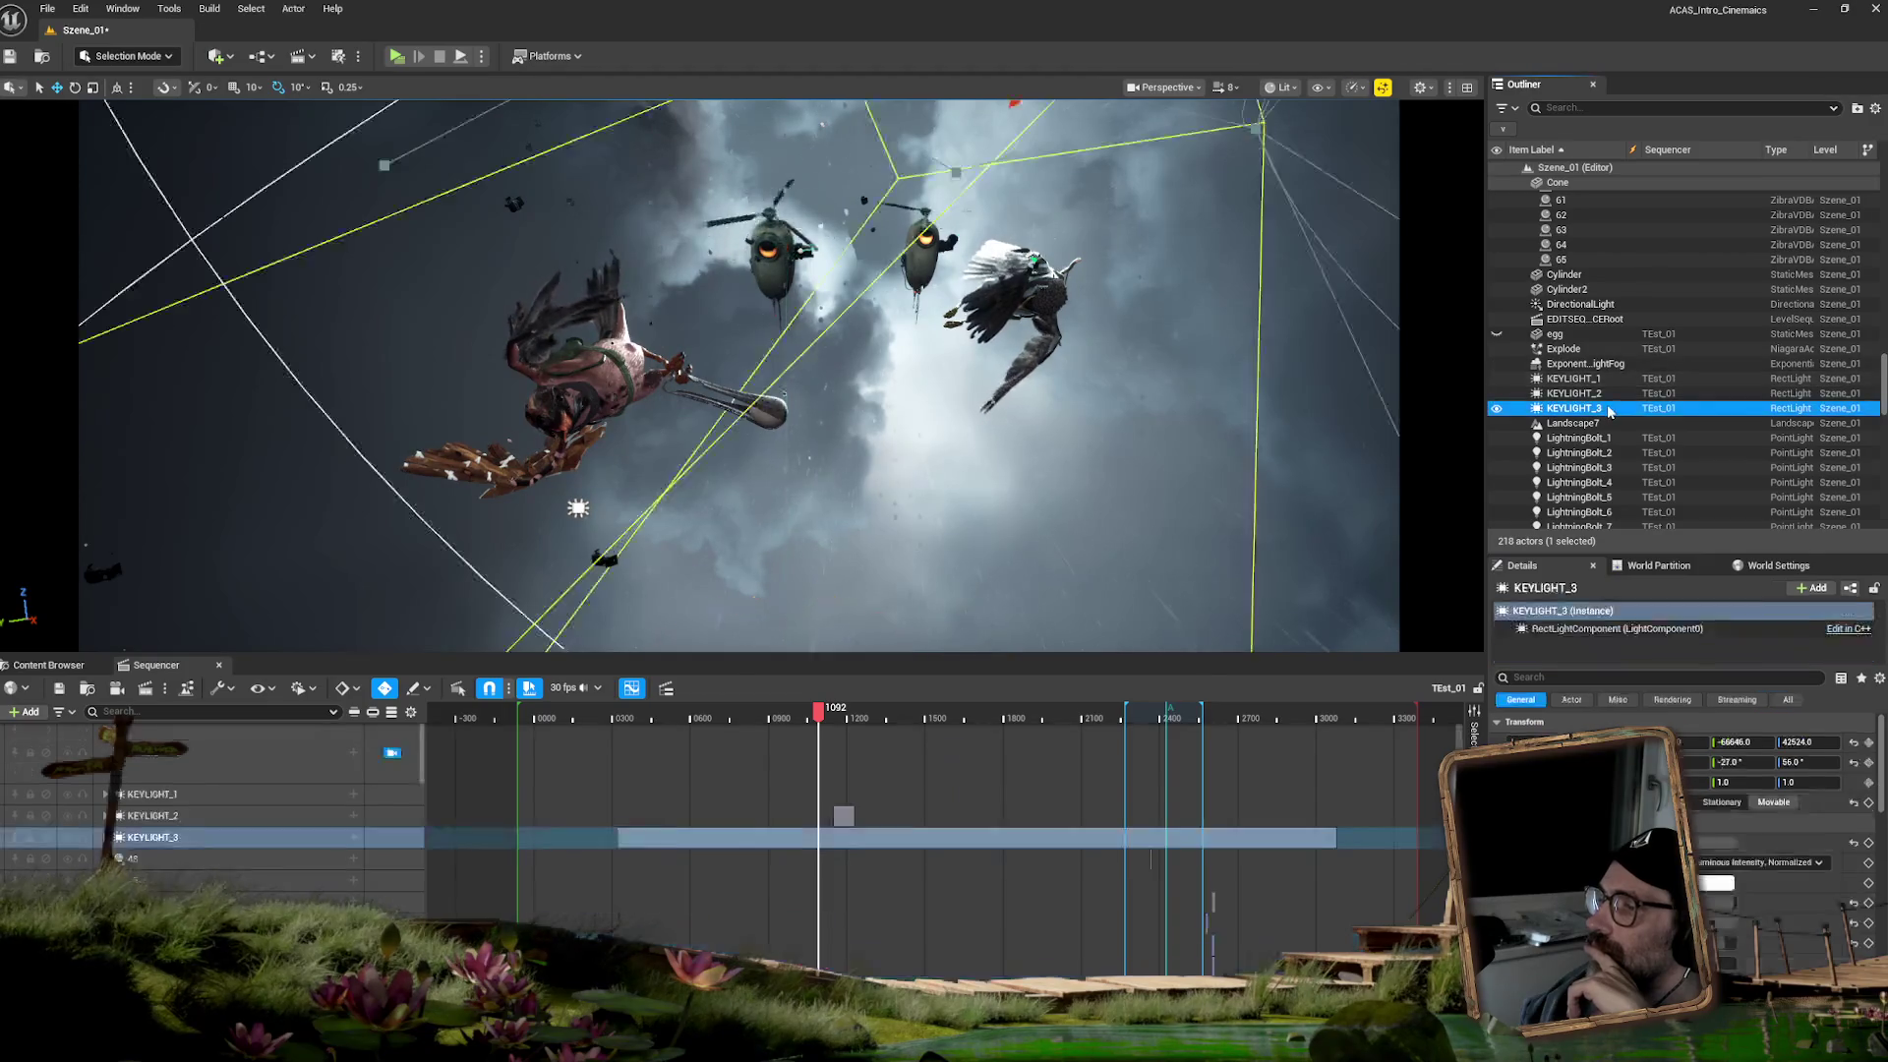
pyautogui.moveTo(1882, 763); pyautogui.dragTo(1871, 922)
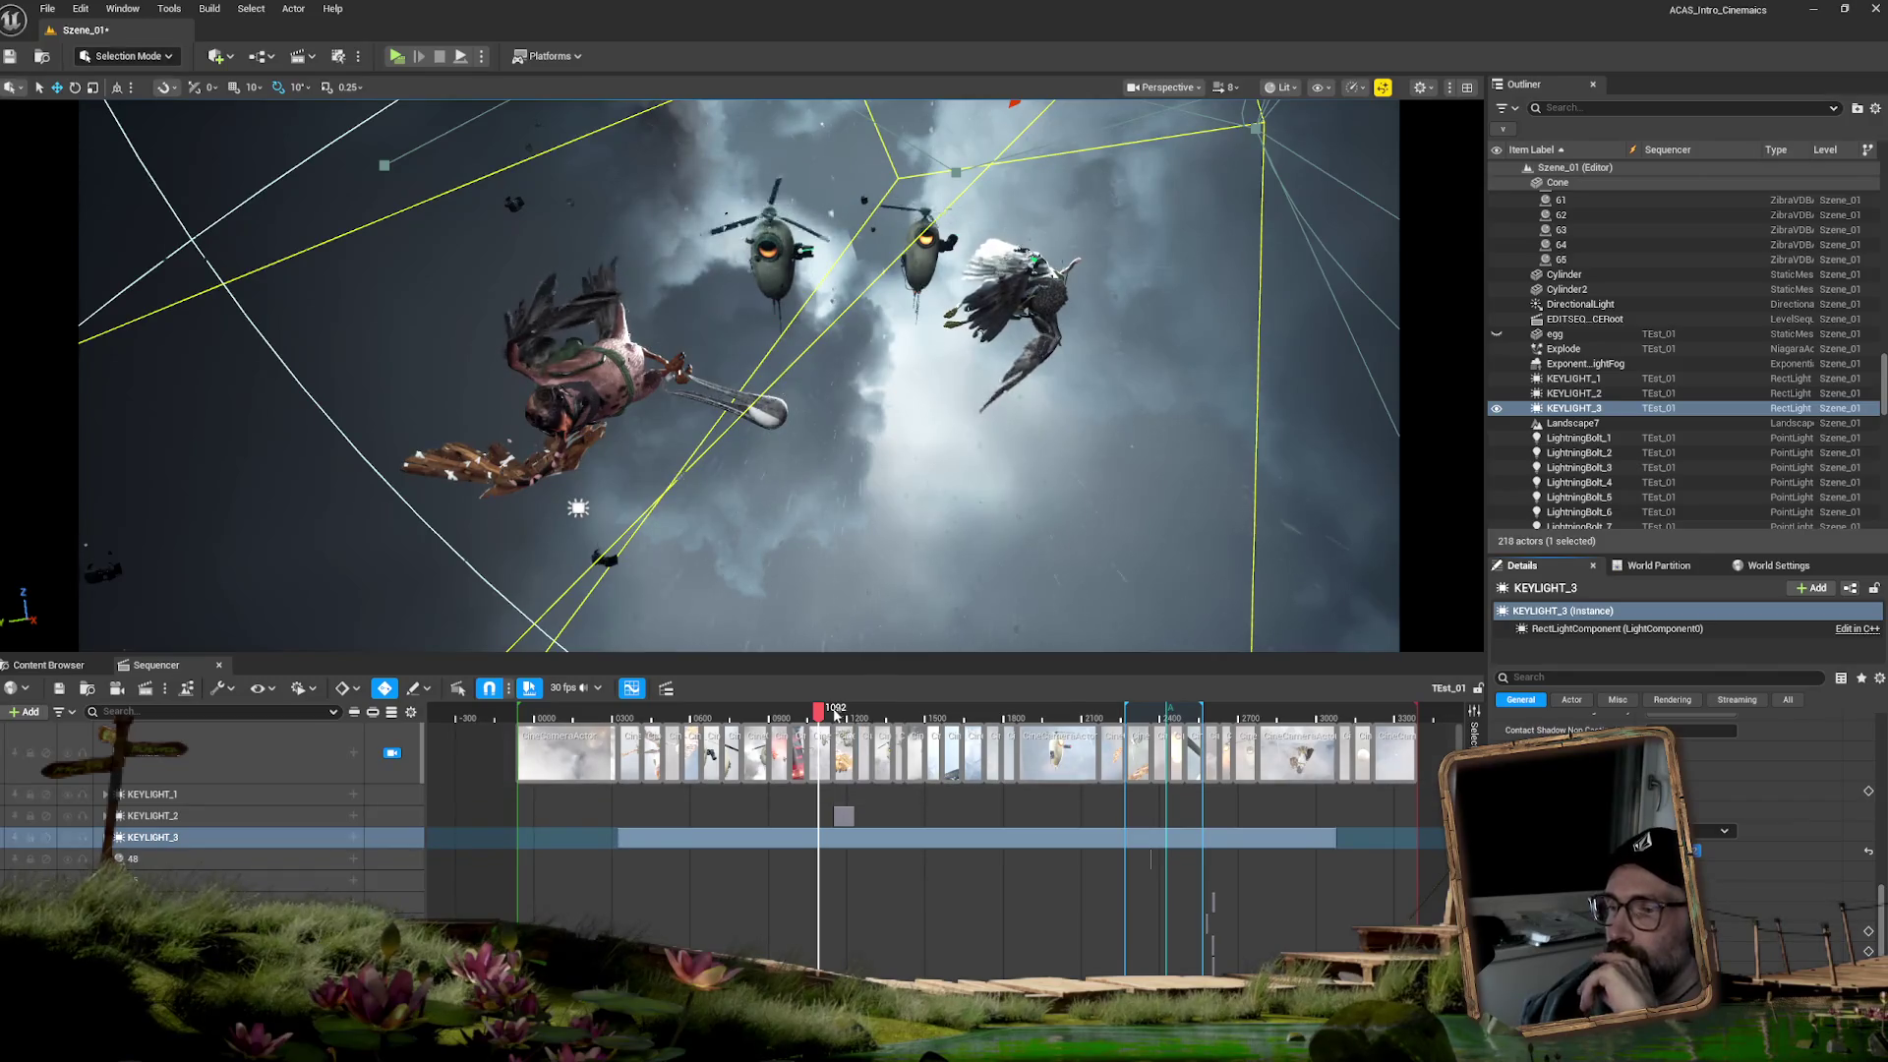
pyautogui.moveTo(821, 713)
pyautogui.mouseDown()
pyautogui.moveTo(863, 714)
pyautogui.moveTo(821, 719)
pyautogui.mouseUp()
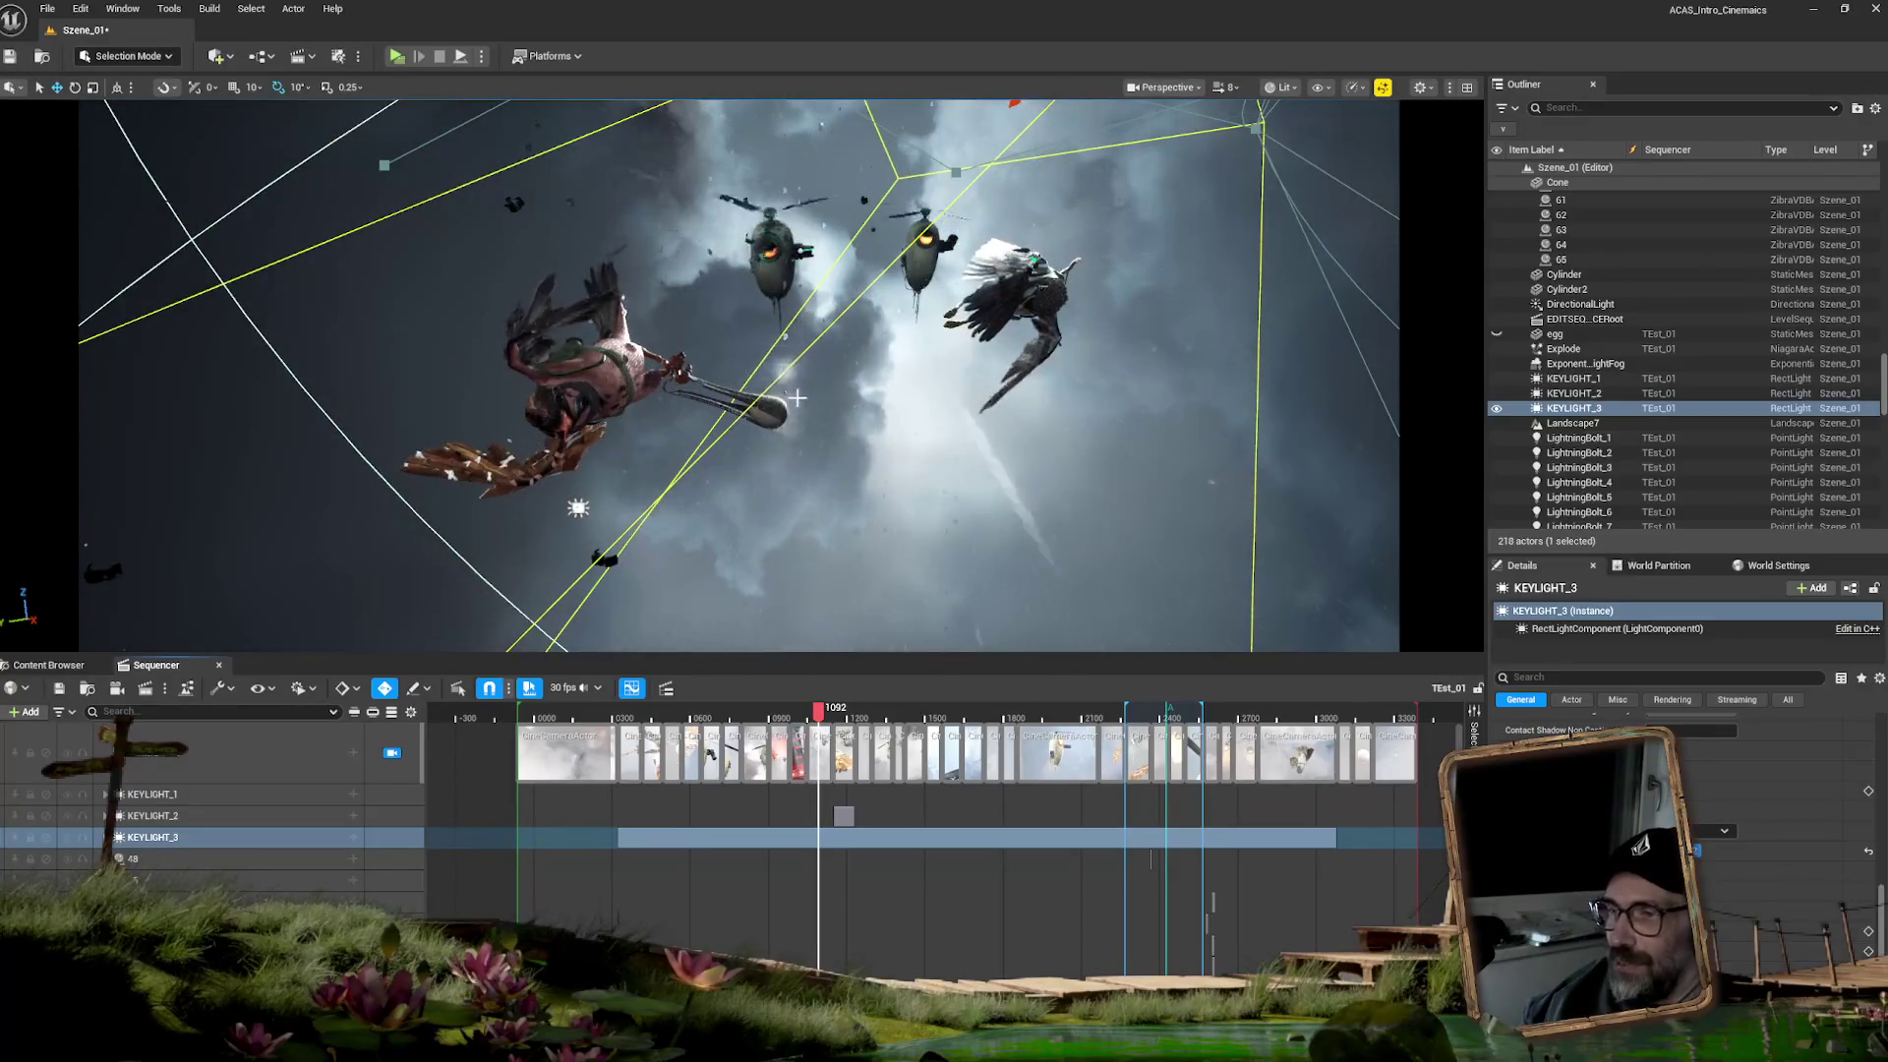
# - Rewind to the rain shot, play and stop at frame 1100, then select KEYLIGHT_3
pyautogui.moveTo(816, 712); pyautogui.dragTo(789, 715)
pyautogui.press('space')
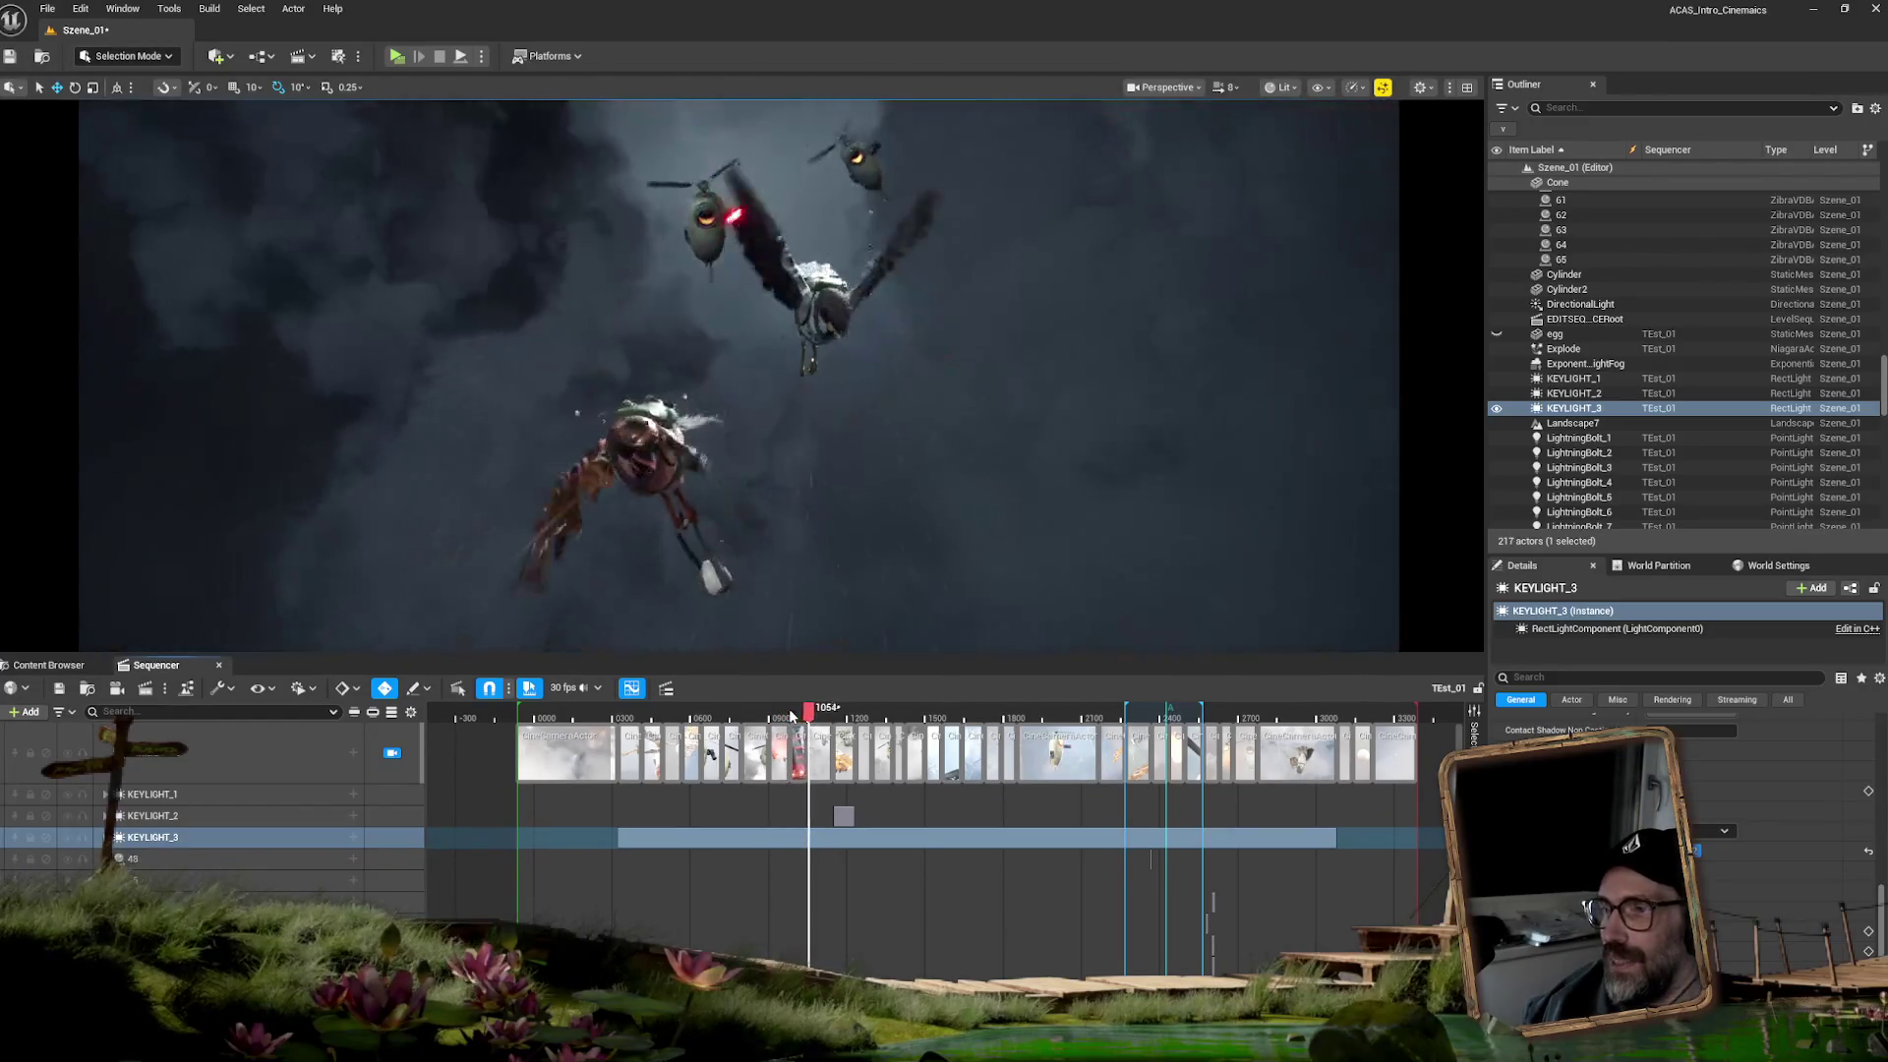
pyautogui.press('space')
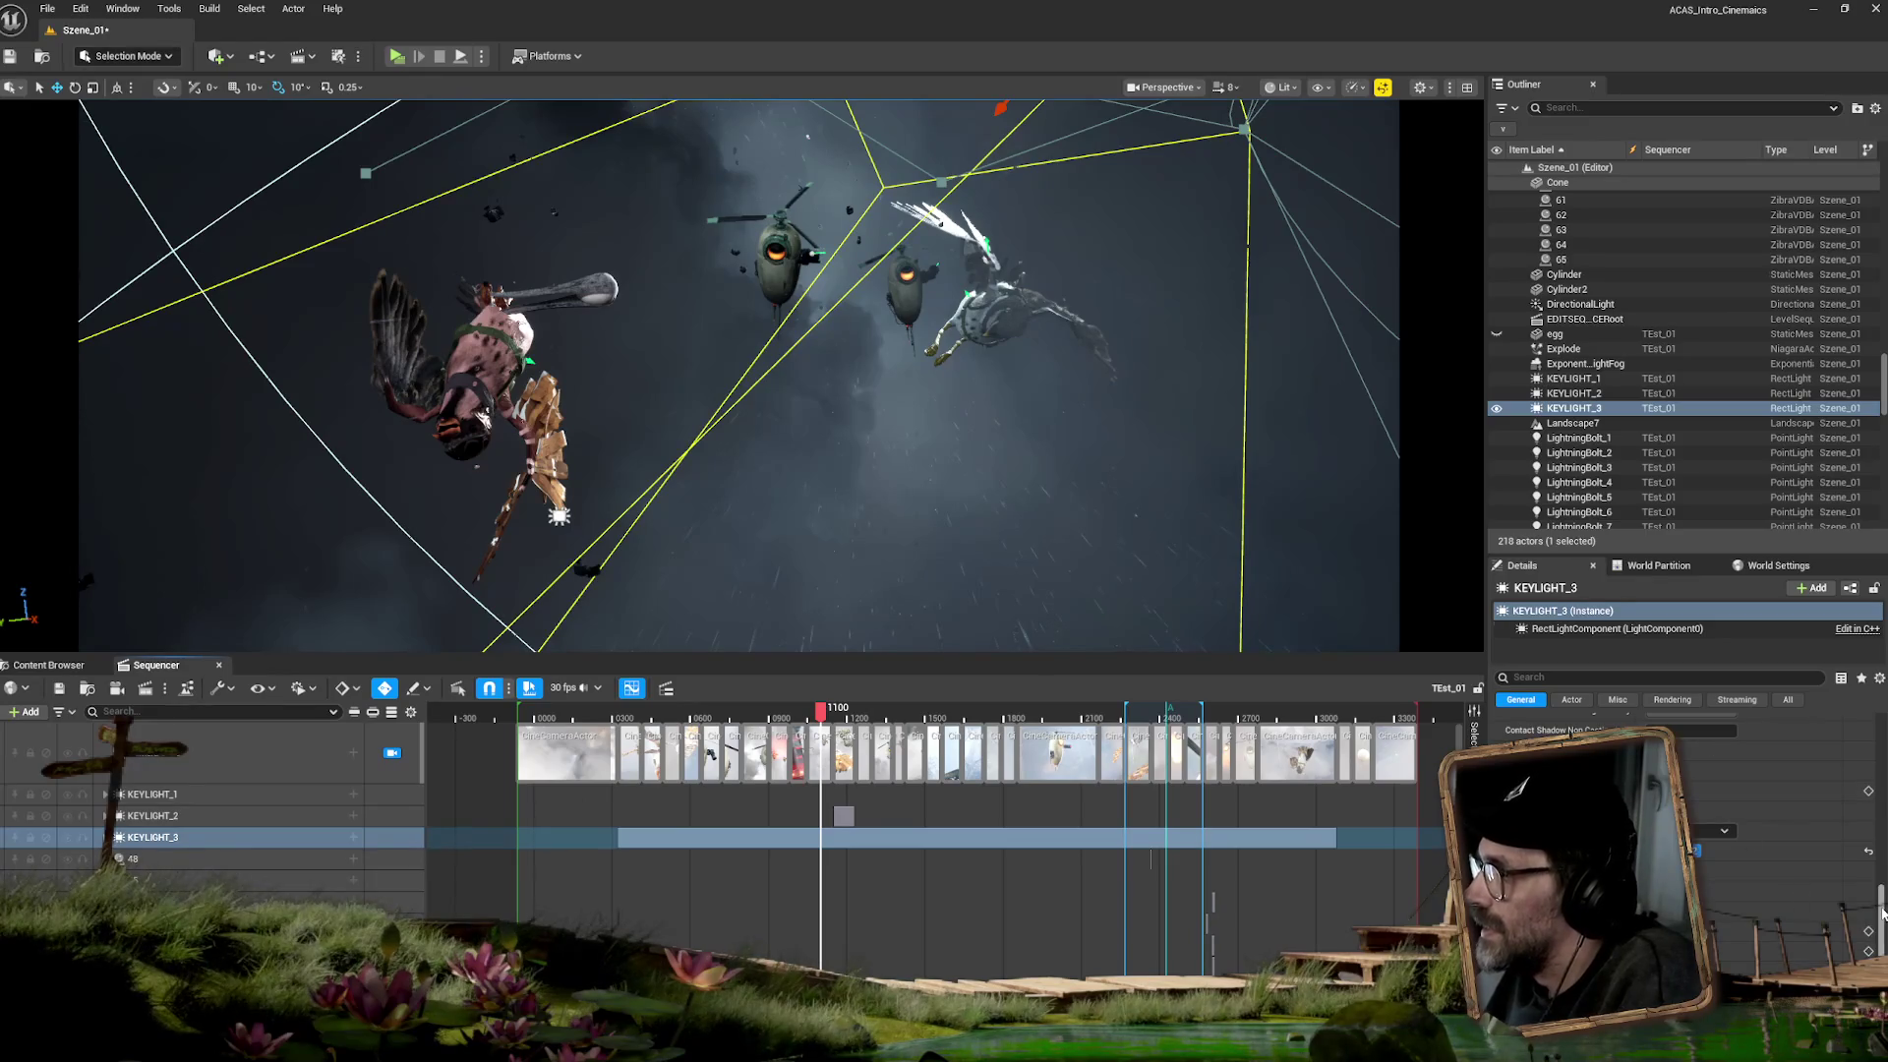
pyautogui.moveTo(1881, 895); pyautogui.dragTo(1871, 760)
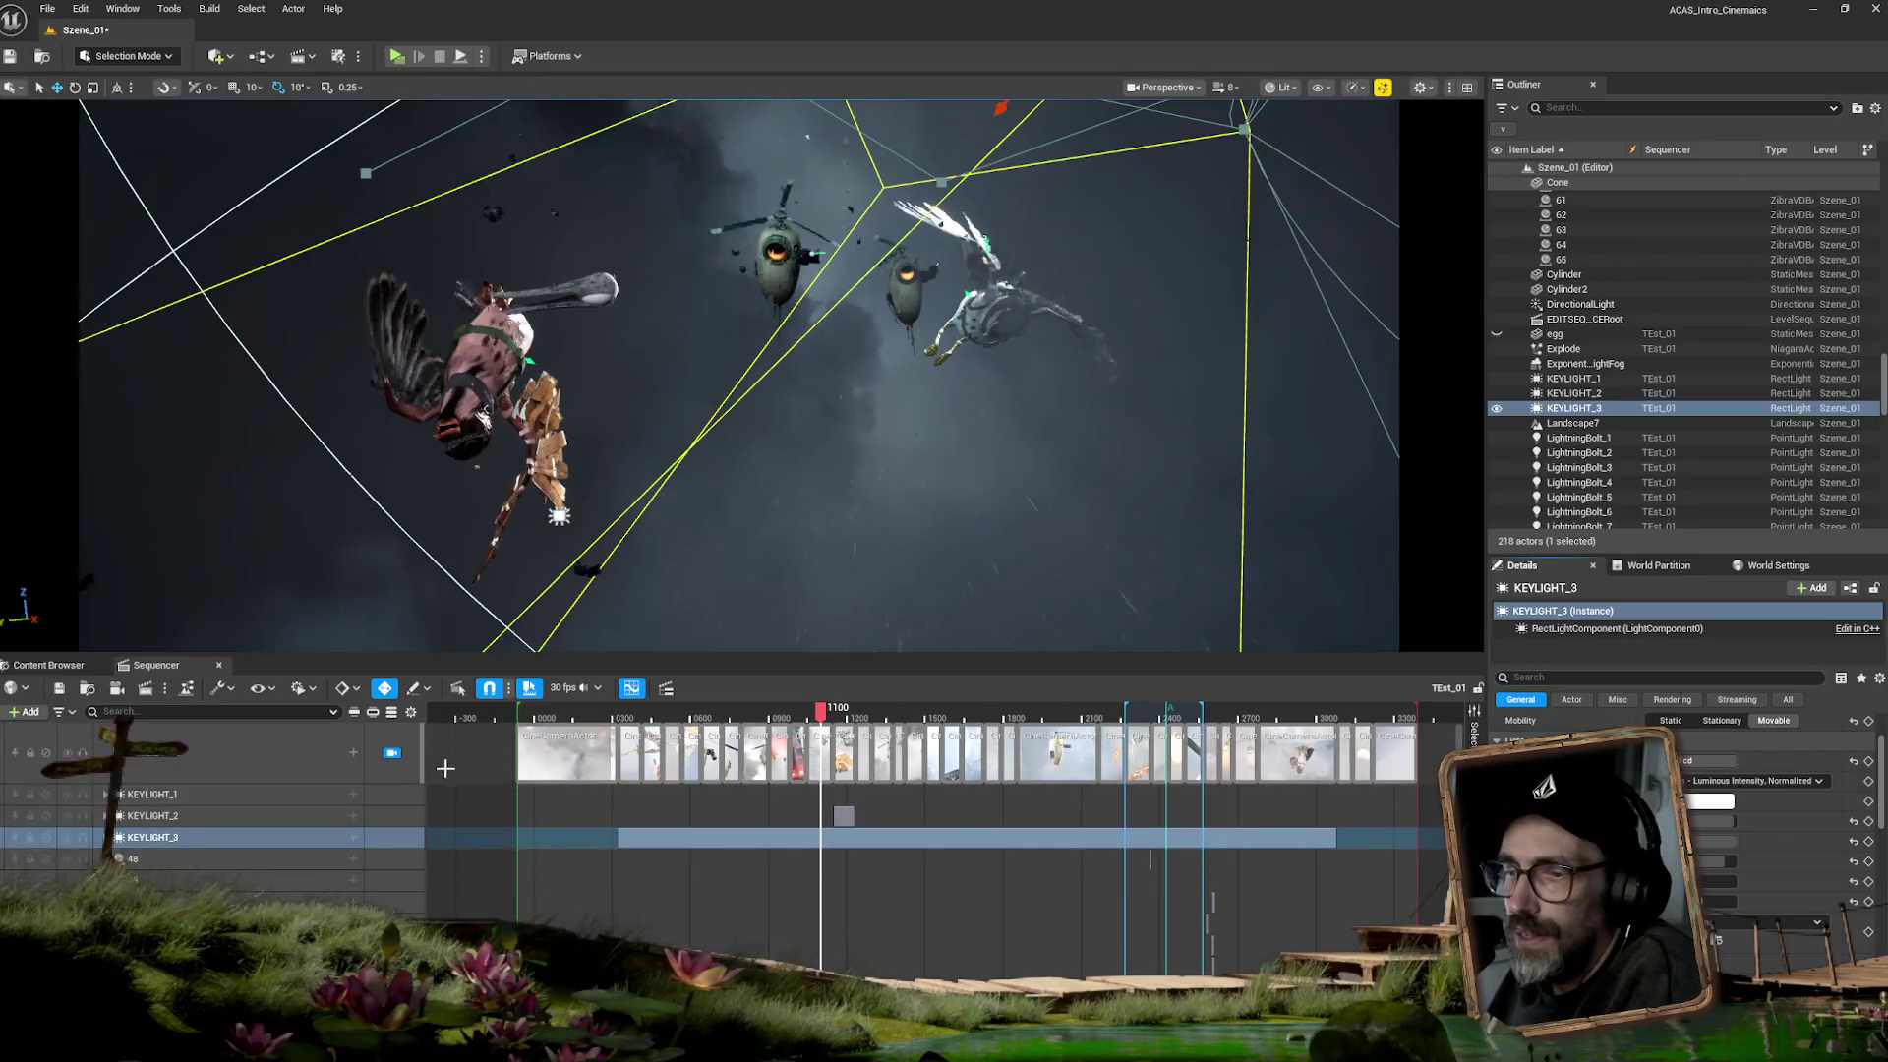
pyautogui.click(425, 832)
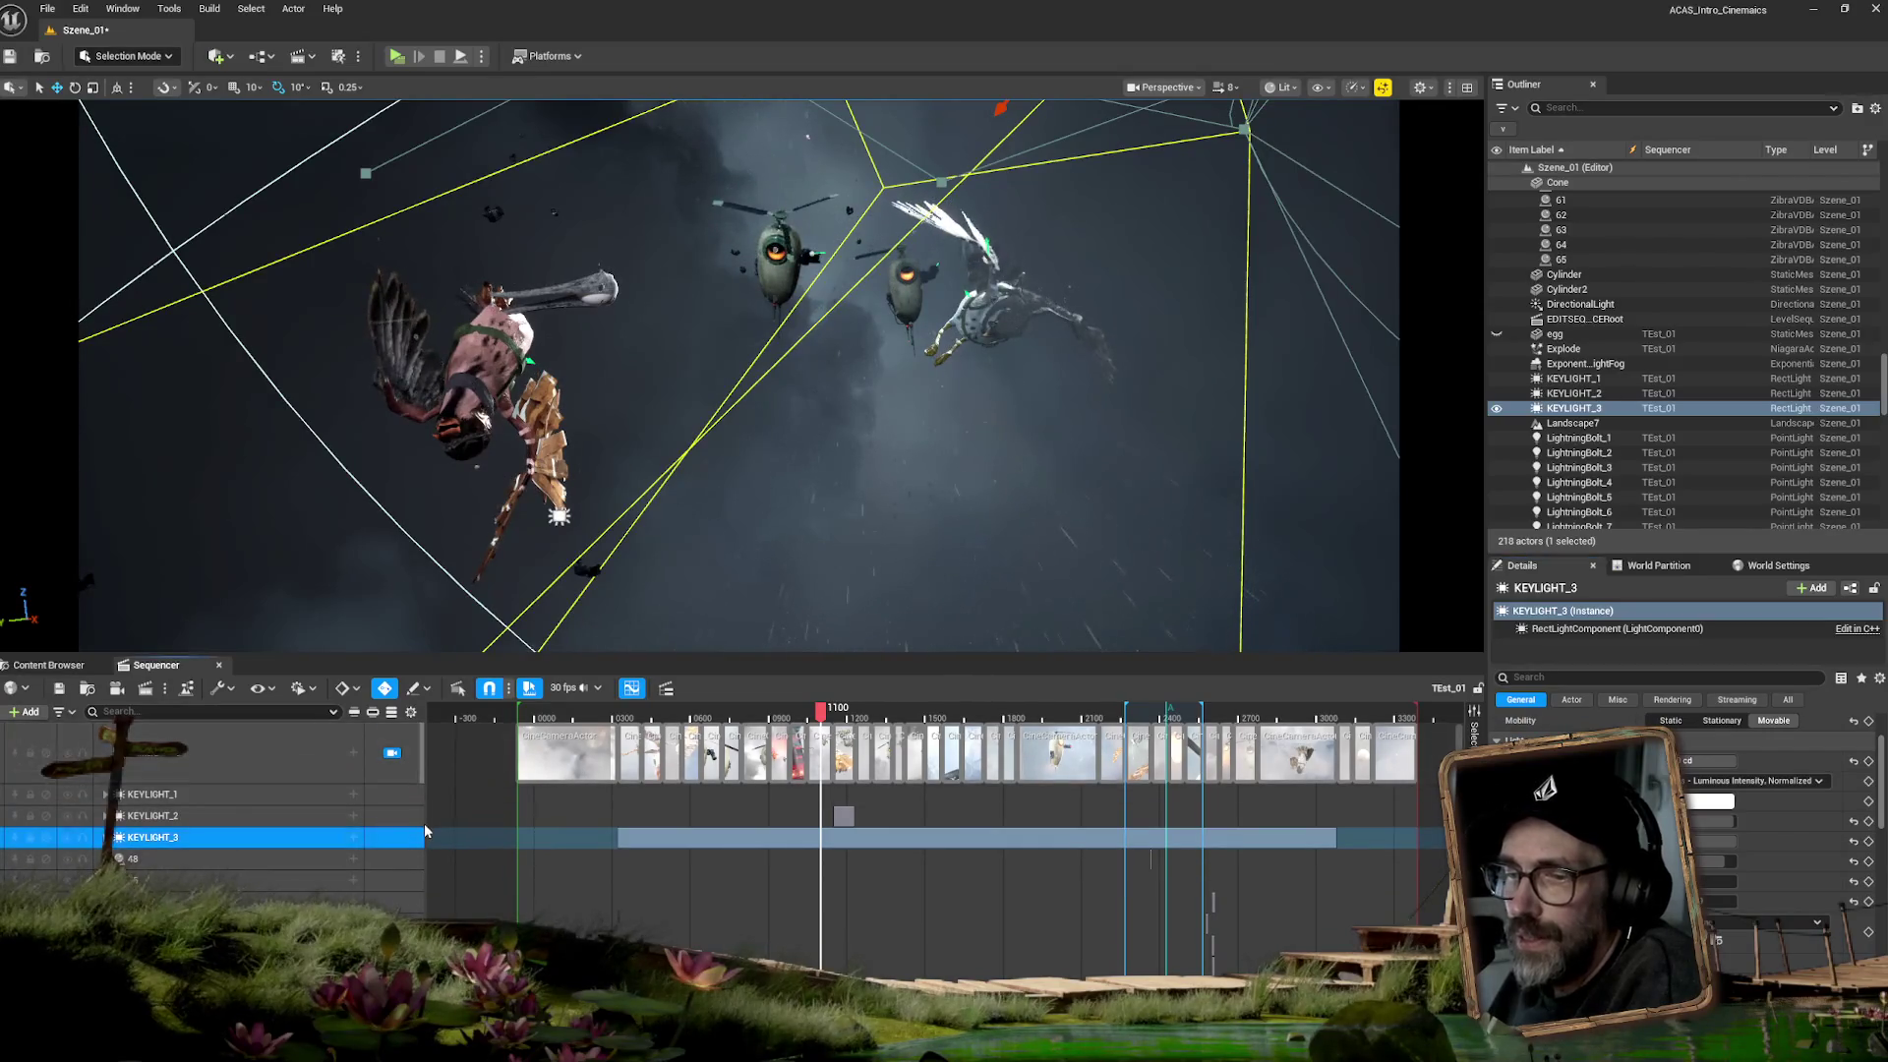
# - Select the Projectile_BP track to show its DefaultSceneRoot and Sphere components
pyautogui.scroll(-5, 341, 842)
pyautogui.scroll(5, 342, 845)
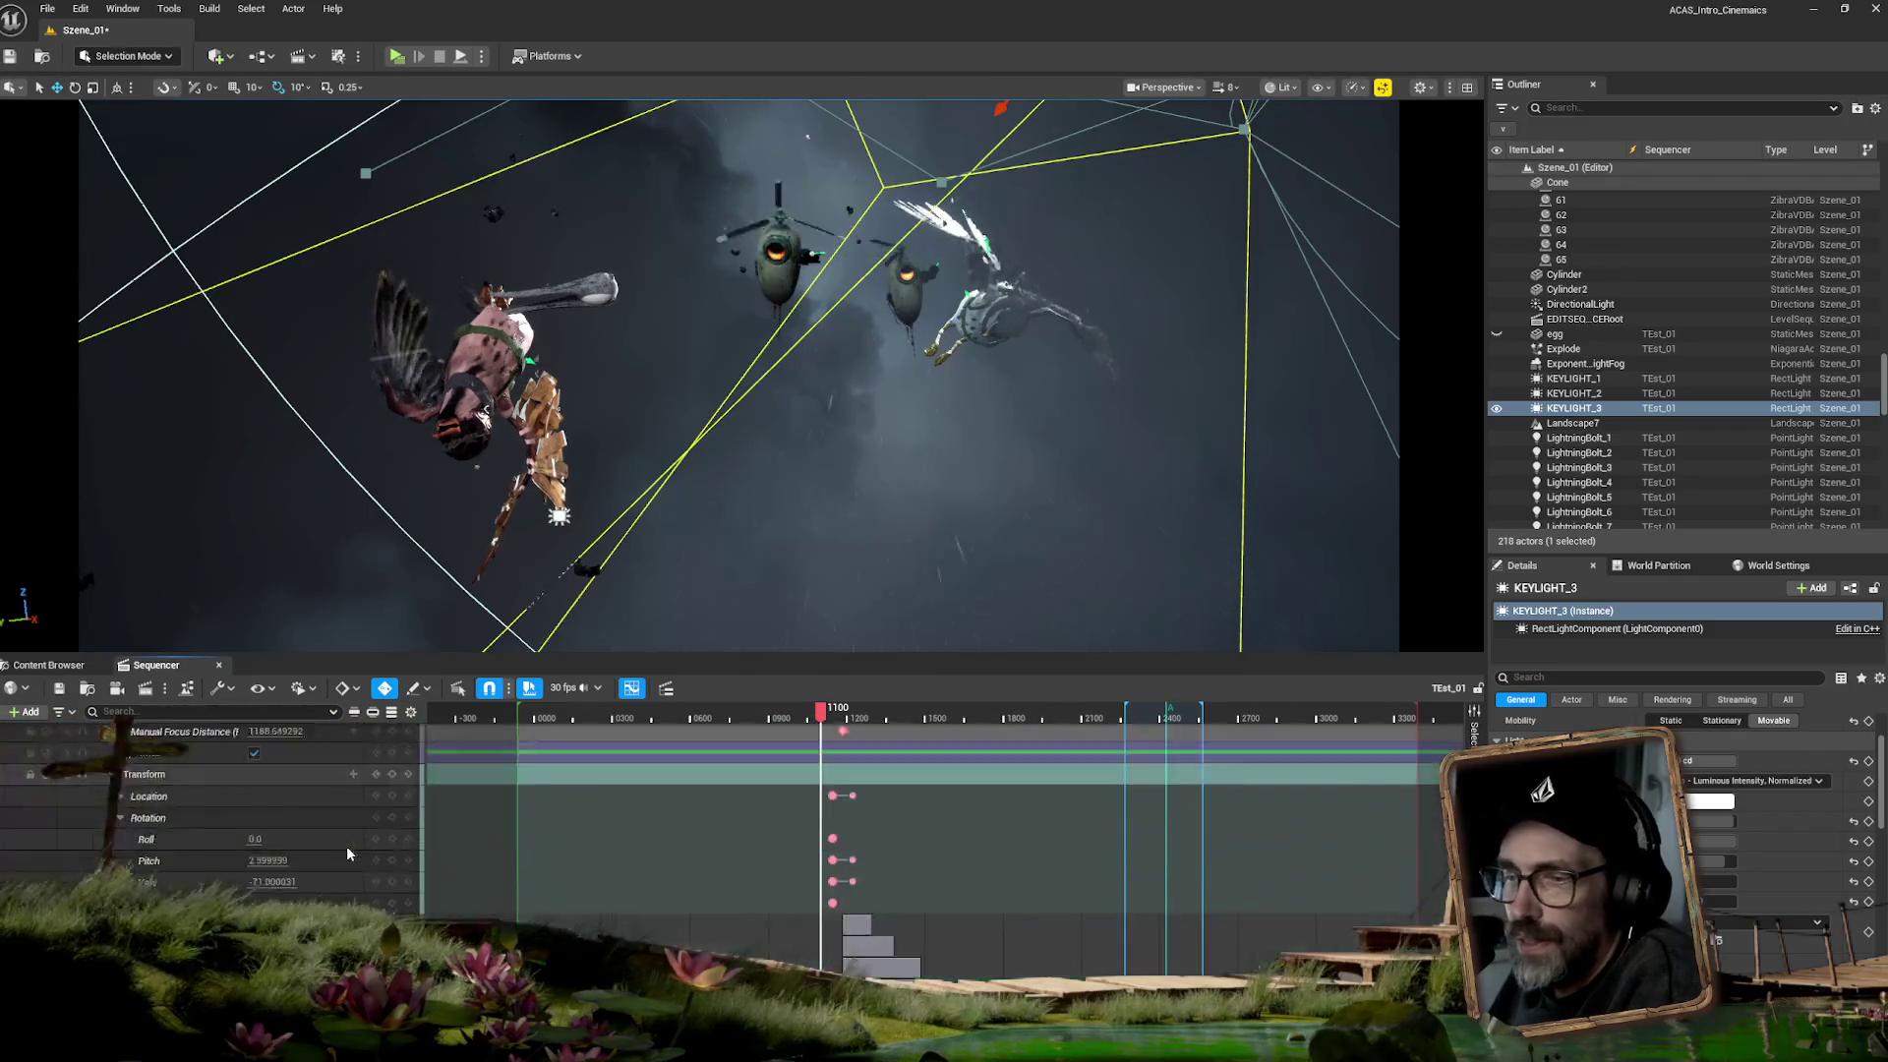
pyautogui.scroll(-3, 347, 853)
pyautogui.scroll(5, 347, 853)
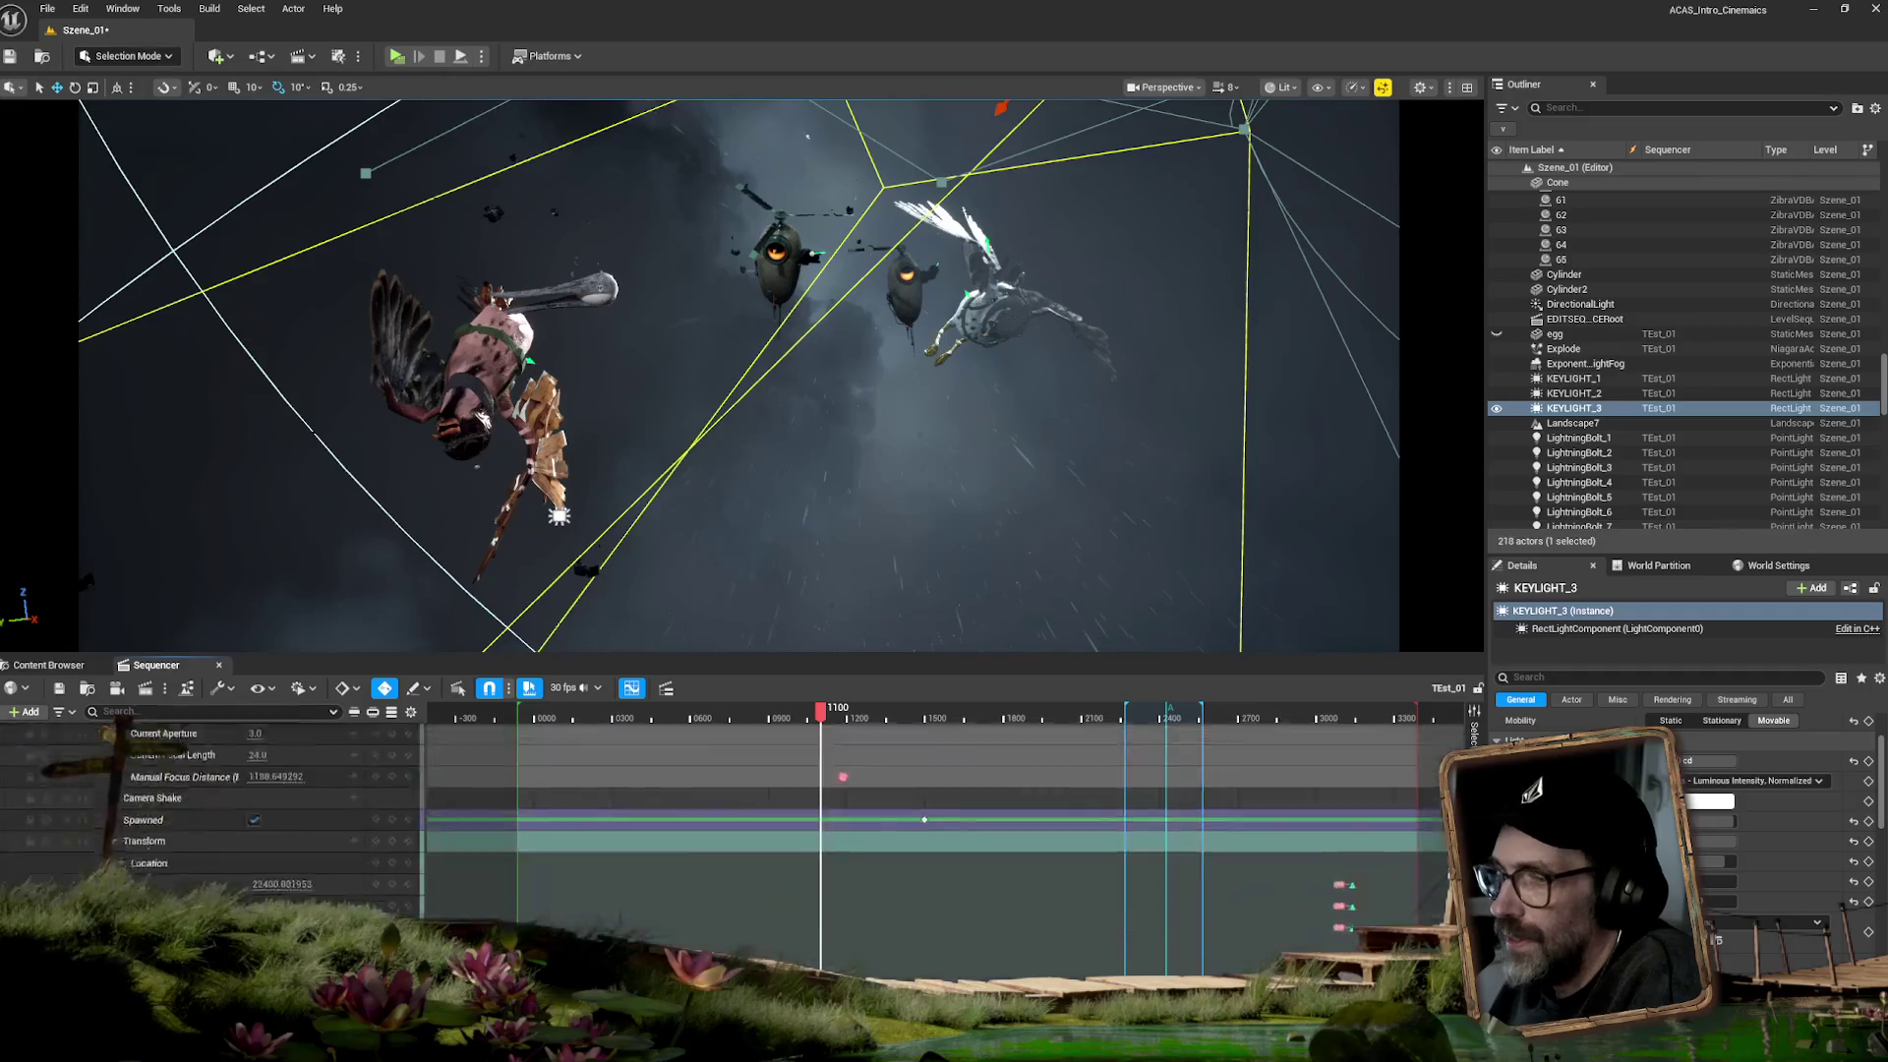
pyautogui.scroll(-5, 345, 845)
pyautogui.scroll(-5, 344, 846)
pyautogui.scroll(-3, 344, 845)
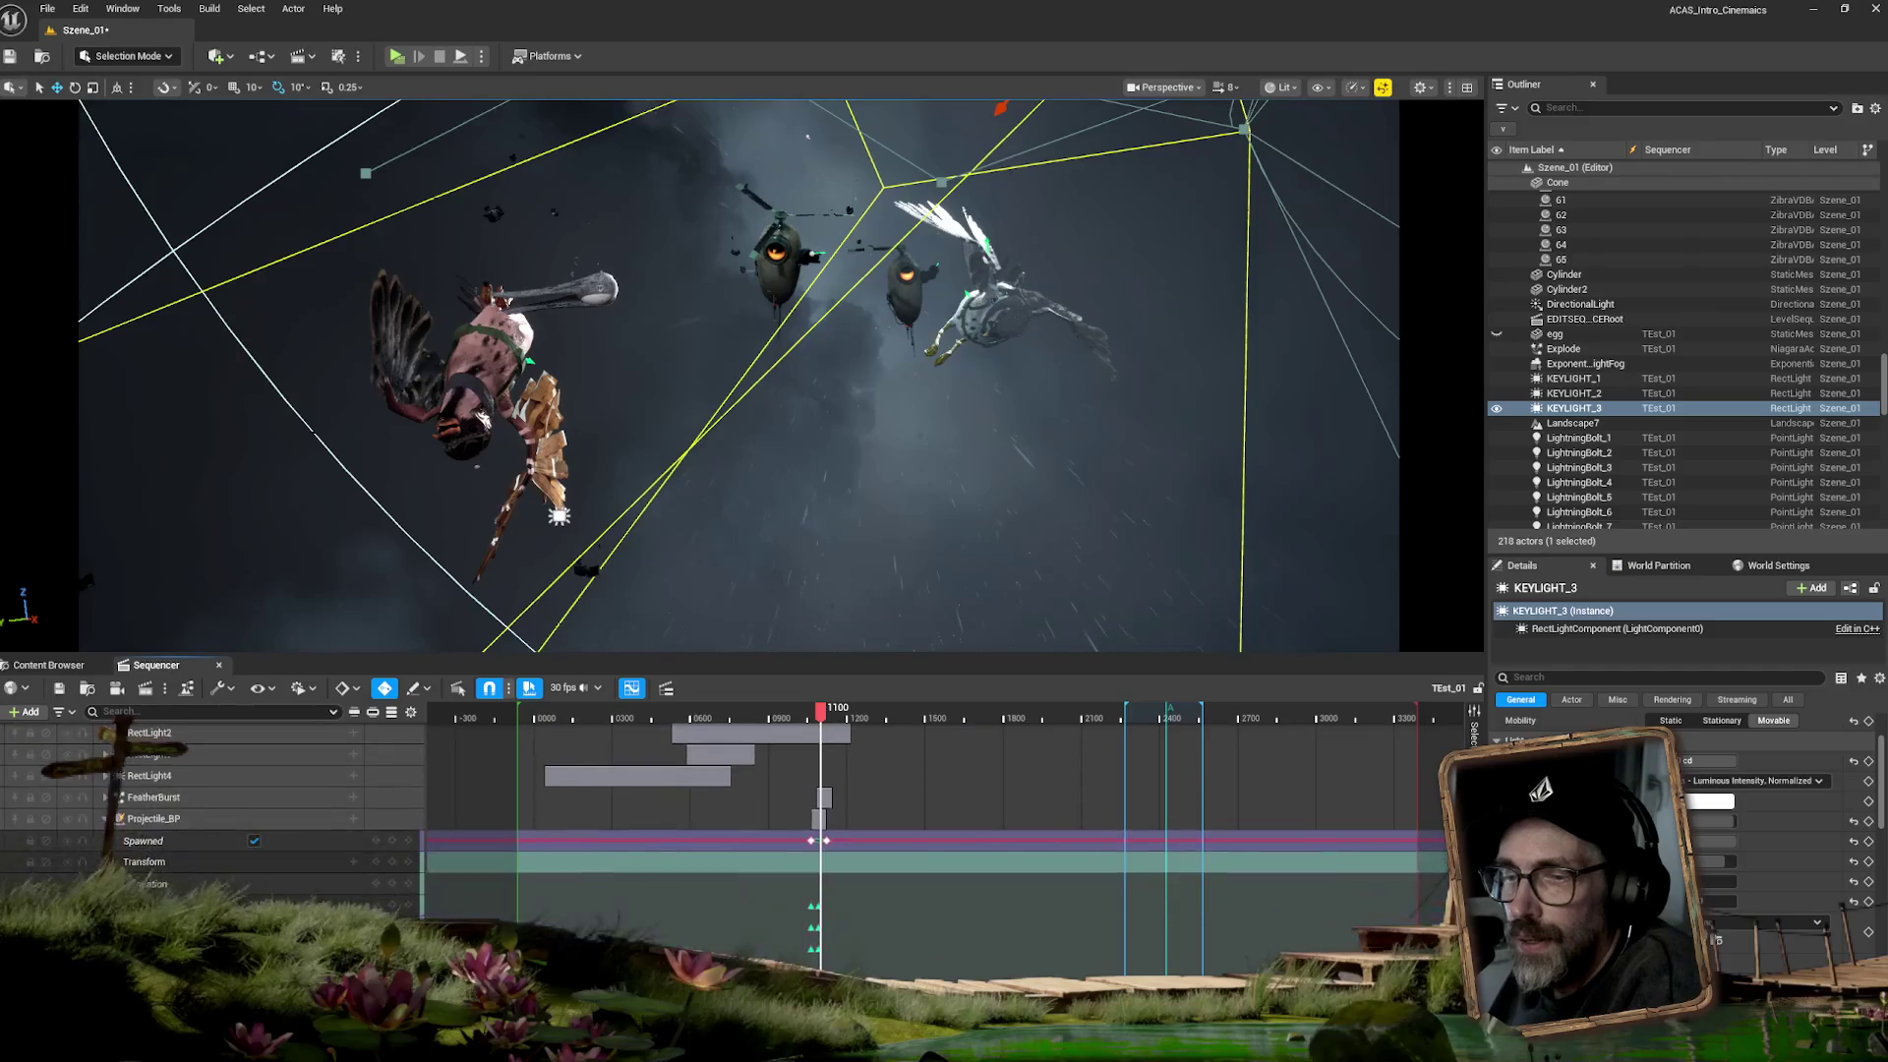
pyautogui.click(727, 818)
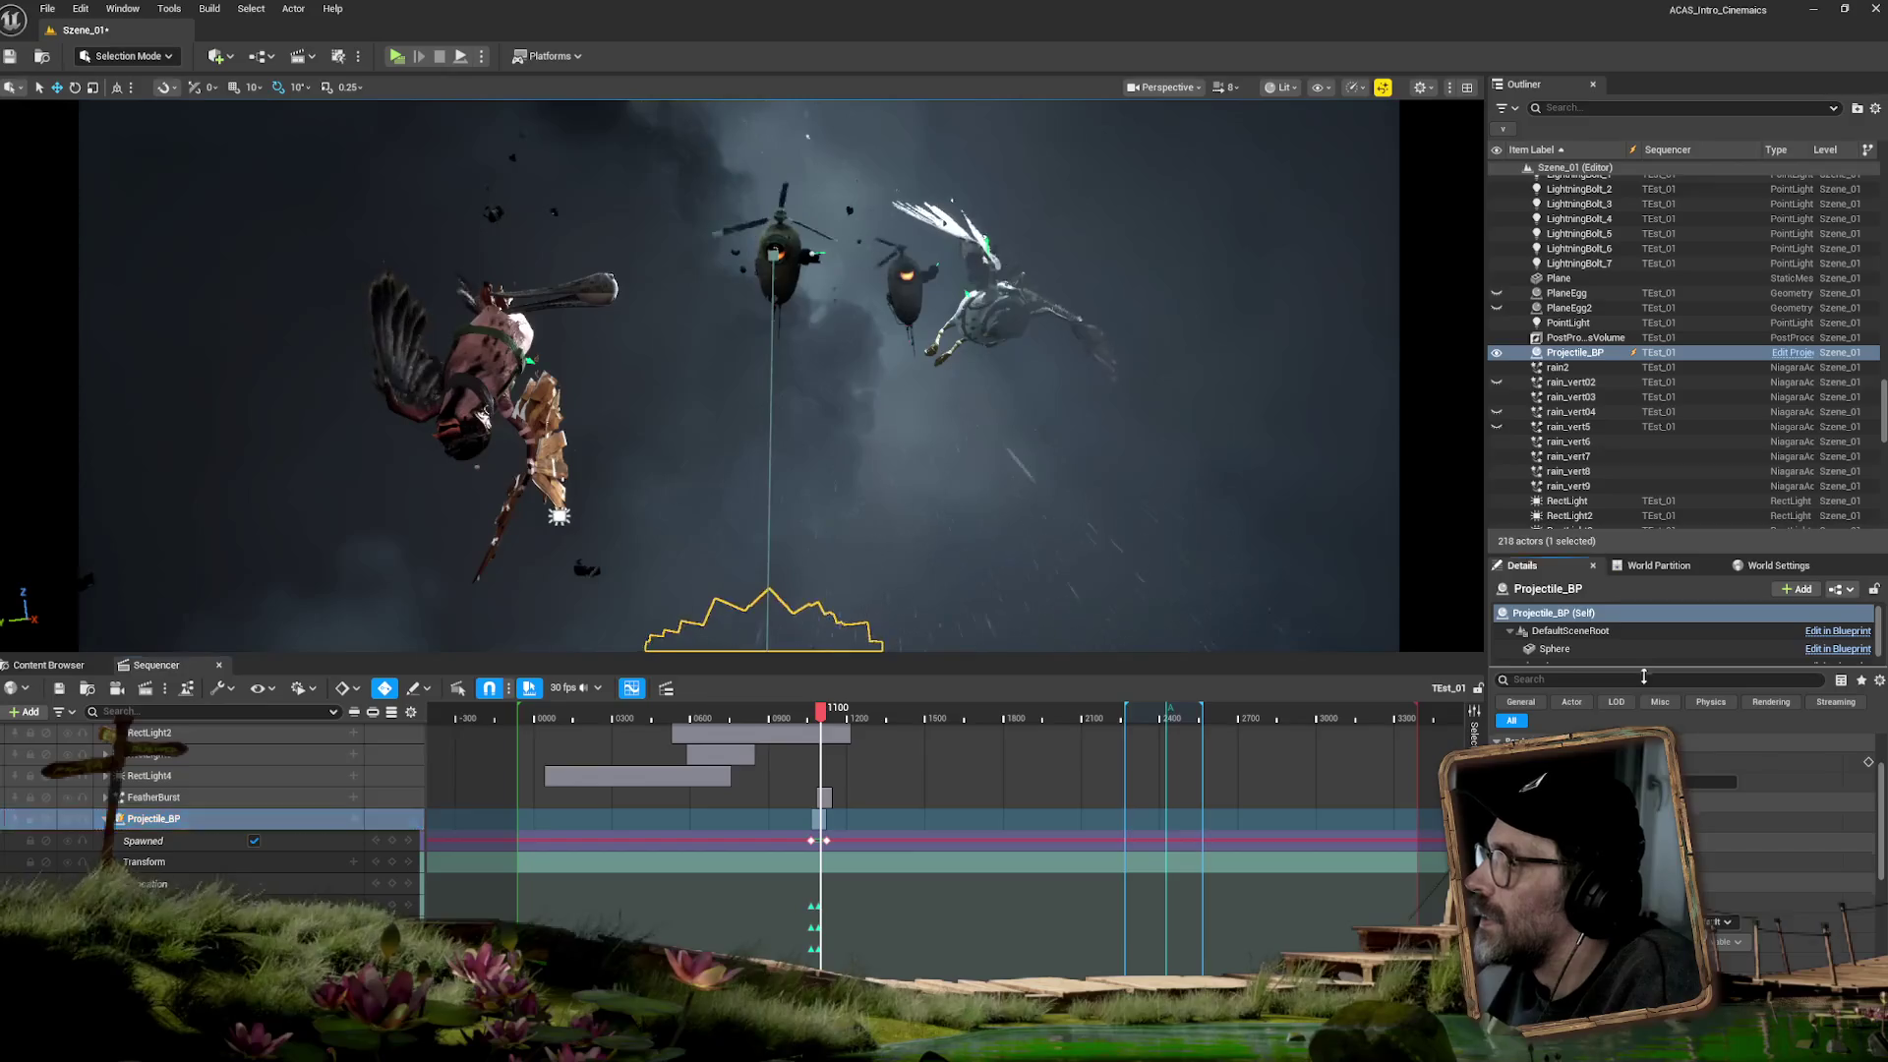
# - Reveal the Niagara component and browse to its NewNiagaraSystem asset in the Content Browser
pyautogui.moveTo(1642, 676); pyautogui.dragTo(1637, 743)
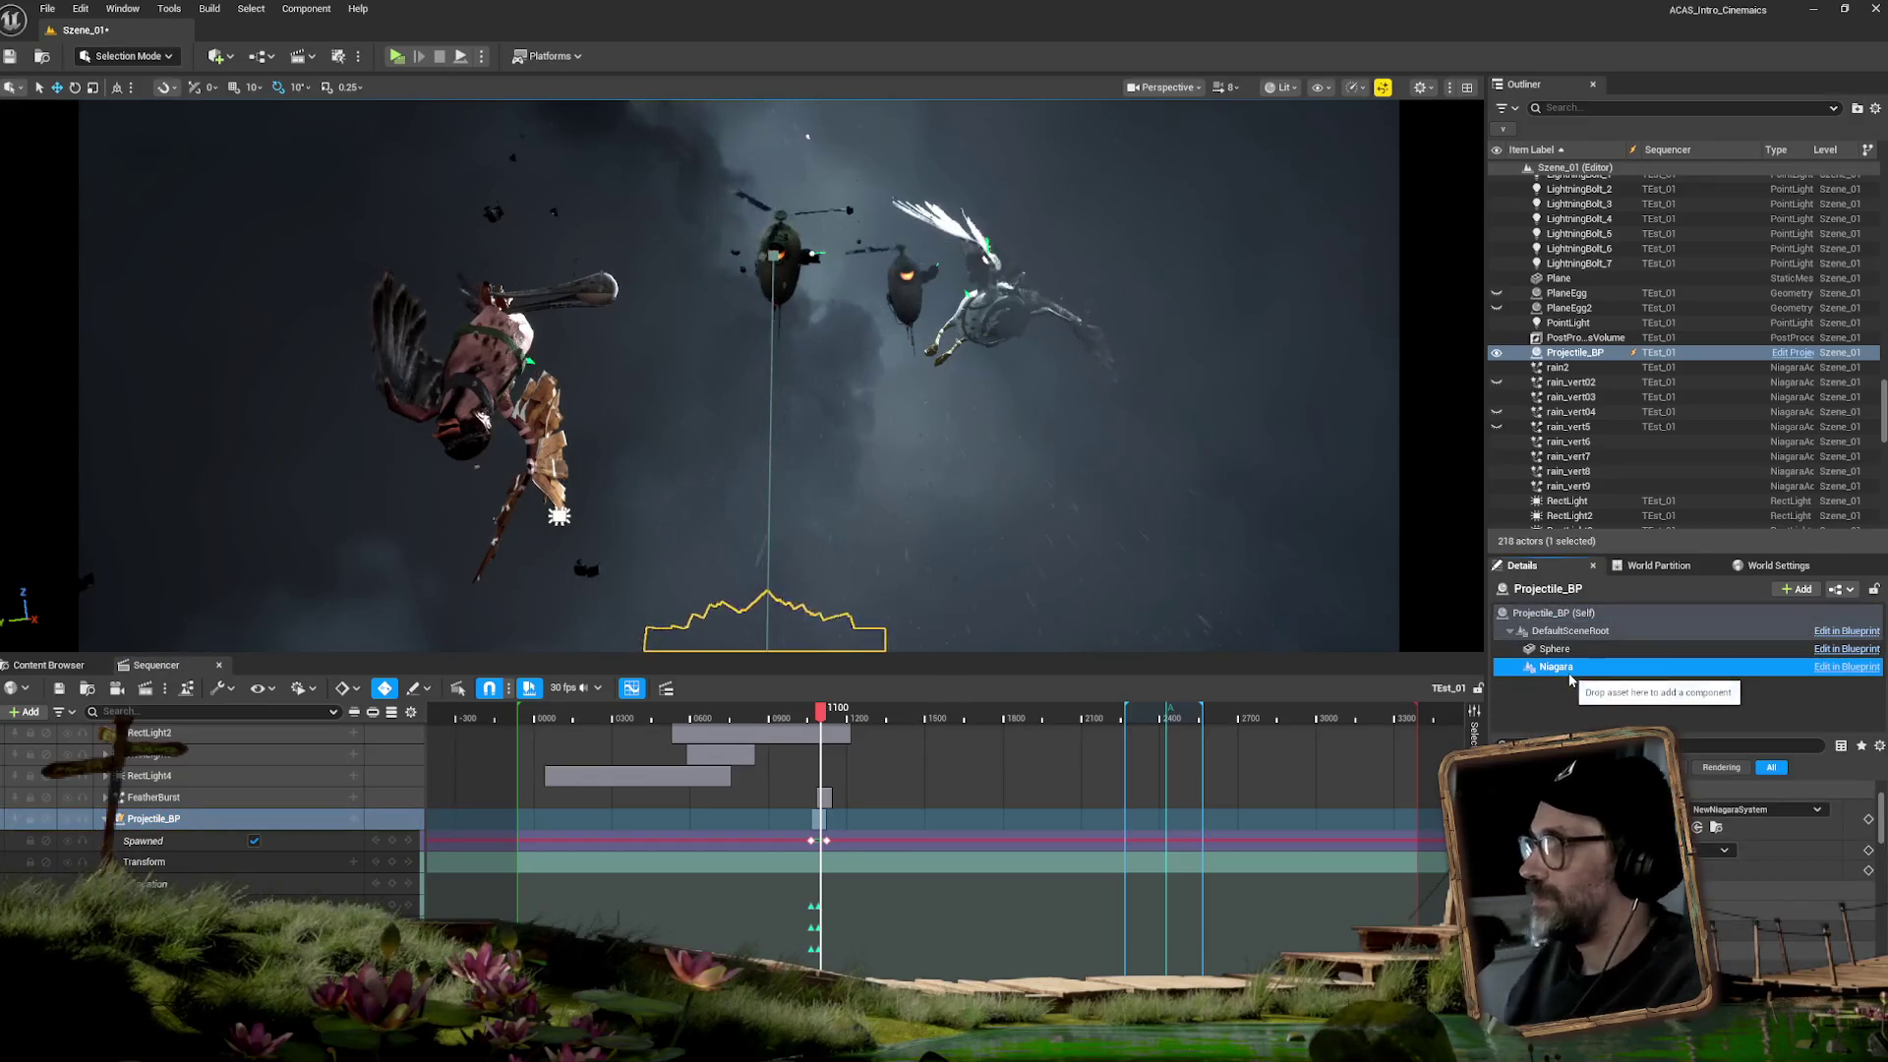
pyautogui.click(1716, 827)
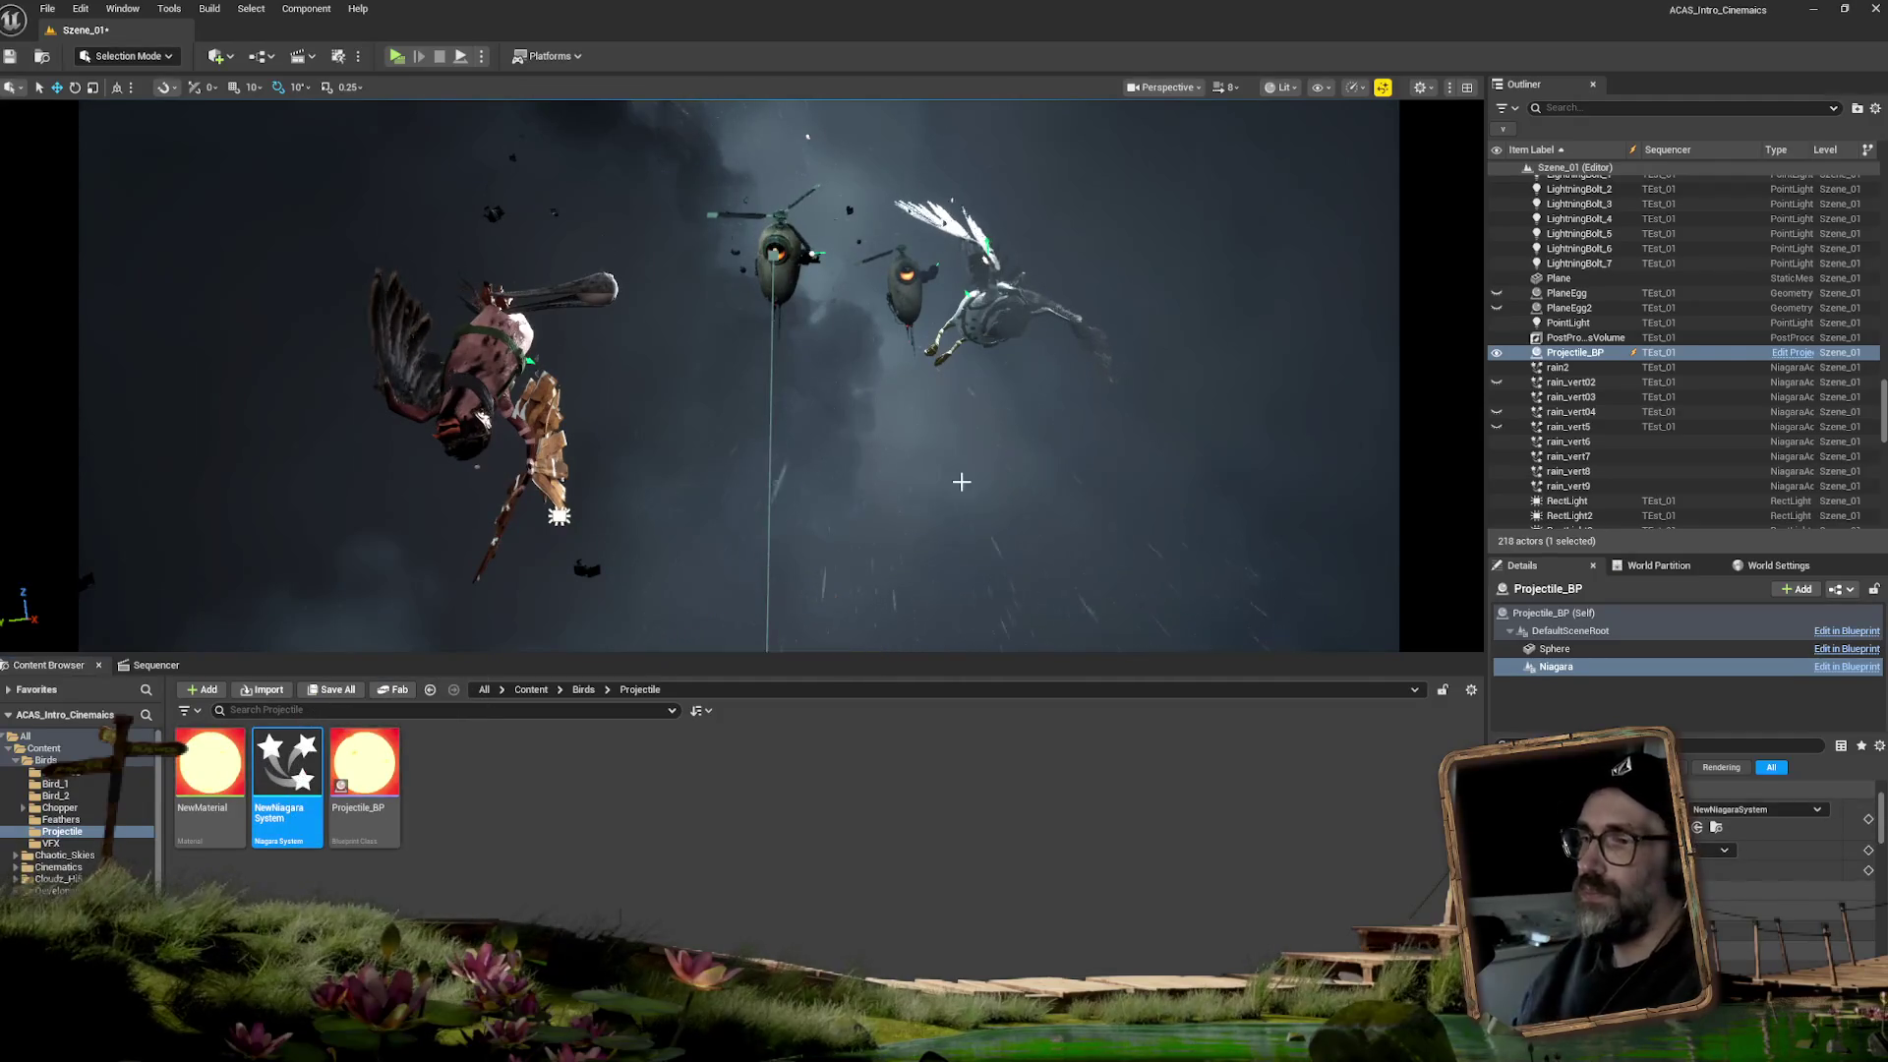
pyautogui.moveTo(800, 369); pyautogui.dragTo(586, 153)
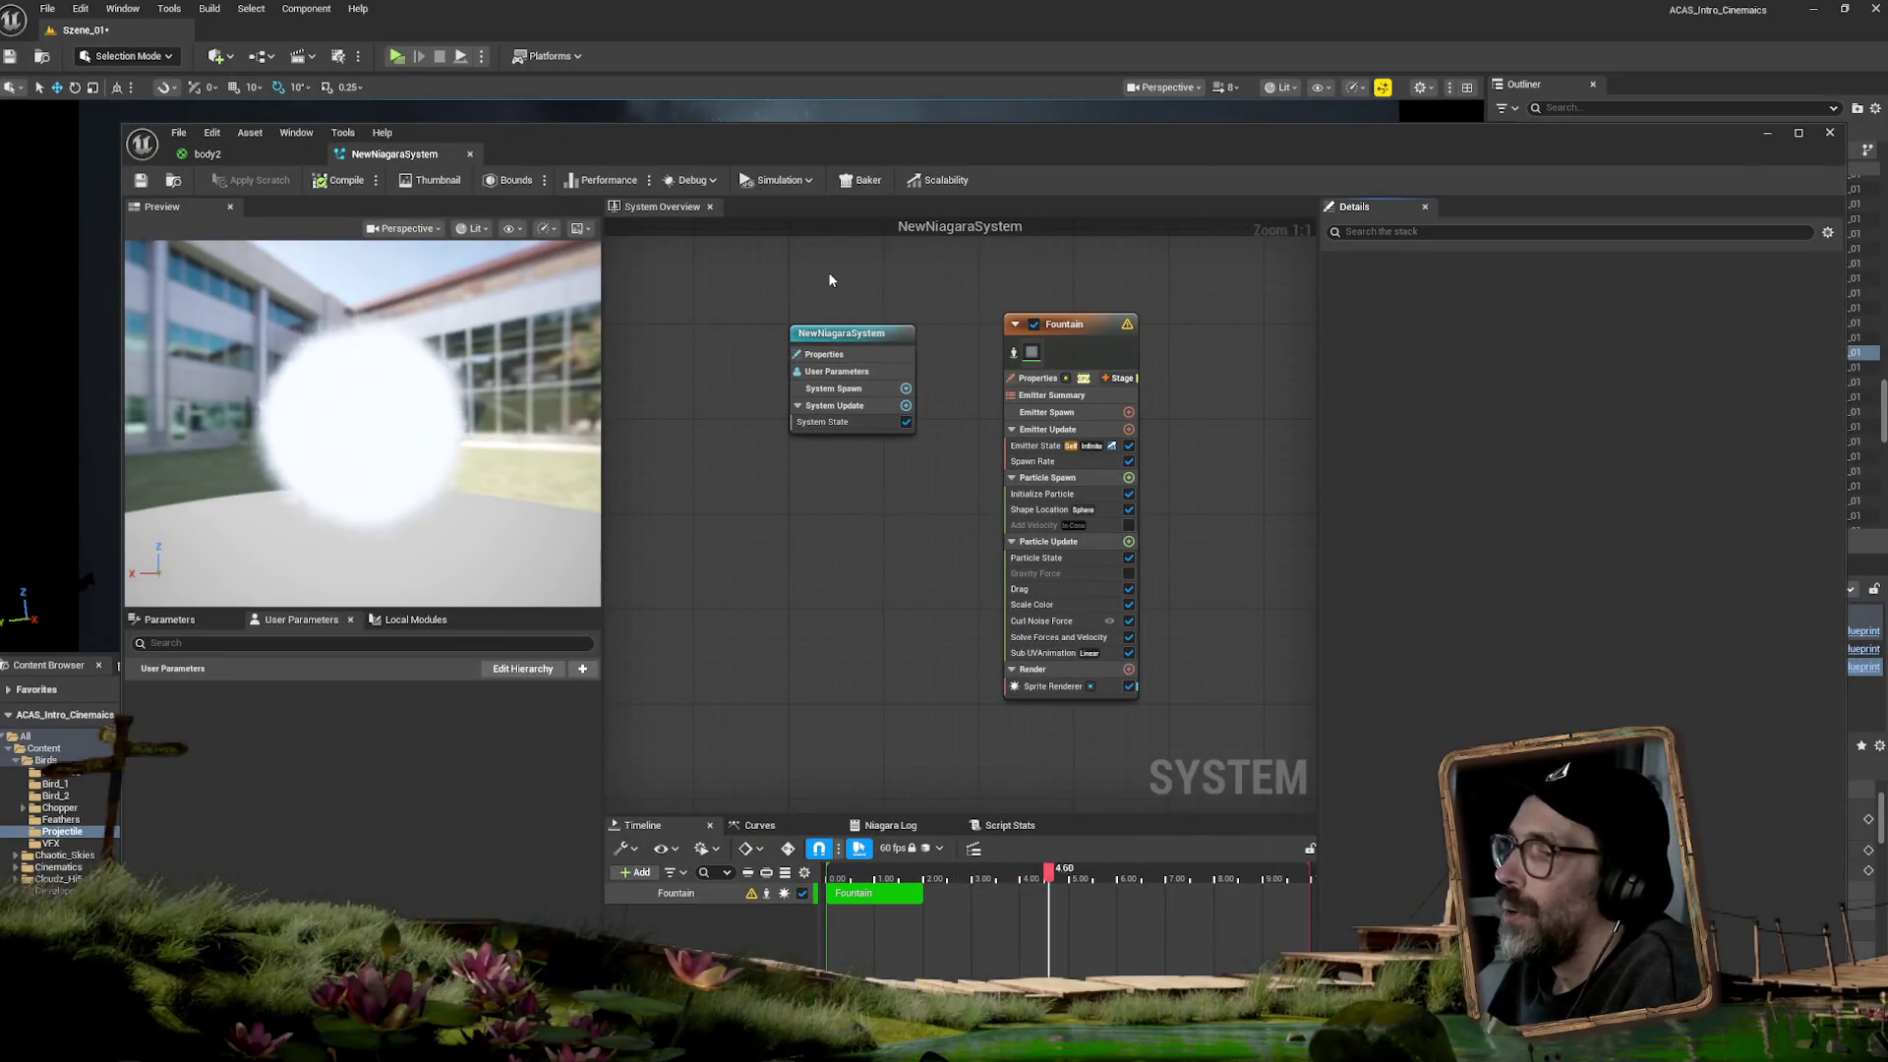
# - Inspect the Fountain Sprite Renderer's Rendering and Cutout settings, including its M_Smoke_C material
pyautogui.click(1040, 686)
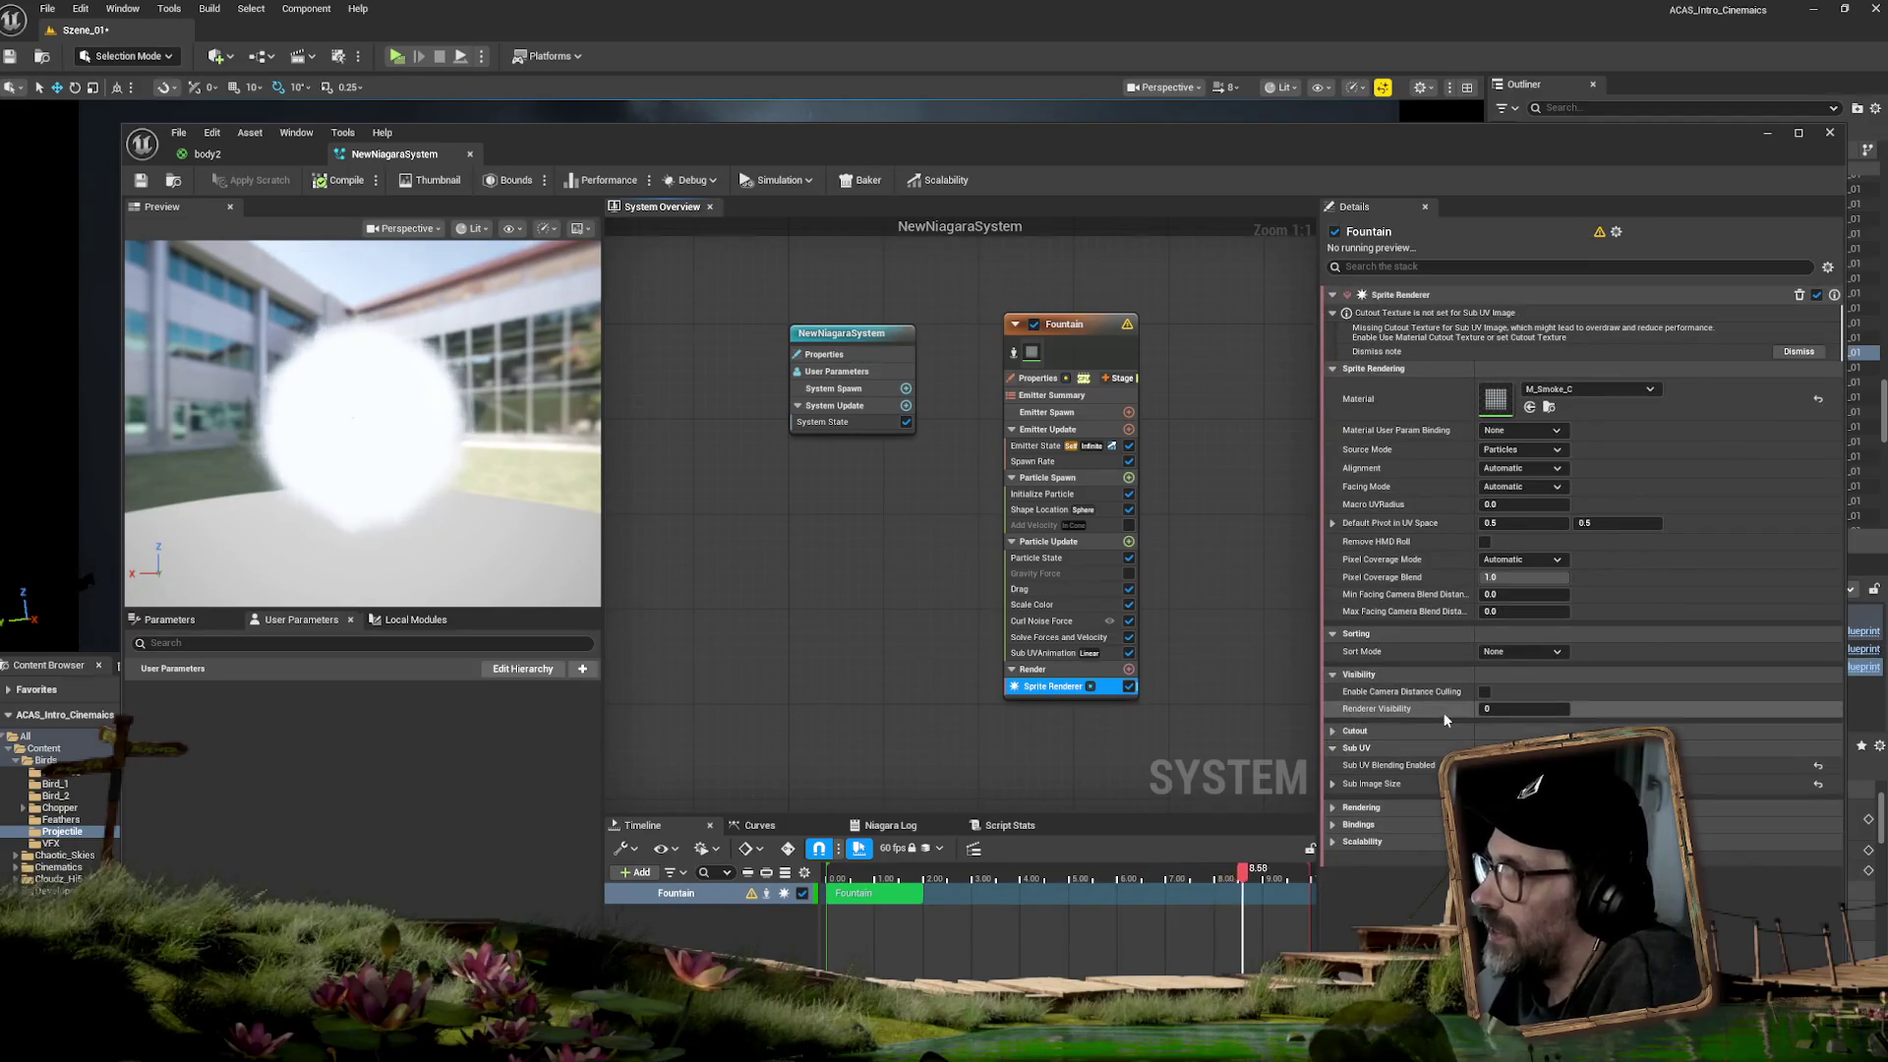
pyautogui.click(1333, 807)
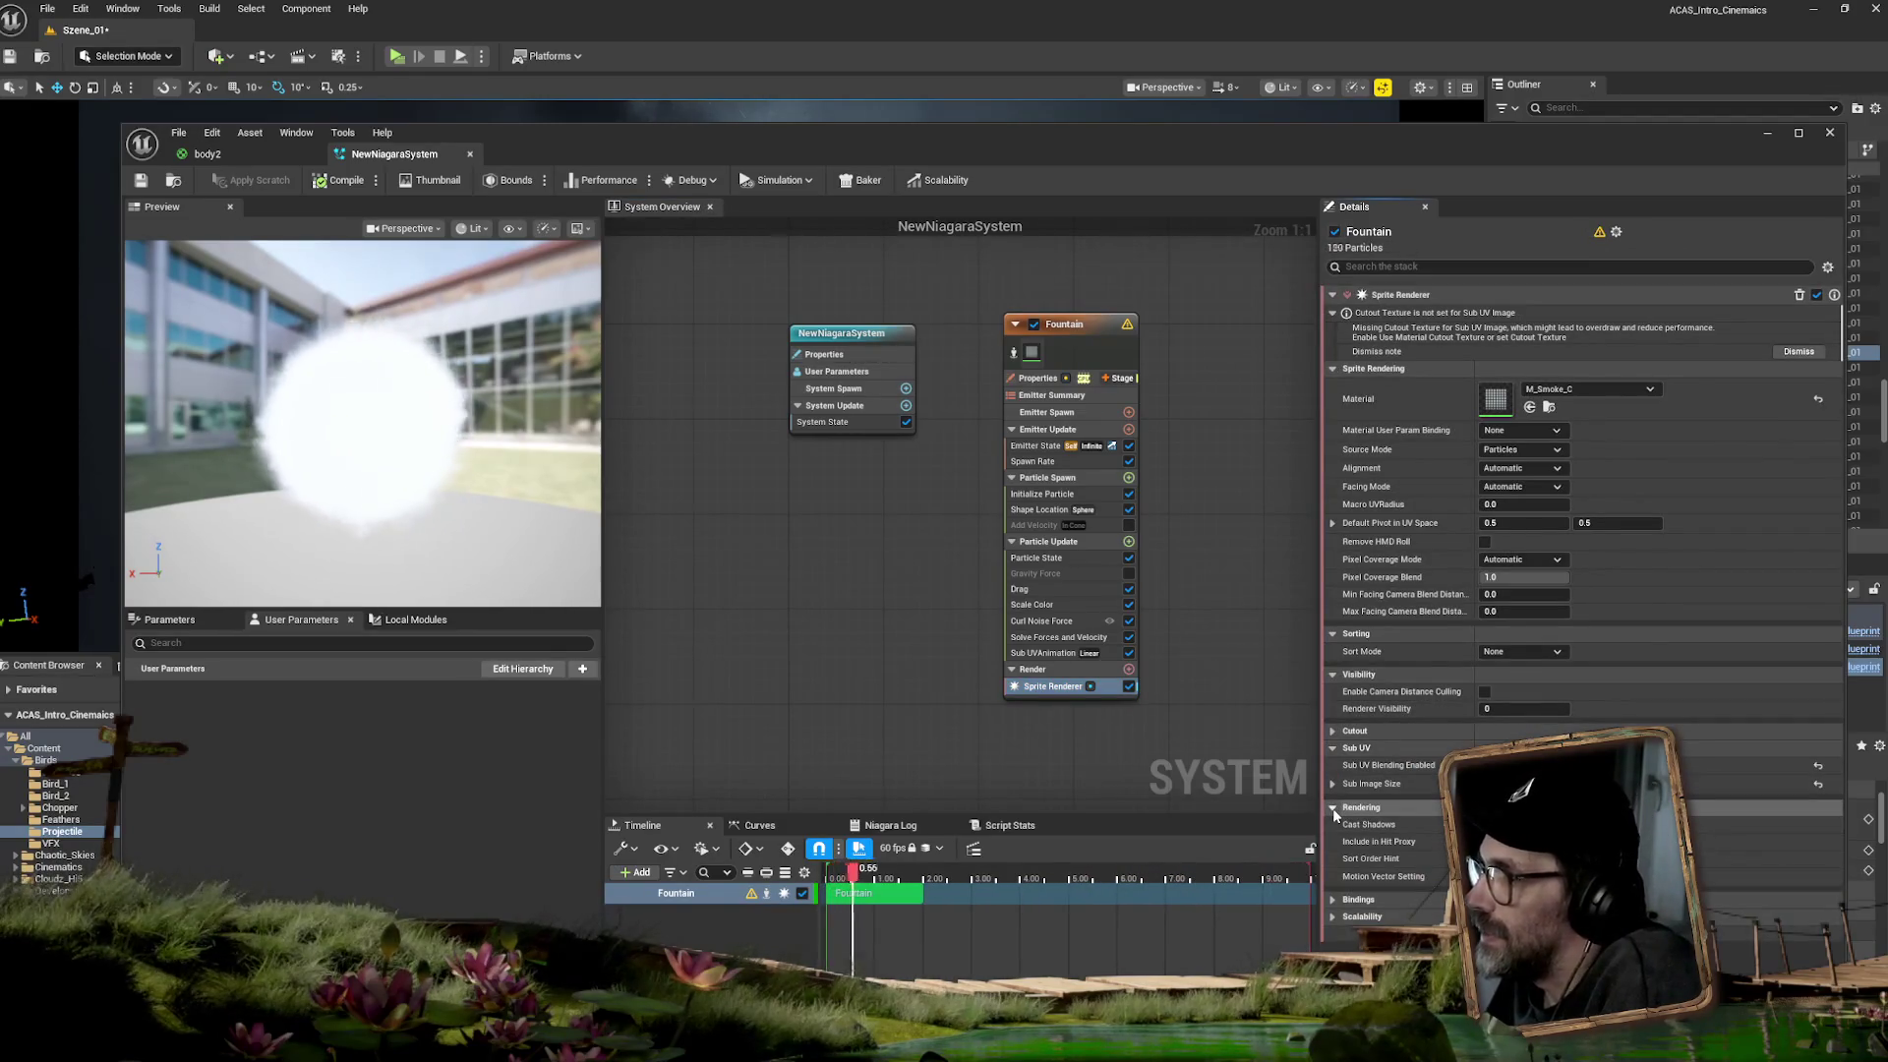
pyautogui.click(1334, 731)
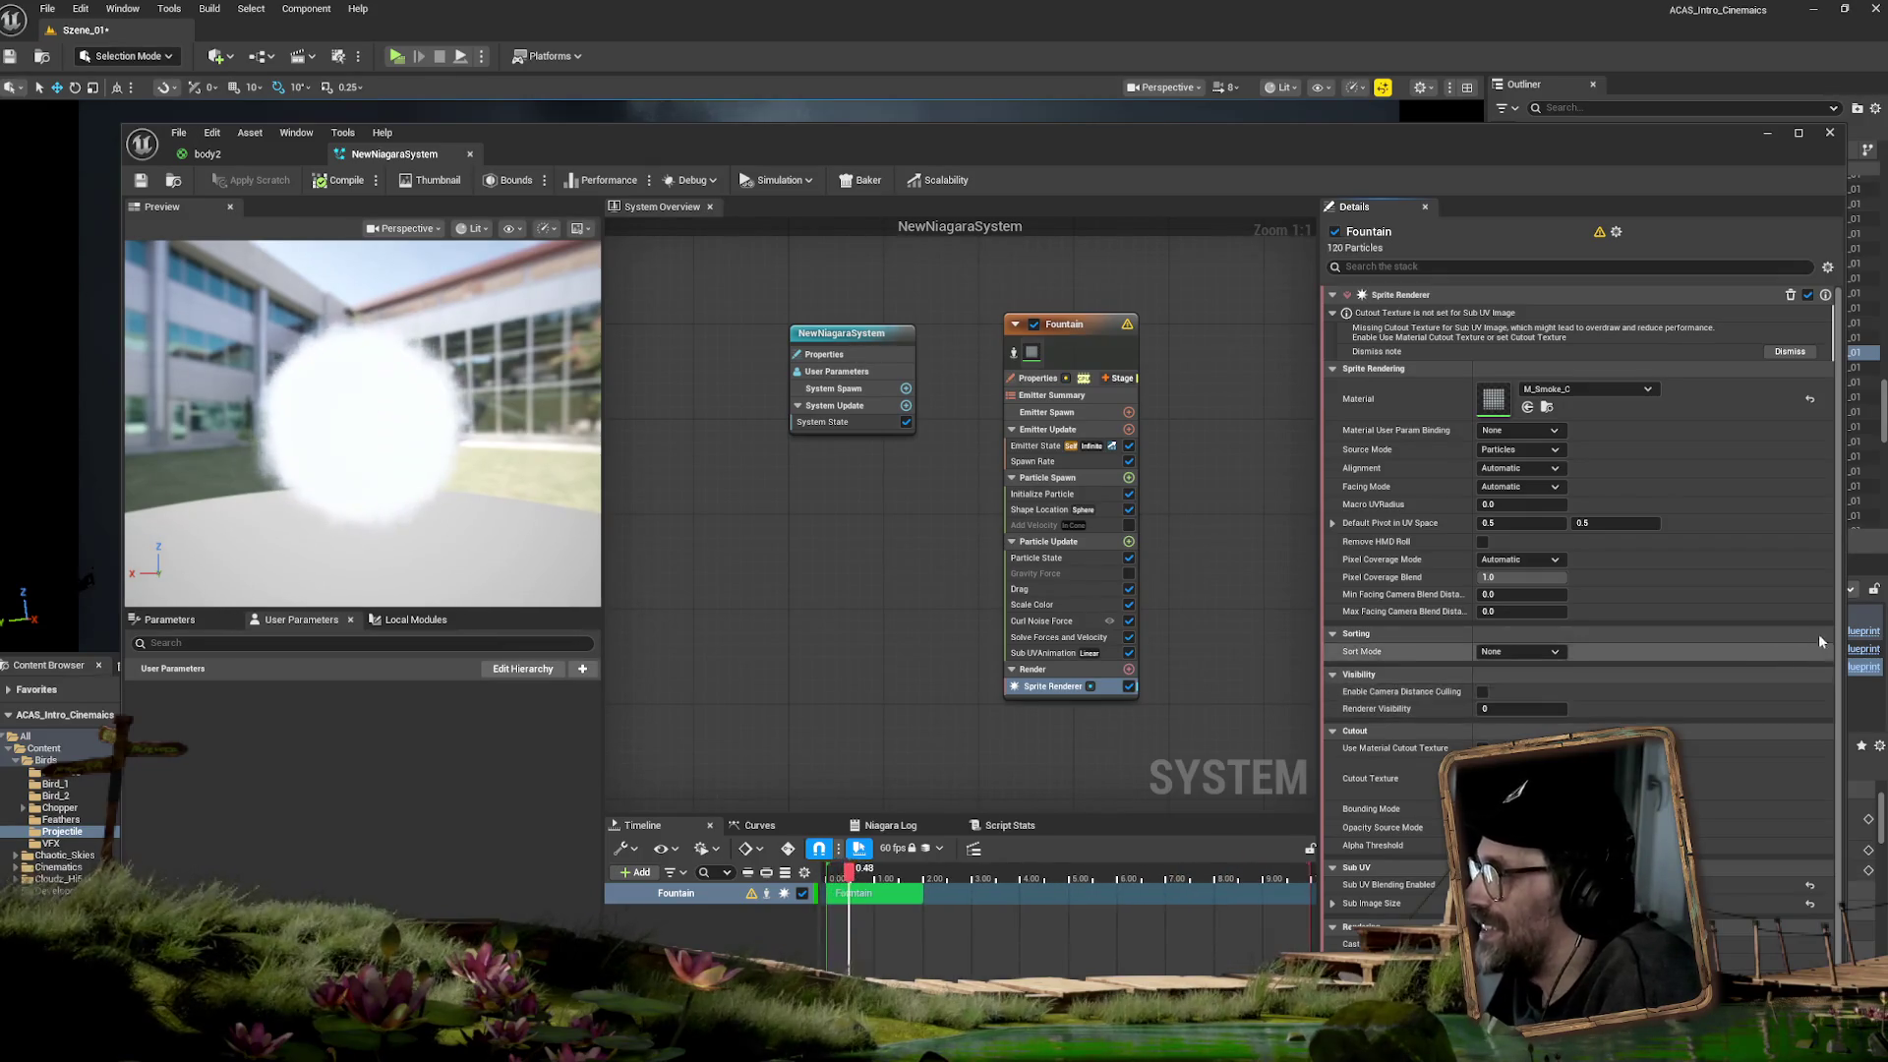
pyautogui.moveTo(1837, 617); pyautogui.dragTo(1842, 679)
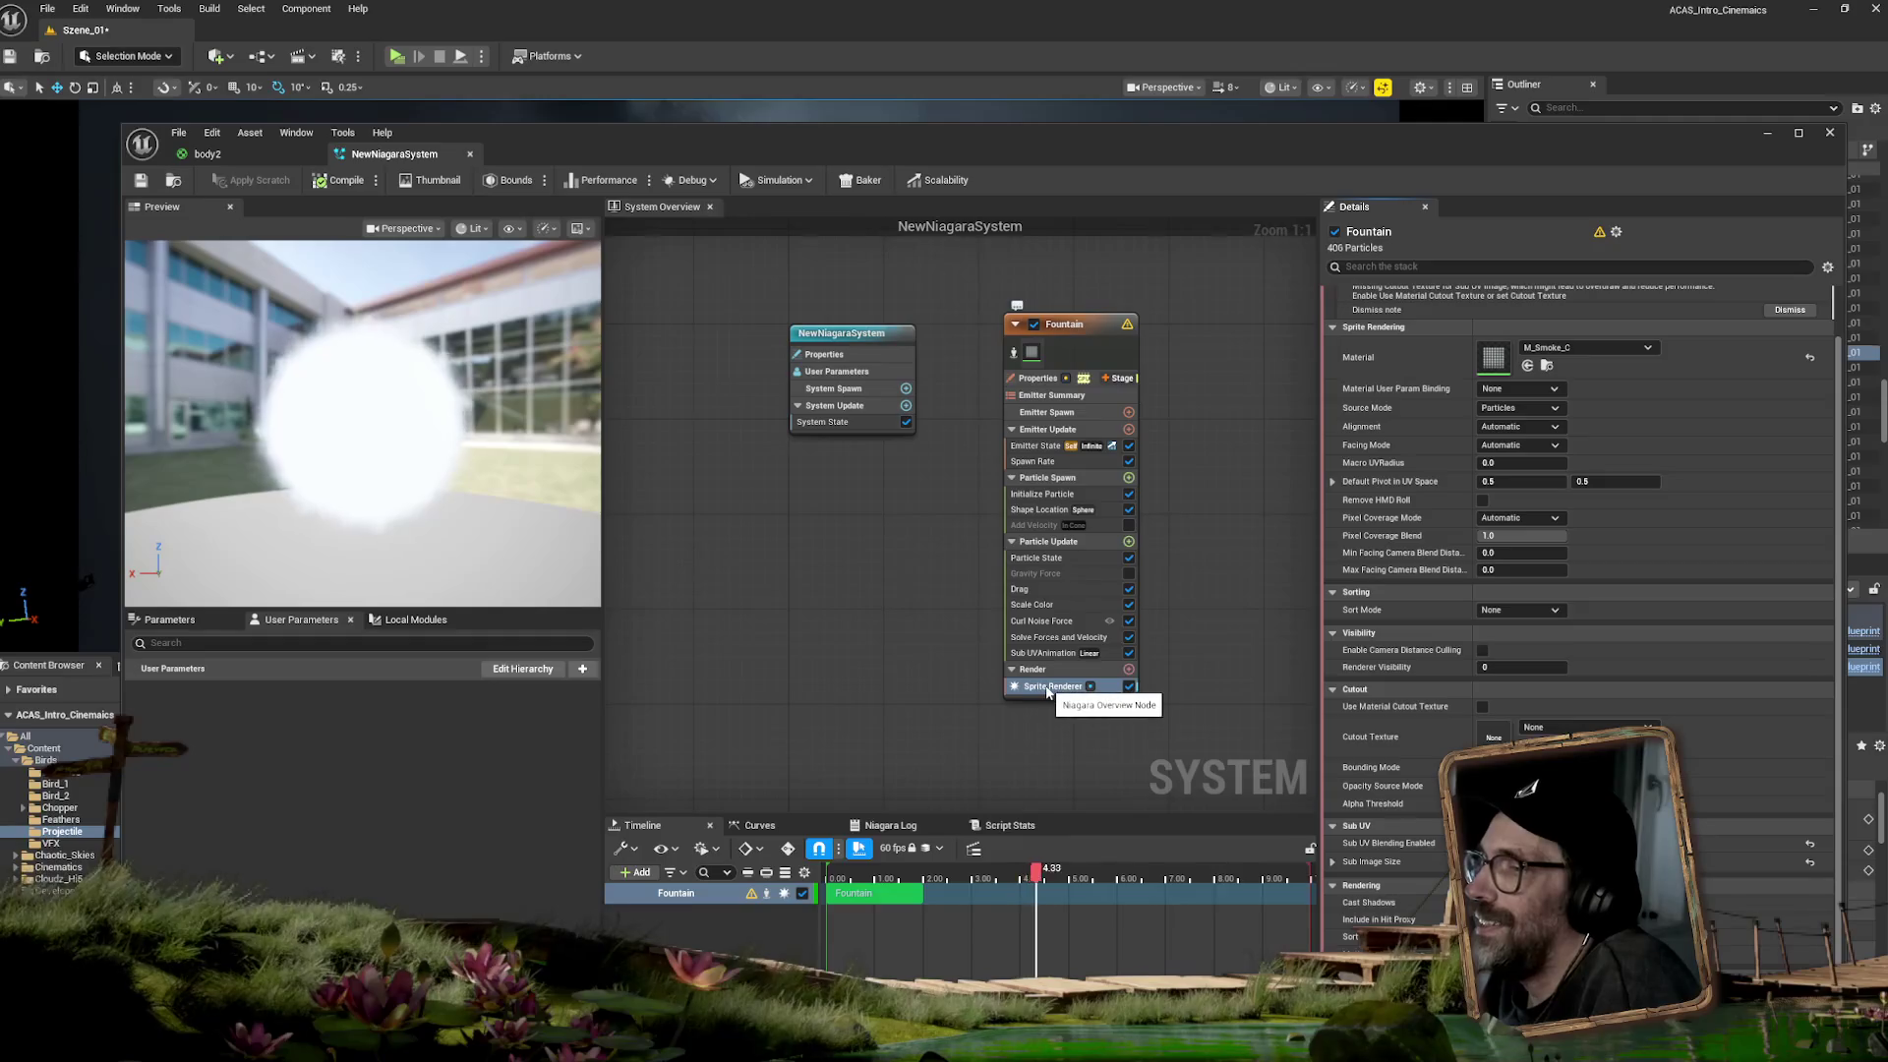
pyautogui.scroll(2, 1829, 471)
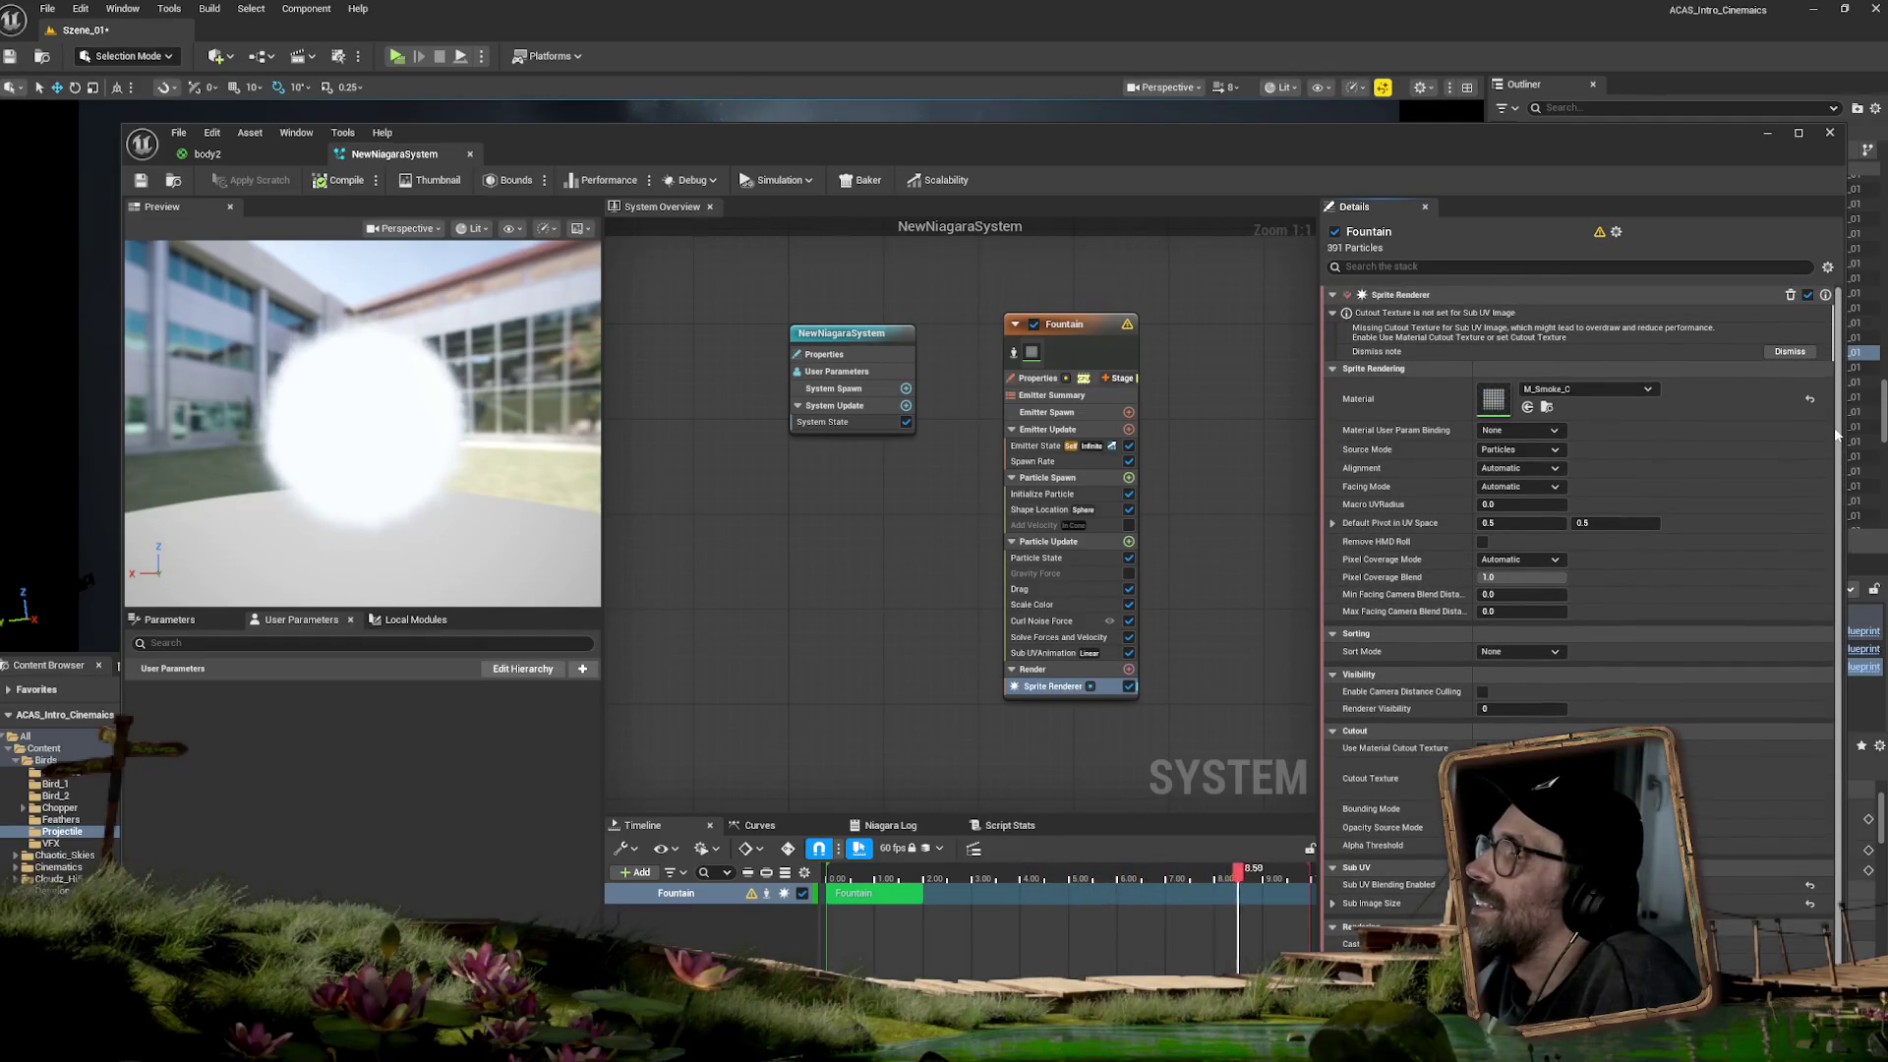
pyautogui.scroll(-2, 1836, 496)
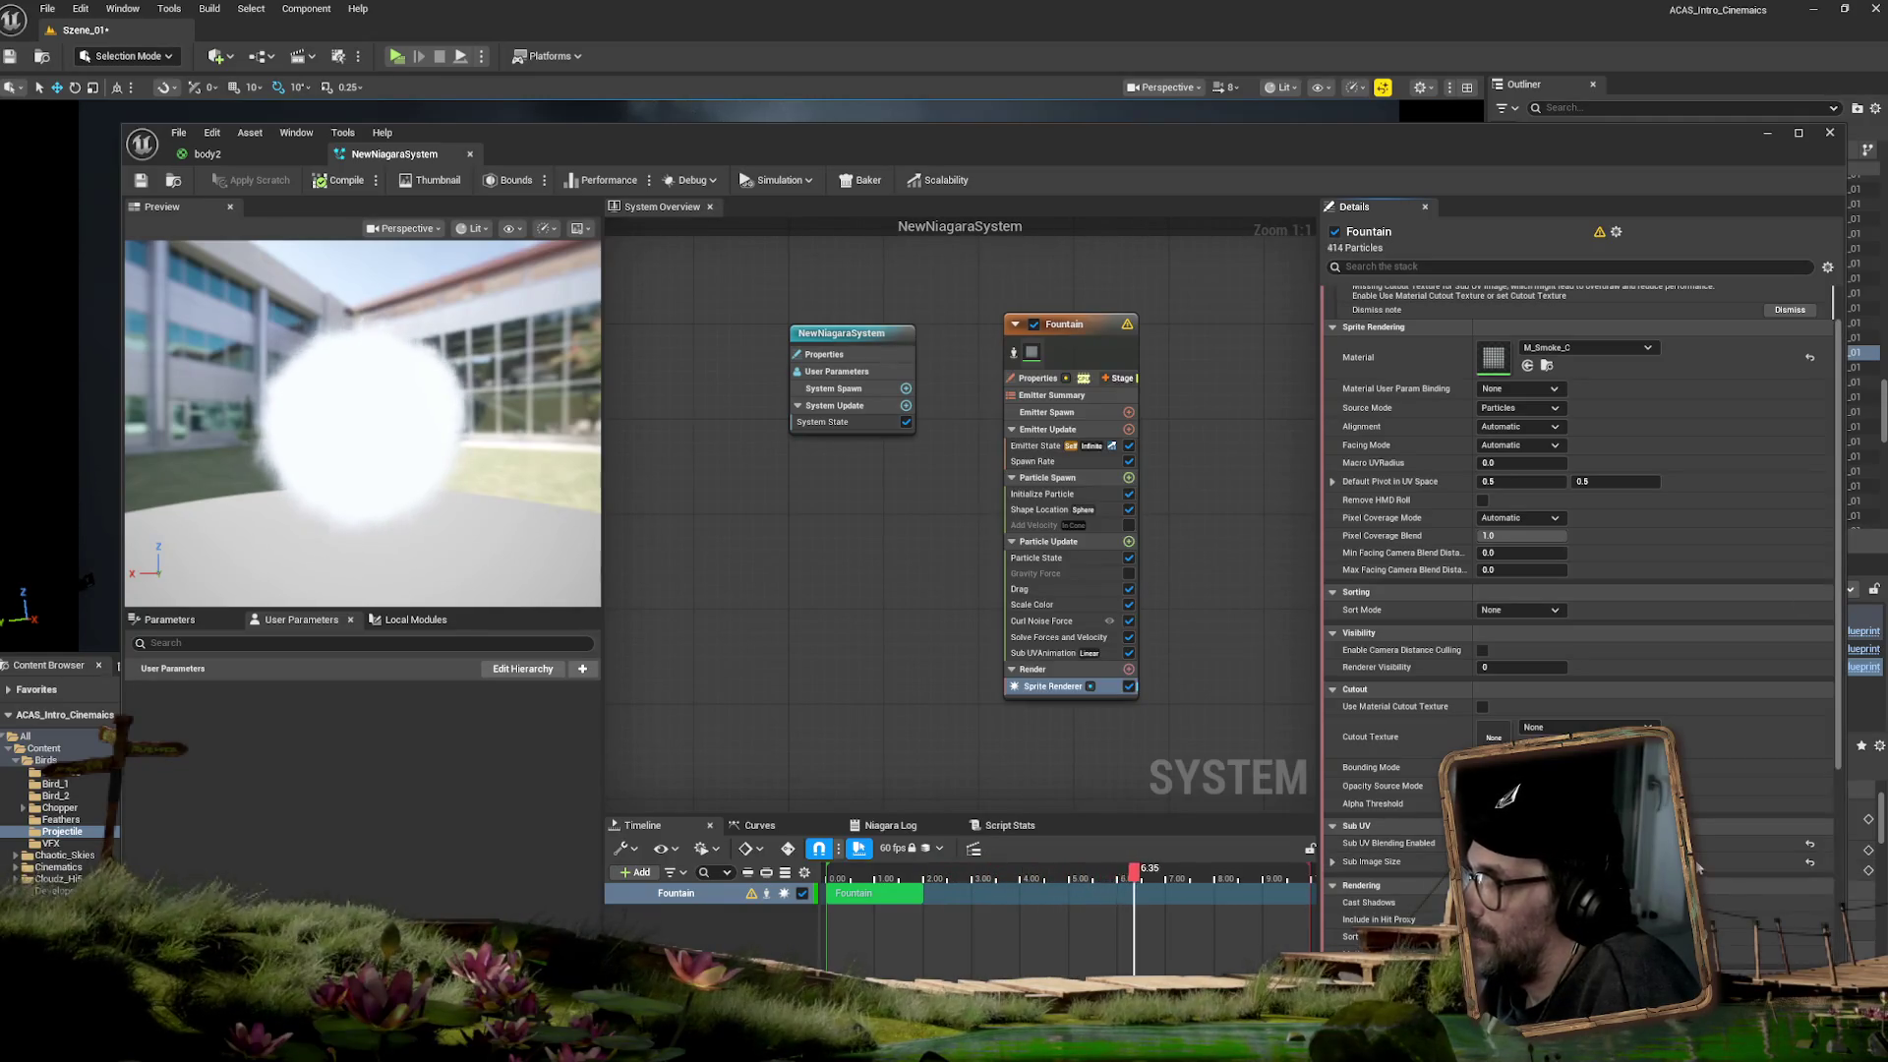
pyautogui.scroll(-10, 1698, 867)
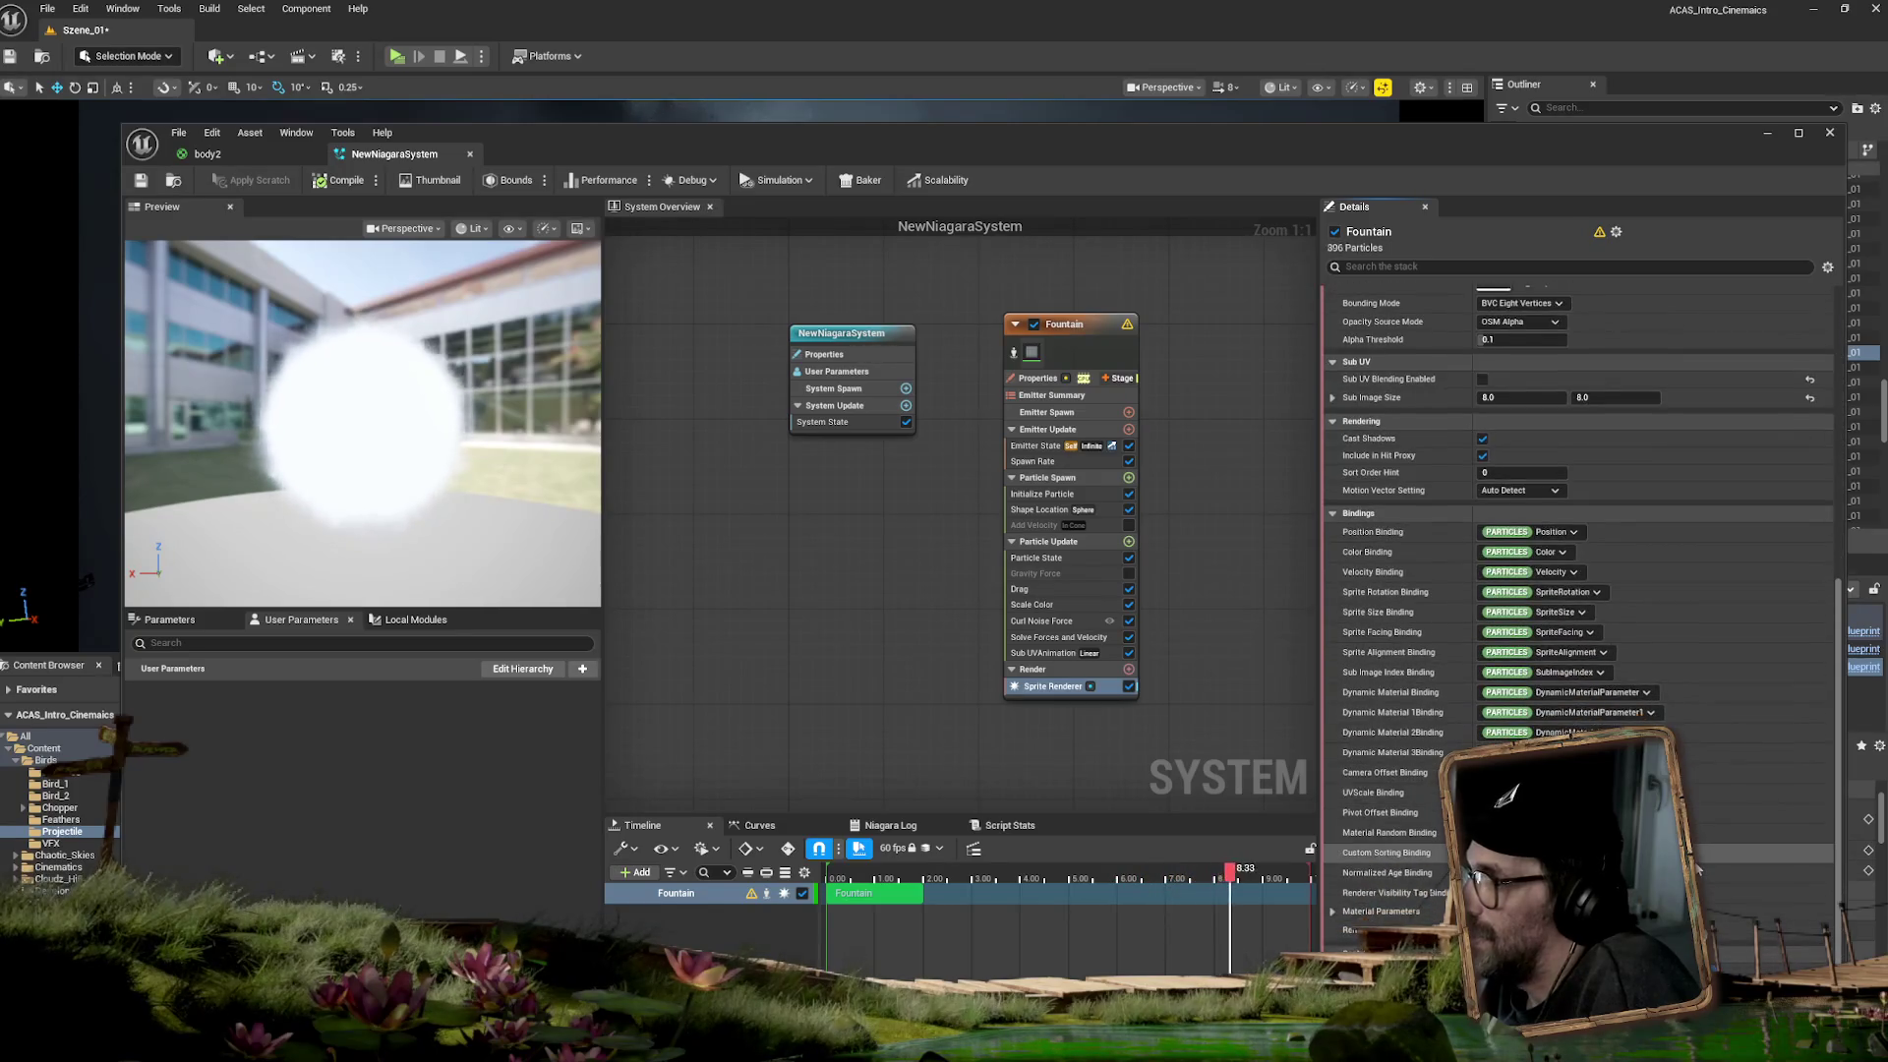
pyautogui.scroll(3, 1839, 742)
pyautogui.moveTo(1839, 743); pyautogui.dragTo(1809, 605)
pyautogui.scroll(2, 1809, 600)
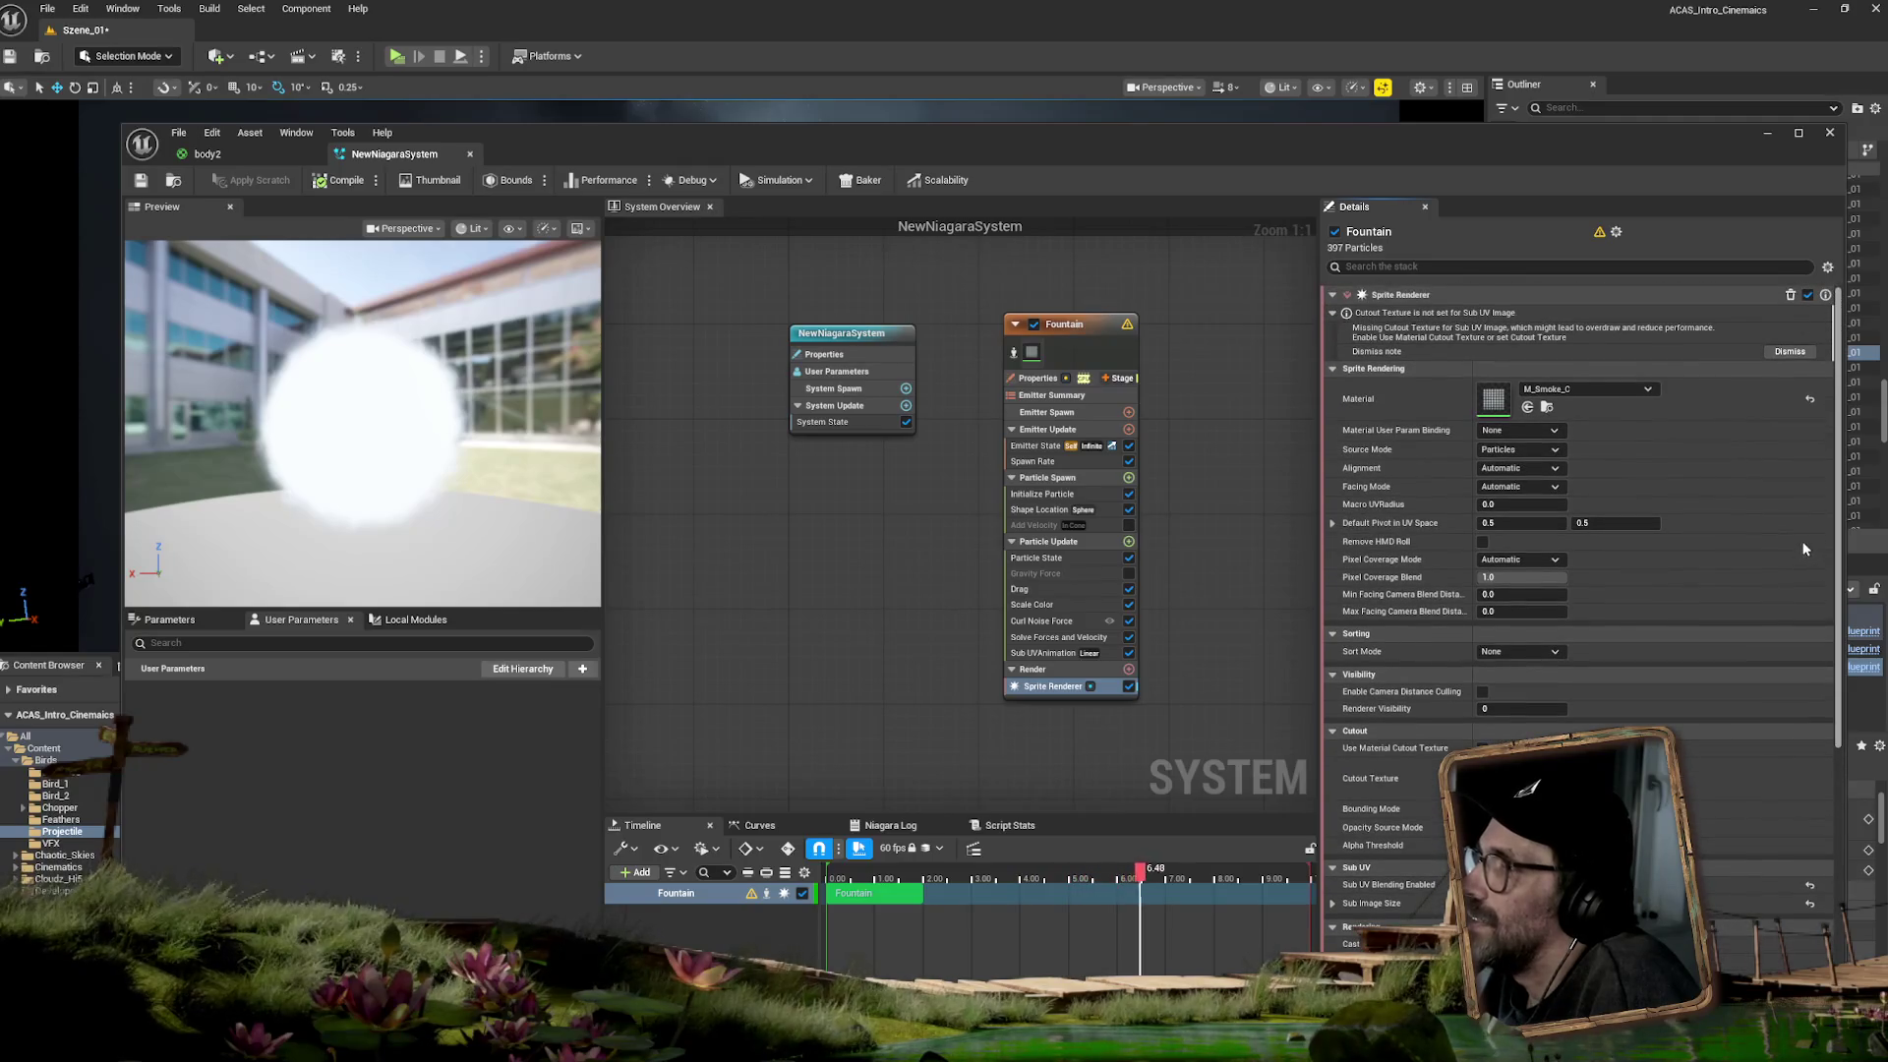
# - Select the Fountain emitter's Render stage and properties, then drag the Niagara editor aside
pyautogui.click(1036, 671)
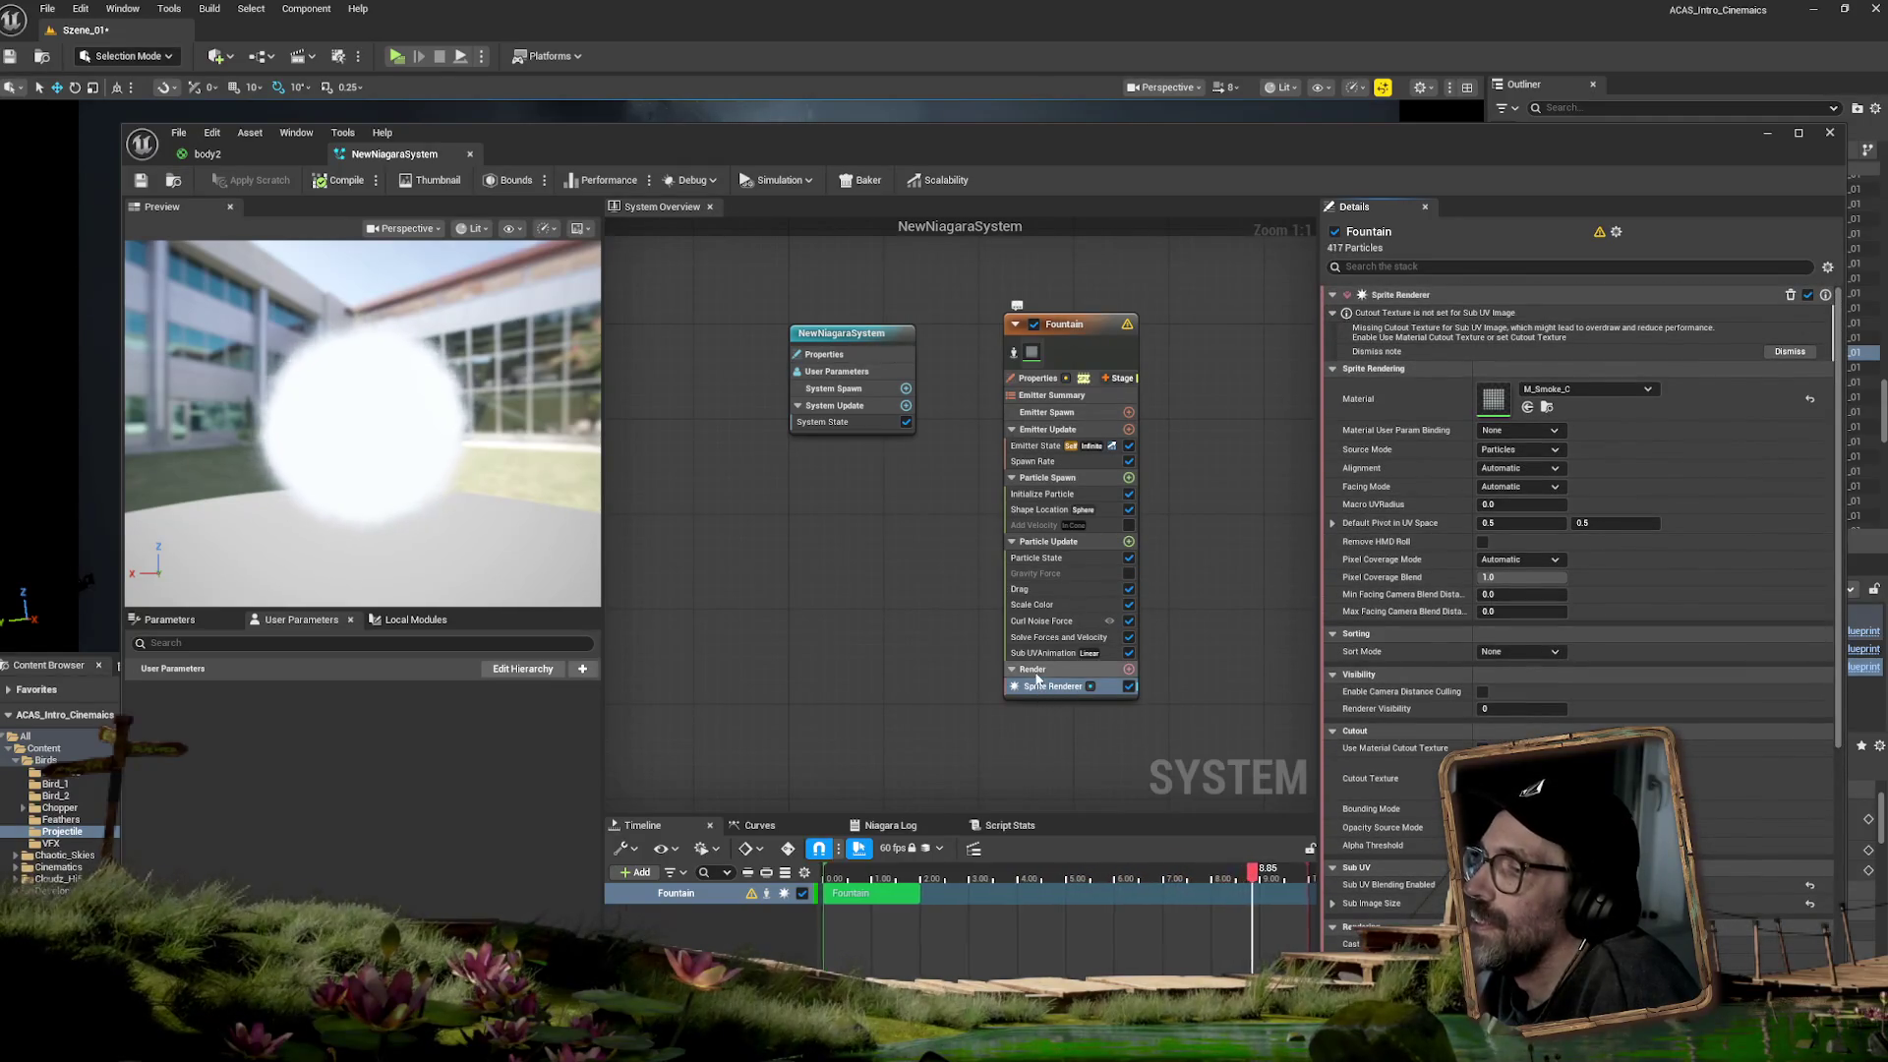
pyautogui.click(1041, 378)
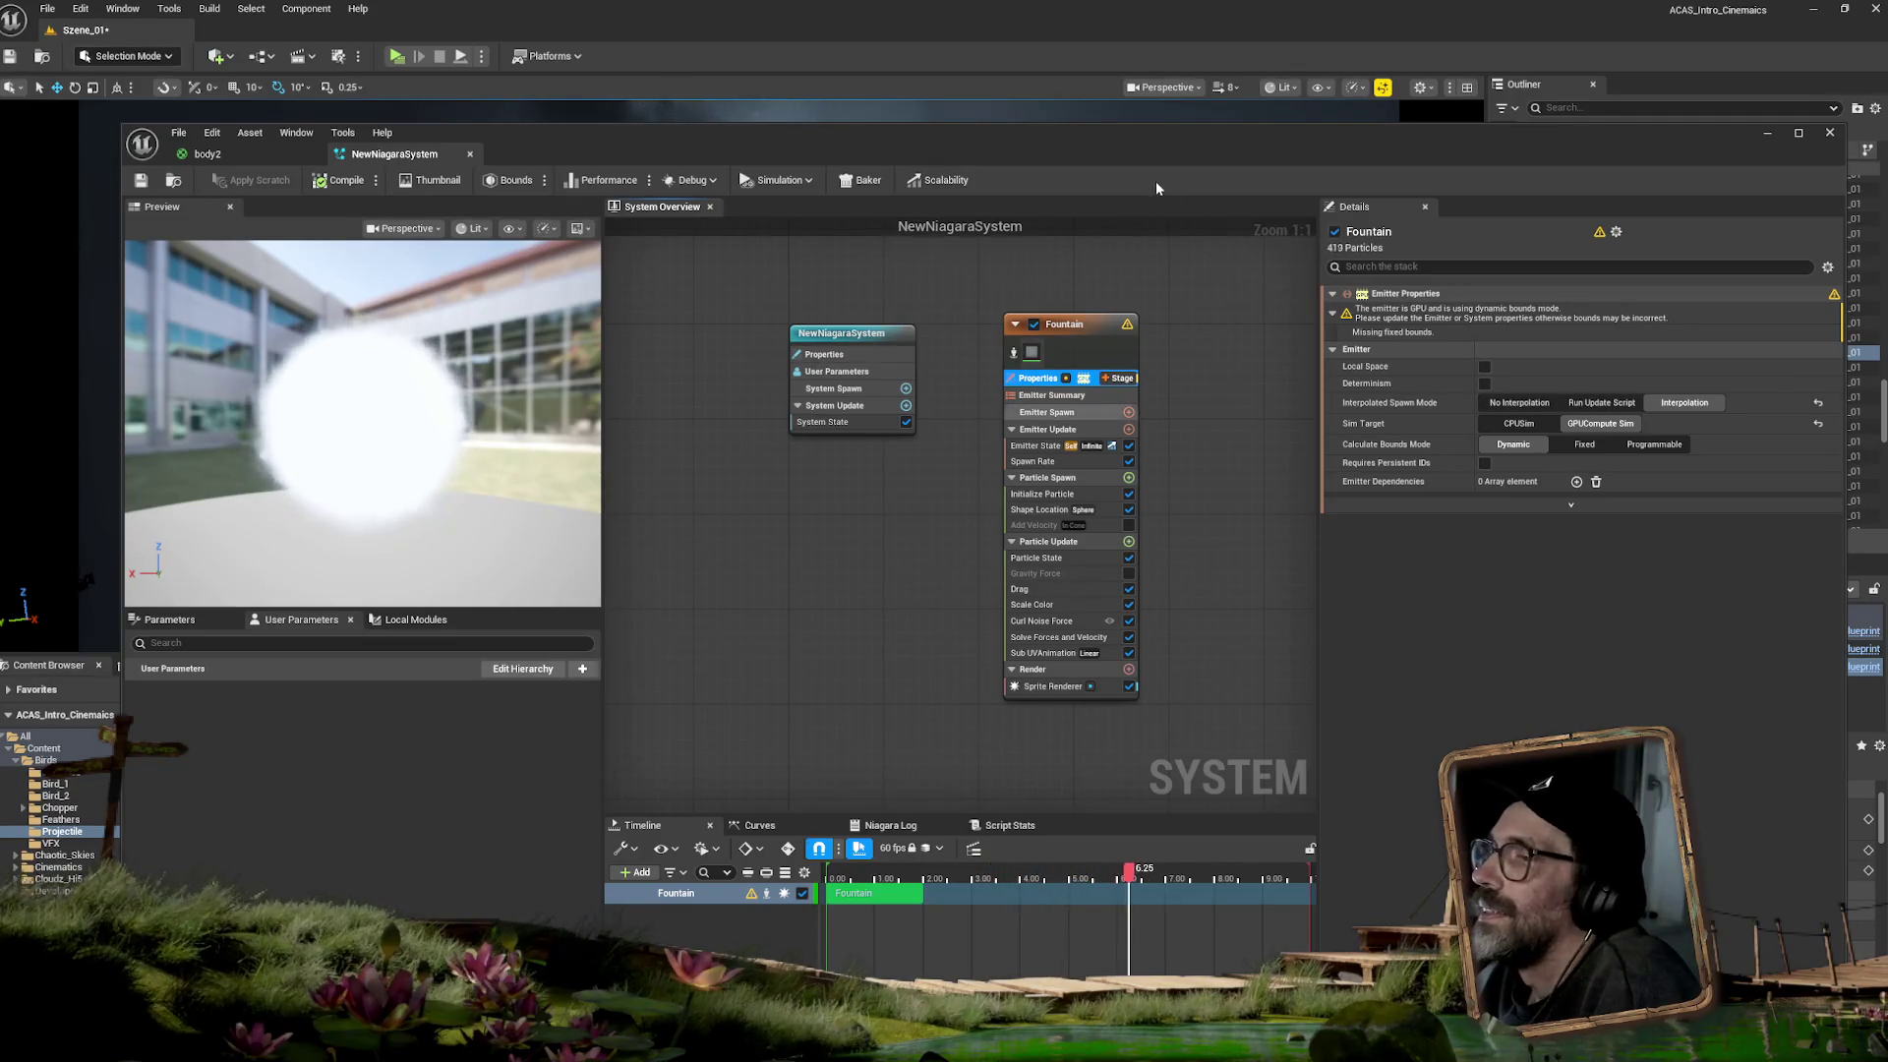
pyautogui.moveTo(1142, 149)
pyautogui.mouseDown()
pyautogui.moveTo(1278, 1052)
pyautogui.moveTo(1335, 912)
pyautogui.mouseUp()
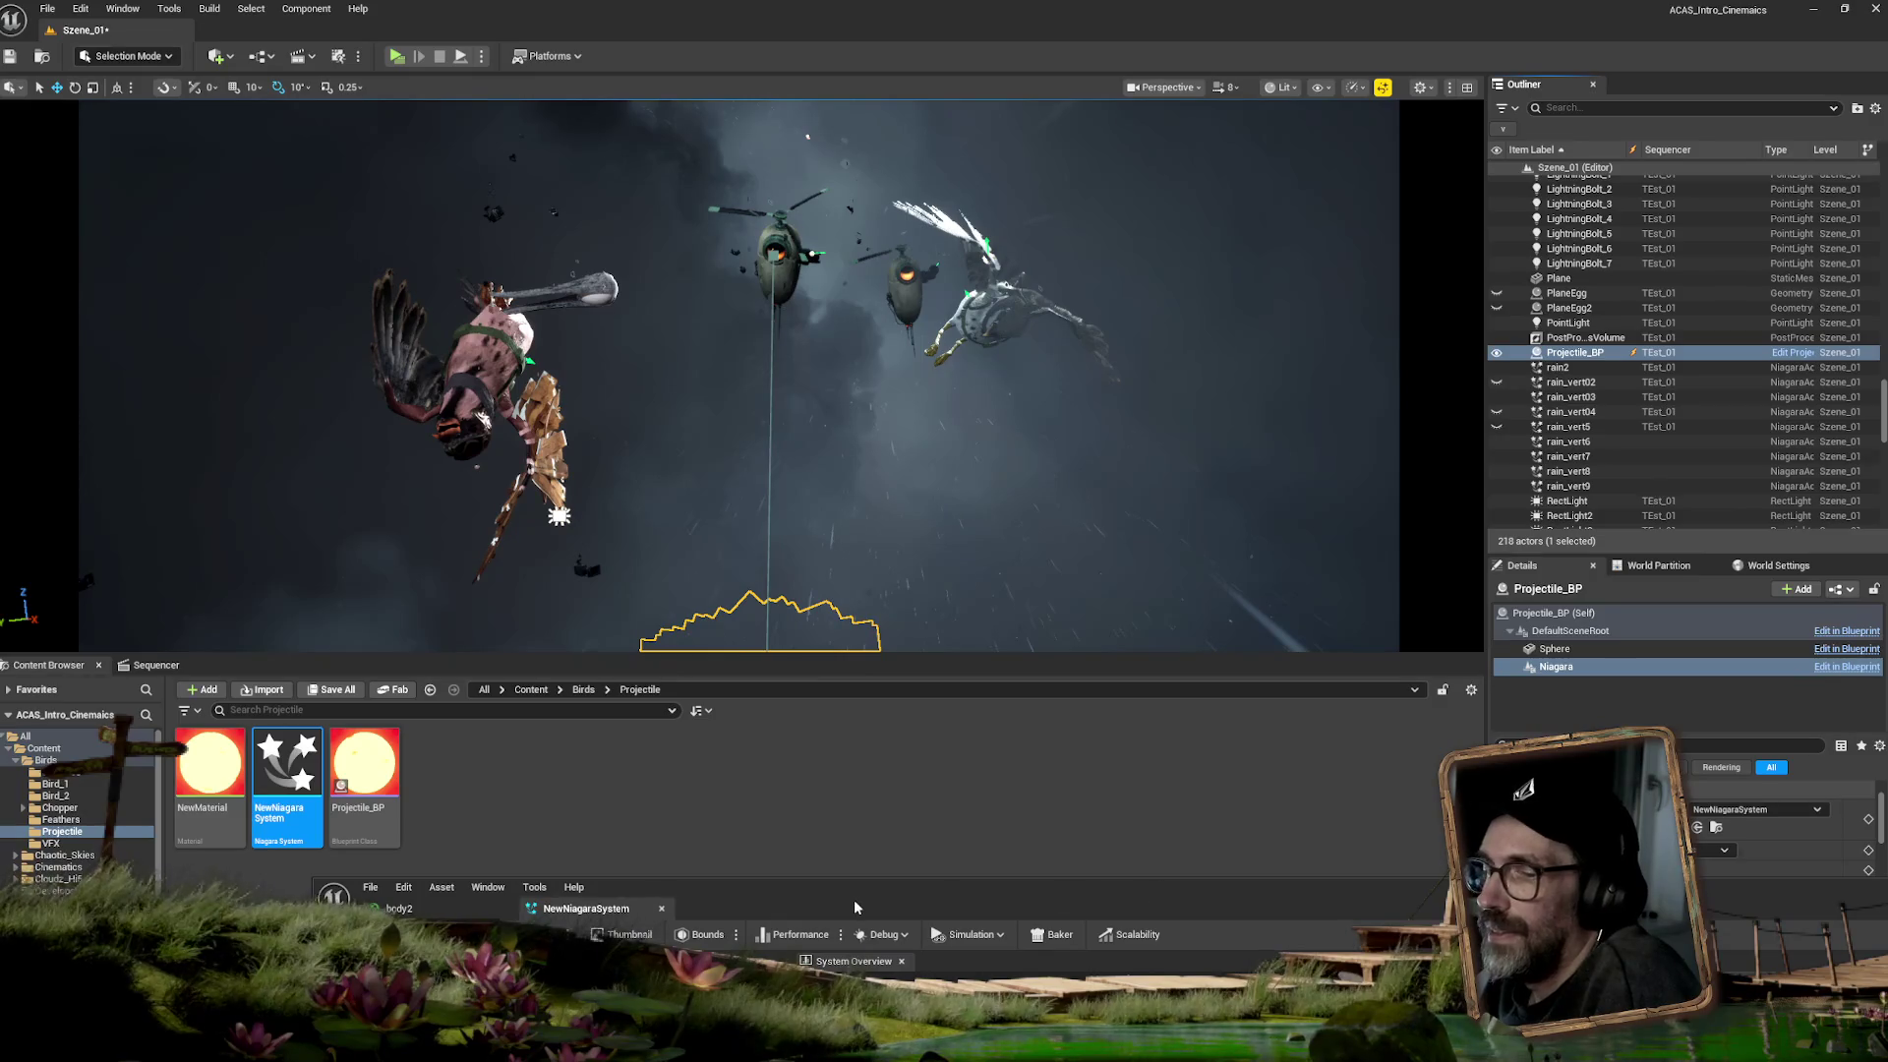
# - Bring up Projectile_BP (Self) class settings and expand Actor > Advanced
pyautogui.moveTo(944, 907); pyautogui.dragTo(685, 186)
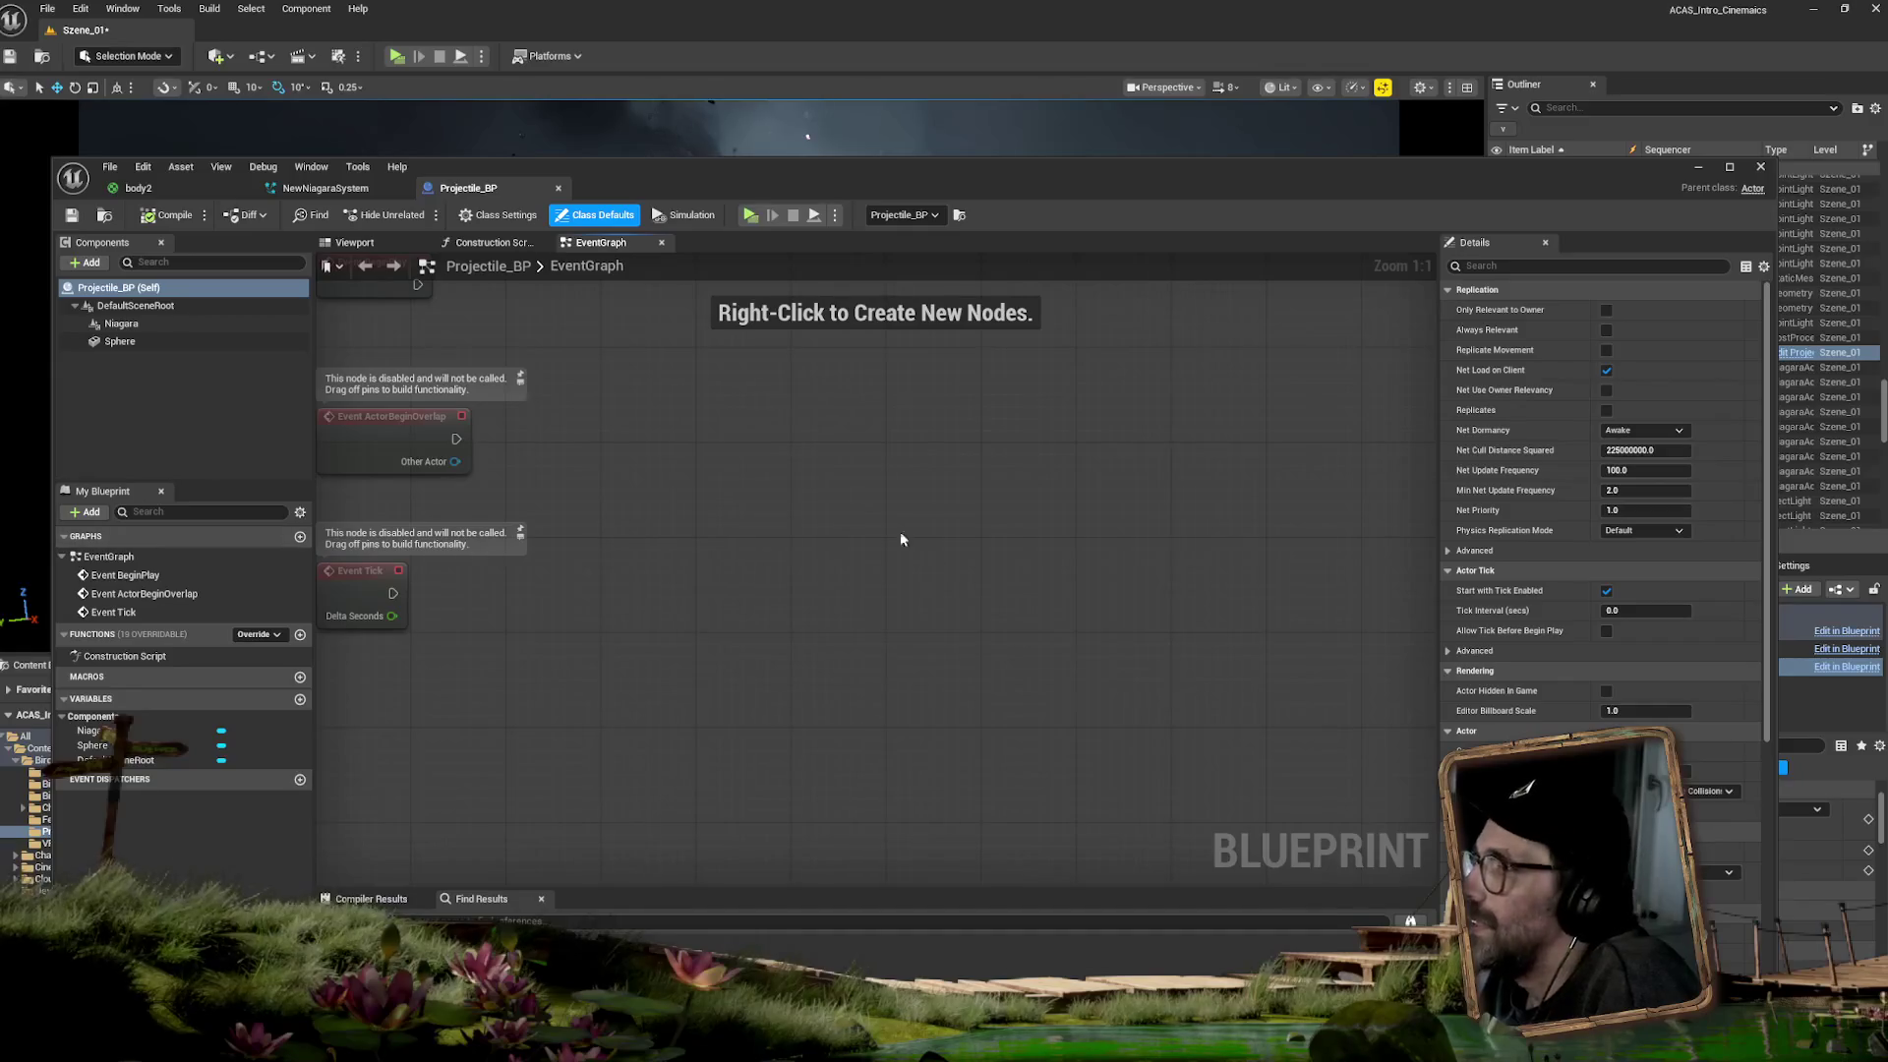
pyautogui.click(108, 290)
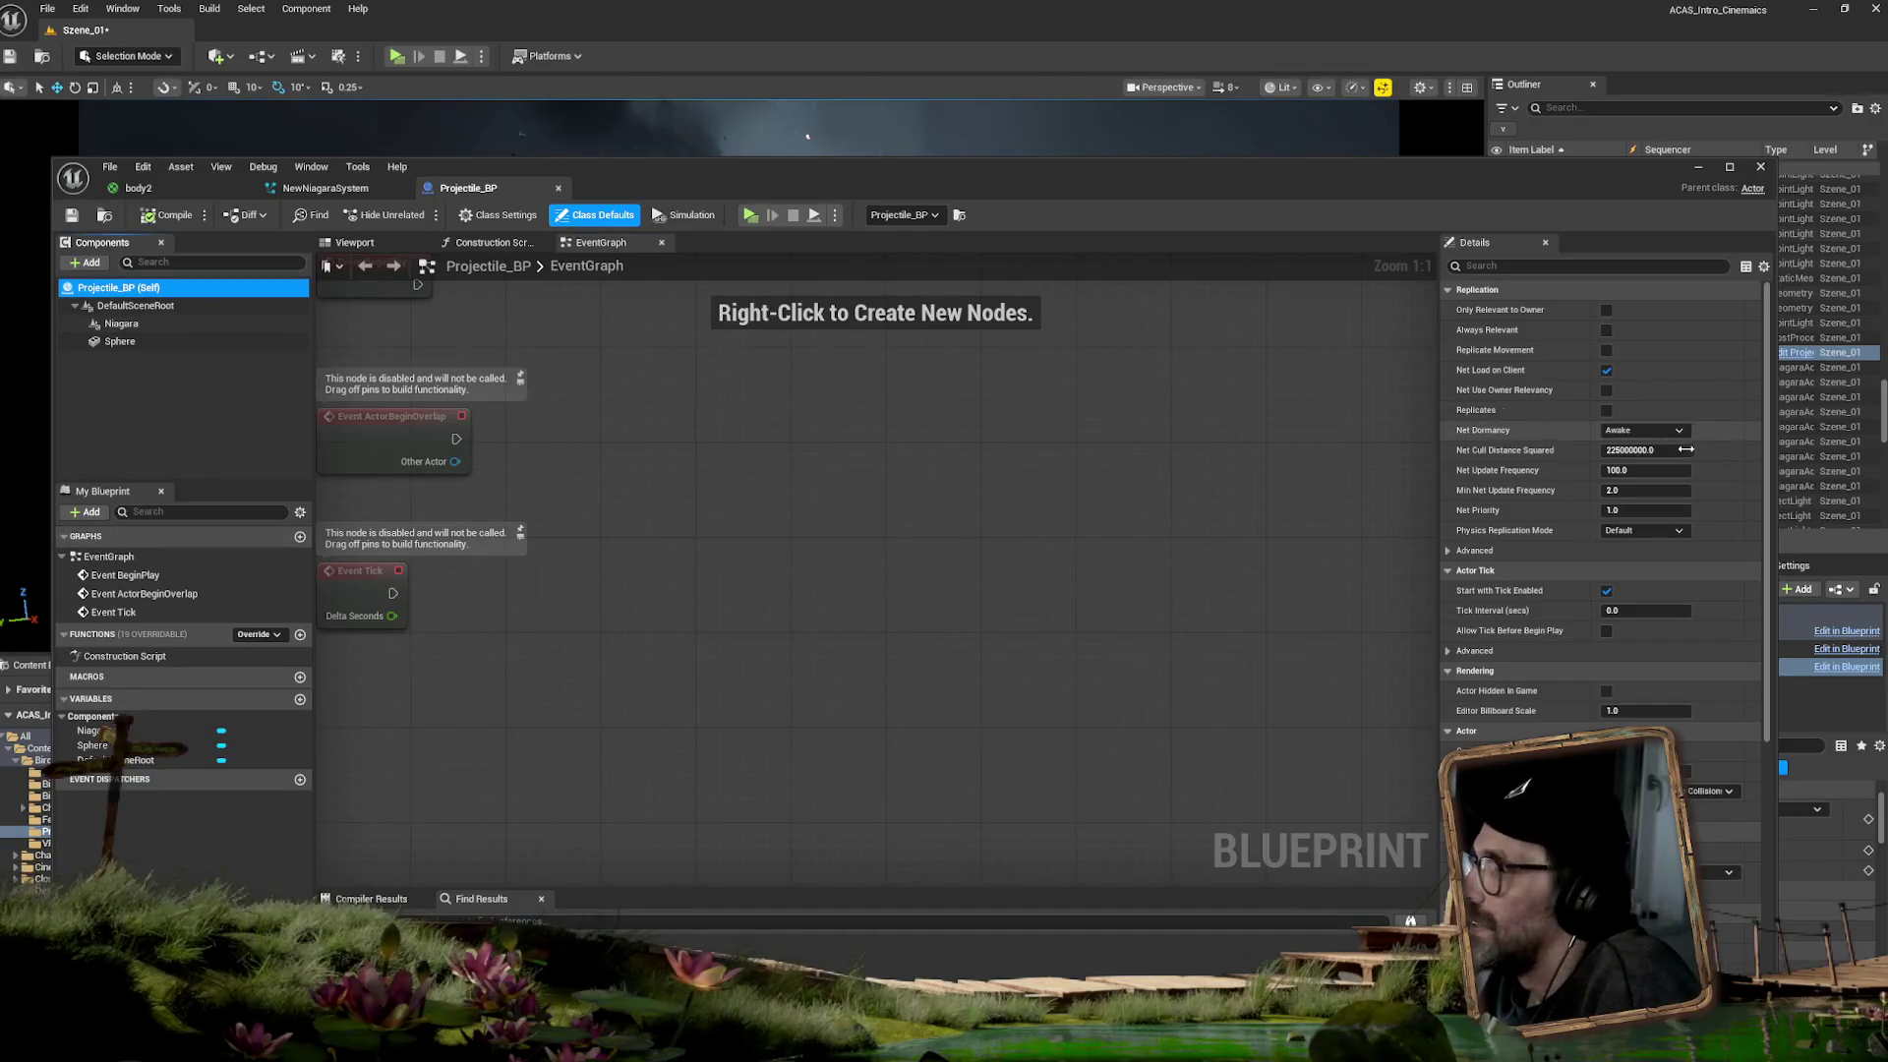
pyautogui.moveTo(1770, 415); pyautogui.dragTo(1763, 833)
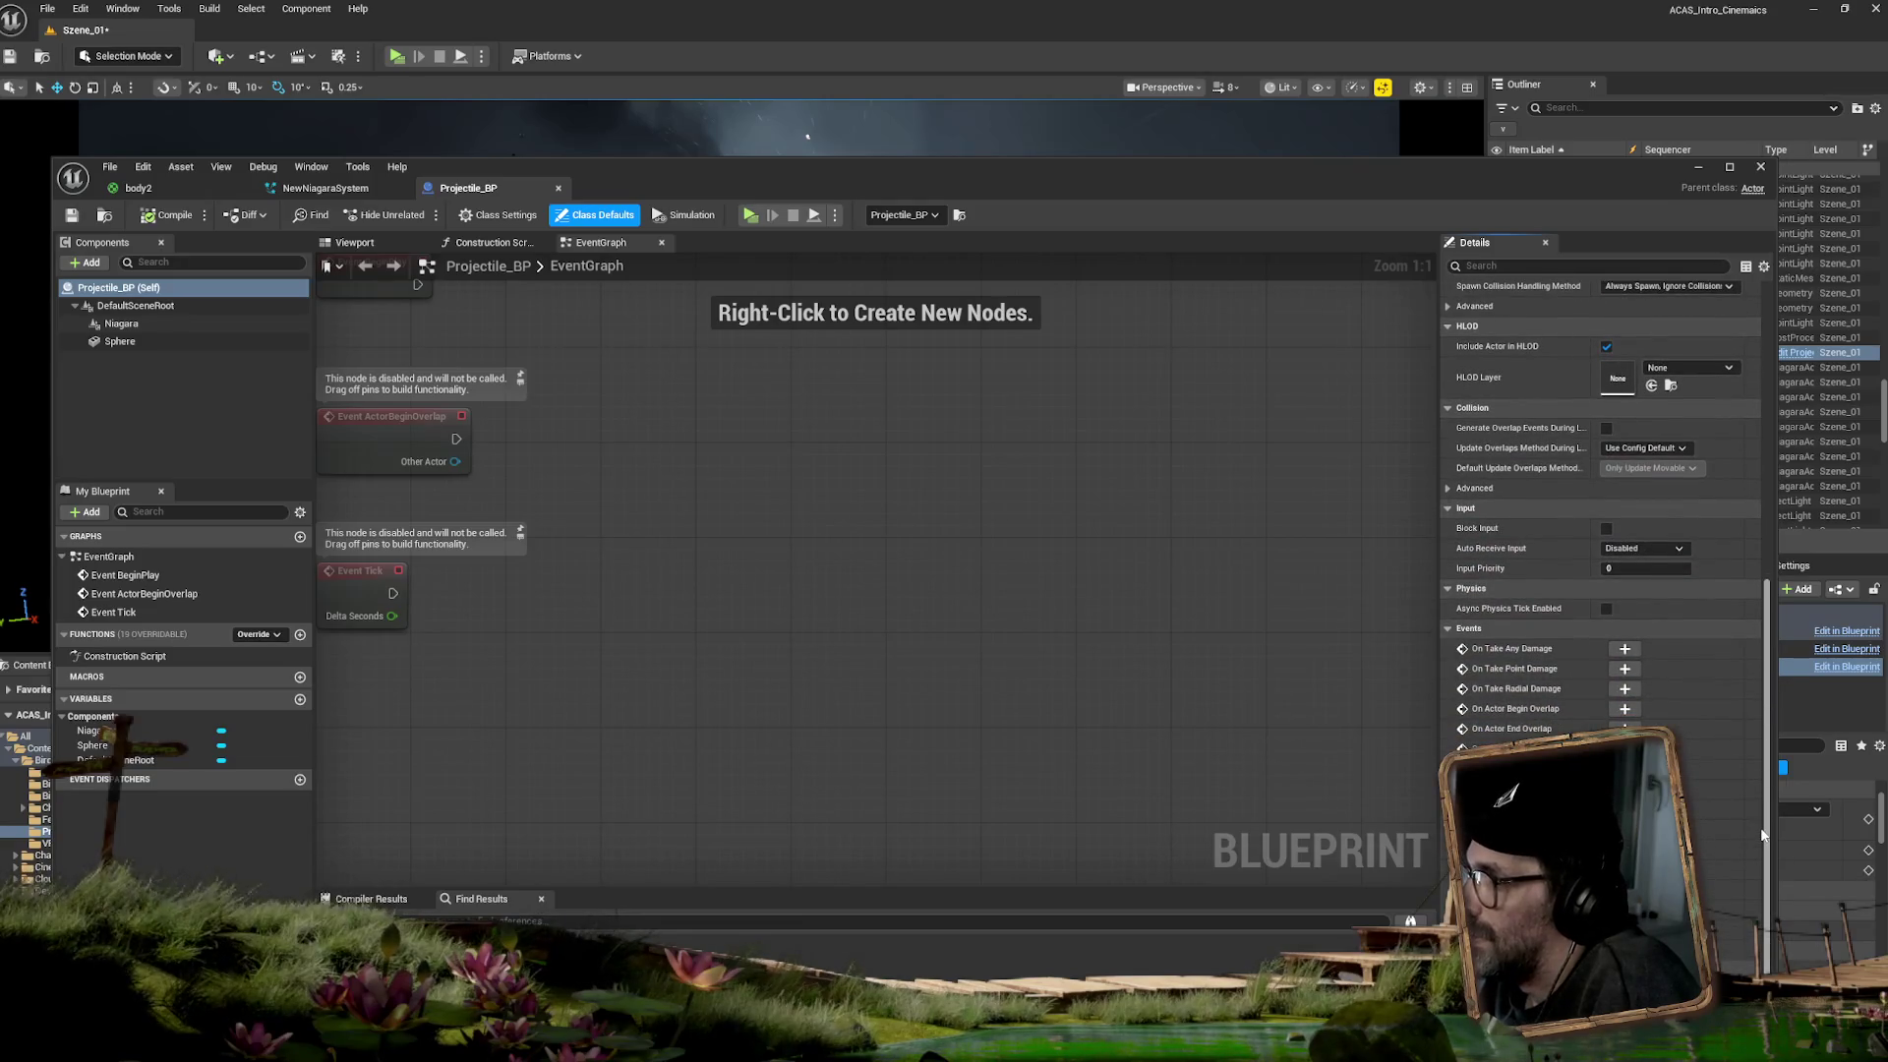
pyautogui.moveTo(1758, 752); pyautogui.dragTo(1749, 527)
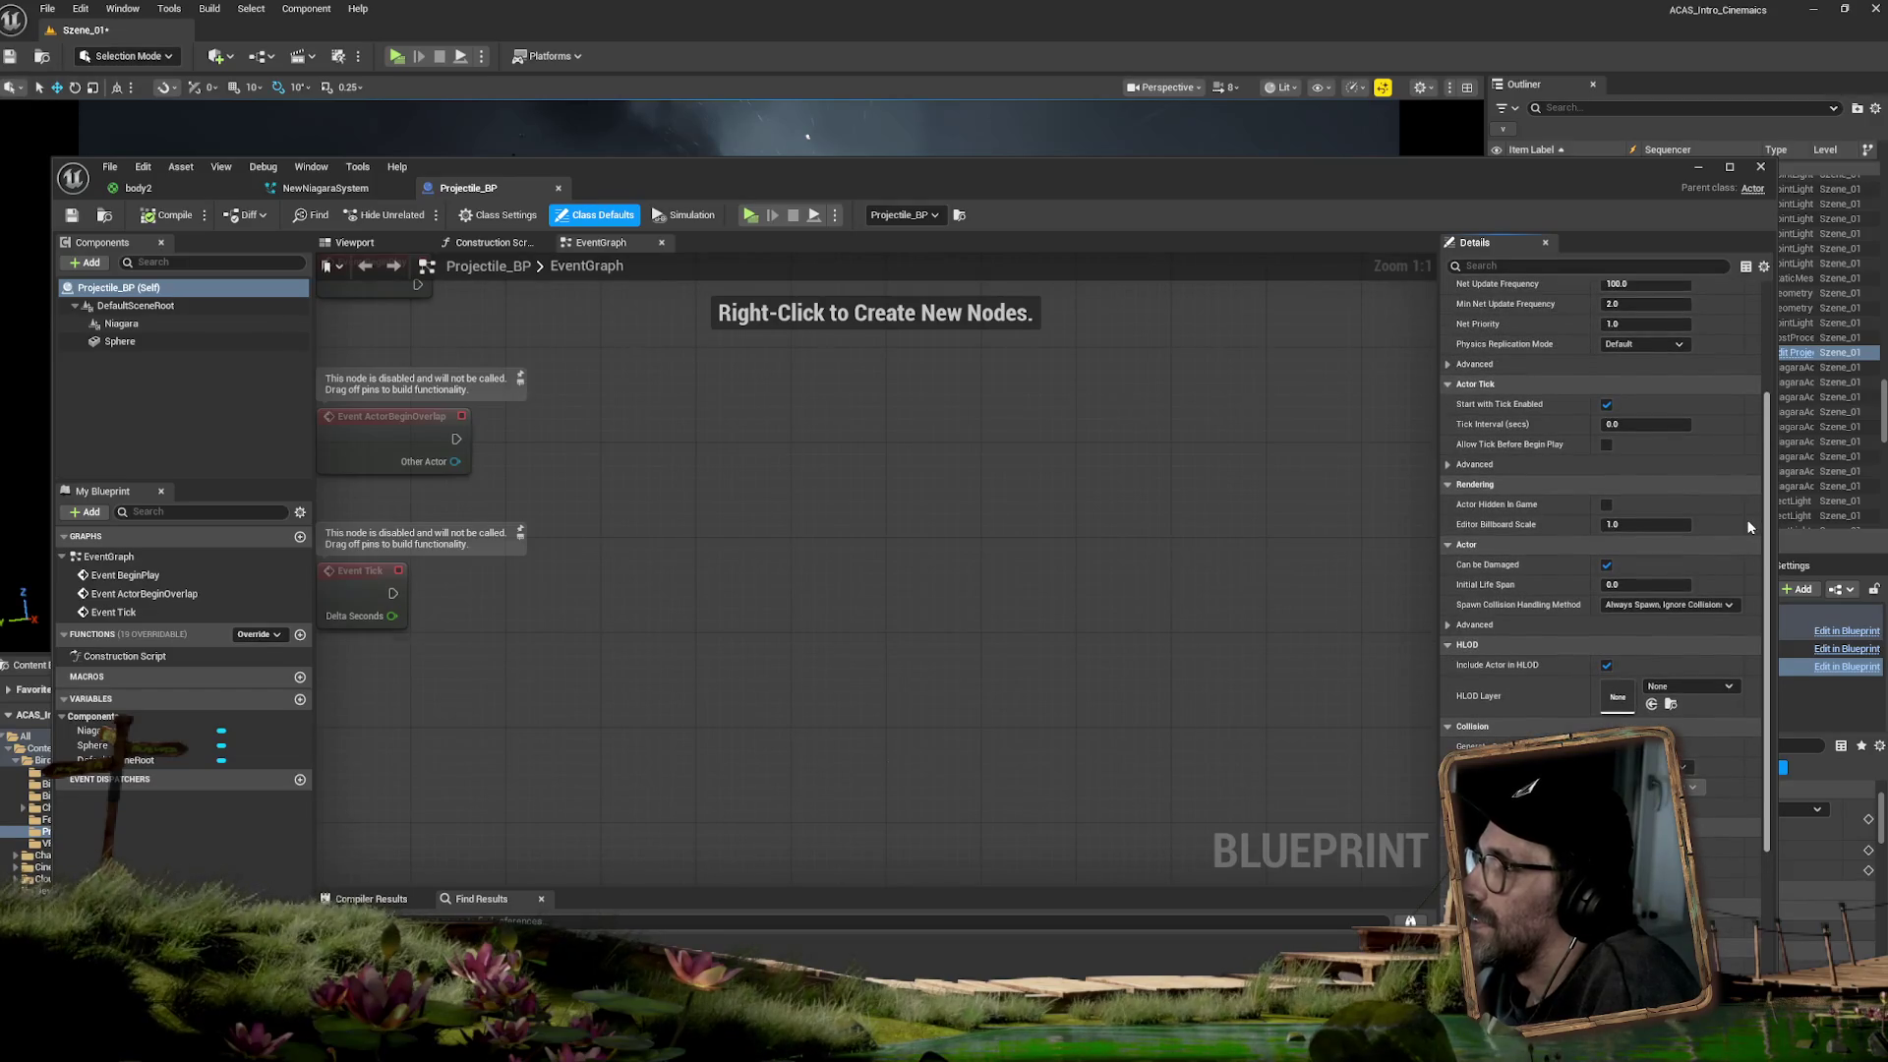
pyautogui.click(1447, 626)
pyautogui.scroll(4, 1765, 551)
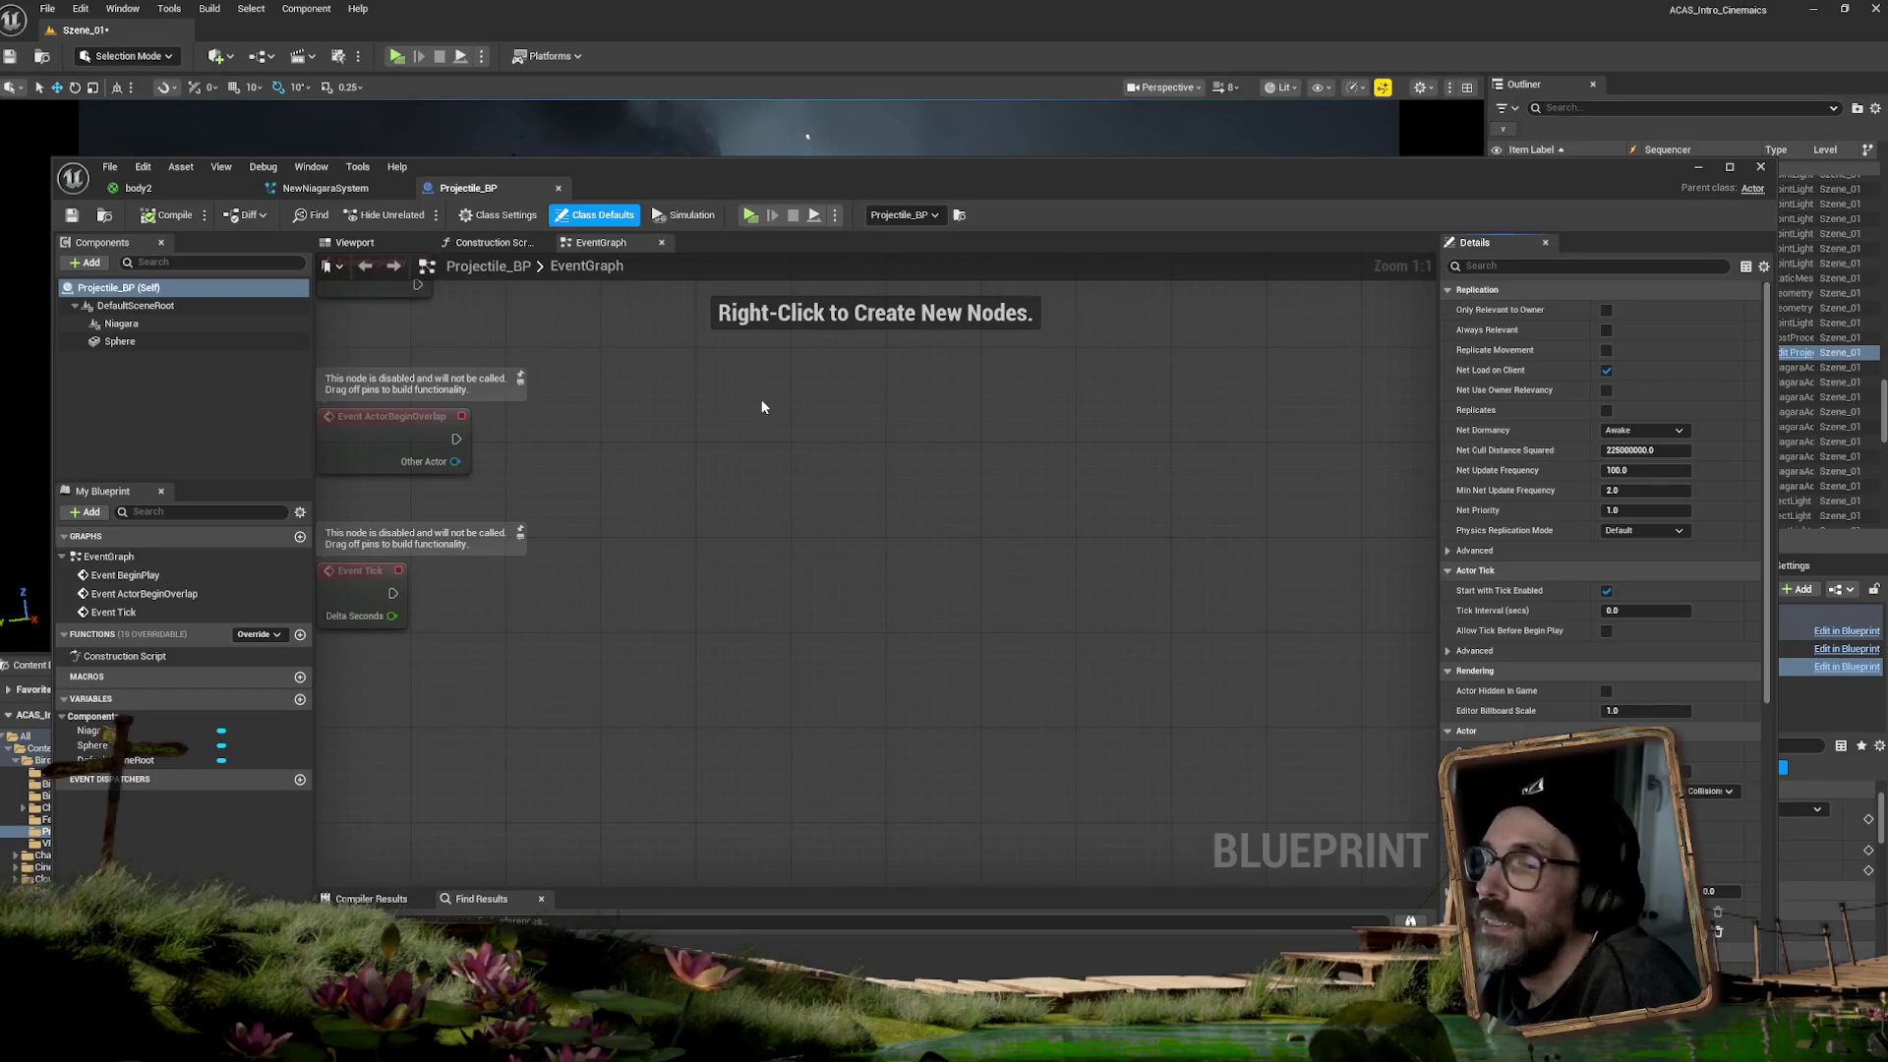
# - Uncheck Lighting Channel 0 on the Niagara component and move the Blueprint editor aside
pyautogui.click(108, 325)
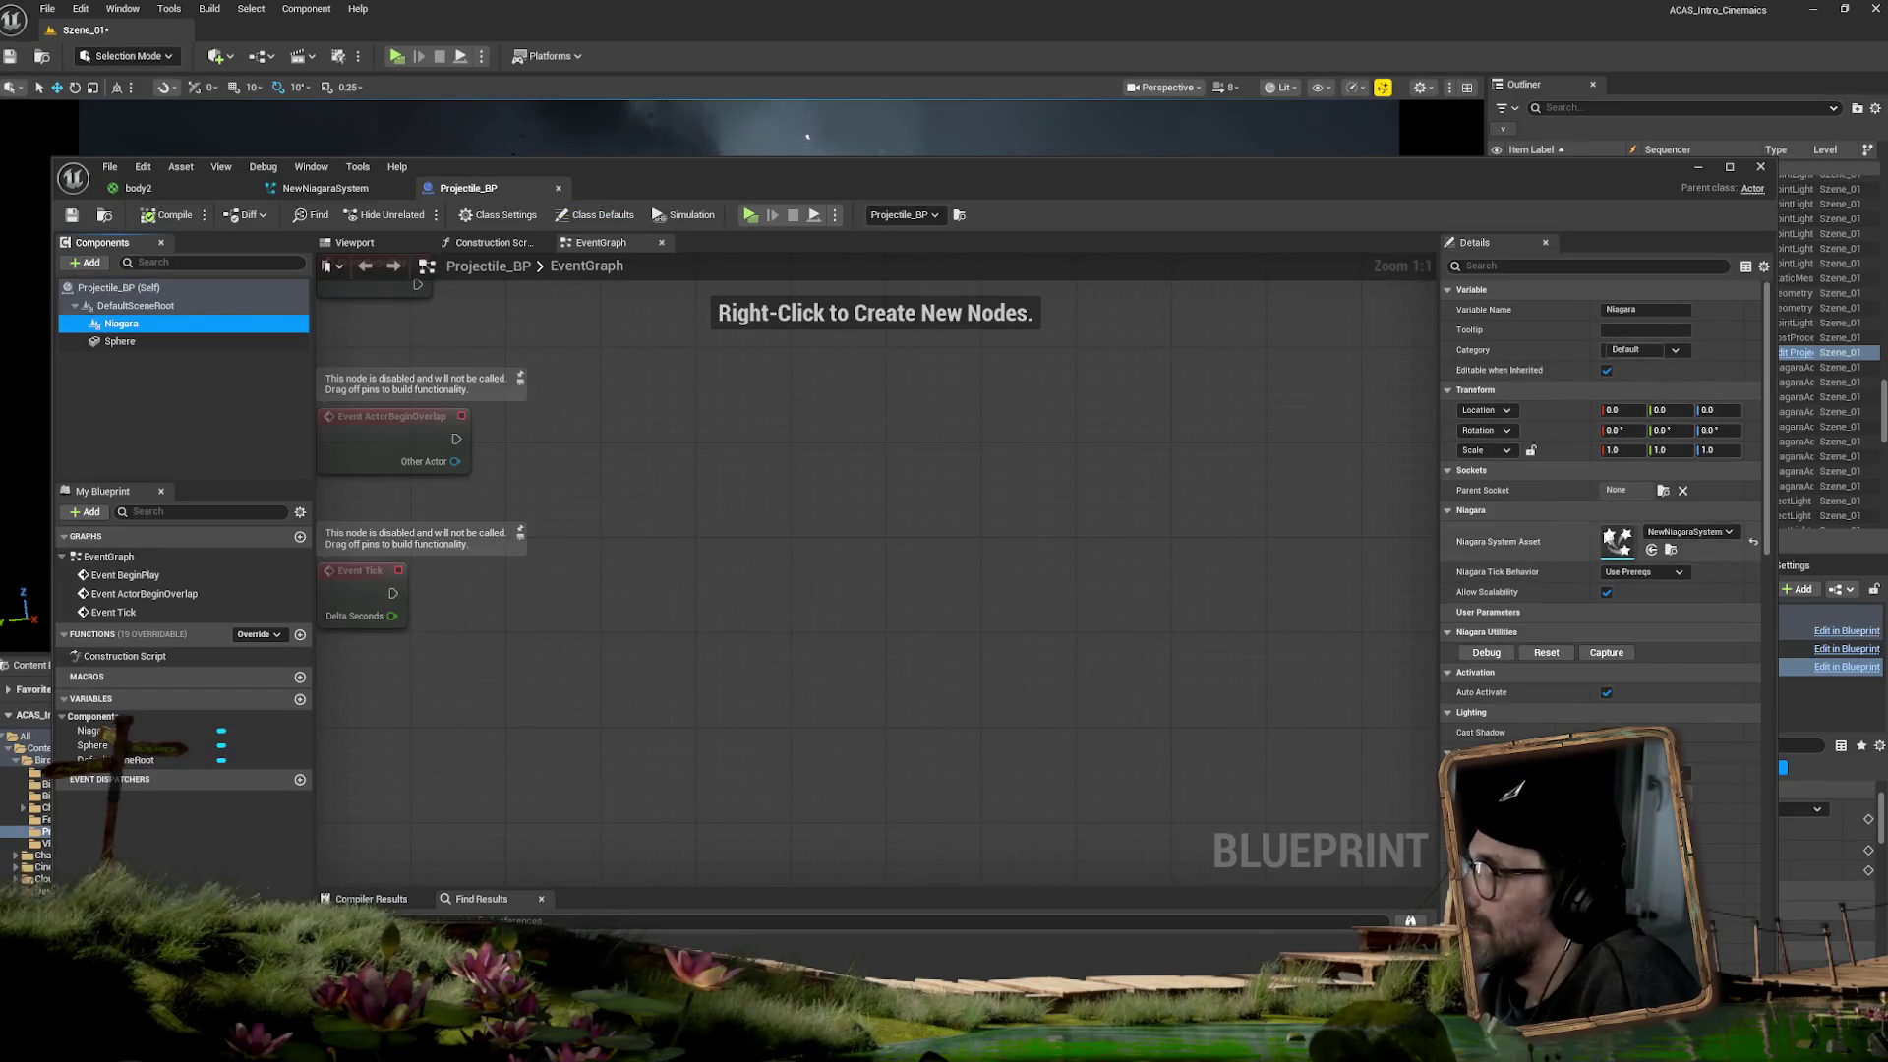
pyautogui.moveTo(1769, 410); pyautogui.dragTo(1769, 593)
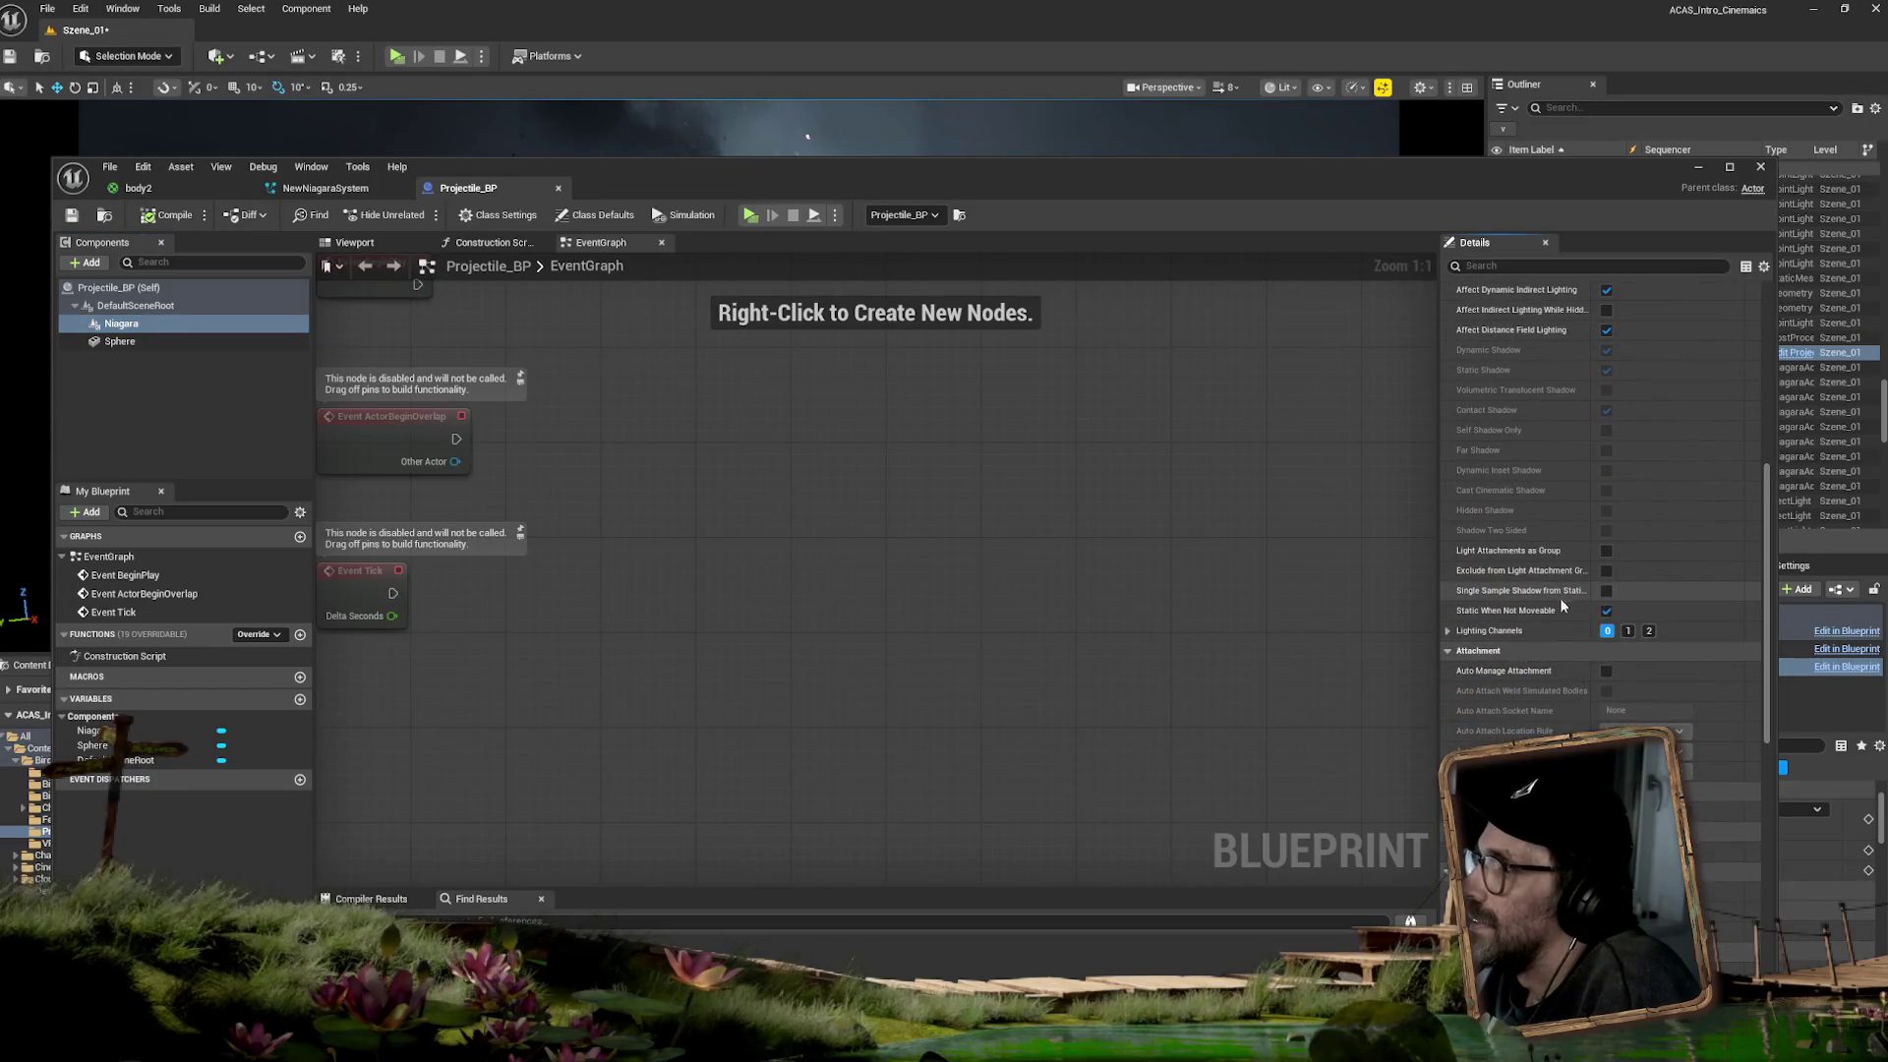
pyautogui.click(1447, 631)
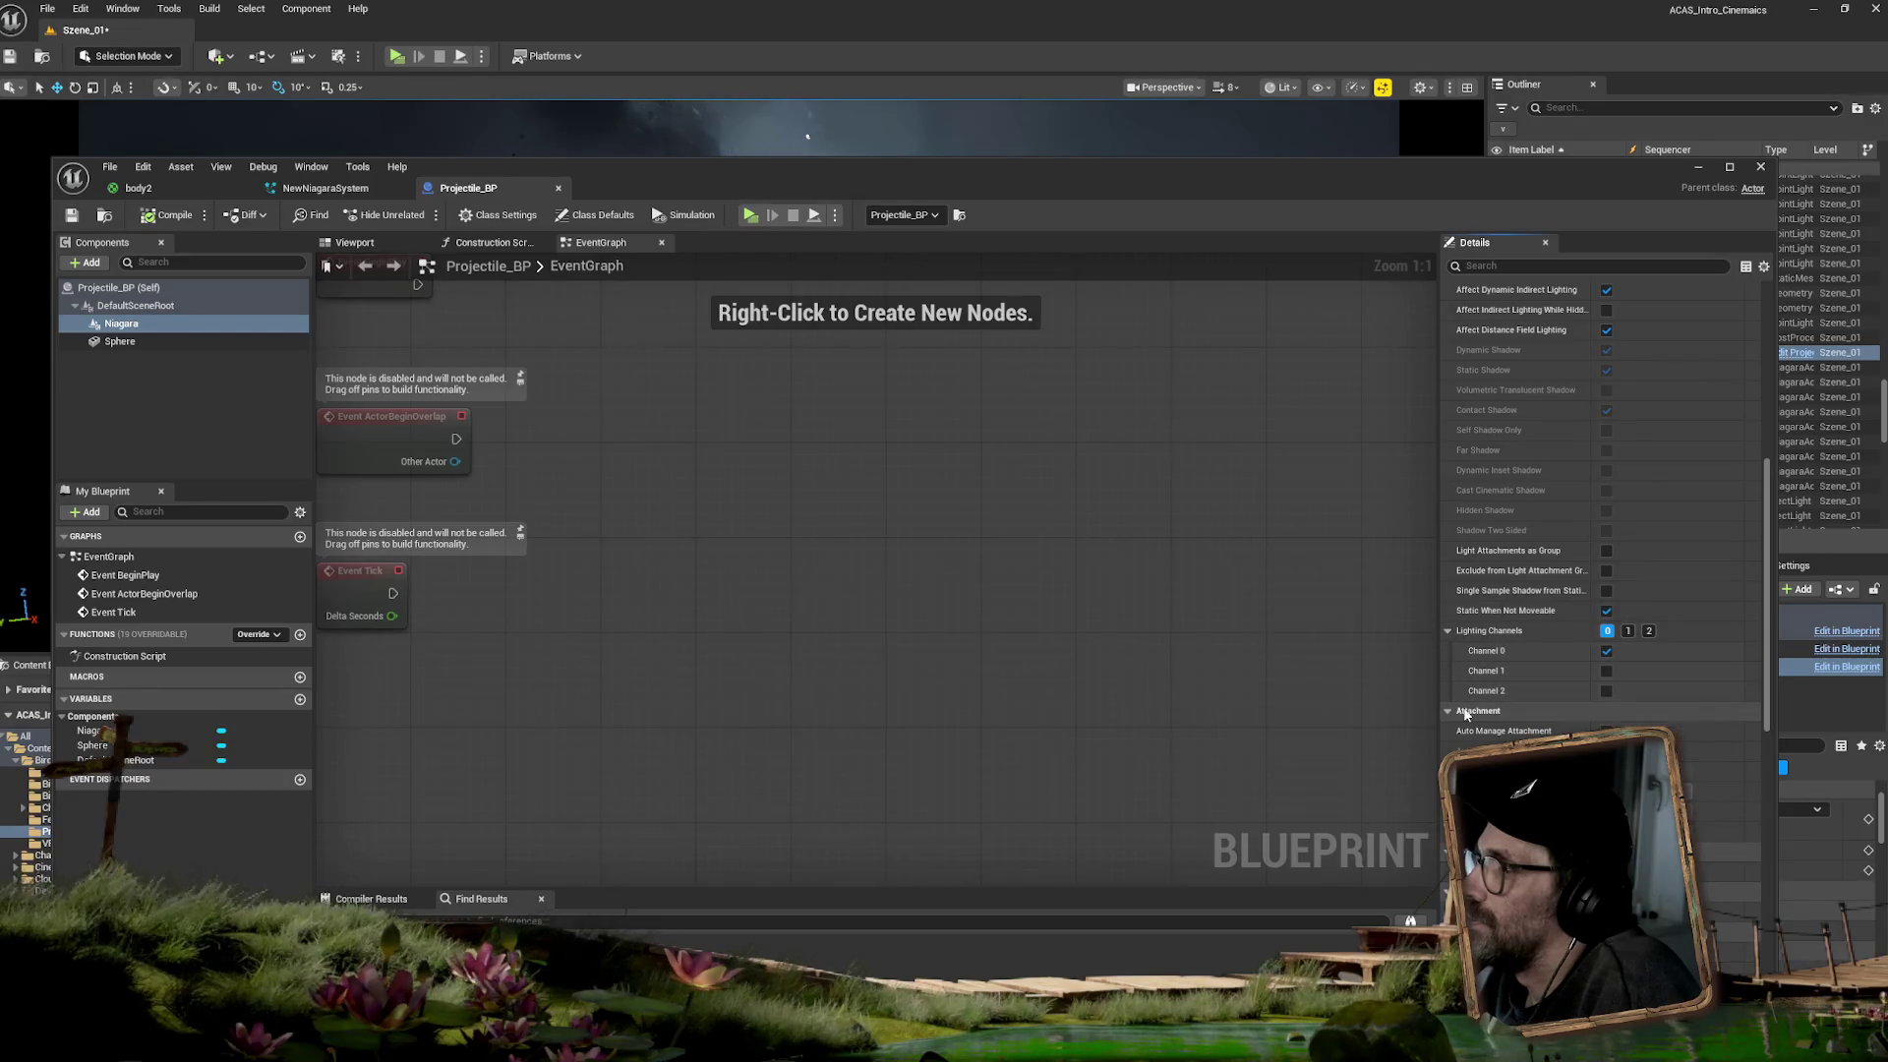
pyautogui.click(1607, 651)
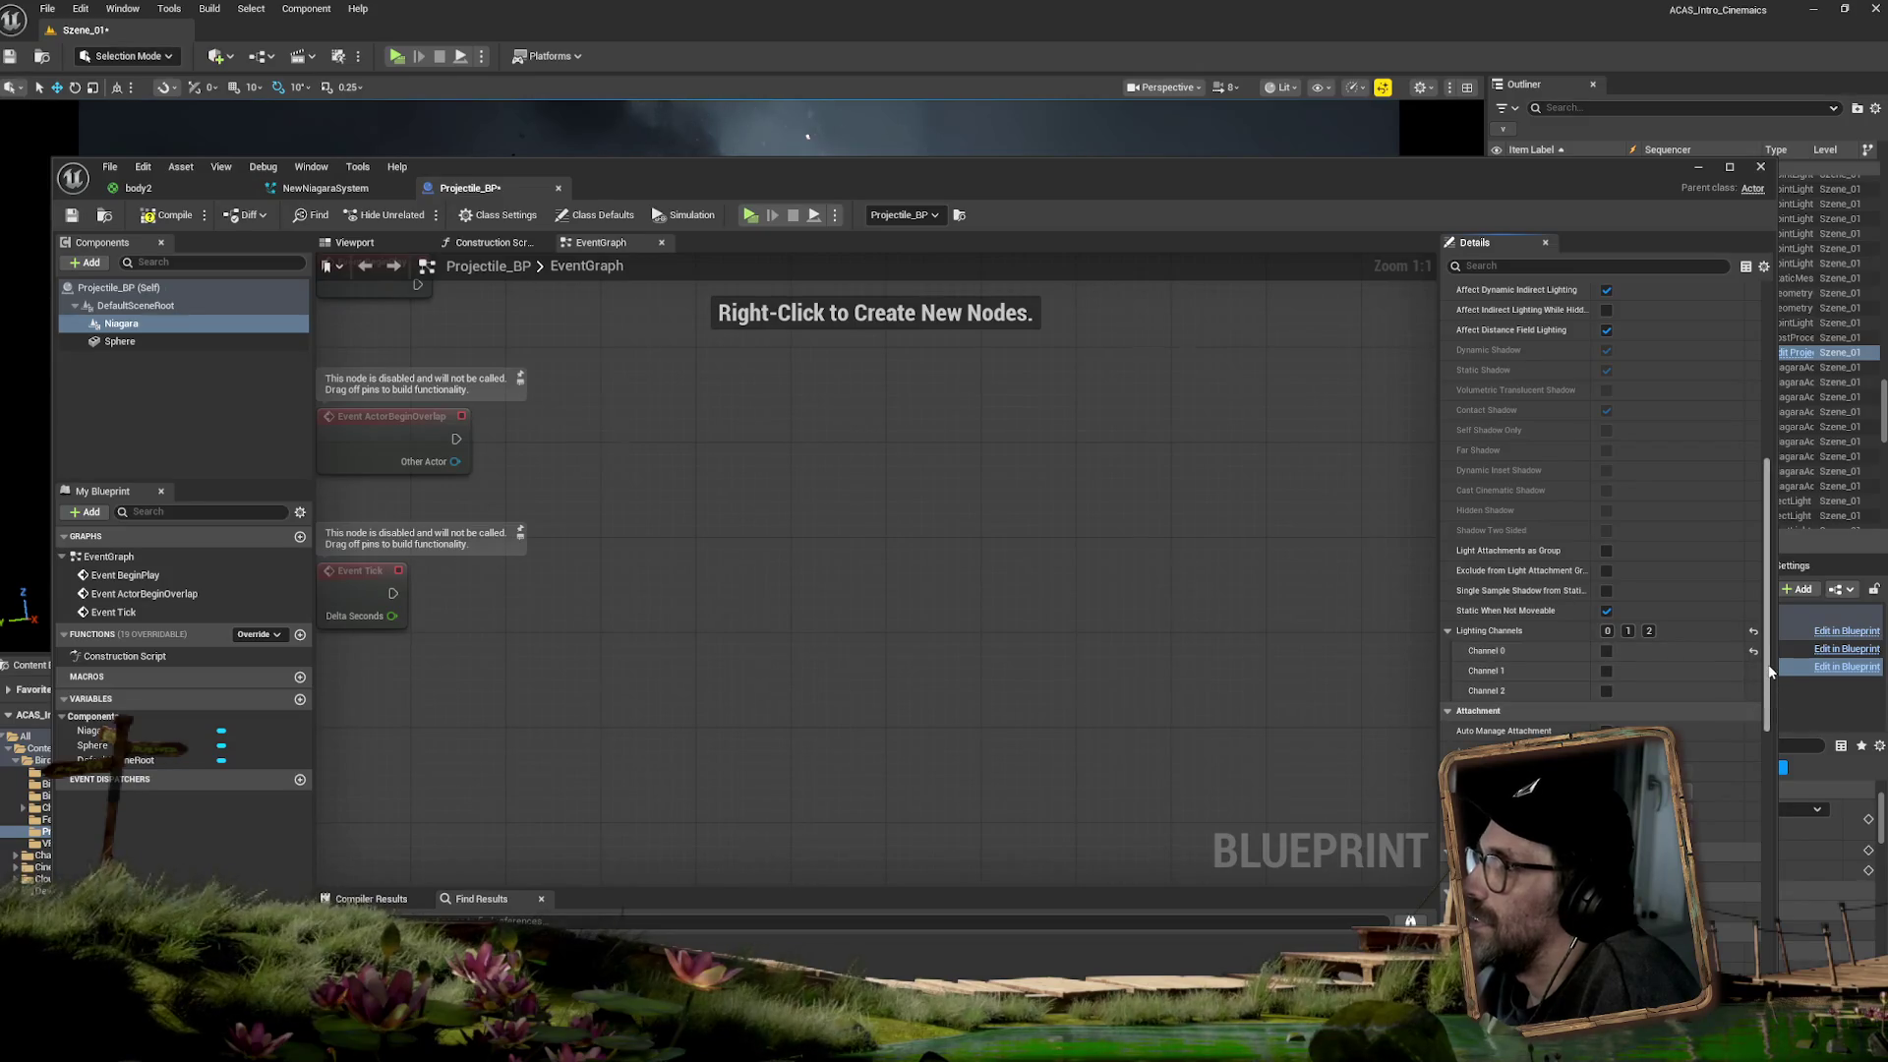
pyautogui.scroll(2, 1764, 536)
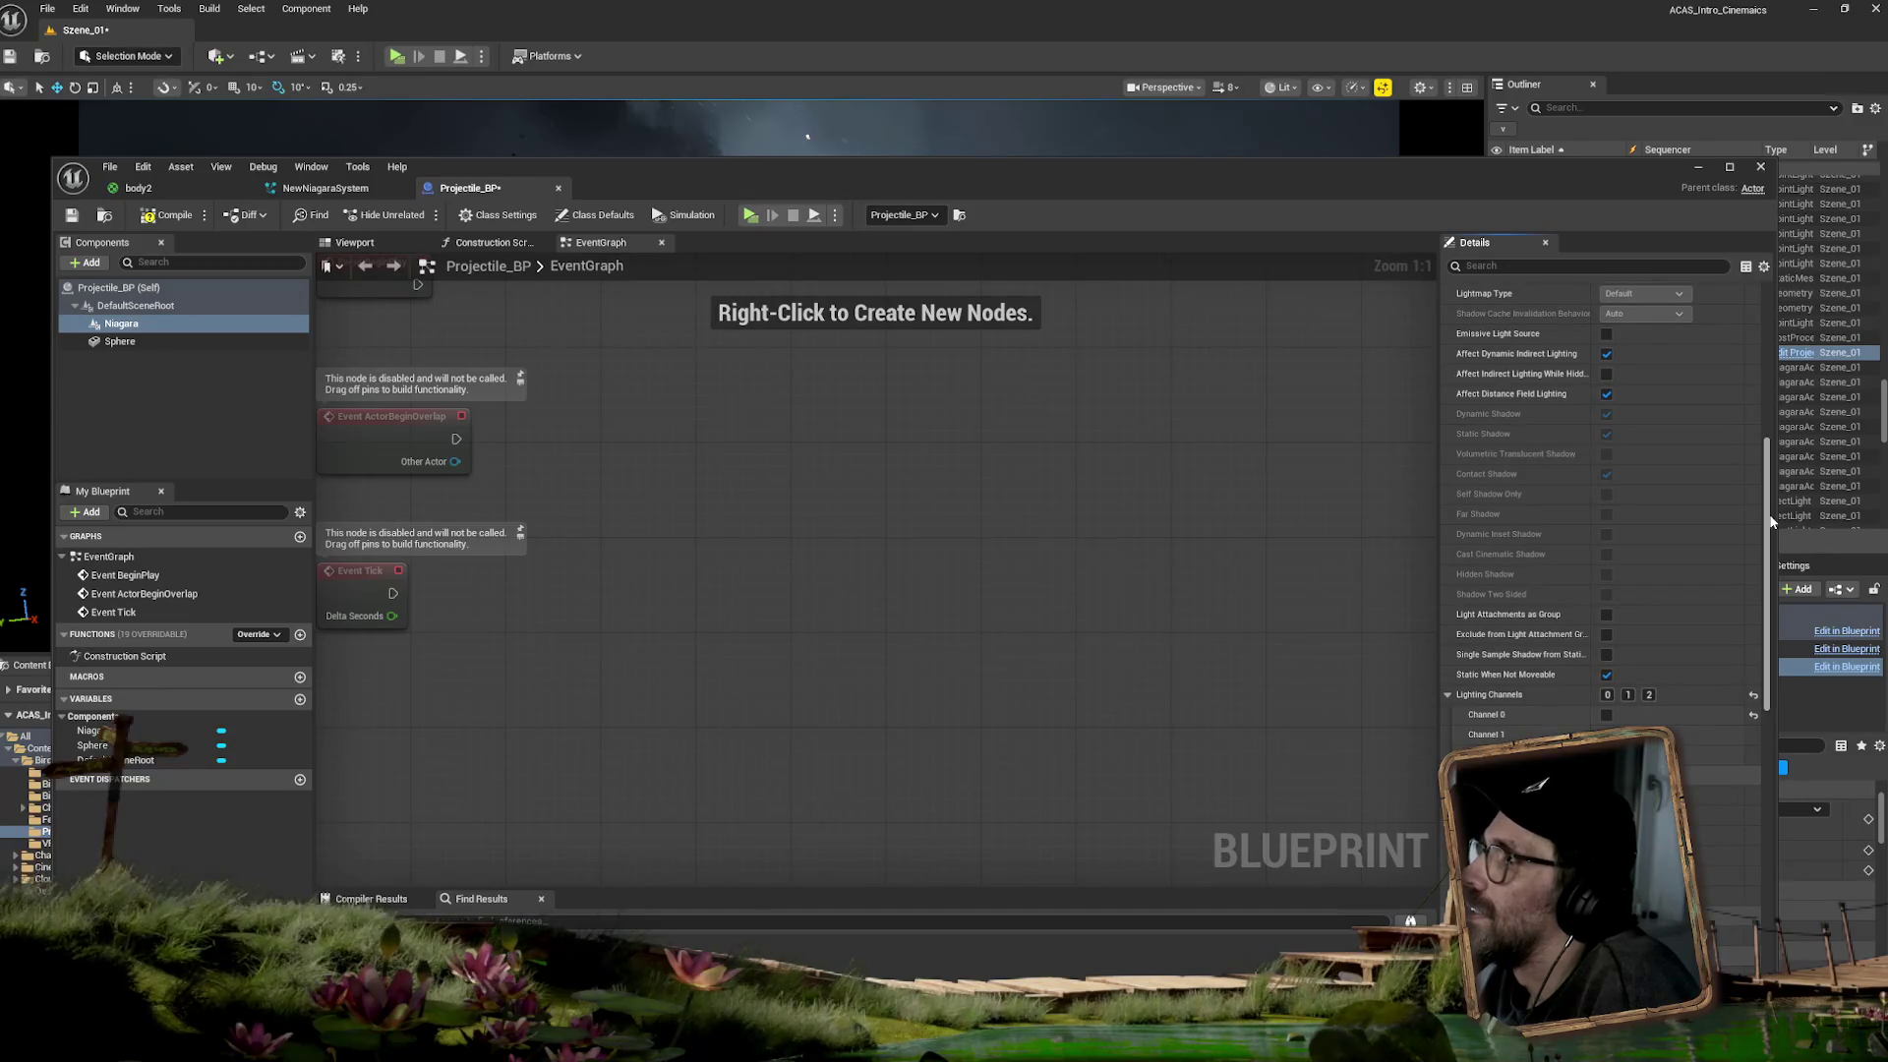
pyautogui.moveTo(1769, 521); pyautogui.dragTo(1772, 450)
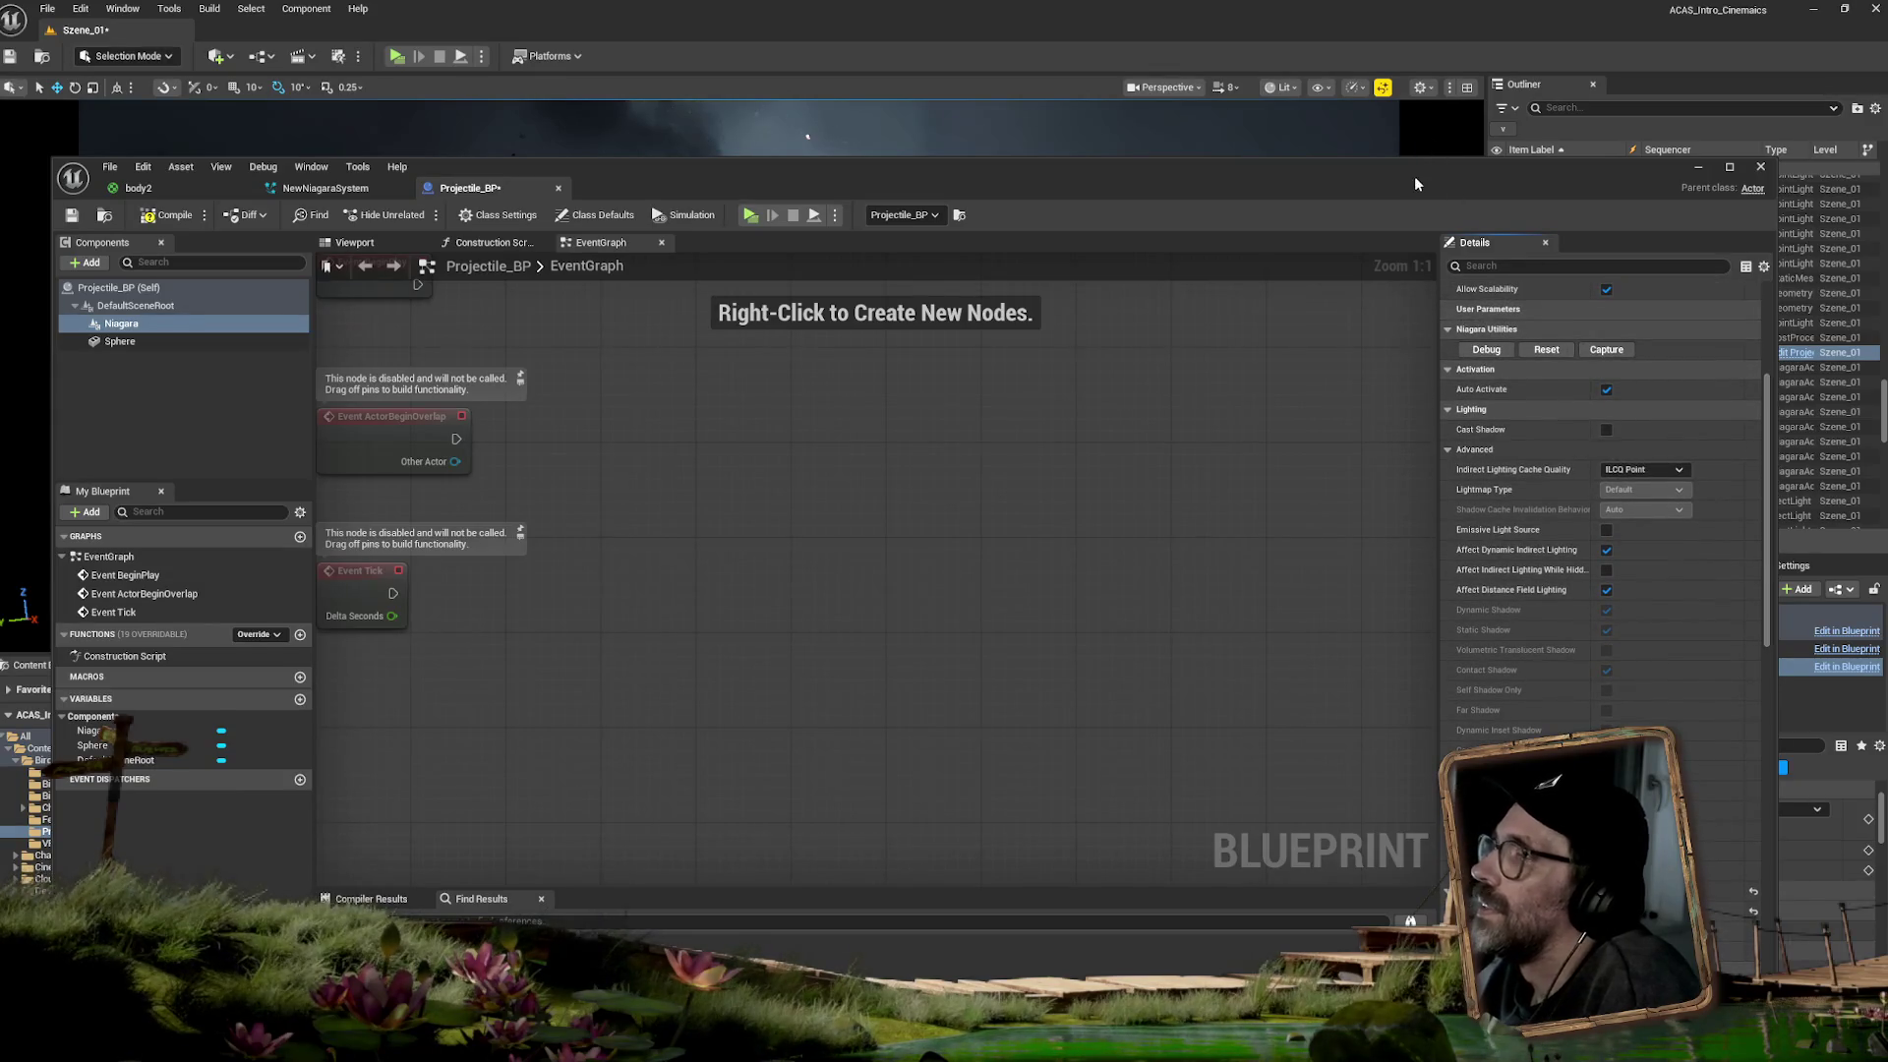
pyautogui.moveTo(1414, 175); pyautogui.dragTo(1886, 437)
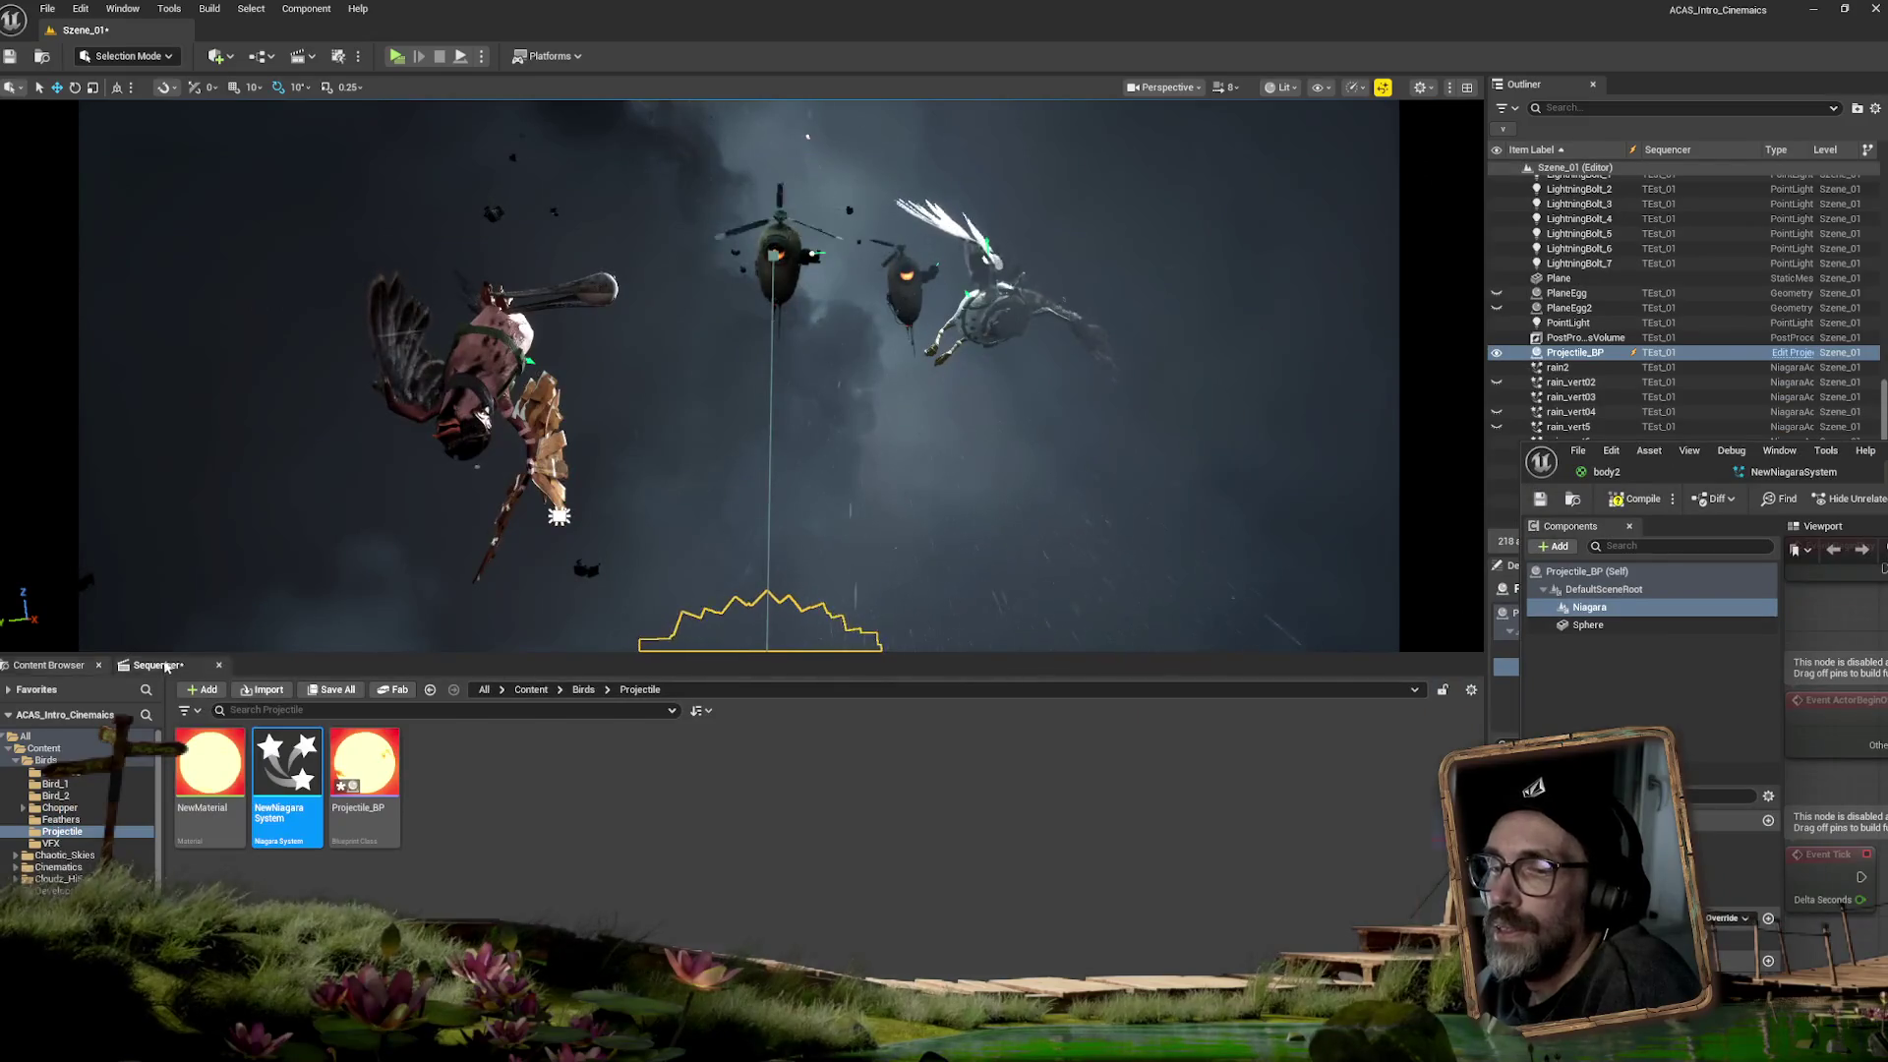
# - Bring up the TExt_01 Sequencer timeline and scrub forward through the projectile shot to frame 1613
pyautogui.click(158, 665)
pyautogui.moveTo(820, 706); pyautogui.dragTo(821, 703)
pyautogui.moveTo(814, 700)
pyautogui.mouseDown()
pyautogui.moveTo(882, 696)
pyautogui.moveTo(672, 685)
pyautogui.moveTo(953, 694)
pyautogui.mouseUp()
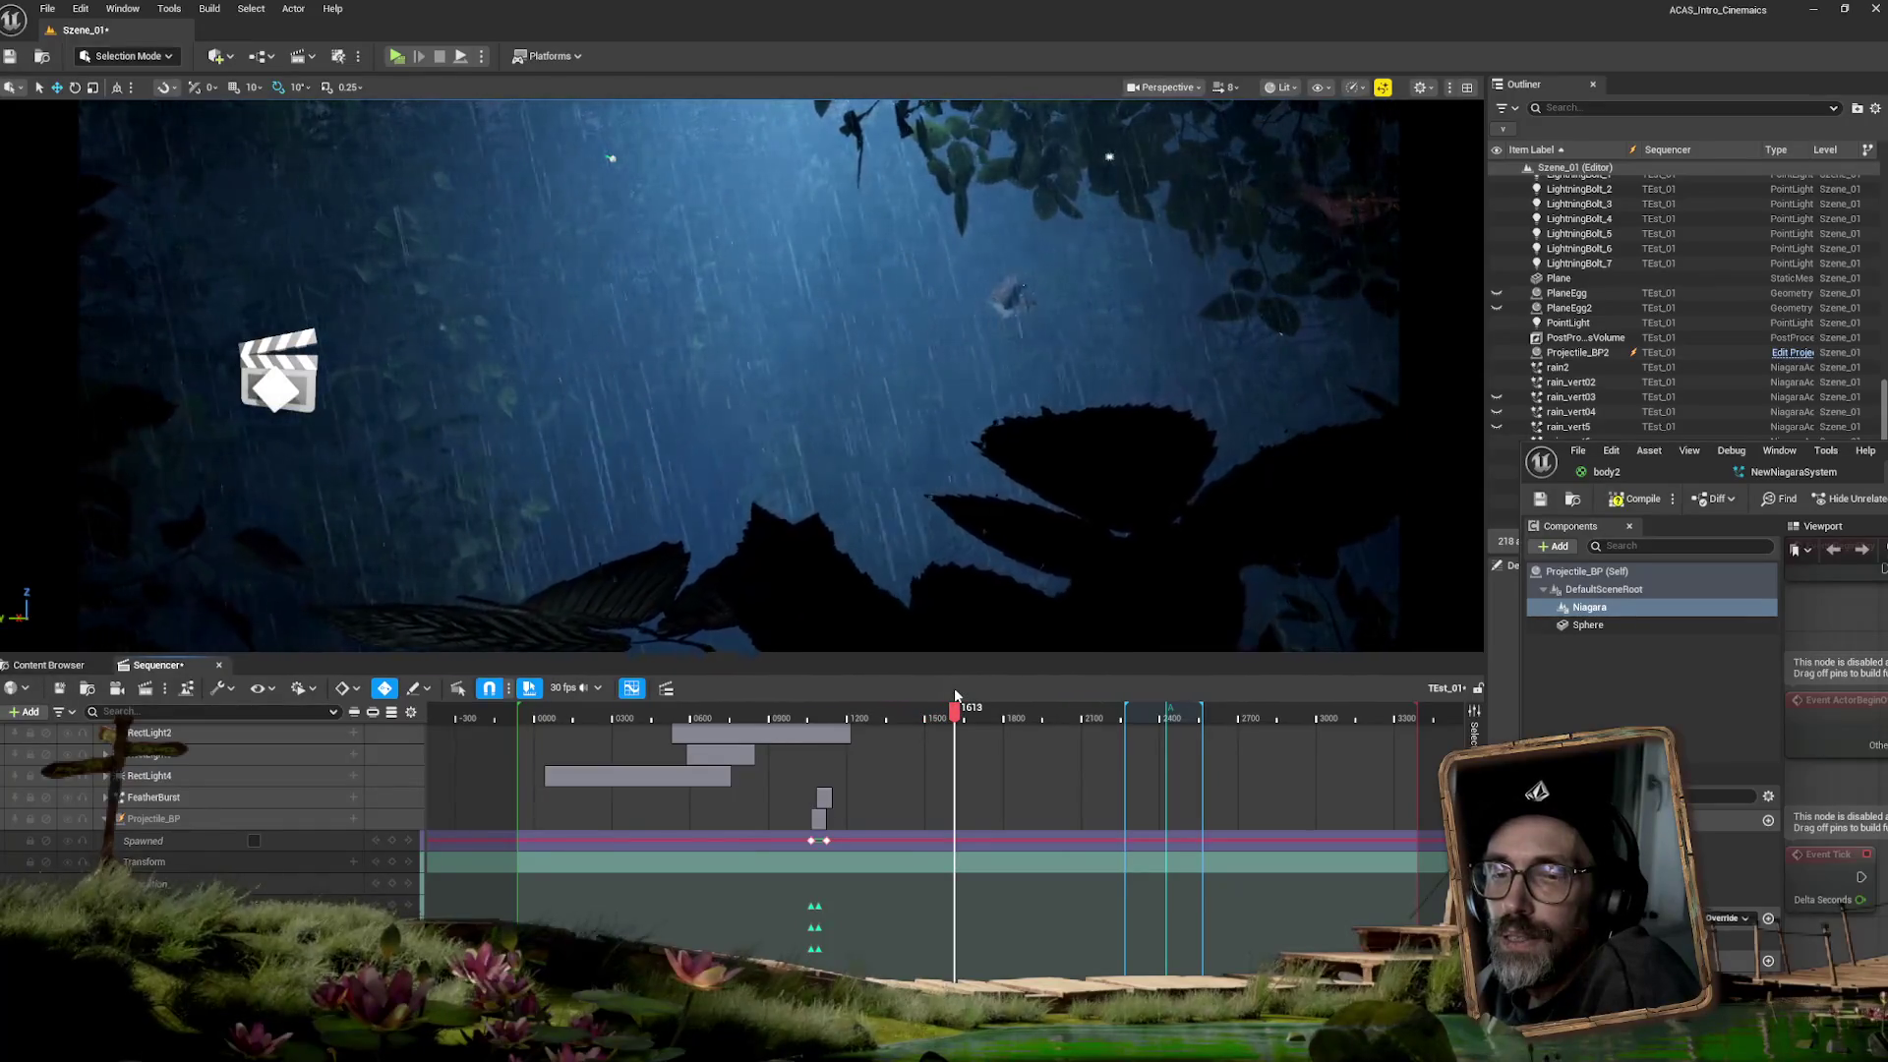
# - Scrub the playhead back and forth around frame 1100 to review the red explosion and smoke plume
pyautogui.moveTo(955, 689); pyautogui.dragTo(824, 695)
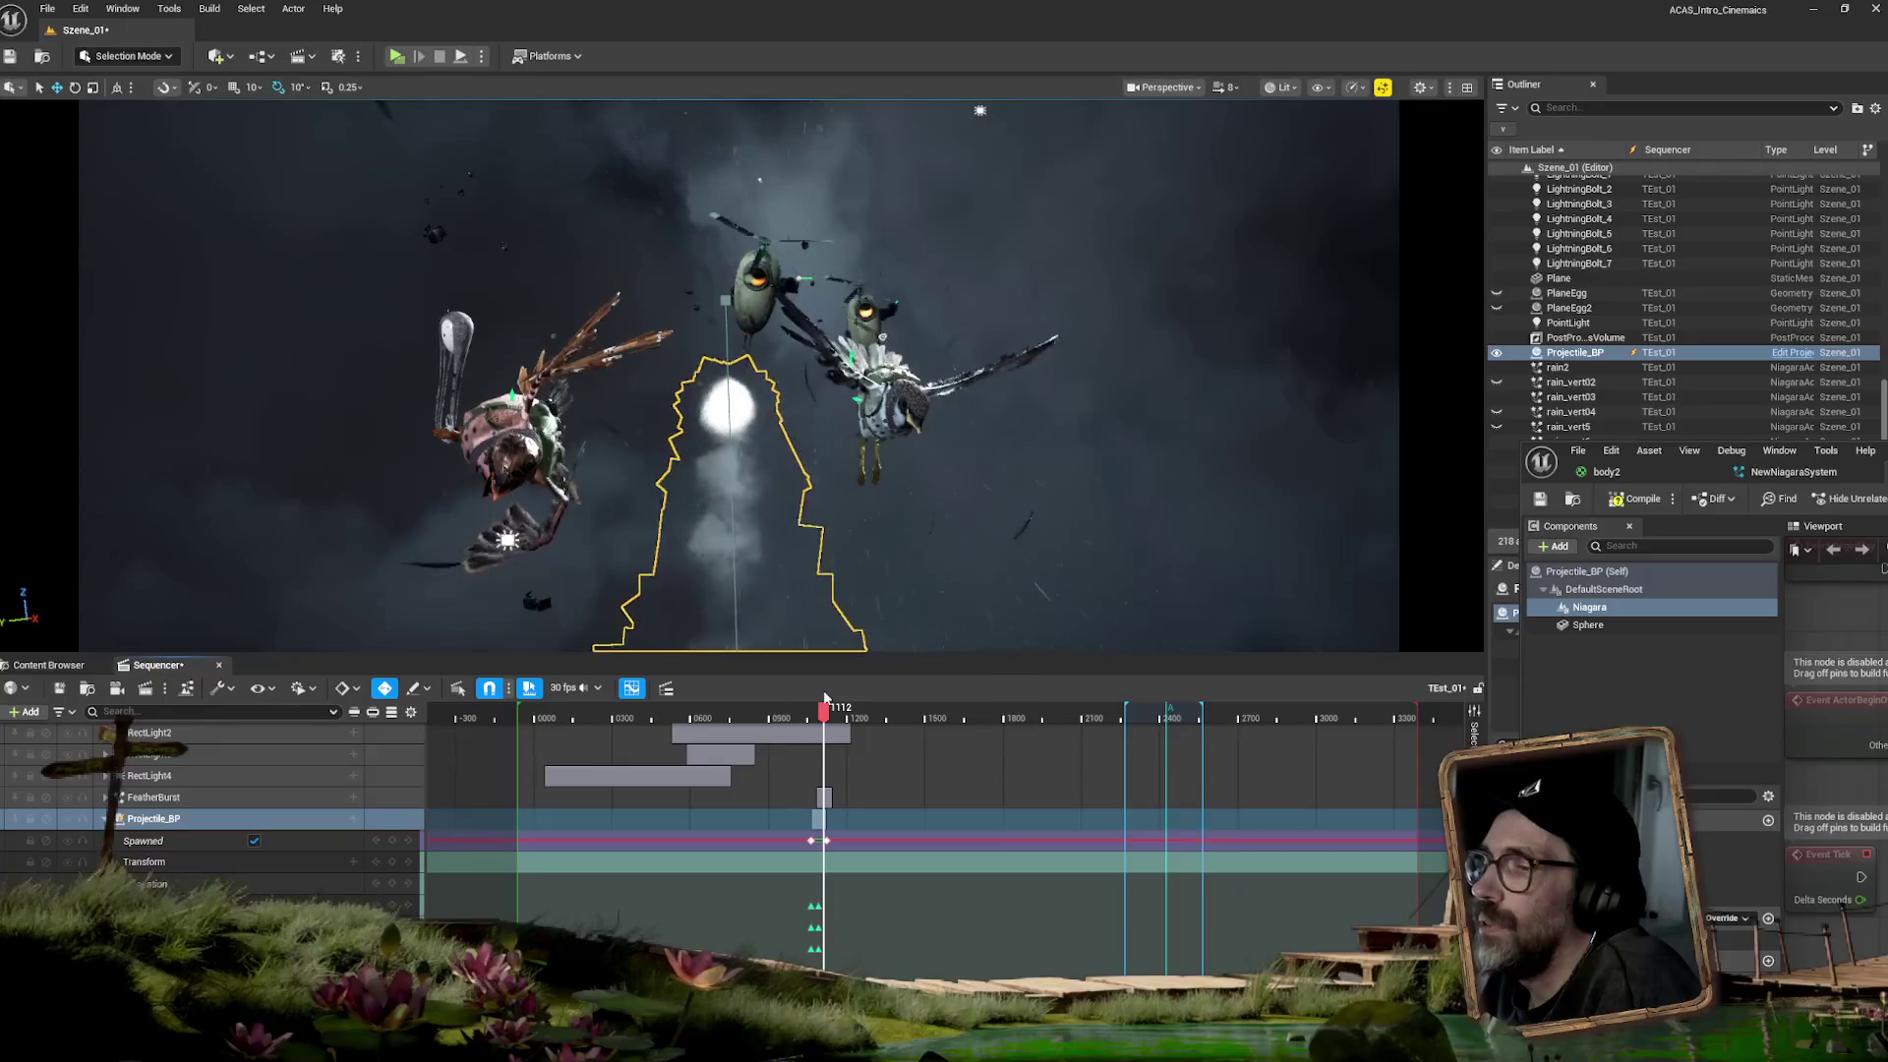
pyautogui.moveTo(824, 696); pyautogui.dragTo(820, 696)
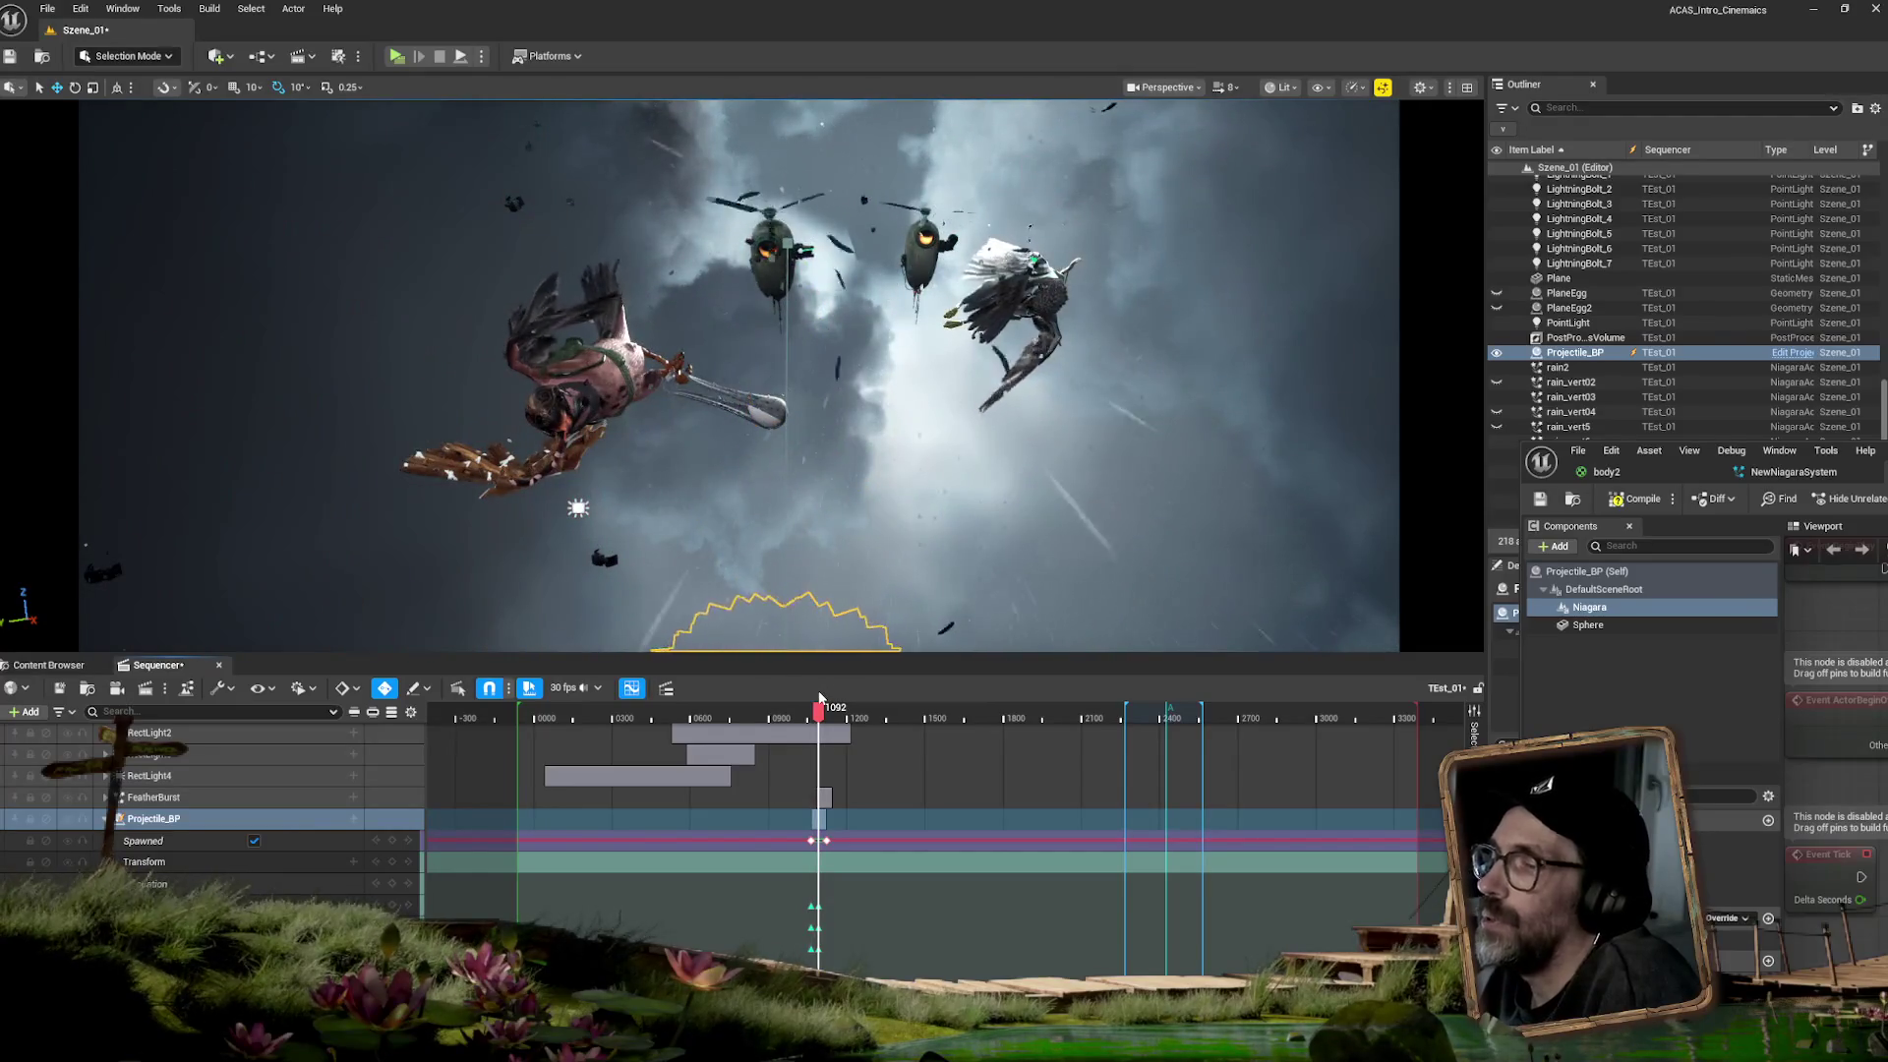
pyautogui.moveTo(820, 696); pyautogui.dragTo(821, 710)
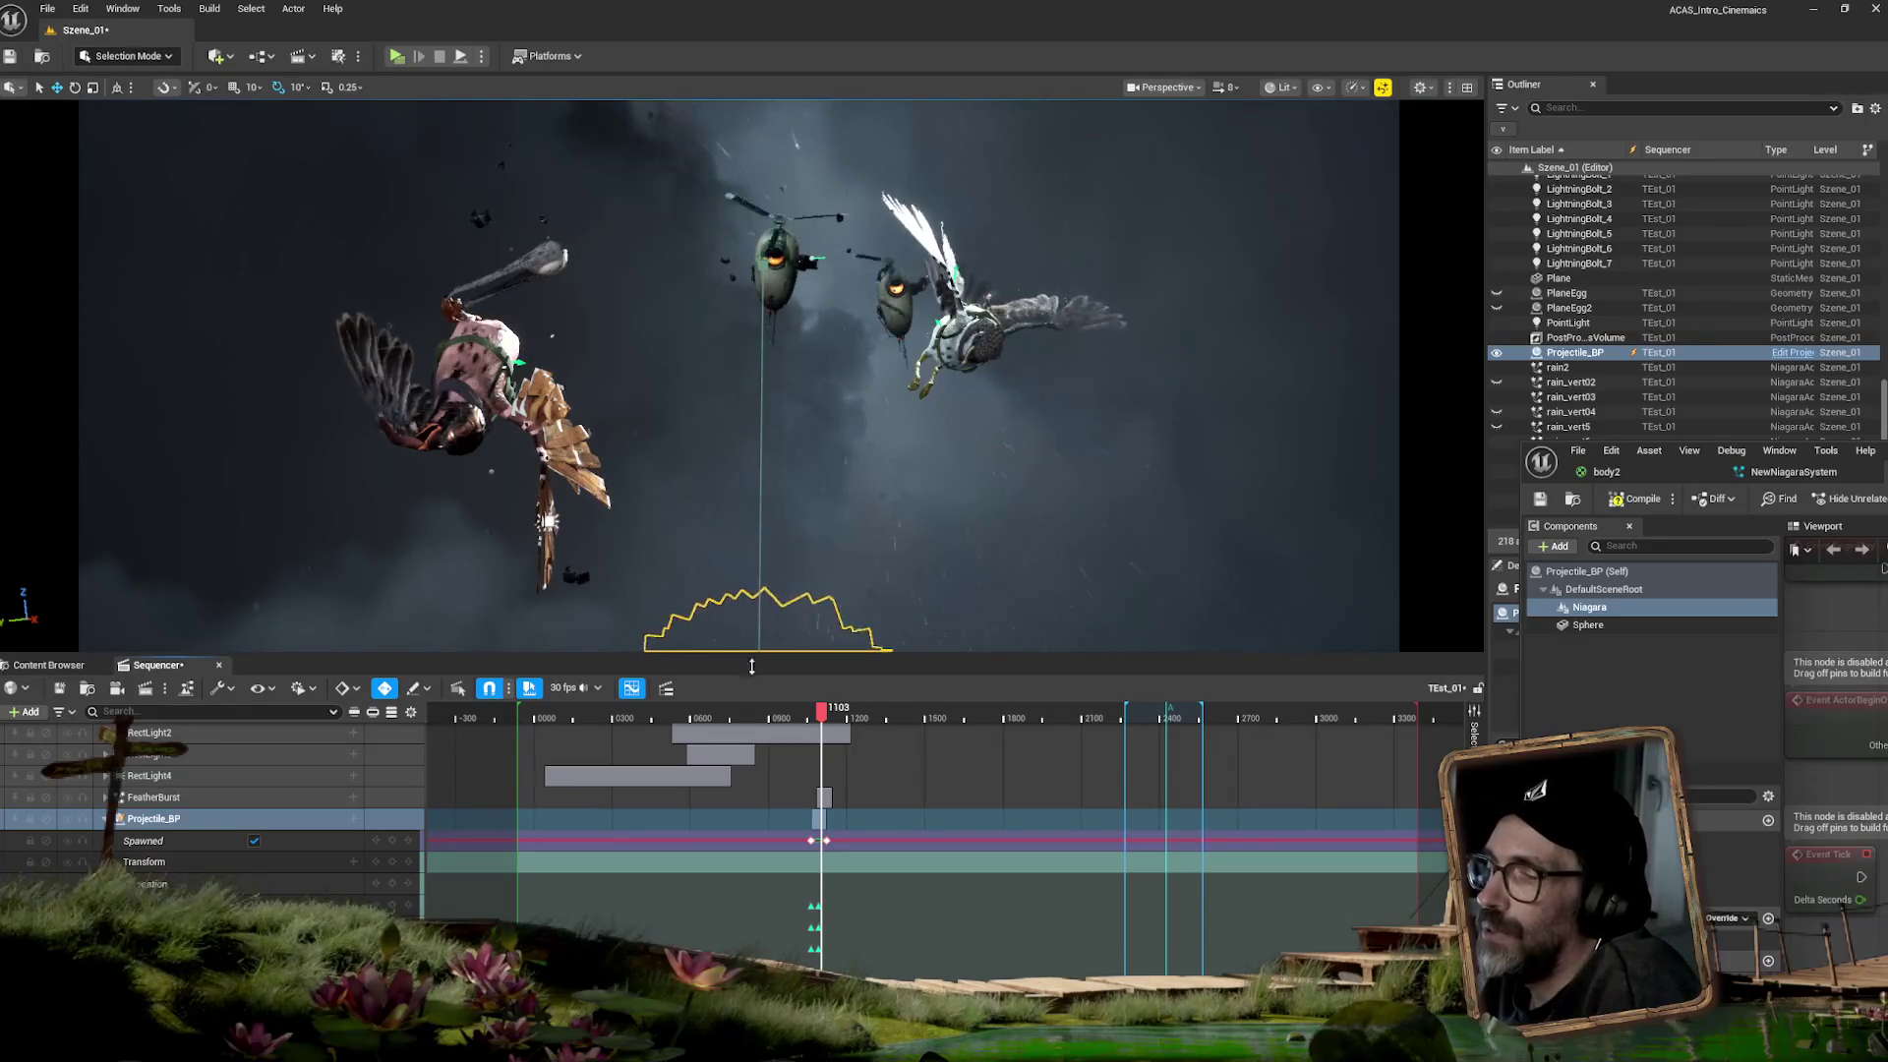
pyautogui.moveTo(821, 710); pyautogui.dragTo(824, 704)
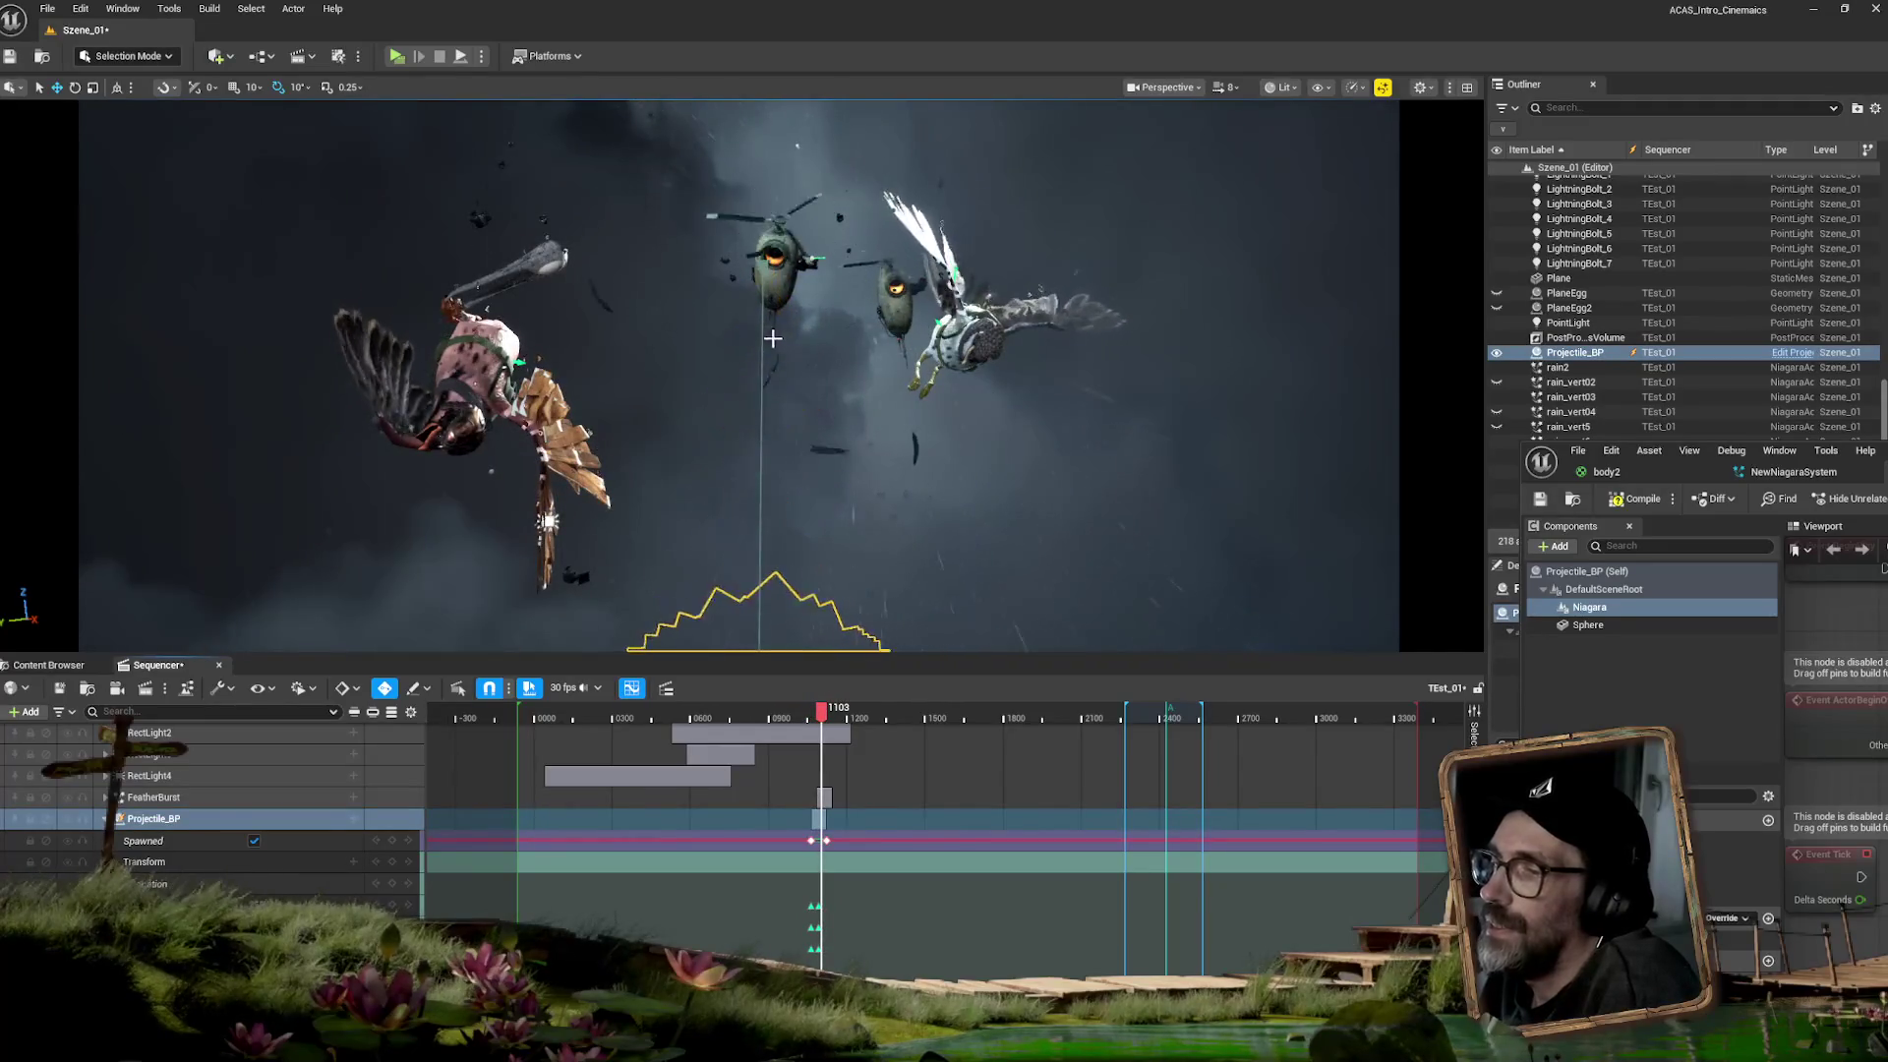
pyautogui.moveTo(821, 712); pyautogui.dragTo(821, 710)
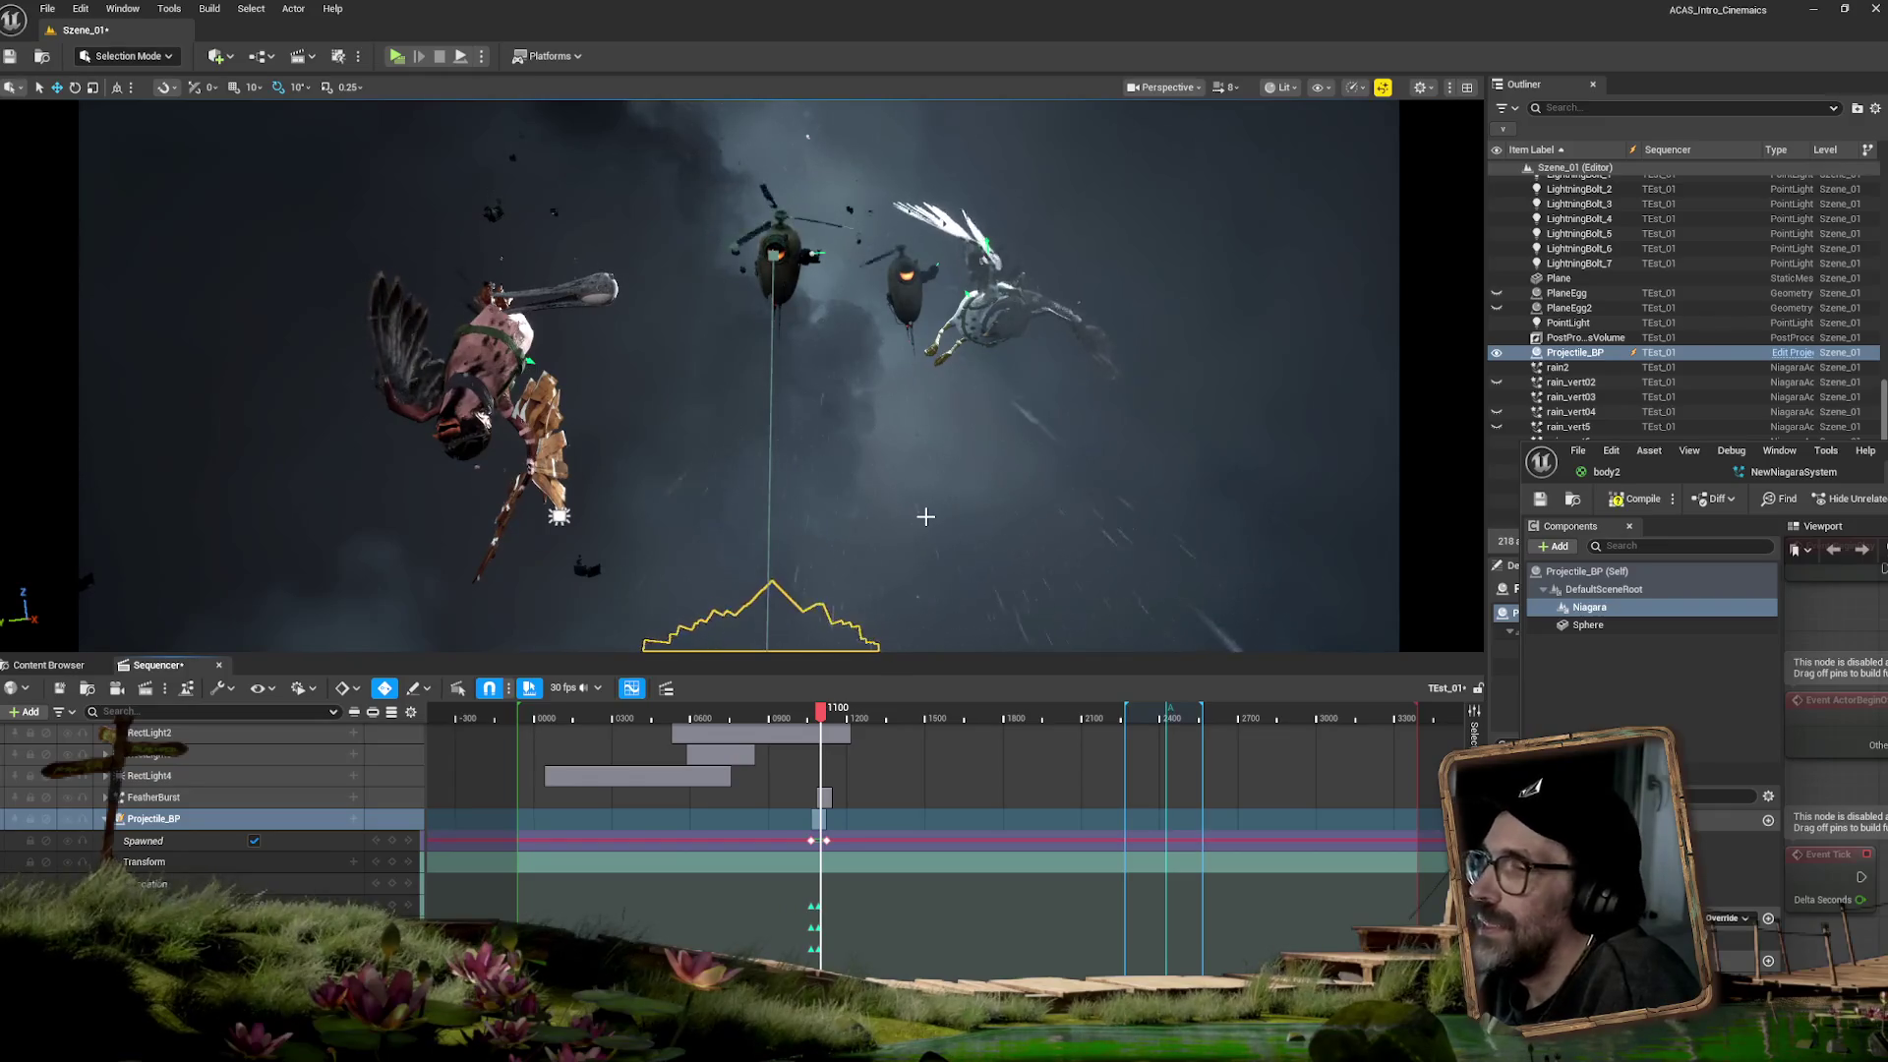
# - Select one helicopter drone in the viewport, then the other BeClopter_IDLE_CtrlRig helicopter
pyautogui.click(909, 295)
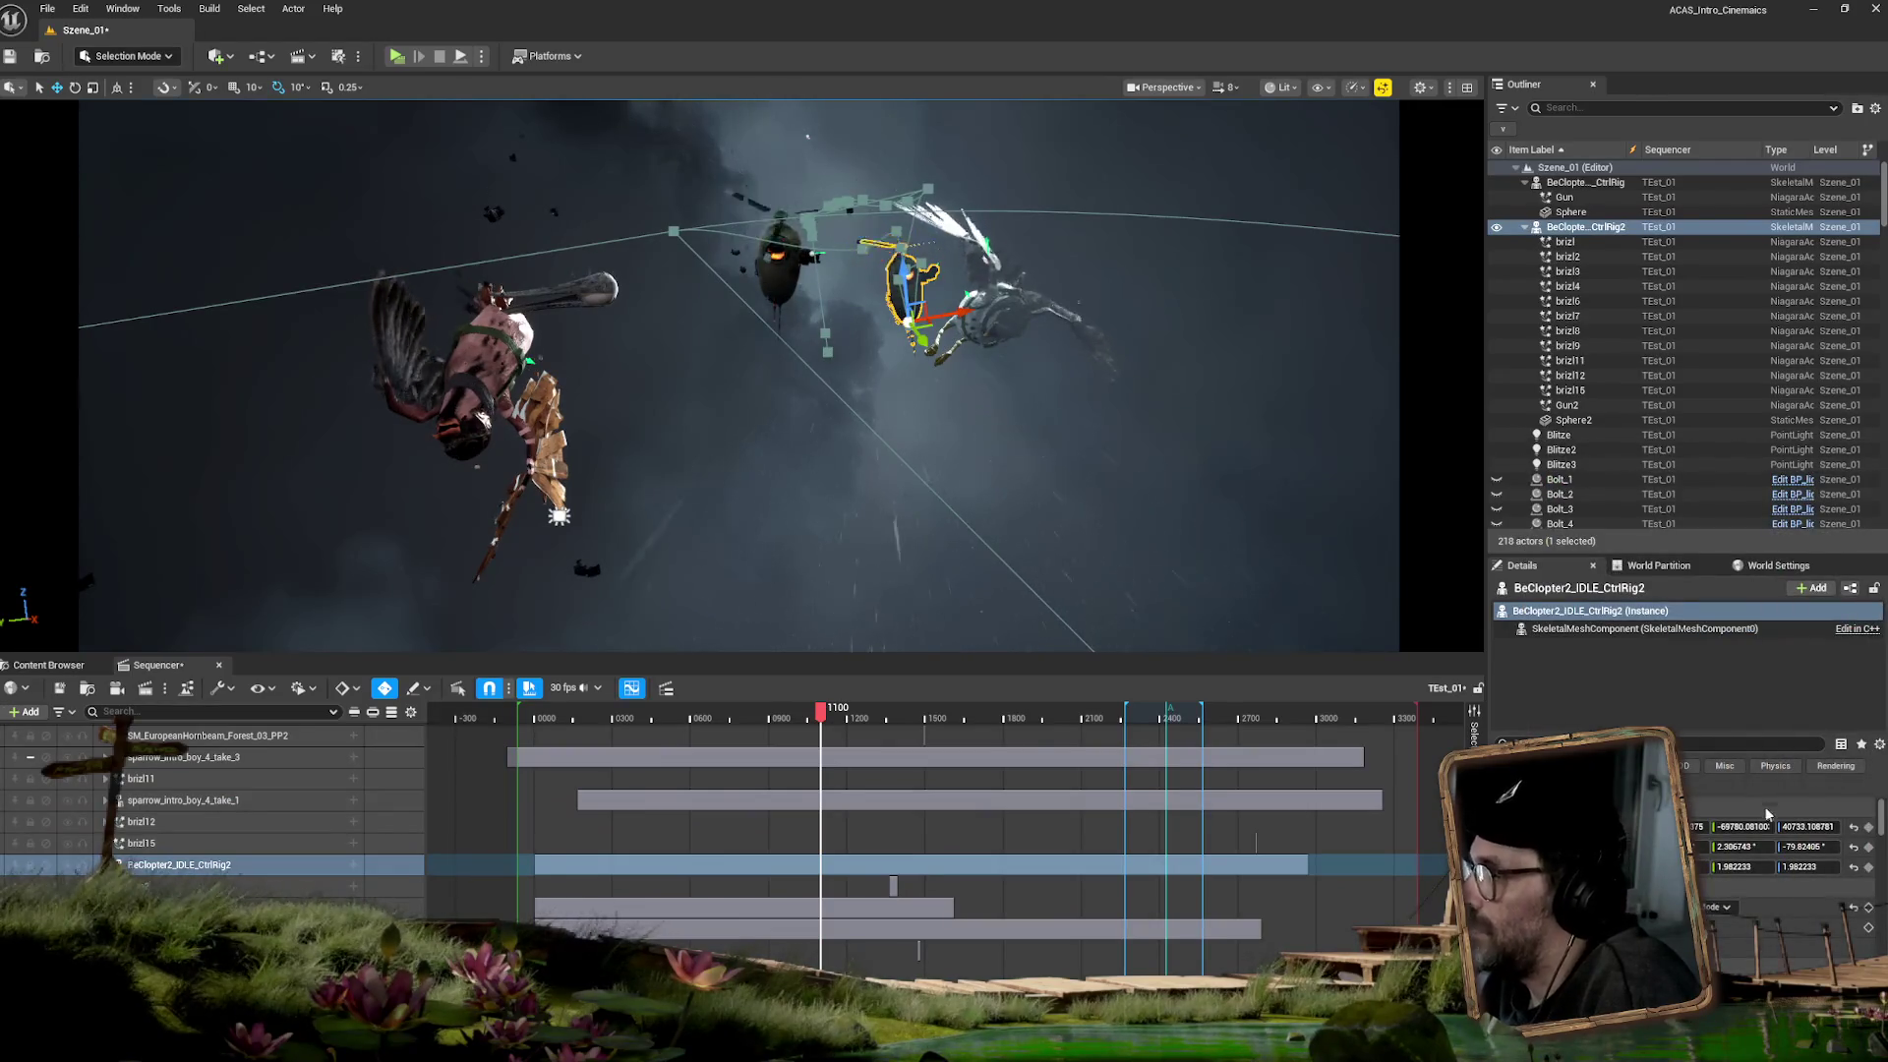
pyautogui.moveTo(1875, 831); pyautogui.dragTo(1875, 906)
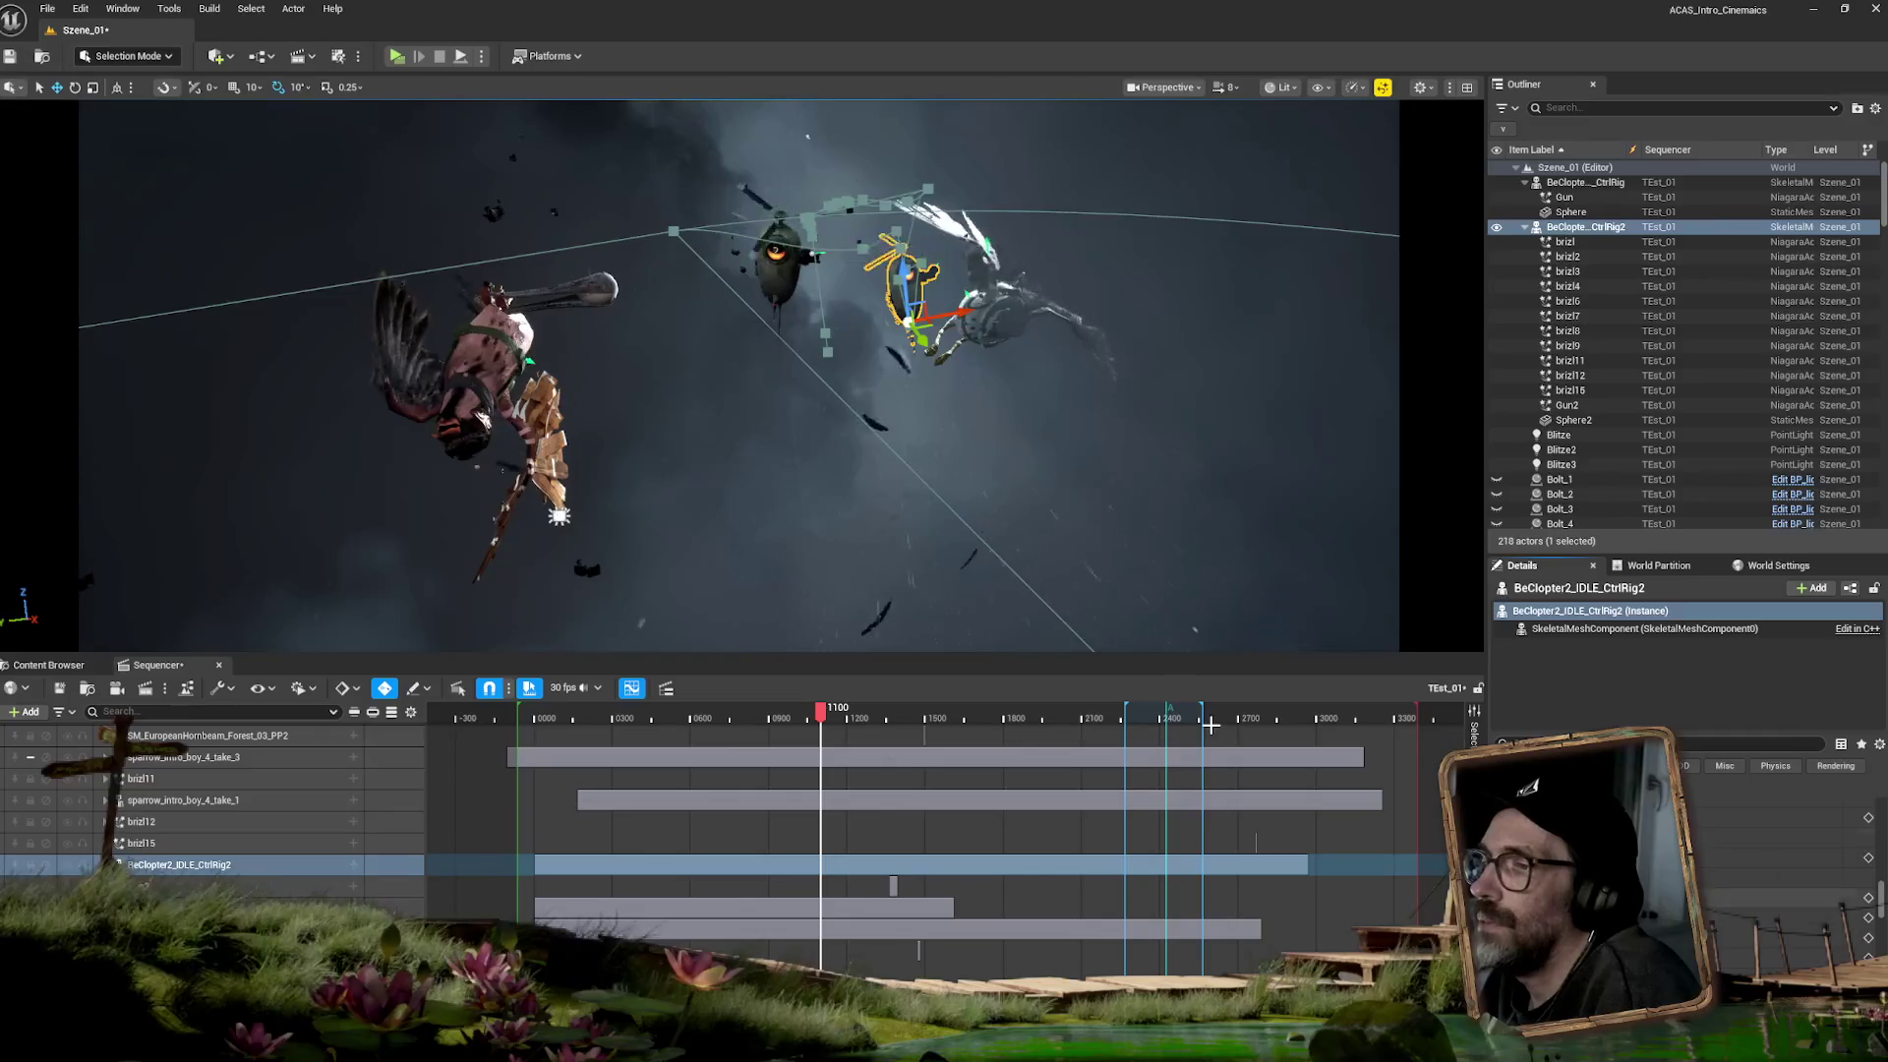
pyautogui.click(780, 246)
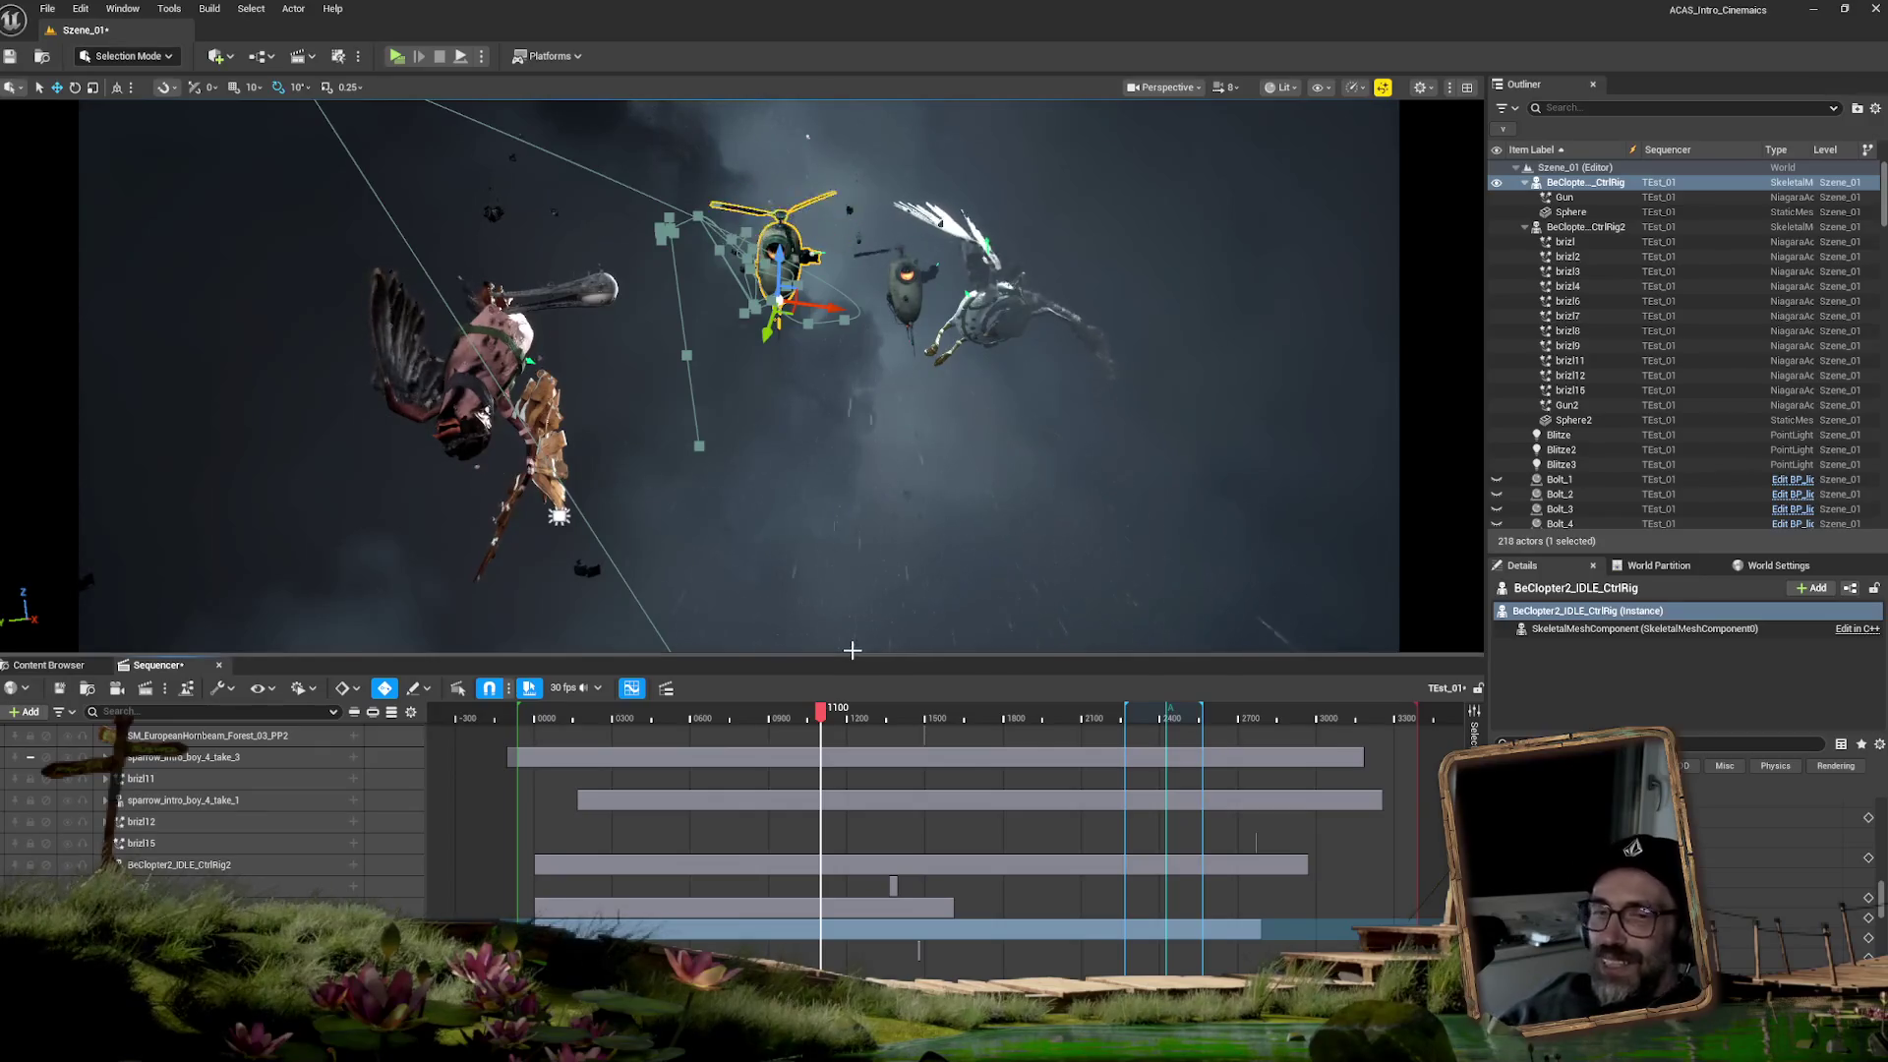
pyautogui.moveTo(820, 710); pyautogui.dragTo(823, 706)
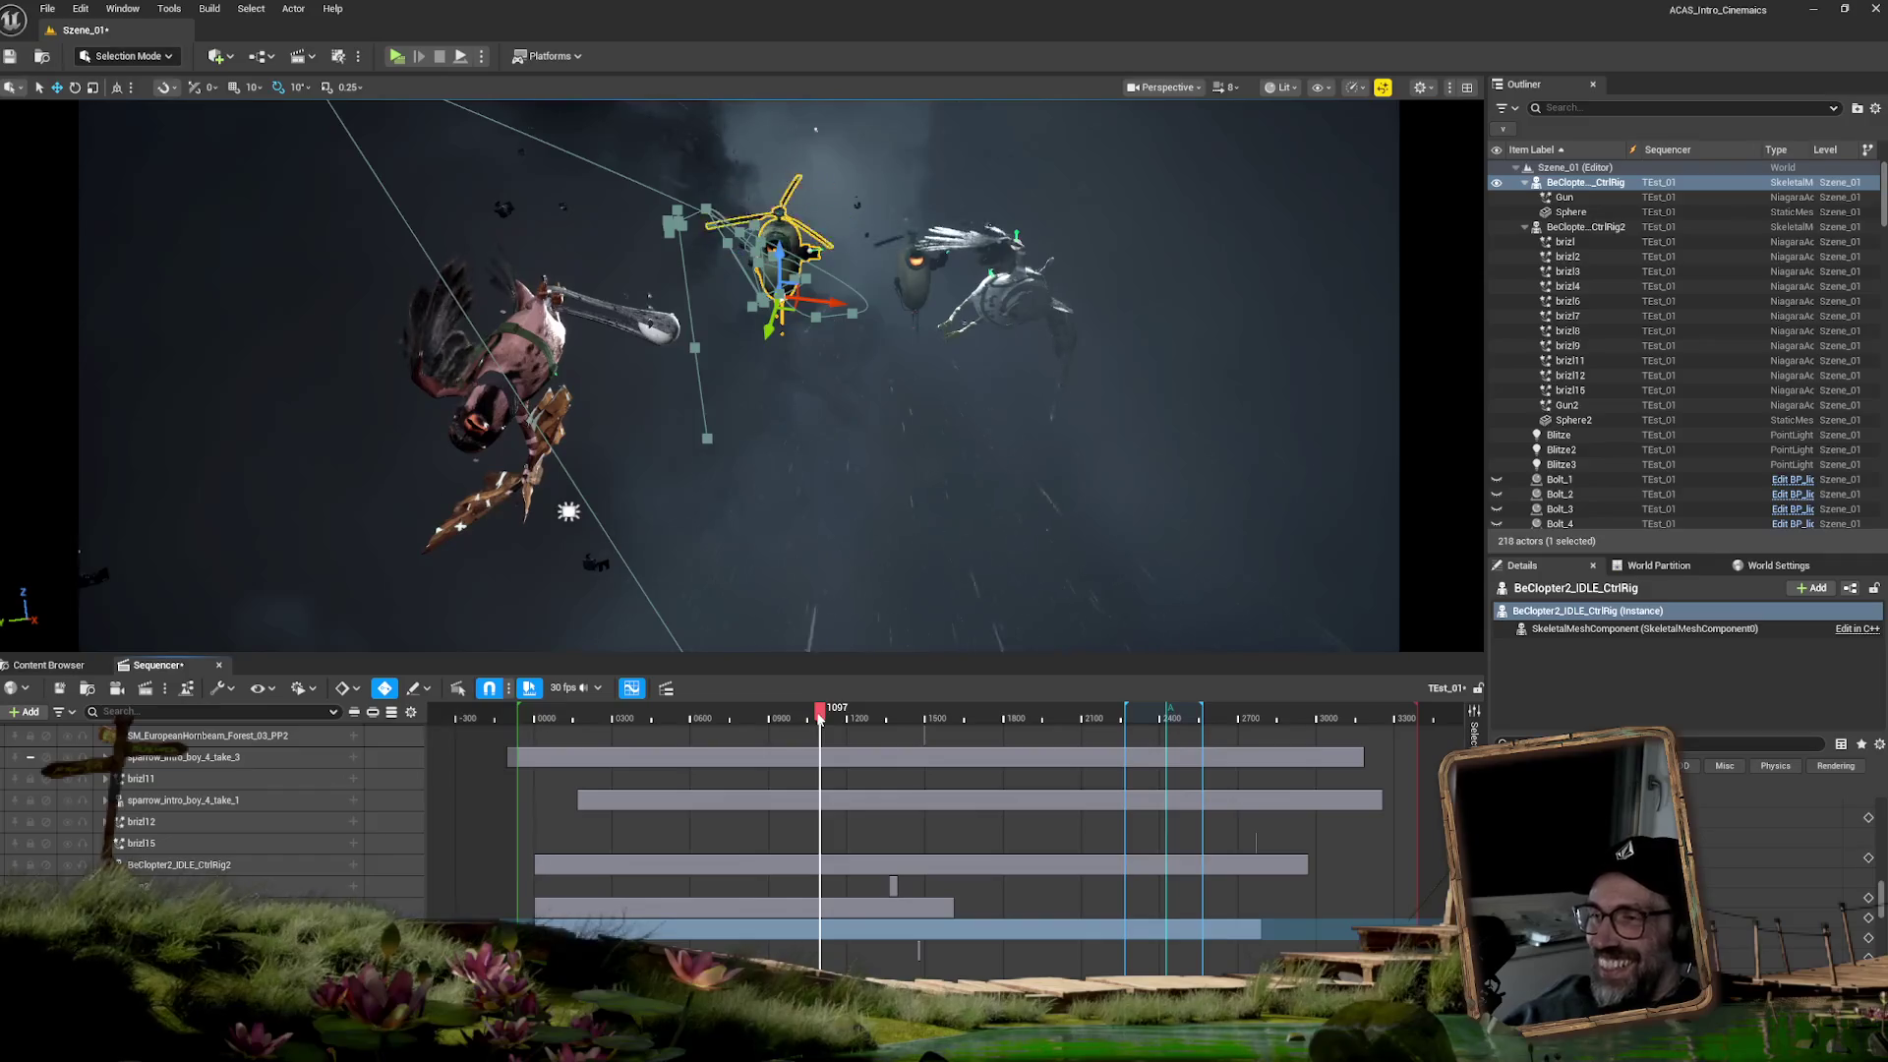
pyautogui.moveTo(815, 721); pyautogui.dragTo(816, 727)
pyautogui.moveTo(815, 728); pyautogui.dragTo(821, 733)
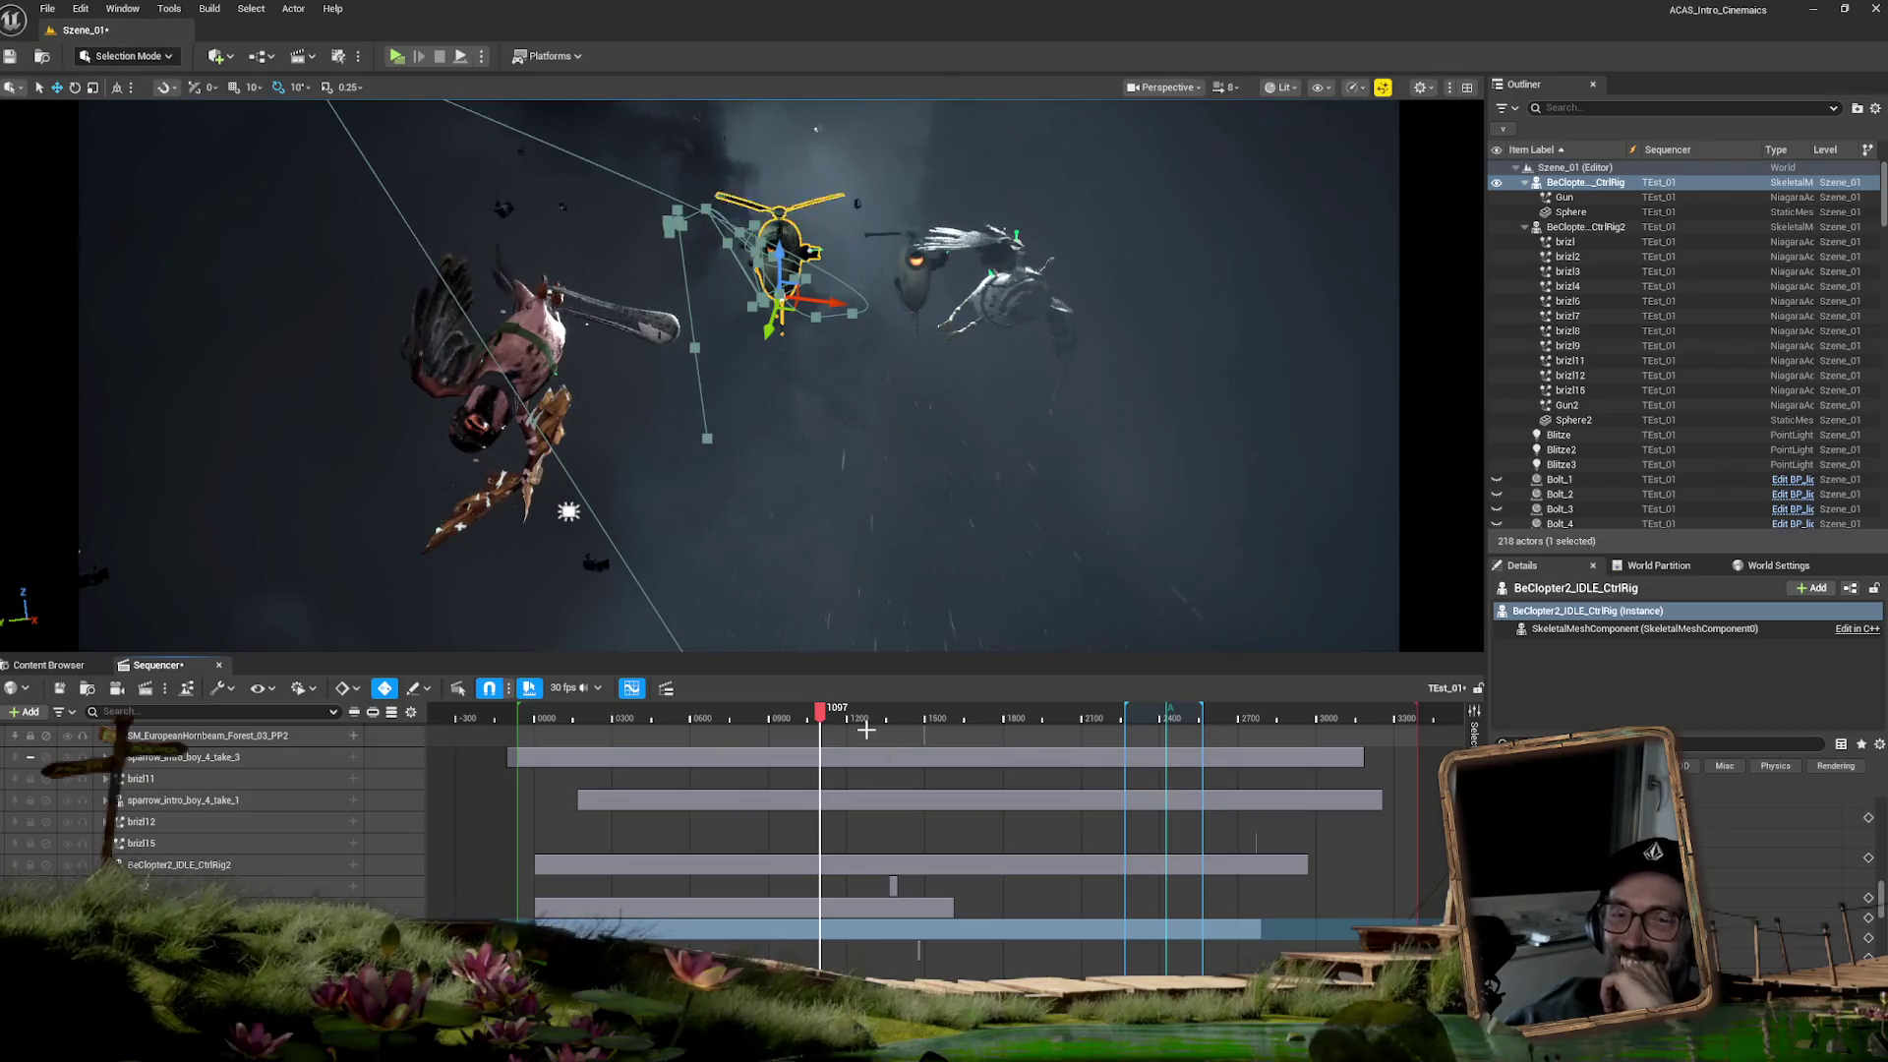
pyautogui.moveTo(822, 708); pyautogui.dragTo(821, 715)
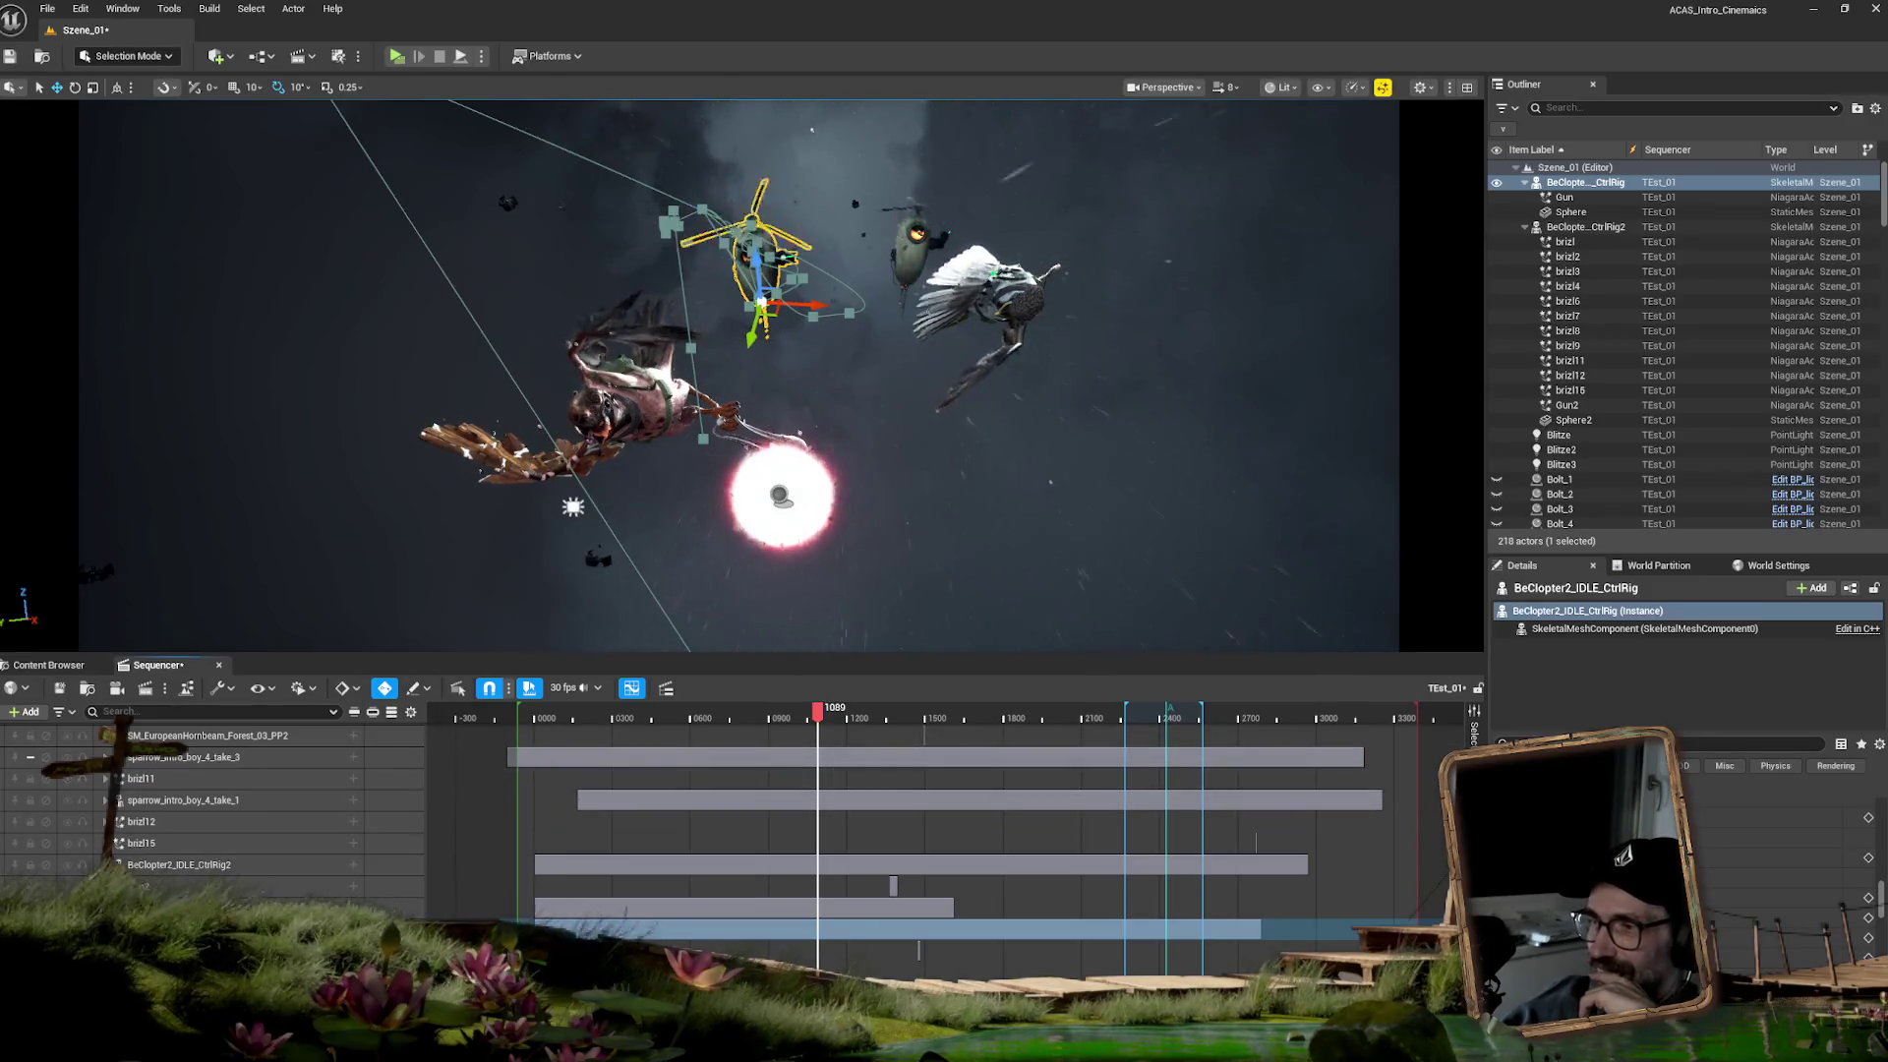
# - Scroll down the Sequencer track list and select the Projectile_BP track with its Spawned and Location keys
pyautogui.scroll(-10, 885, 816)
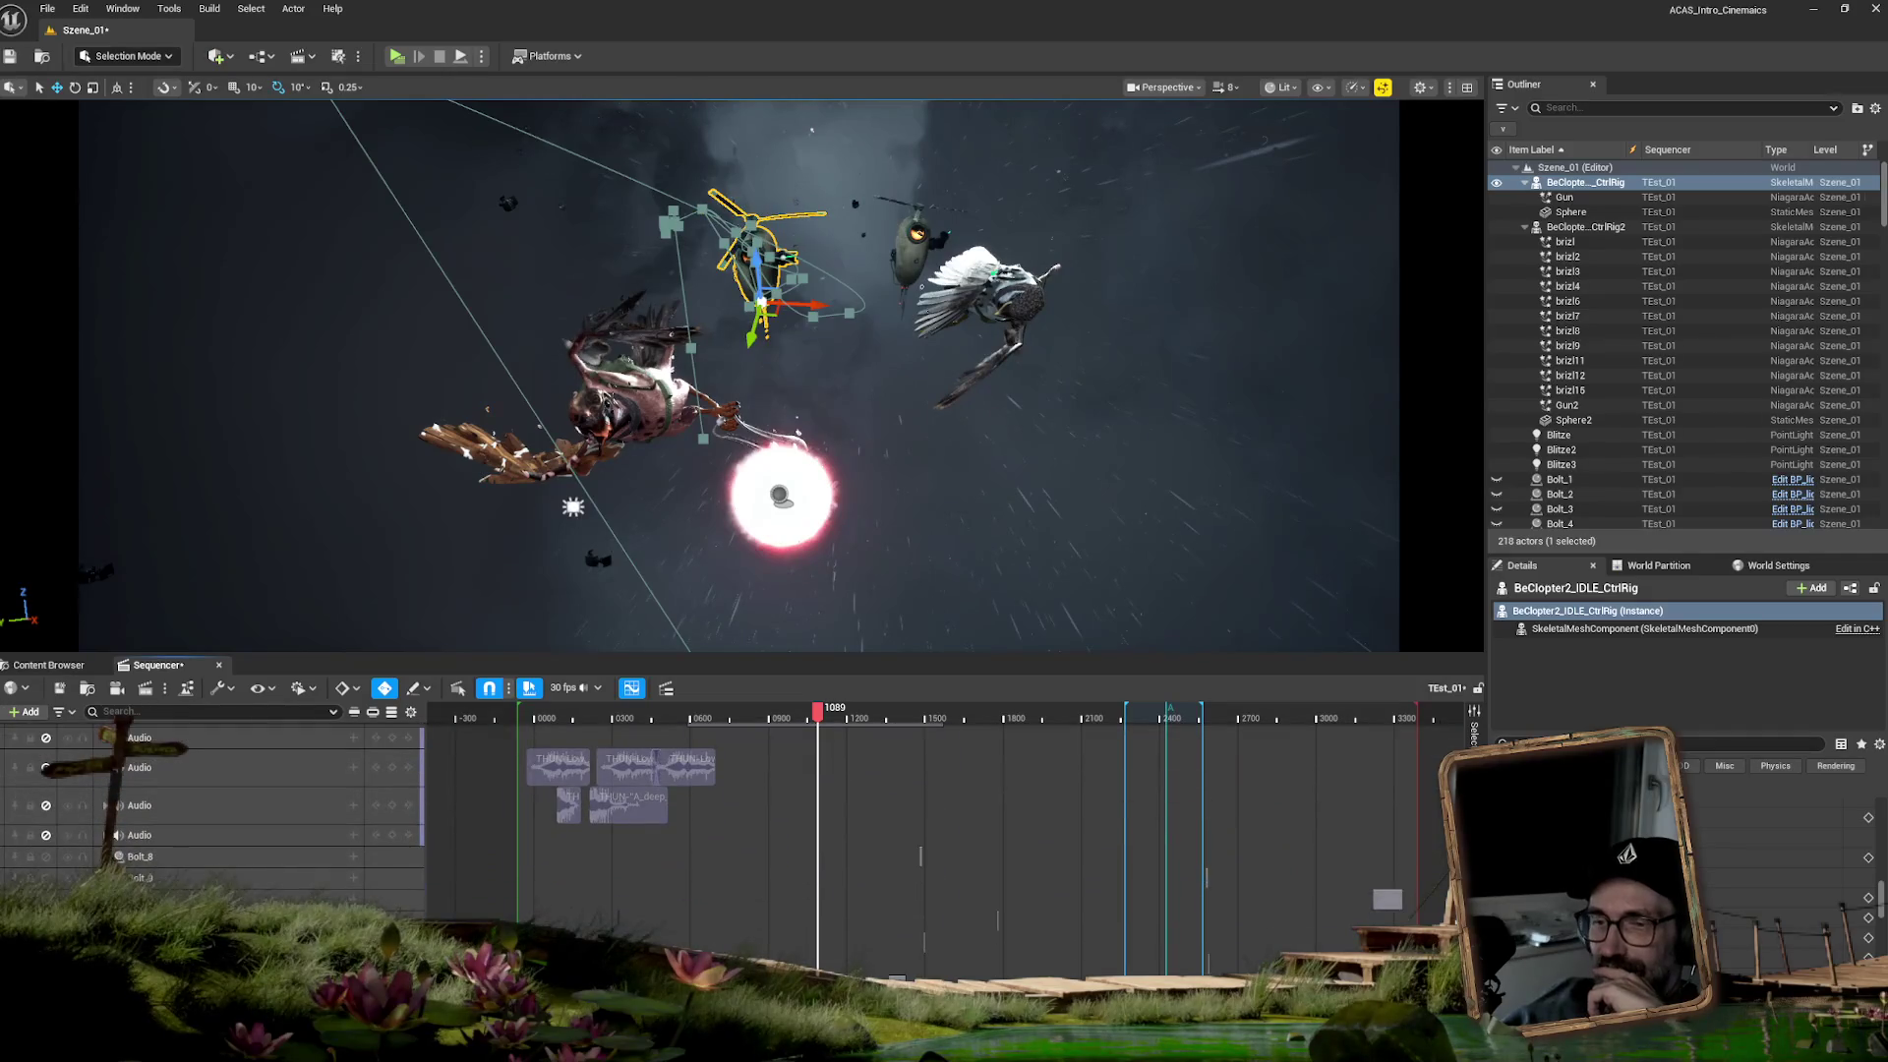
pyautogui.scroll(-1, 472, 802)
pyautogui.scroll(-10, 472, 802)
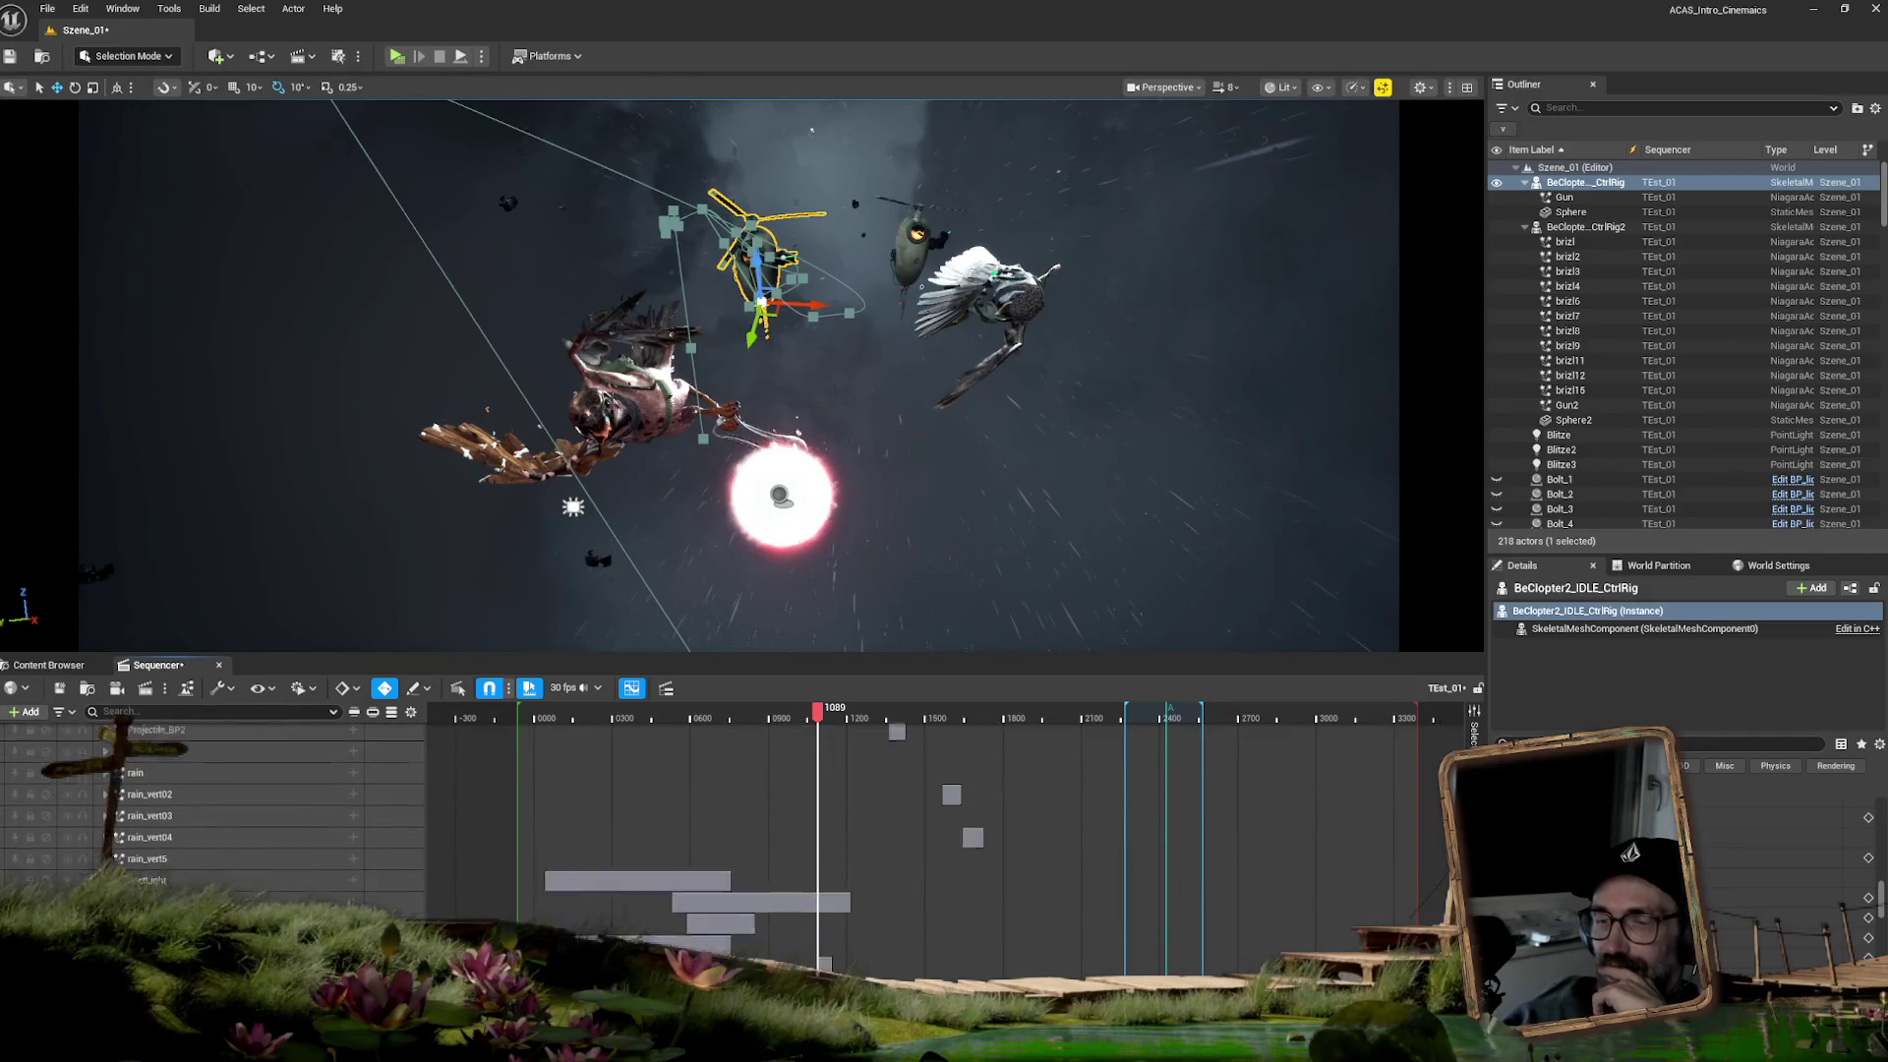
pyautogui.scroll(-2, 177, 781)
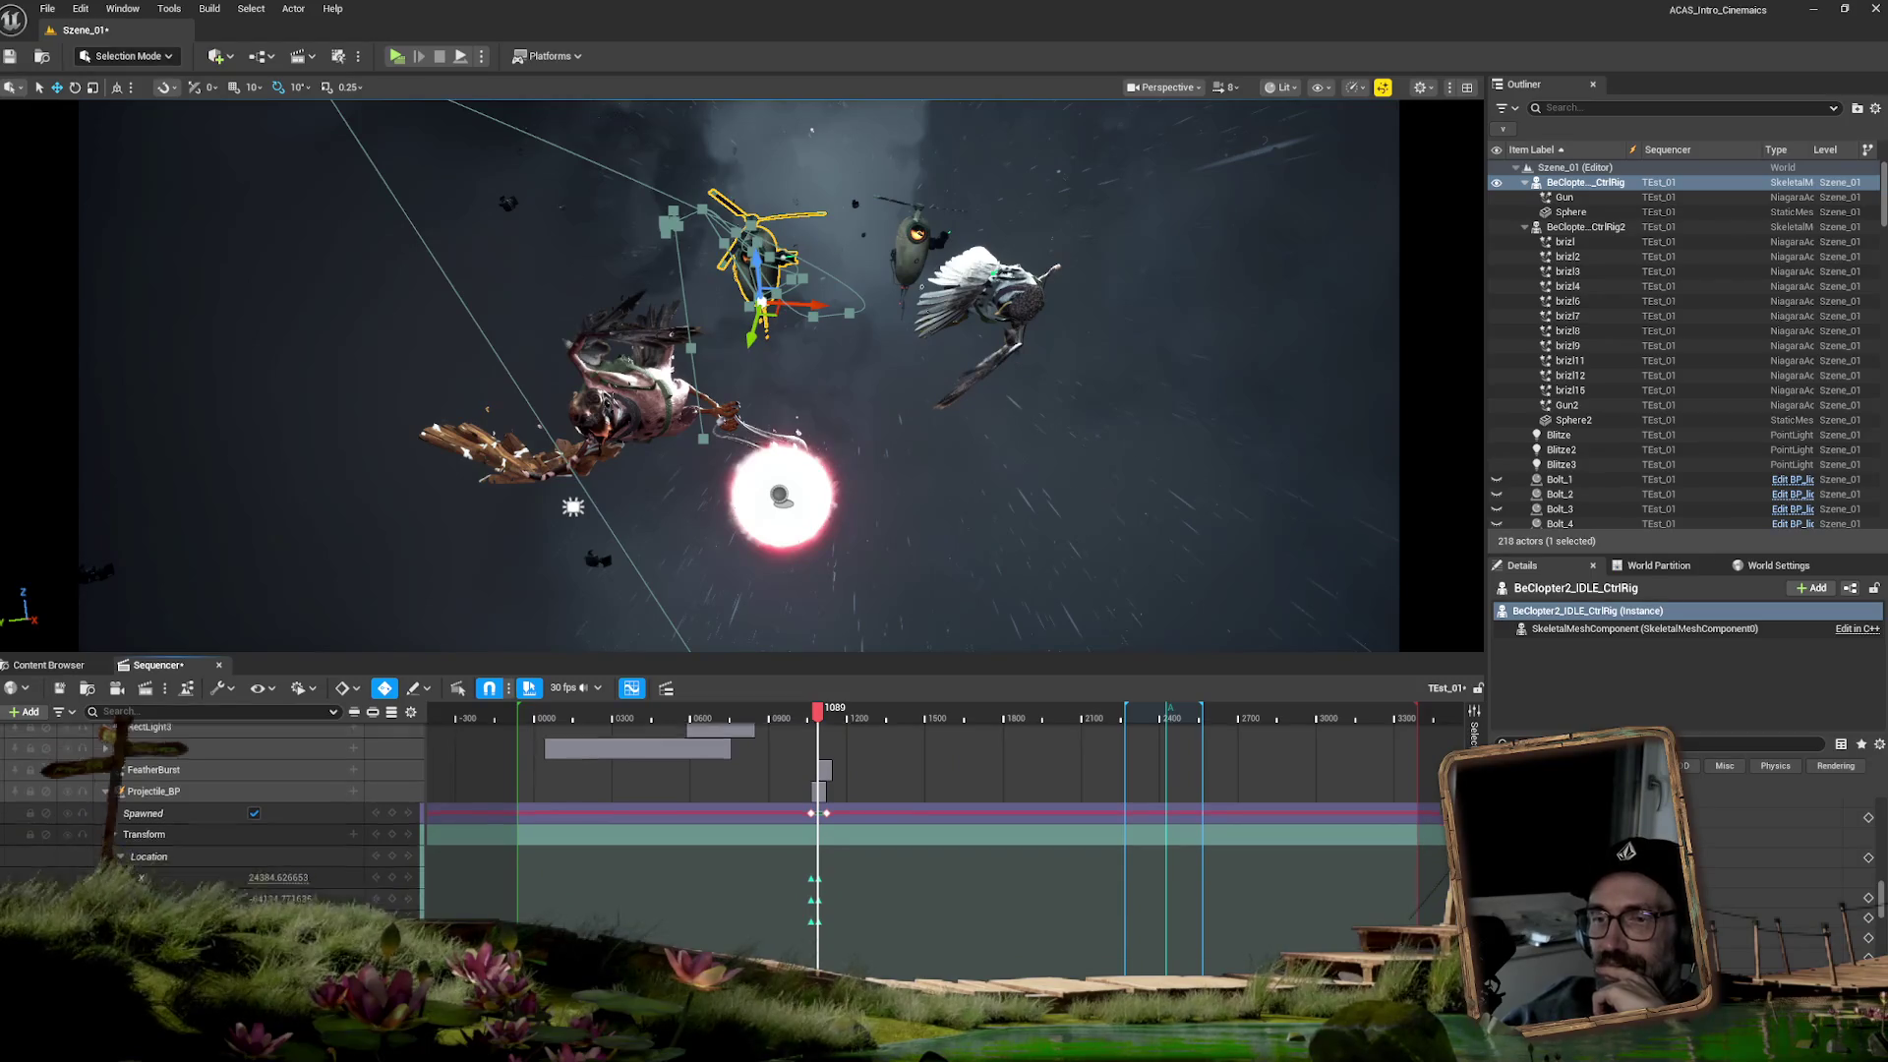
pyautogui.click(177, 780)
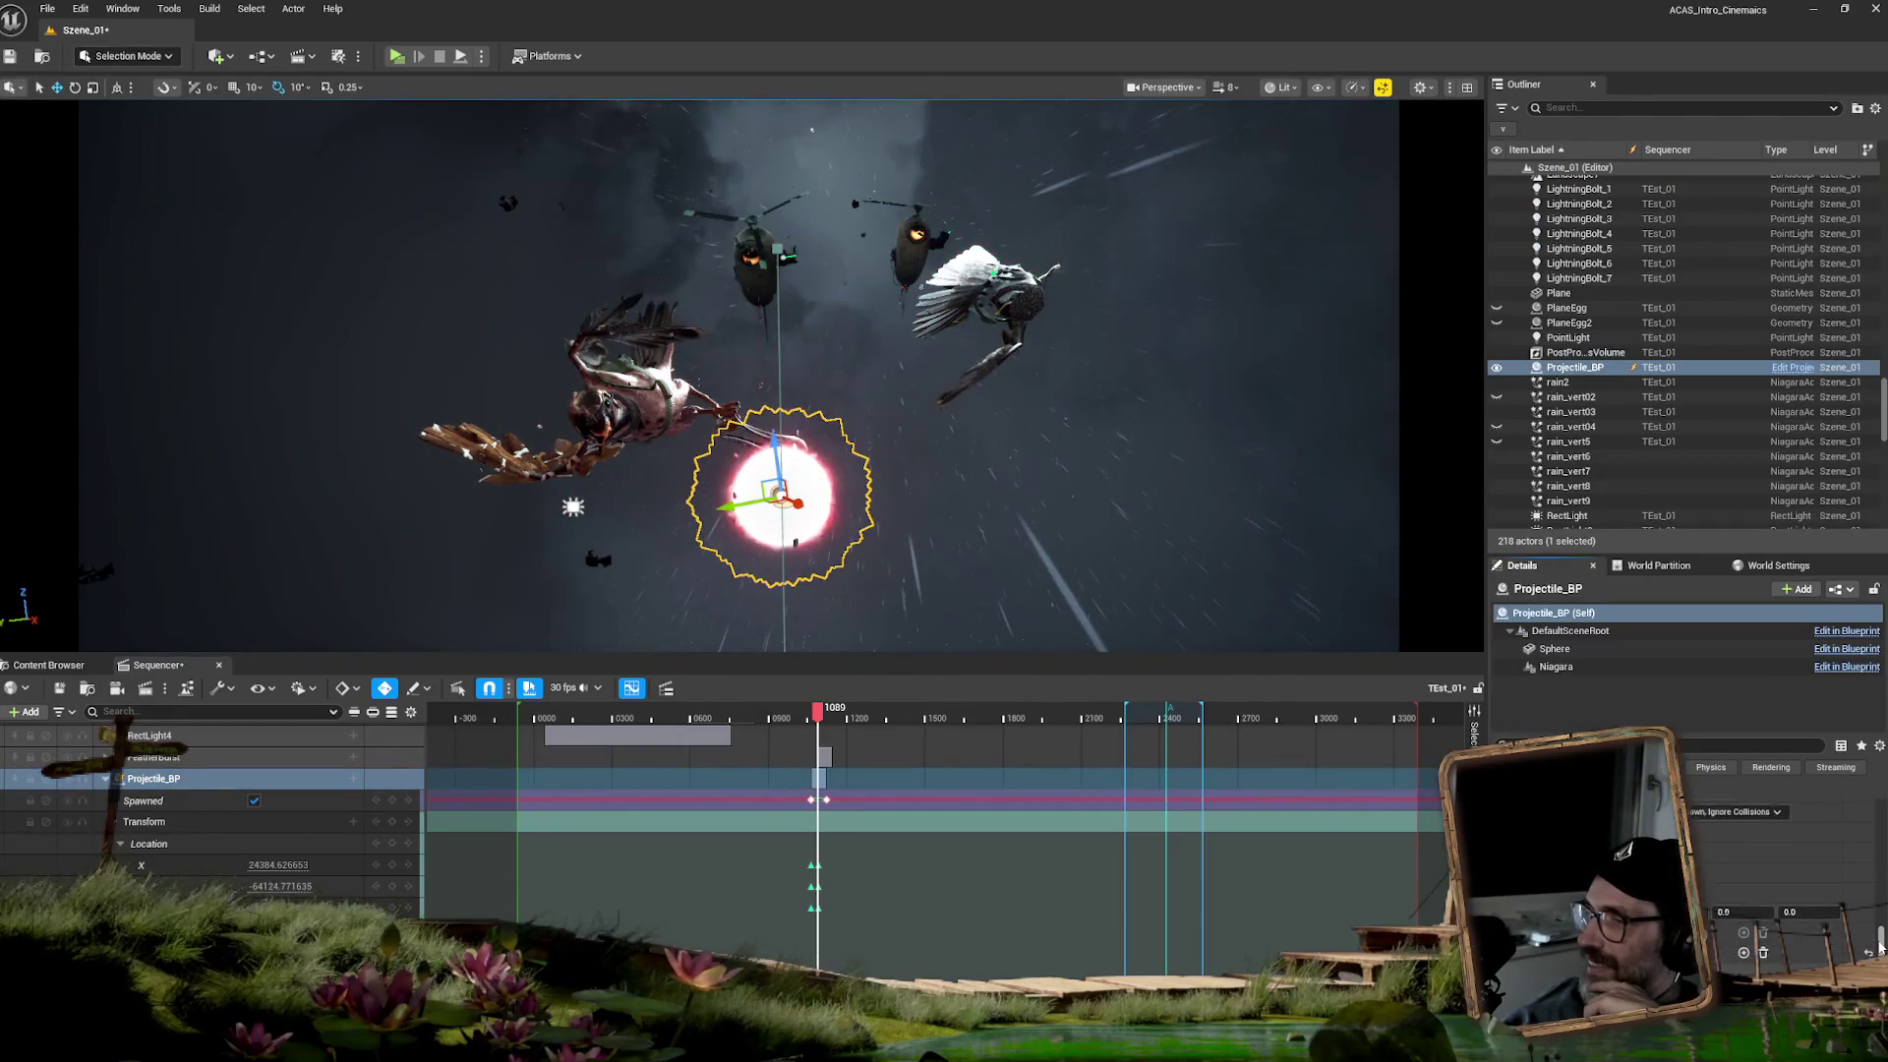
# - Inspect the projectile's Sphere component in Details, then return to the NewNiagaraSystem editor
pyautogui.moveTo(1871, 897); pyautogui.dragTo(1871, 836)
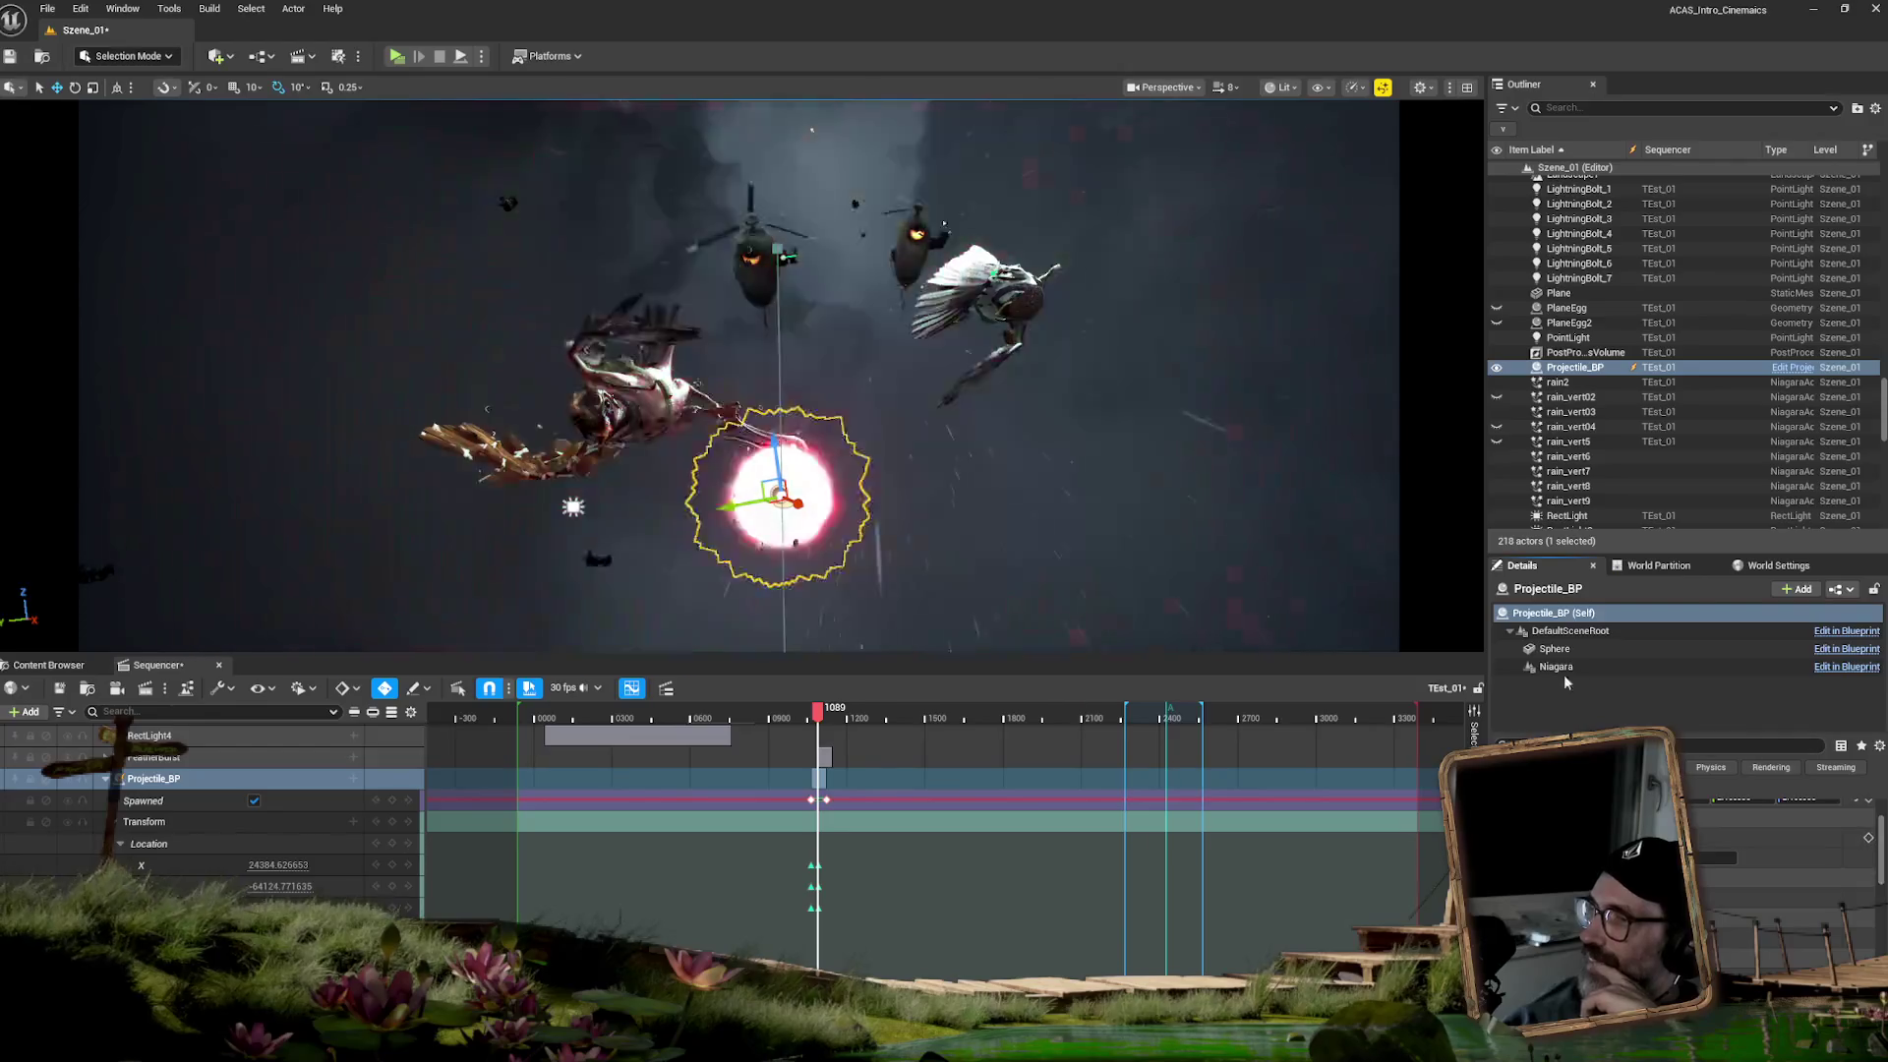
pyautogui.click(1559, 649)
pyautogui.click(1879, 861)
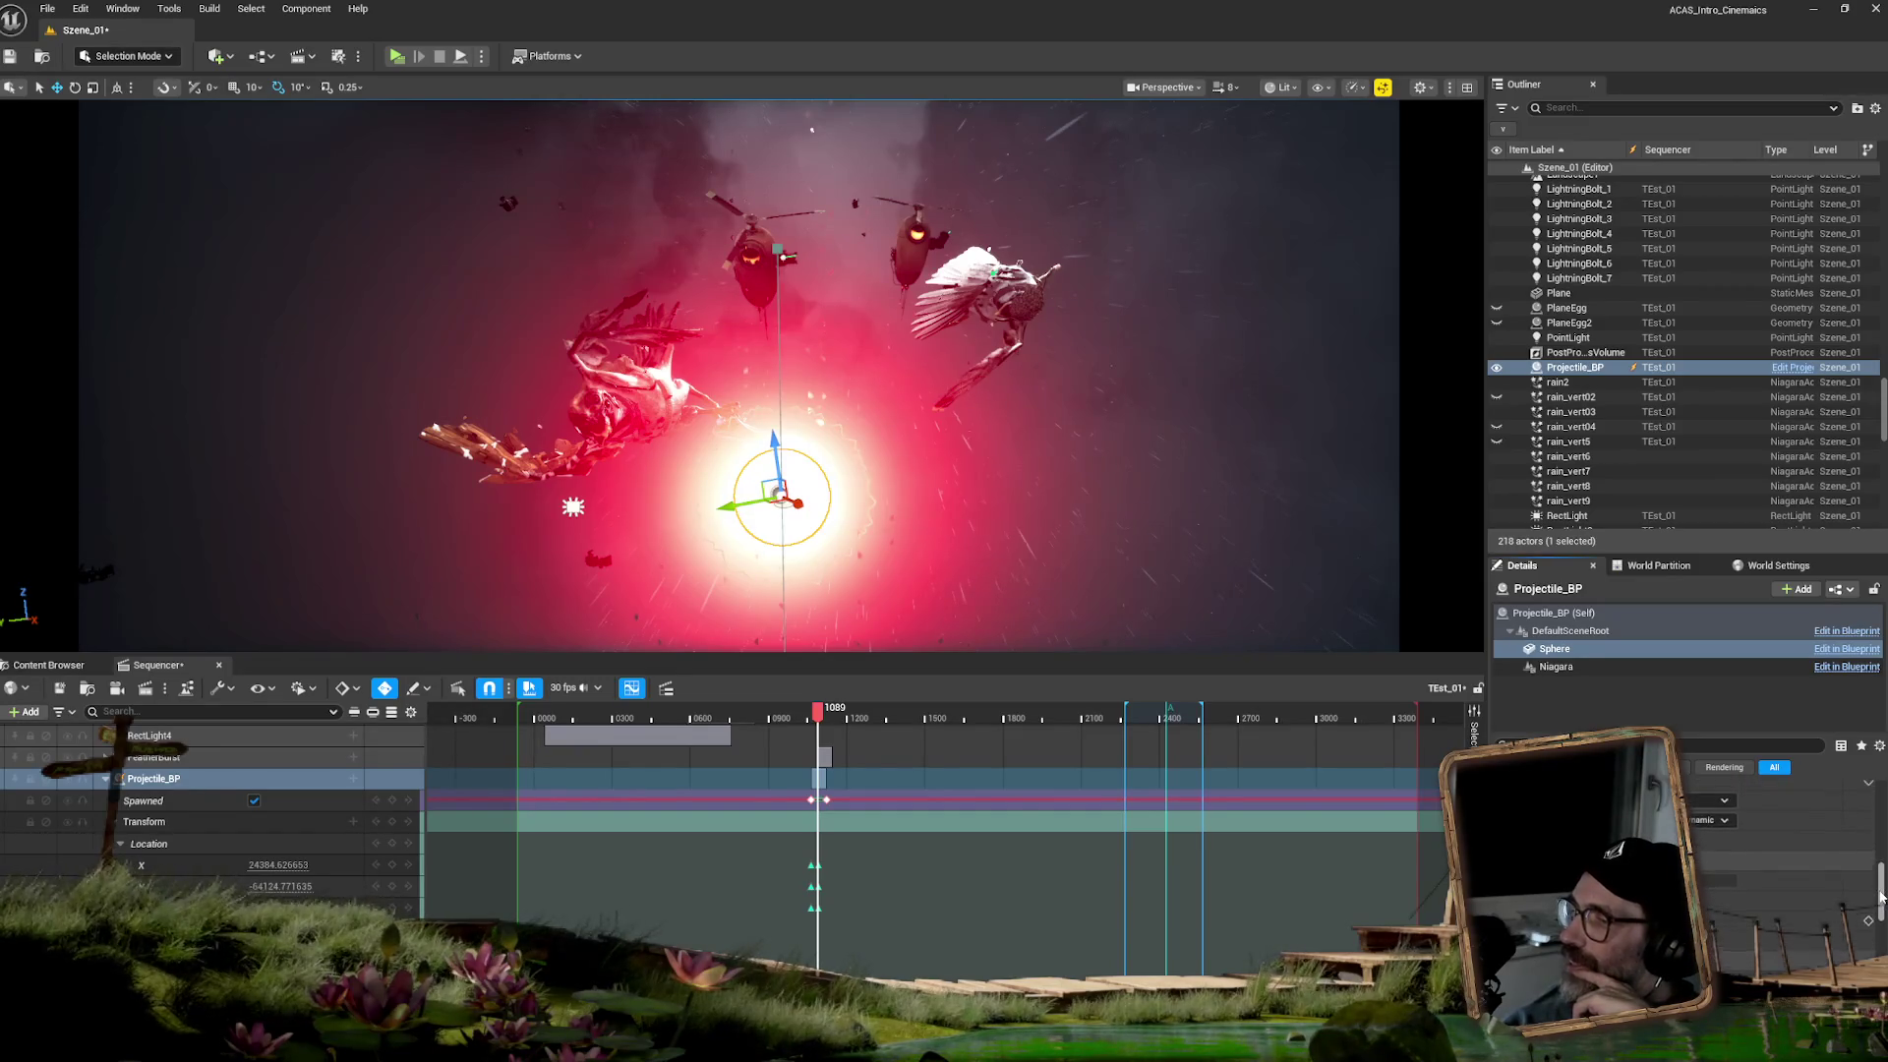
pyautogui.moveTo(1880, 895)
pyautogui.mouseDown()
pyautogui.moveTo(1880, 875)
pyautogui.moveTo(1880, 905)
pyautogui.mouseUp()
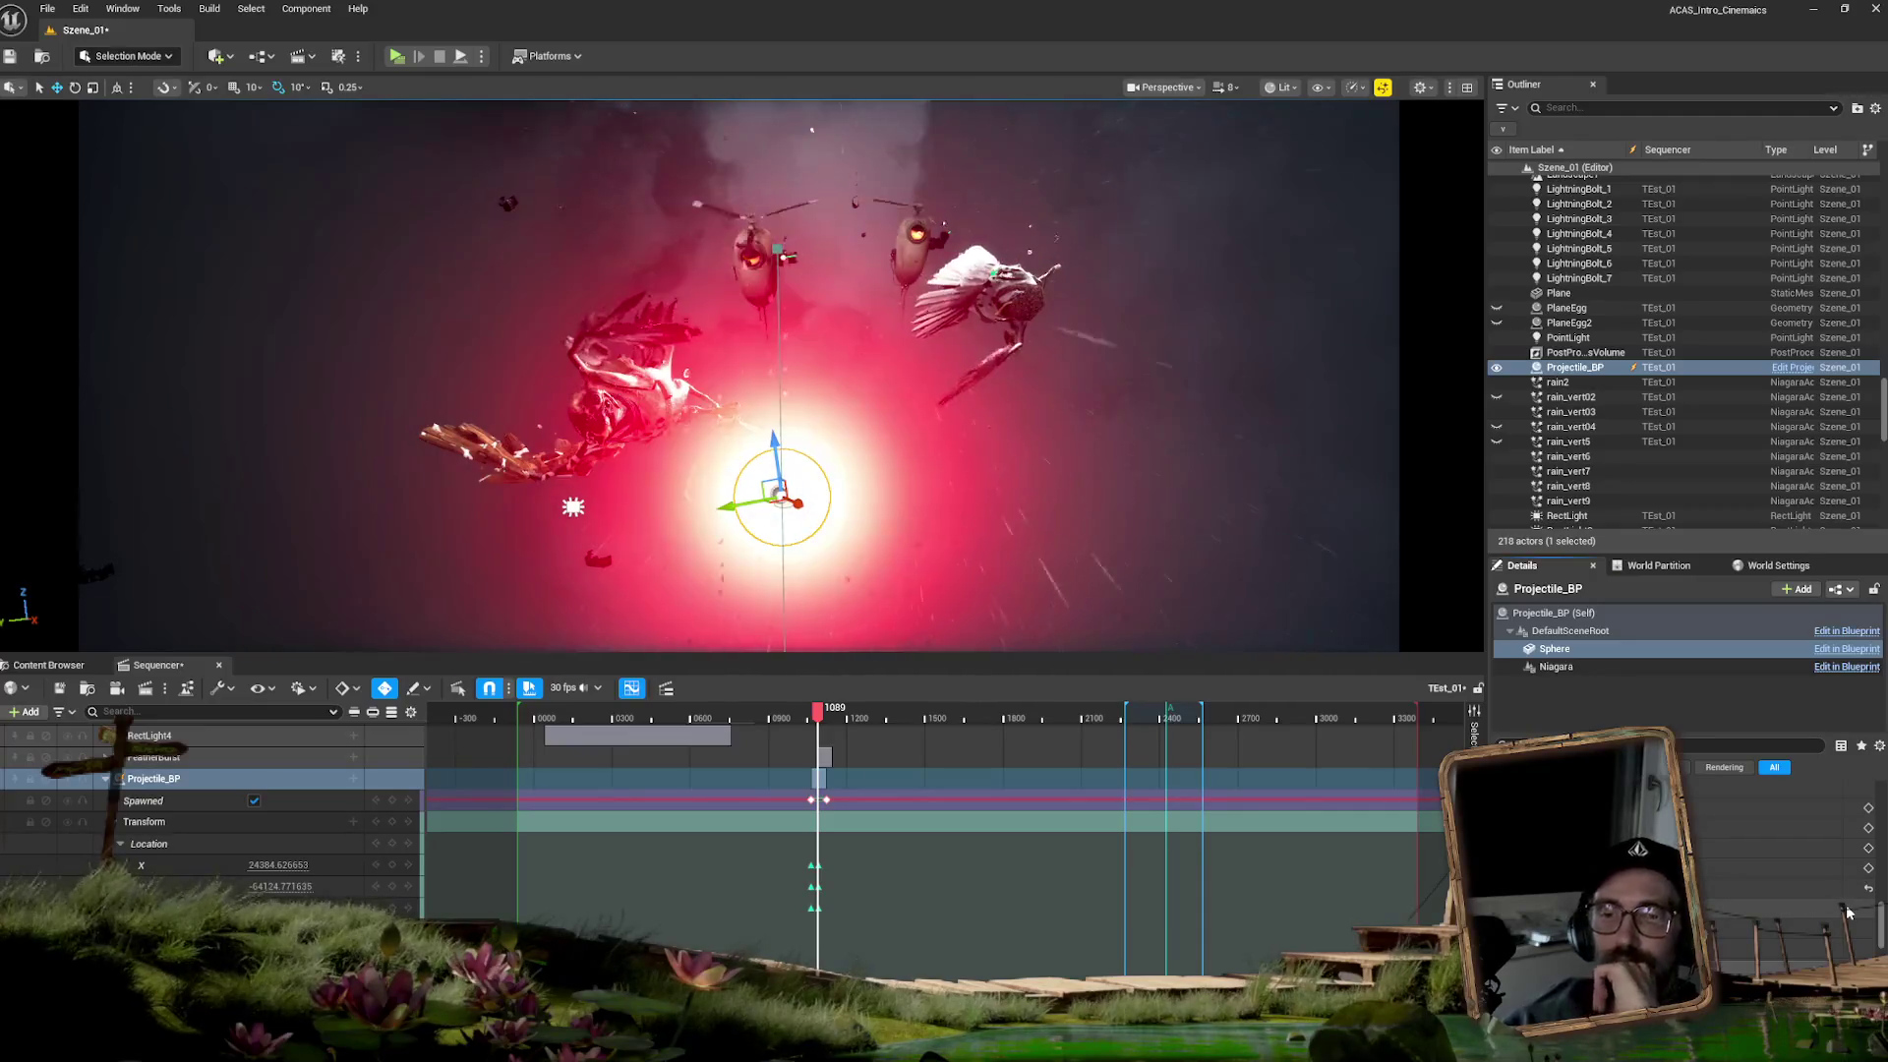
pyautogui.scroll(2, 1845, 910)
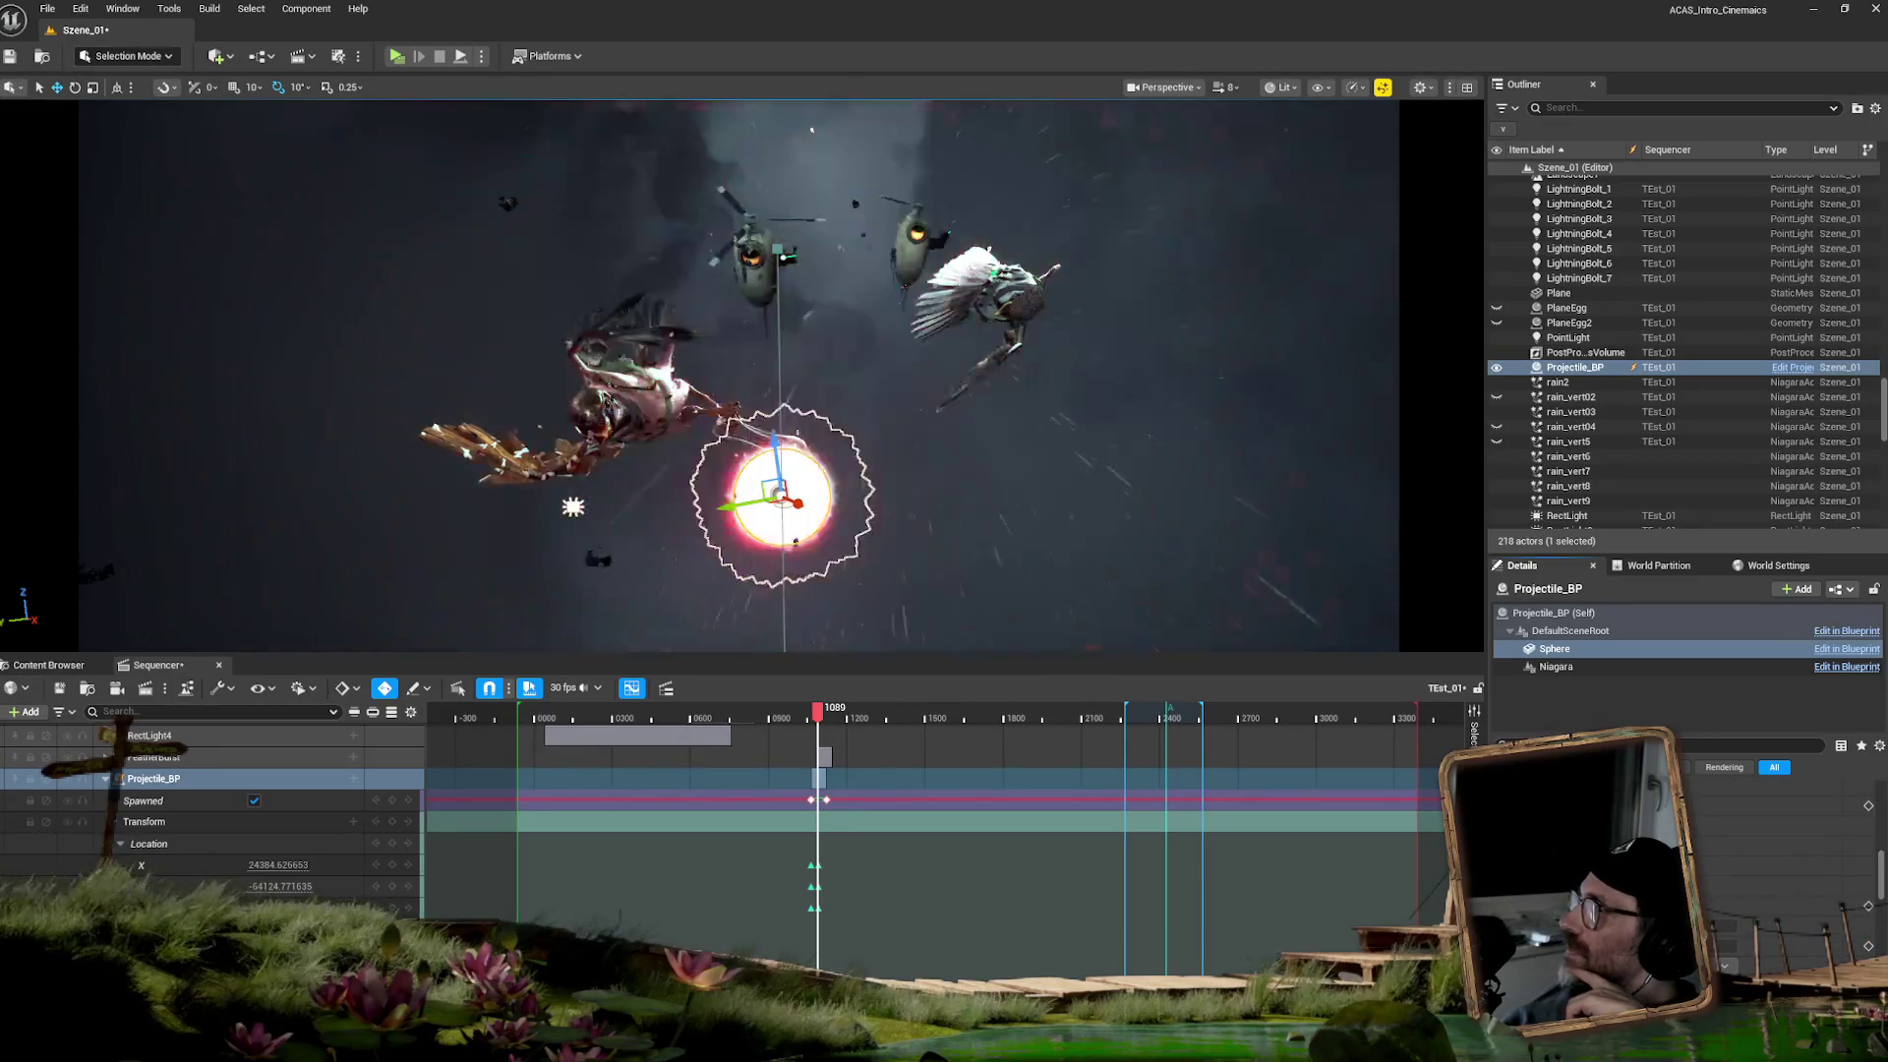
pyautogui.hotkey('alt', 'Tab')
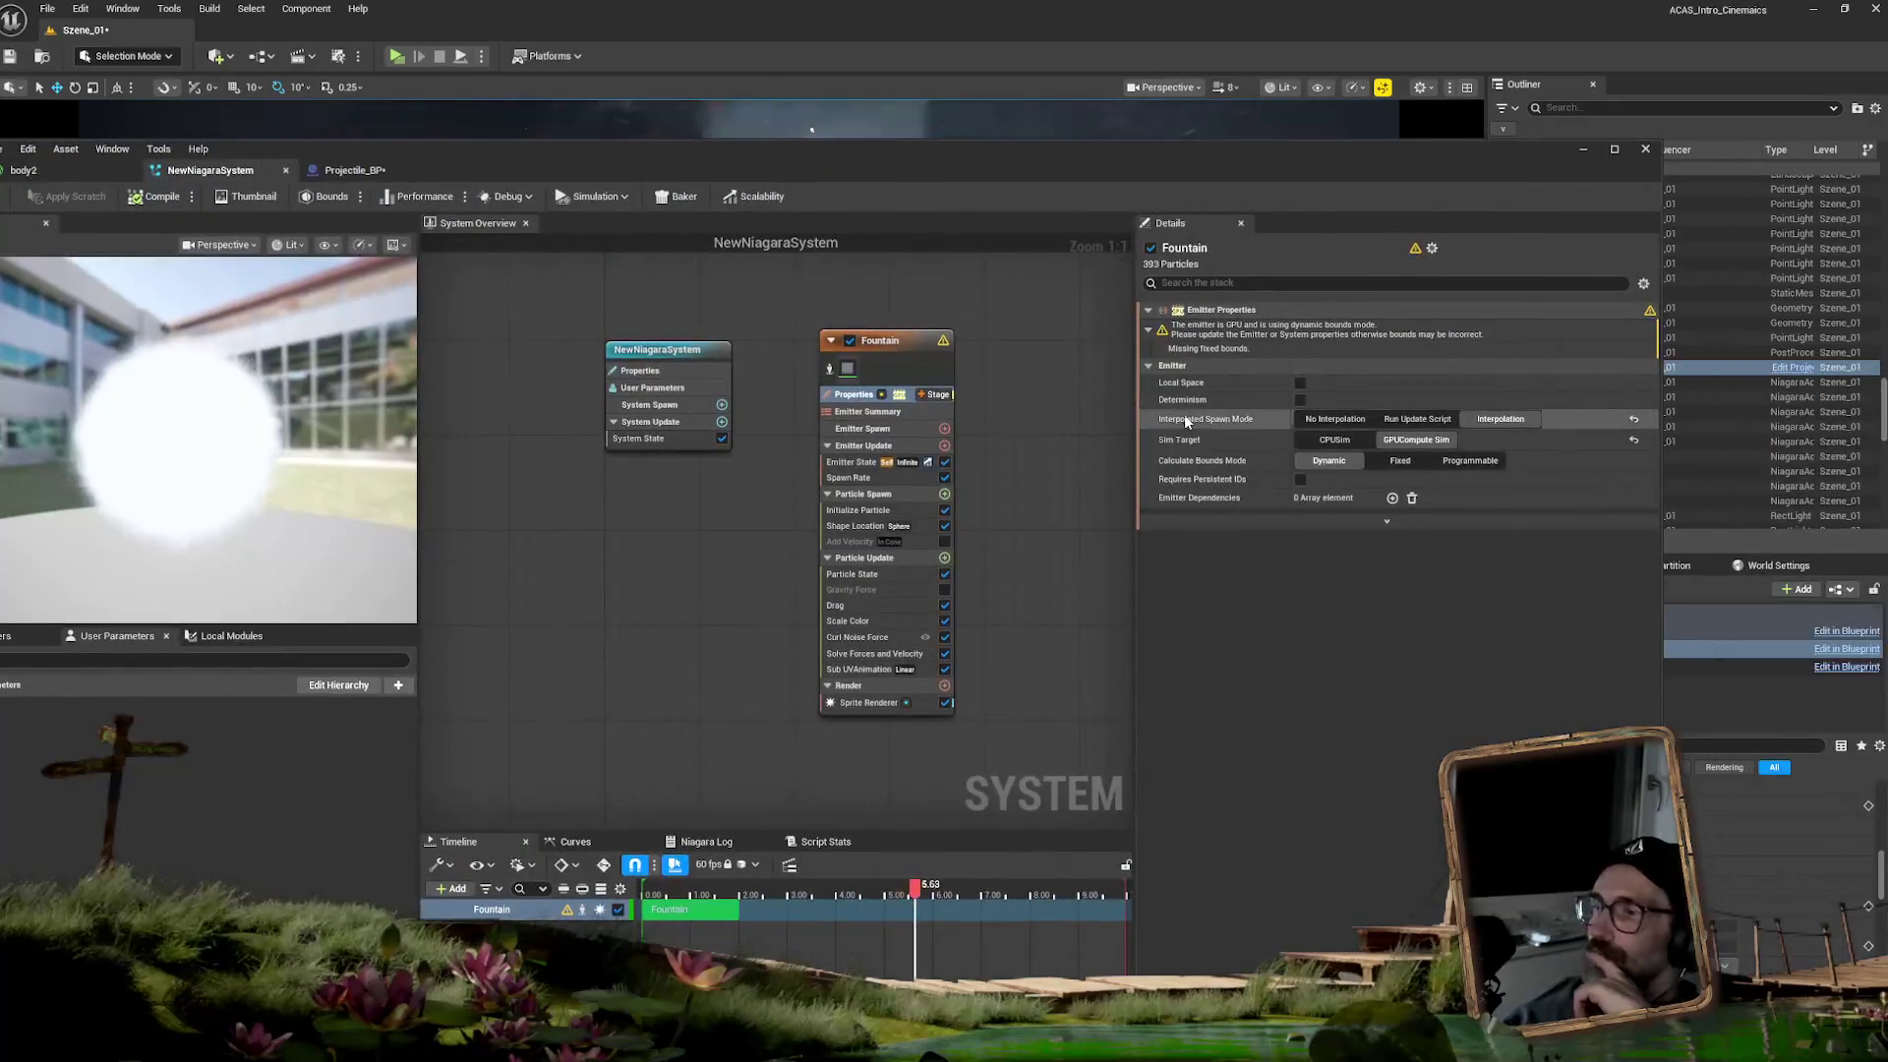
# - Review the Fountain emitter's Sprite Renderer and Initialize Particle settings, filtering to sprite attributes
pyautogui.click(847, 703)
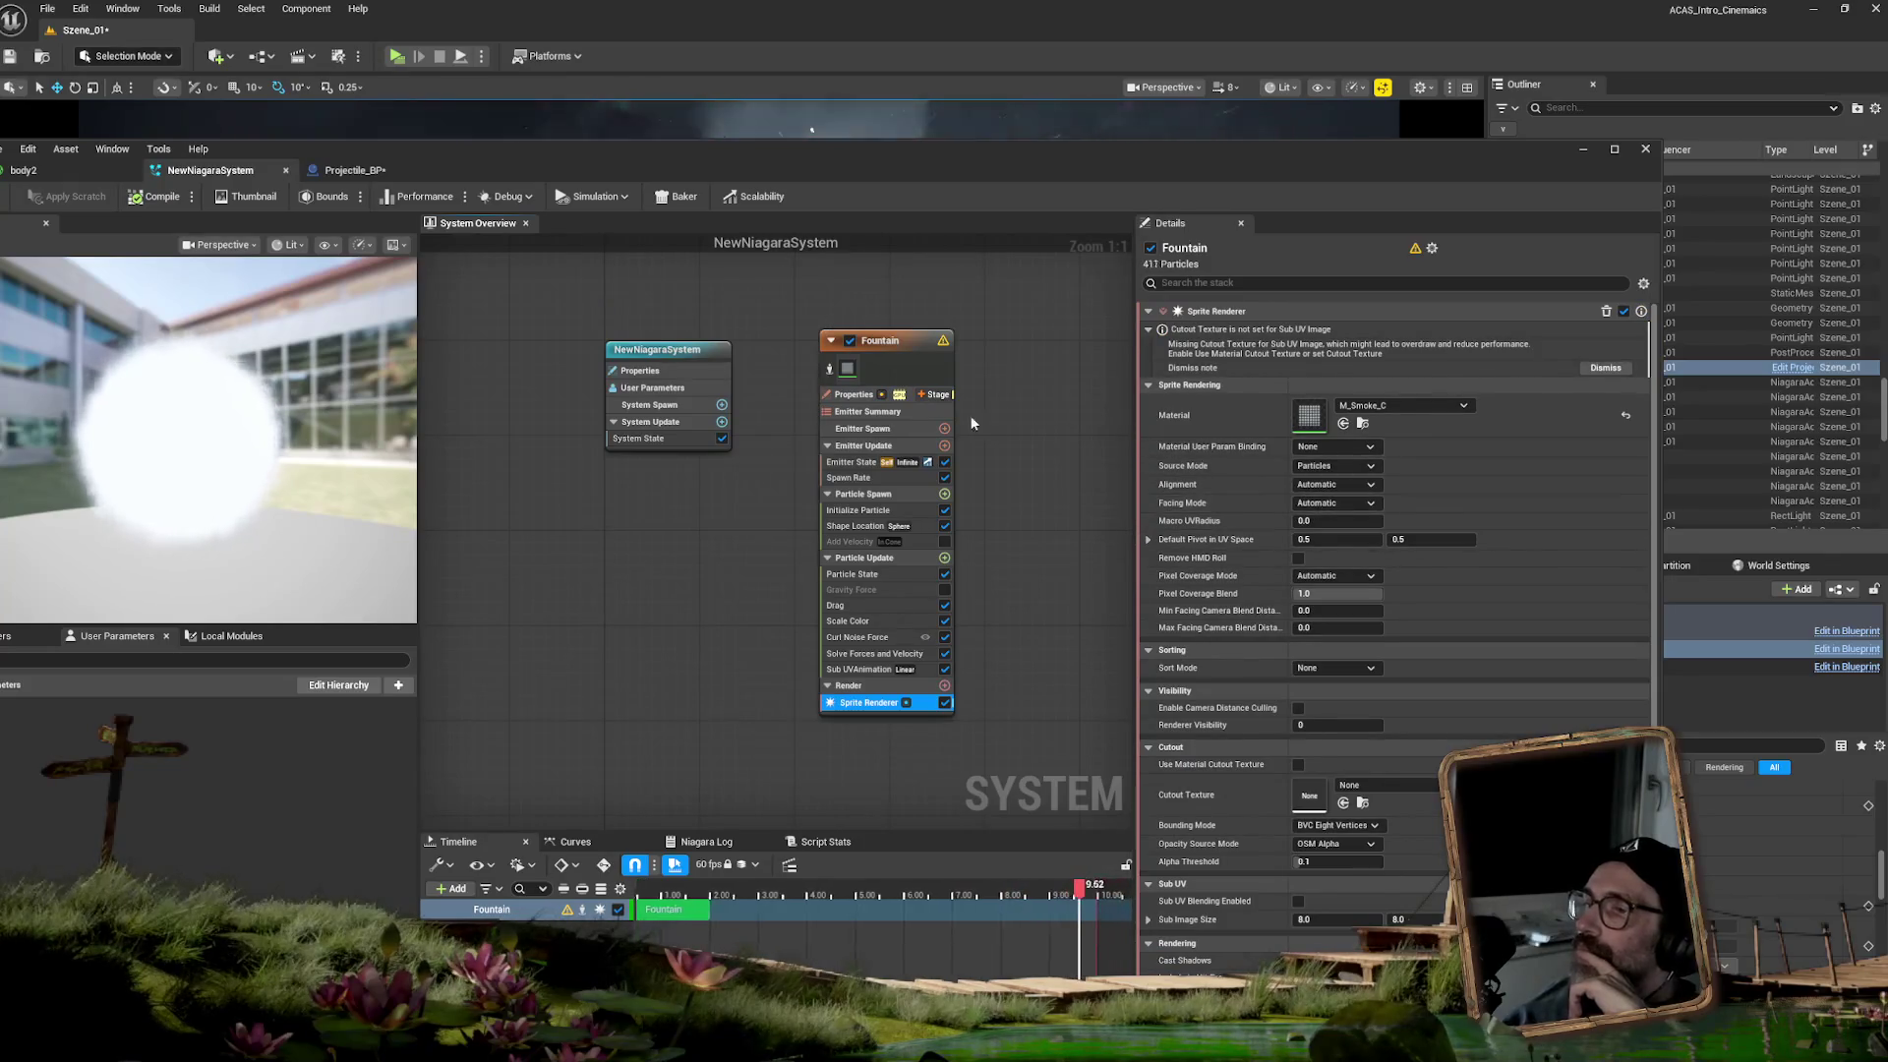
pyautogui.click(868, 510)
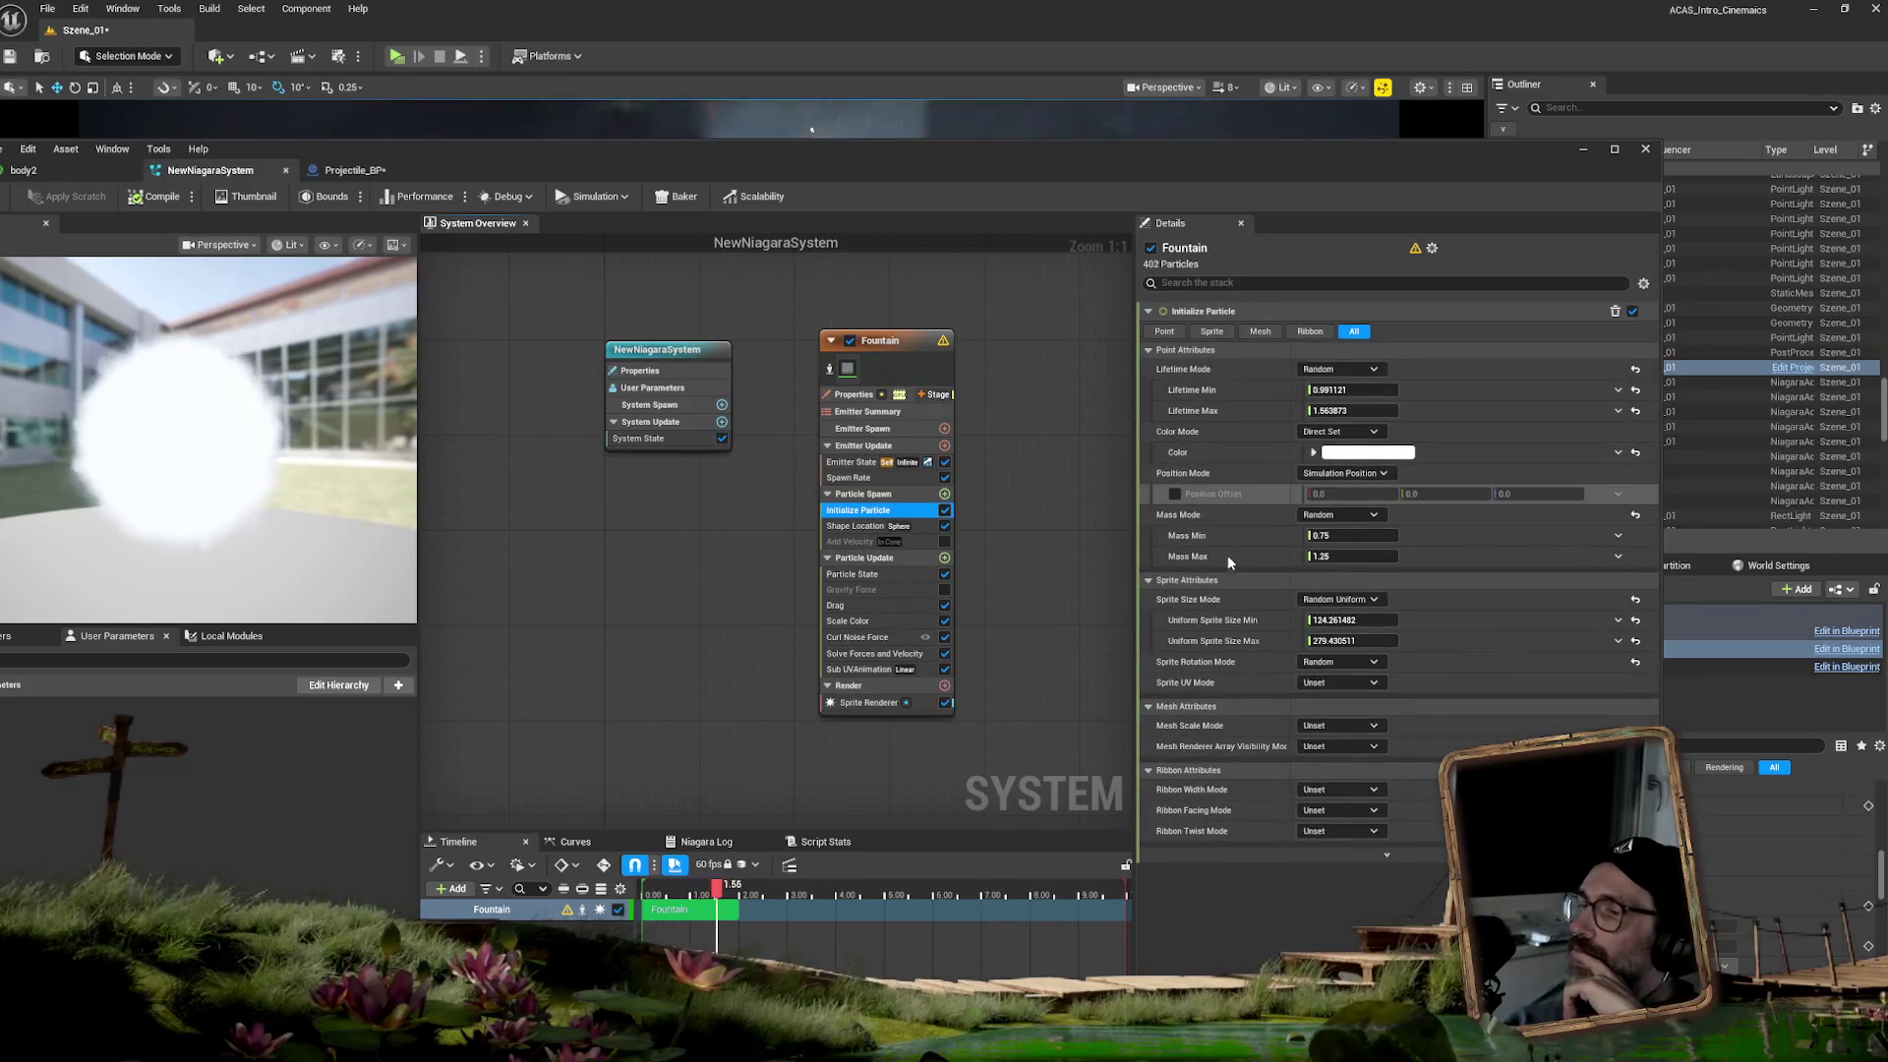
pyautogui.click(1212, 332)
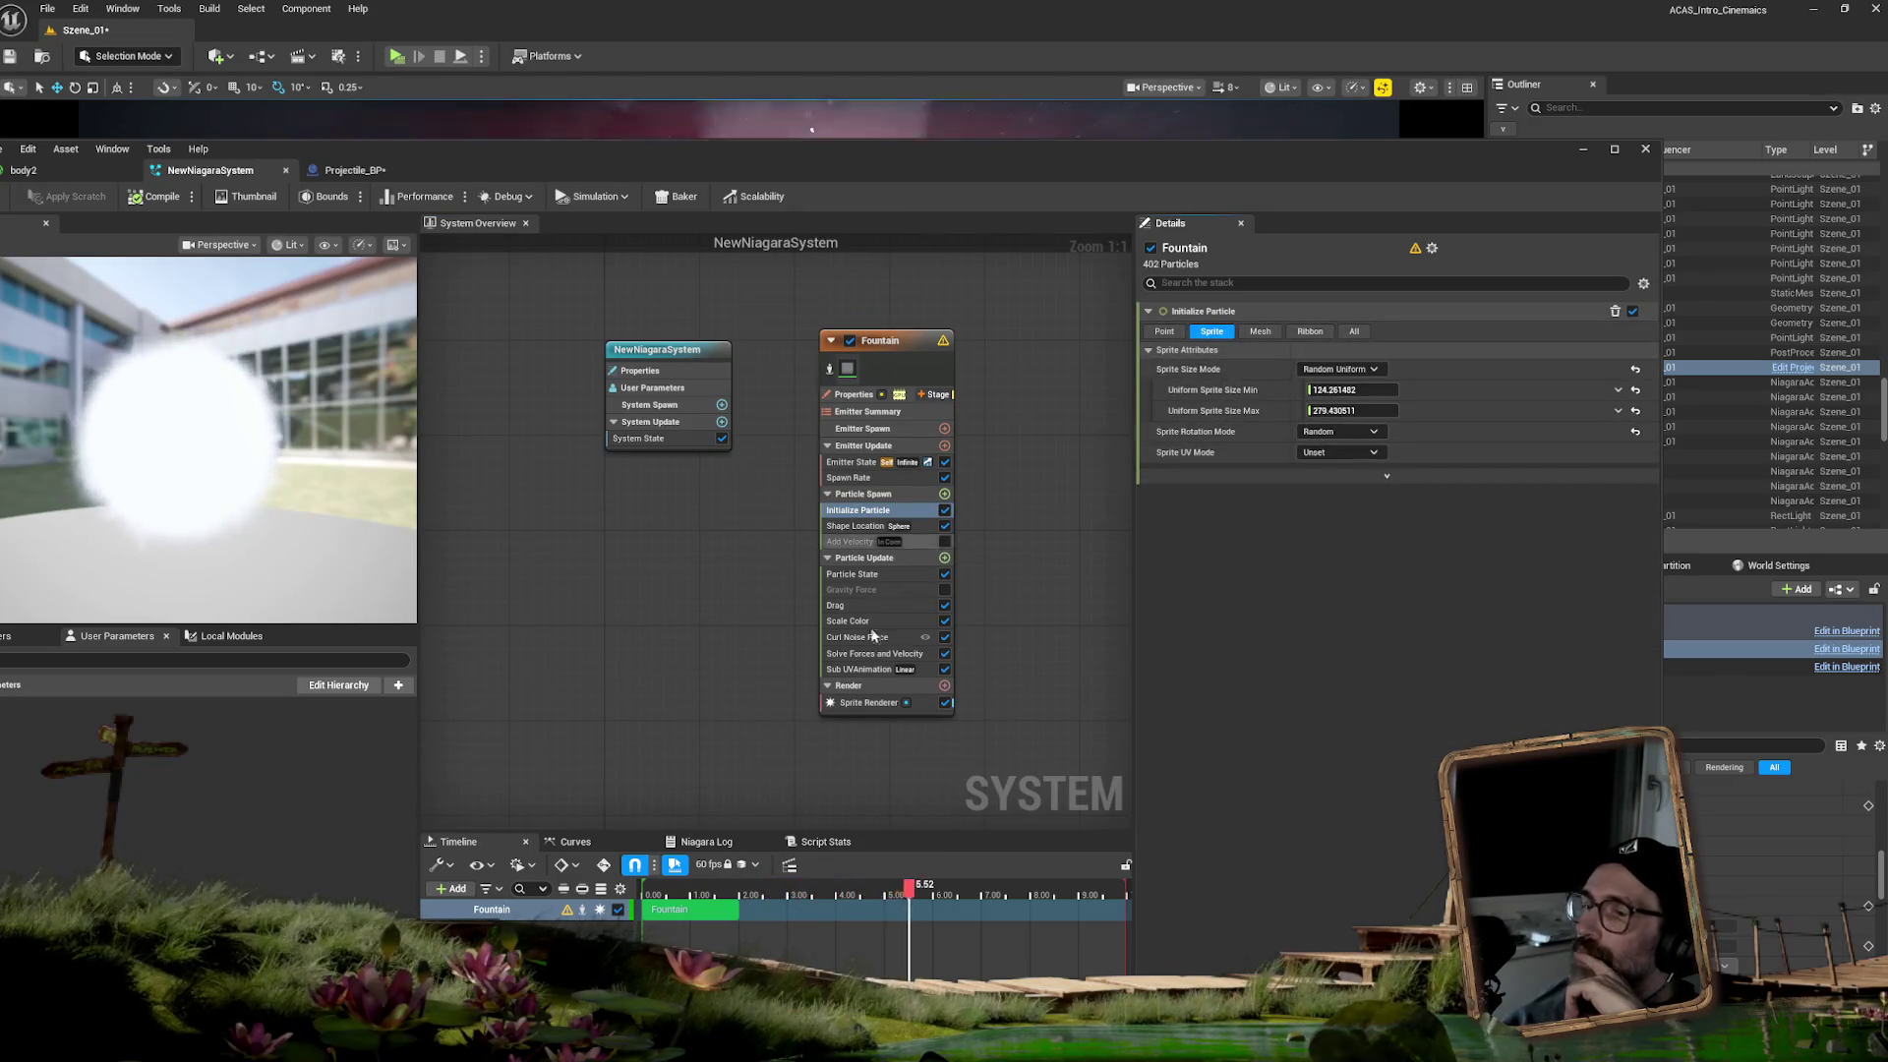
pyautogui.click(872, 703)
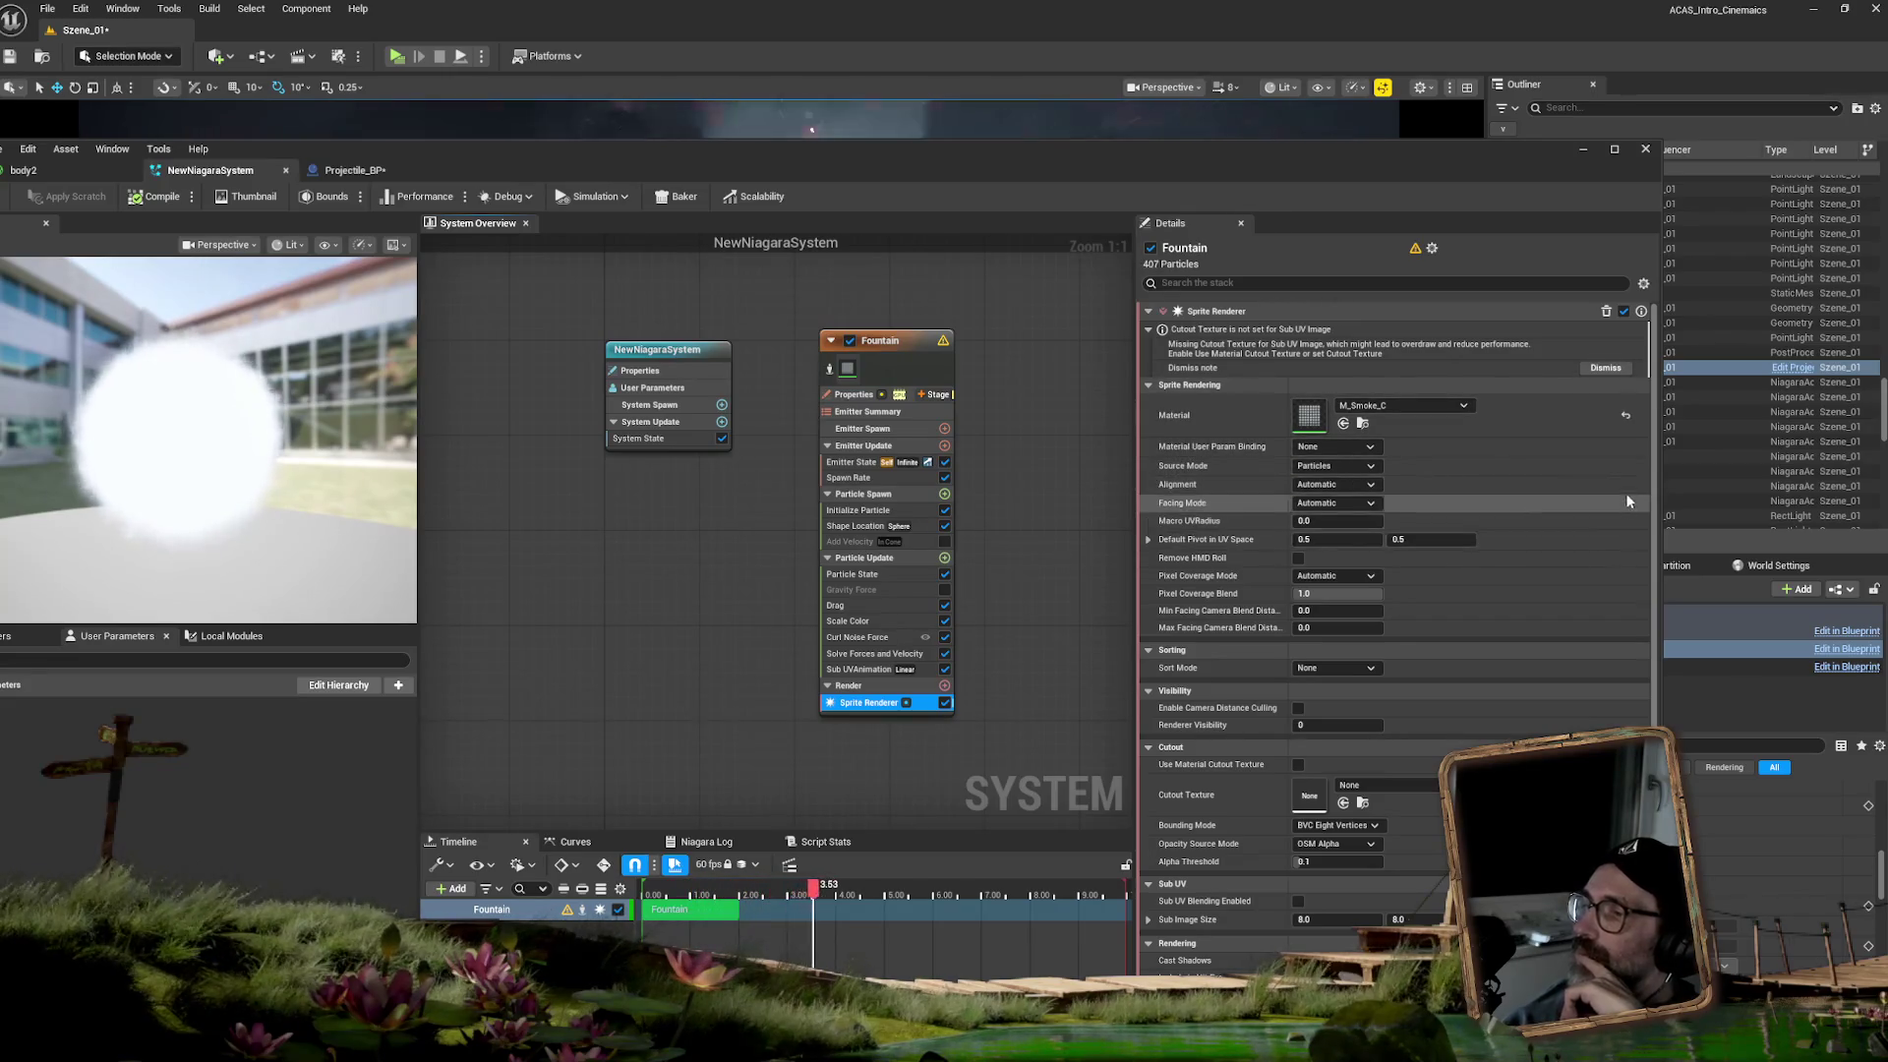
# - Browse the Sprite Renderer details, then move the Niagara editor aside to reveal the Materials folder
pyautogui.scroll(-1, 1652, 491)
pyautogui.scroll(-5, 1656, 491)
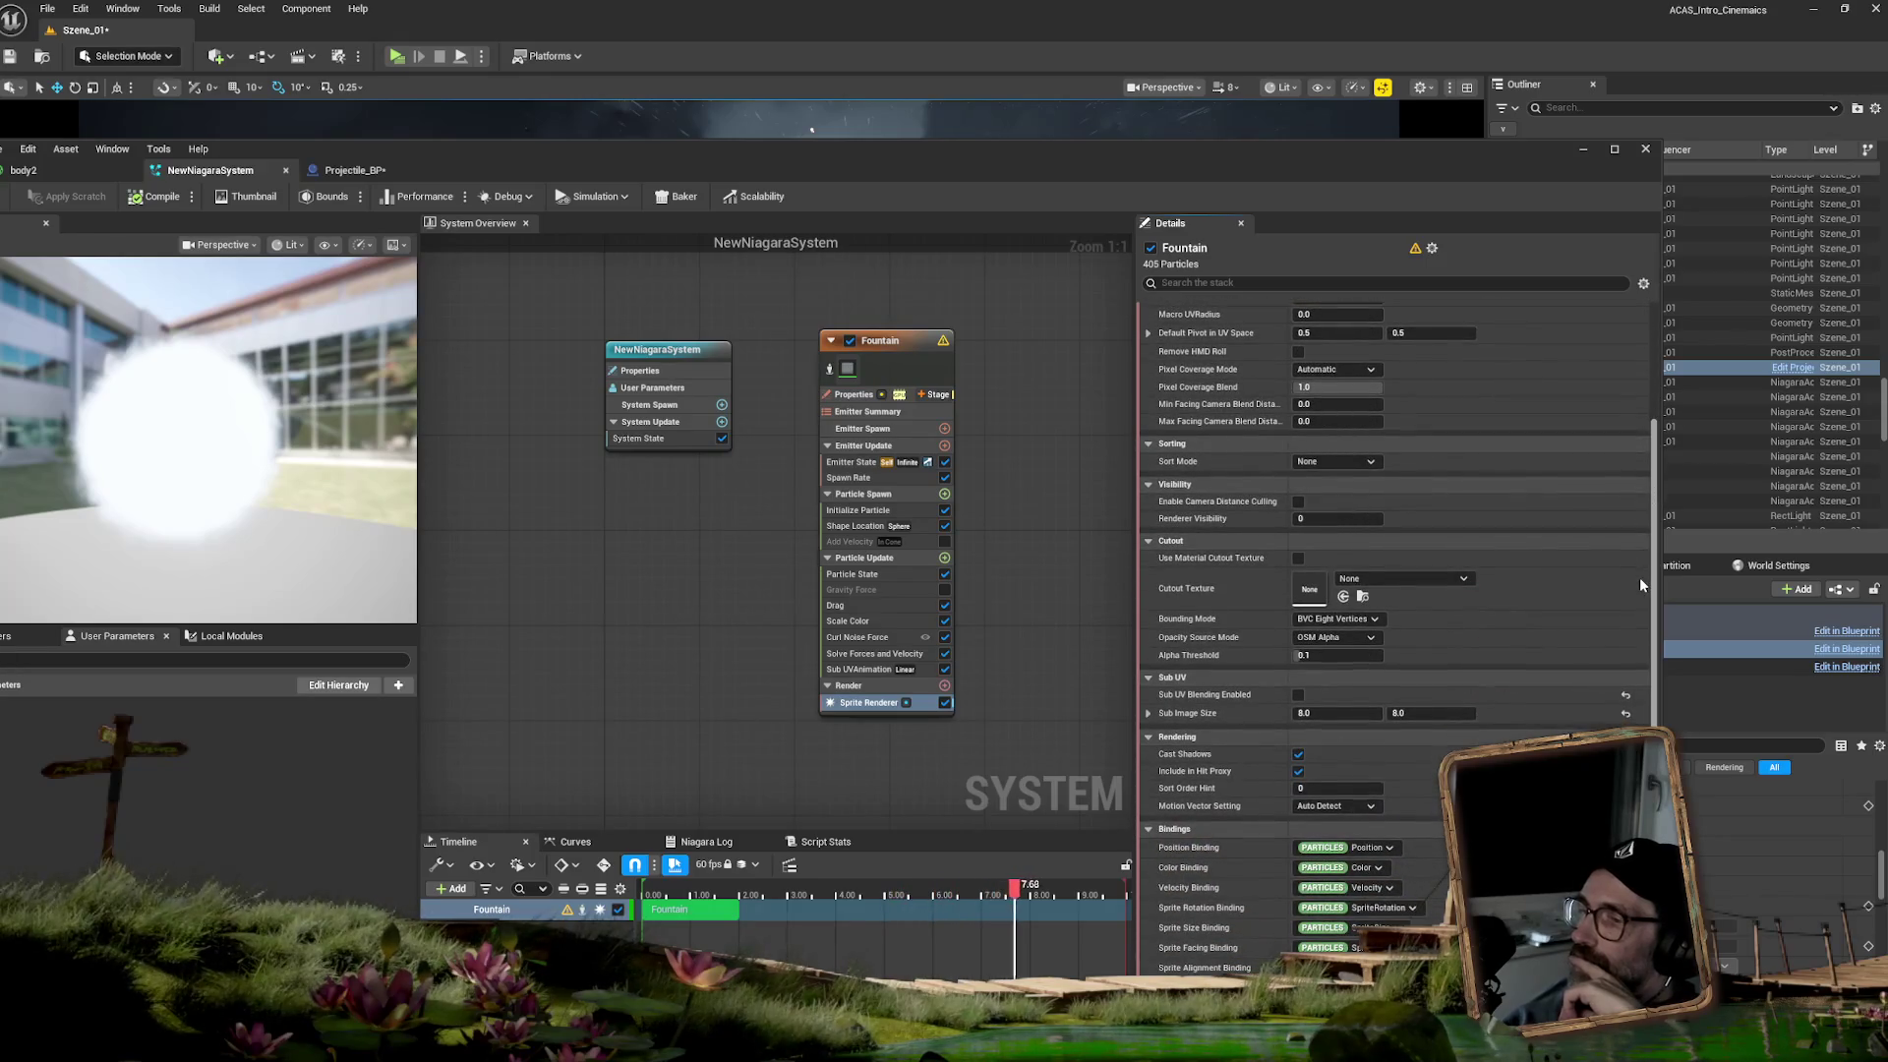
pyautogui.scroll(-2, 1638, 585)
pyautogui.scroll(-2, 1638, 602)
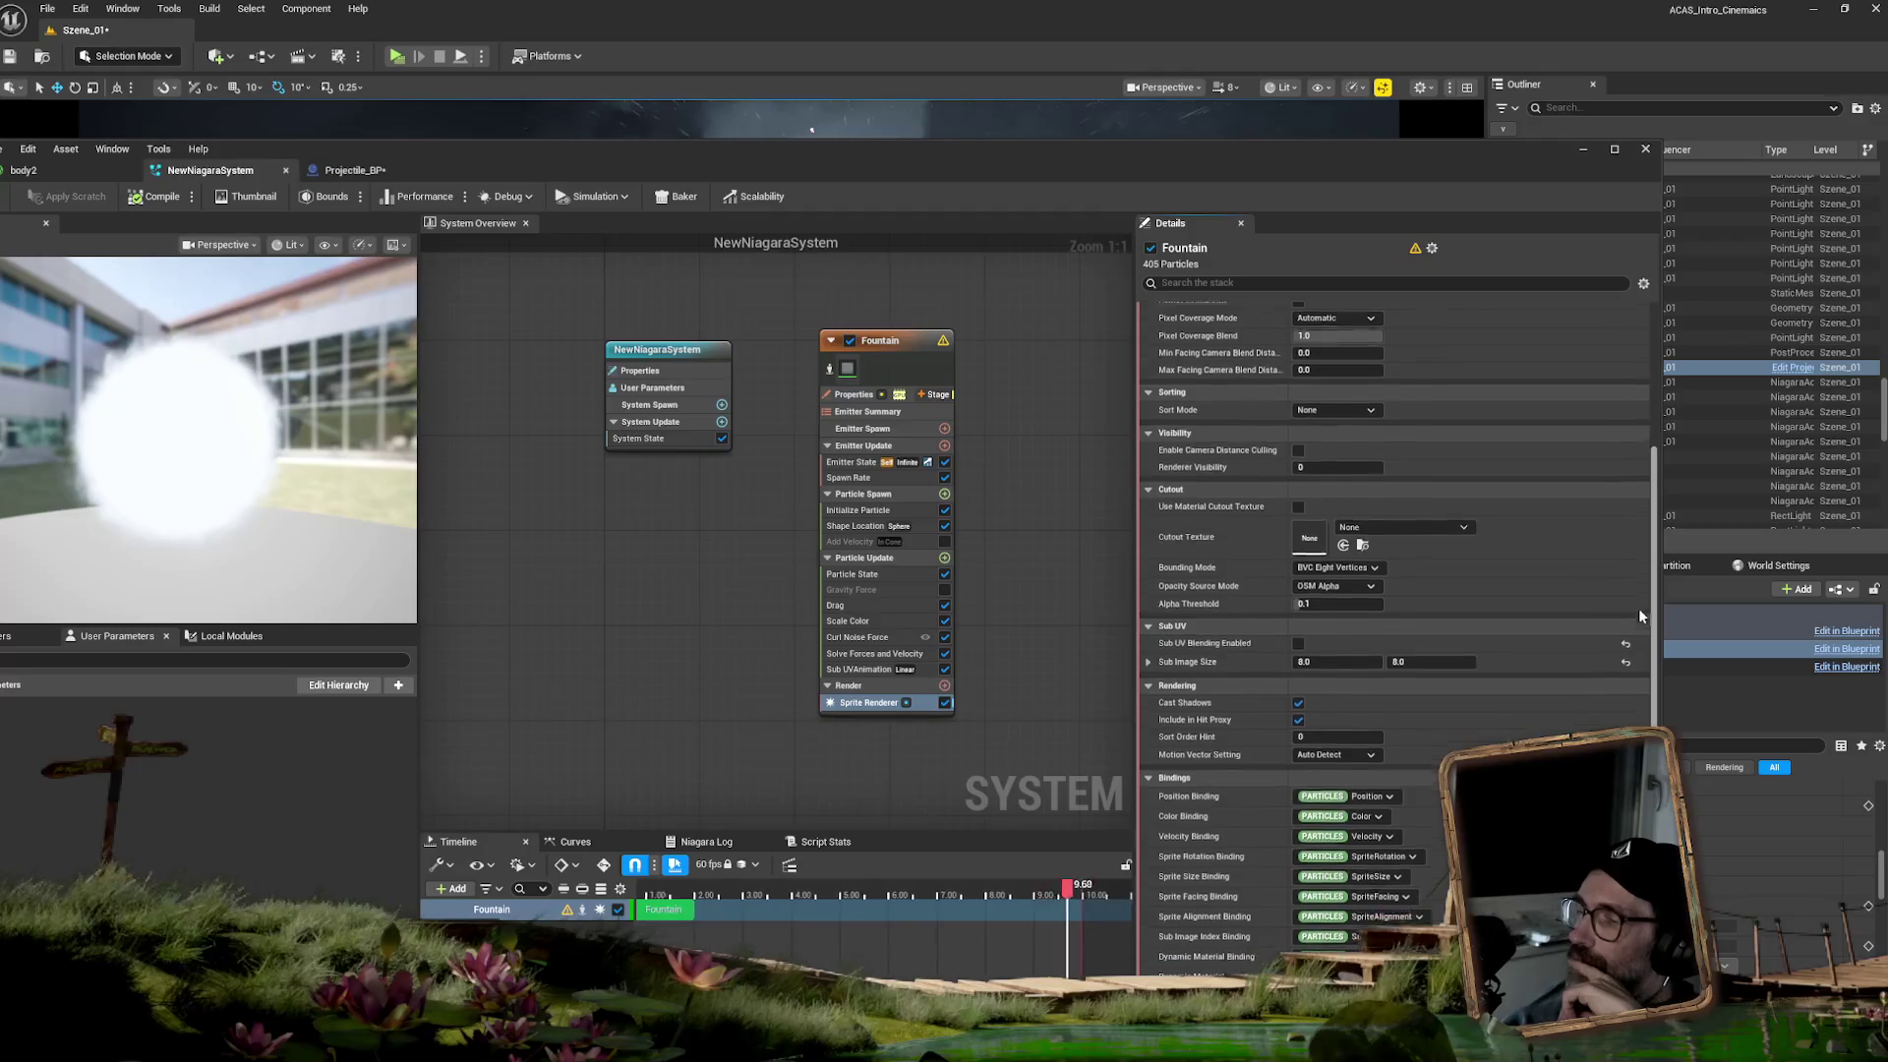
pyautogui.scroll(-4, 1636, 656)
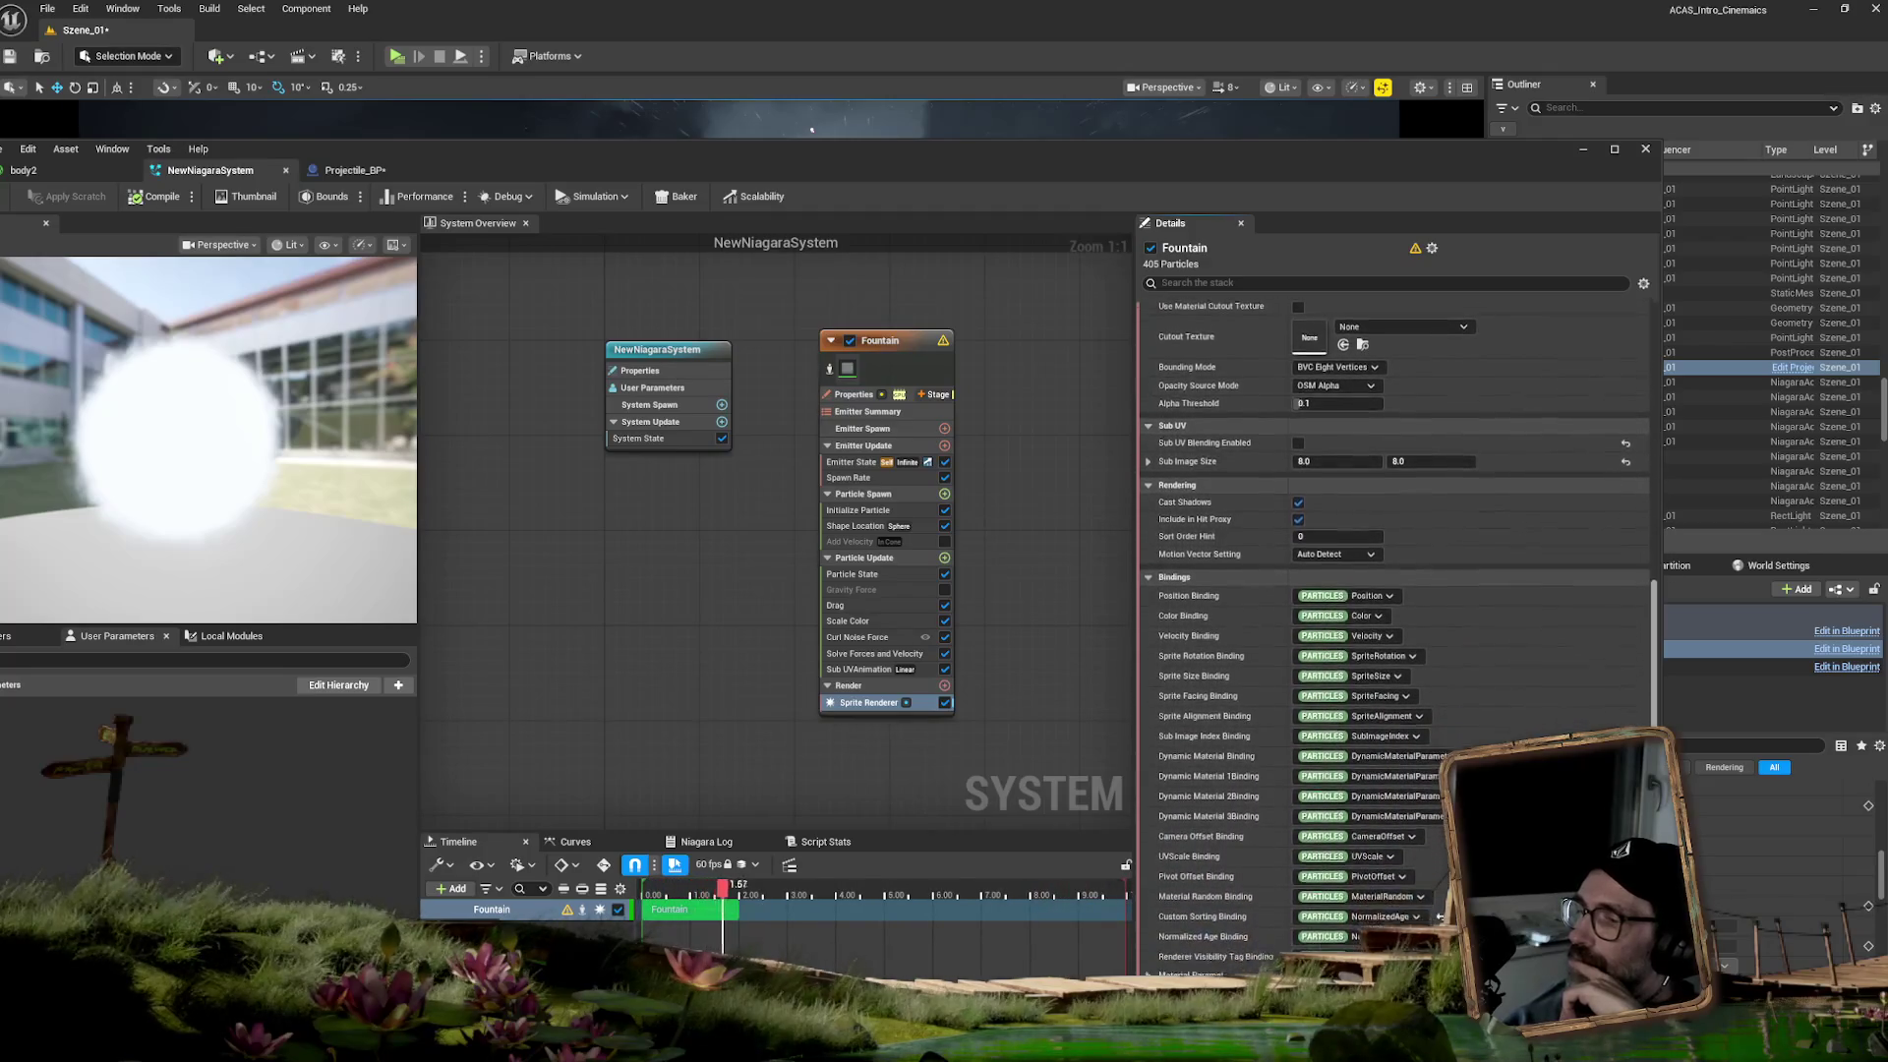
pyautogui.scroll(-1, 1636, 656)
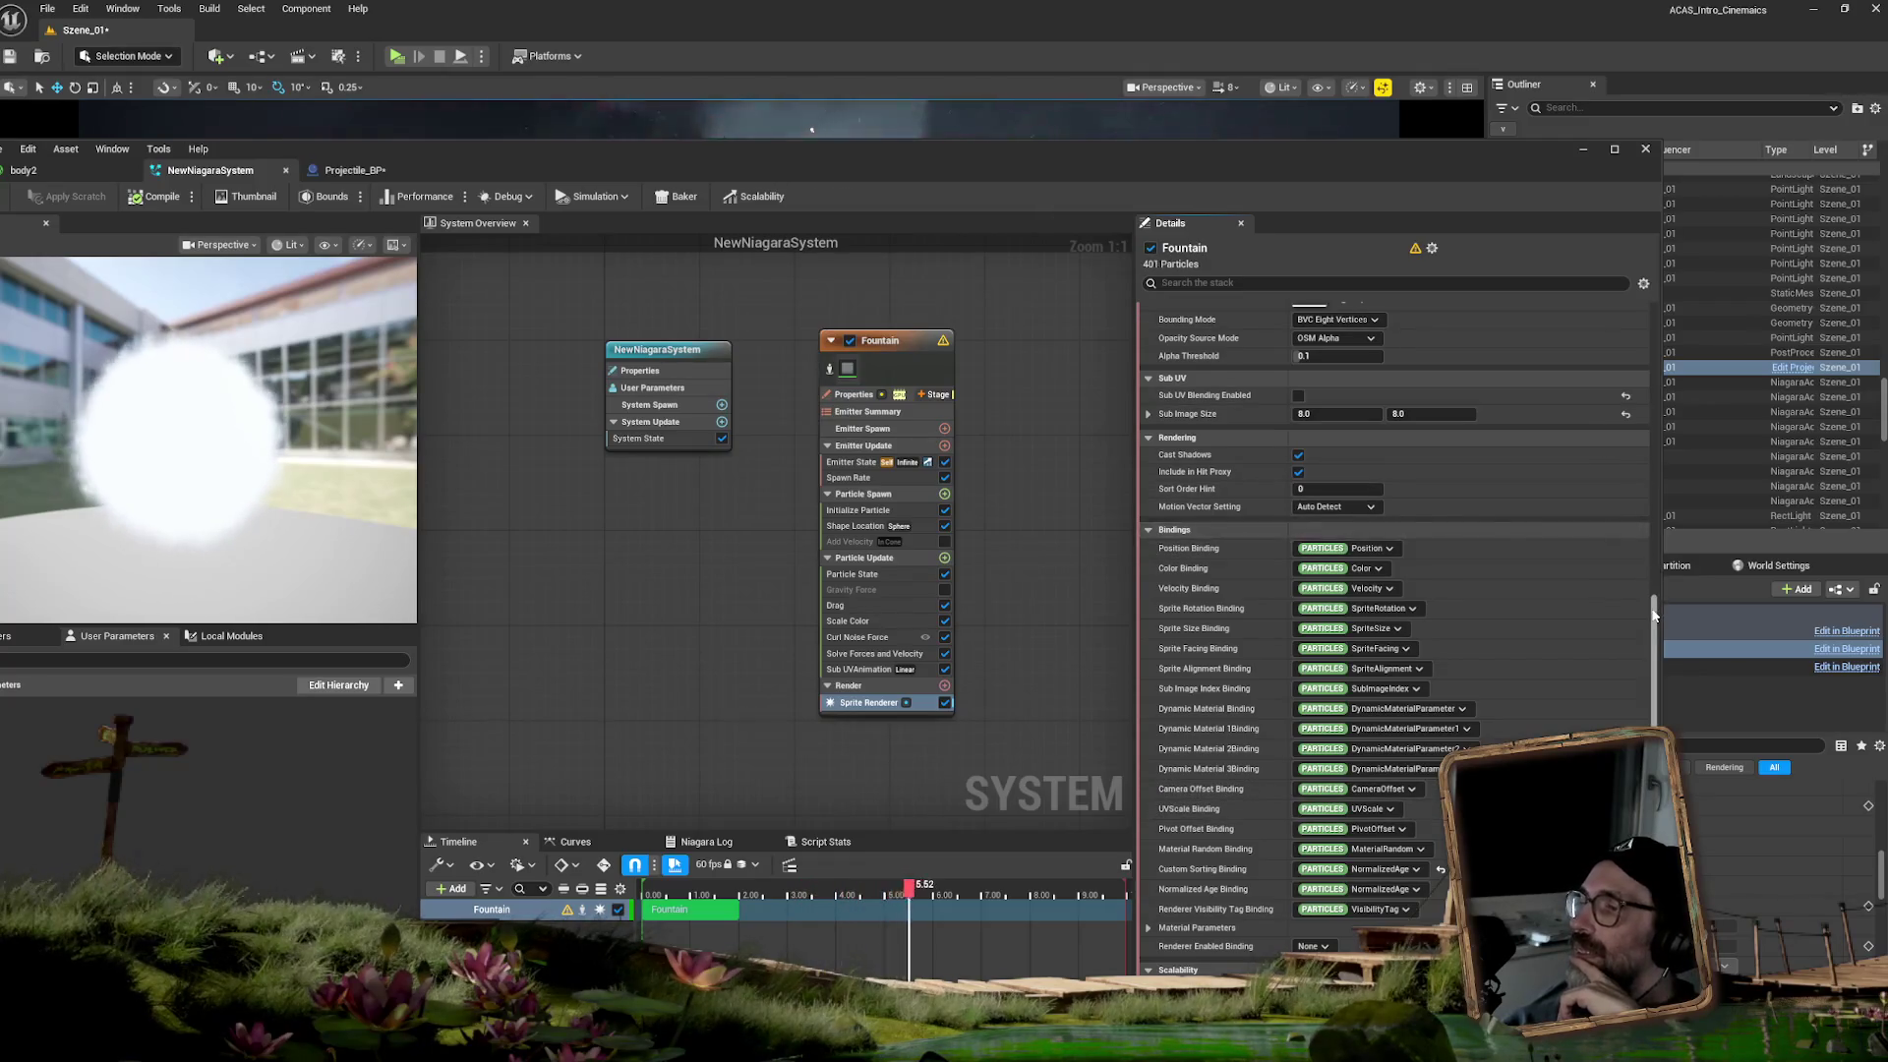
pyautogui.scroll(9, 1634, 411)
pyautogui.scroll(4, 1634, 407)
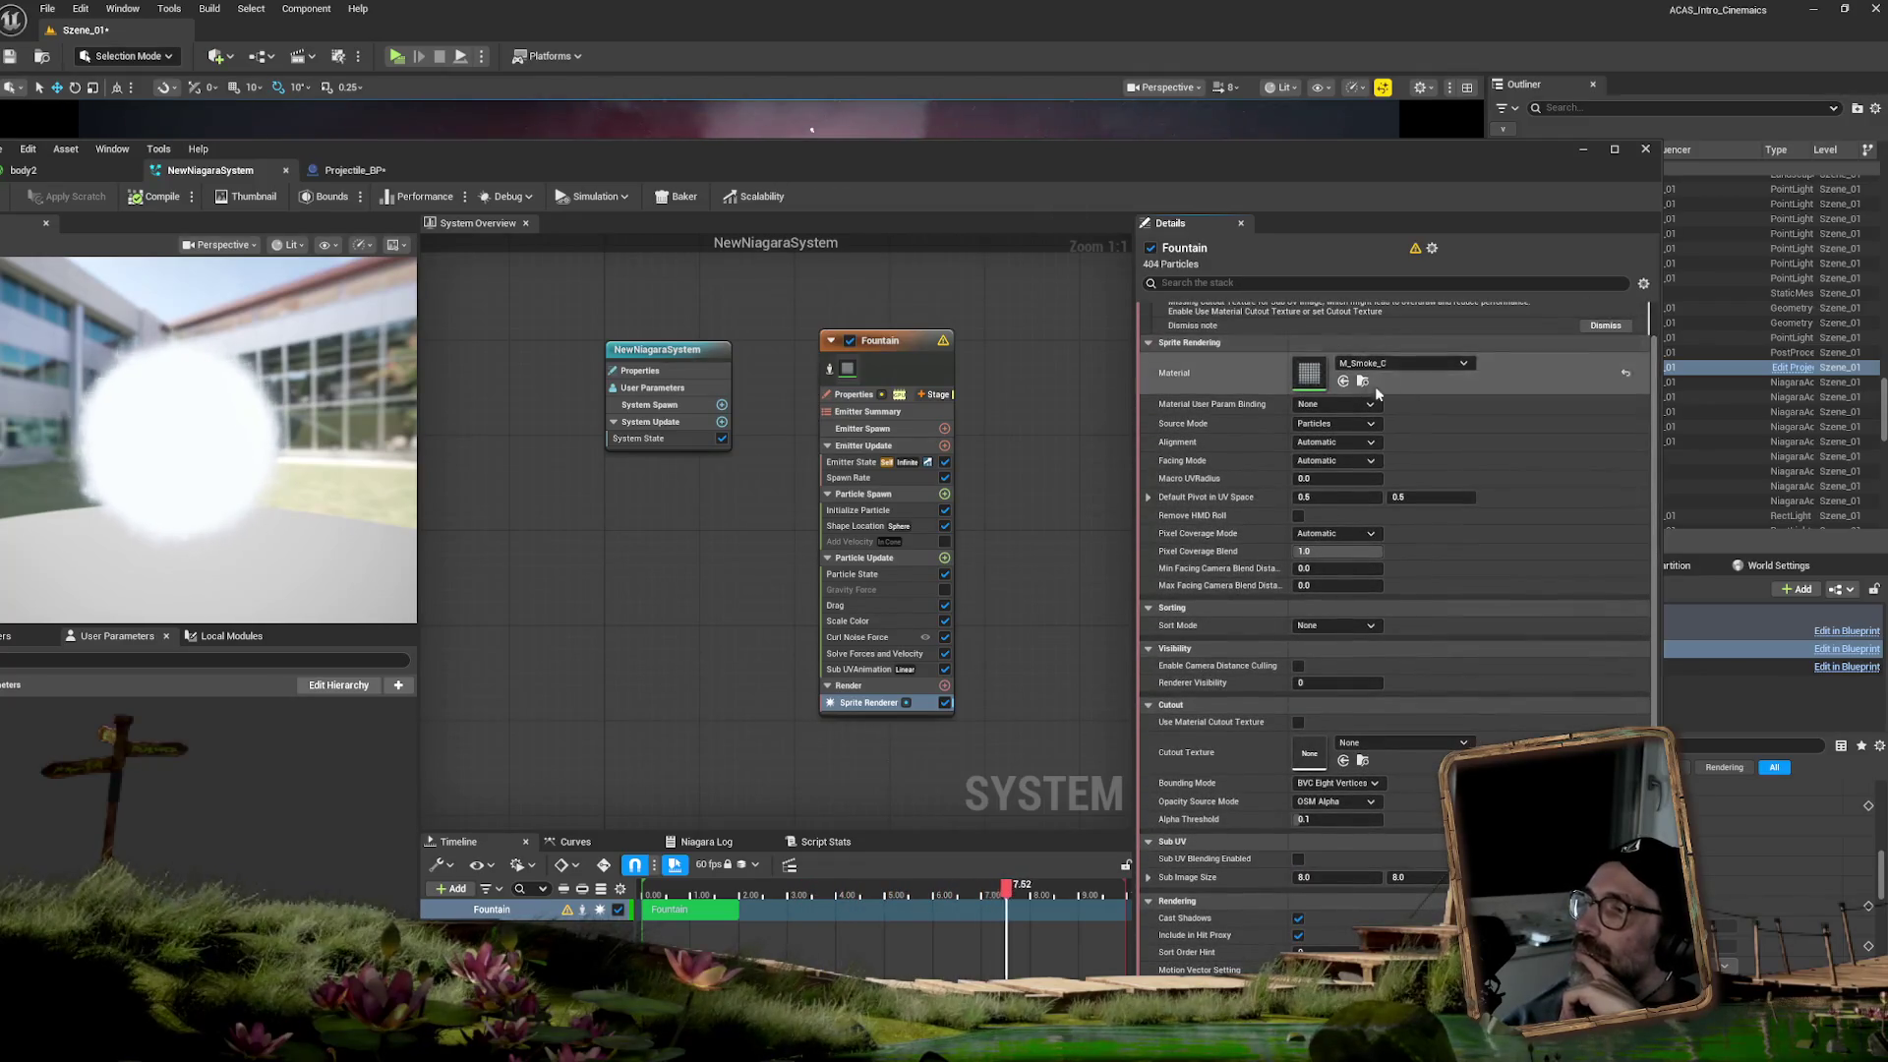
pyautogui.moveTo(928, 175); pyautogui.dragTo(1887, 293)
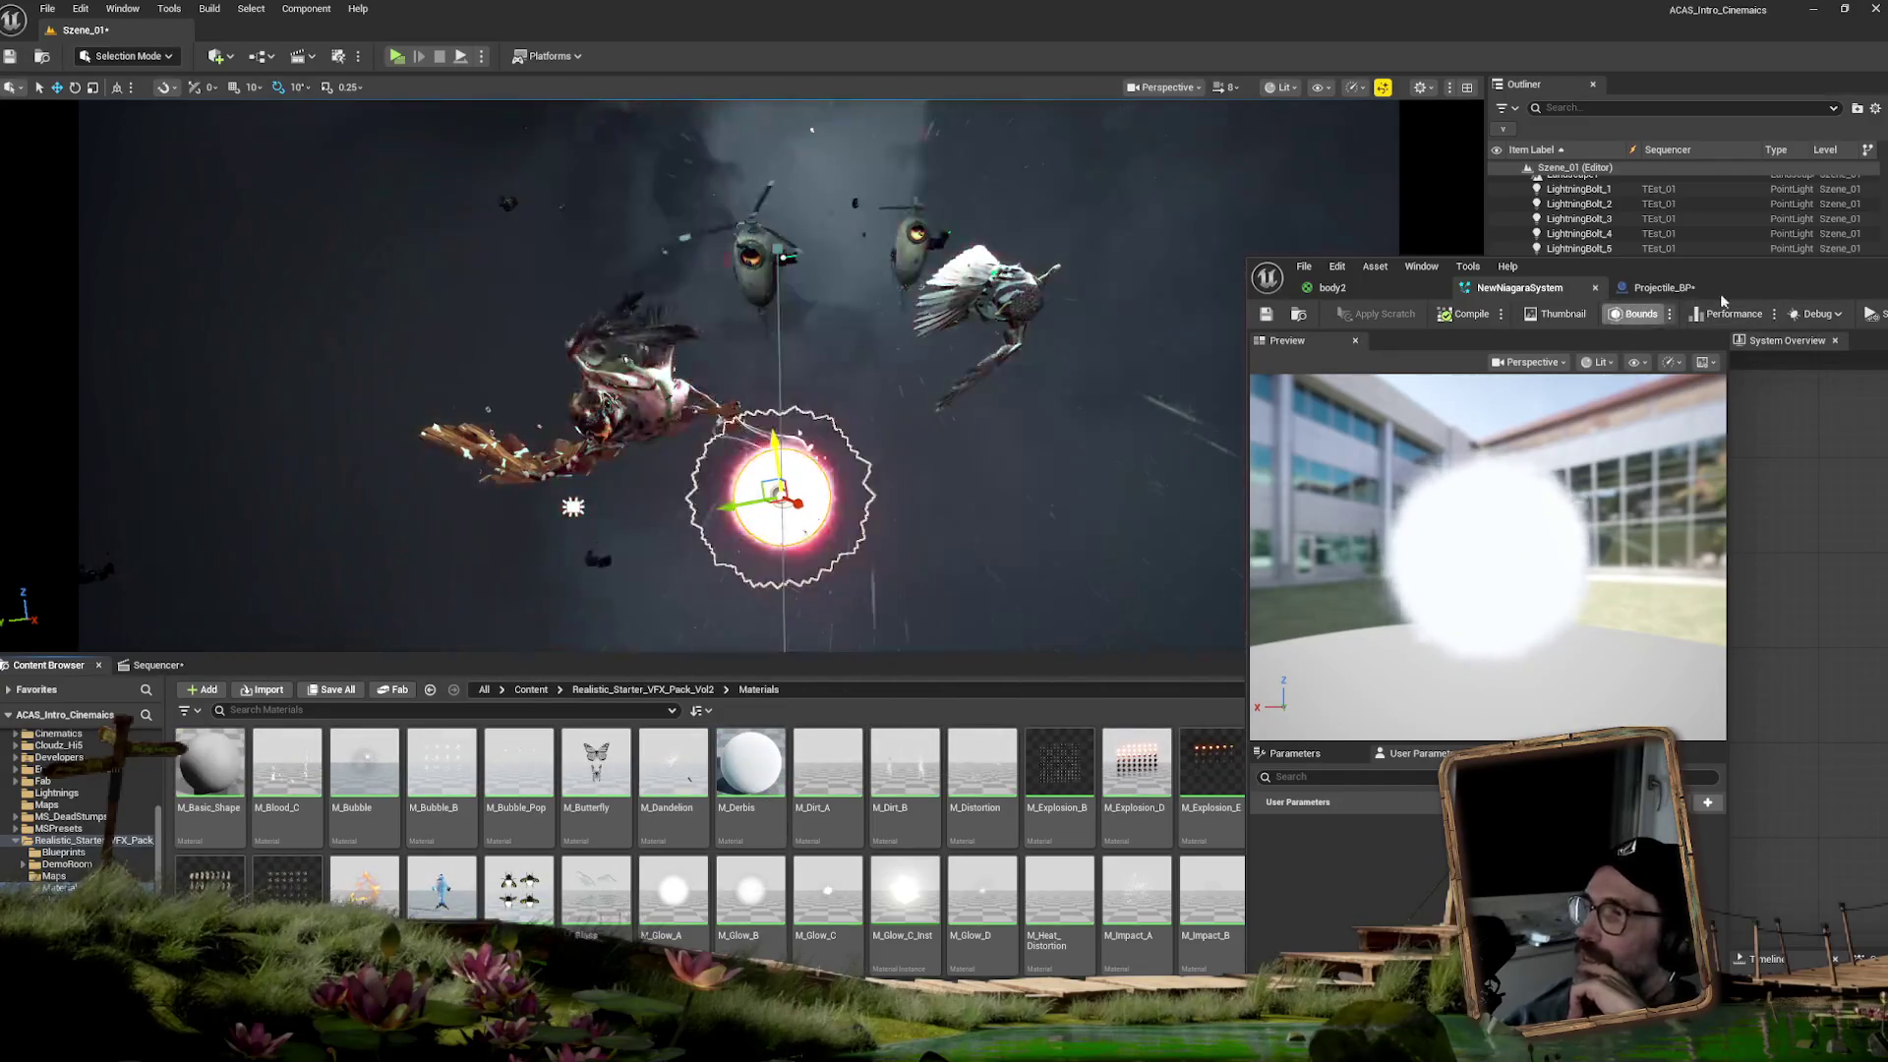
# - Open the M_Smoke_C material from the Realistic_Starter_VFX_Pack_Vol2 Materials folder in the Material Editor
pyautogui.moveTo(1738, 274); pyautogui.dragTo(1887, 297)
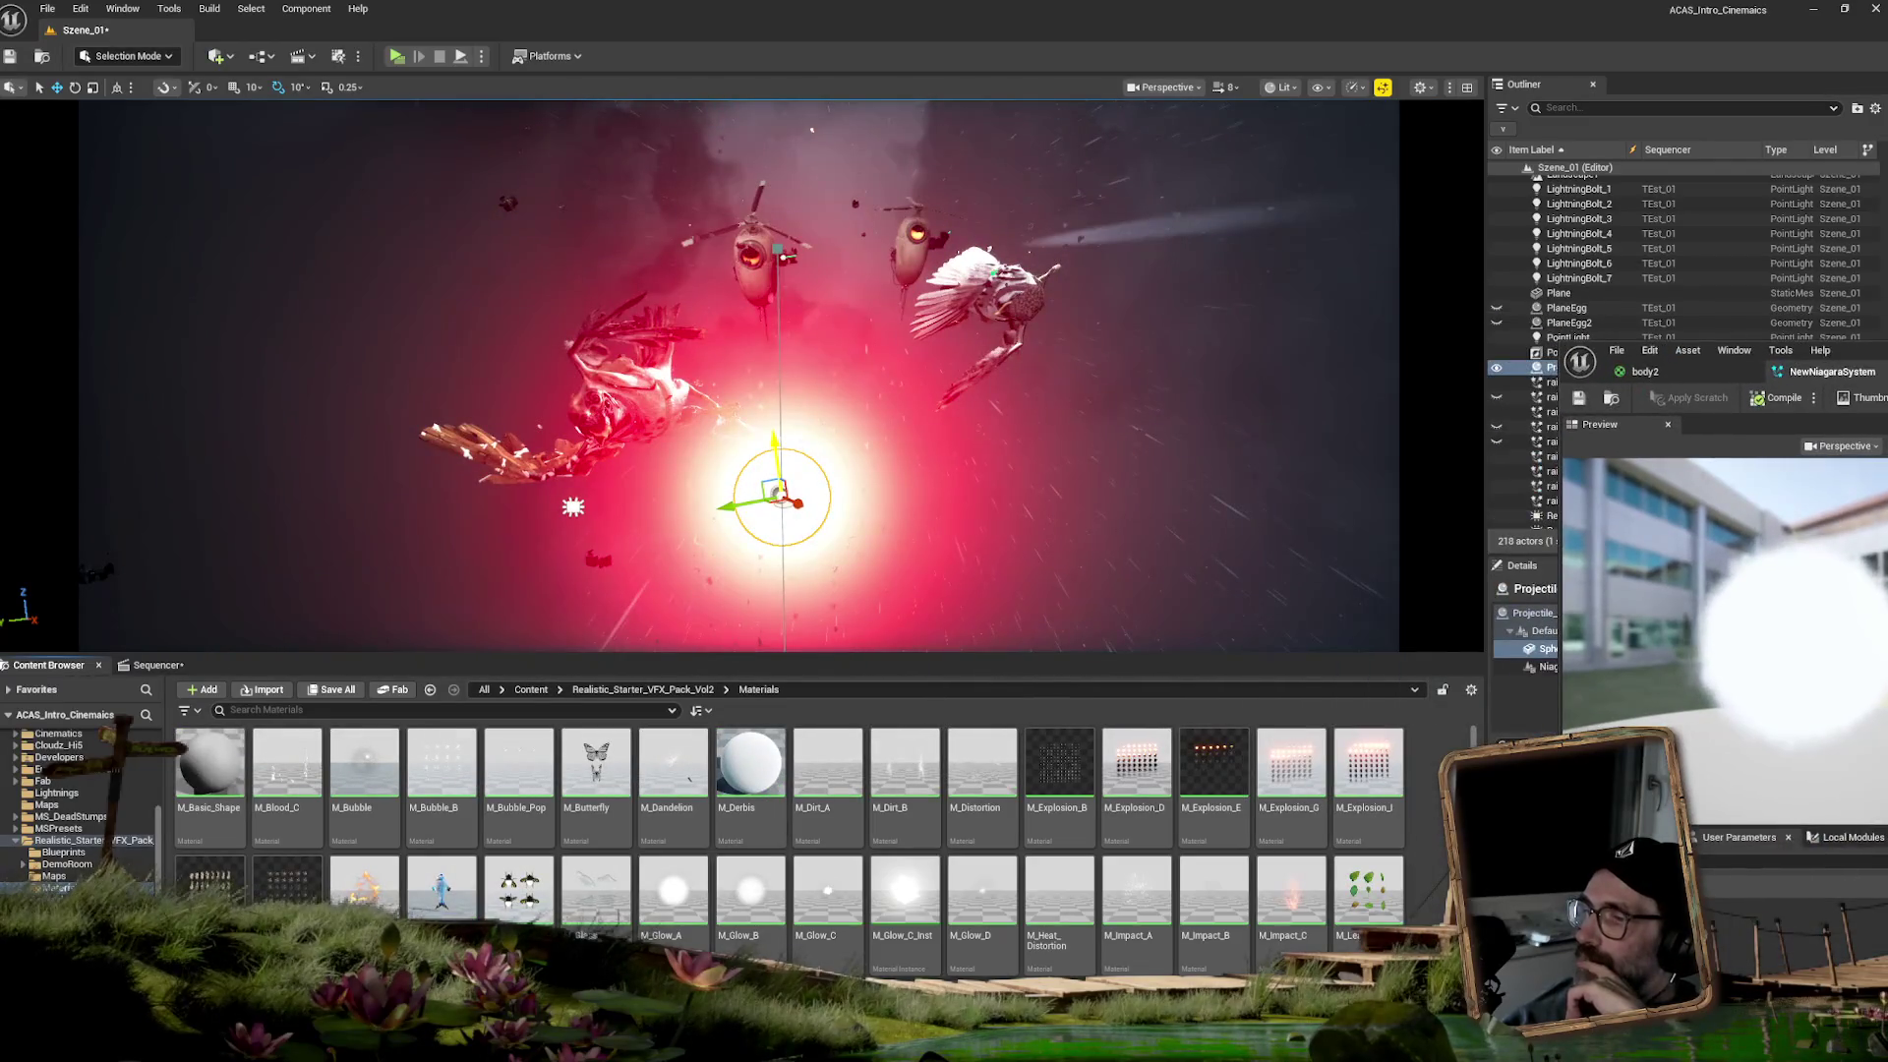
pyautogui.scroll(-2, 668, 845)
pyautogui.click(667, 854)
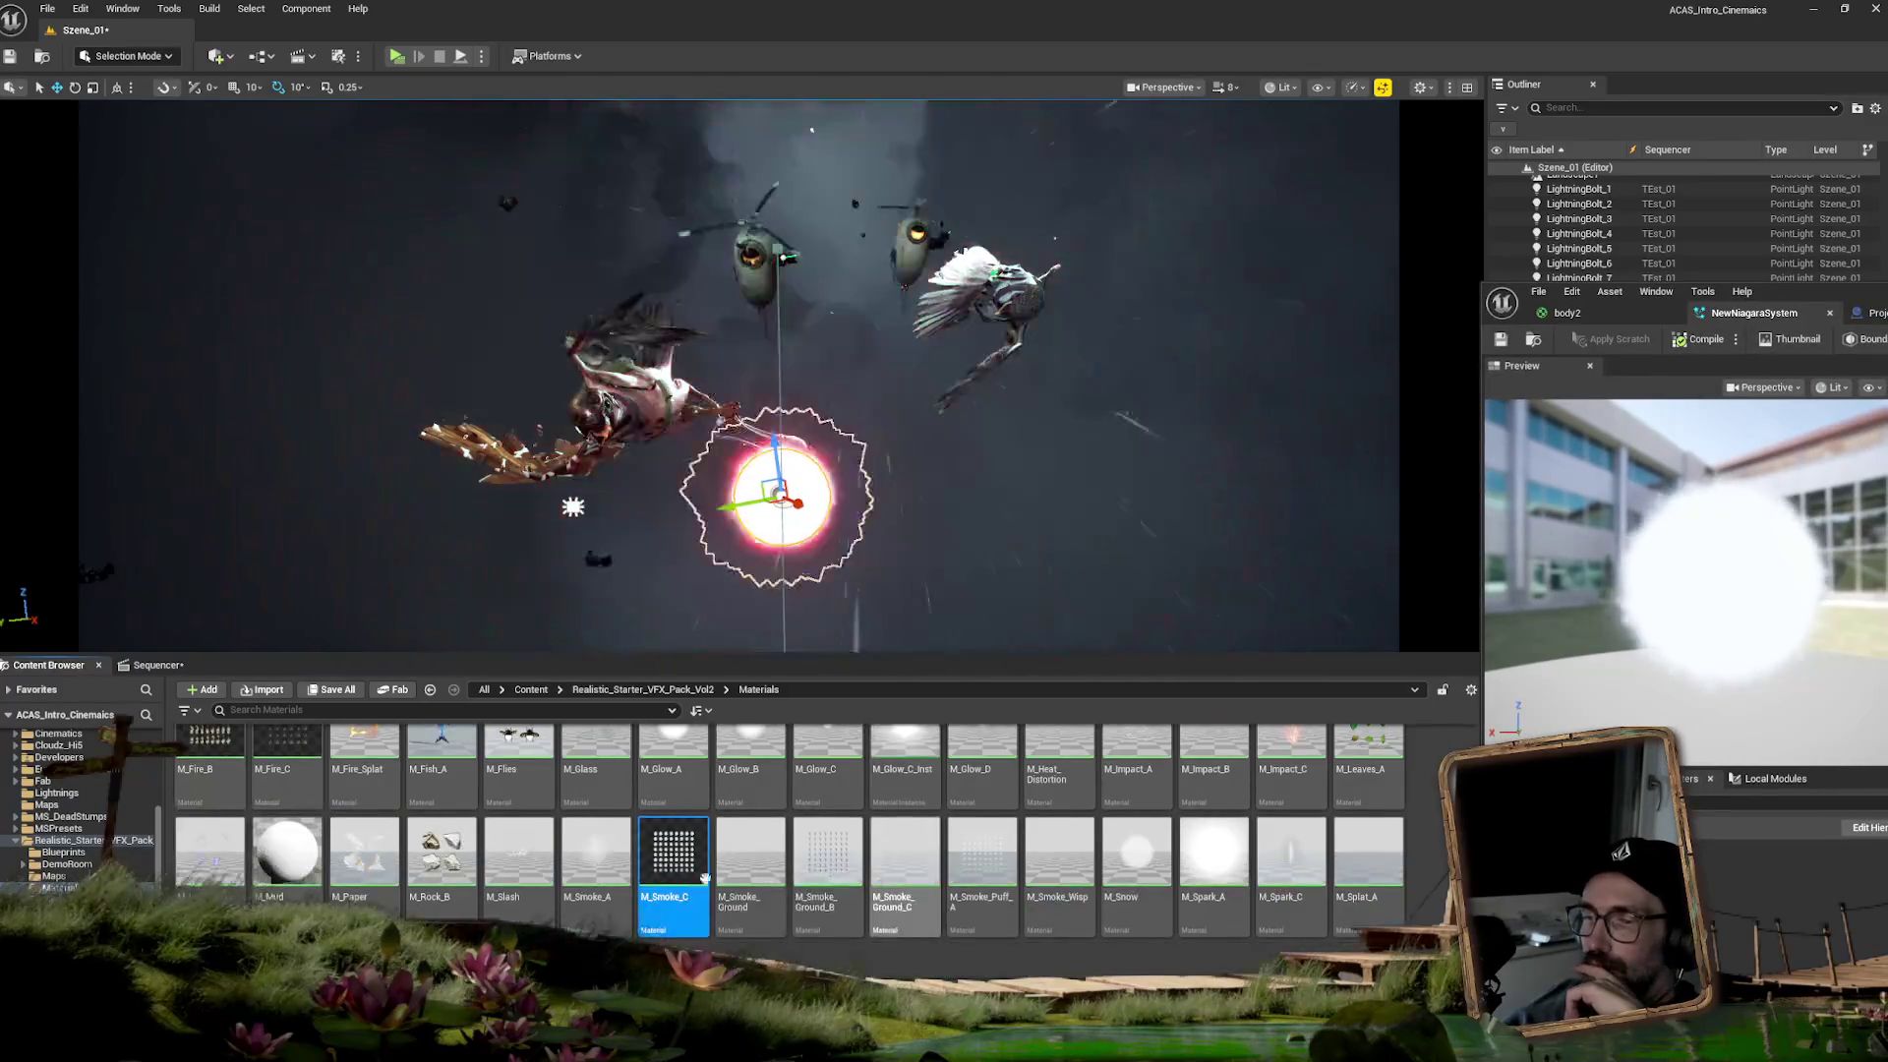
pyautogui.doubleClick(667, 853)
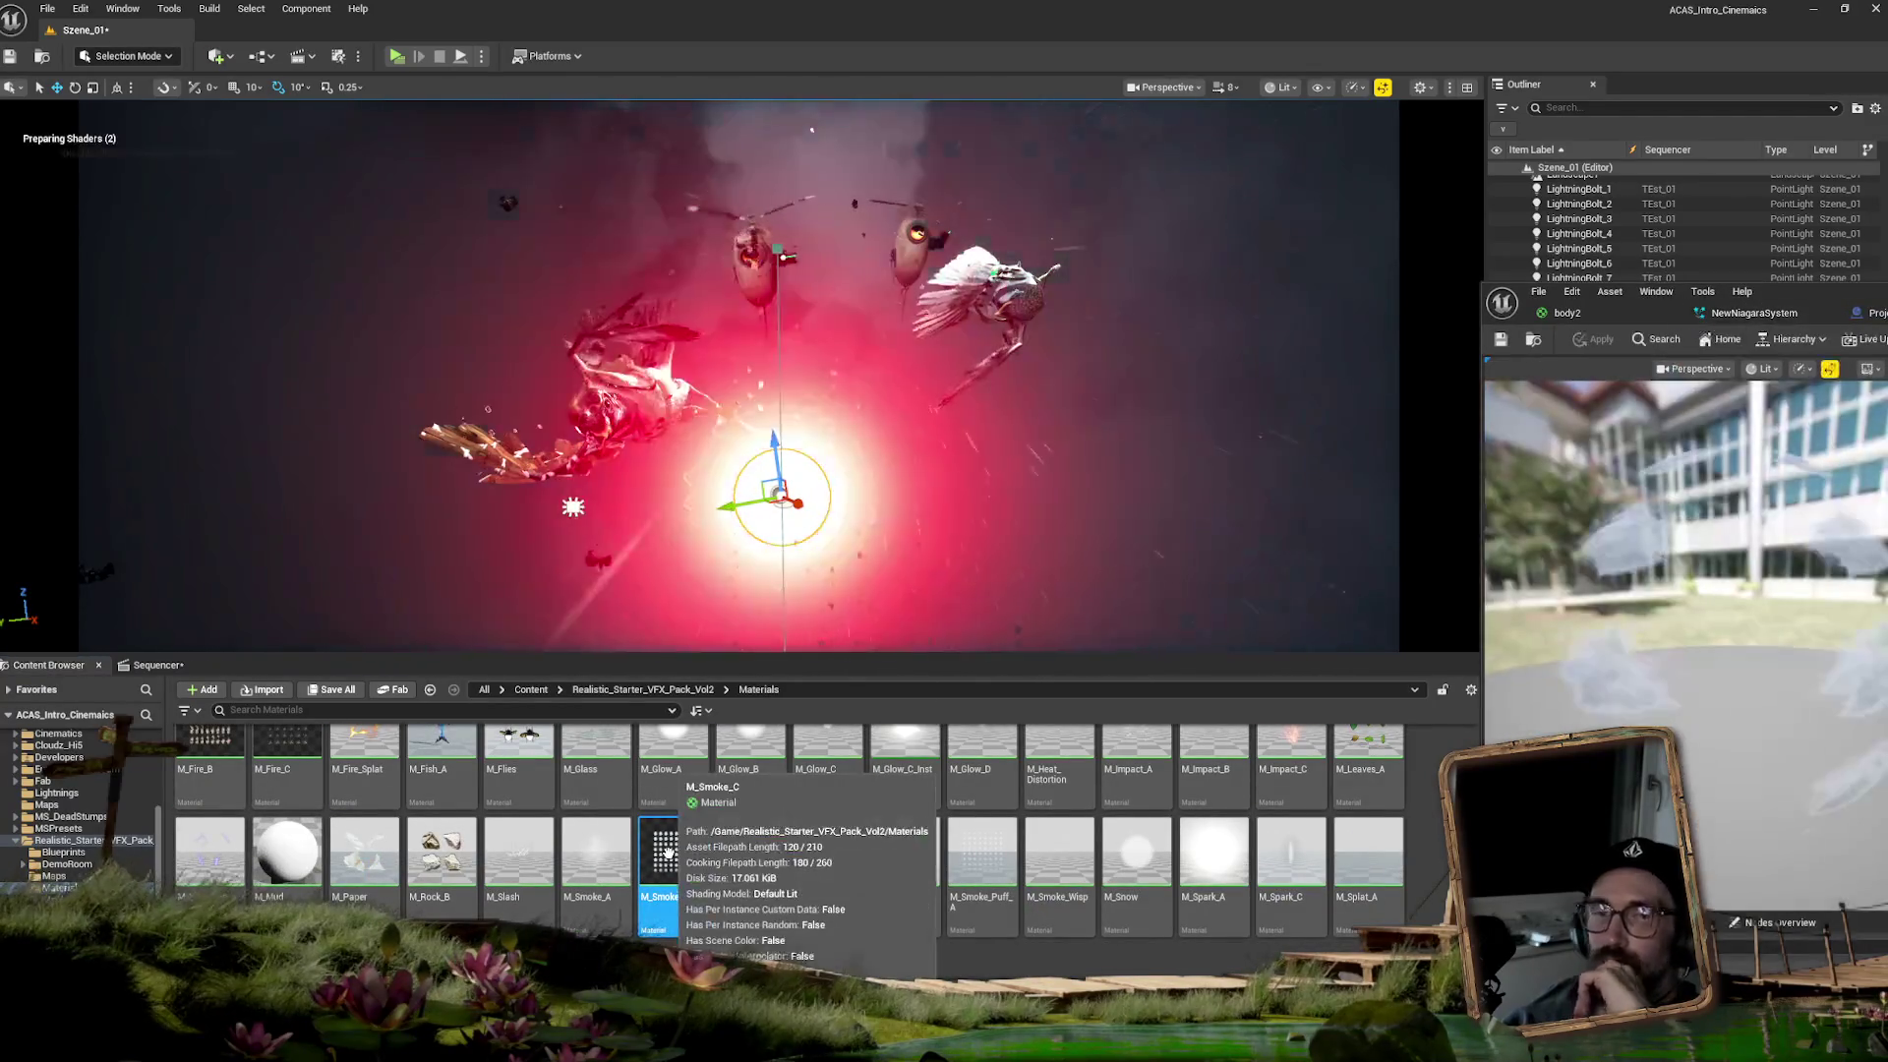
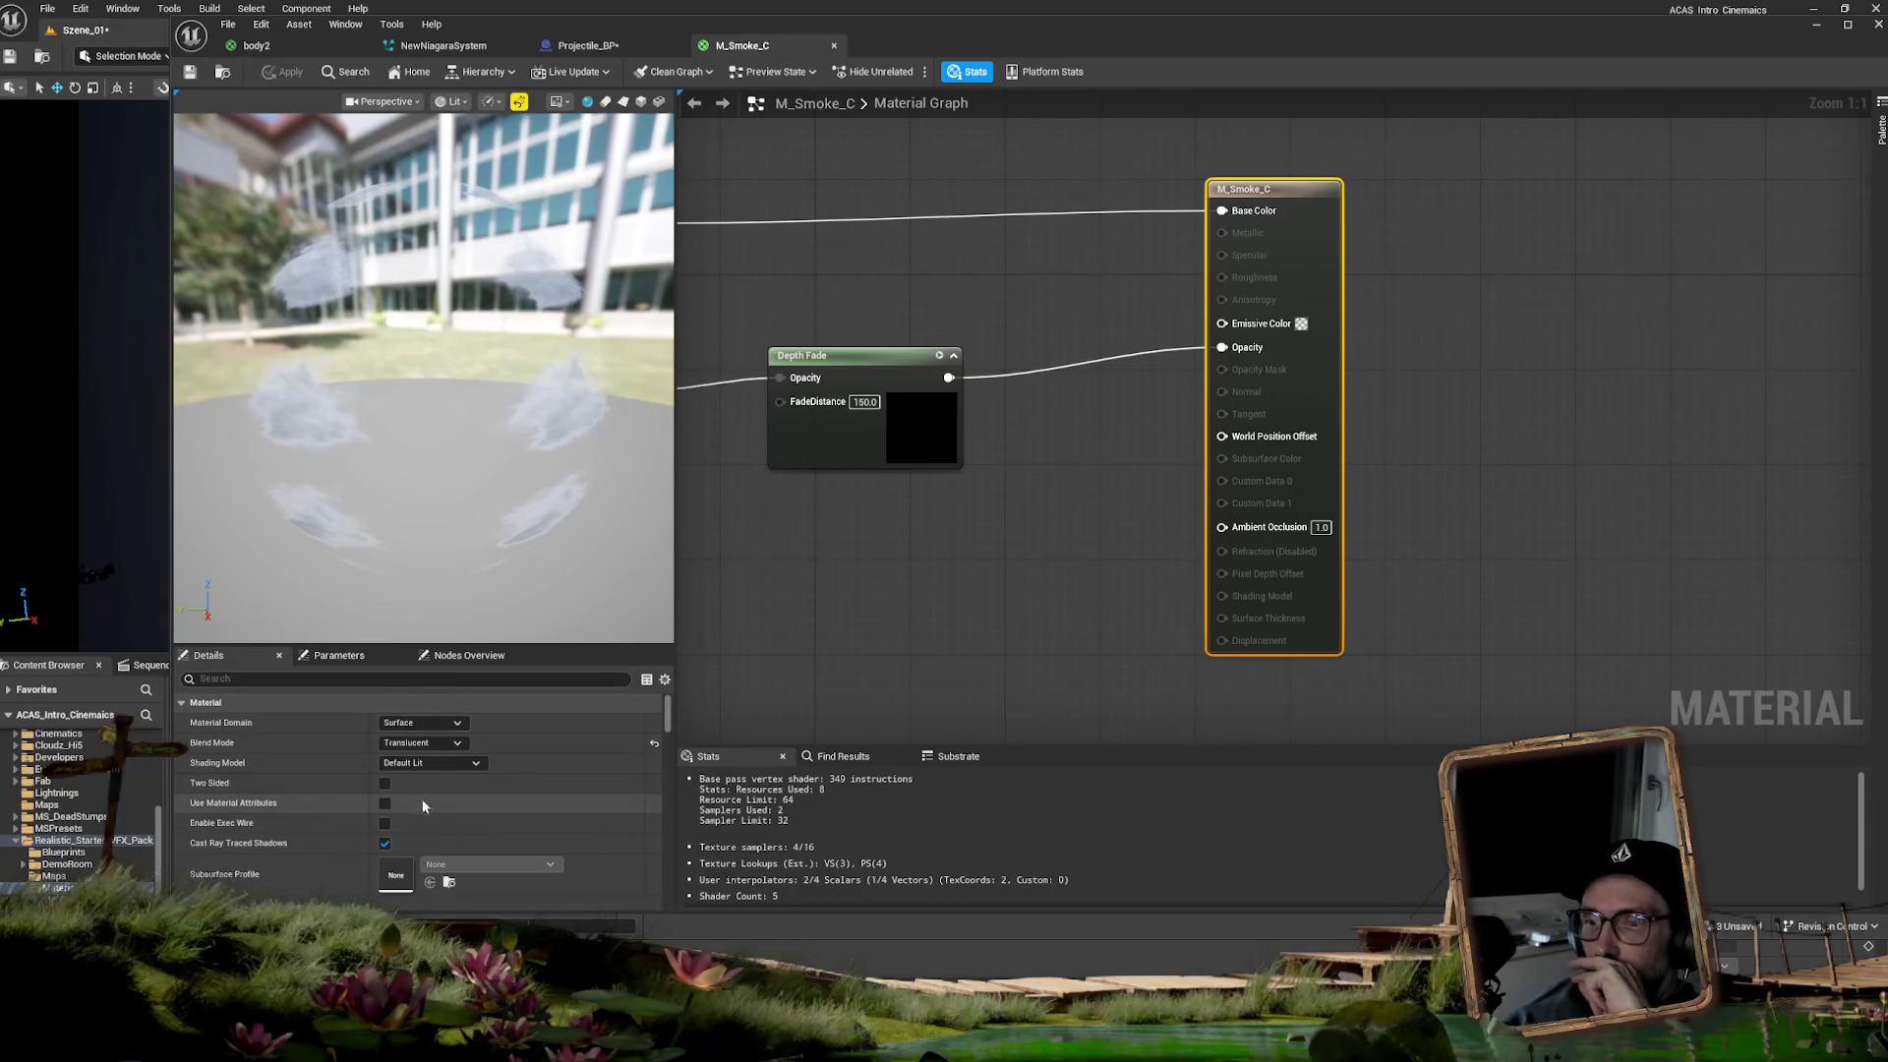
# - Set the M_Smoke_C translucency Lighting Mode to Volumetric Directional, then move the editor aside to show the level
pyautogui.moveTo(669, 717); pyautogui.dragTo(666, 752)
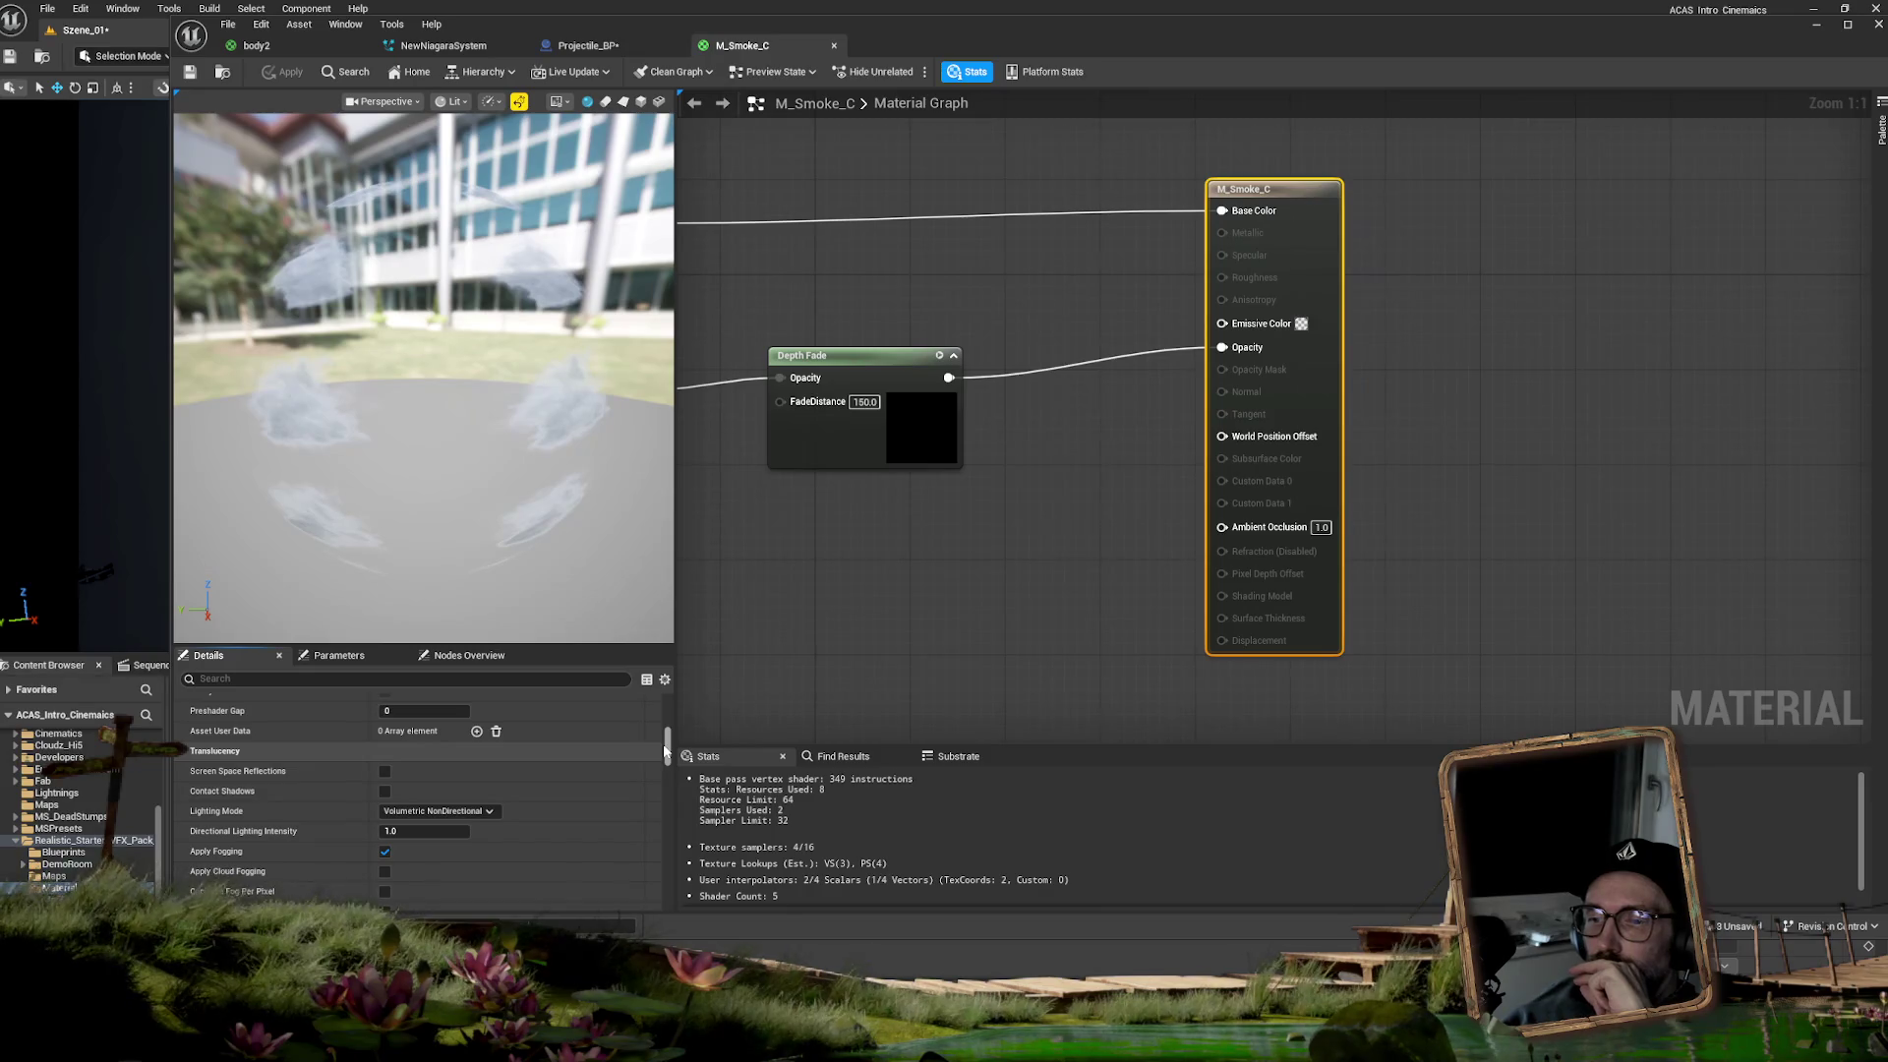
pyautogui.moveTo(667, 753); pyautogui.dragTo(667, 754)
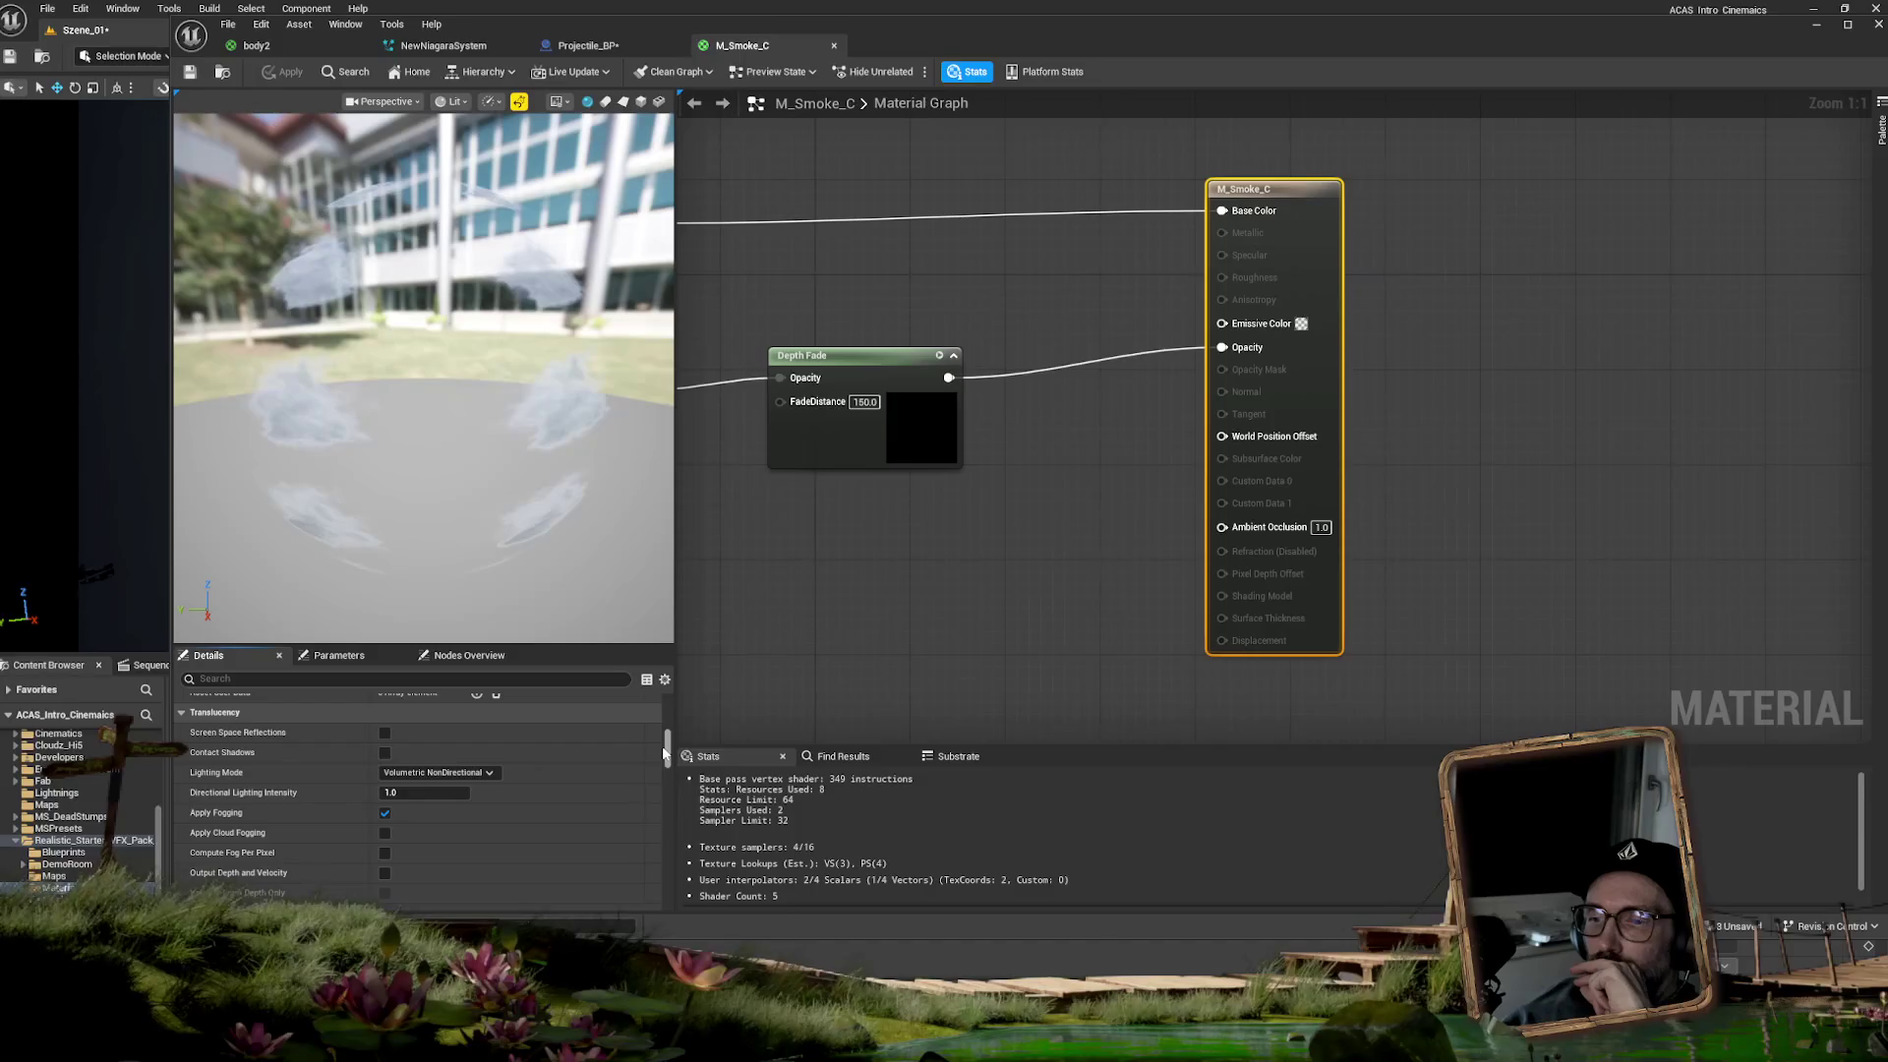
pyautogui.click(474, 774)
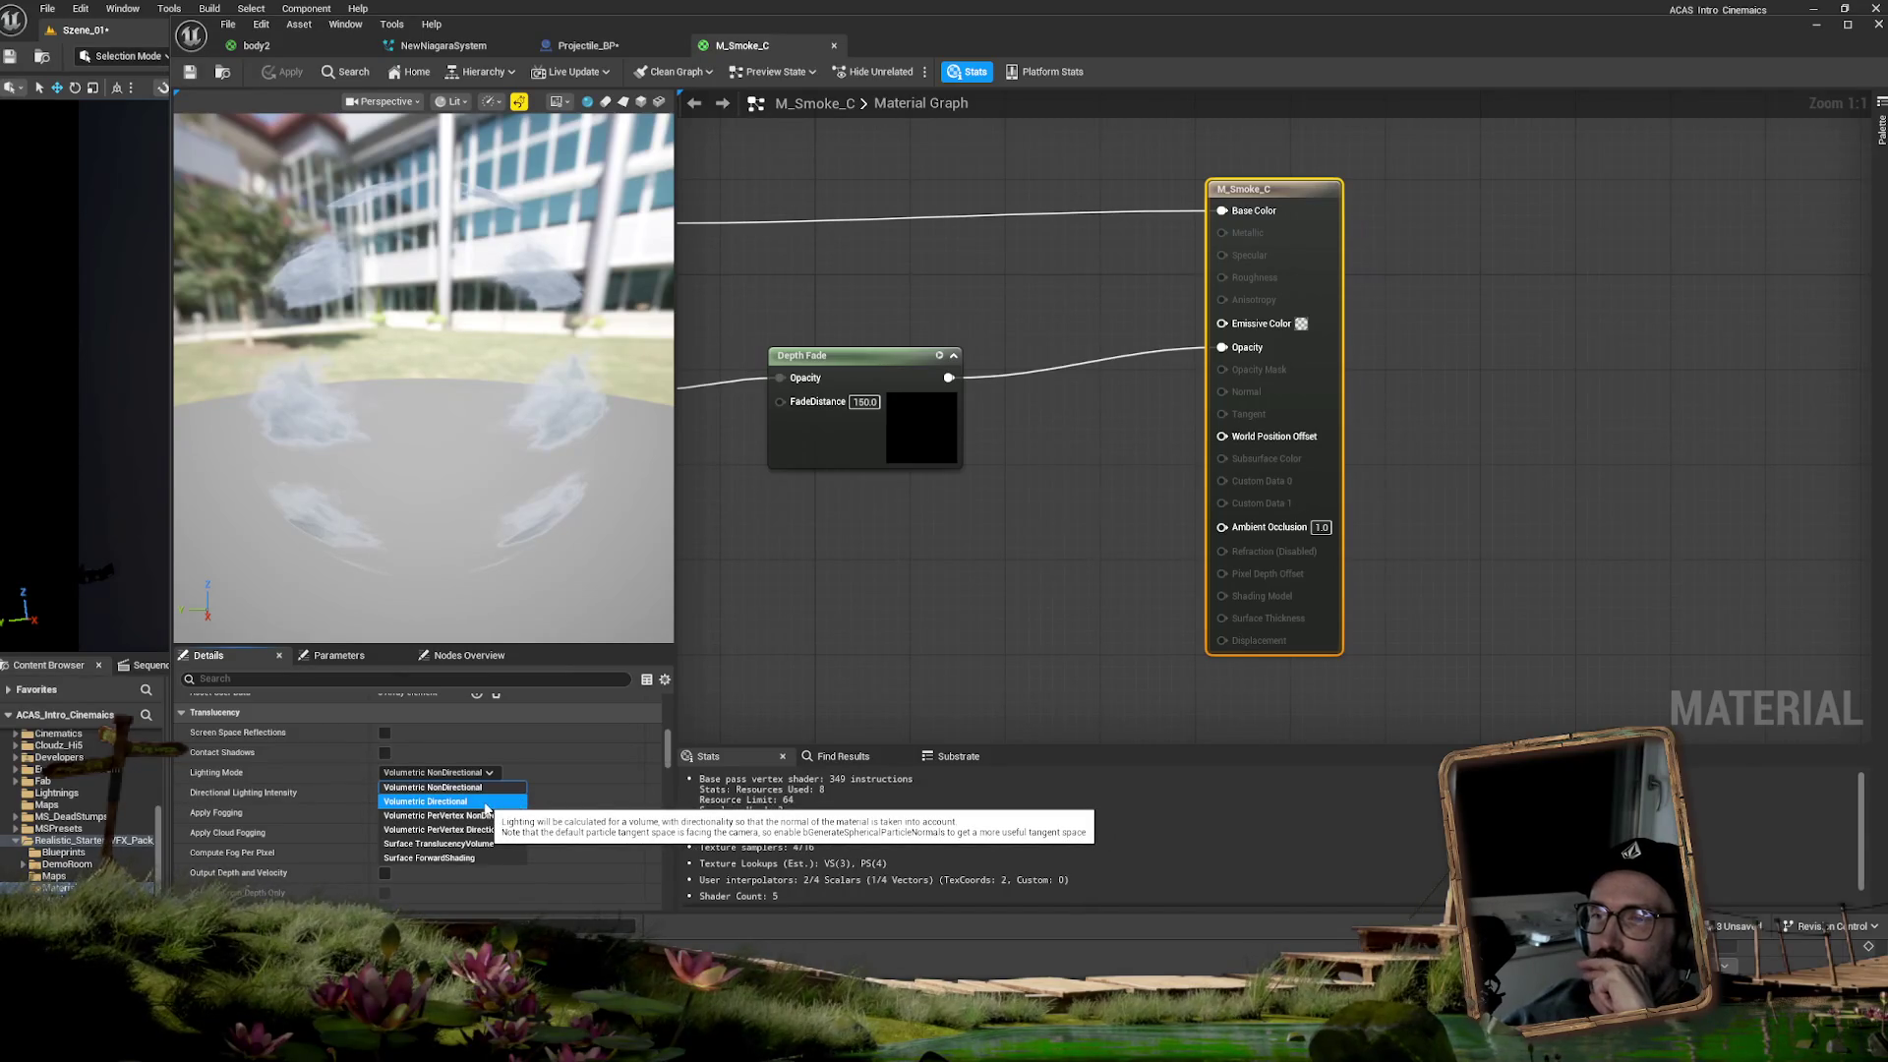
pyautogui.click(485, 802)
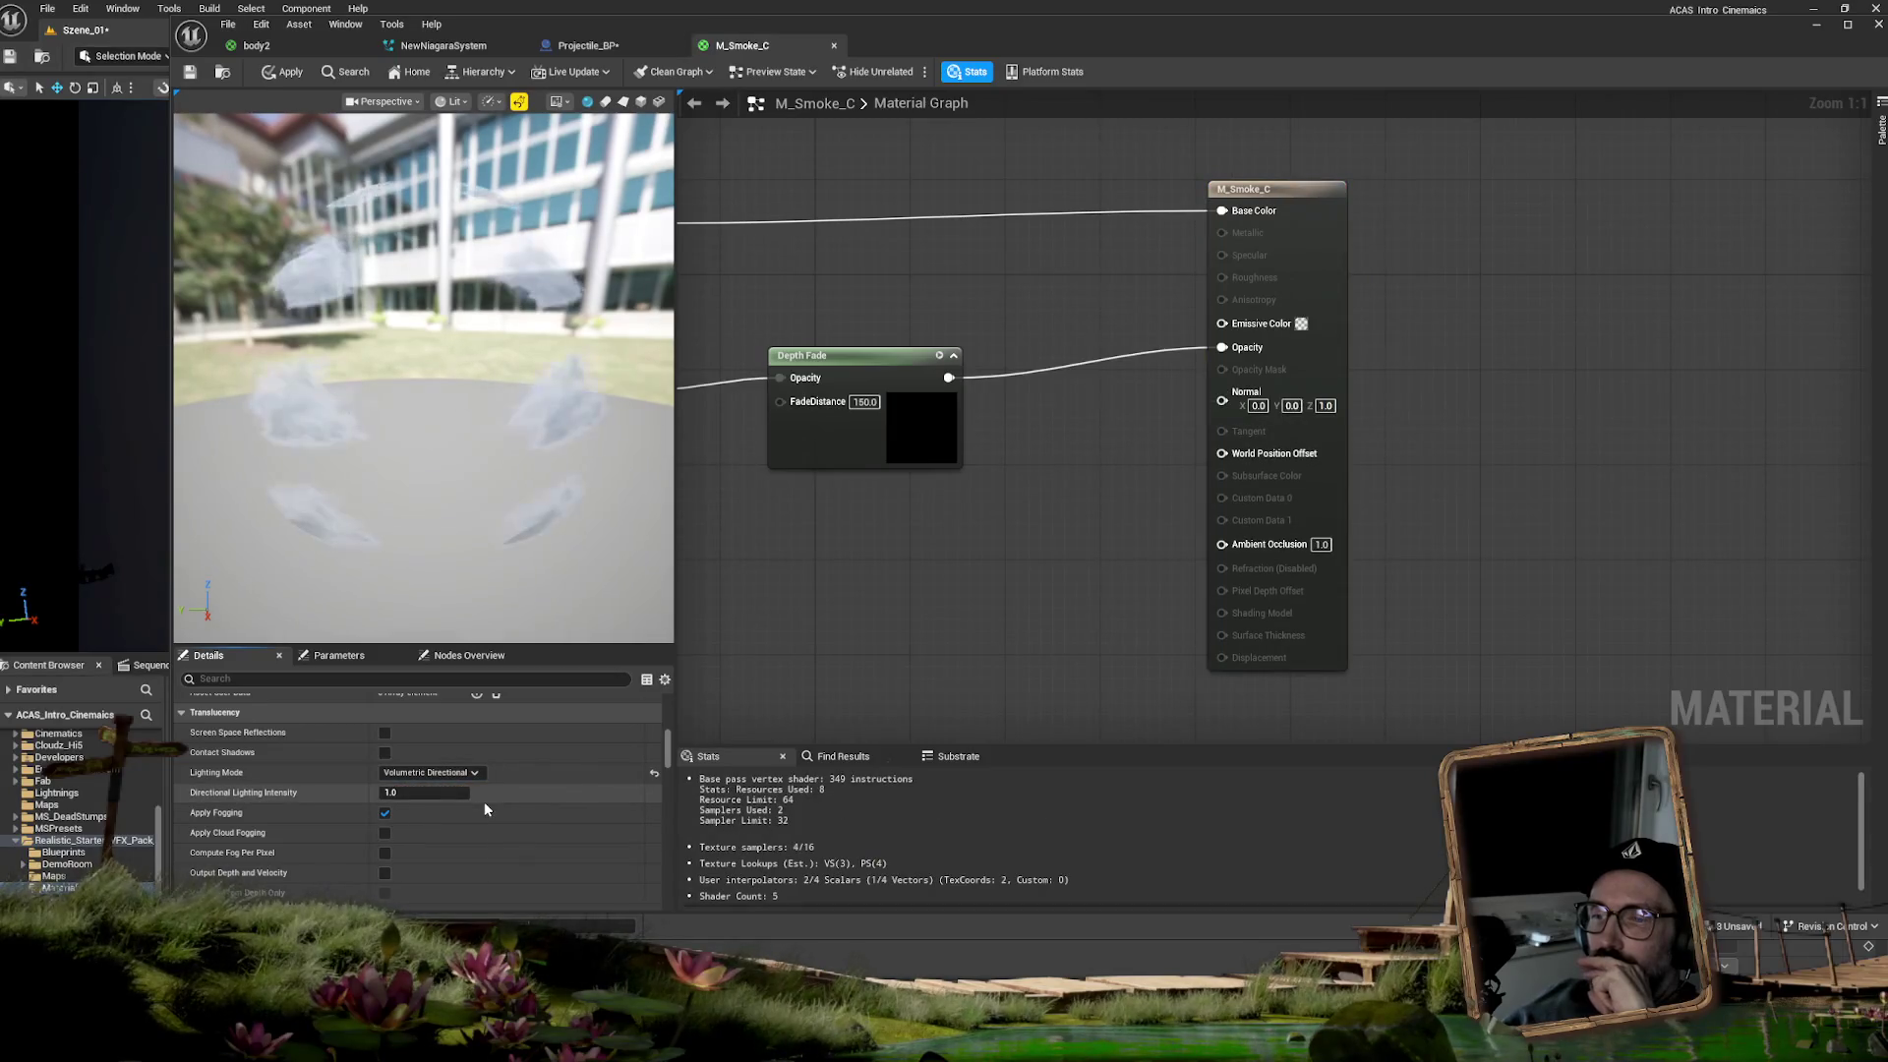
pyautogui.moveTo(620, 30)
pyautogui.mouseDown()
pyautogui.moveTo(1519, 367)
pyautogui.moveTo(1532, 400)
pyautogui.mouseUp()
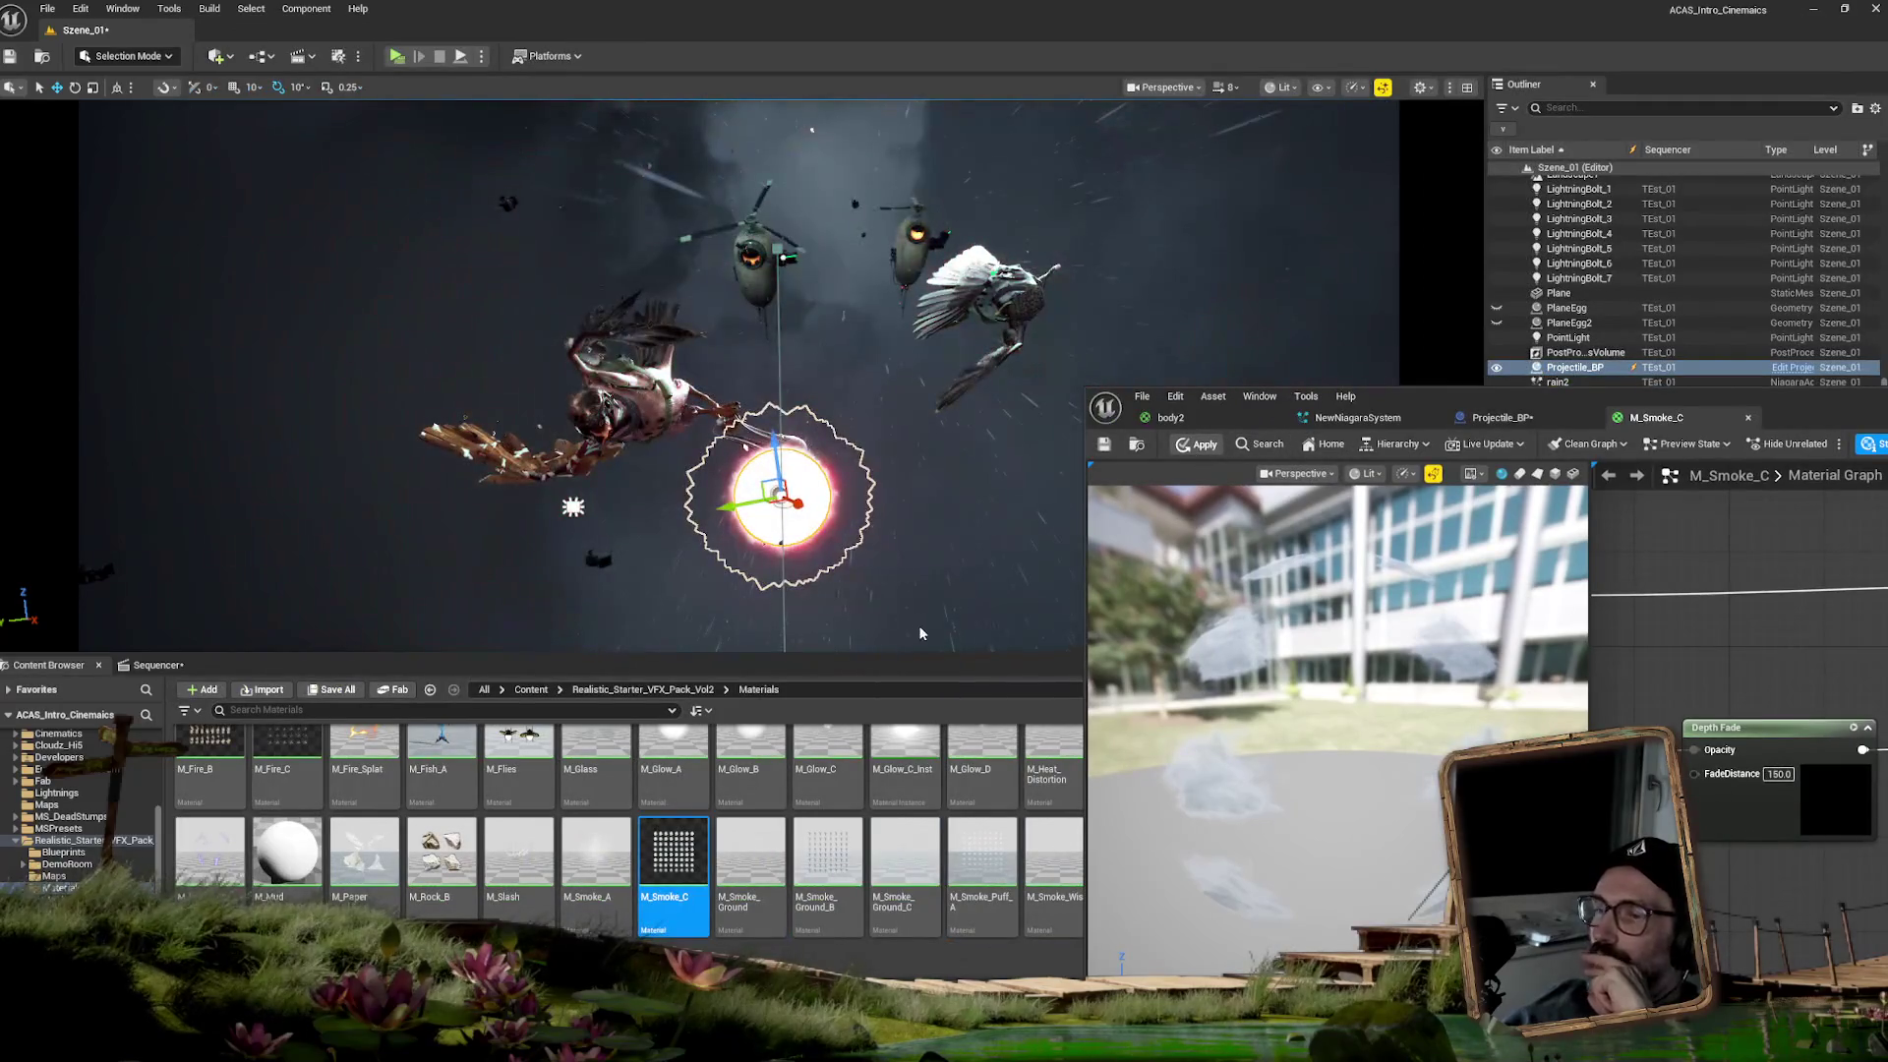
# - Scrub the Sequencer to frame 1094 to check the projectile's smoke, then bring the material editor back
pyautogui.click(158, 667)
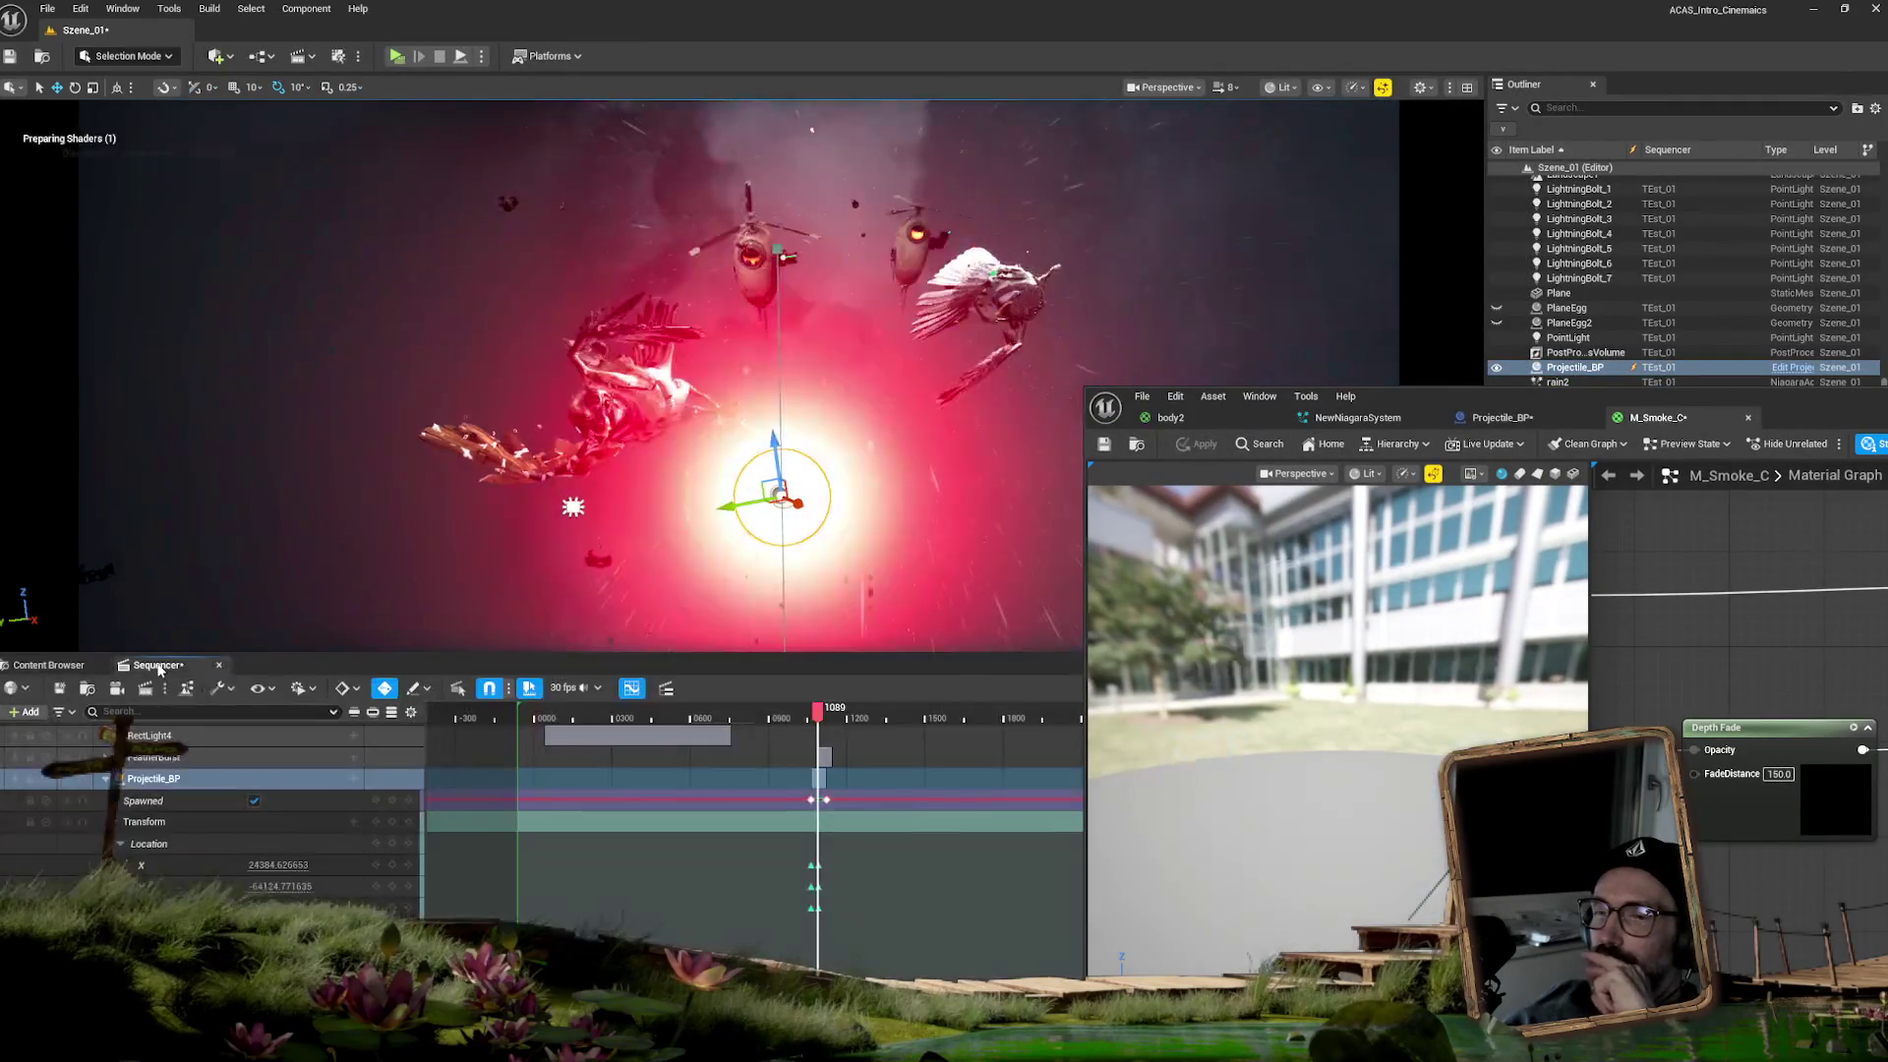
pyautogui.moveTo(812, 721); pyautogui.dragTo(819, 711)
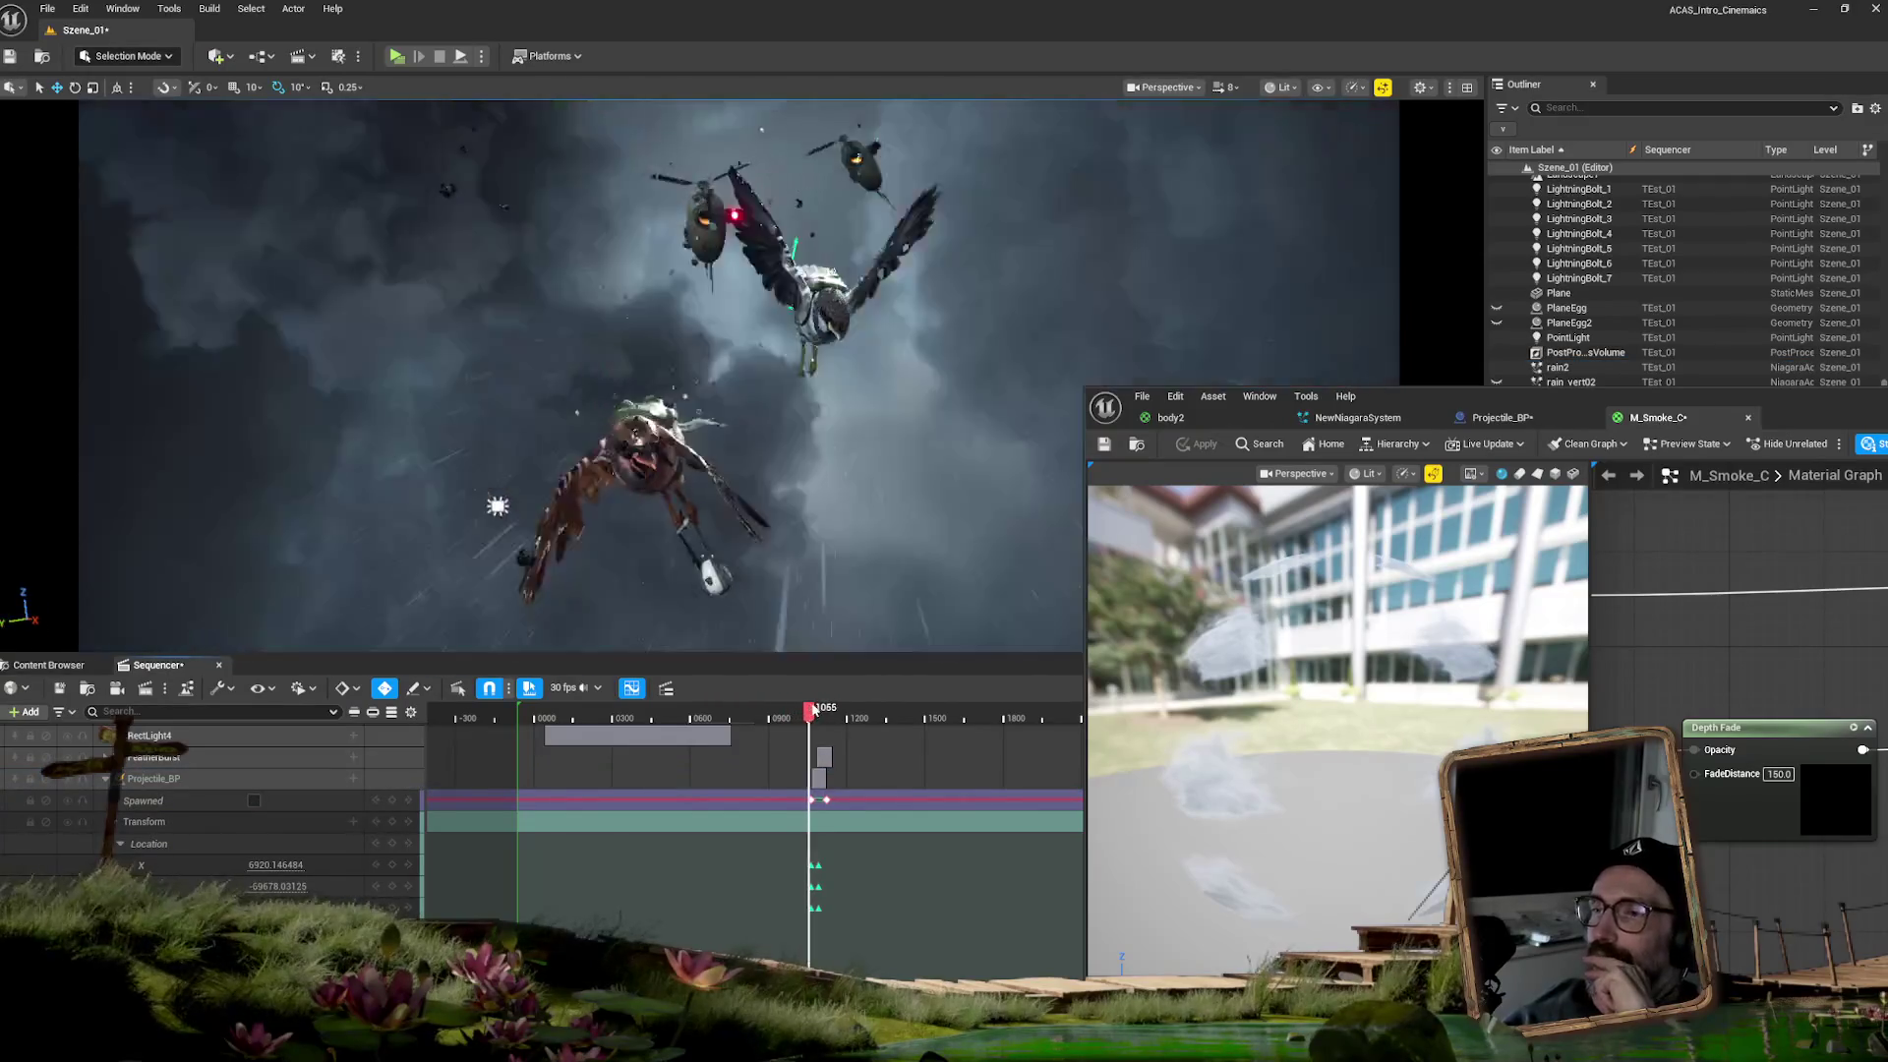
pyautogui.click(803, 470)
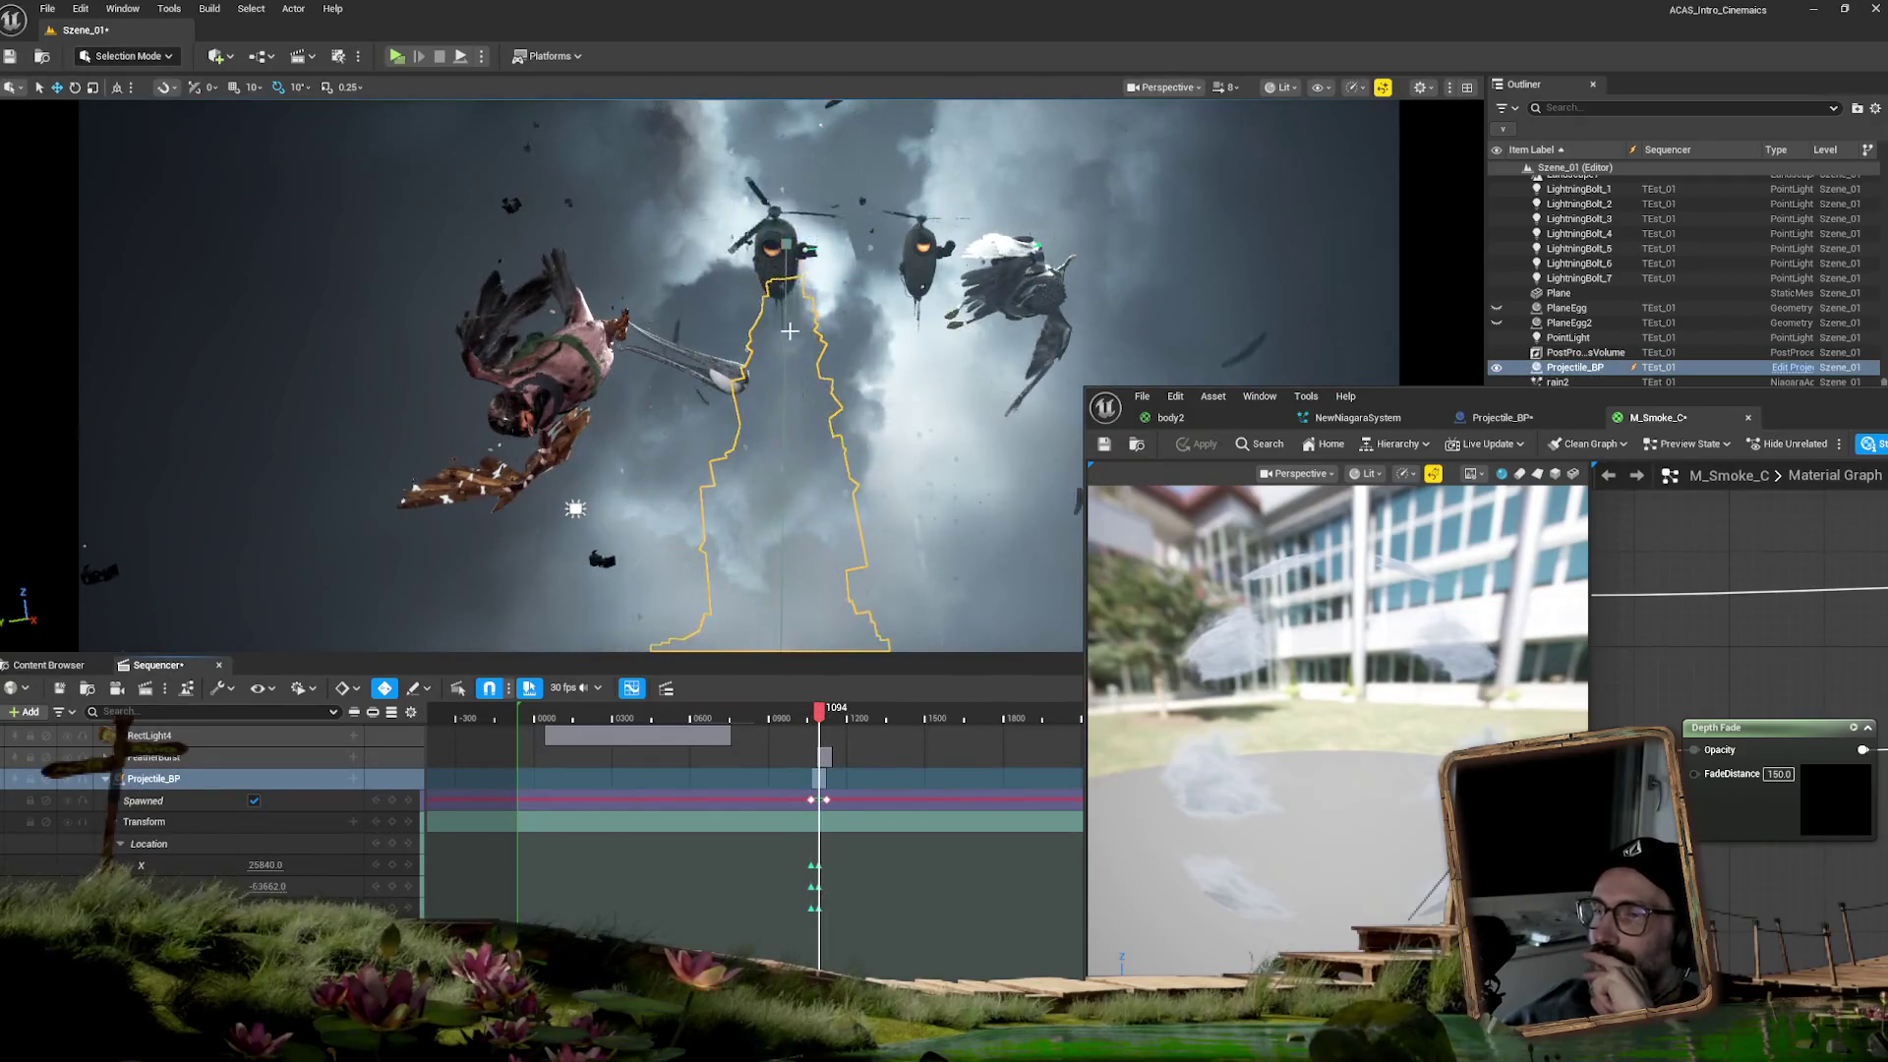
pyautogui.moveTo(1814, 401)
pyautogui.mouseDown()
pyautogui.moveTo(680, 251)
pyautogui.moveTo(839, 212)
pyautogui.mouseUp()
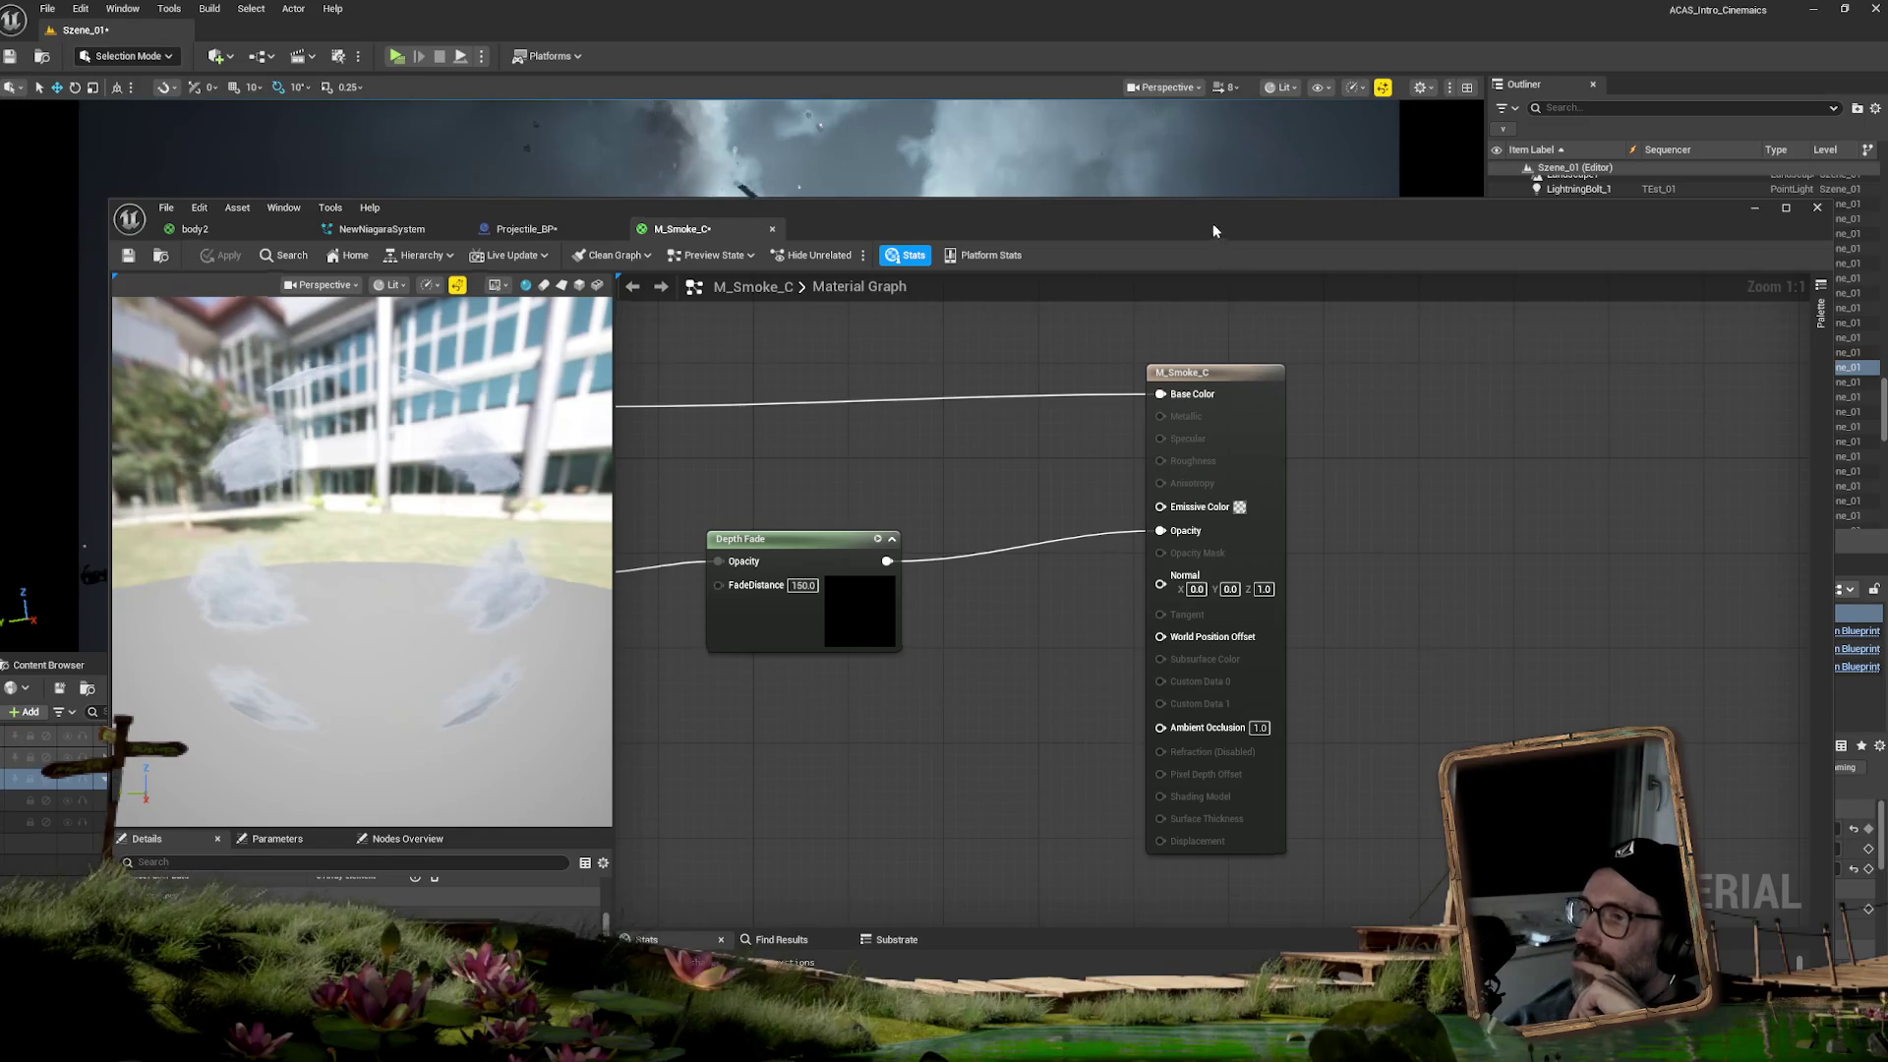
# - Switch the smoke Lighting Mode to Volumetric NonDirectional with Directional Lighting Intensity 0.1 and apply it
pyautogui.moveTo(1213, 230); pyautogui.dragTo(1291, 141)
pyautogui.click(482, 864)
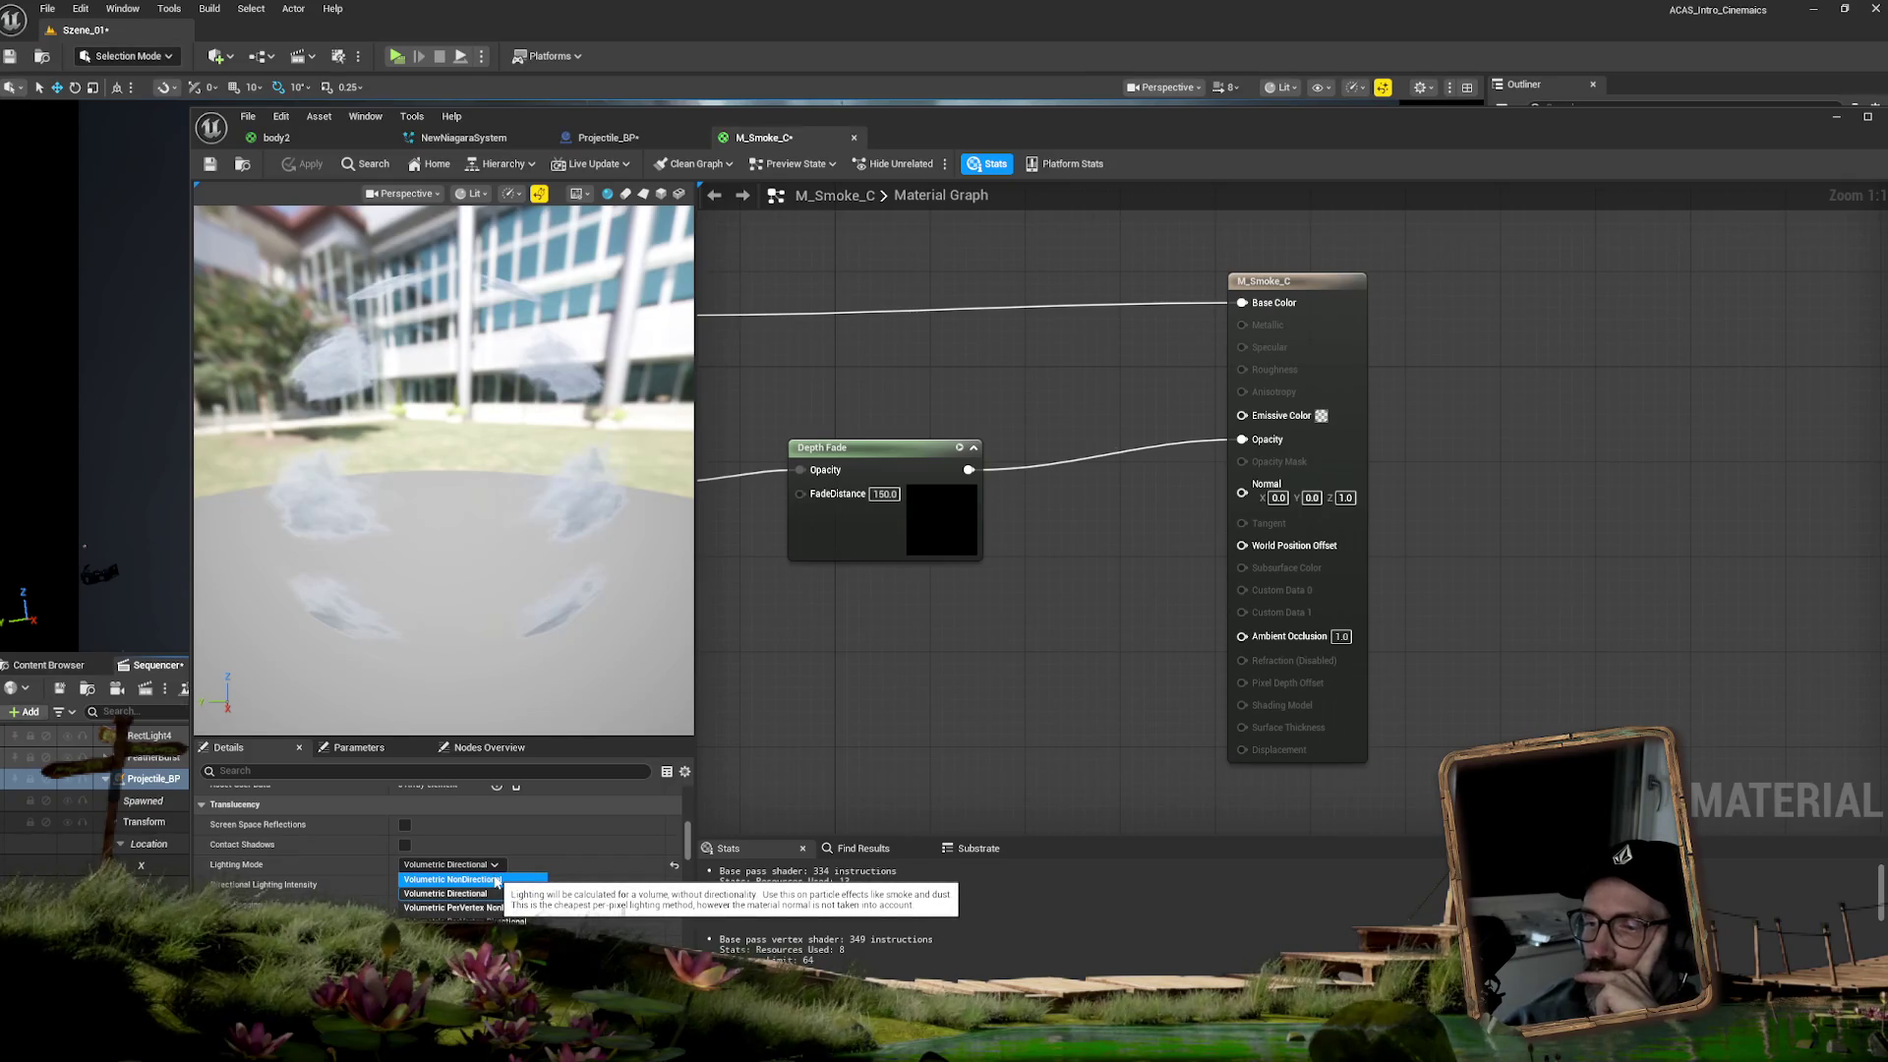
pyautogui.click(497, 879)
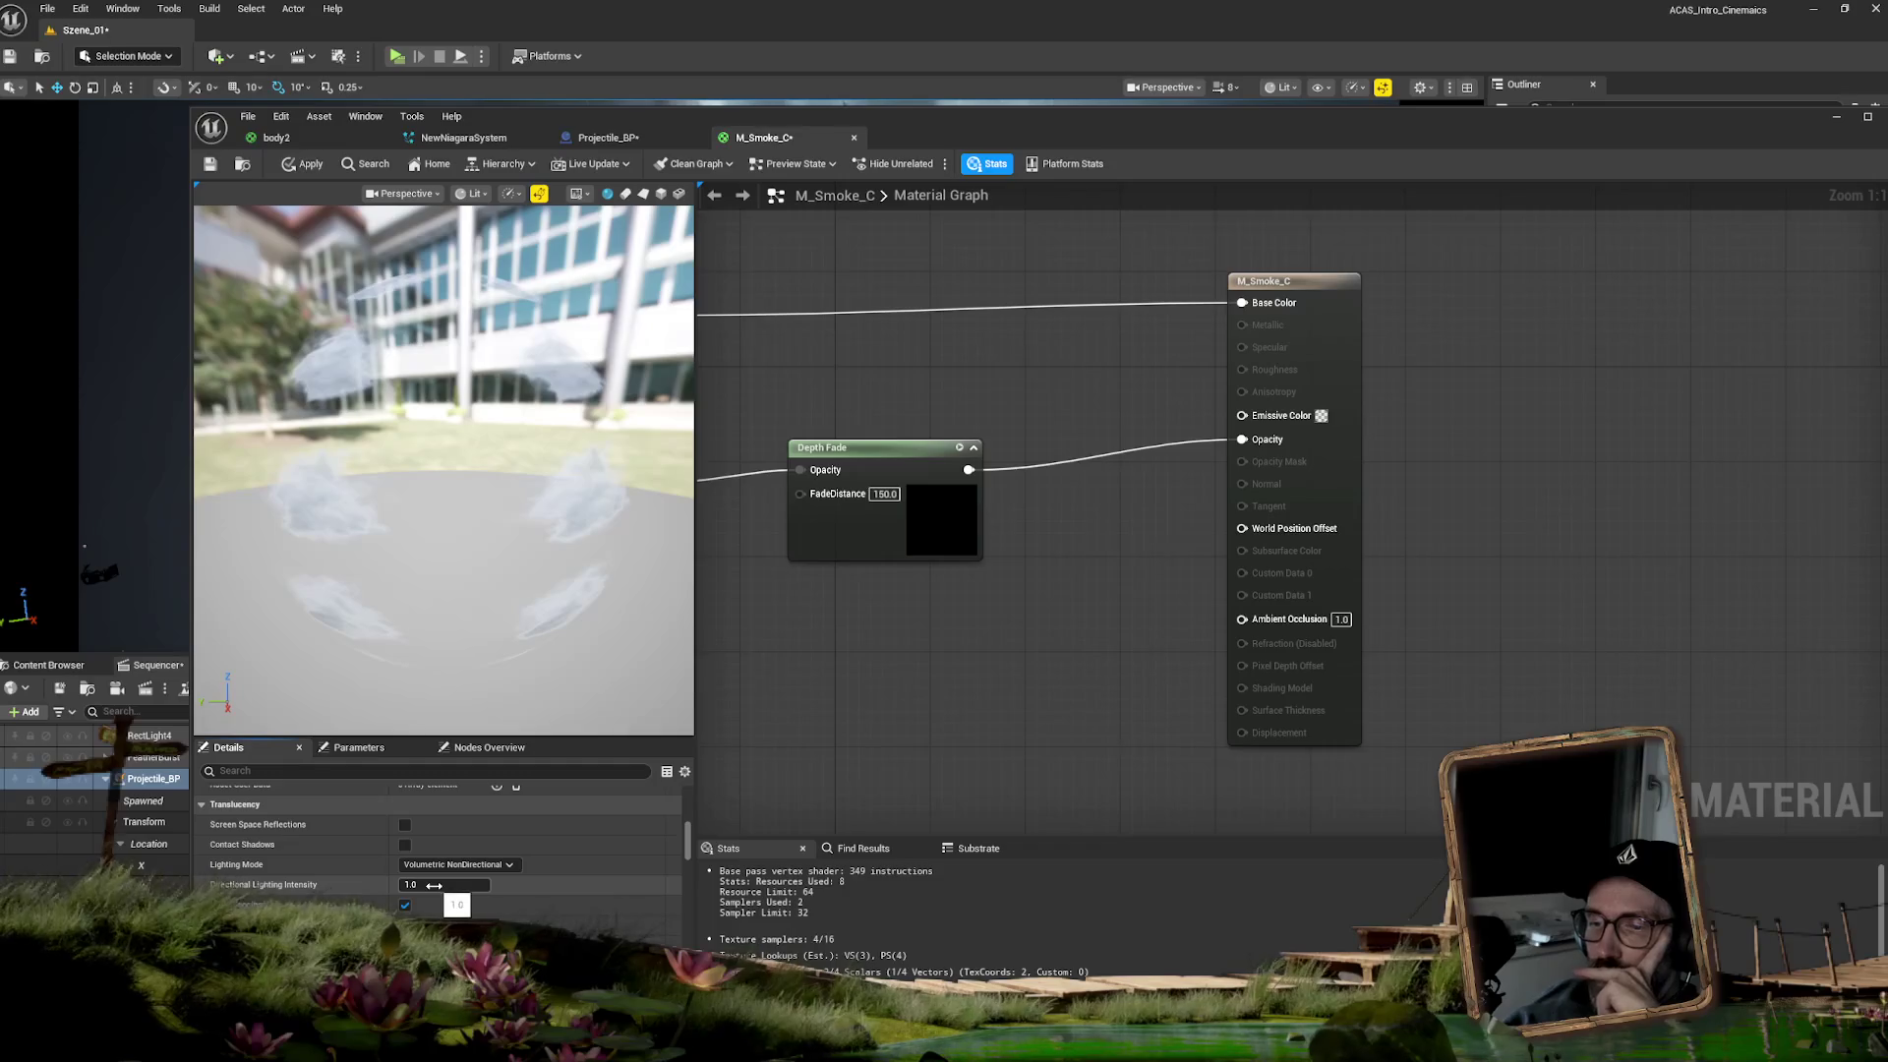
pyautogui.write('0.1')
pyautogui.press('Return')
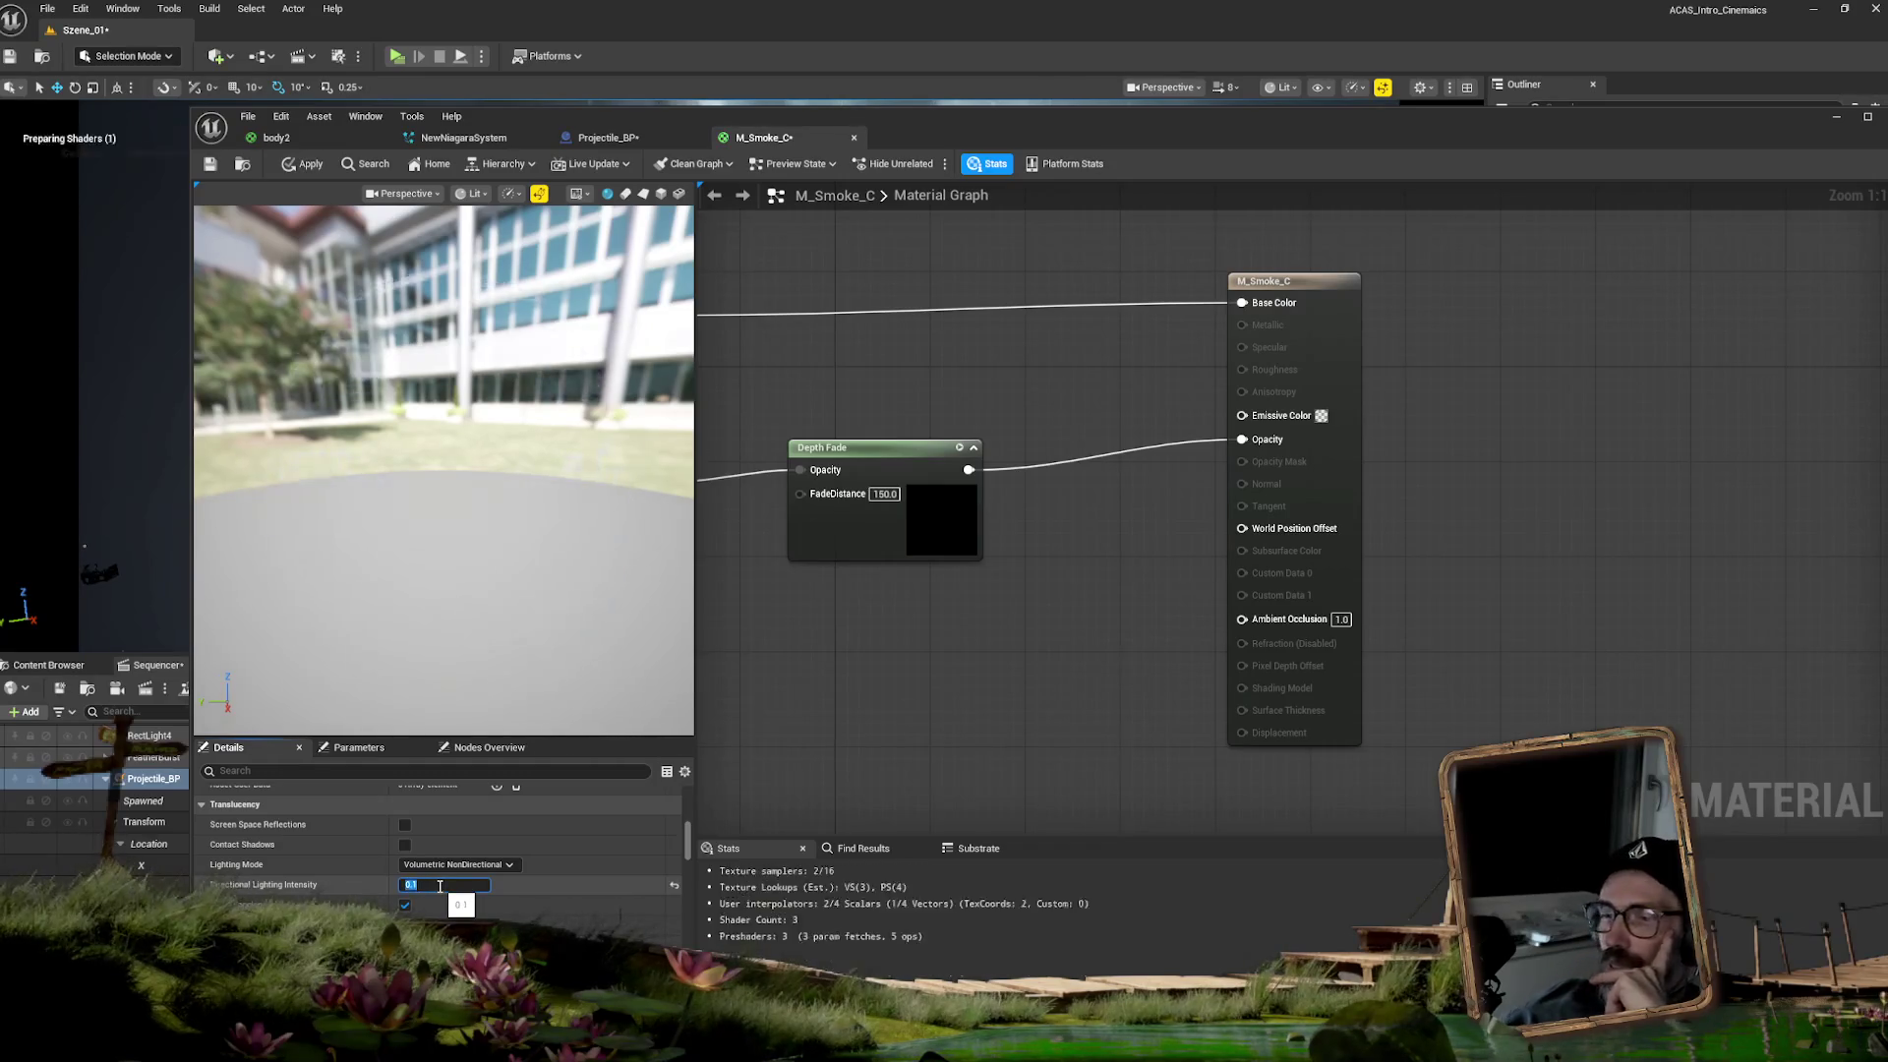
pyautogui.moveTo(923, 144); pyautogui.dragTo(1061, 167)
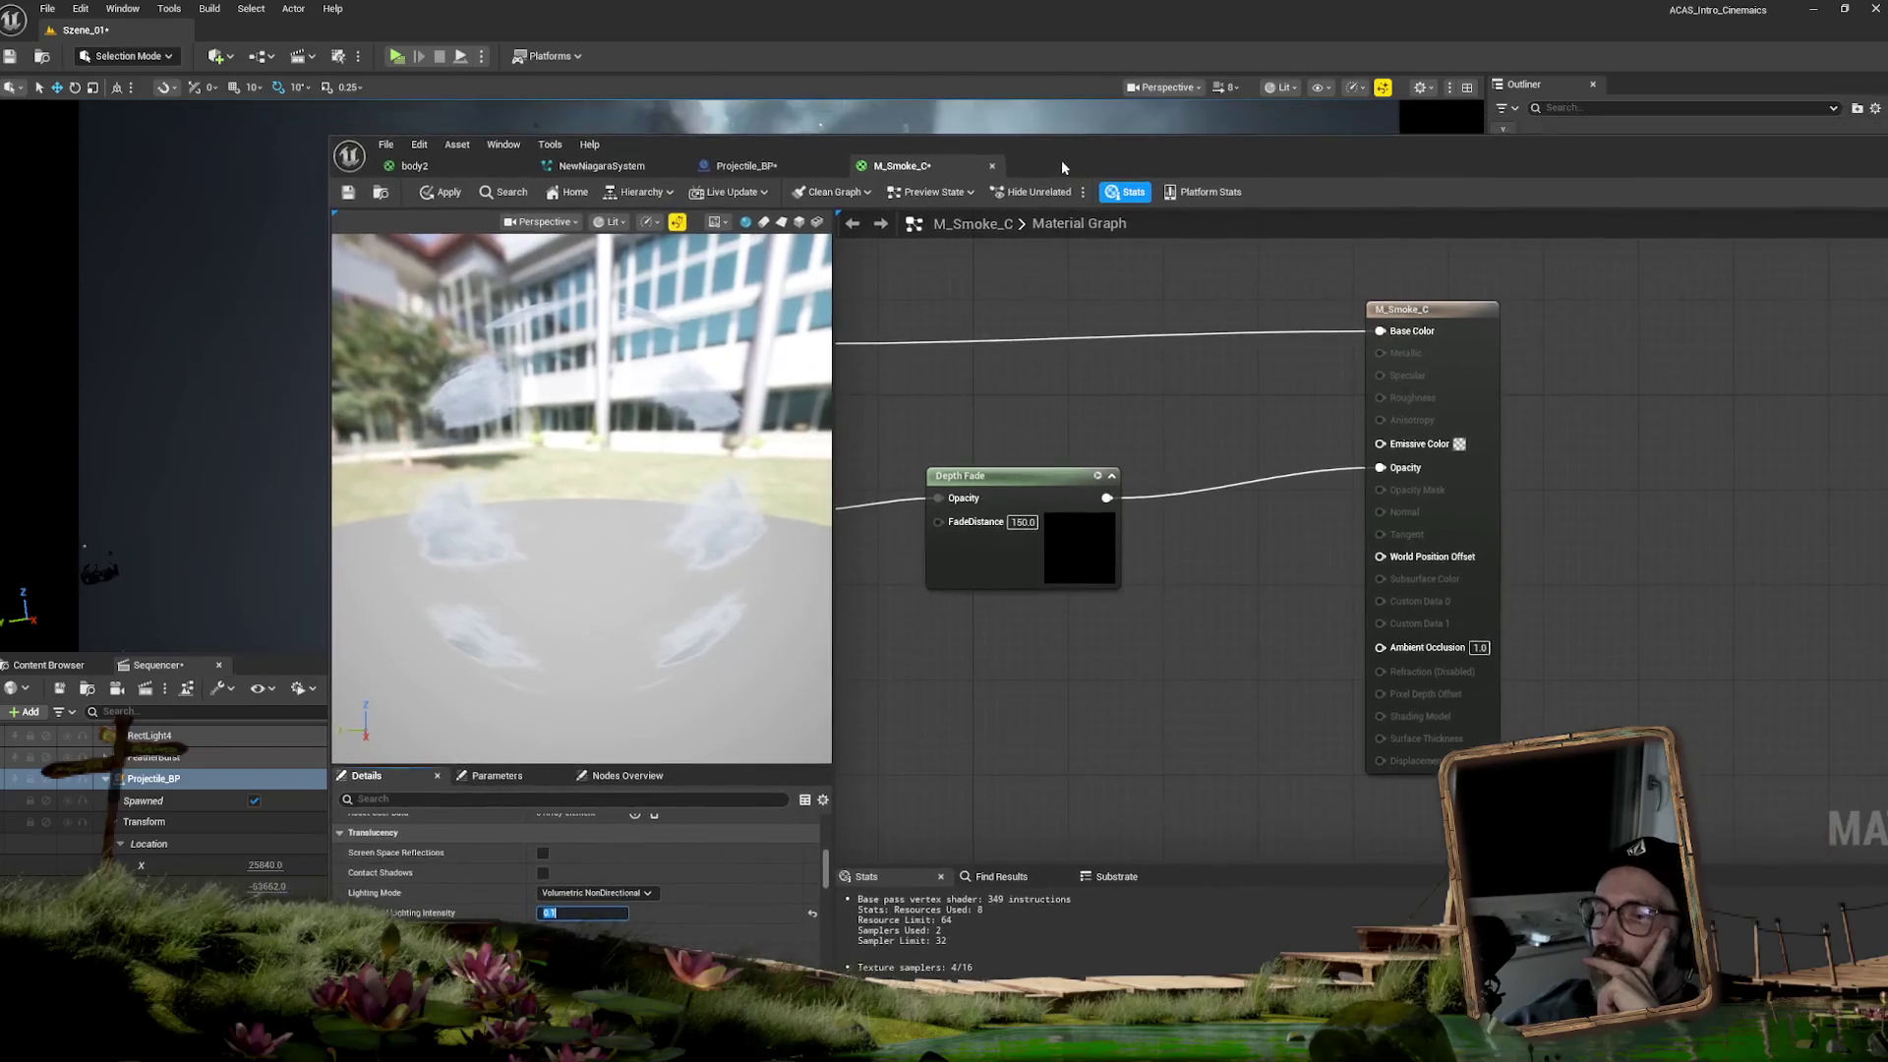
pyautogui.click(429, 194)
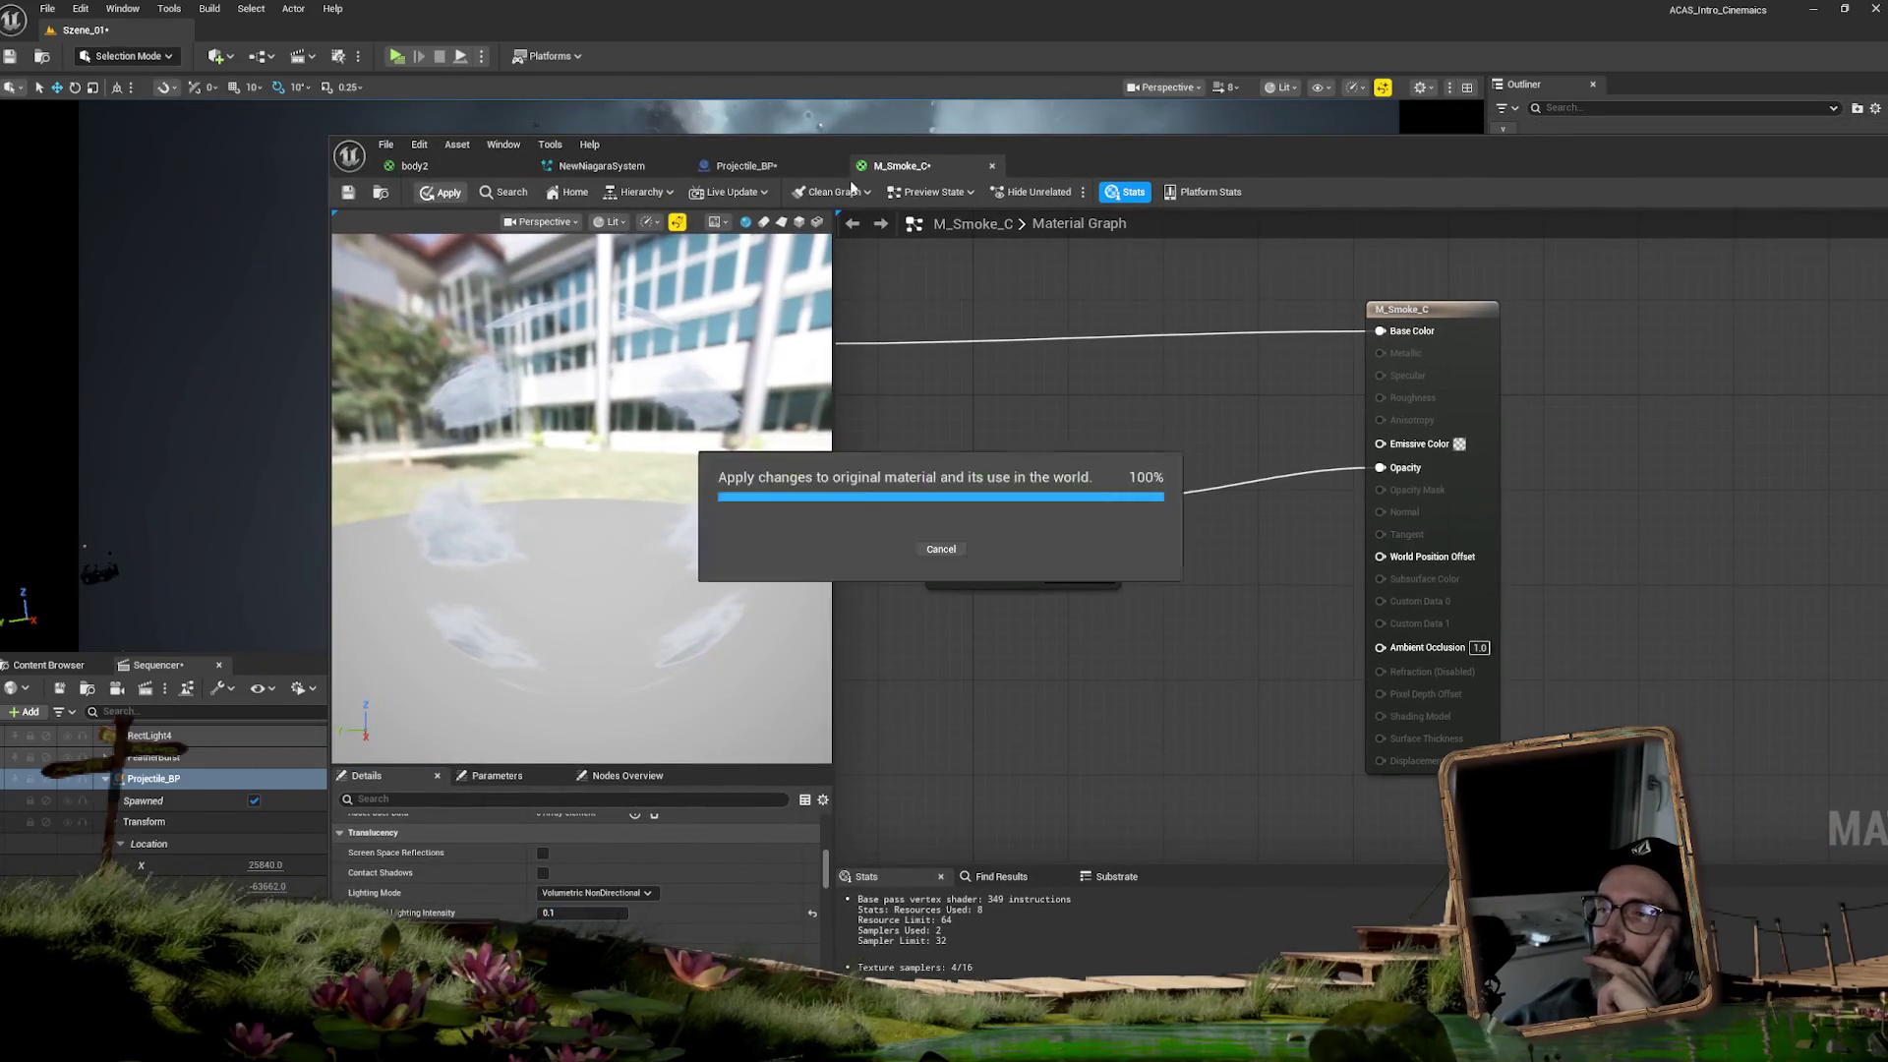
# - Preview the smoke by scrubbing the Sequencer from frame 1052, then return to the material editor
pyautogui.moveTo(912, 143)
pyautogui.mouseDown()
pyautogui.moveTo(1240, 298)
pyautogui.moveTo(1644, 680)
pyautogui.mouseUp()
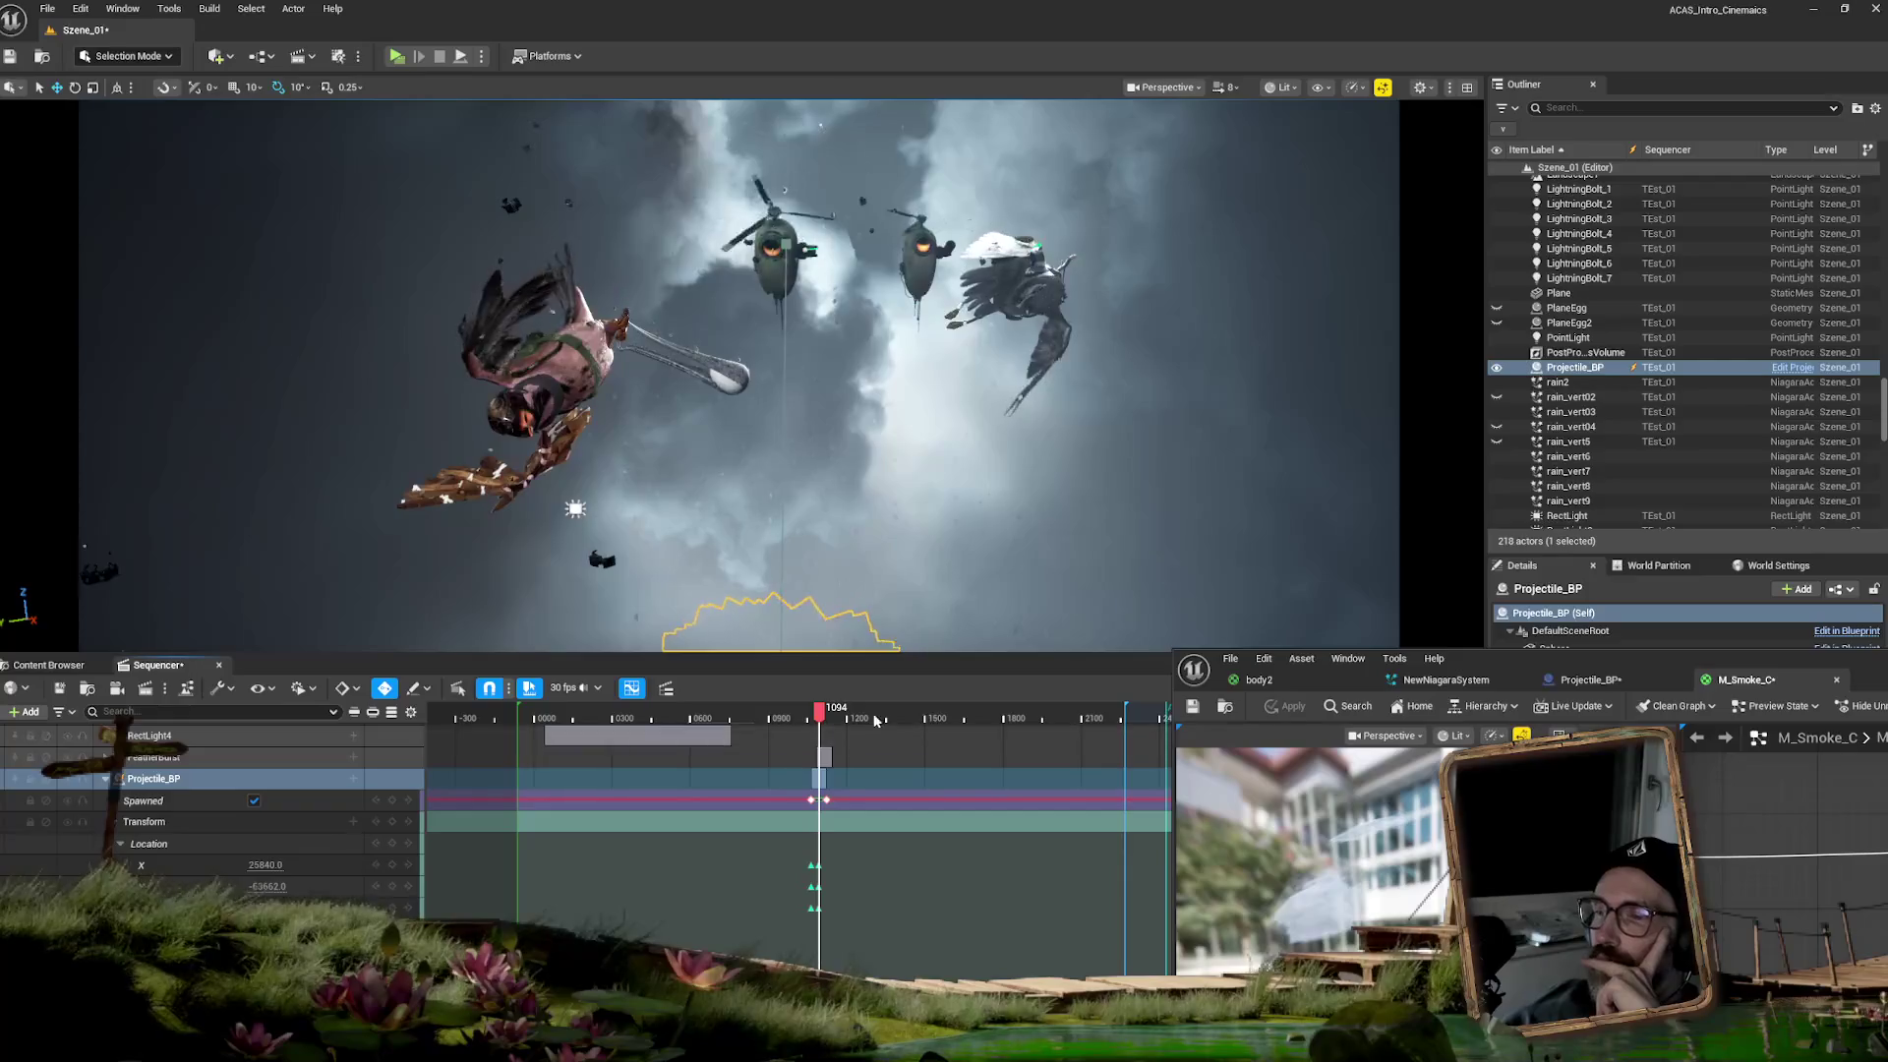
pyautogui.click(809, 713)
pyautogui.moveTo(817, 715); pyautogui.dragTo(823, 715)
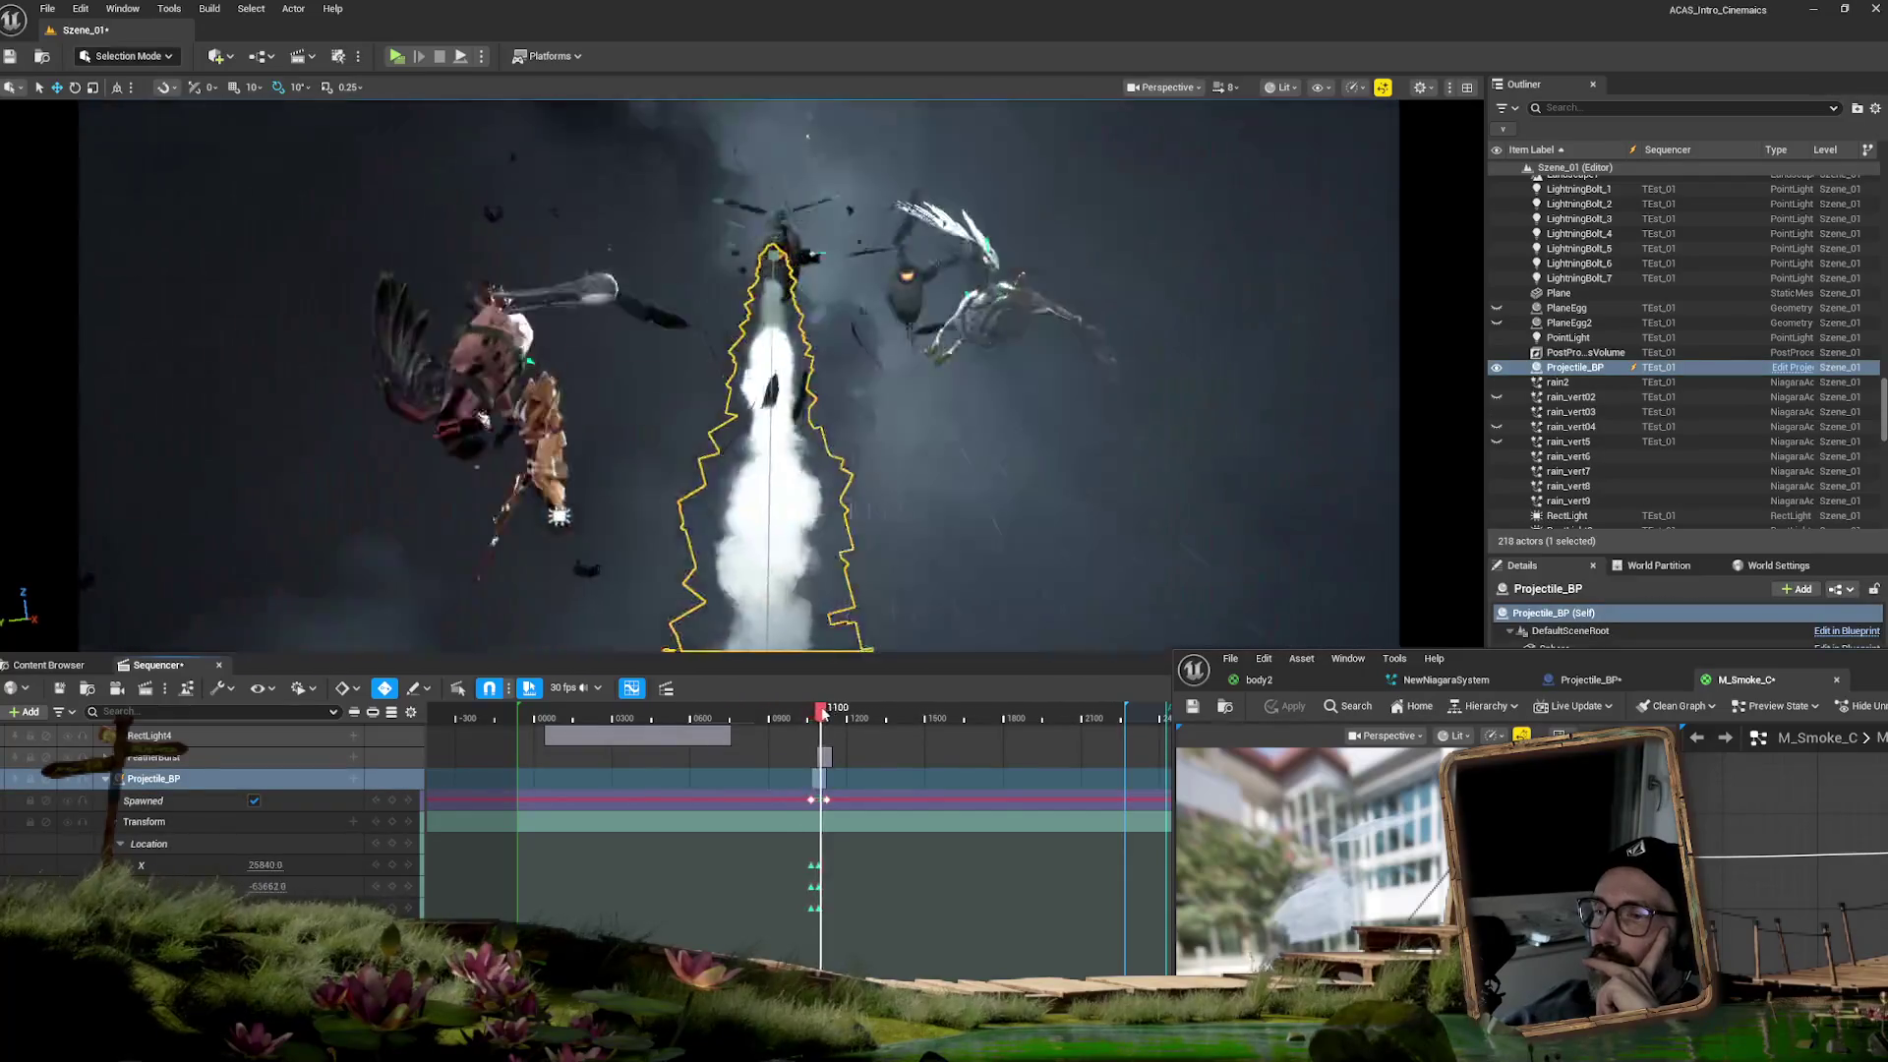
pyautogui.moveTo(1700, 657)
pyautogui.mouseDown()
pyautogui.moveTo(1338, 431)
pyautogui.moveTo(743, 108)
pyautogui.mouseUp()
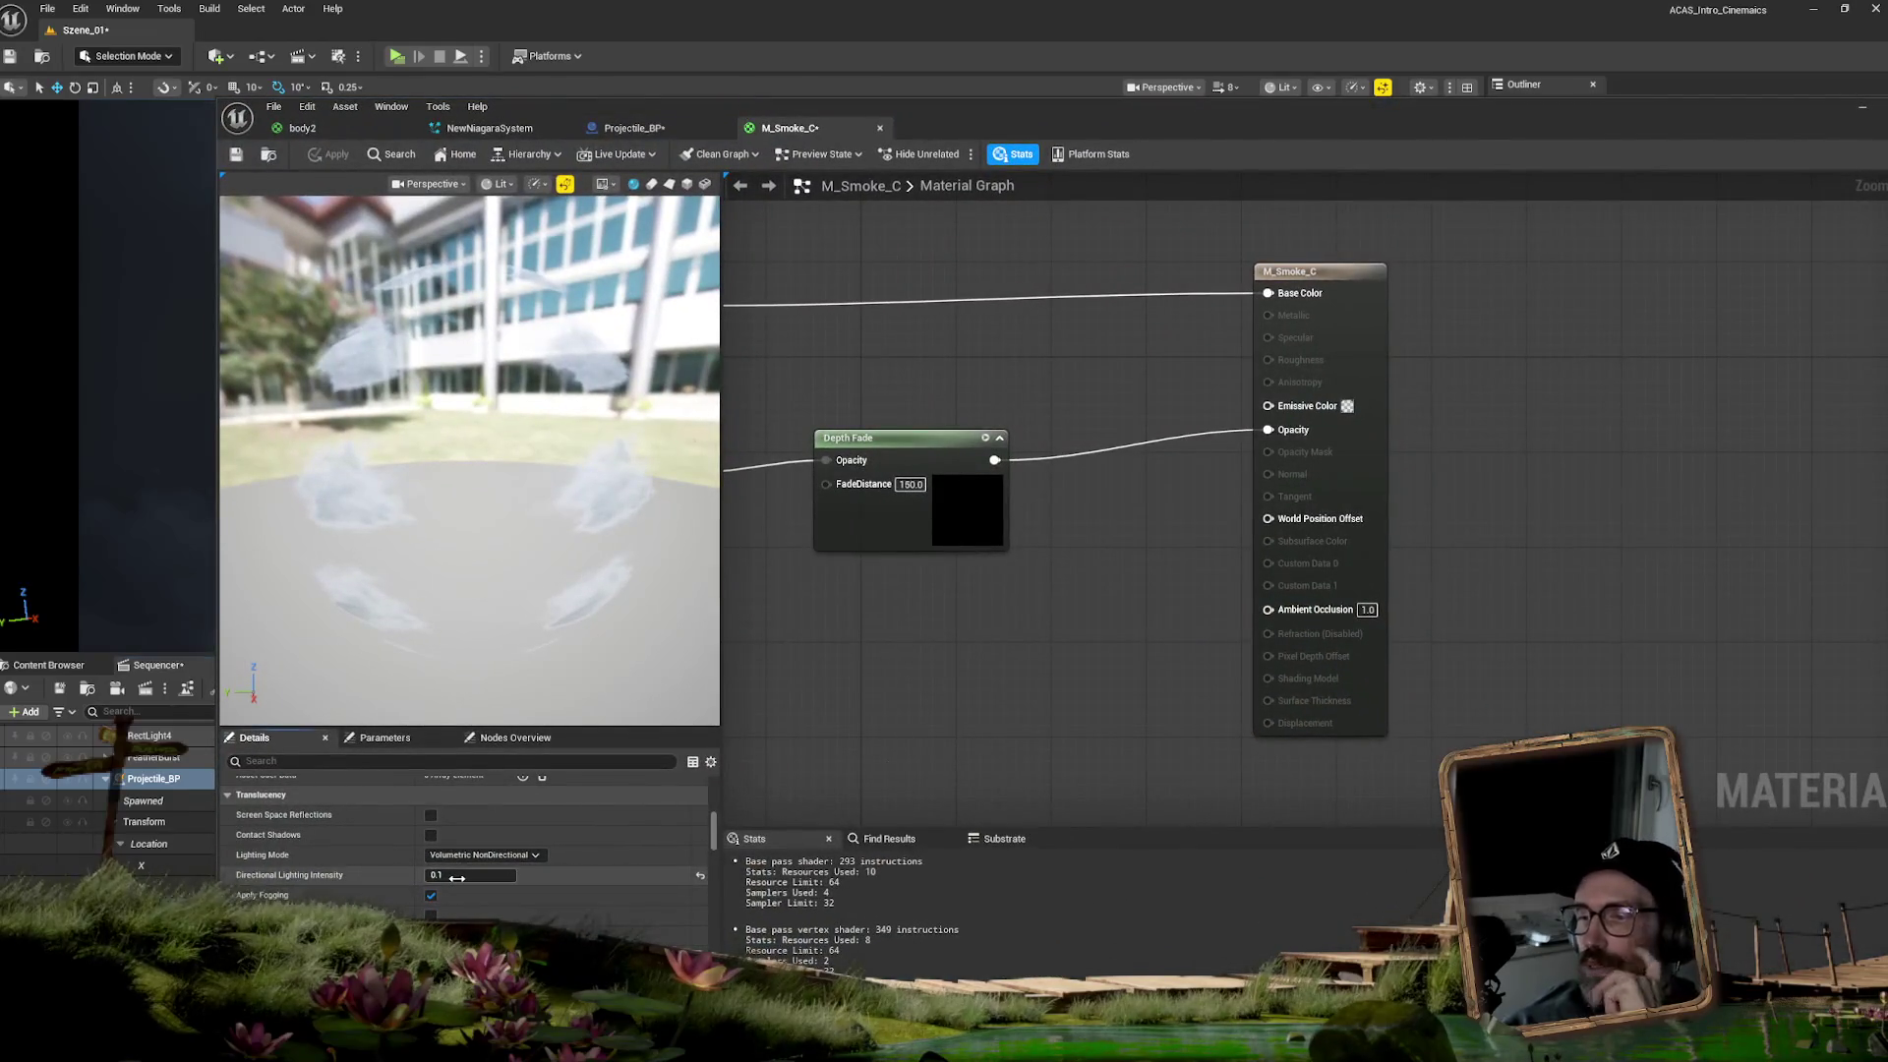
# - Restore the smoke material's Directional Lighting Intensity to 1.0
pyautogui.write('1')
pyautogui.press('Return')
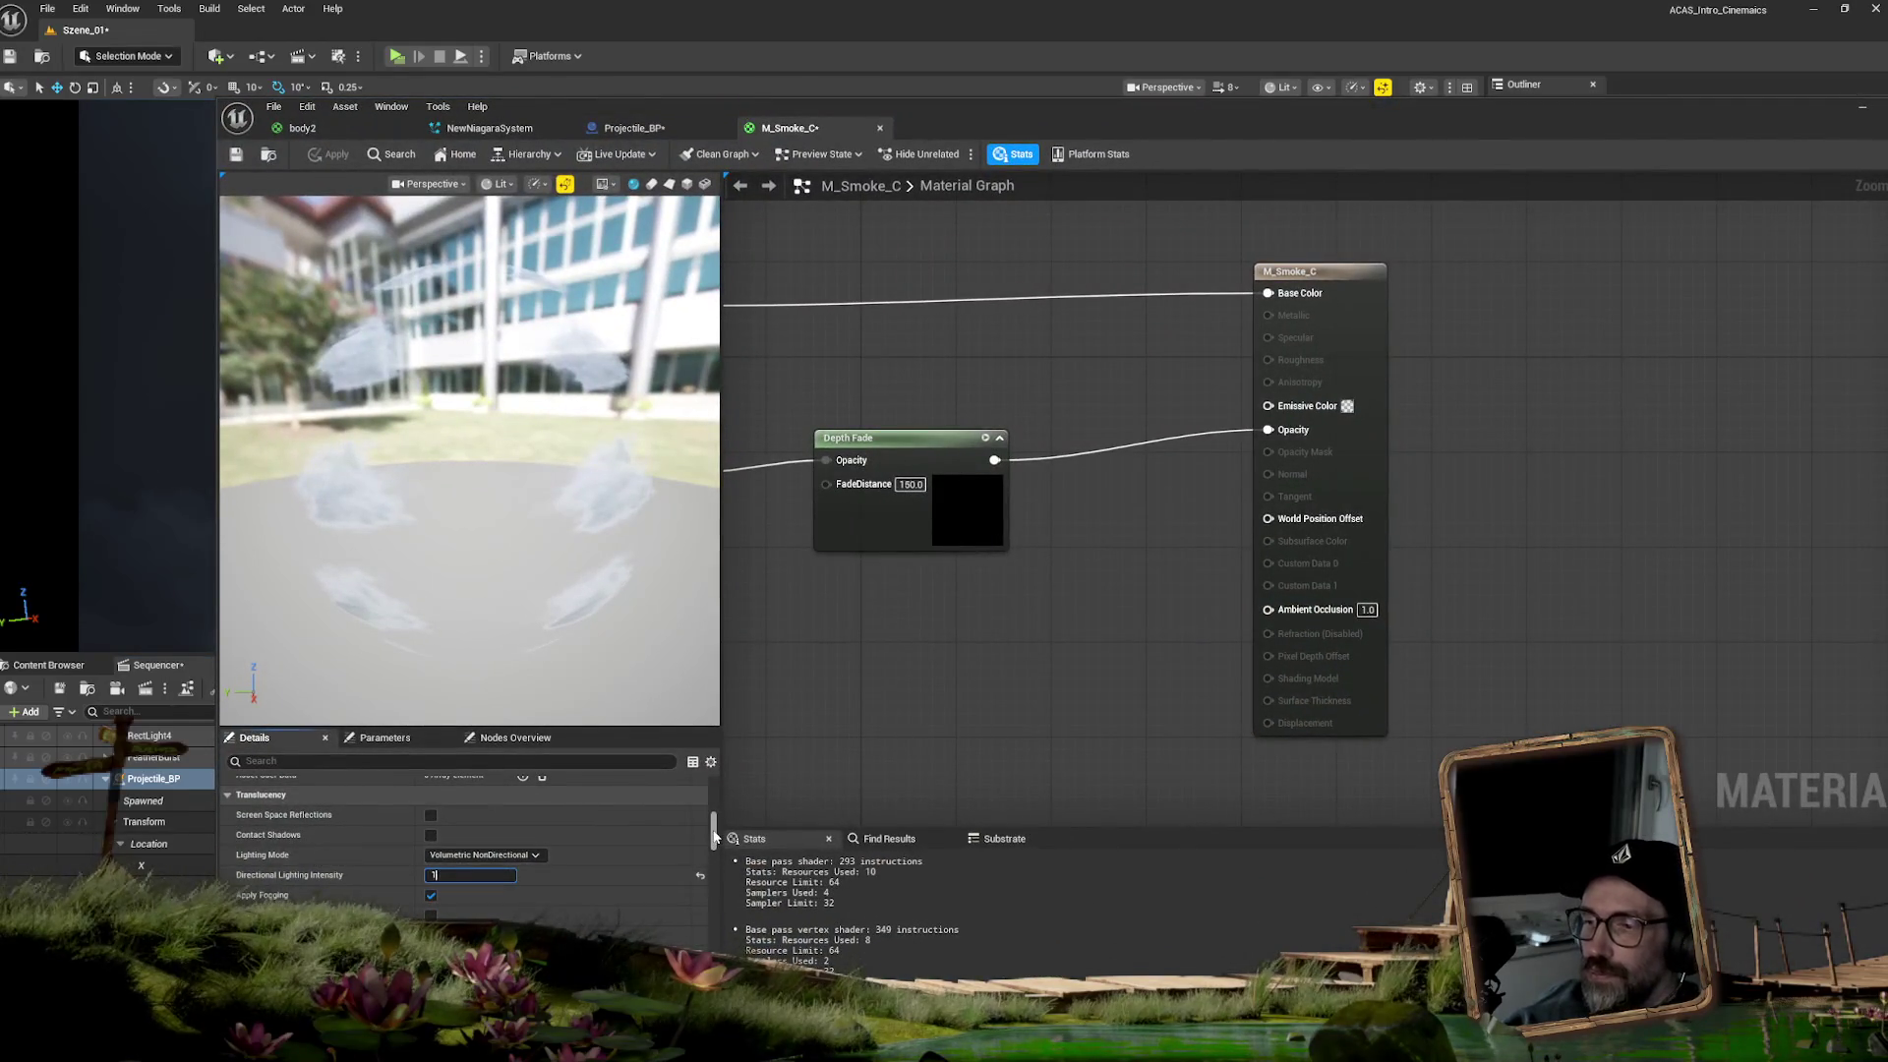
pyautogui.moveTo(715, 831); pyautogui.dragTo(715, 838)
pyautogui.scroll(-1, 715, 838)
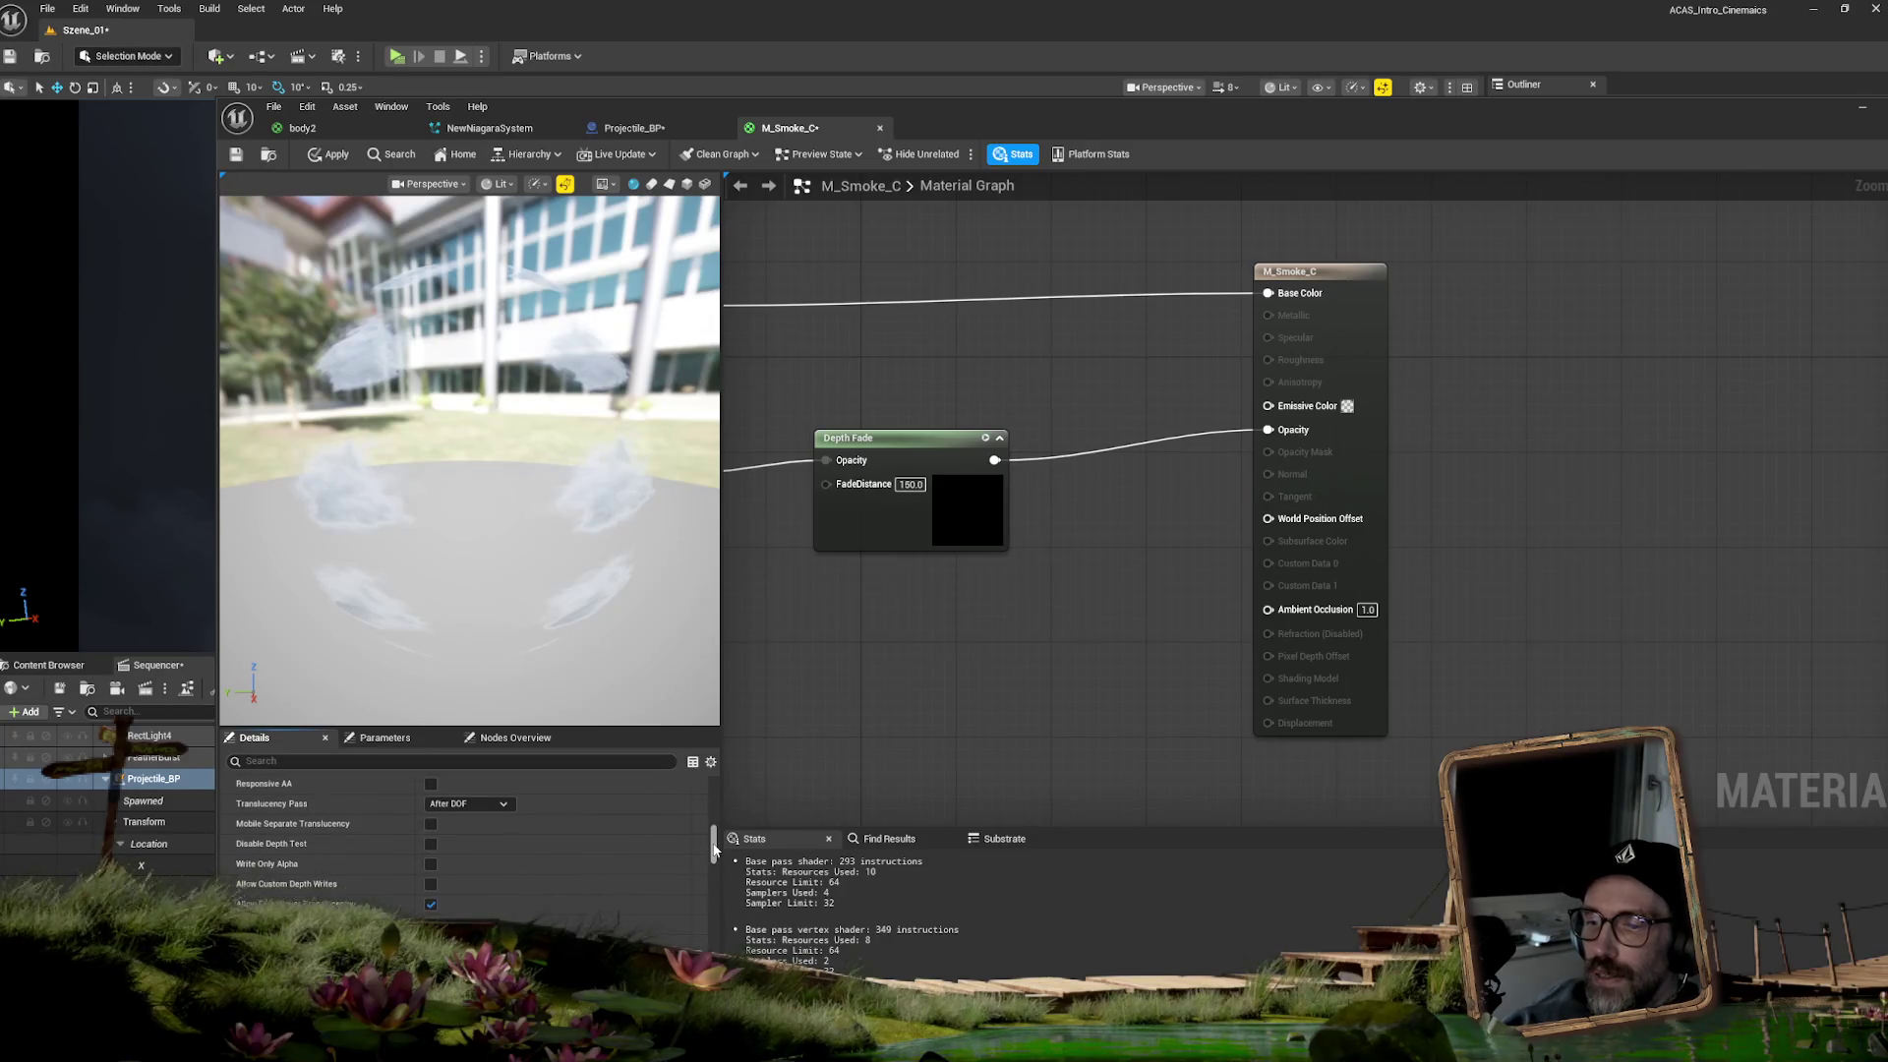
pyautogui.moveTo(715, 855); pyautogui.dragTo(711, 915)
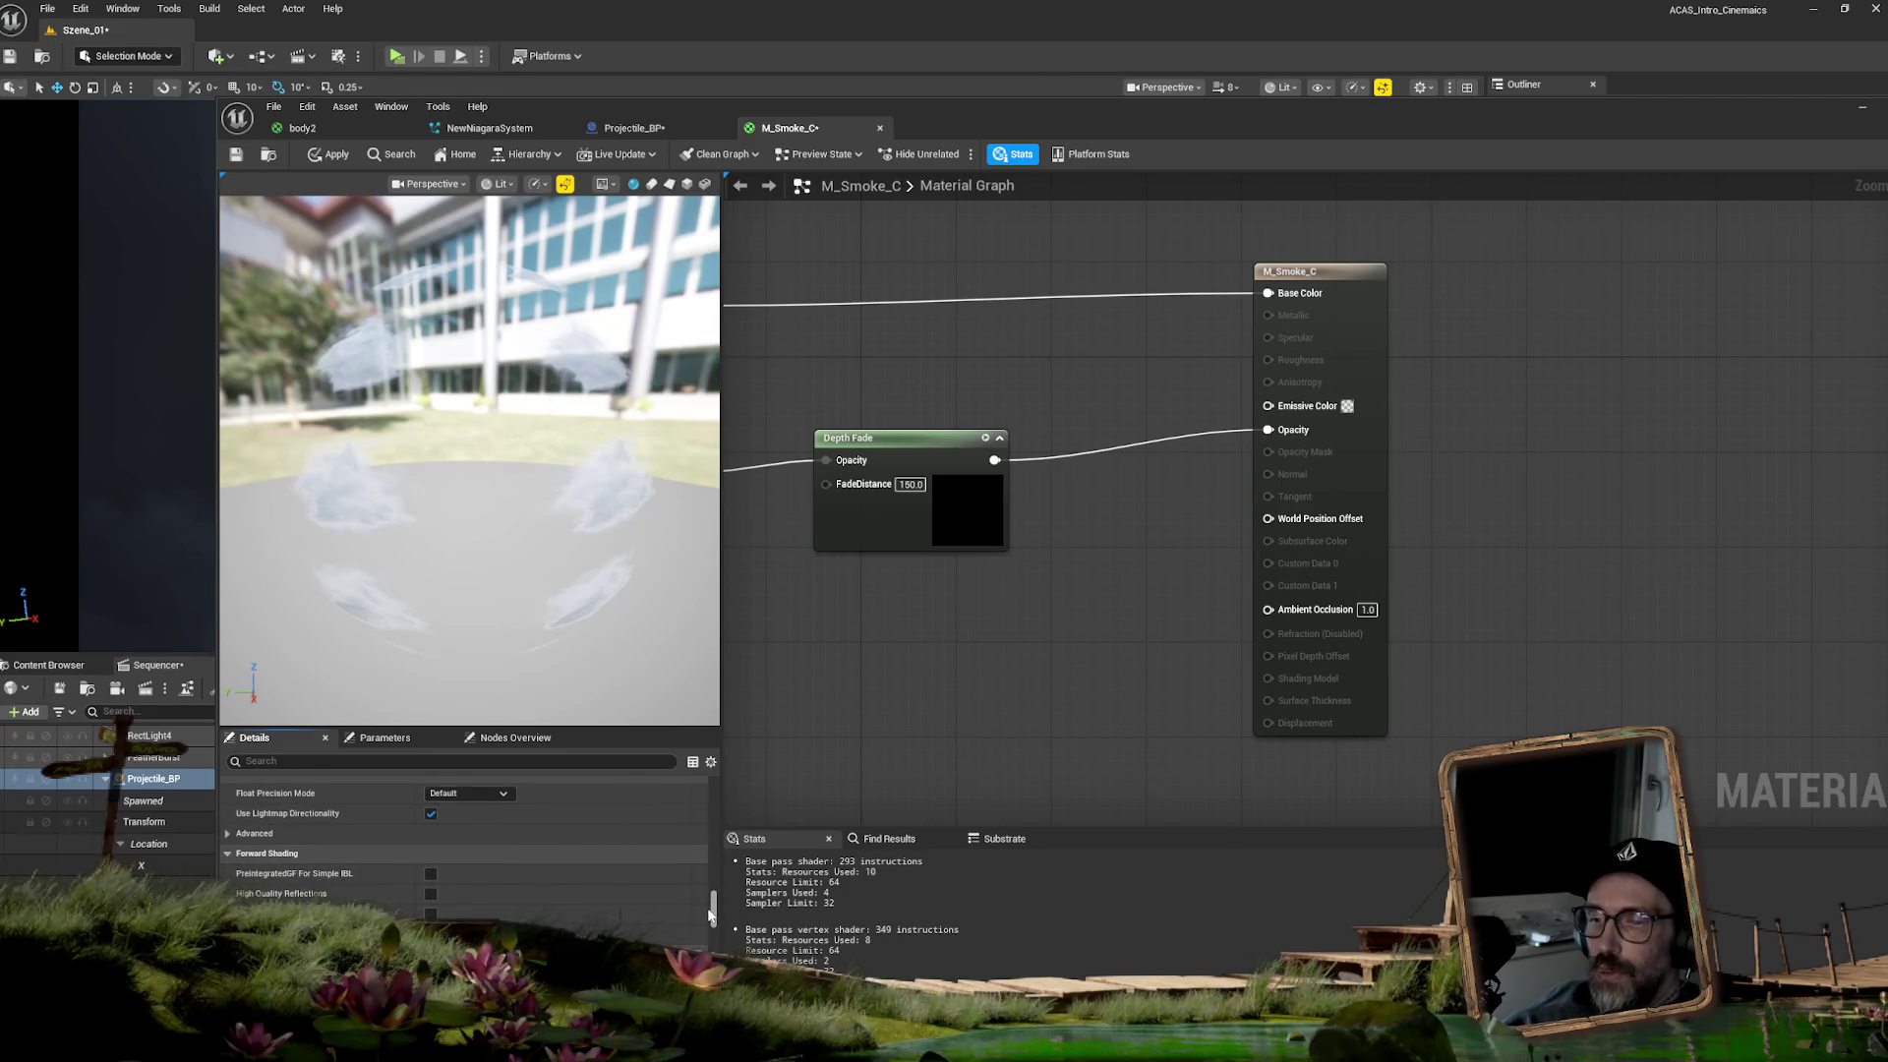
pyautogui.moveTo(711, 916); pyautogui.dragTo(706, 937)
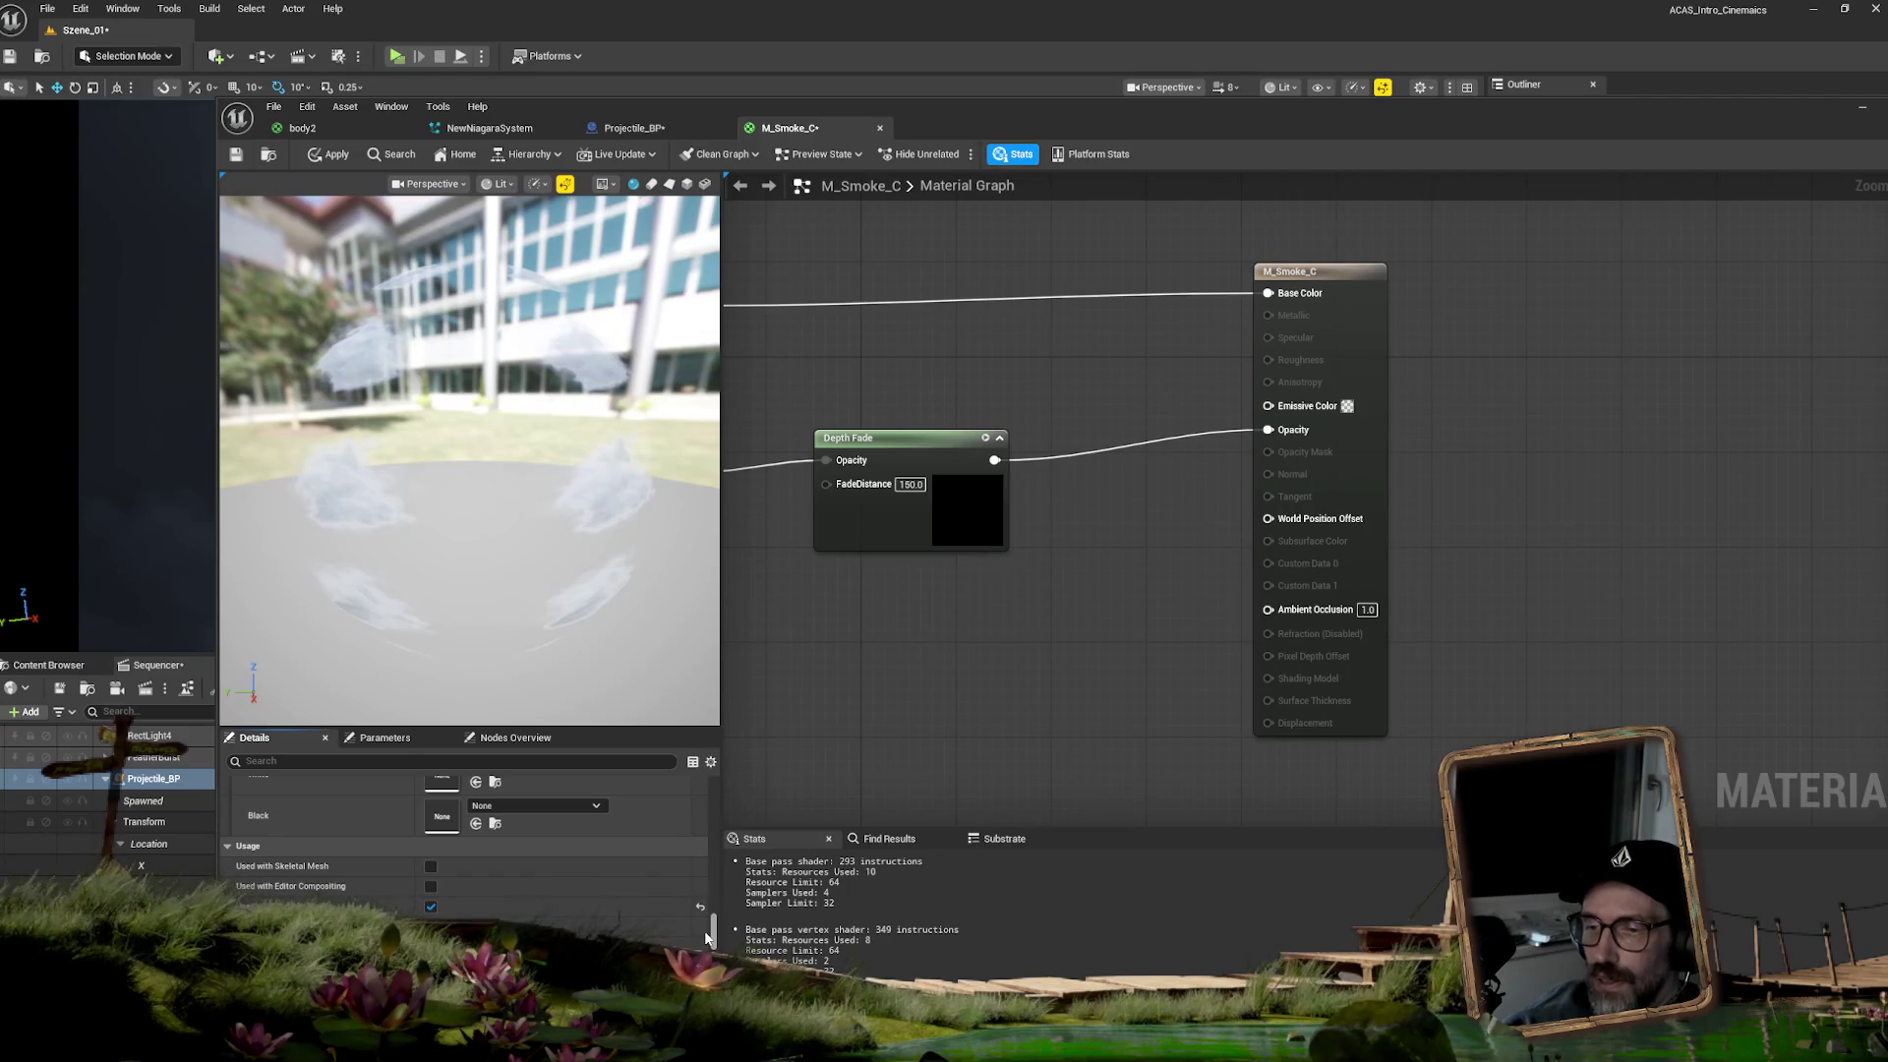
pyautogui.moveTo(704, 935); pyautogui.dragTo(704, 937)
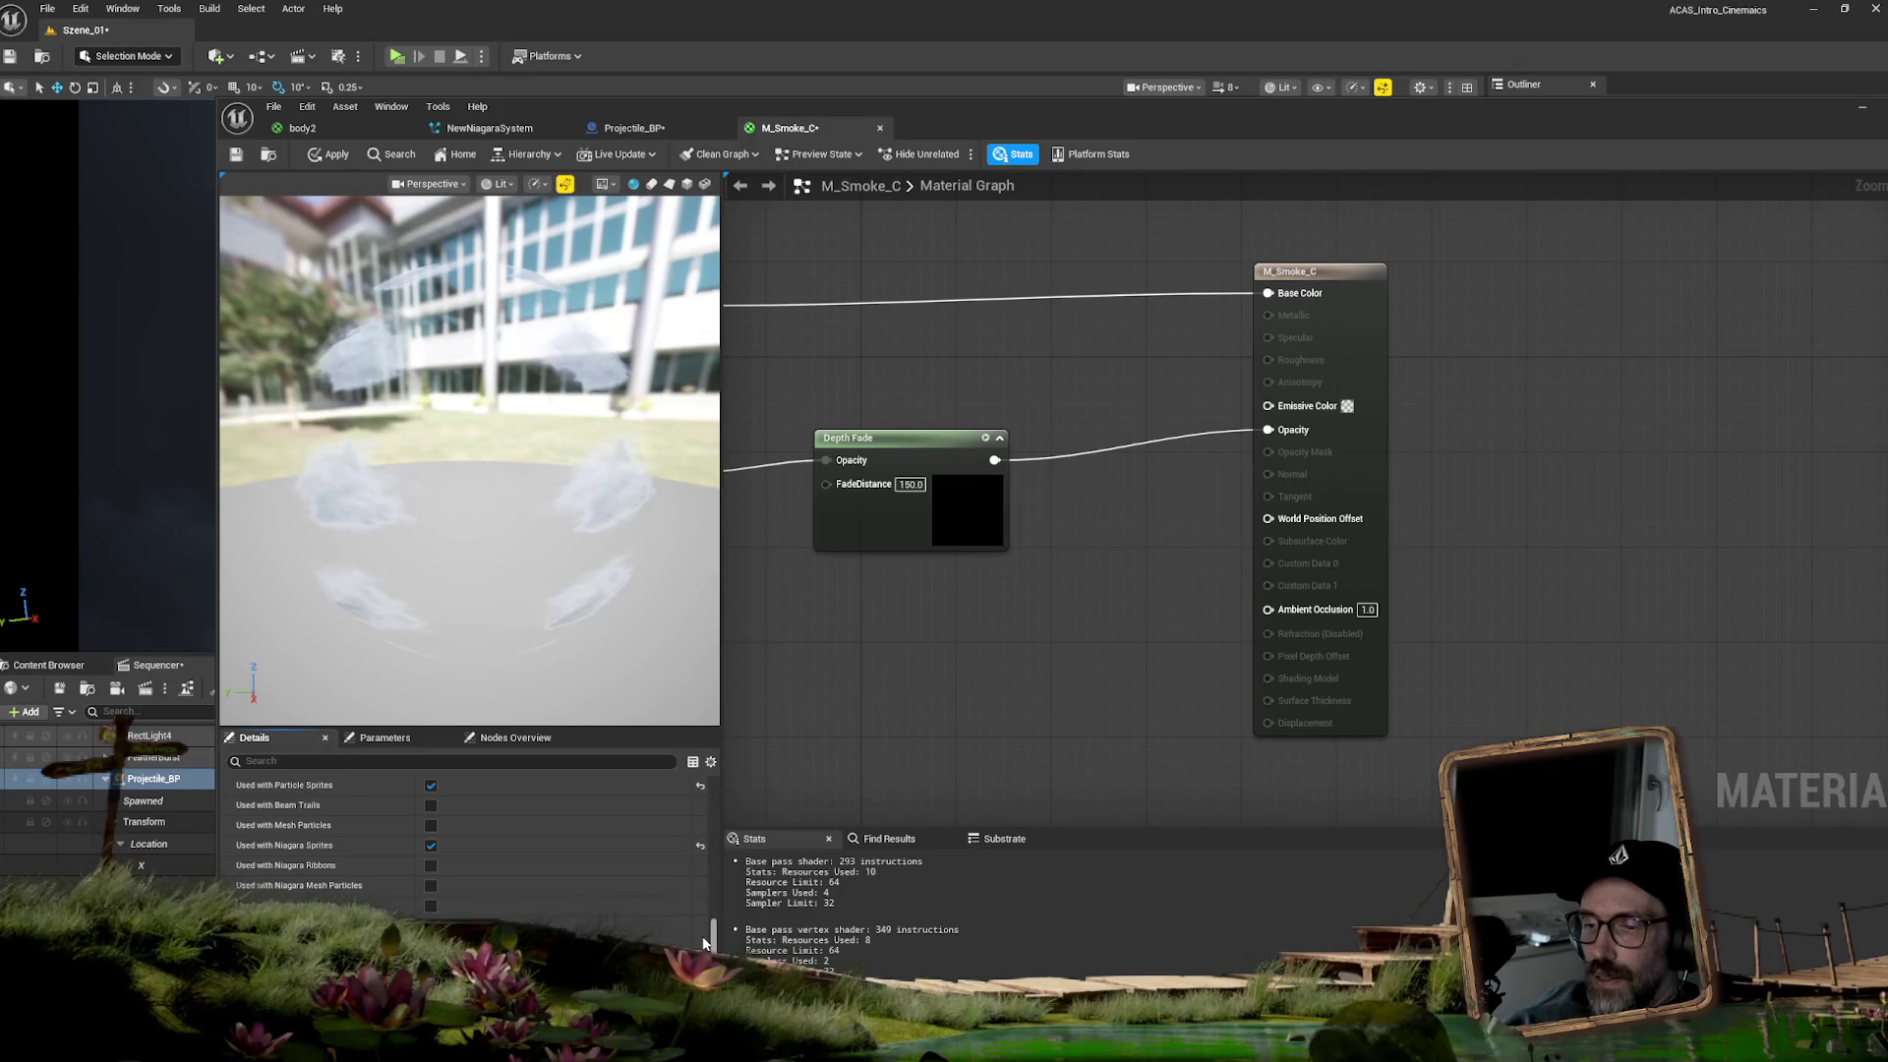
# - Lower the Lightmass Diffuse Boost to 0.0 and move the material editor aside
pyautogui.scroll(-1, 702, 936)
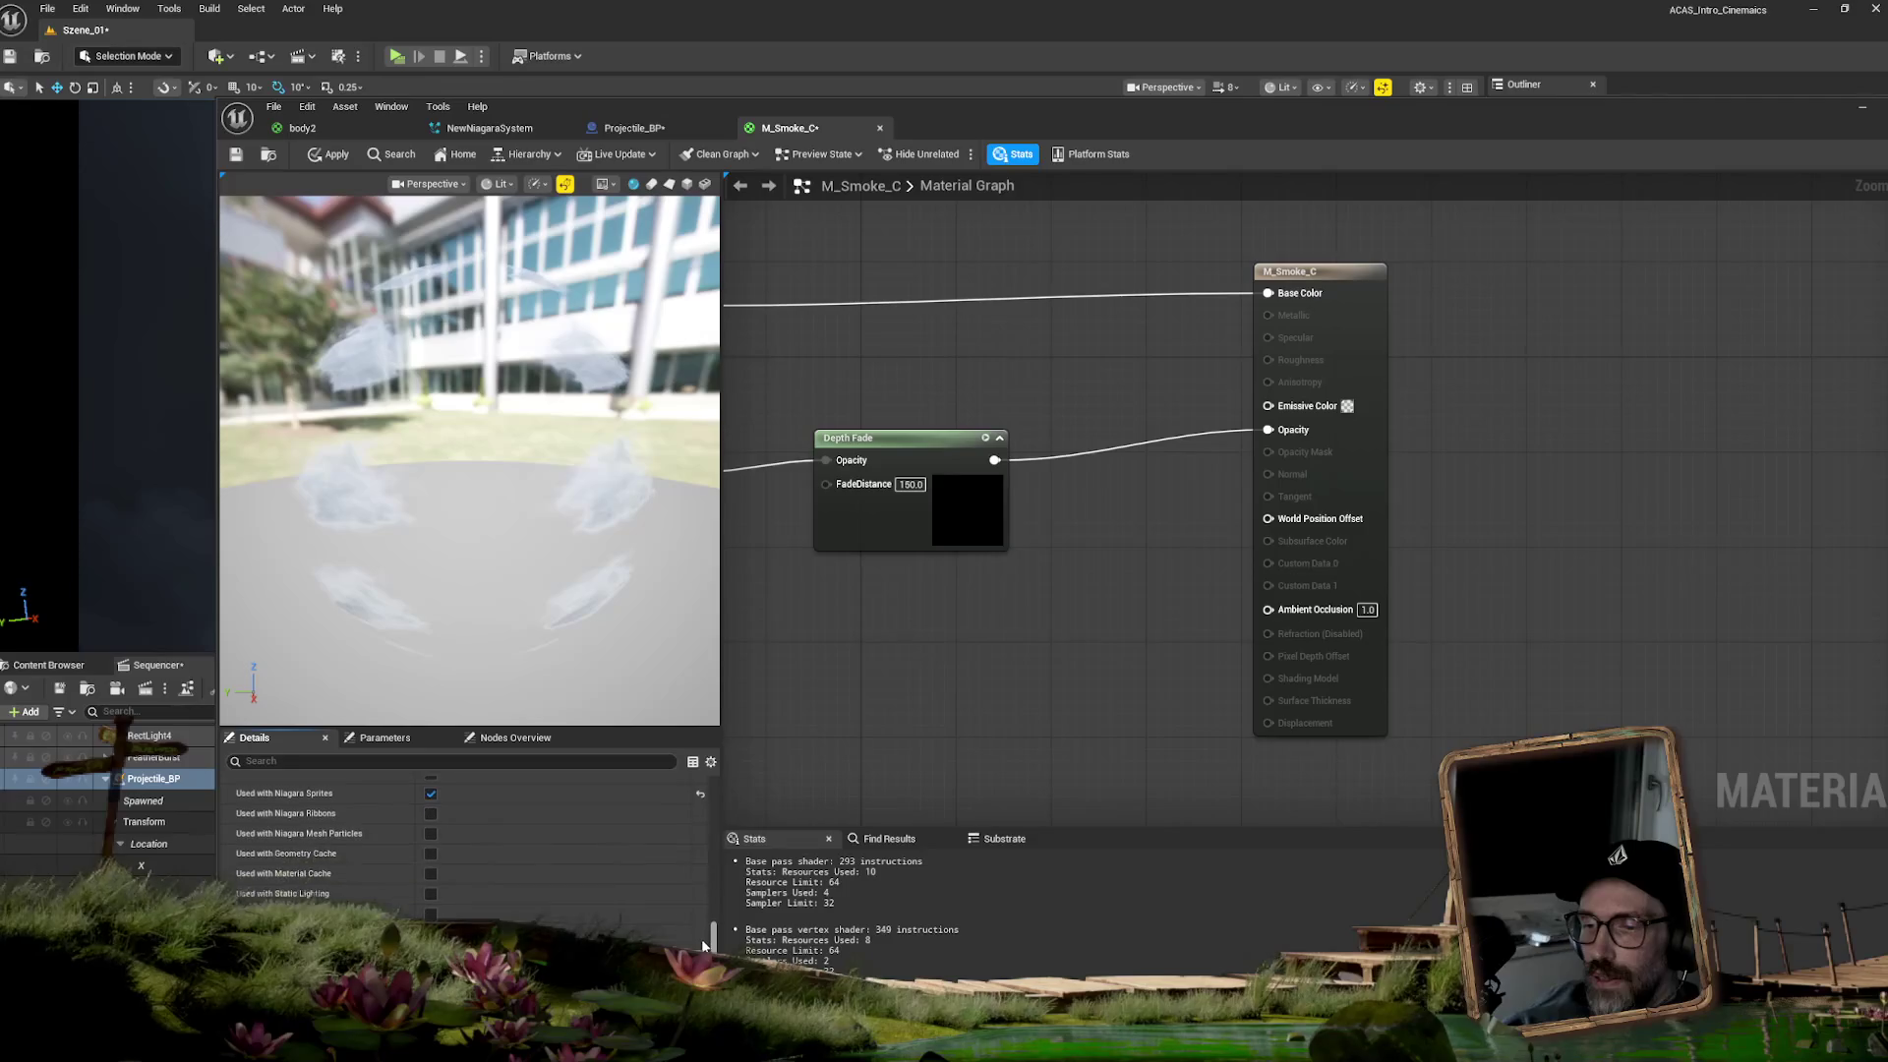
pyautogui.scroll(-3, 702, 944)
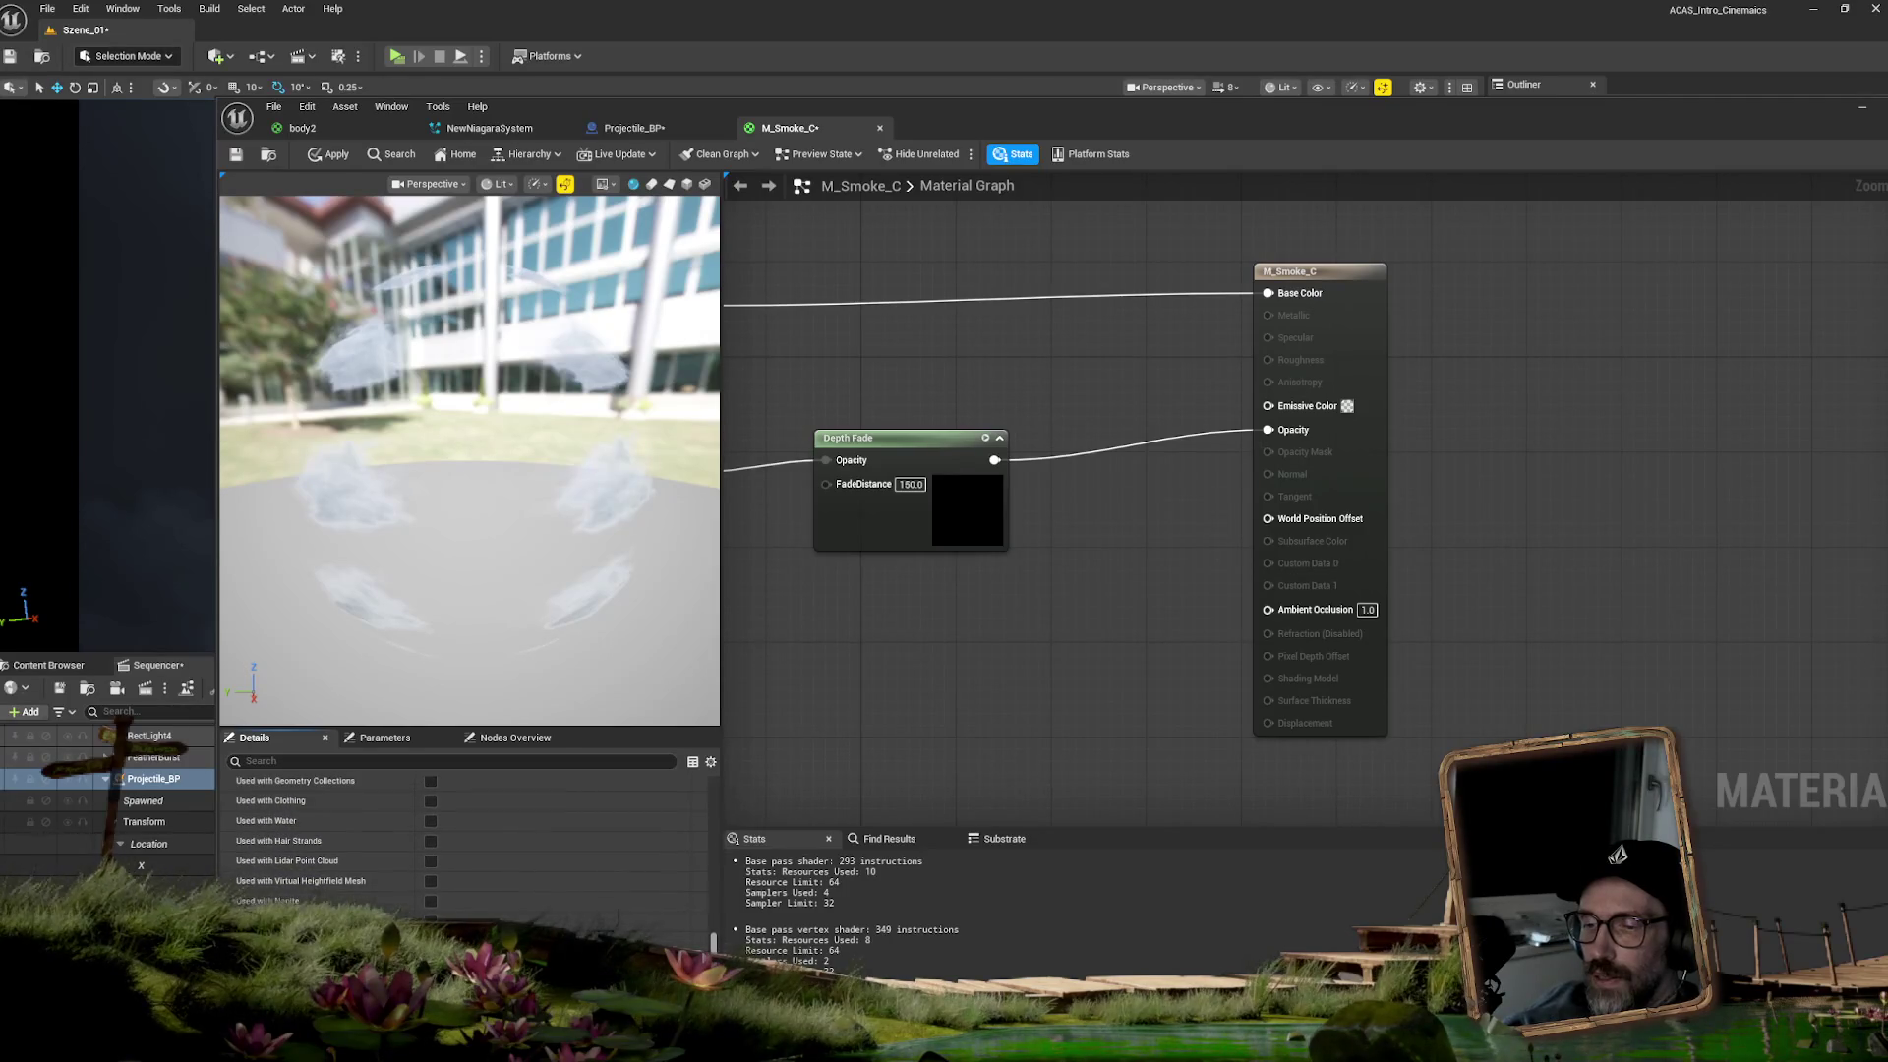
pyautogui.scroll(-4, 462, 846)
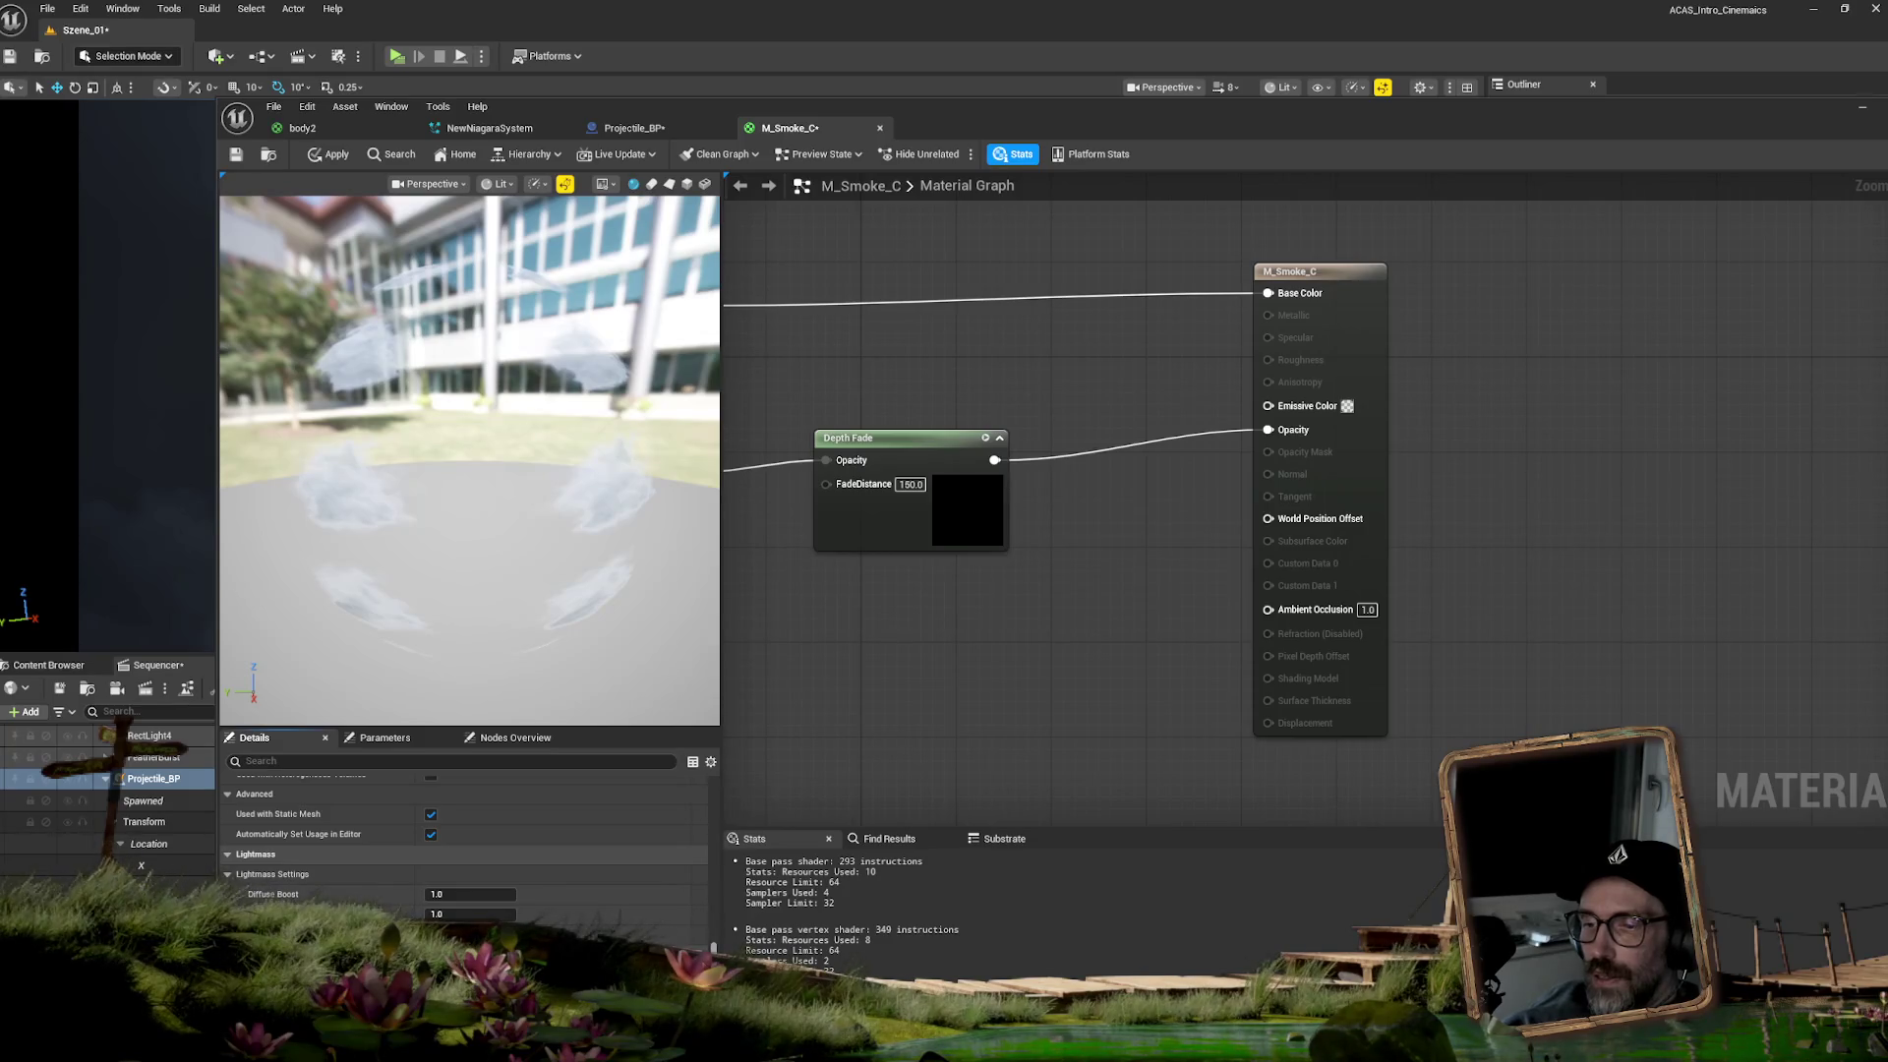
pyautogui.scroll(-2, 836, 915)
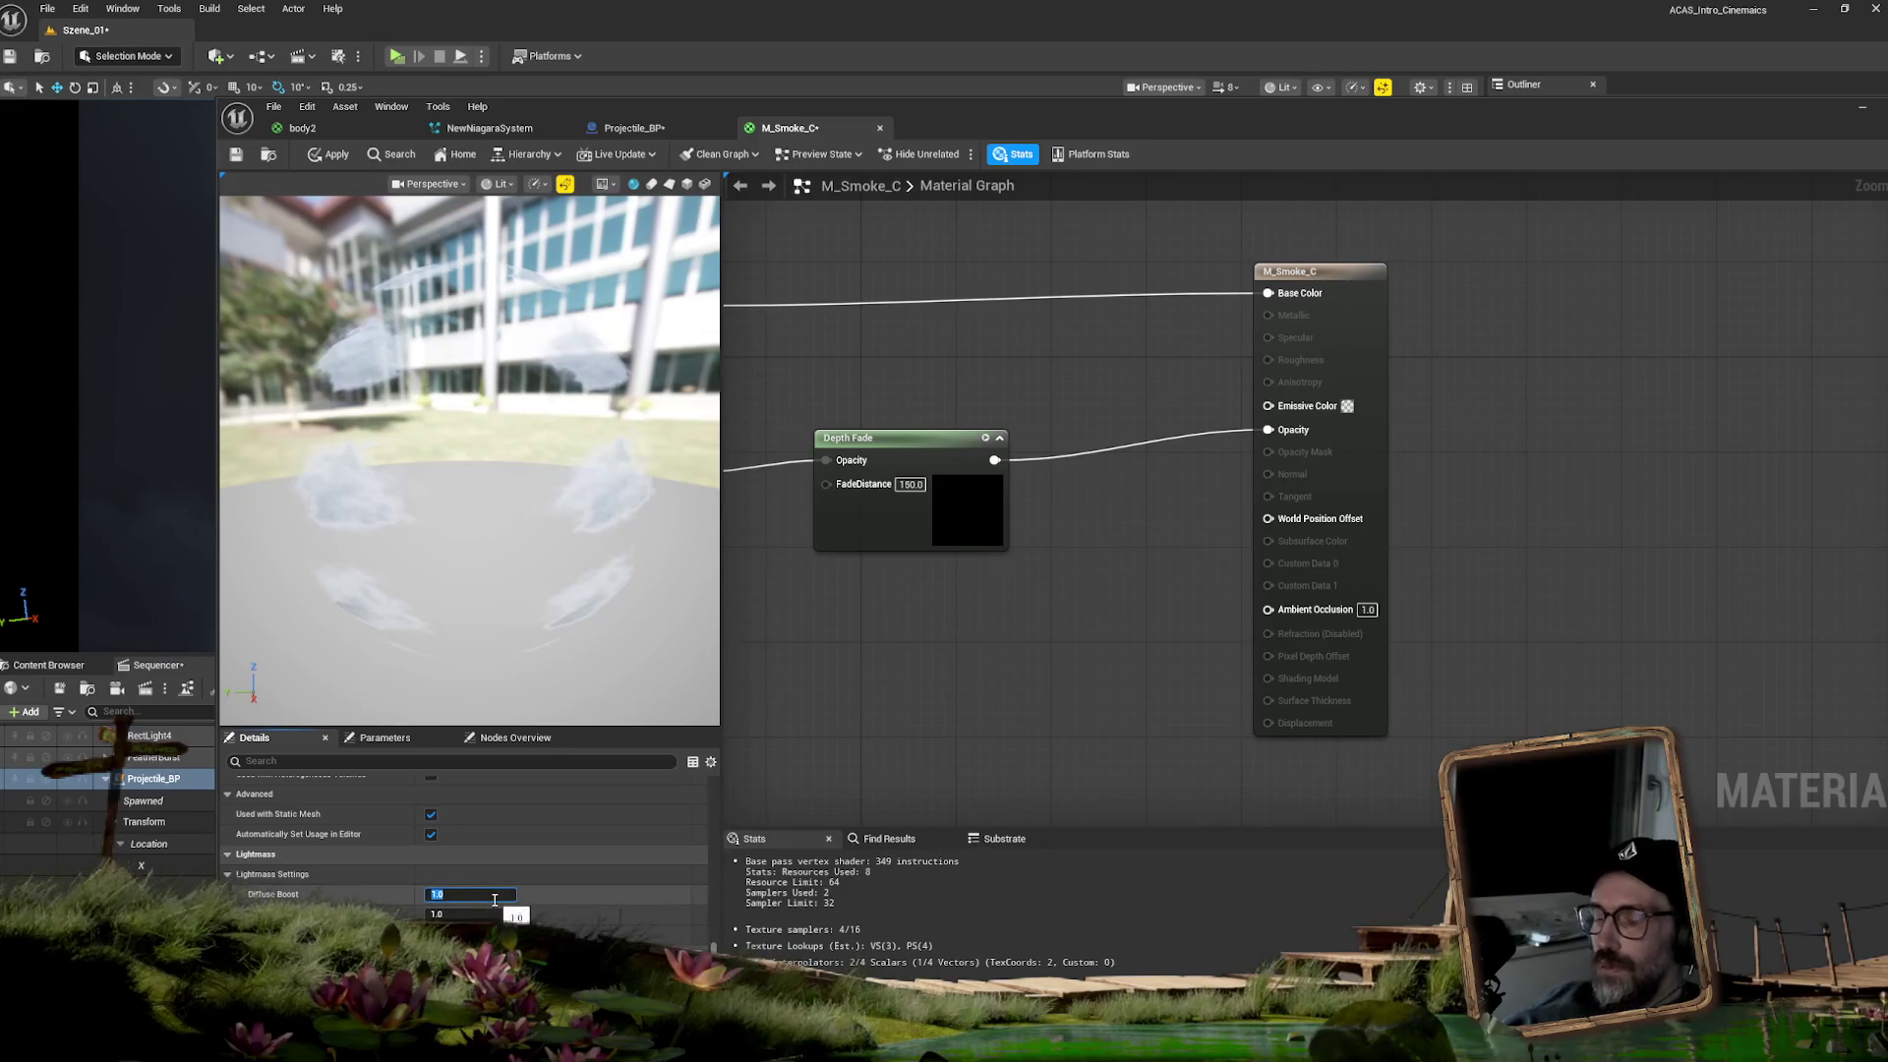
pyautogui.moveTo(473, 896); pyautogui.dragTo(583, 834)
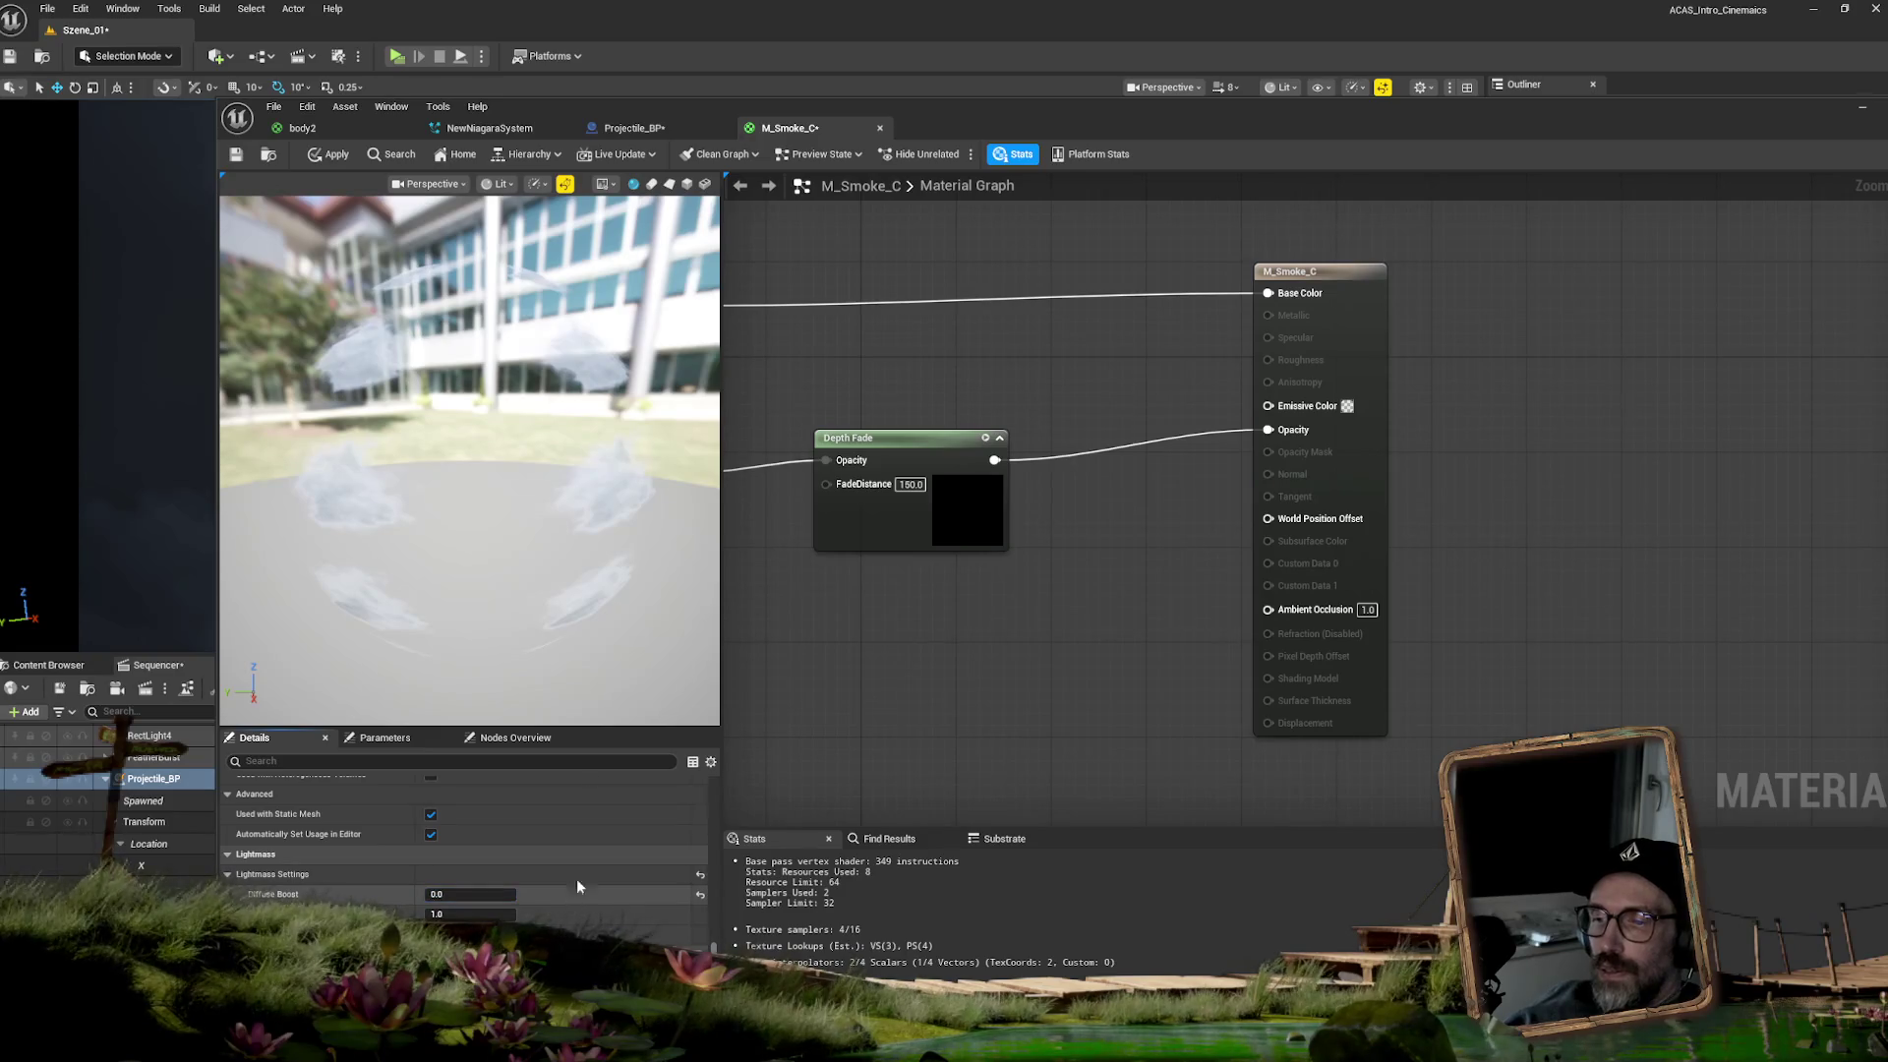
pyautogui.moveTo(688, 126); pyautogui.dragTo(1234, 277)
# - Apply the material and check the smoke around frame 1100 in the sequence
pyautogui.click(878, 306)
pyautogui.moveTo(1089, 258); pyautogui.dragTo(1662, 348)
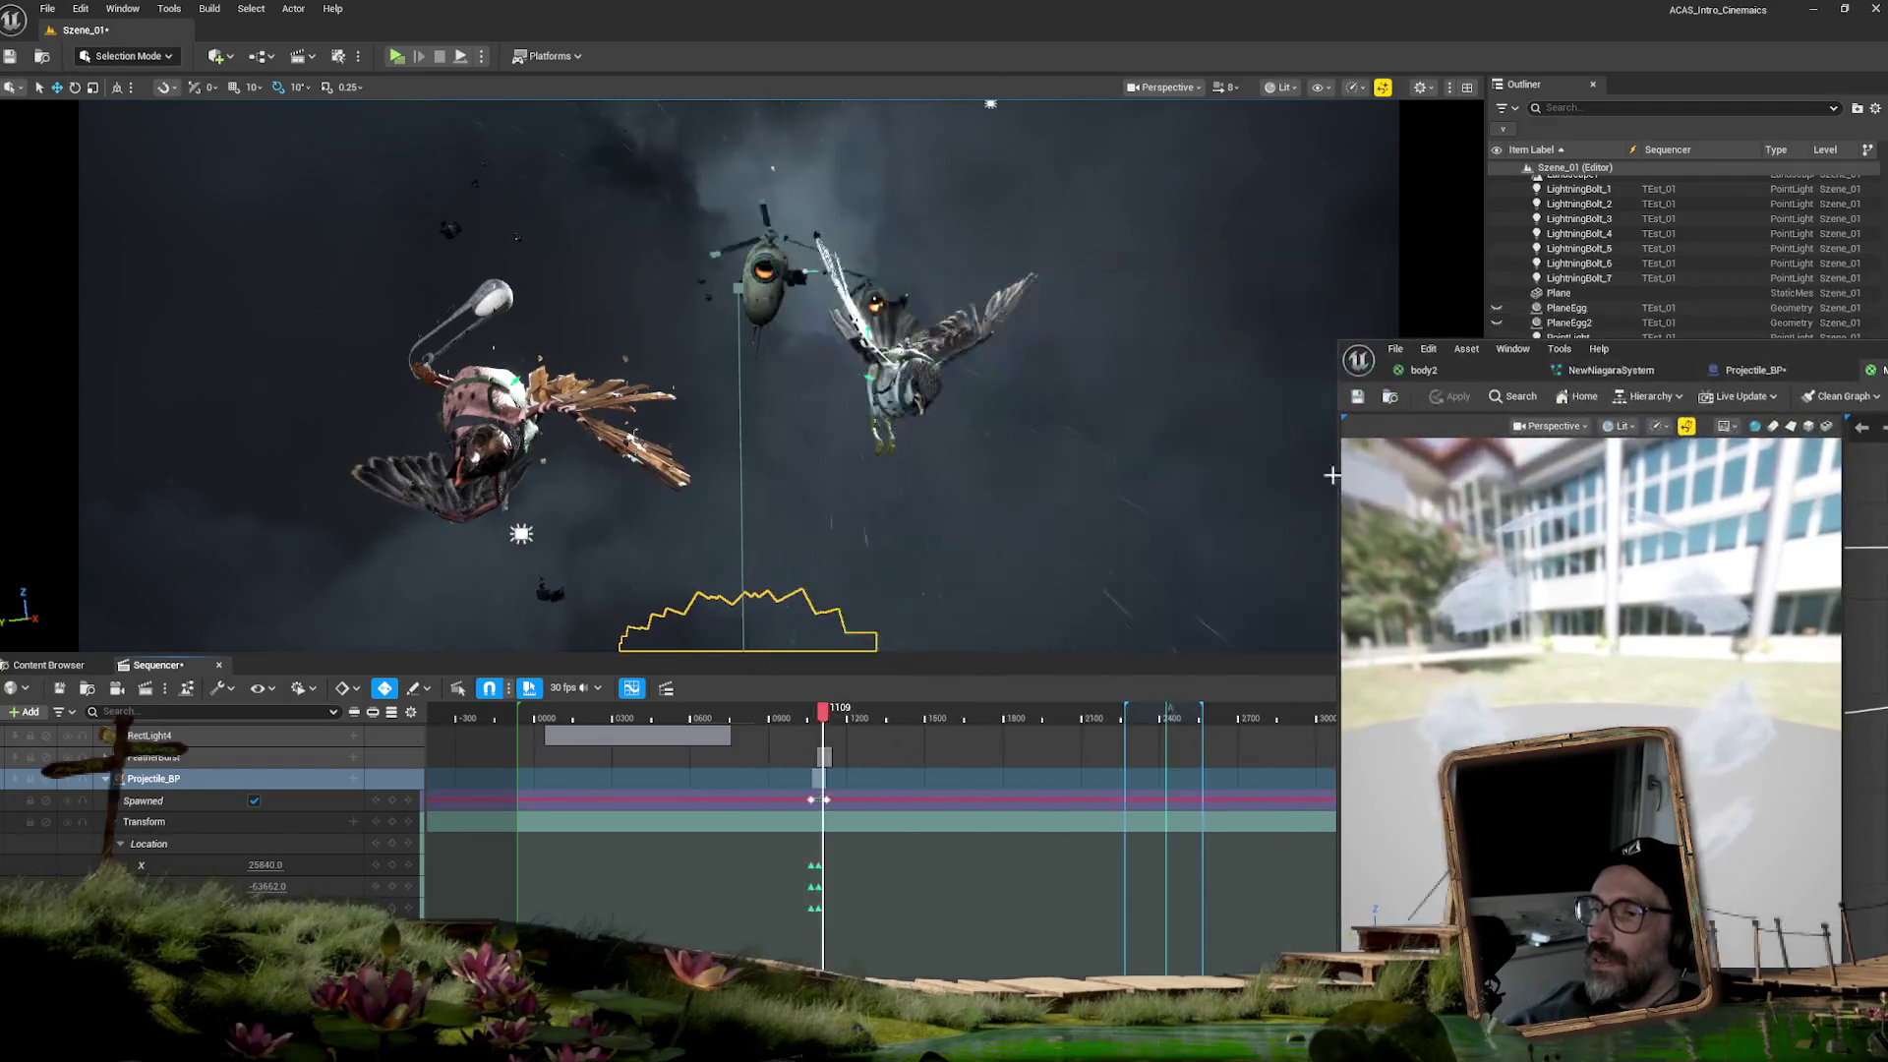
pyautogui.moveTo(816, 715); pyautogui.dragTo(821, 716)
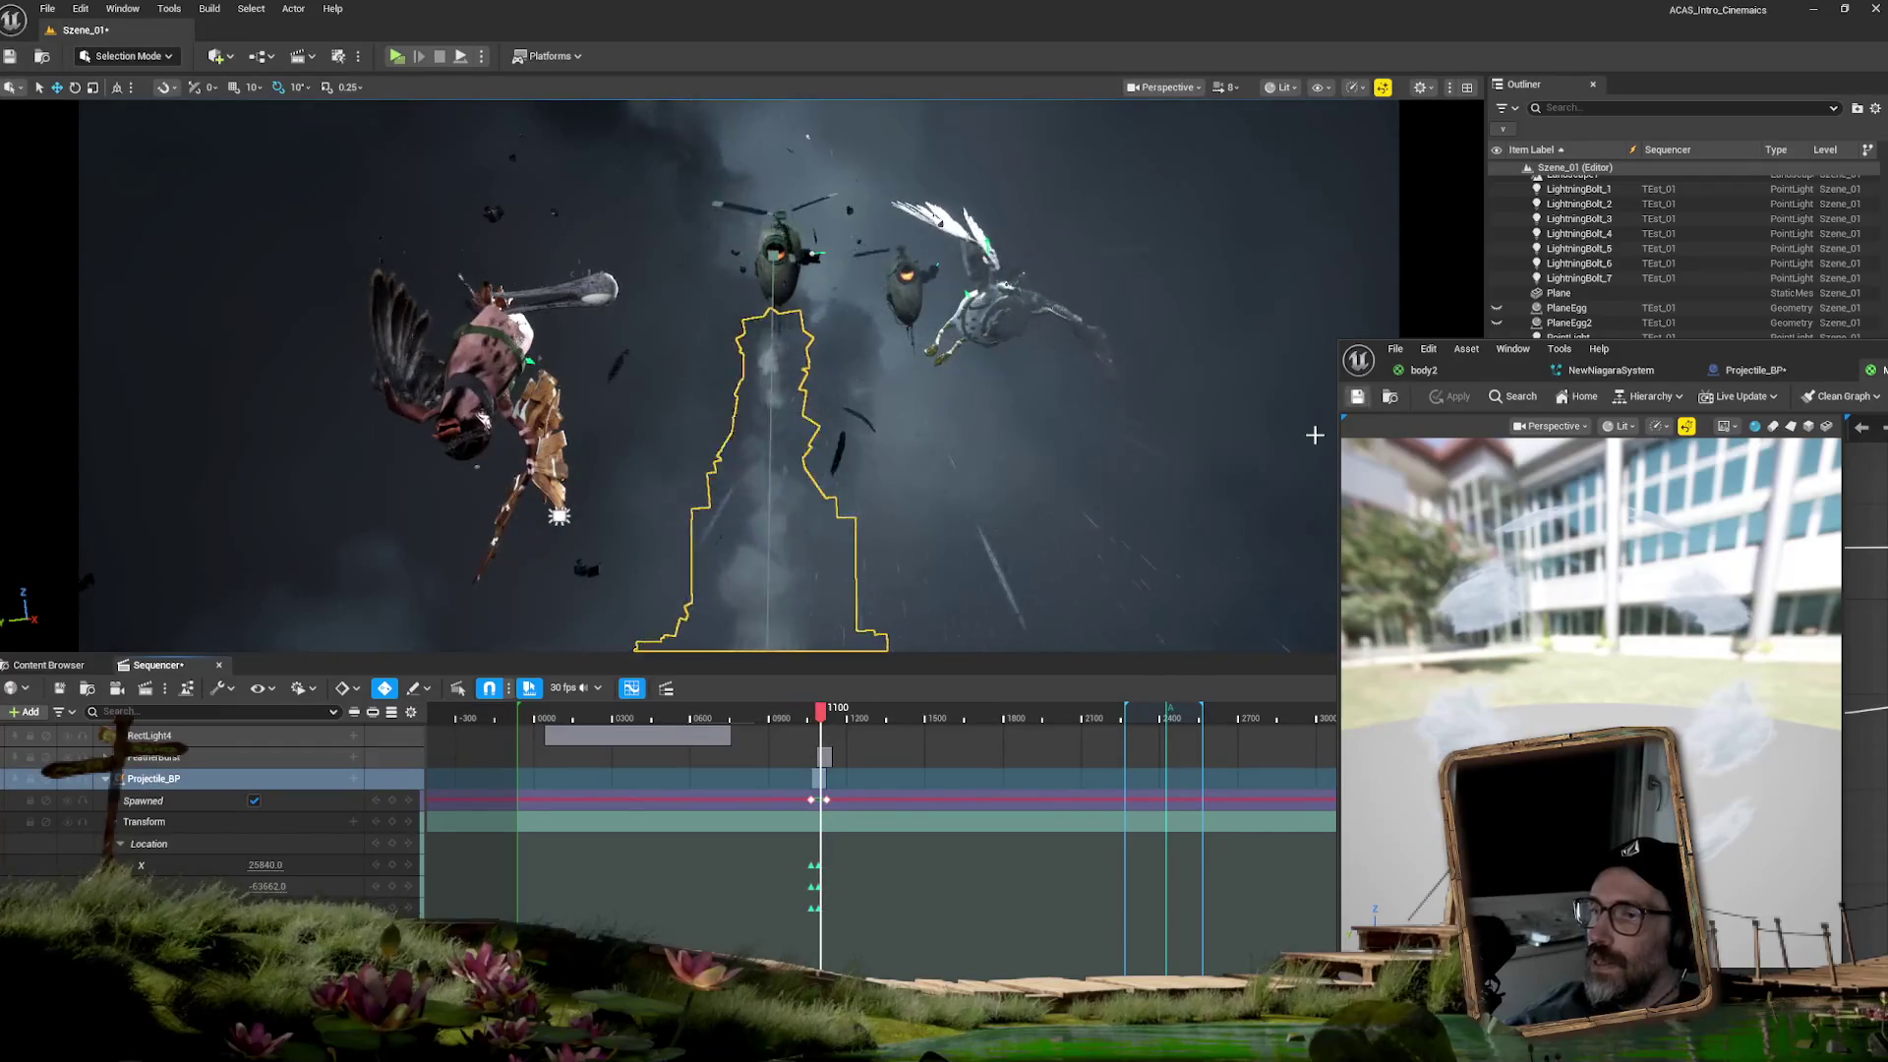
pyautogui.moveTo(1623, 350); pyautogui.dragTo(1009, 109)
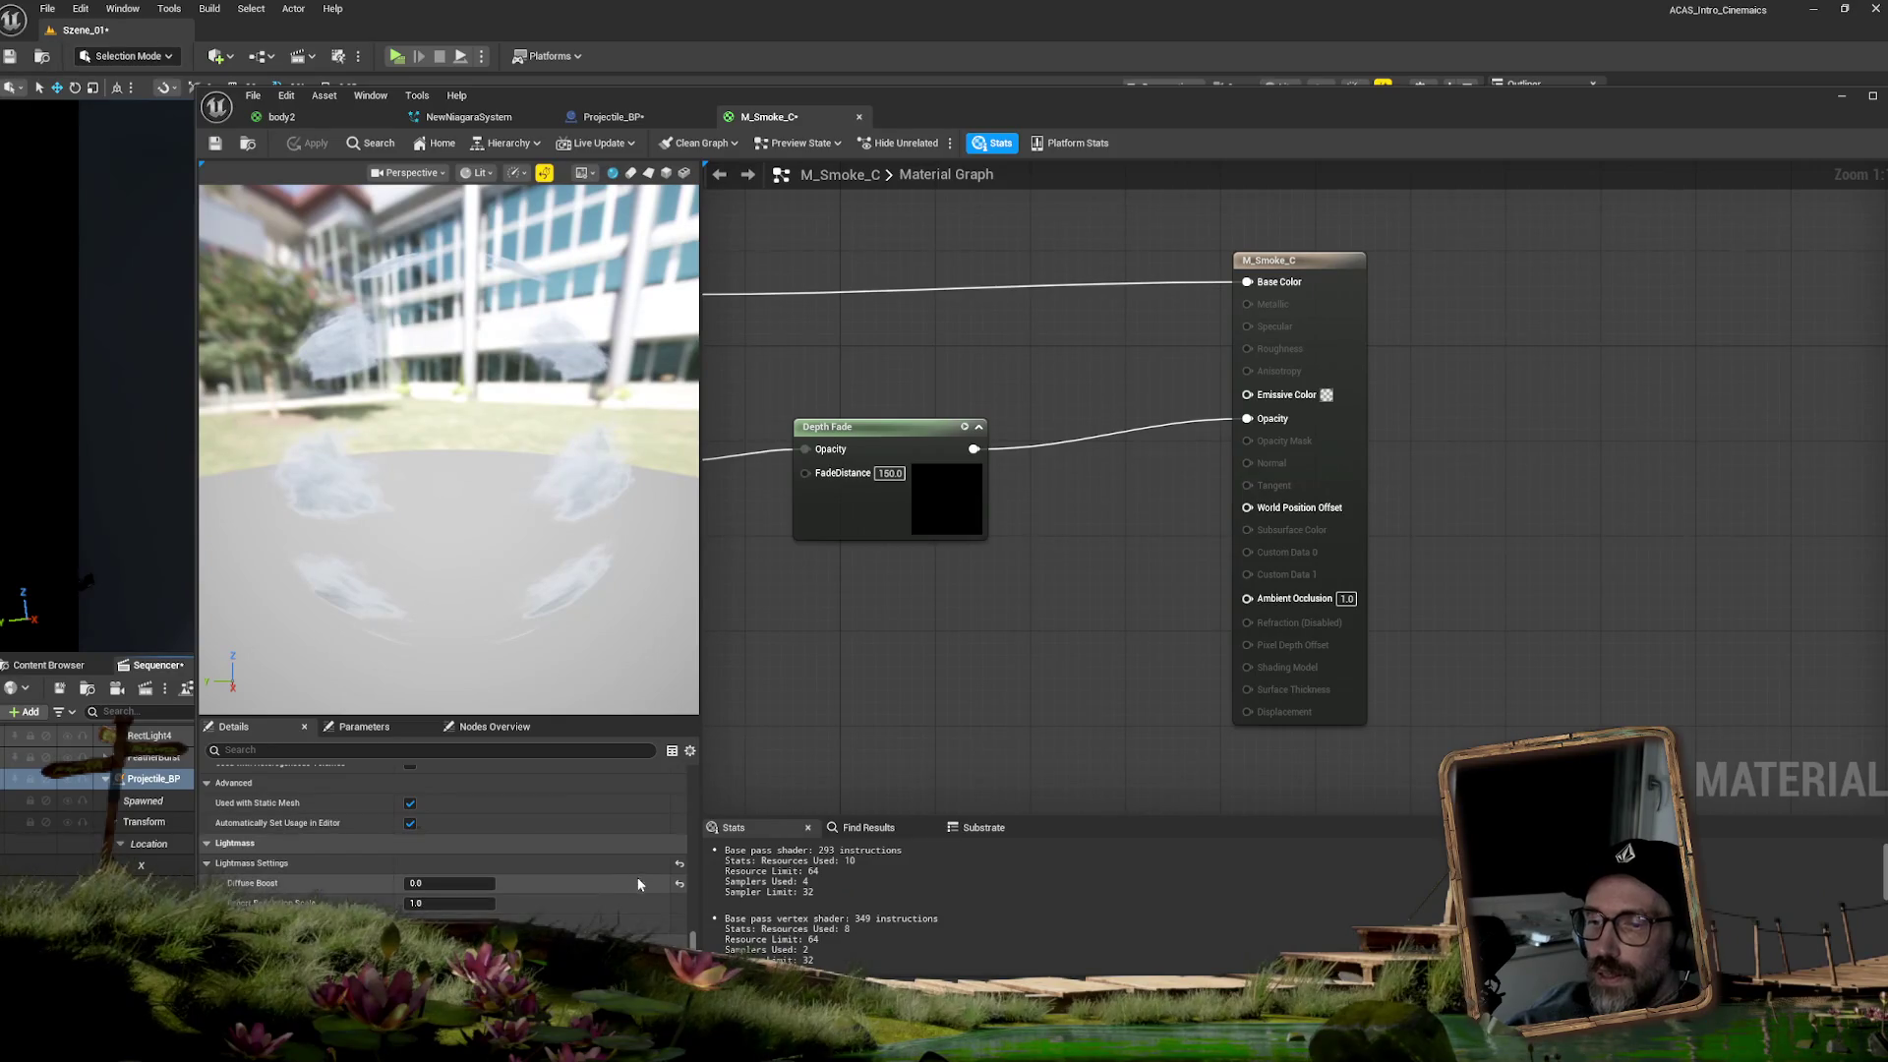
# - Set the M_Smoke_C Lightmass Diffuse Boost to 1.0
pyautogui.scroll(-1, 692, 941)
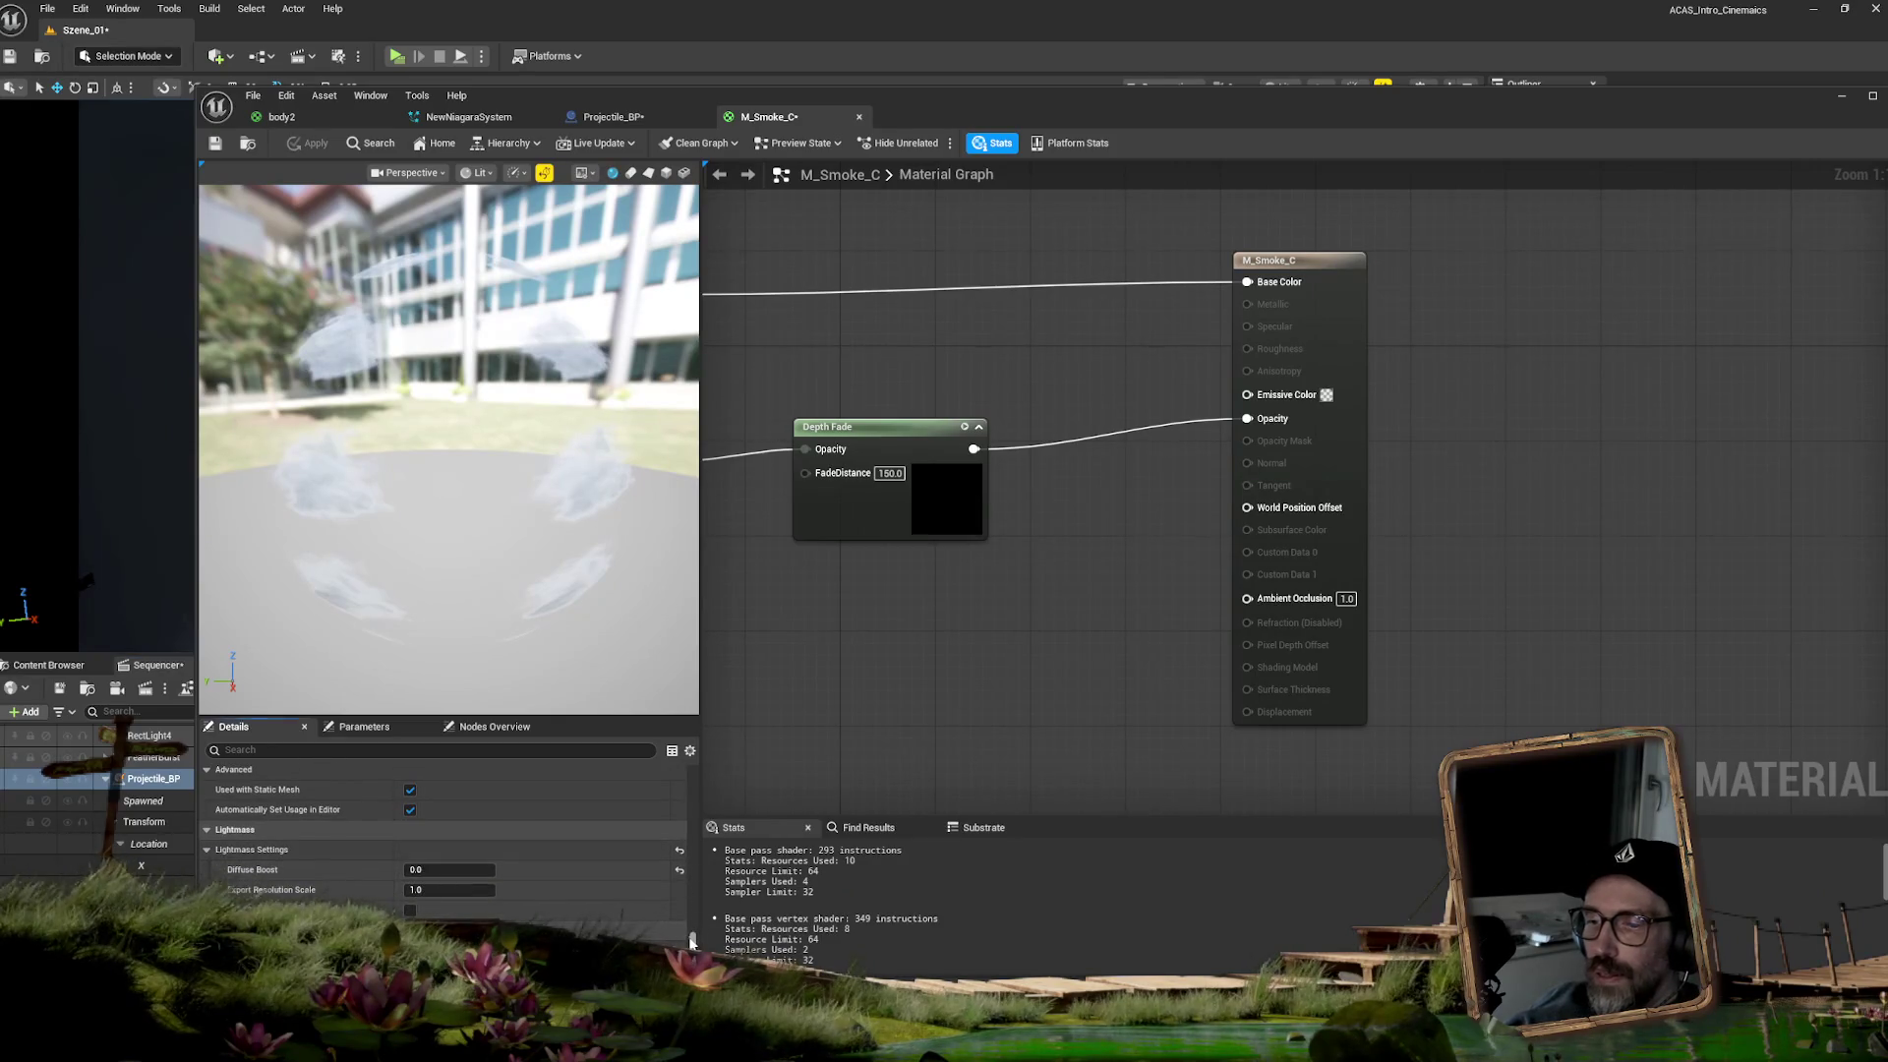
pyautogui.write('1')
pyautogui.press('Return')
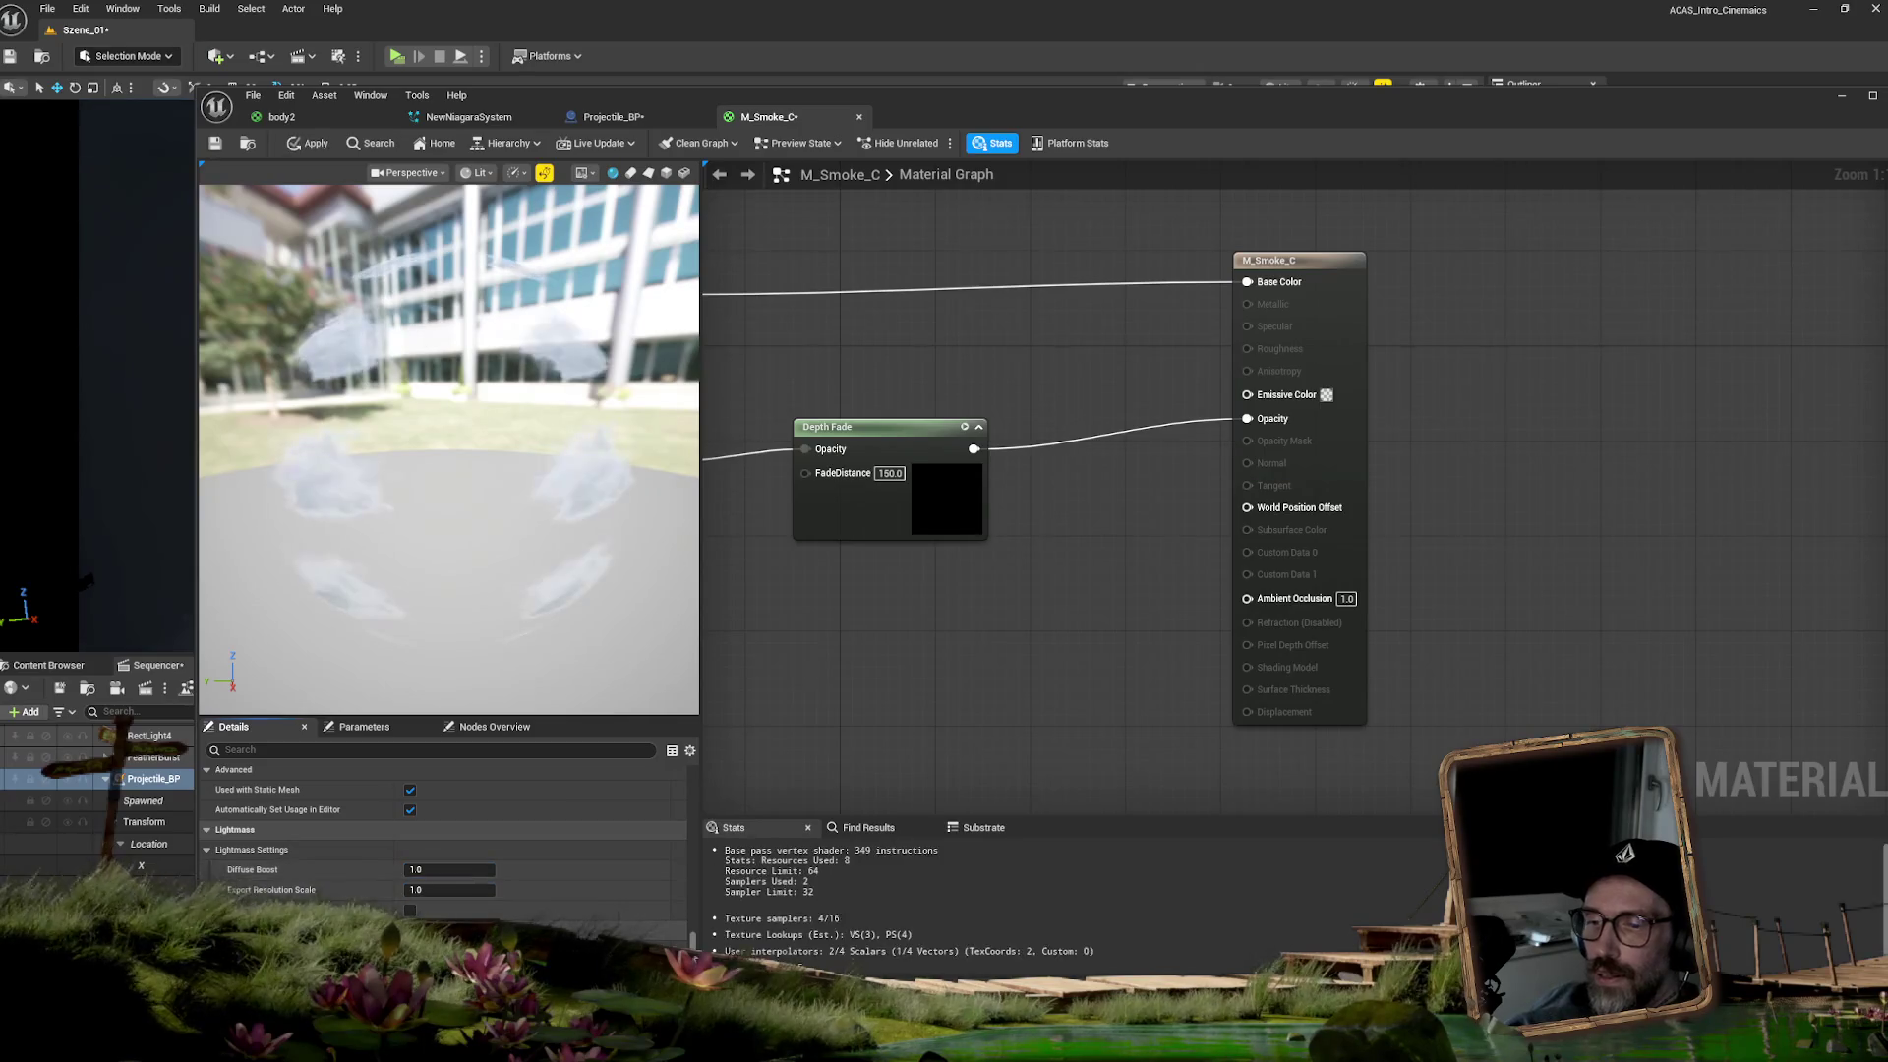
pyautogui.scroll(-5, 692, 939)
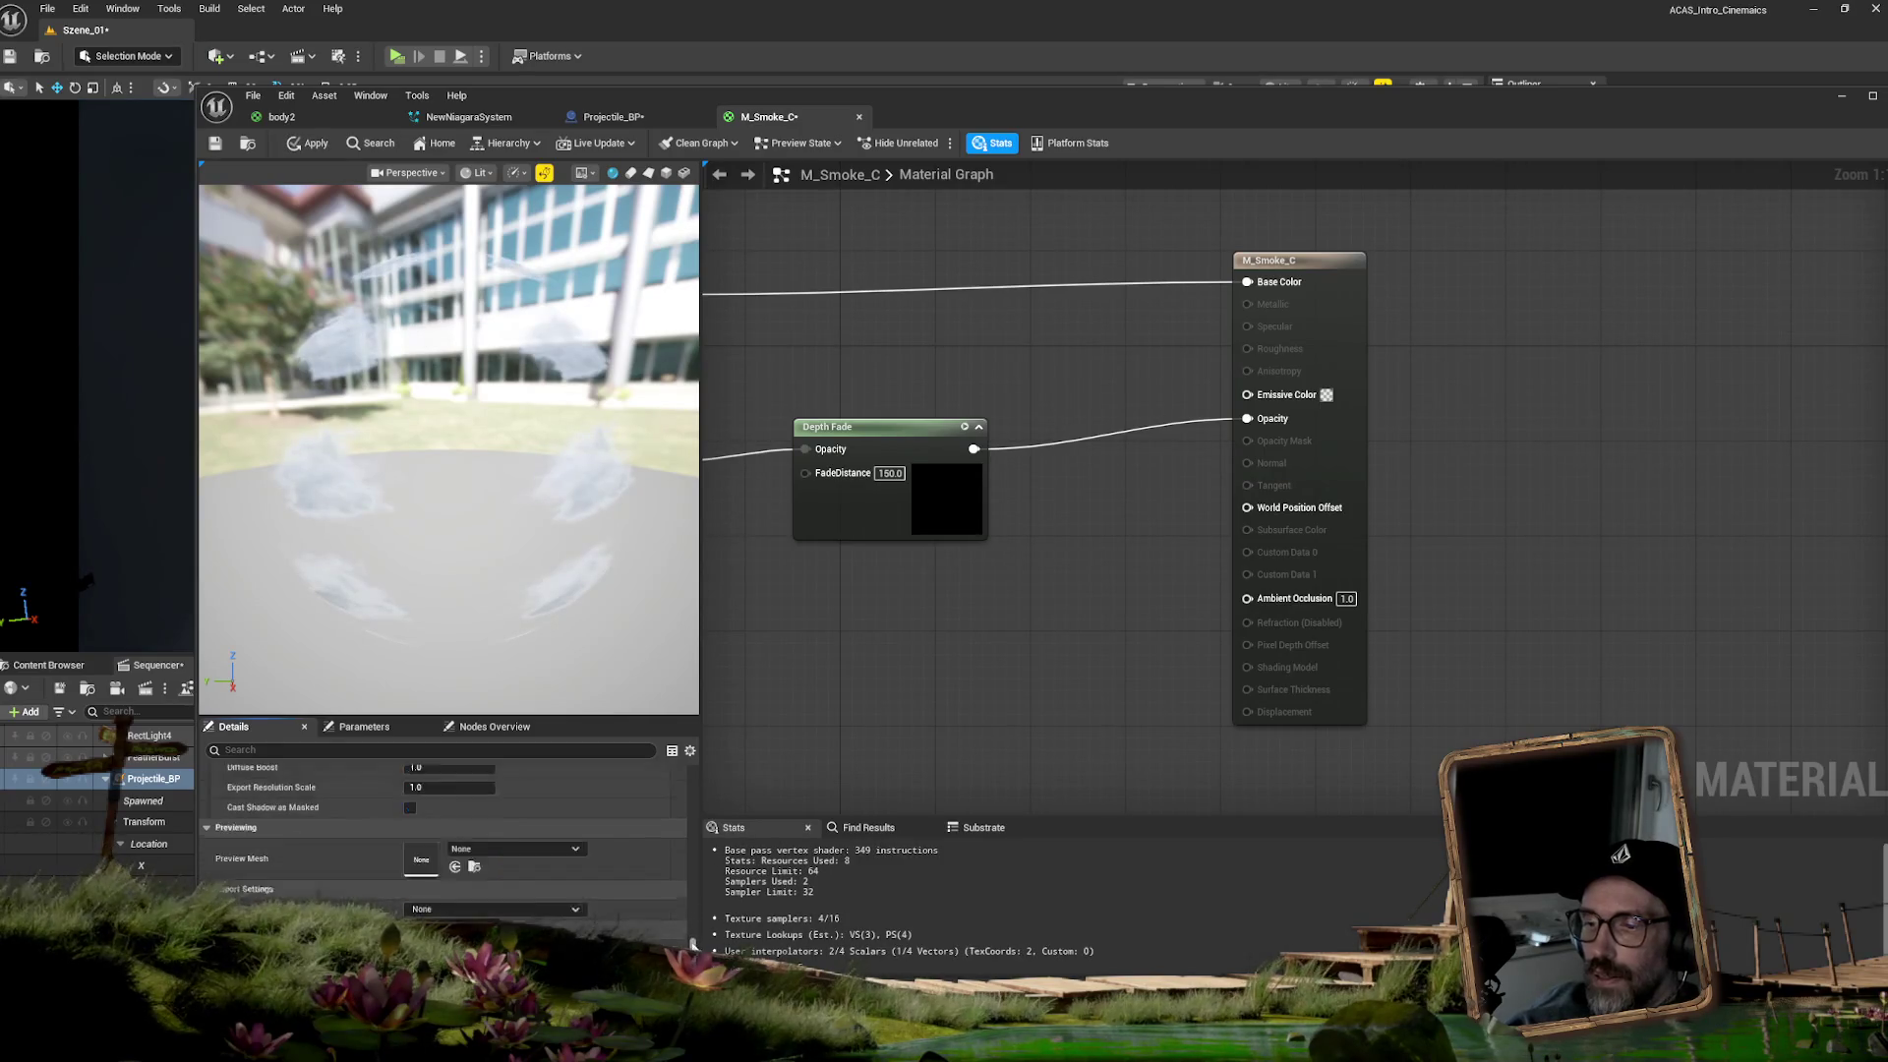
pyautogui.scroll(-3, 692, 942)
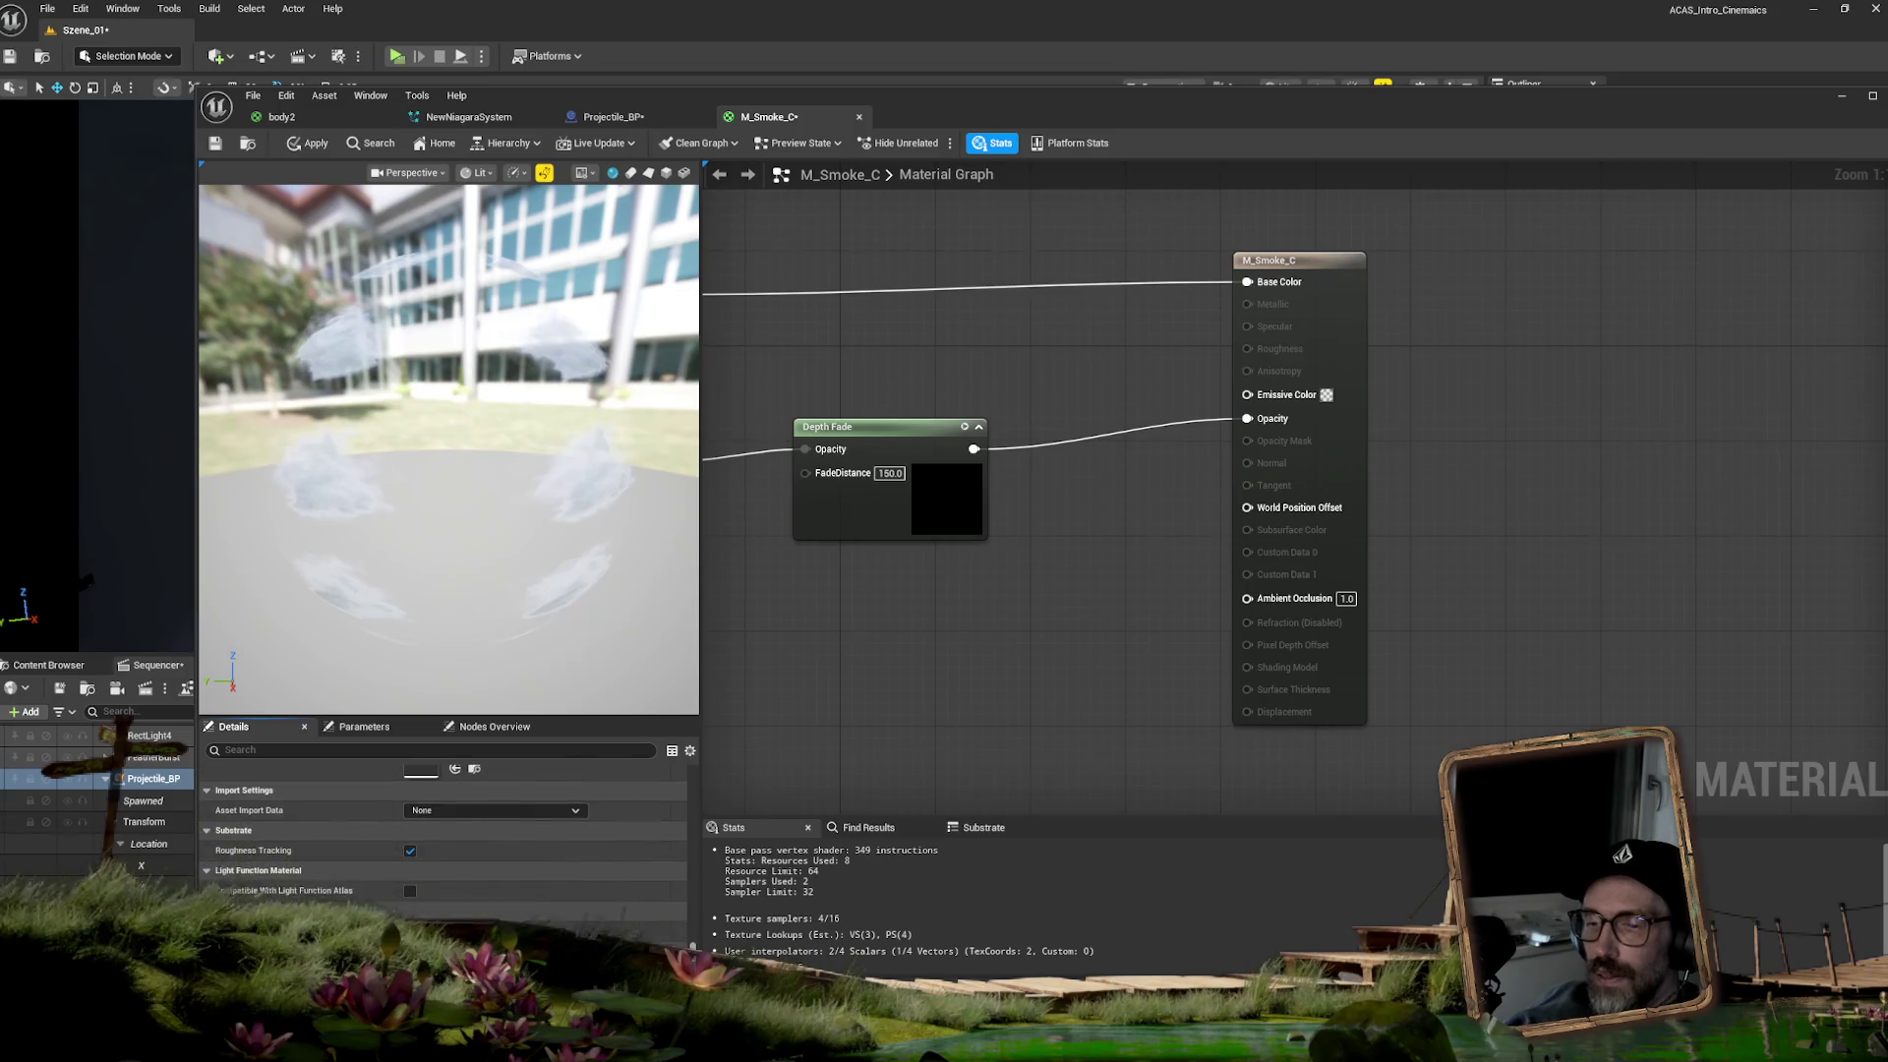
pyautogui.moveTo(692, 942); pyautogui.dragTo(675, 769)
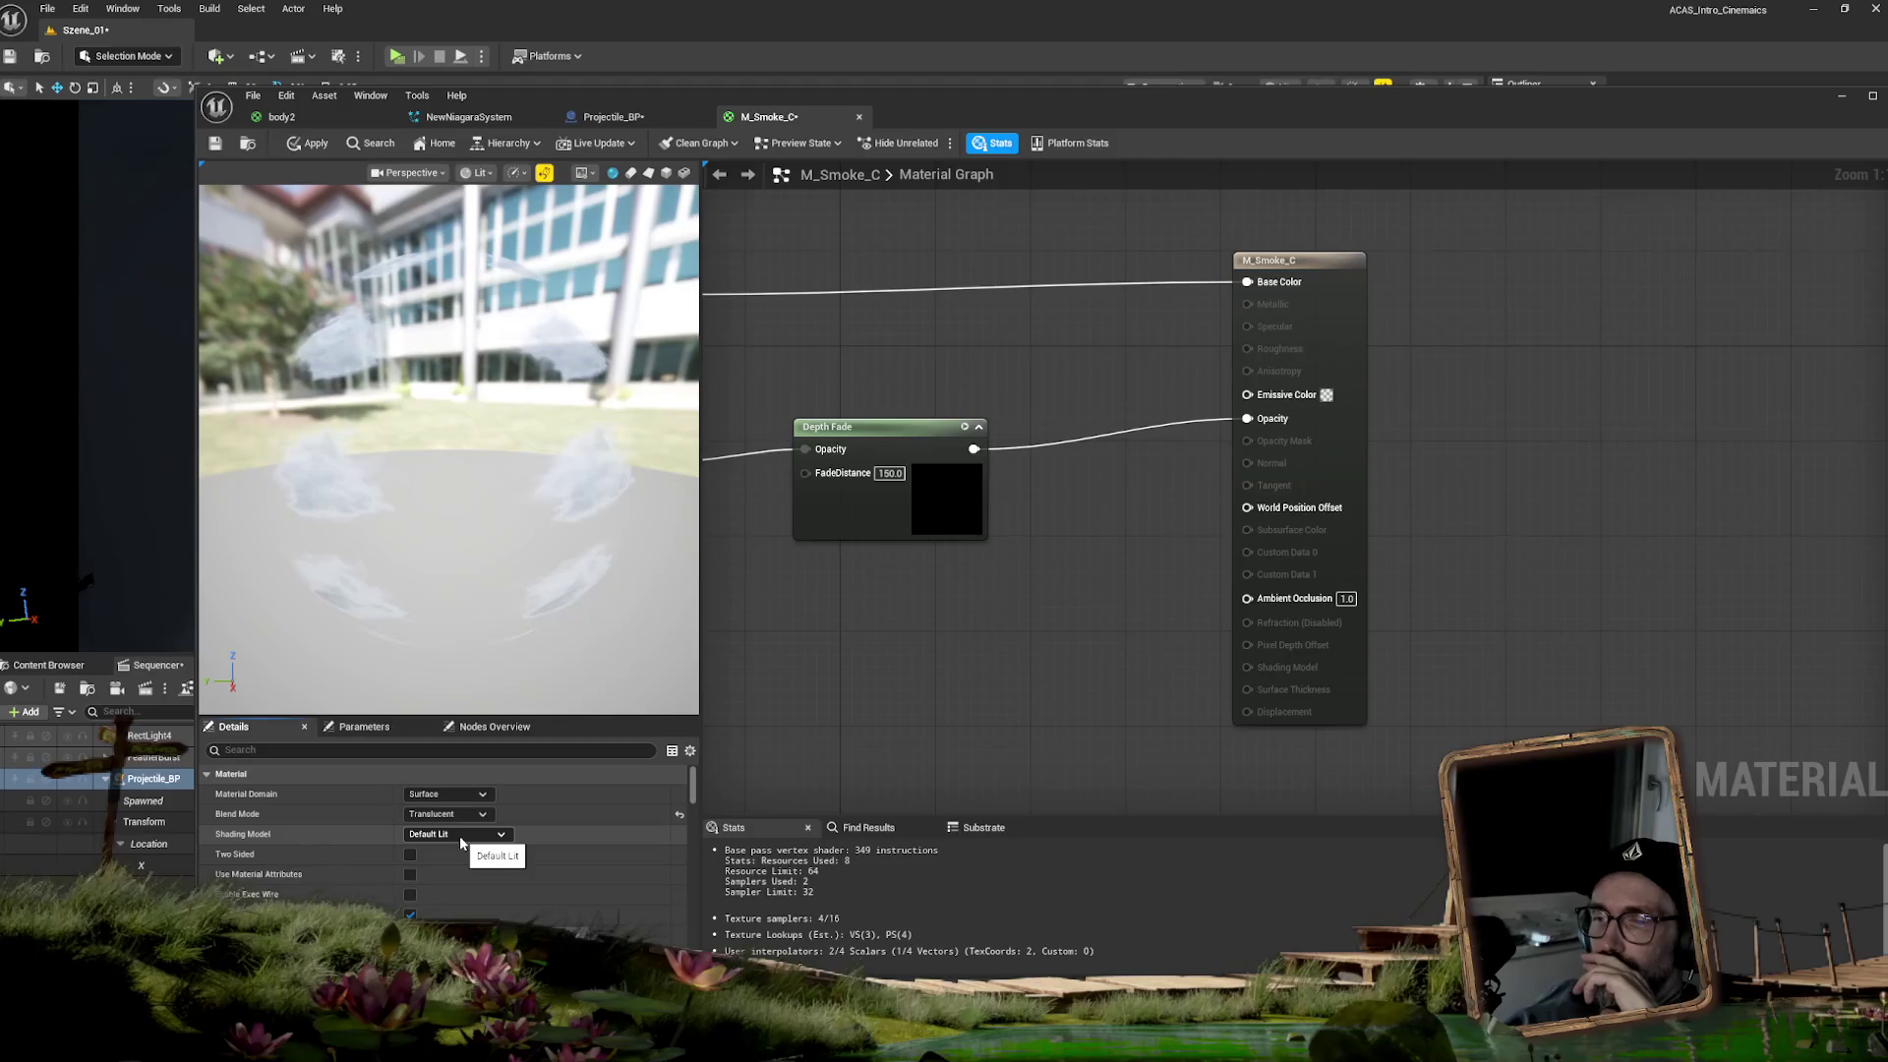
# - Try the Unlit shading model on M_Smoke_C, then revert it to Default Lit
pyautogui.click(459, 836)
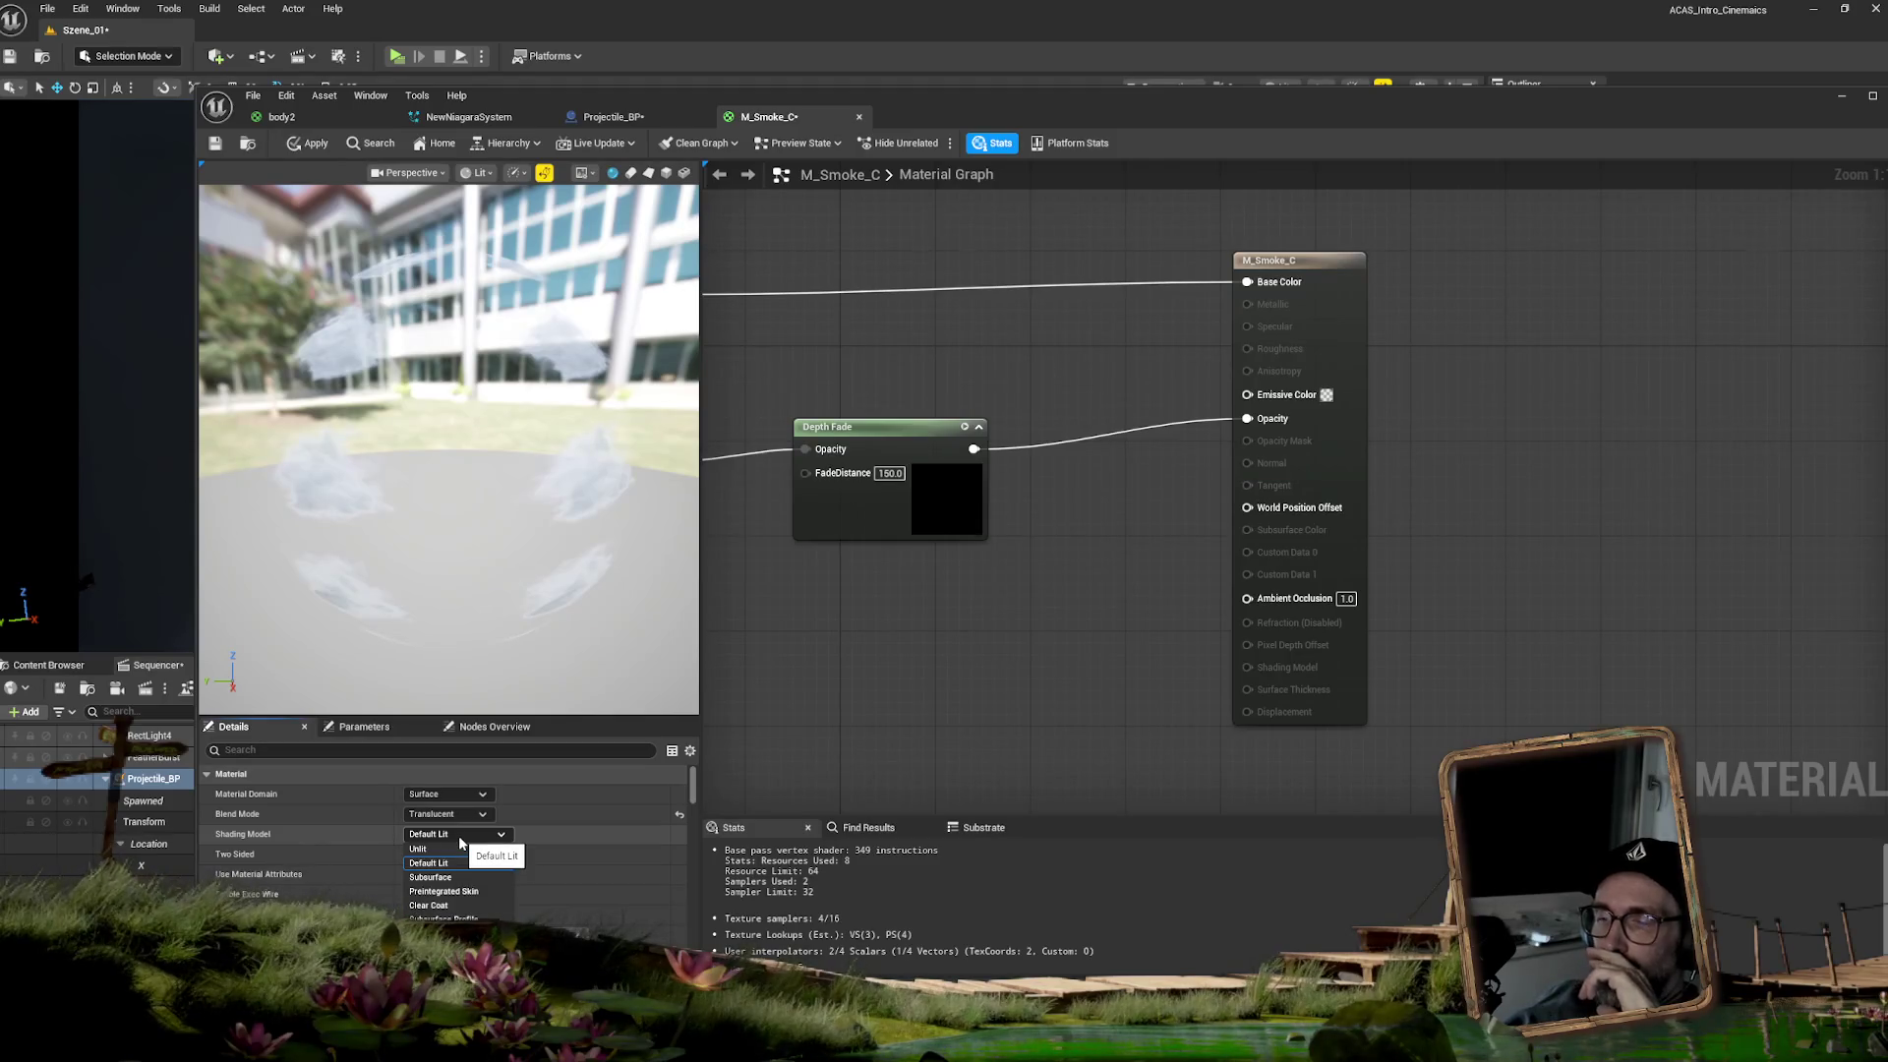
pyautogui.click(438, 854)
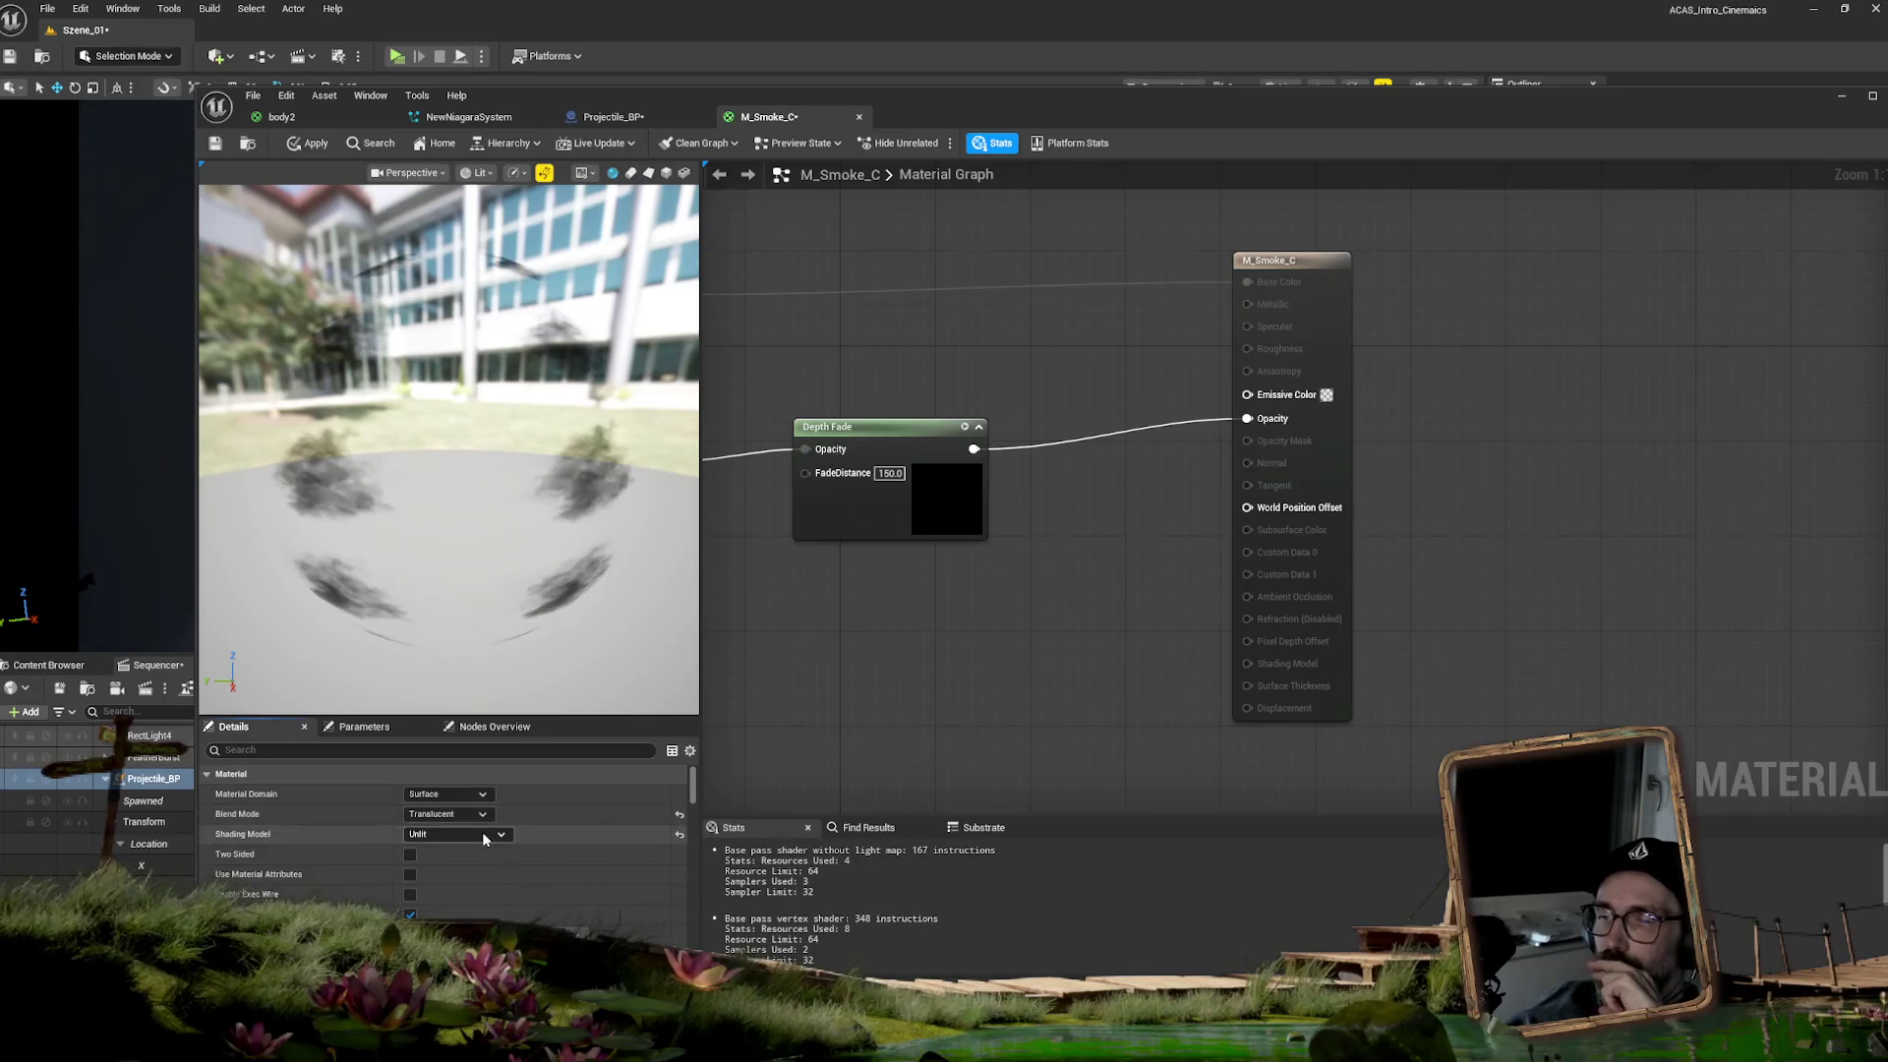
pyautogui.click(481, 835)
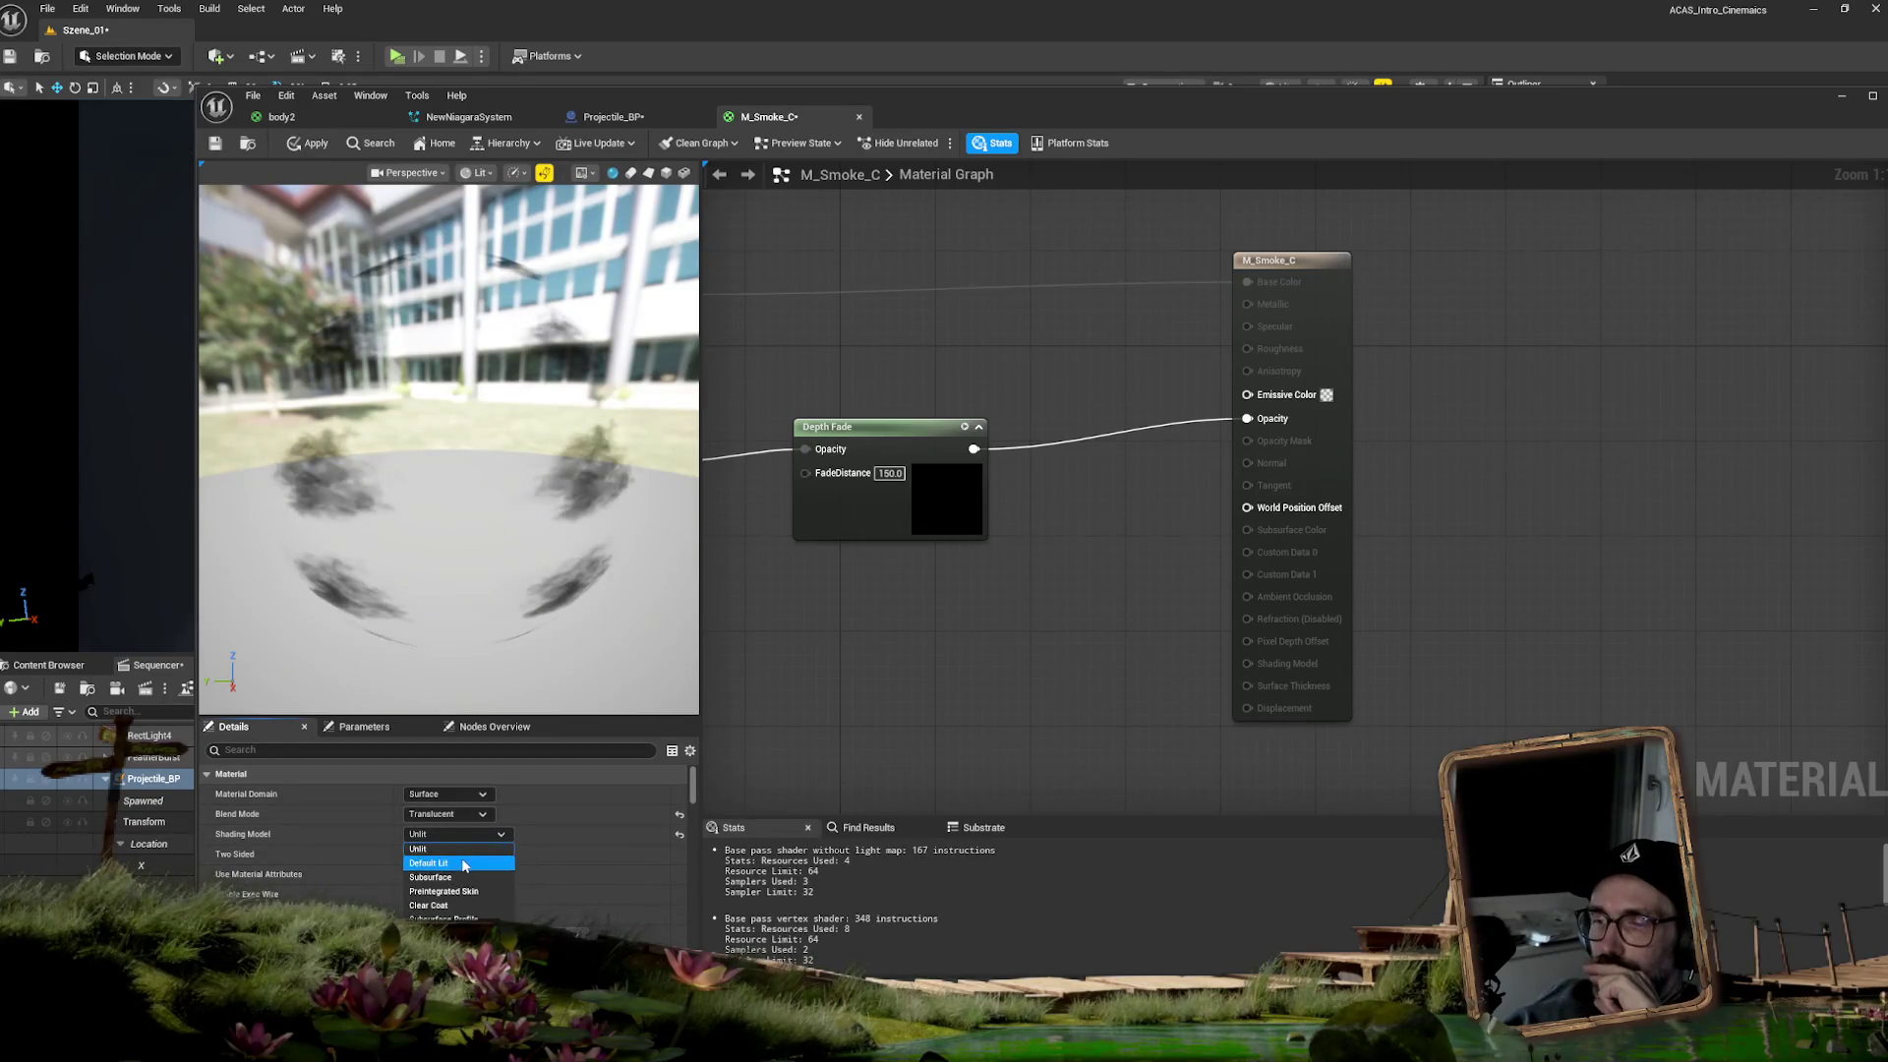
pyautogui.click(462, 863)
pyautogui.click(465, 831)
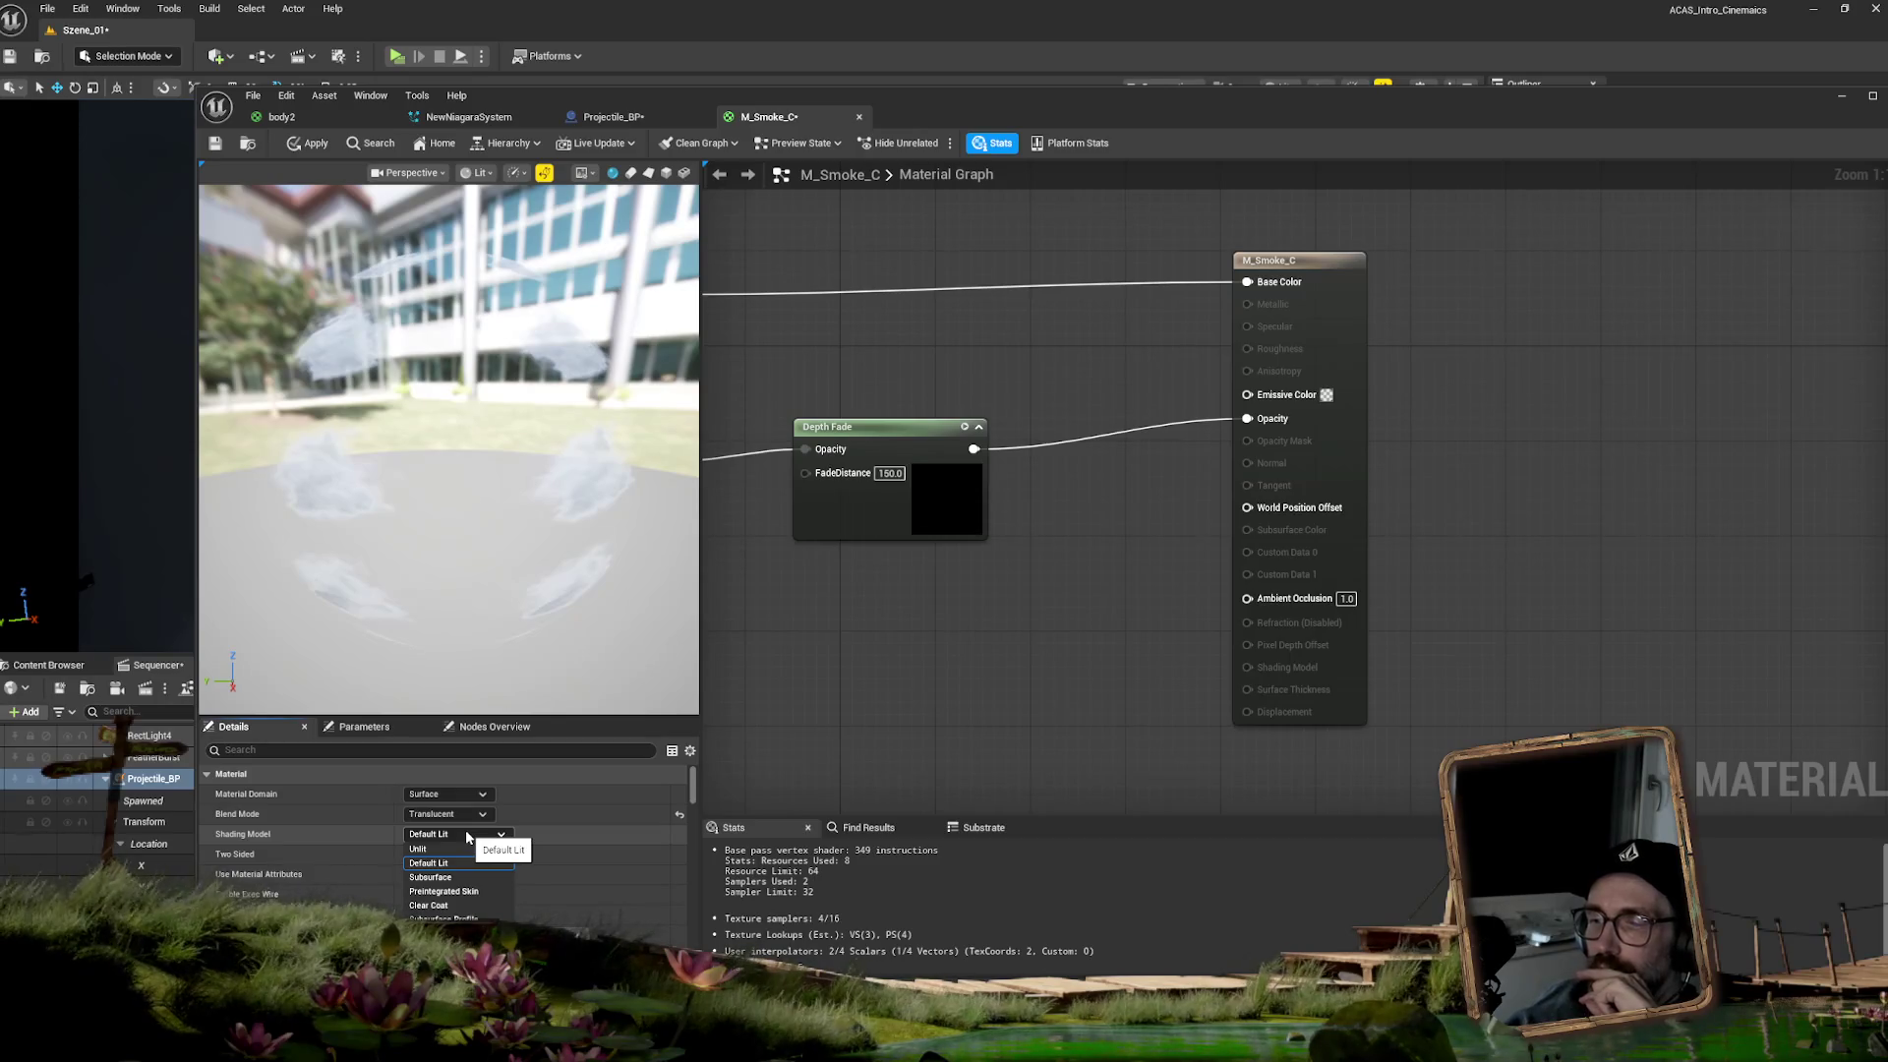
pyautogui.click(907, 696)
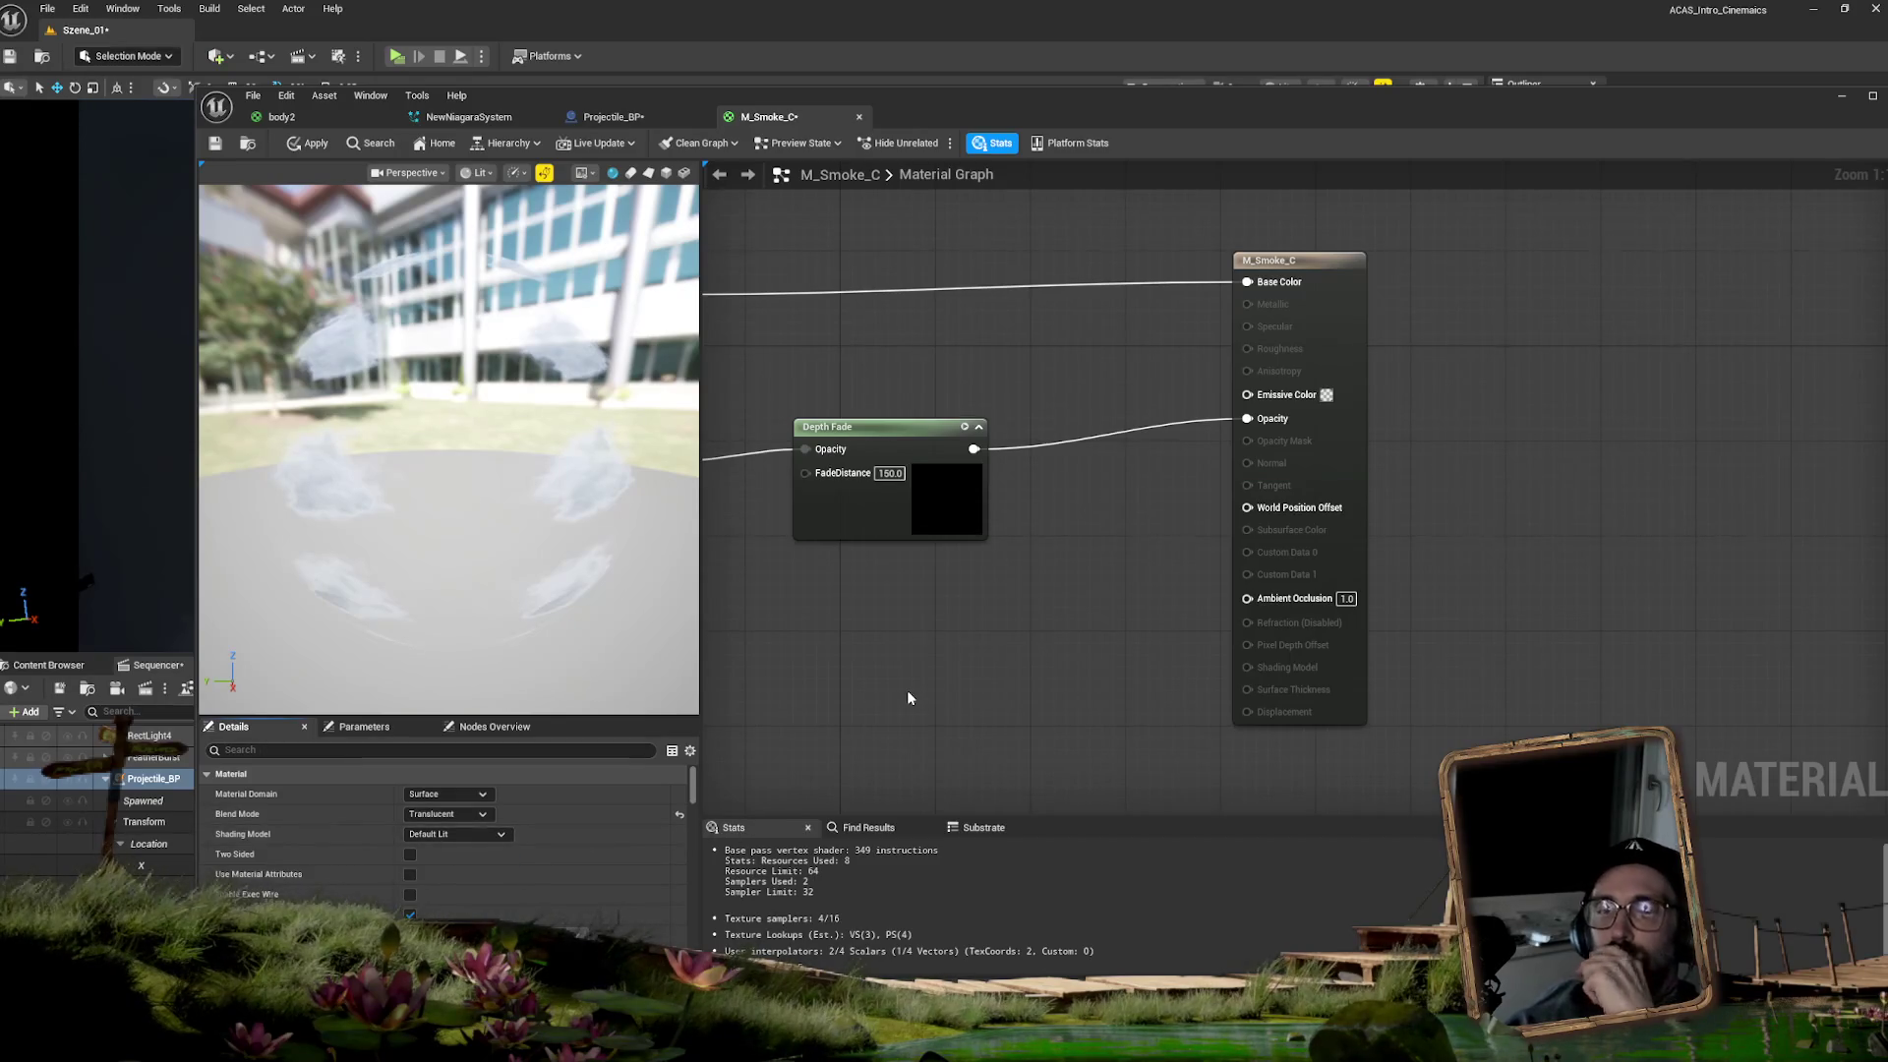
pyautogui.moveTo(663, 92)
pyautogui.mouseDown()
pyautogui.moveTo(692, 110)
pyautogui.moveTo(606, 326)
pyautogui.mouseUp()
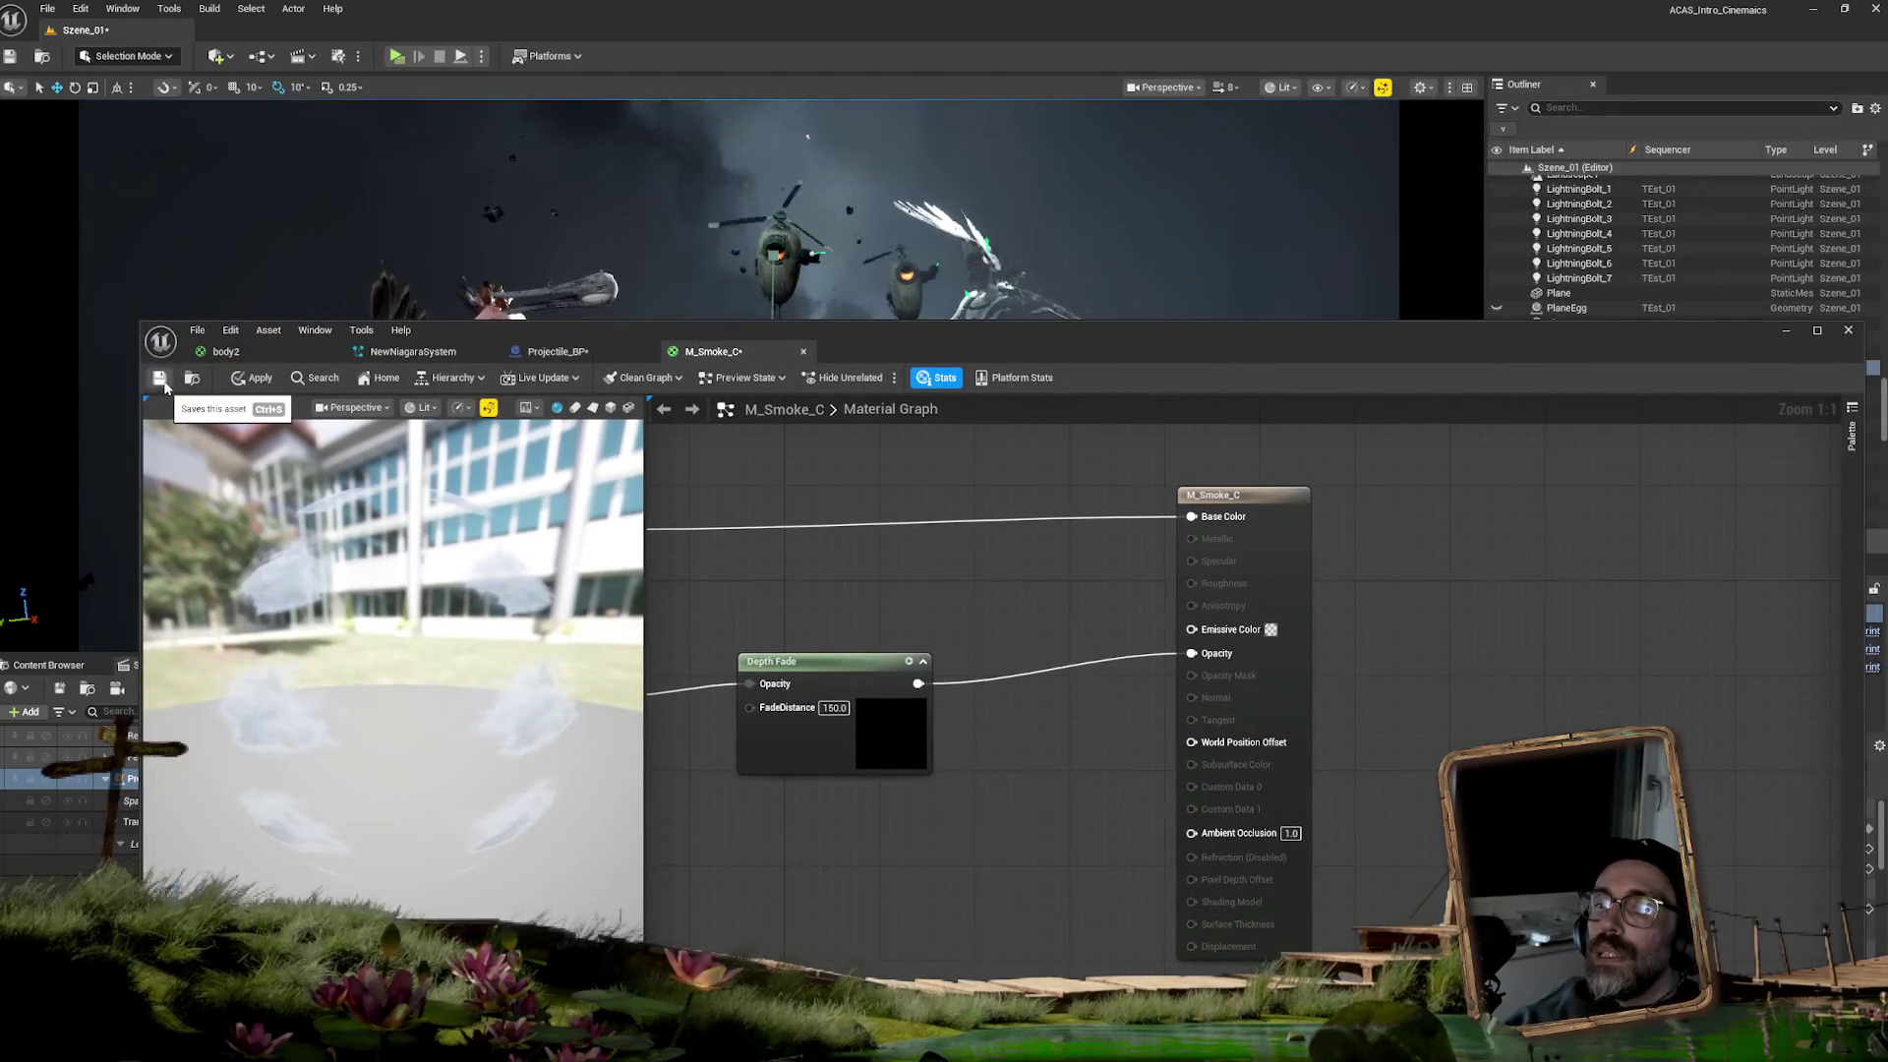
# - Scrub the sequence past the projectile to the falling bird in the rain near frame 2893, then open the Content Browser
pyautogui.moveTo(458, 332)
pyautogui.mouseDown()
pyautogui.moveTo(1379, 604)
pyautogui.moveTo(1866, 535)
pyautogui.mouseUp()
pyautogui.moveTo(823, 715); pyautogui.dragTo(896, 712)
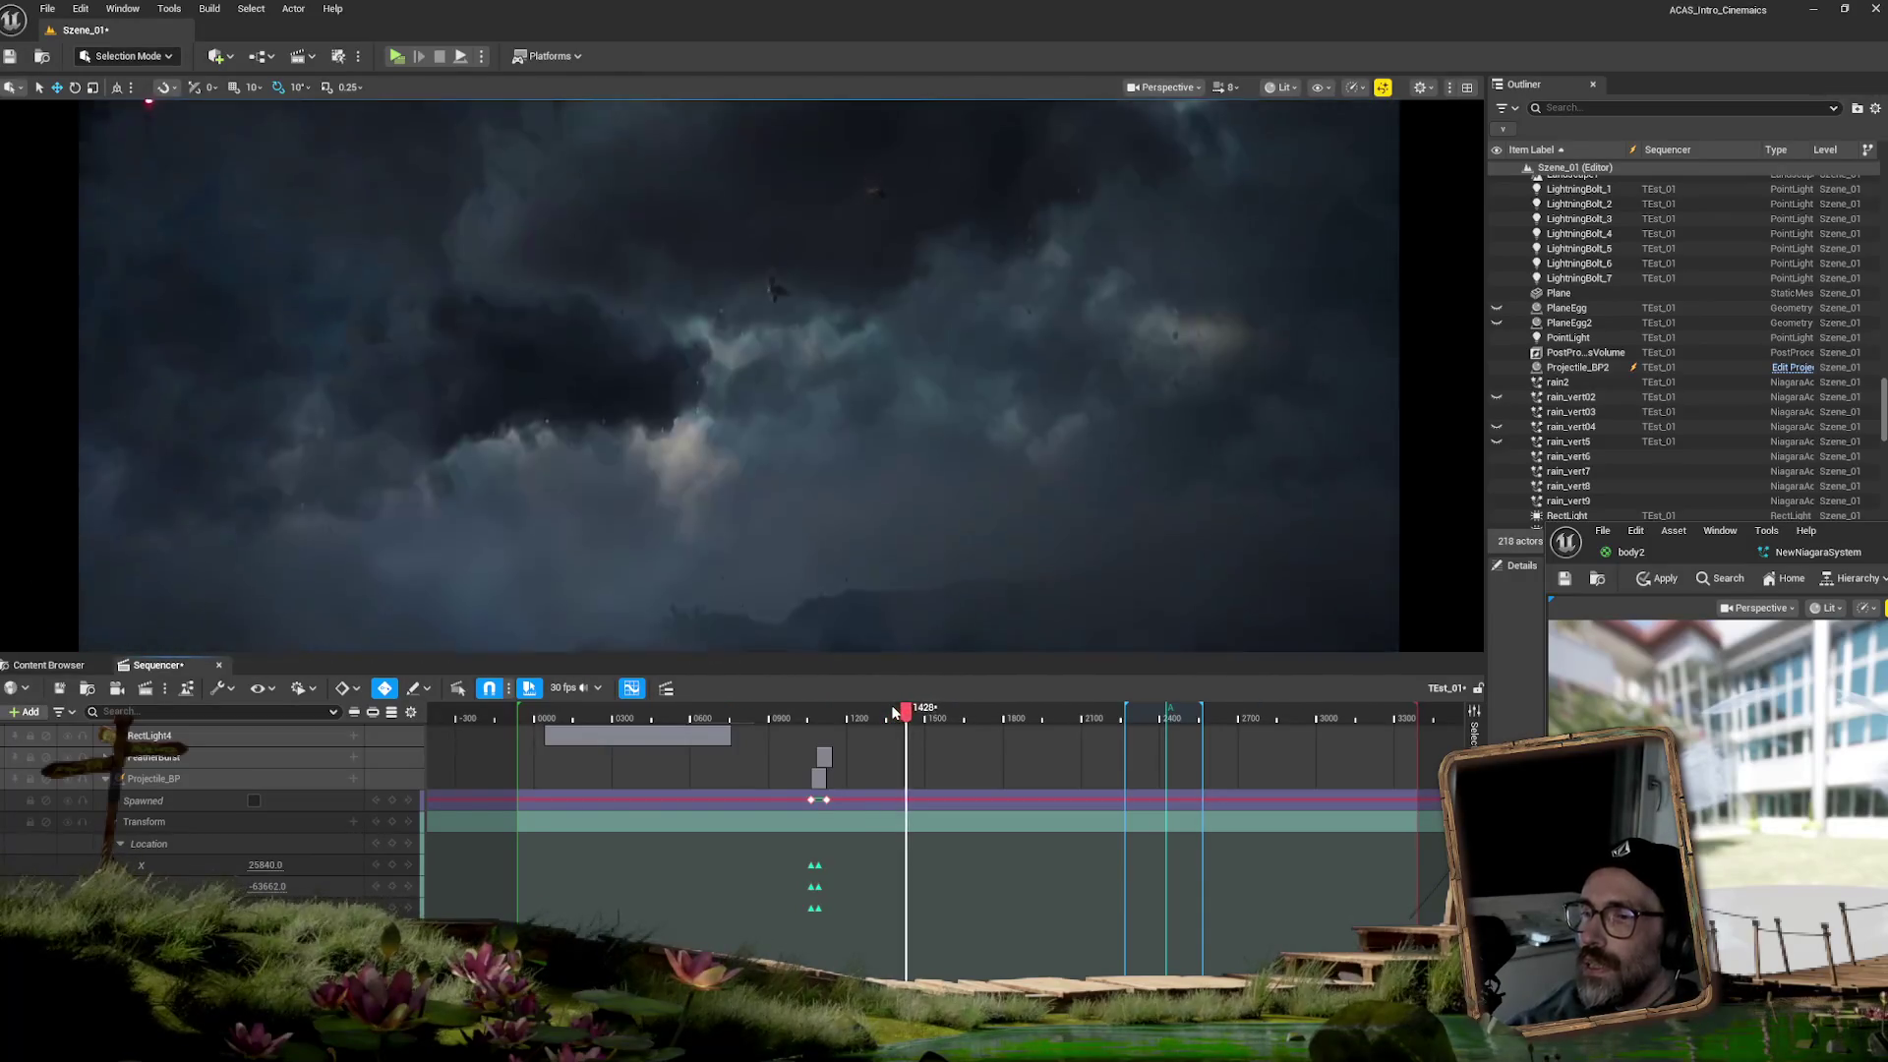
pyautogui.moveTo(914, 714); pyautogui.dragTo(1298, 710)
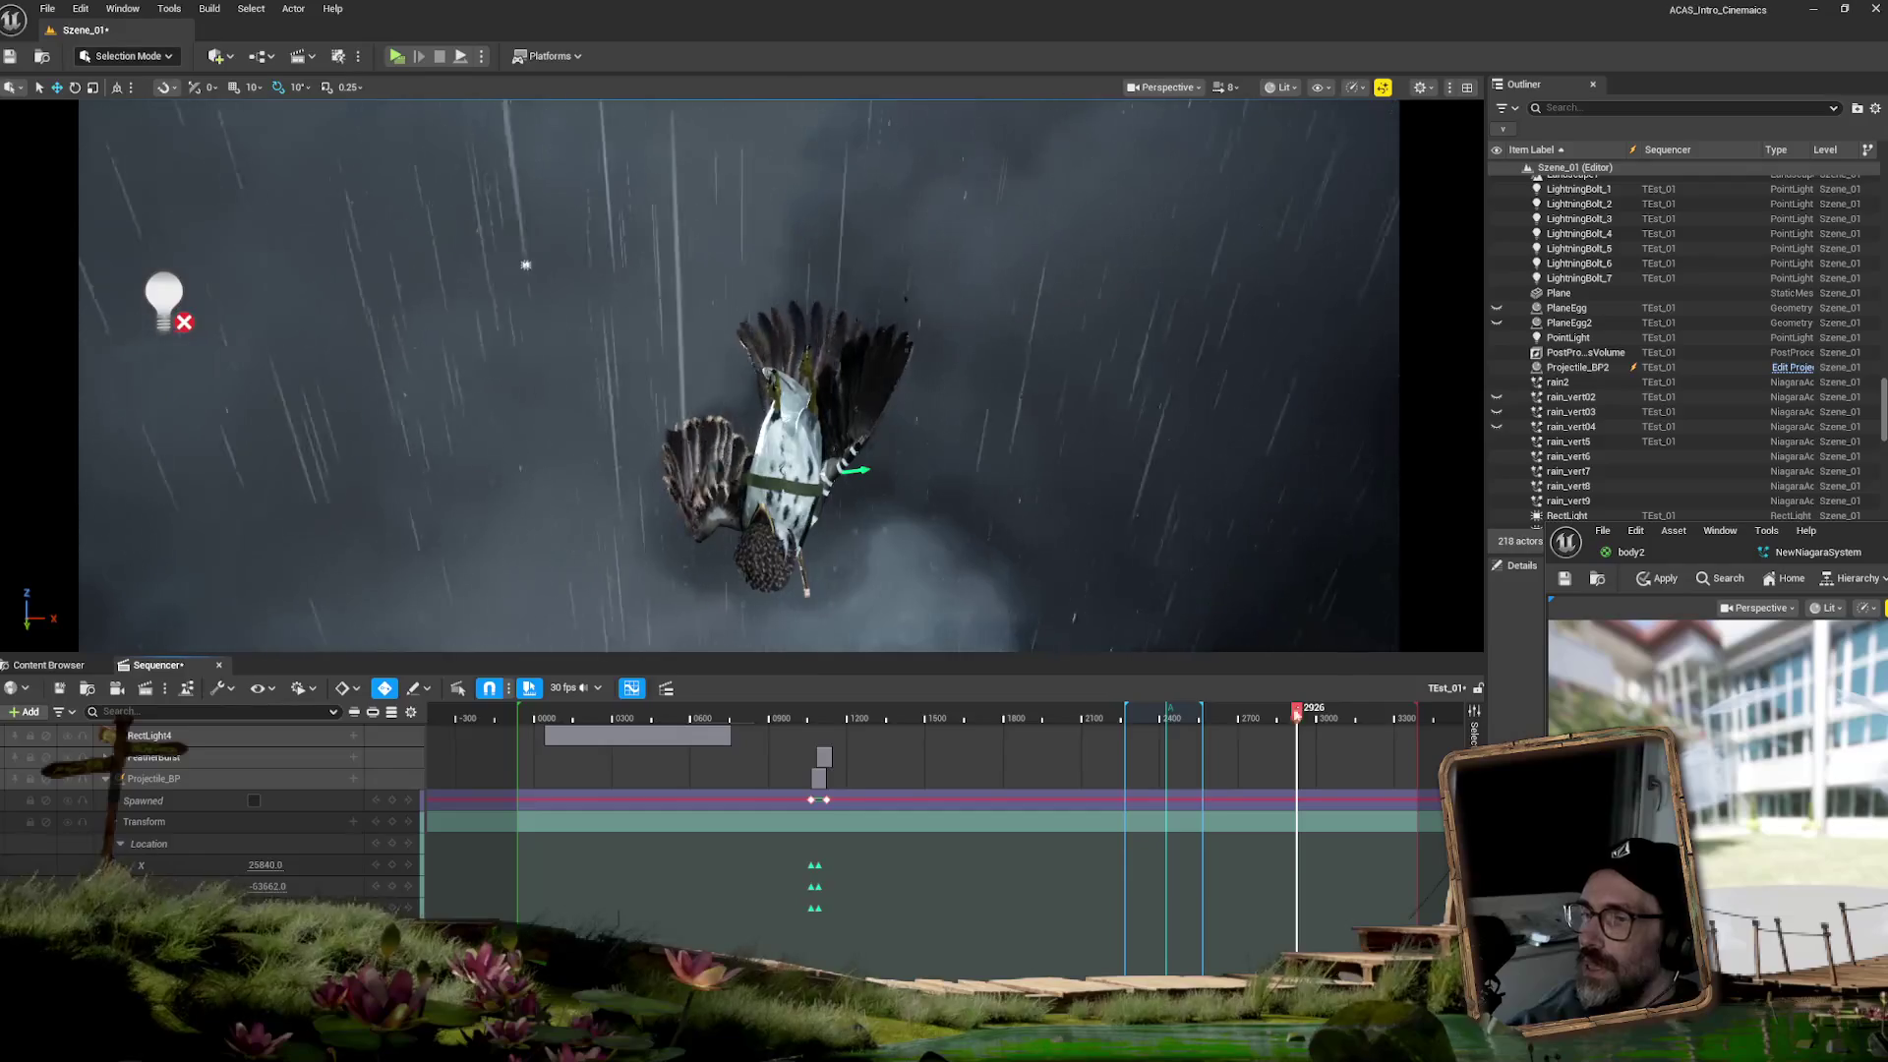
pyautogui.hscroll(2, 1027, 943)
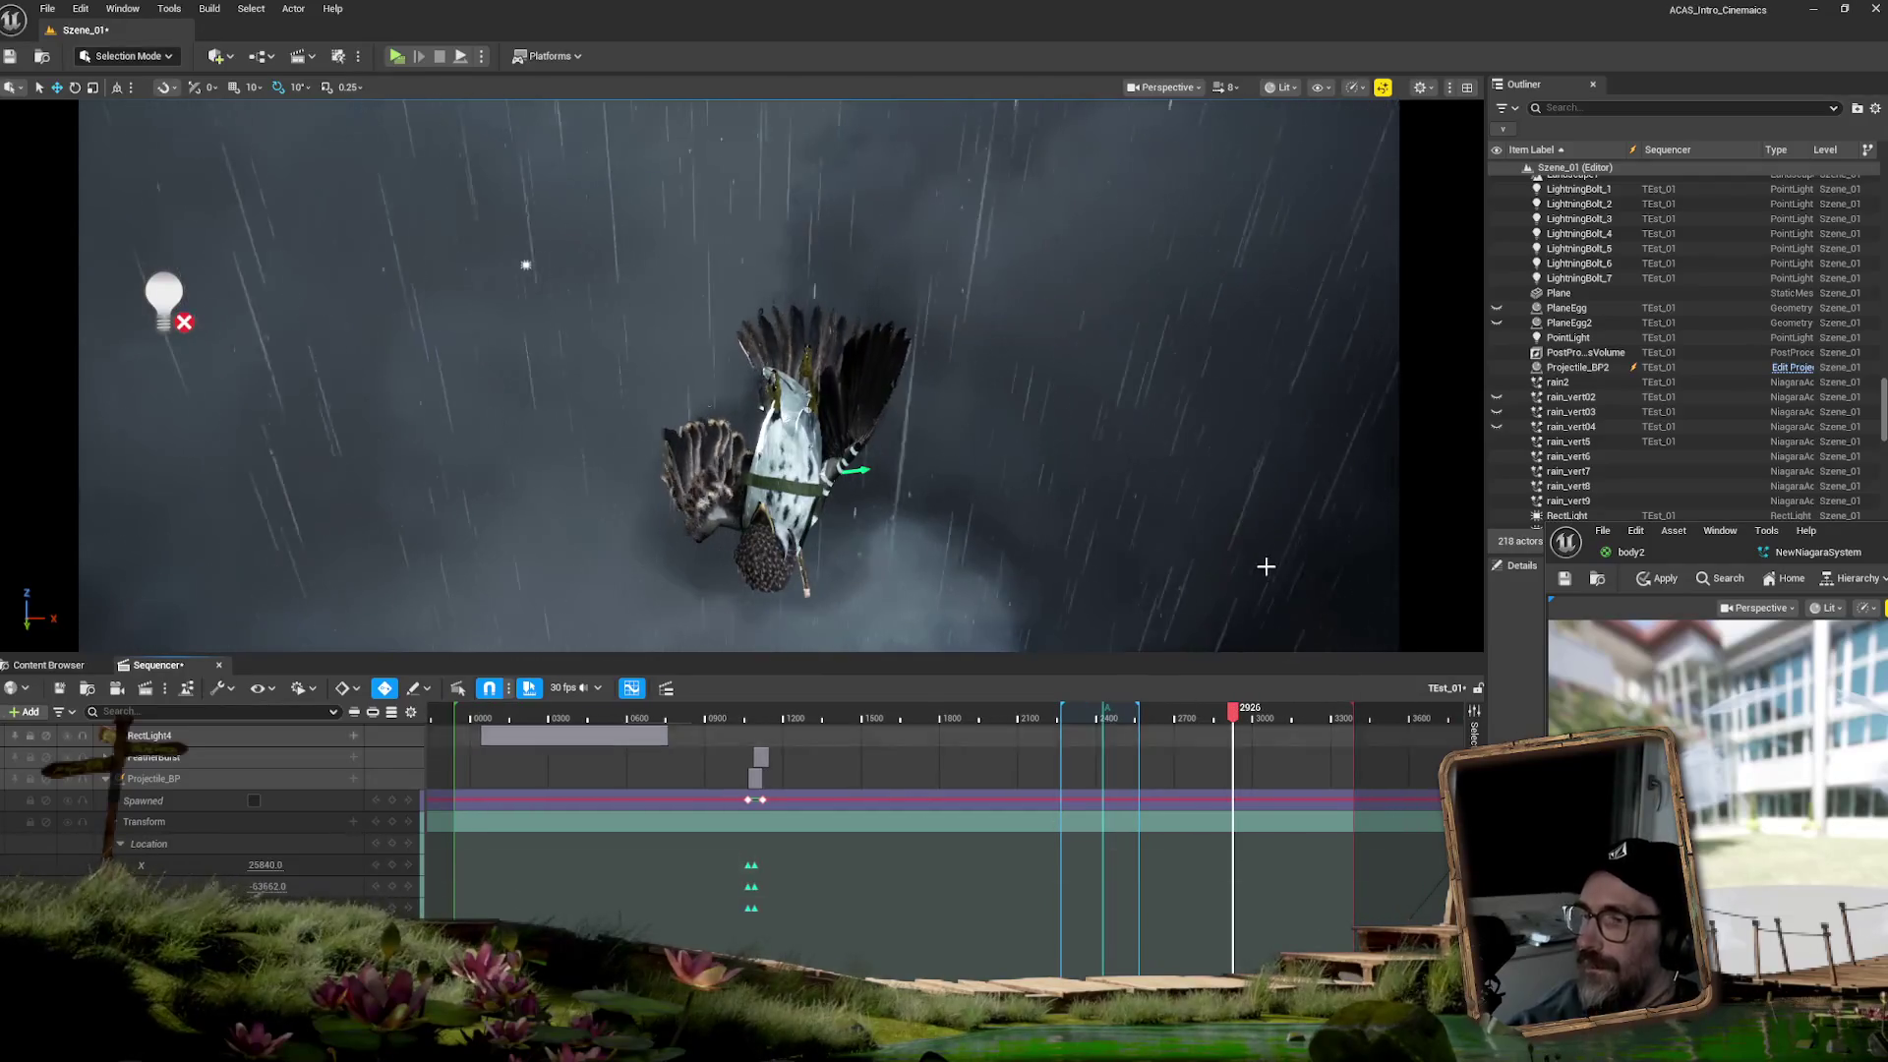
pyautogui.moveTo(1233, 710)
pyautogui.mouseDown()
pyautogui.moveTo(1217, 715)
pyautogui.moveTo(1271, 695)
pyautogui.moveTo(1235, 690)
pyautogui.mouseUp()
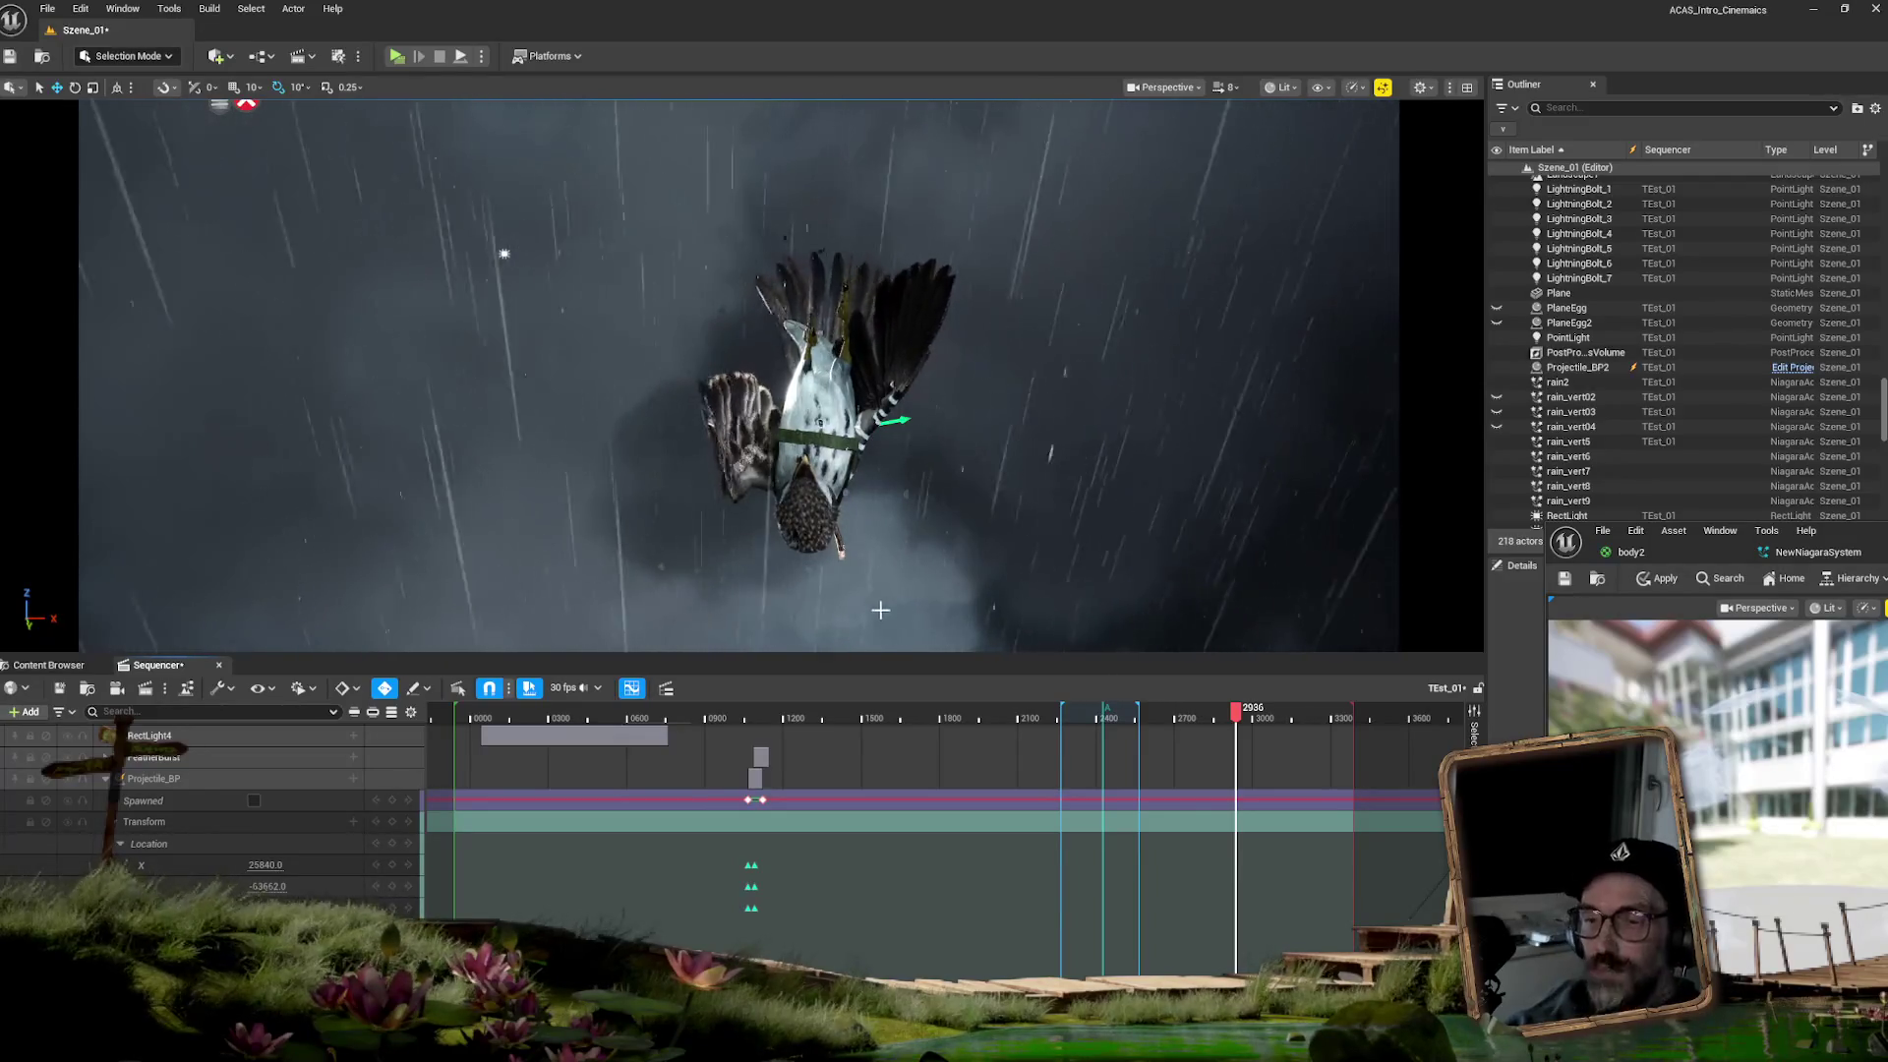
pyautogui.click(73, 667)
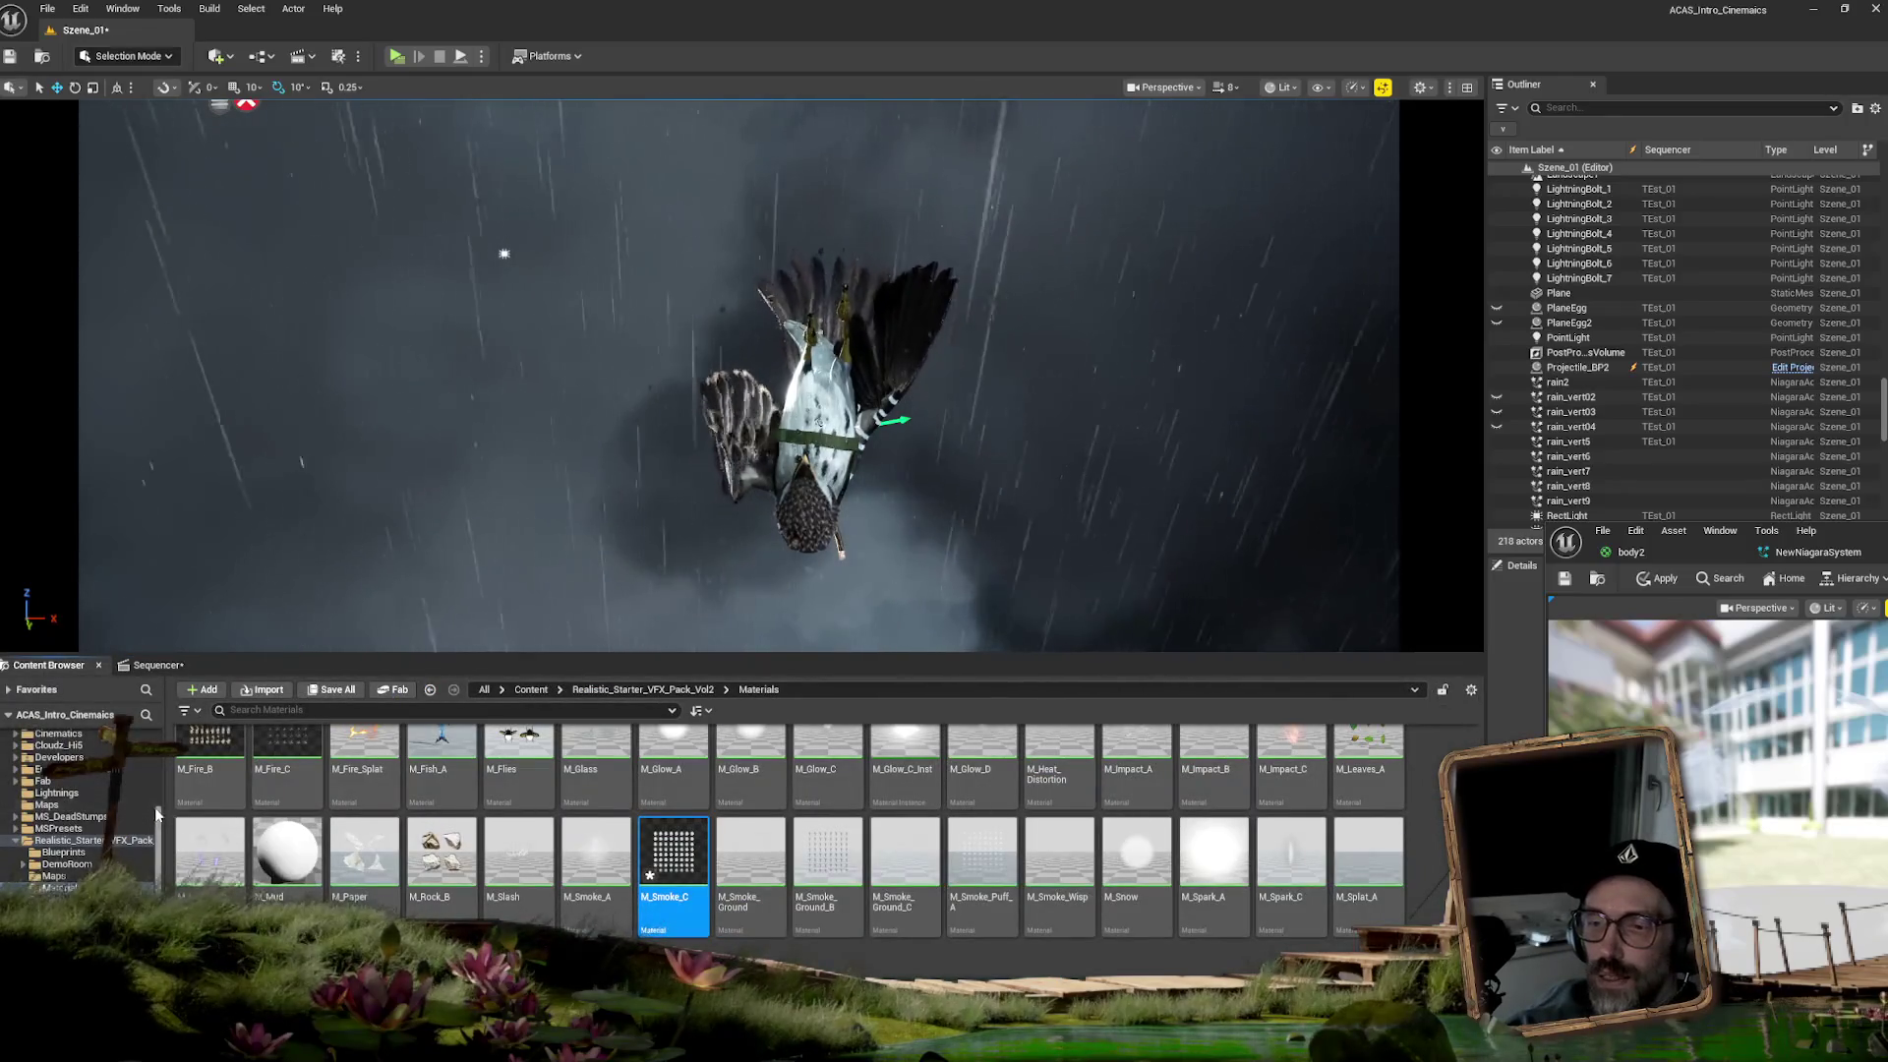
# - Create a Fountain-template Niagara system named CloudFall in the Birds/VFX folder
pyautogui.scroll(10, 158, 814)
pyautogui.click(49, 843)
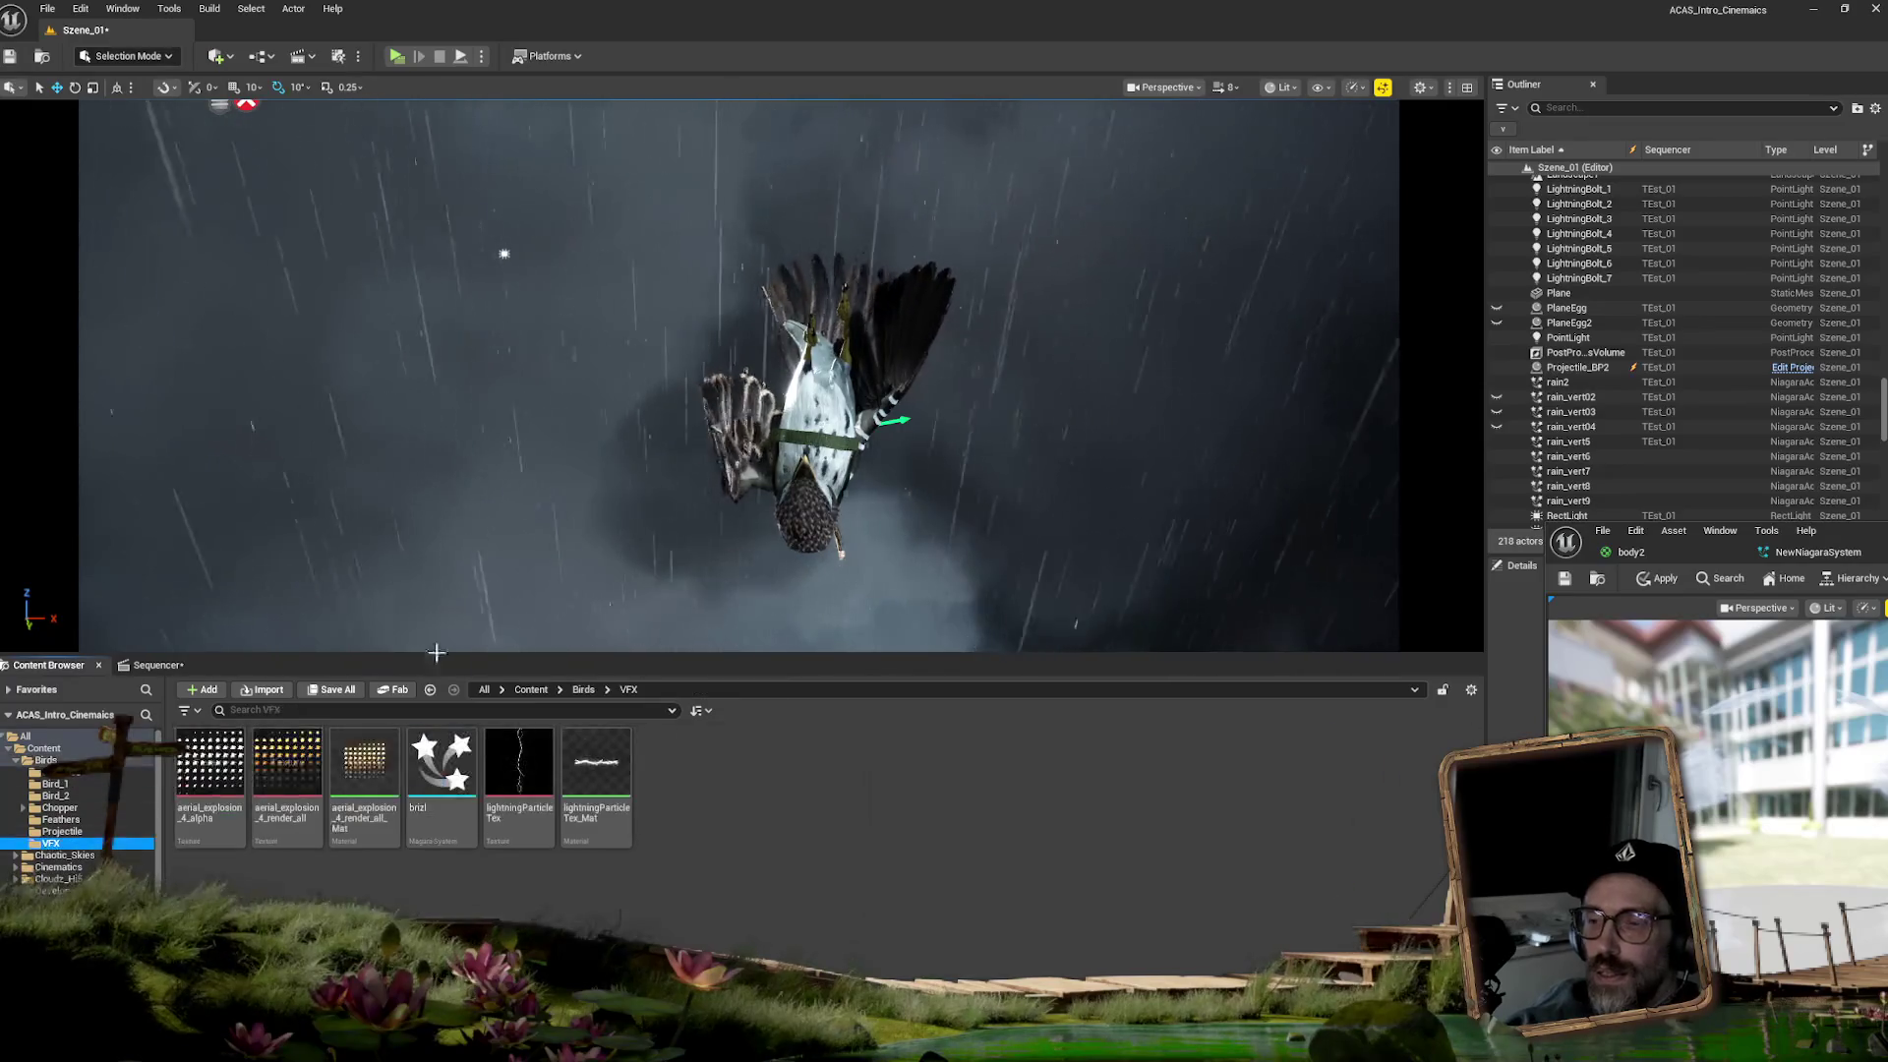
pyautogui.rightClick(781, 824)
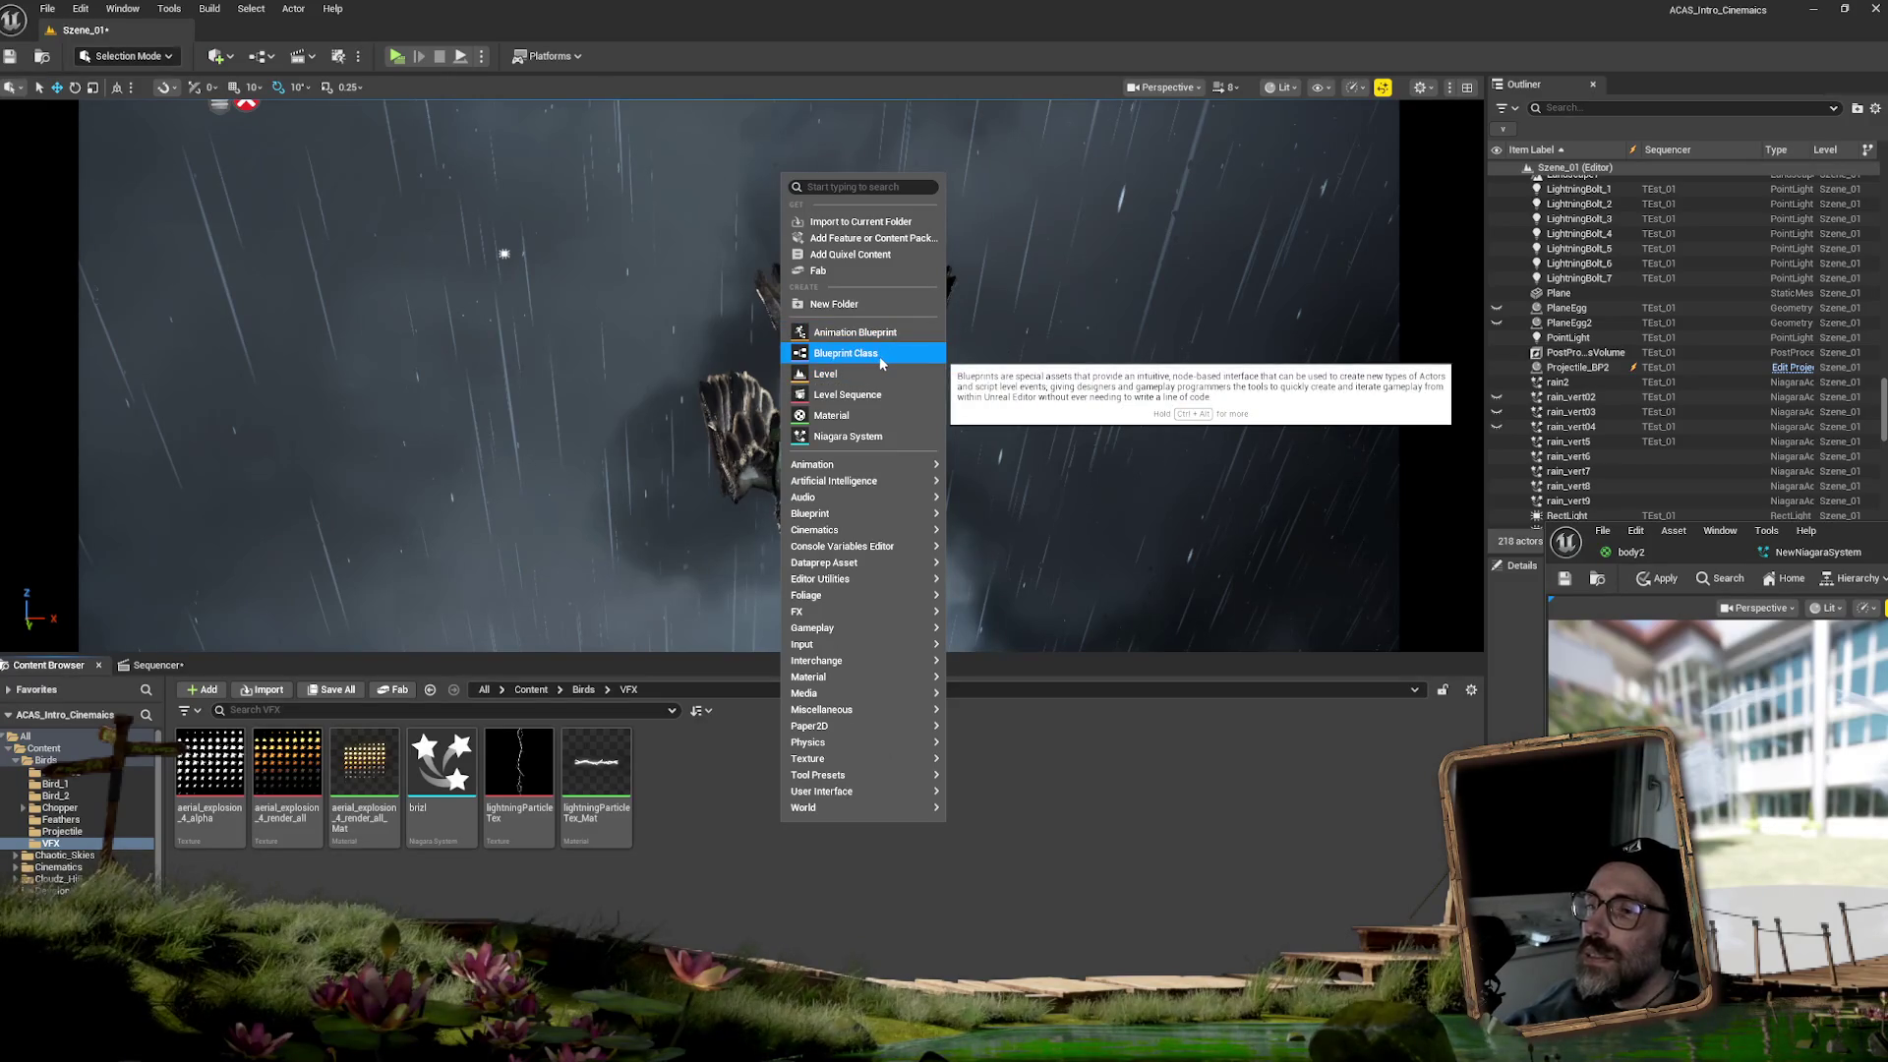
pyautogui.moveTo(850, 614)
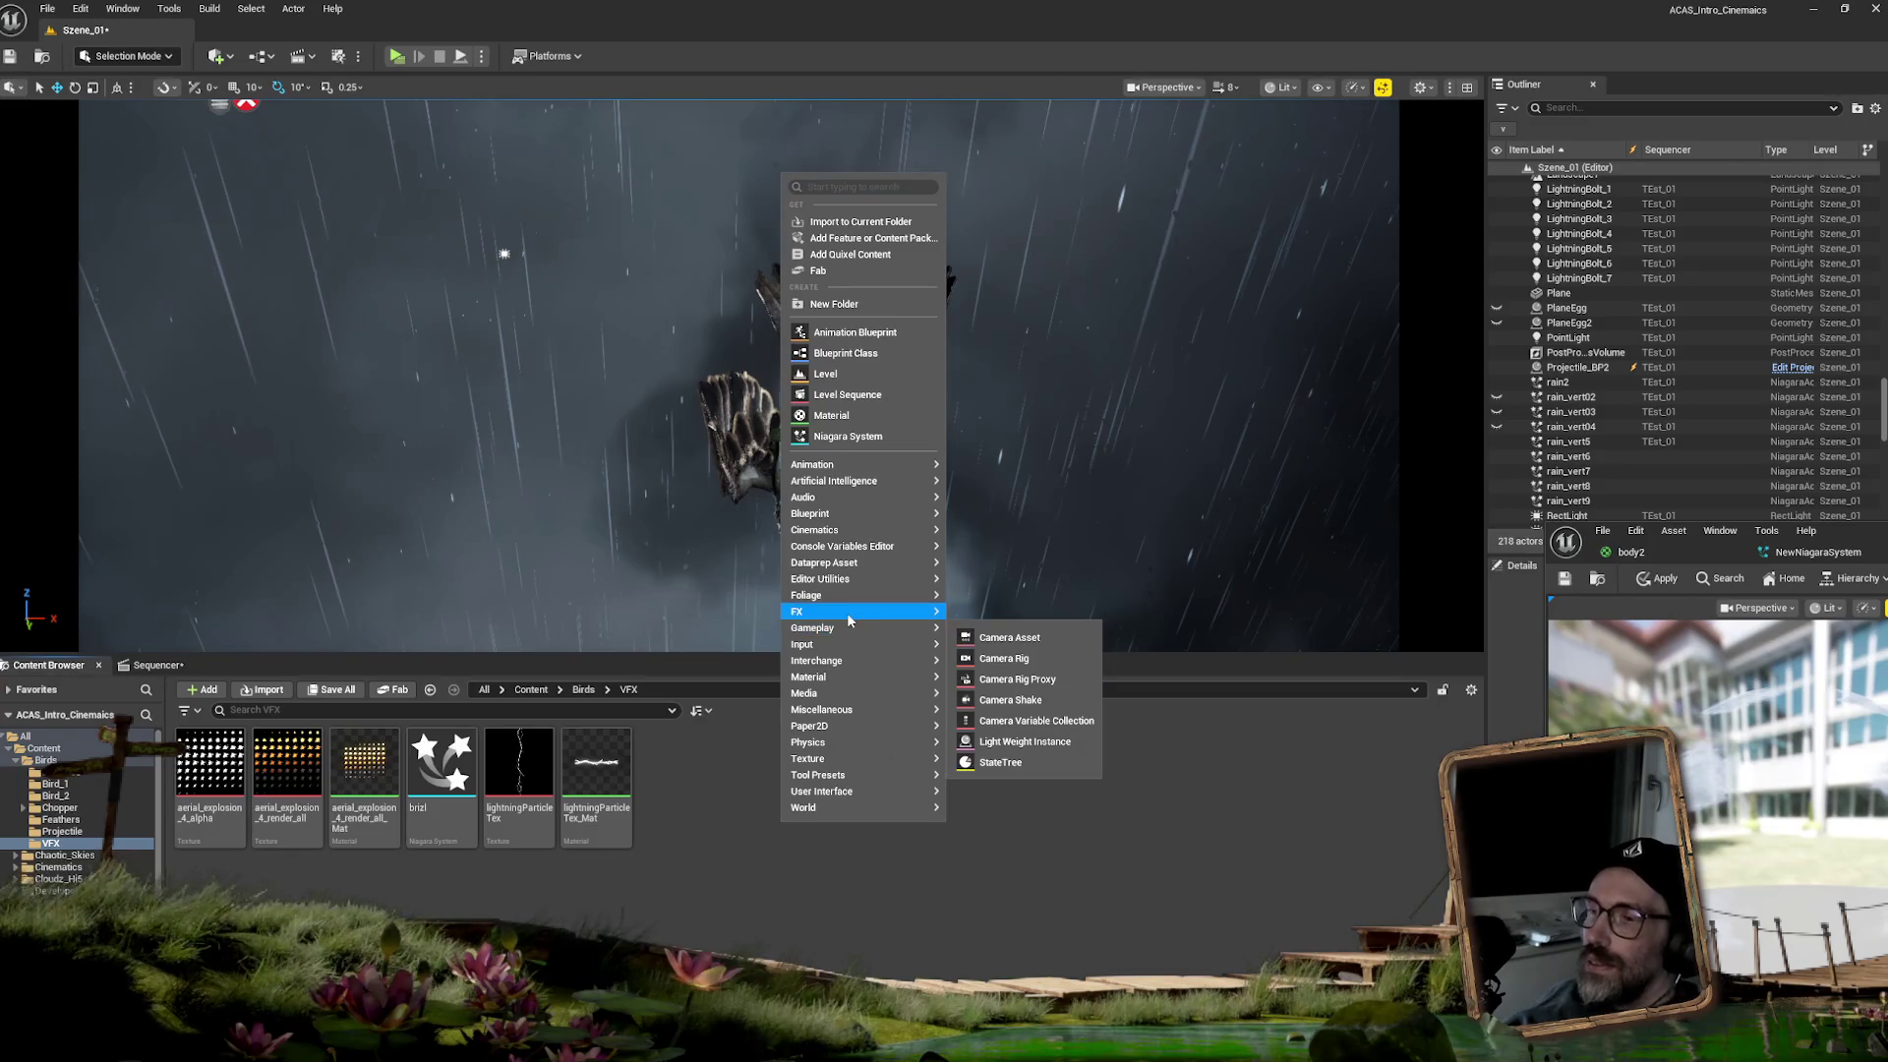
pyautogui.click(822, 439)
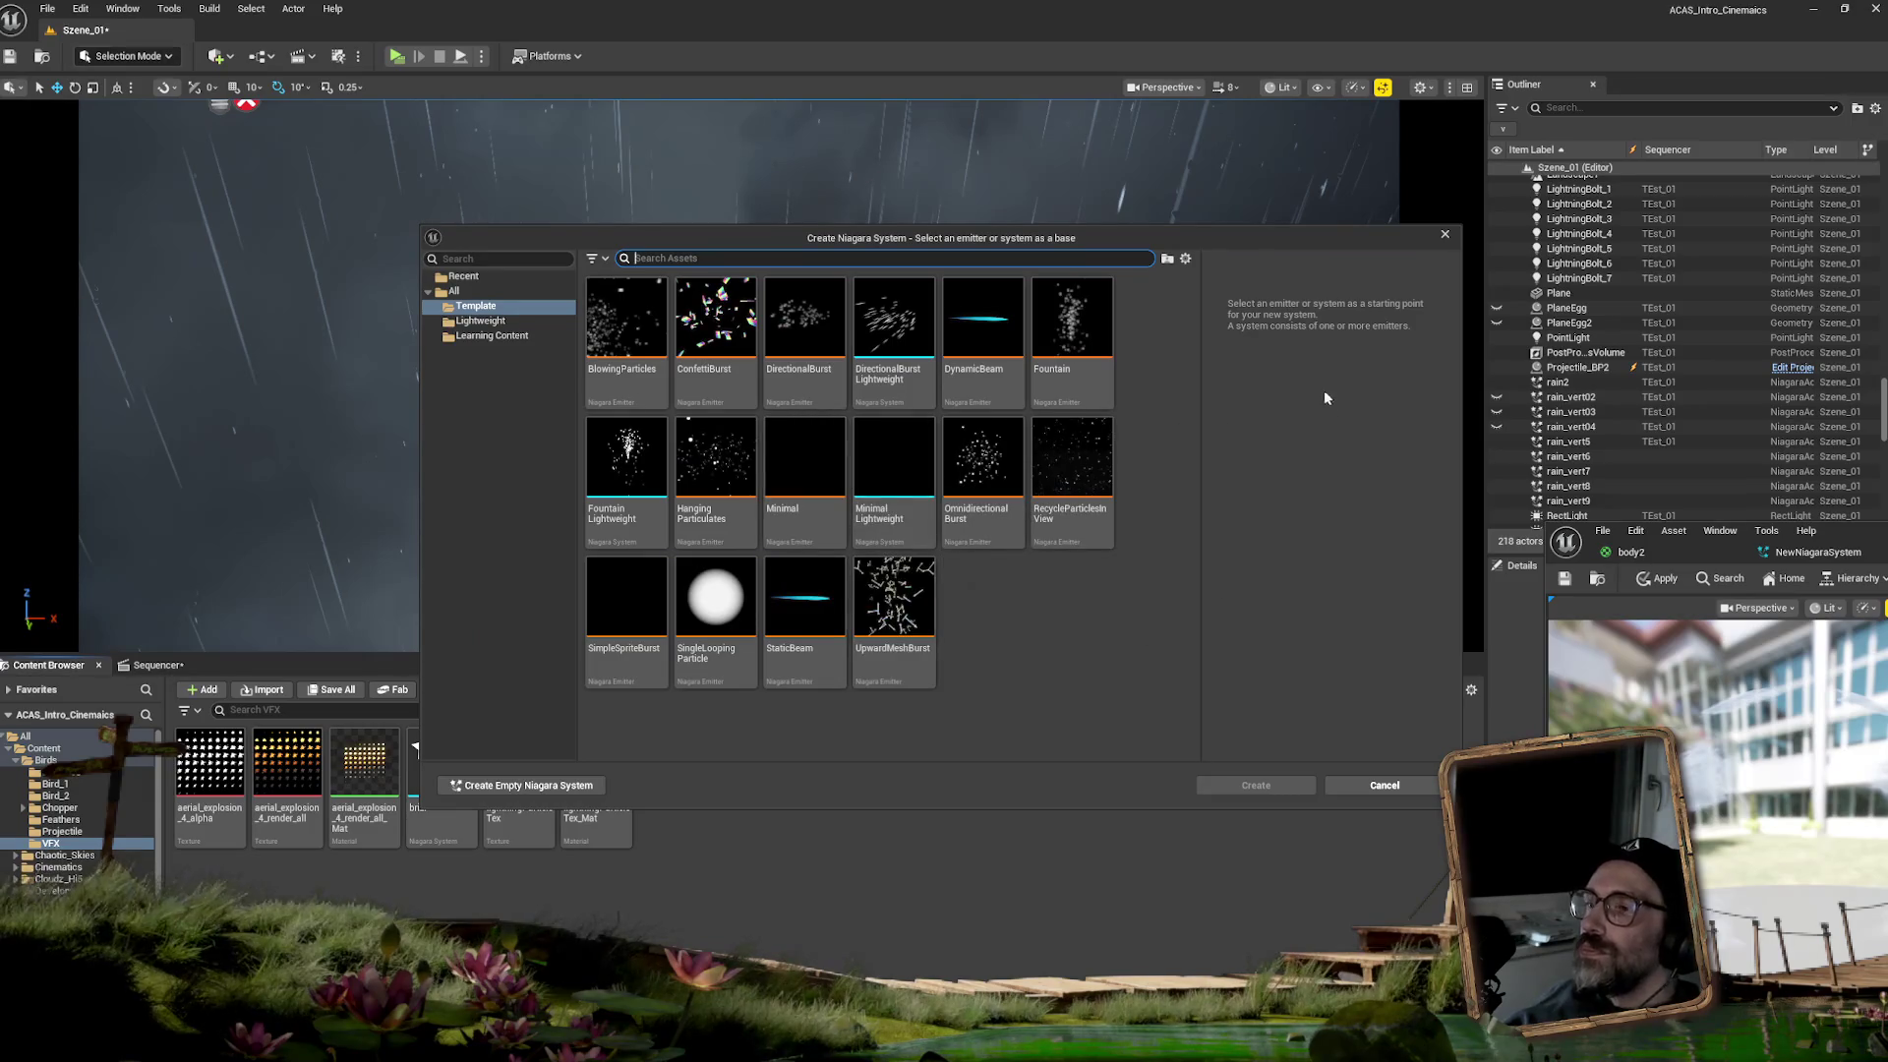
pyautogui.click(1093, 329)
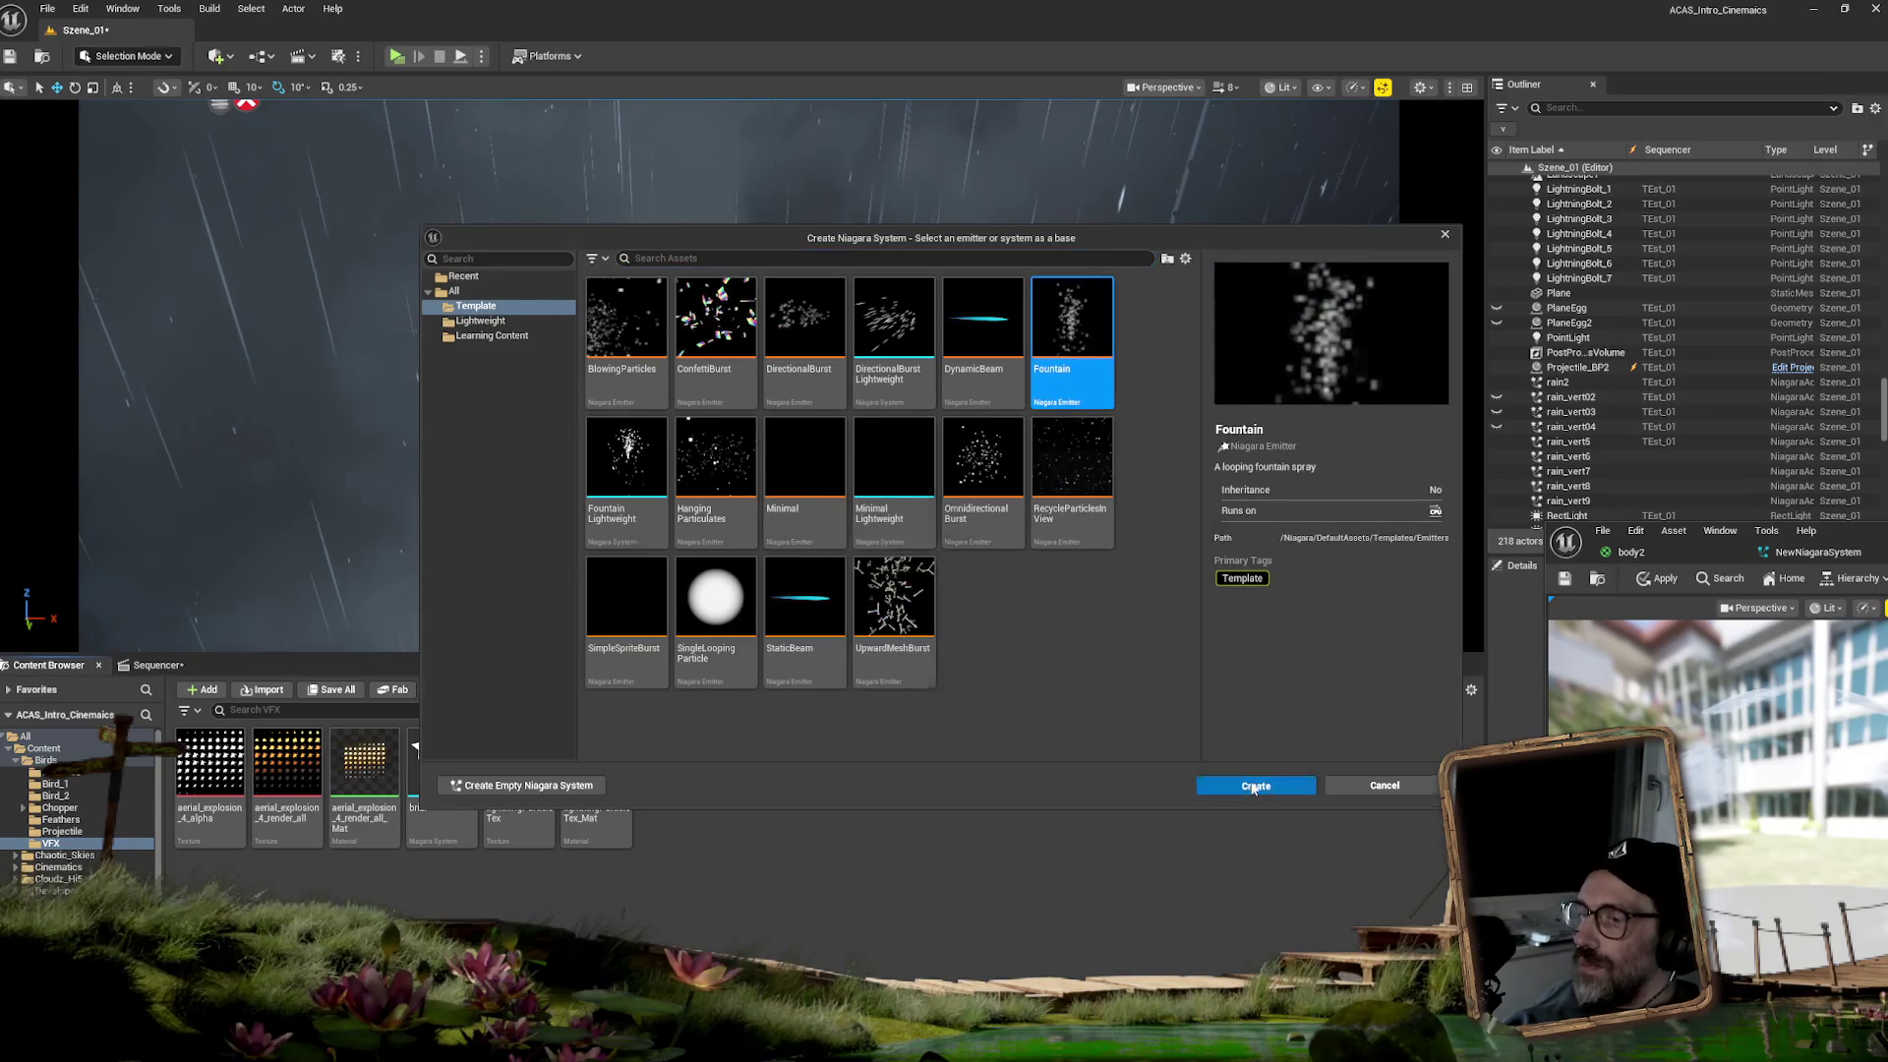
pyautogui.click(1255, 786)
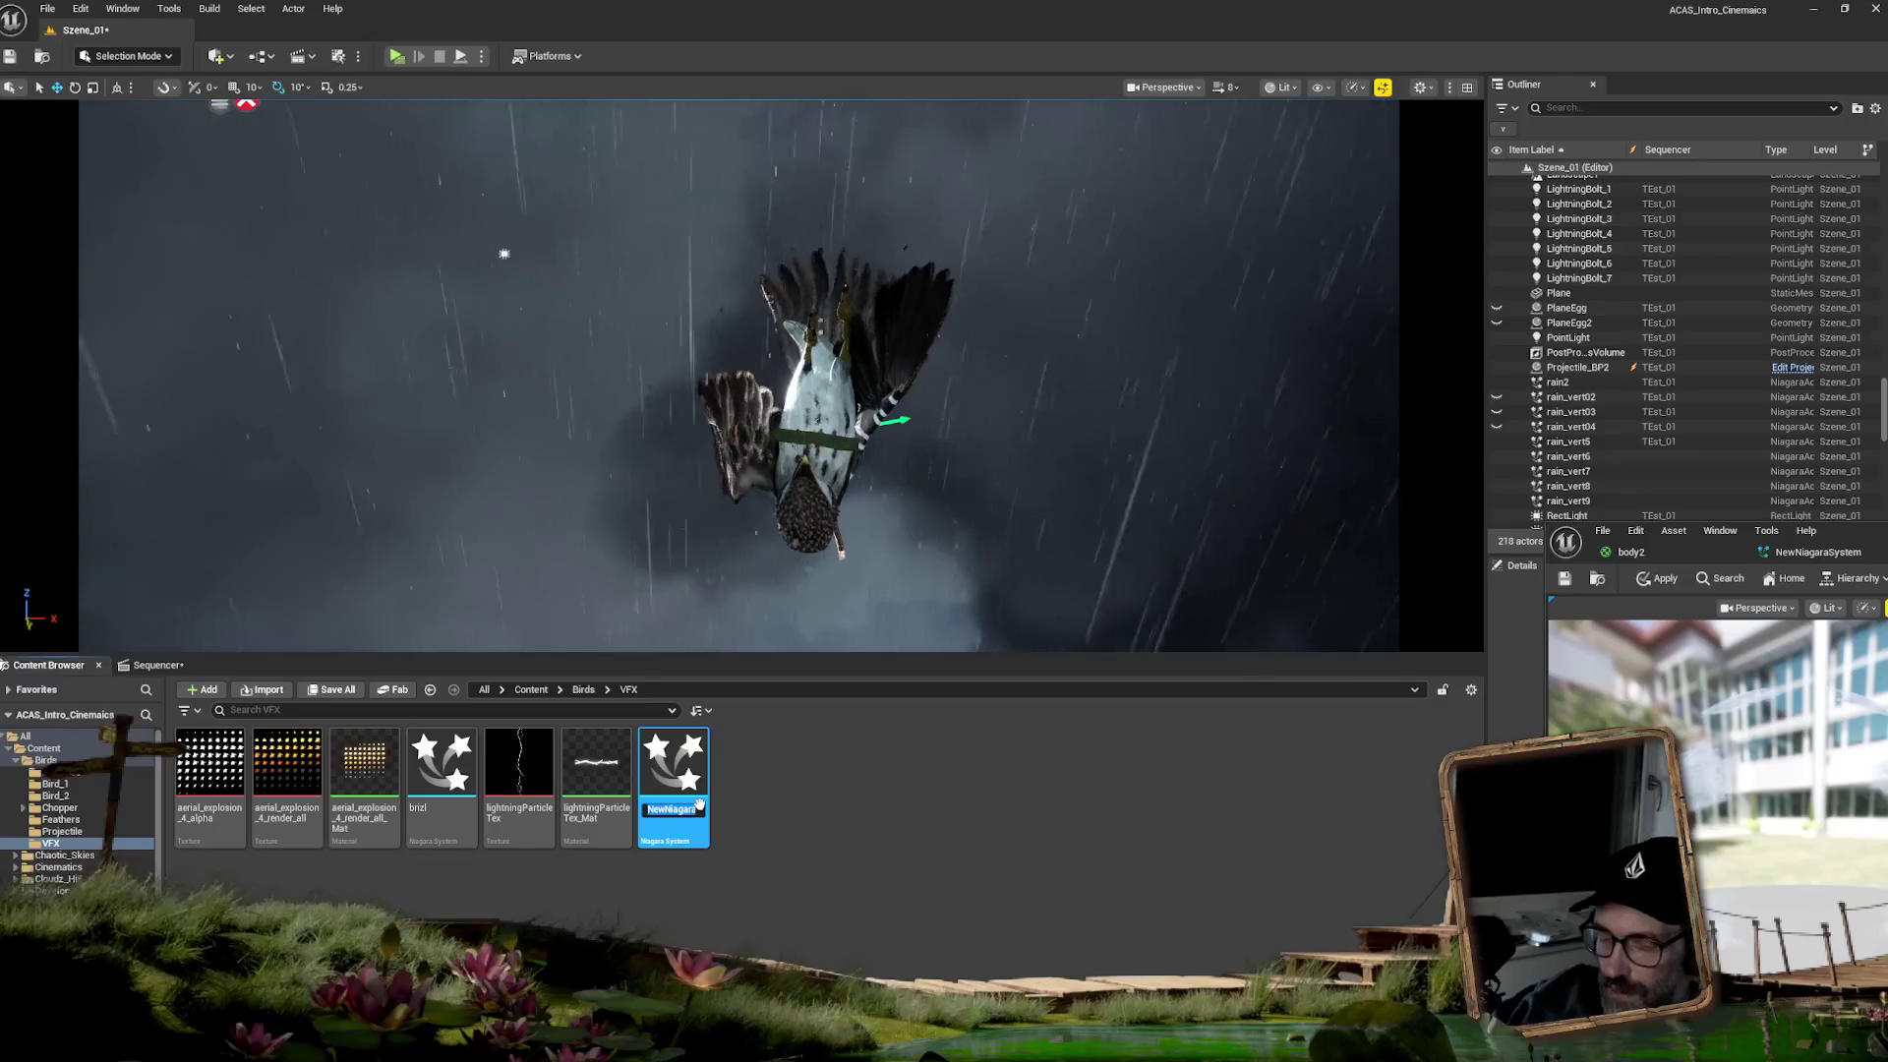
pyautogui.write('CloudFall')
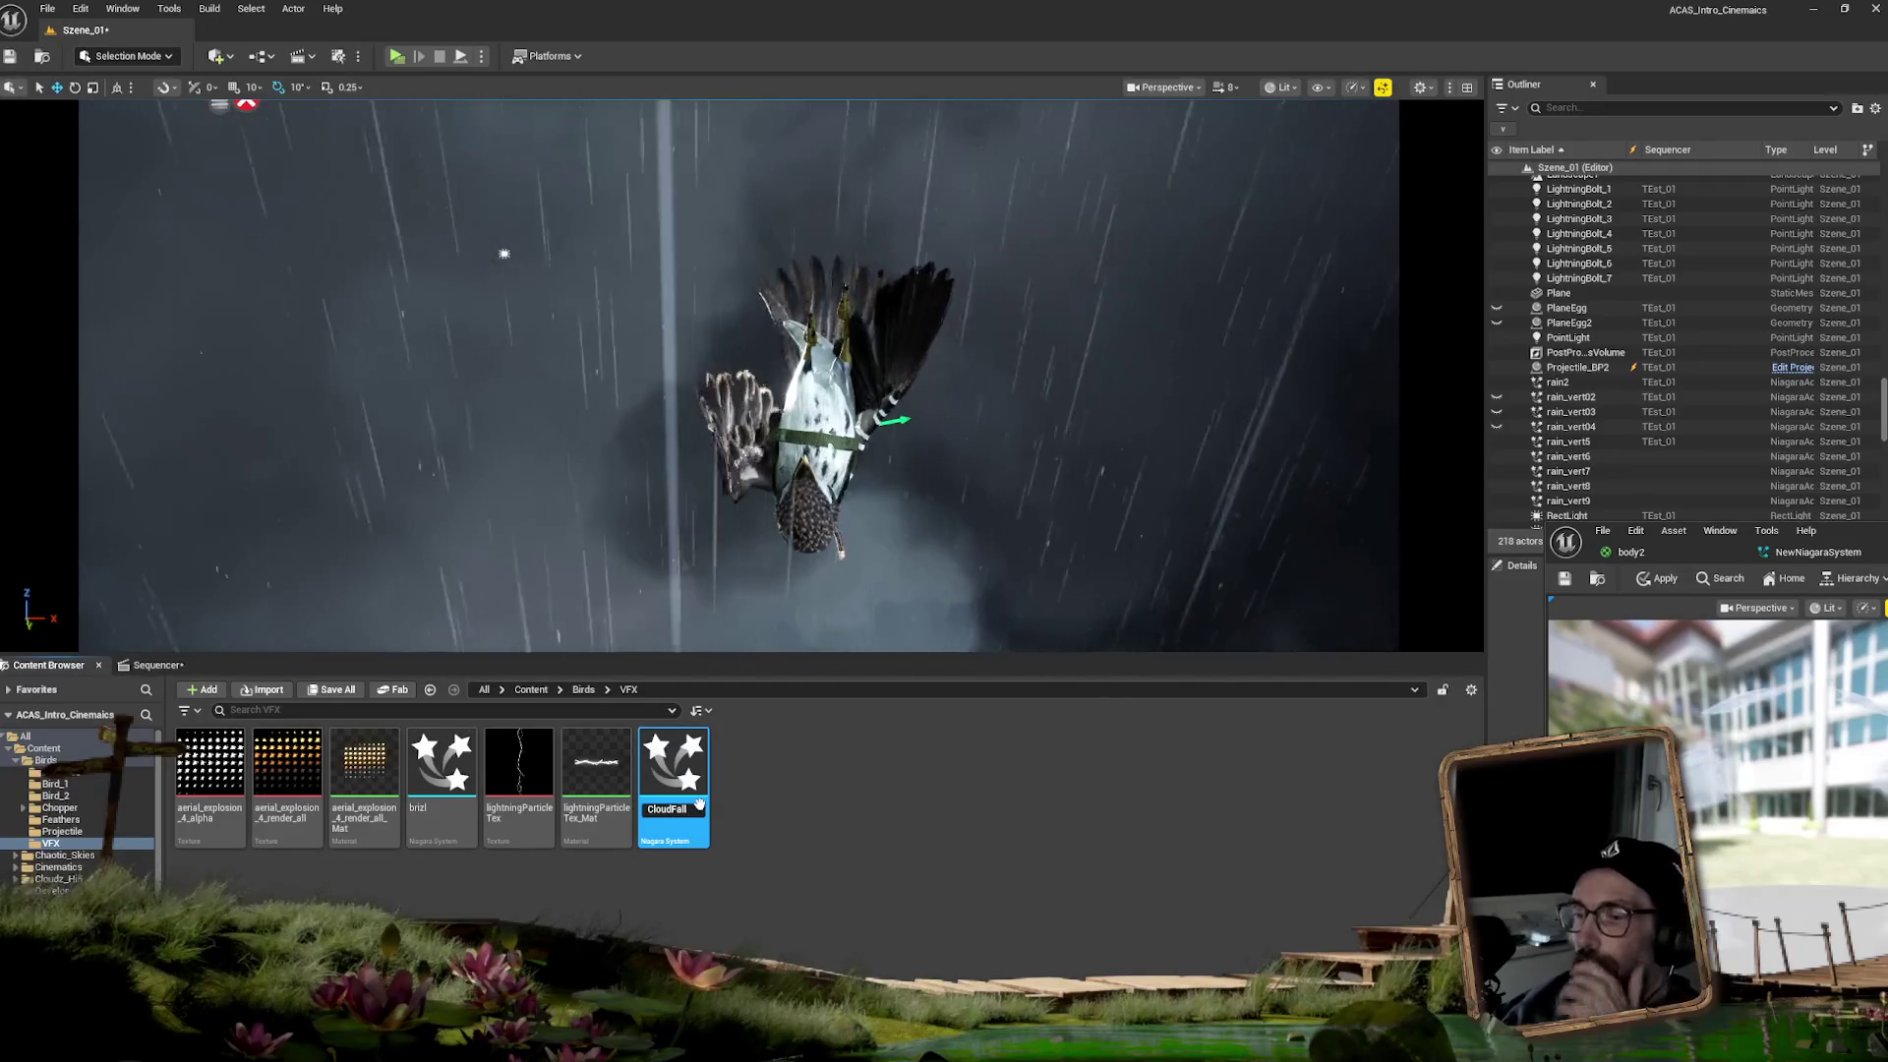
pyautogui.press('Return')
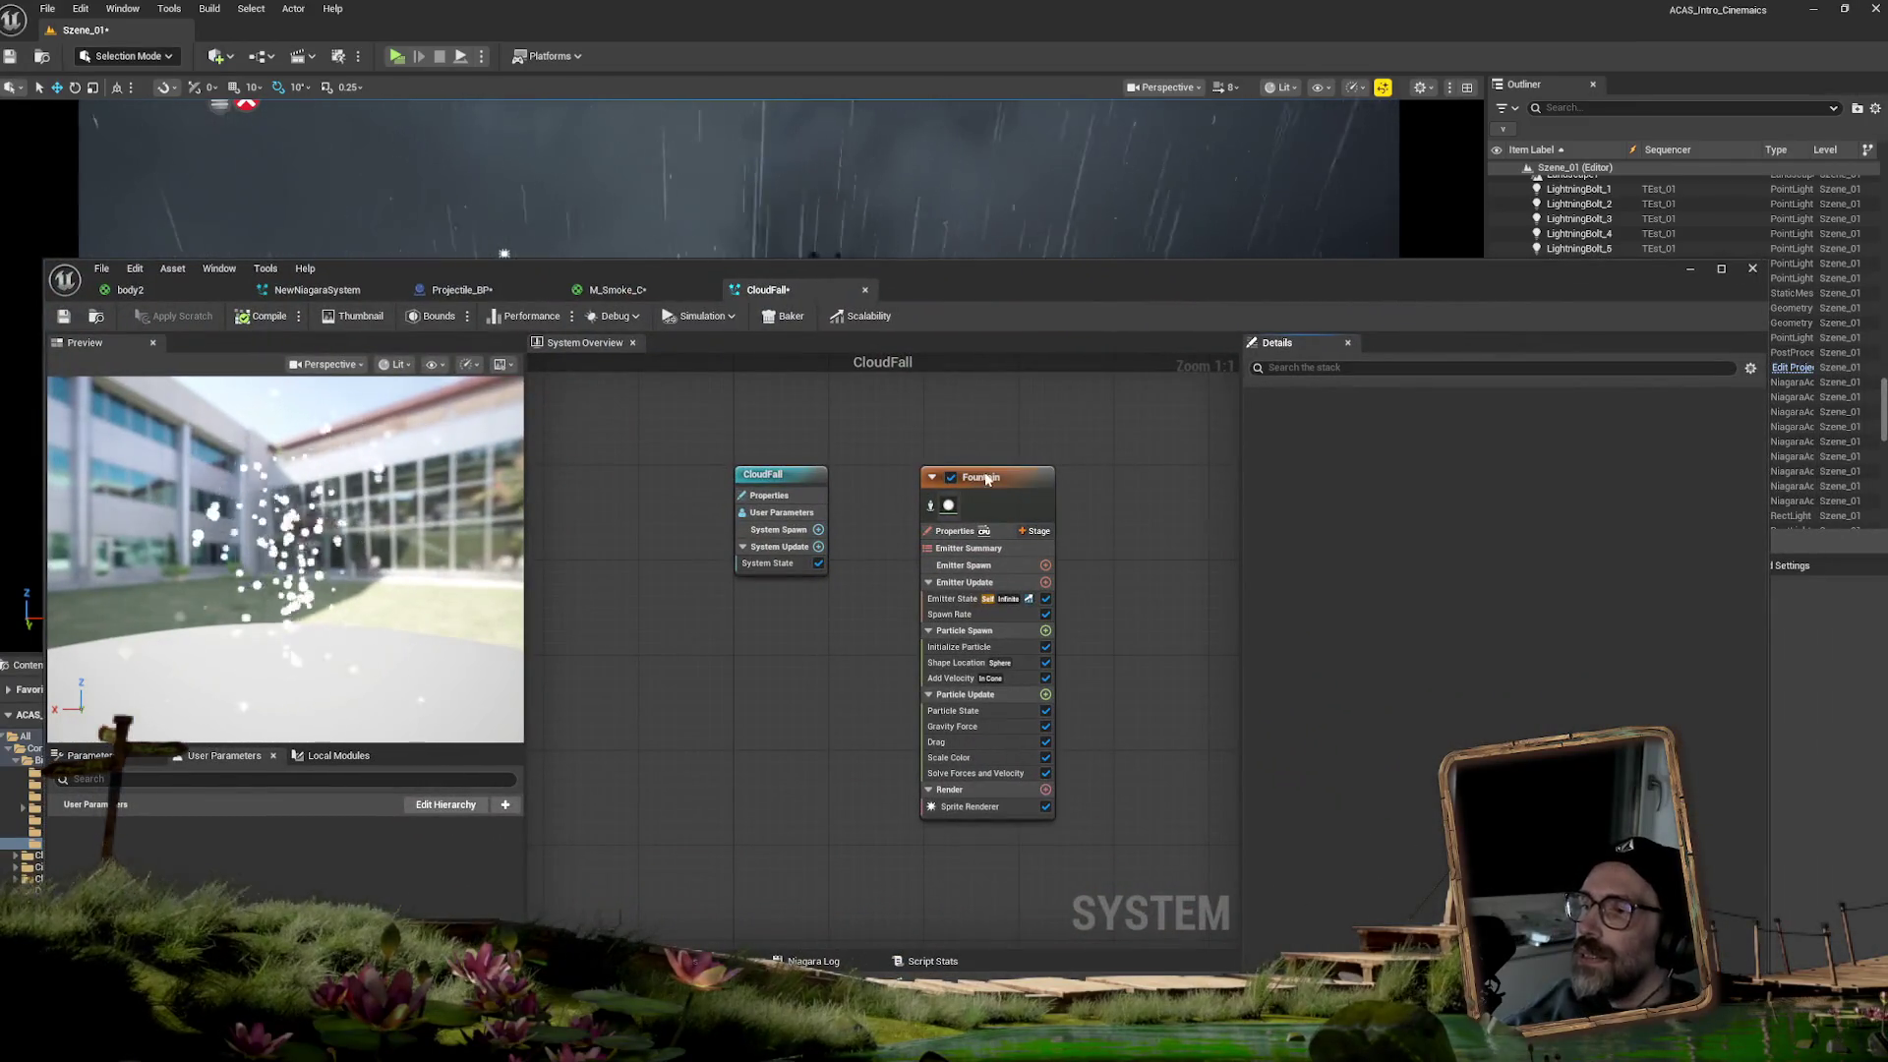
# - Make the Fountain emitter spawn particles from a box 2000 units wide instead of a sphere
pyautogui.click(986, 479)
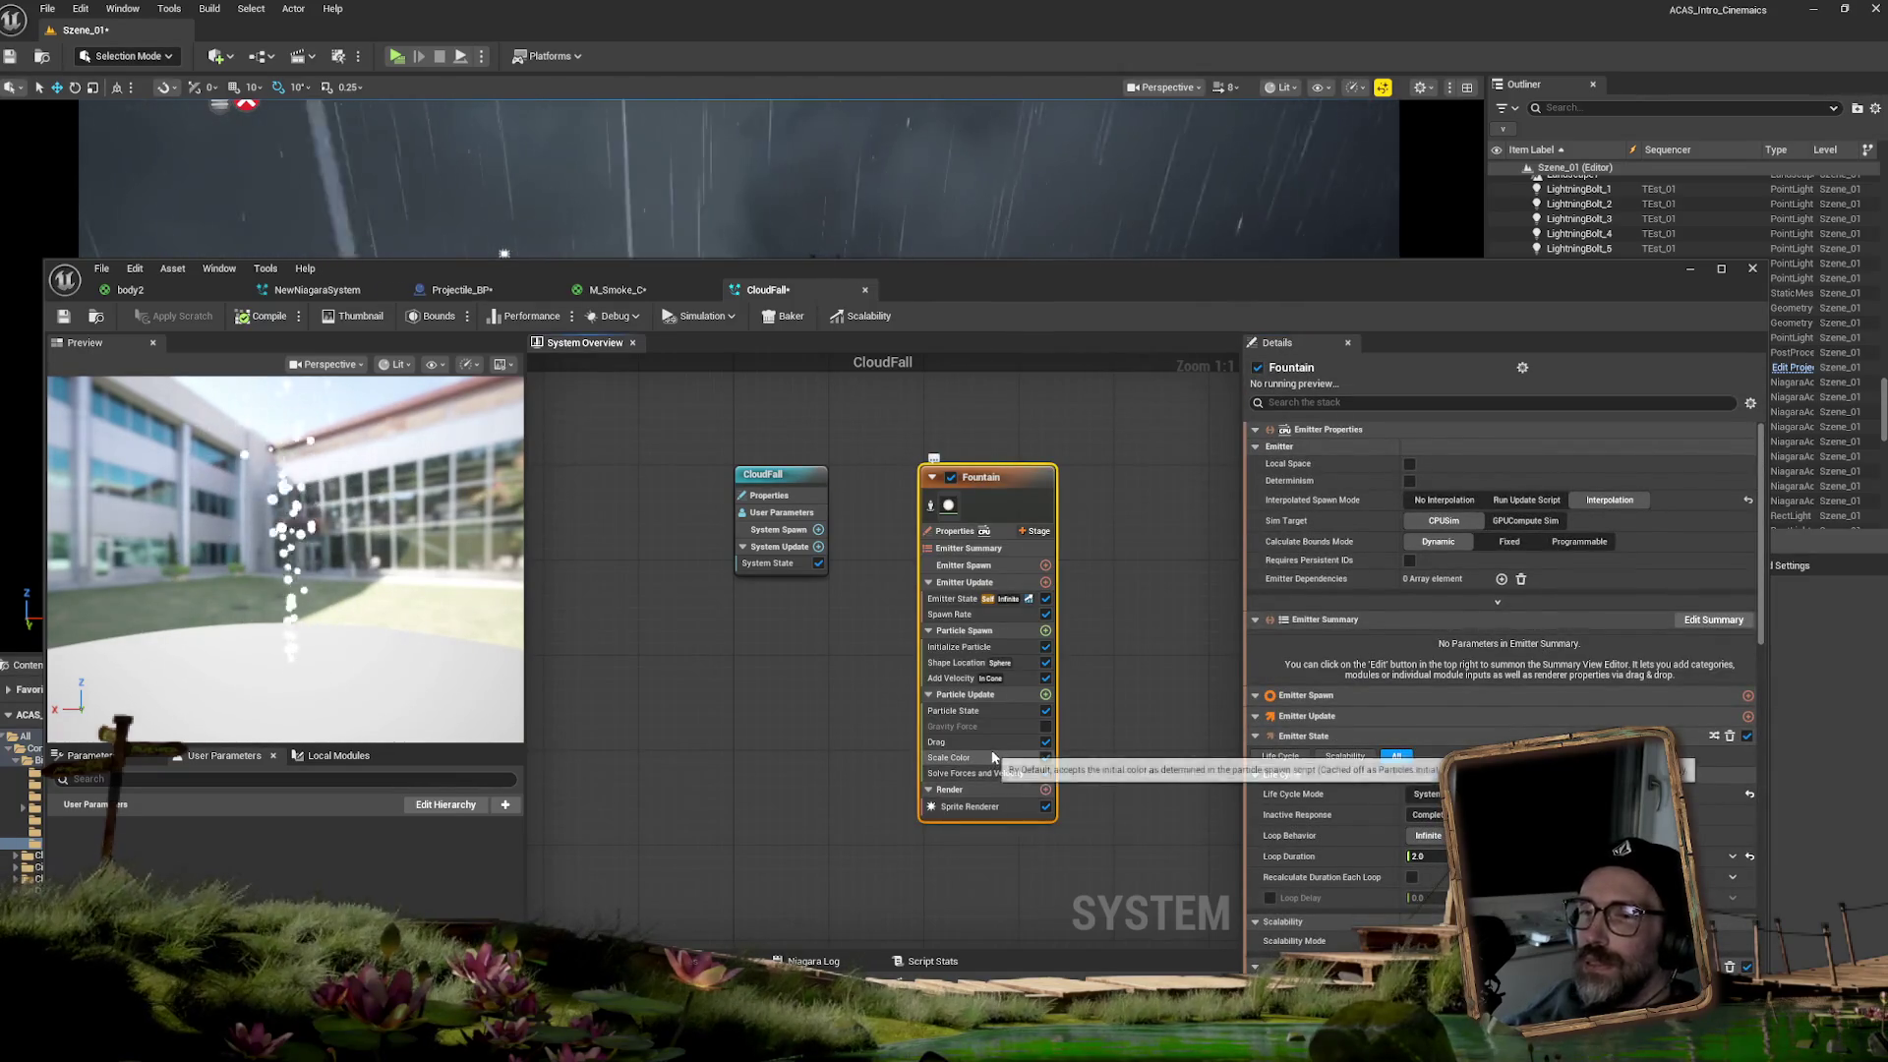
pyautogui.click(958, 661)
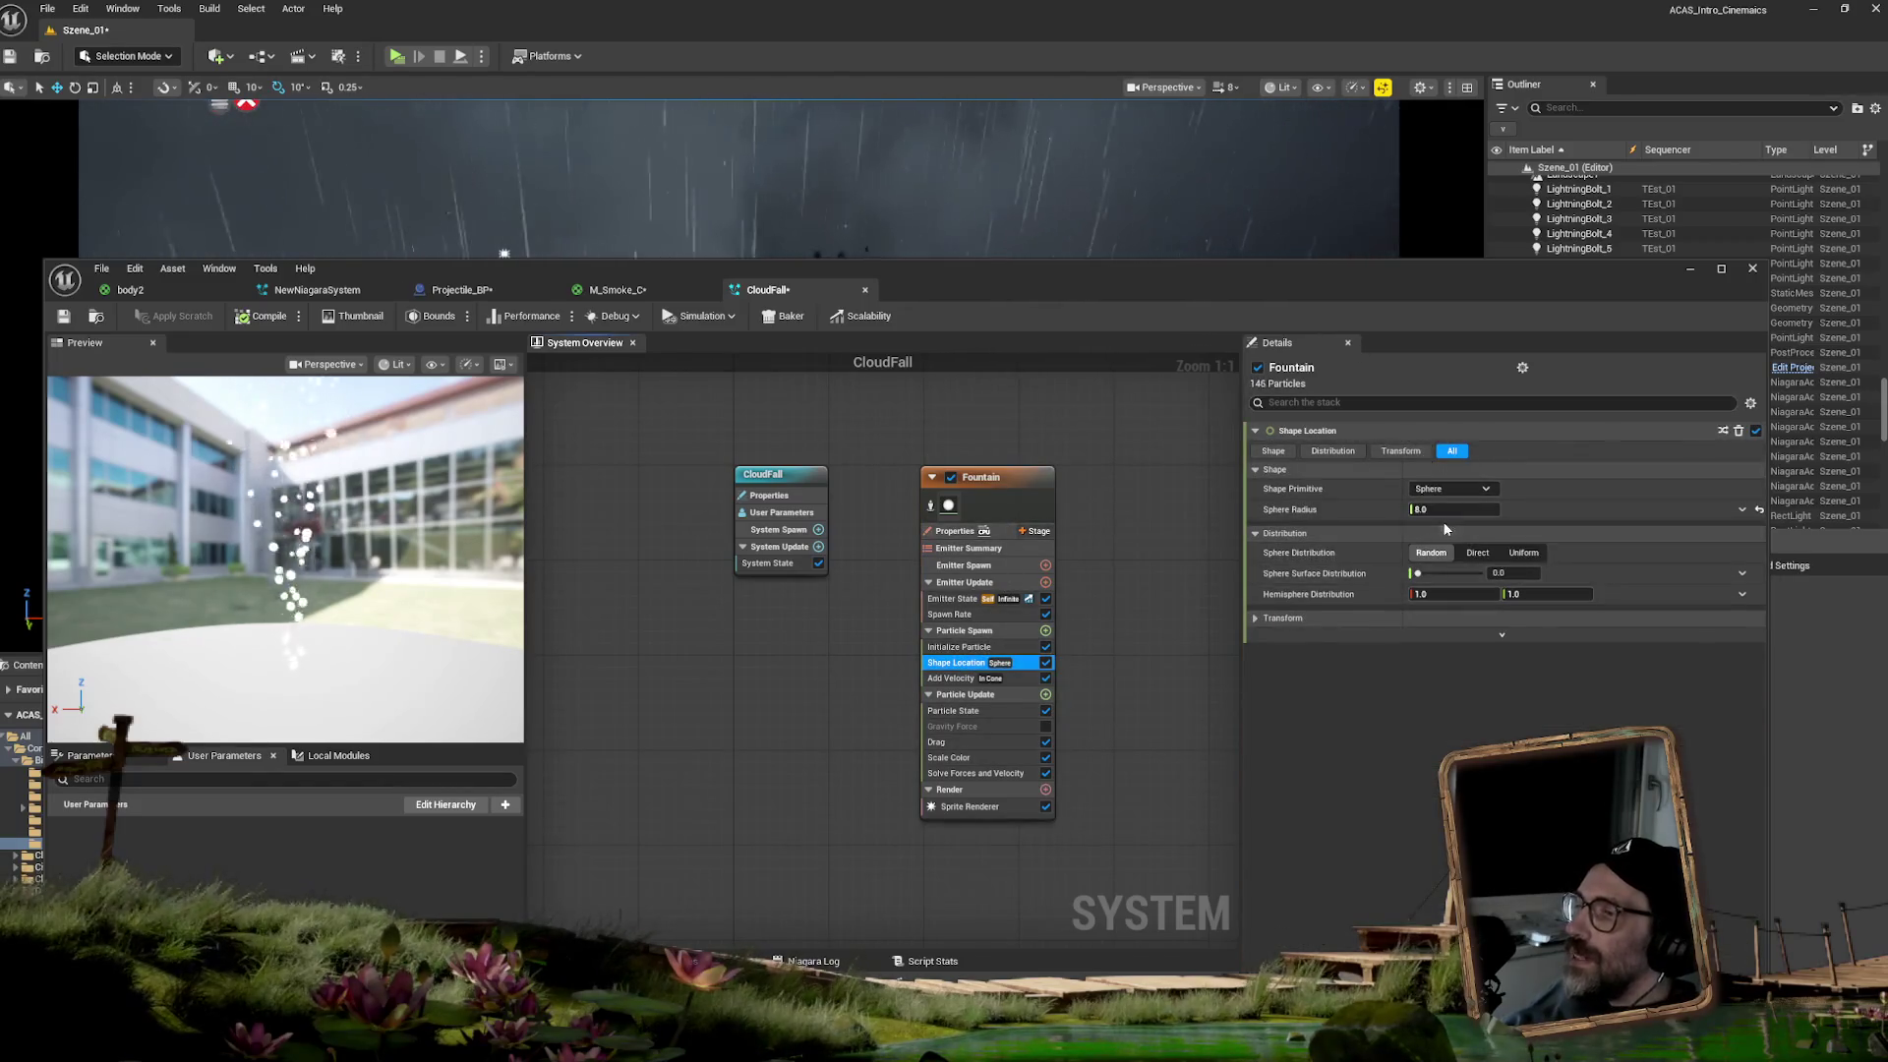
pyautogui.click(1444, 491)
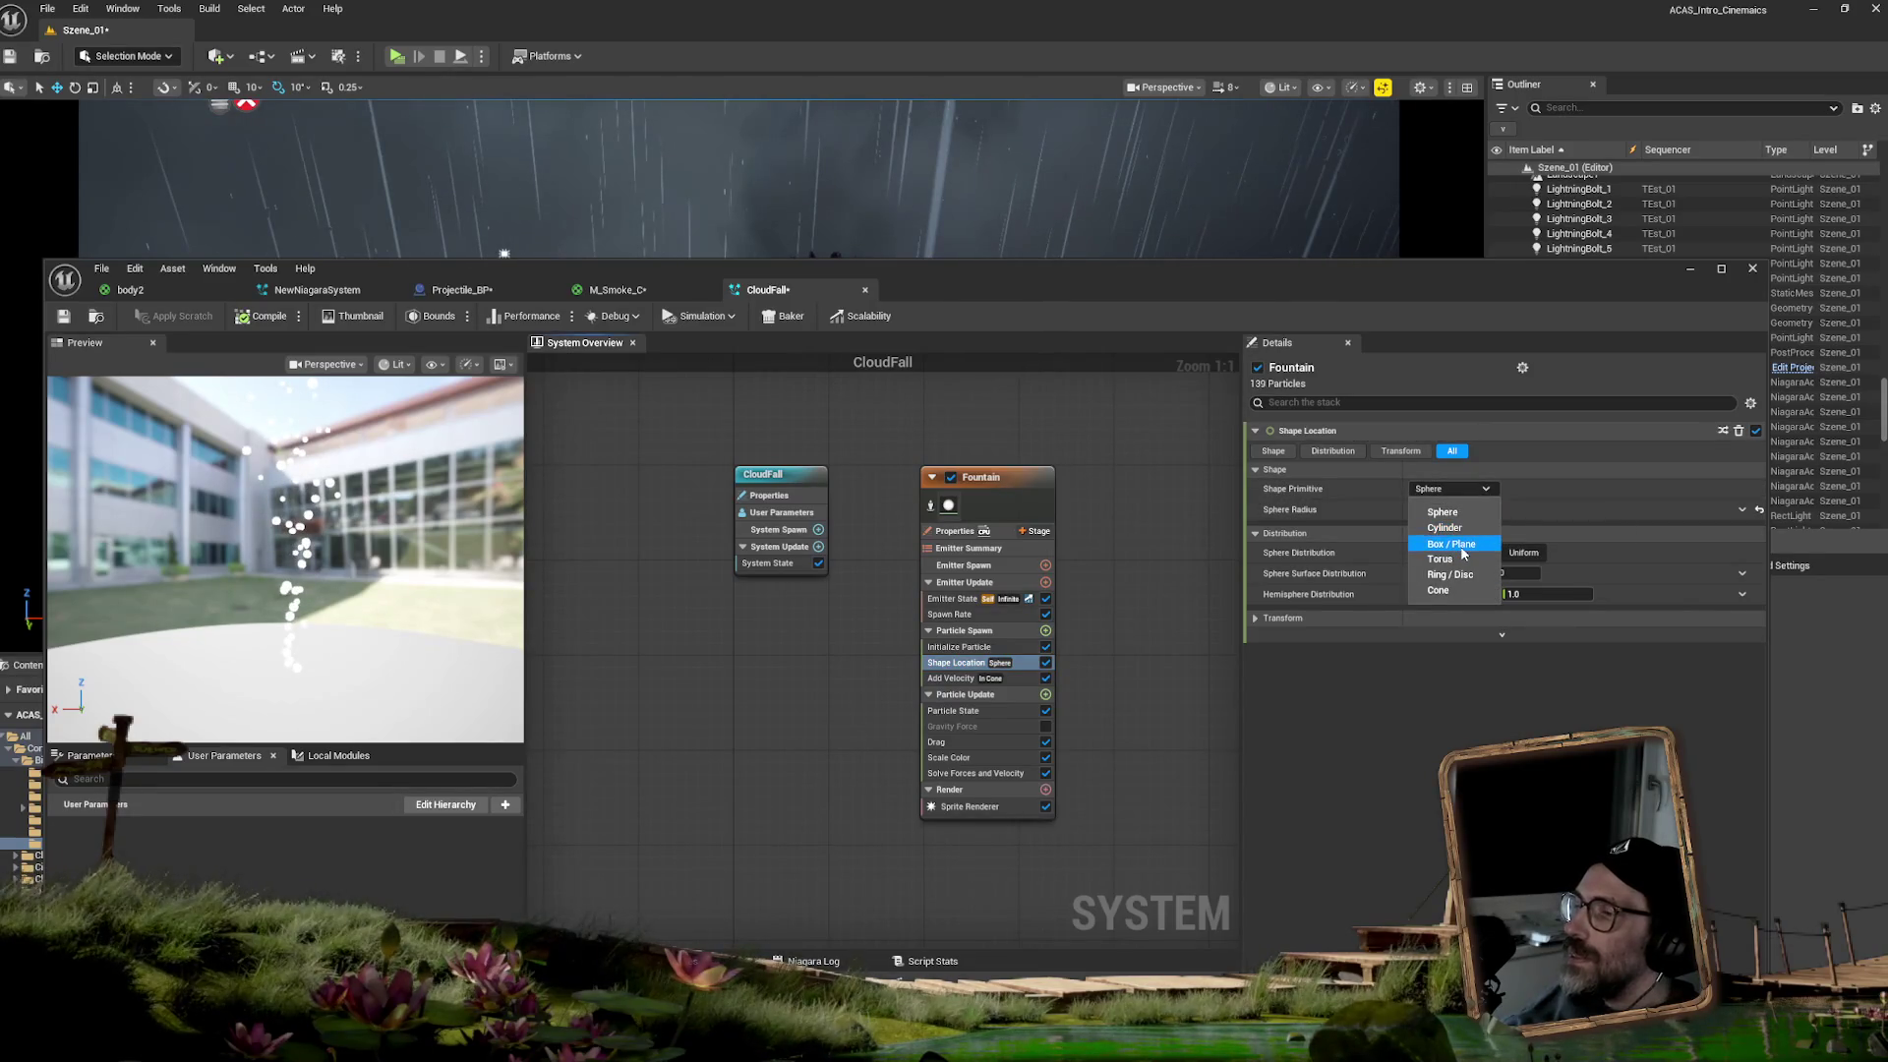
pyautogui.click(1462, 548)
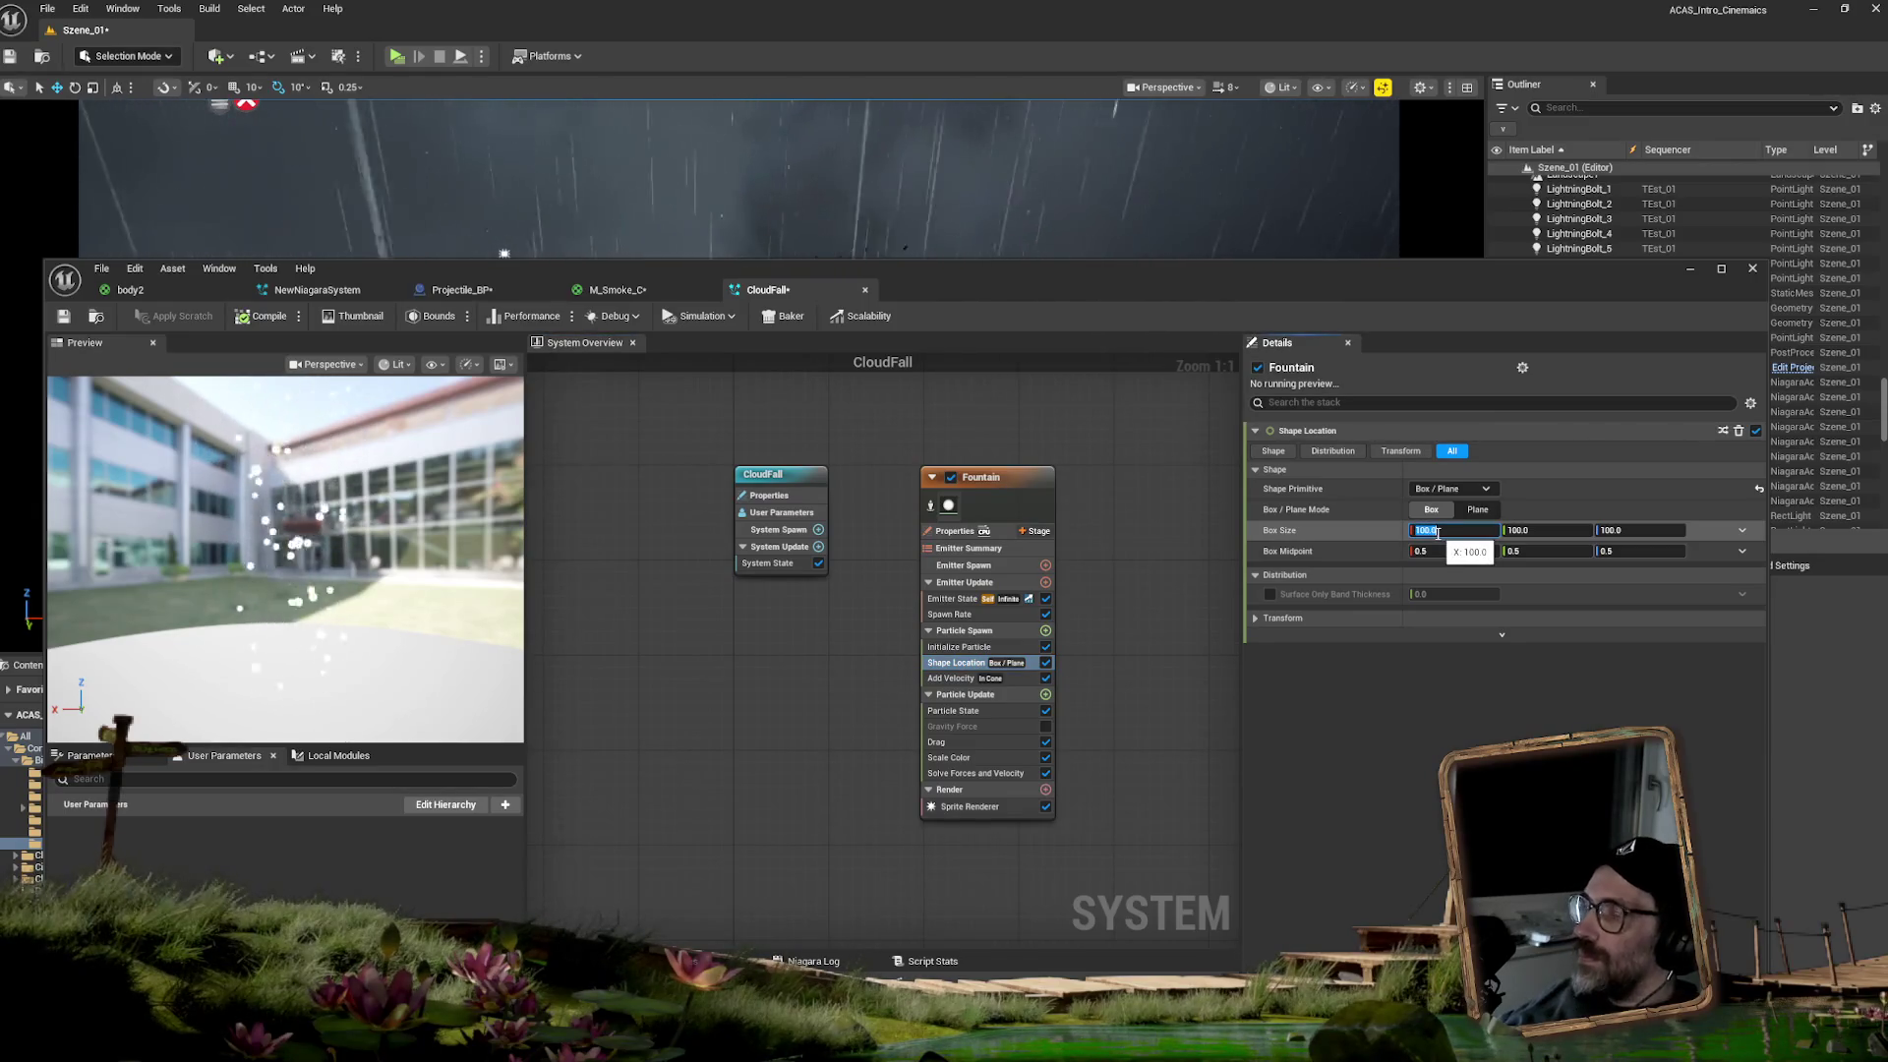
pyautogui.write('2000')
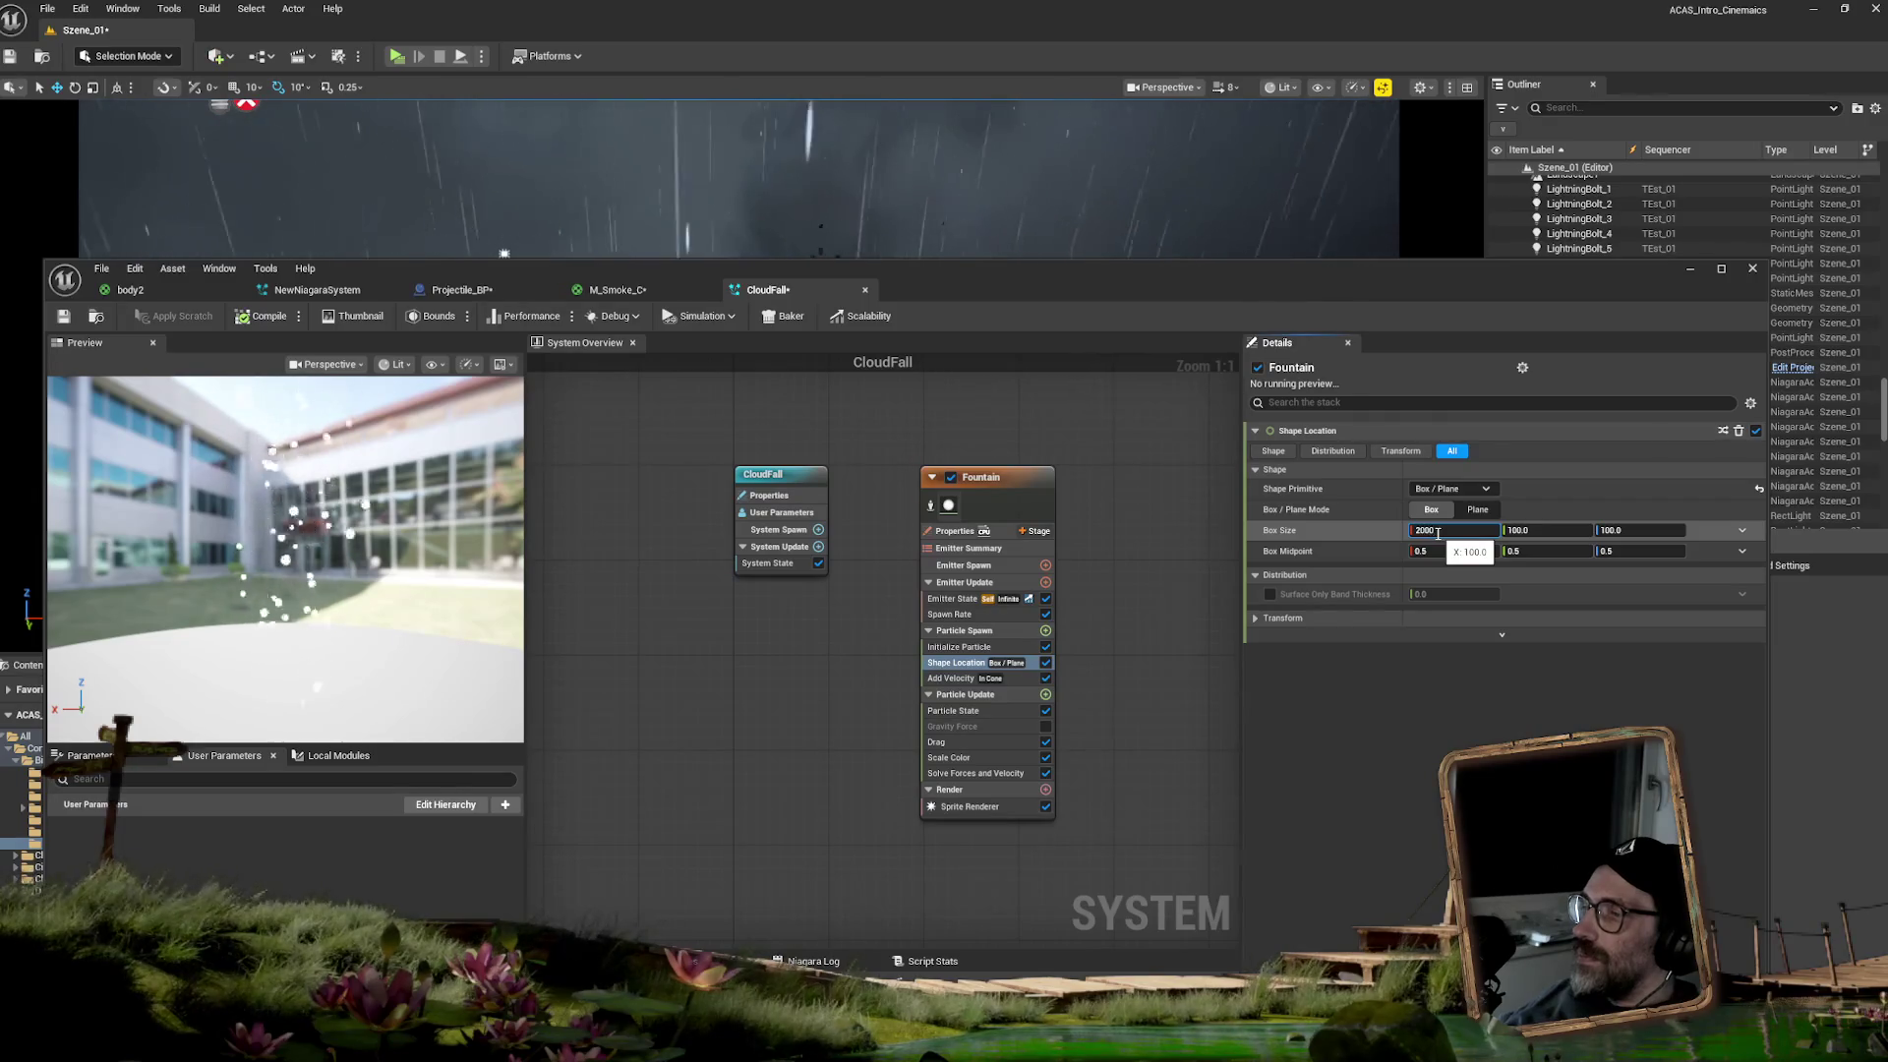
pyautogui.click(974, 807)
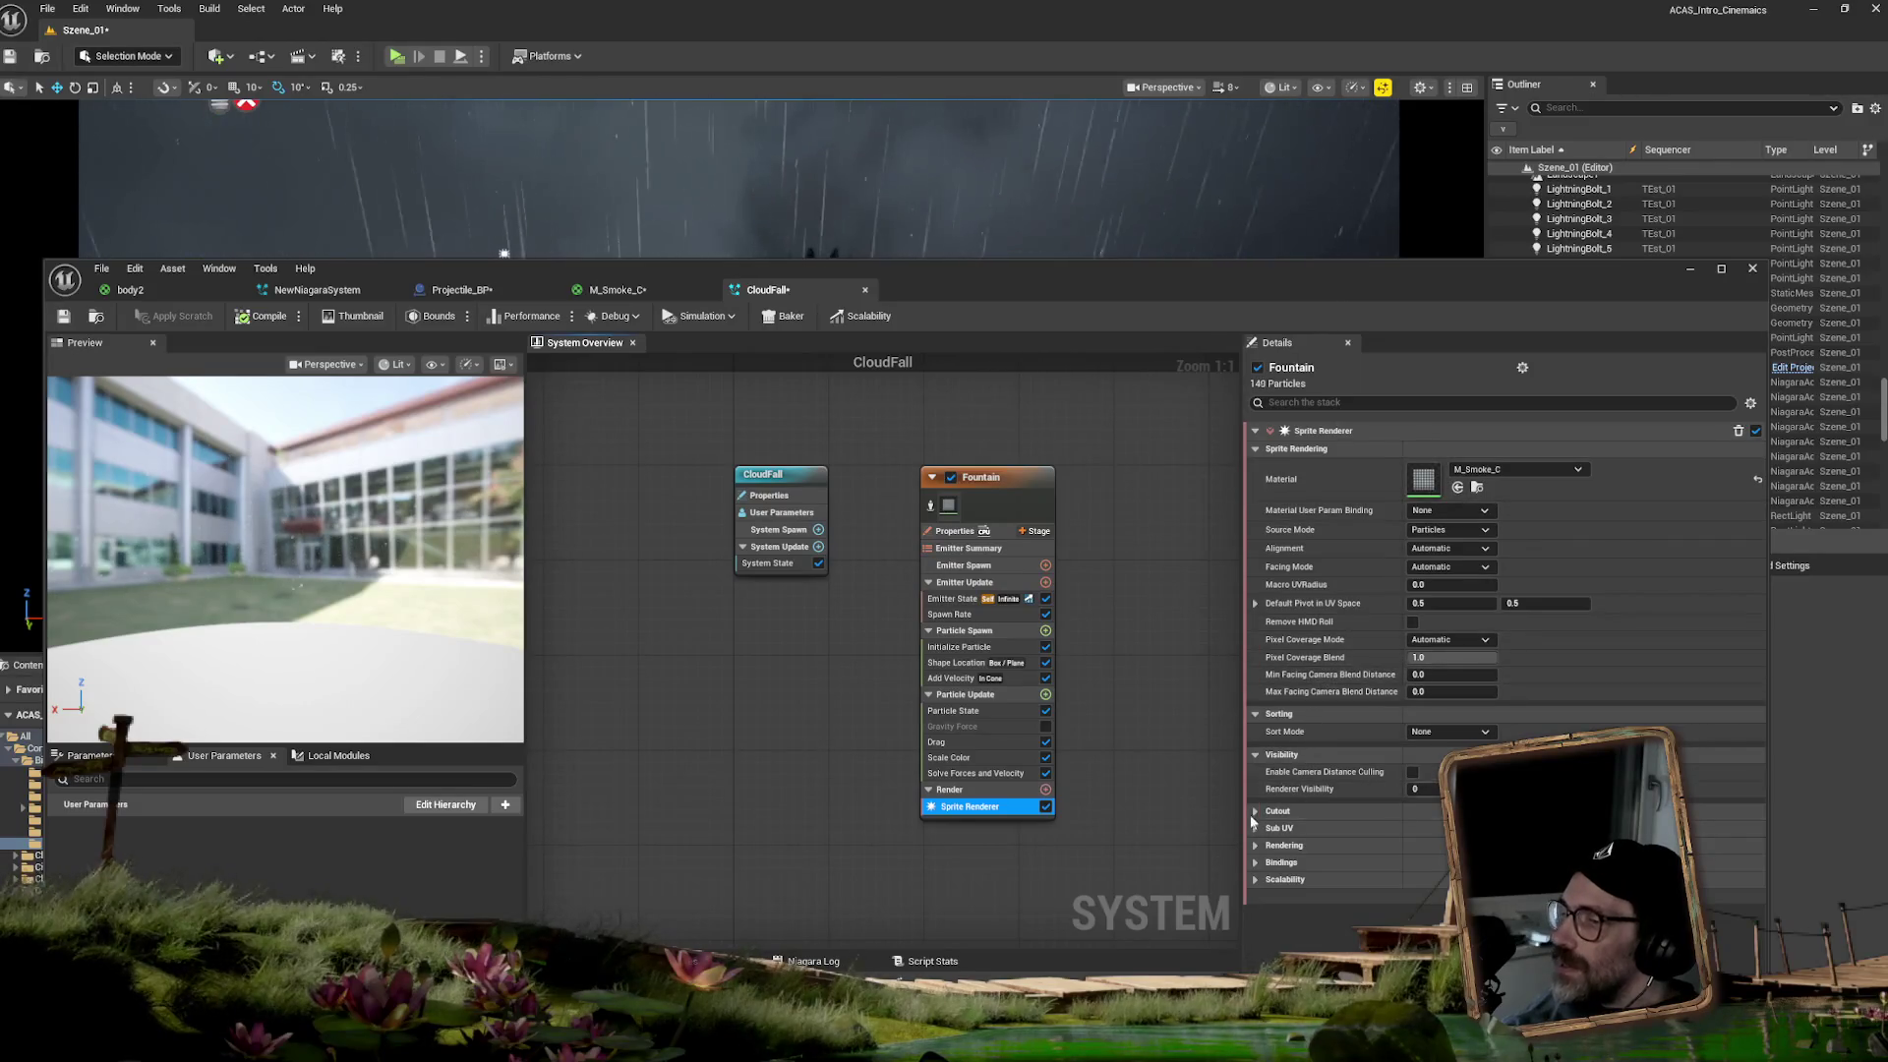
# - Set the sprite renderer's Sub UV Sub Image Size to 8
pyautogui.click(1255, 829)
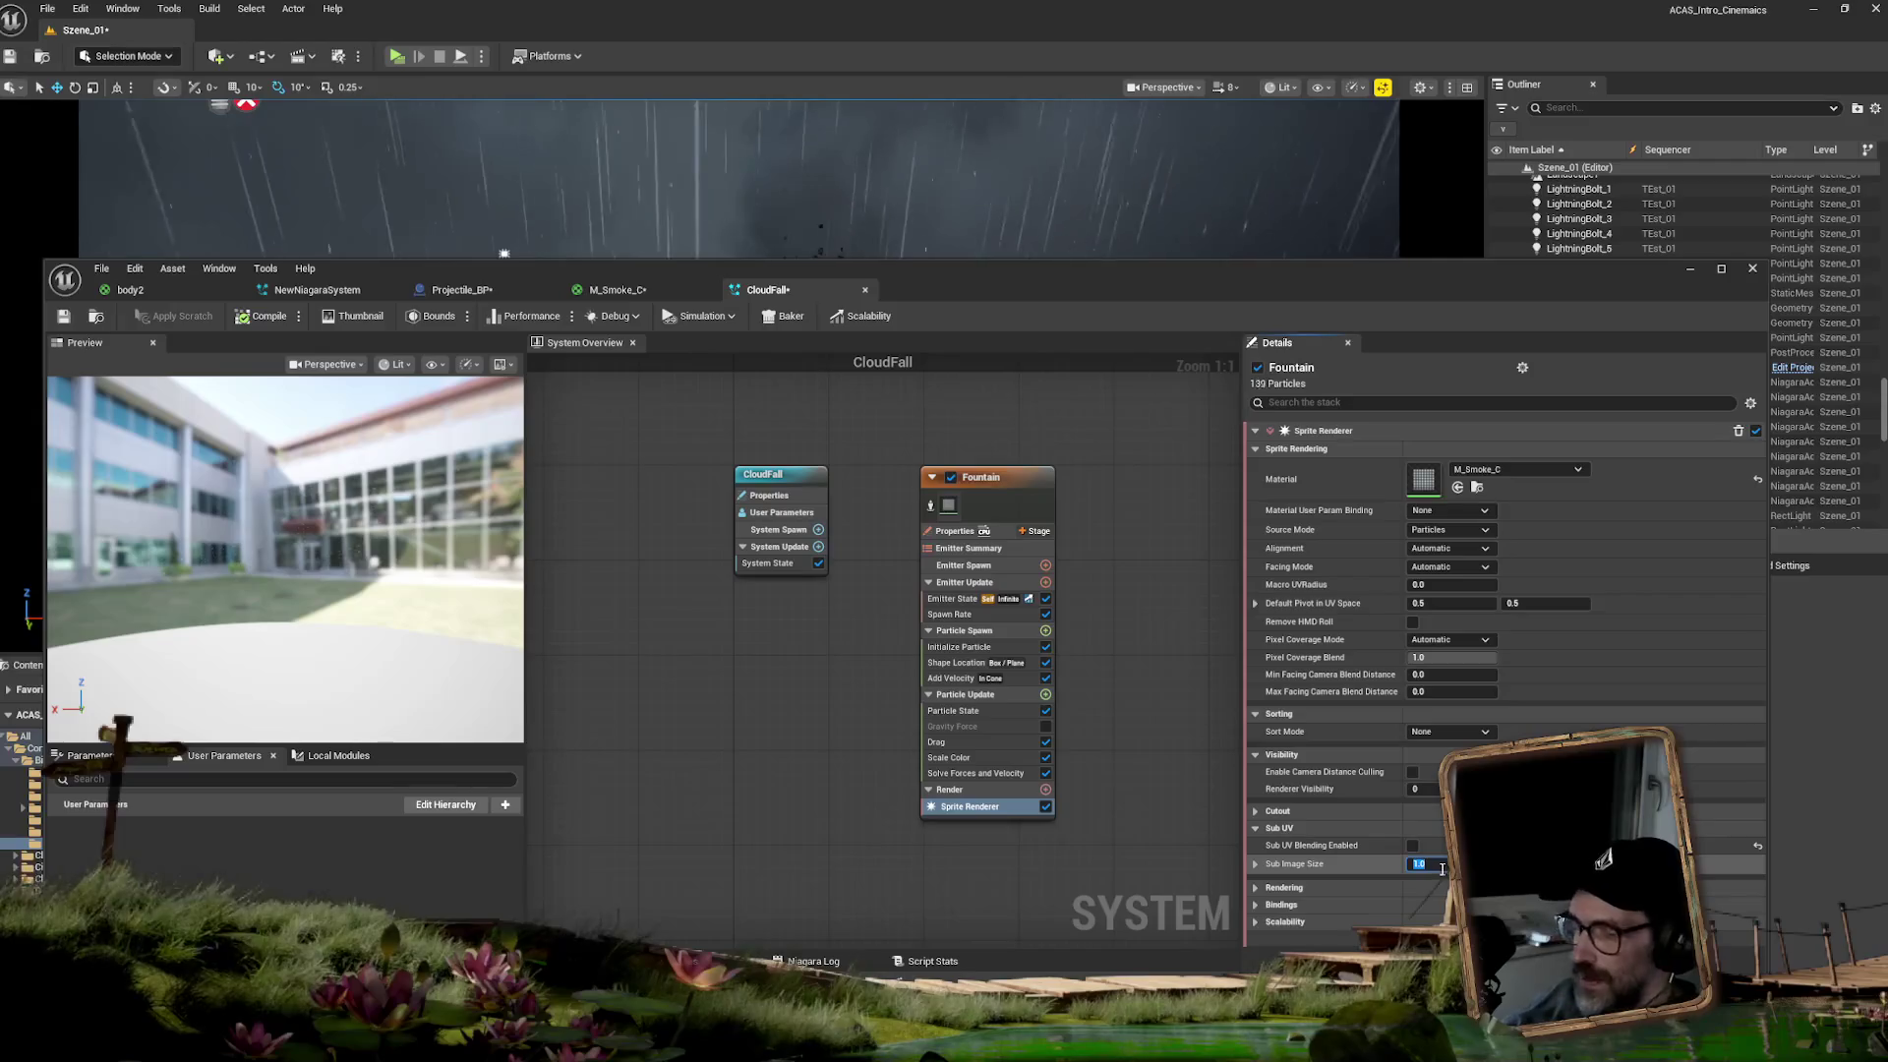
pyautogui.write('8')
pyautogui.press('Return')
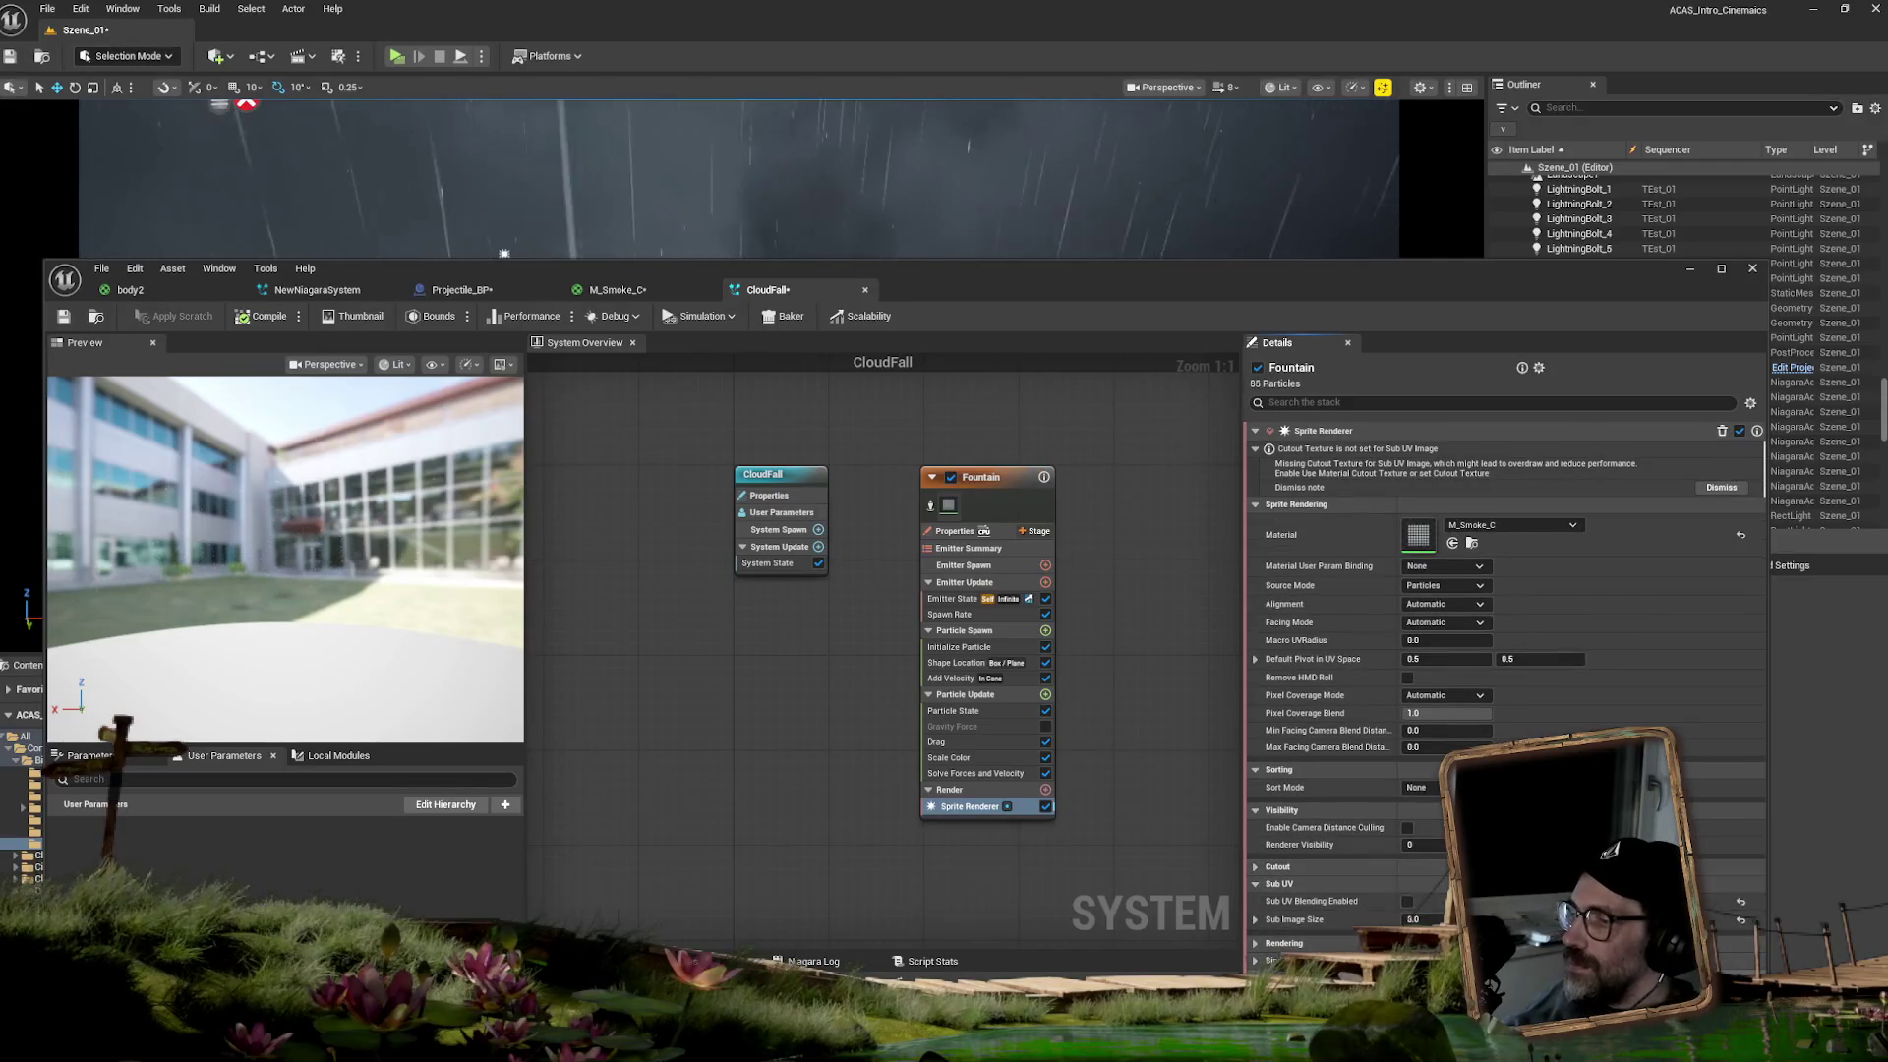
# - Add a SubUV Animation module to Particle Update, linked to the Fountain's Sprite Renderer
pyautogui.click(1046, 694)
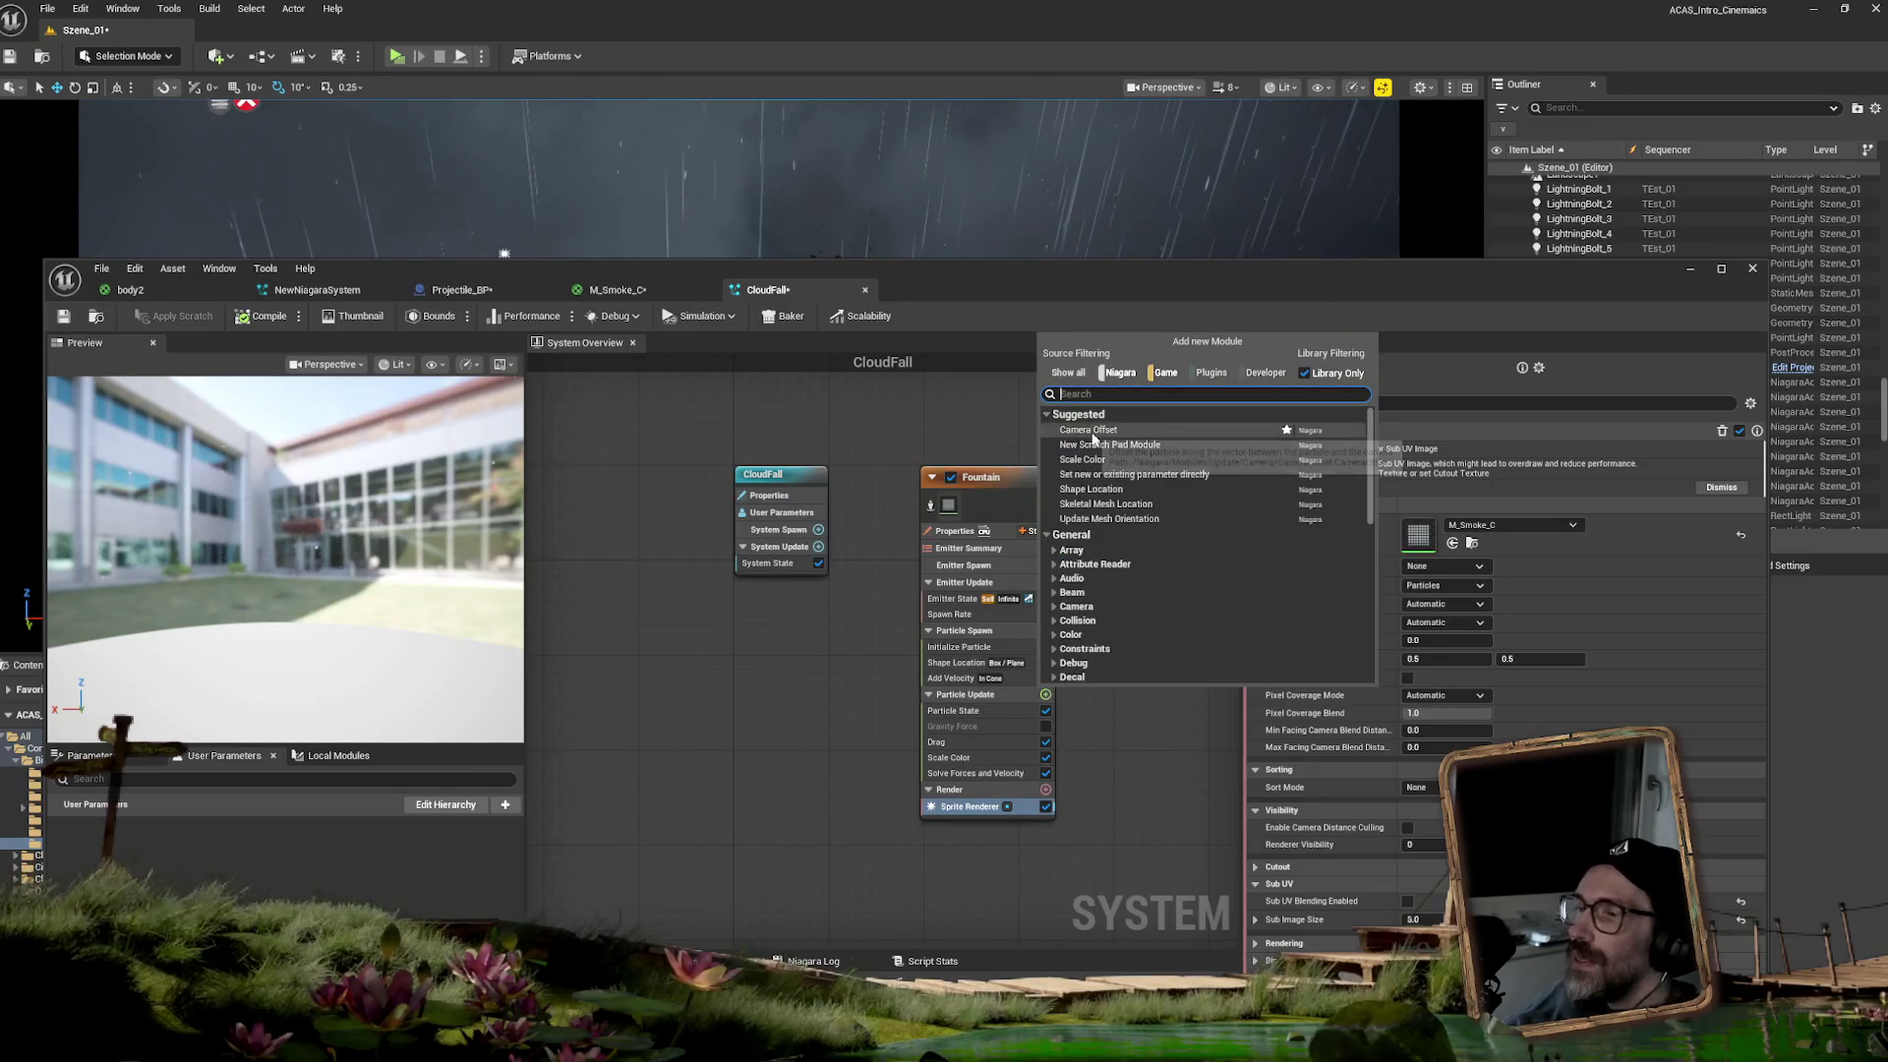
pyautogui.write('uv')
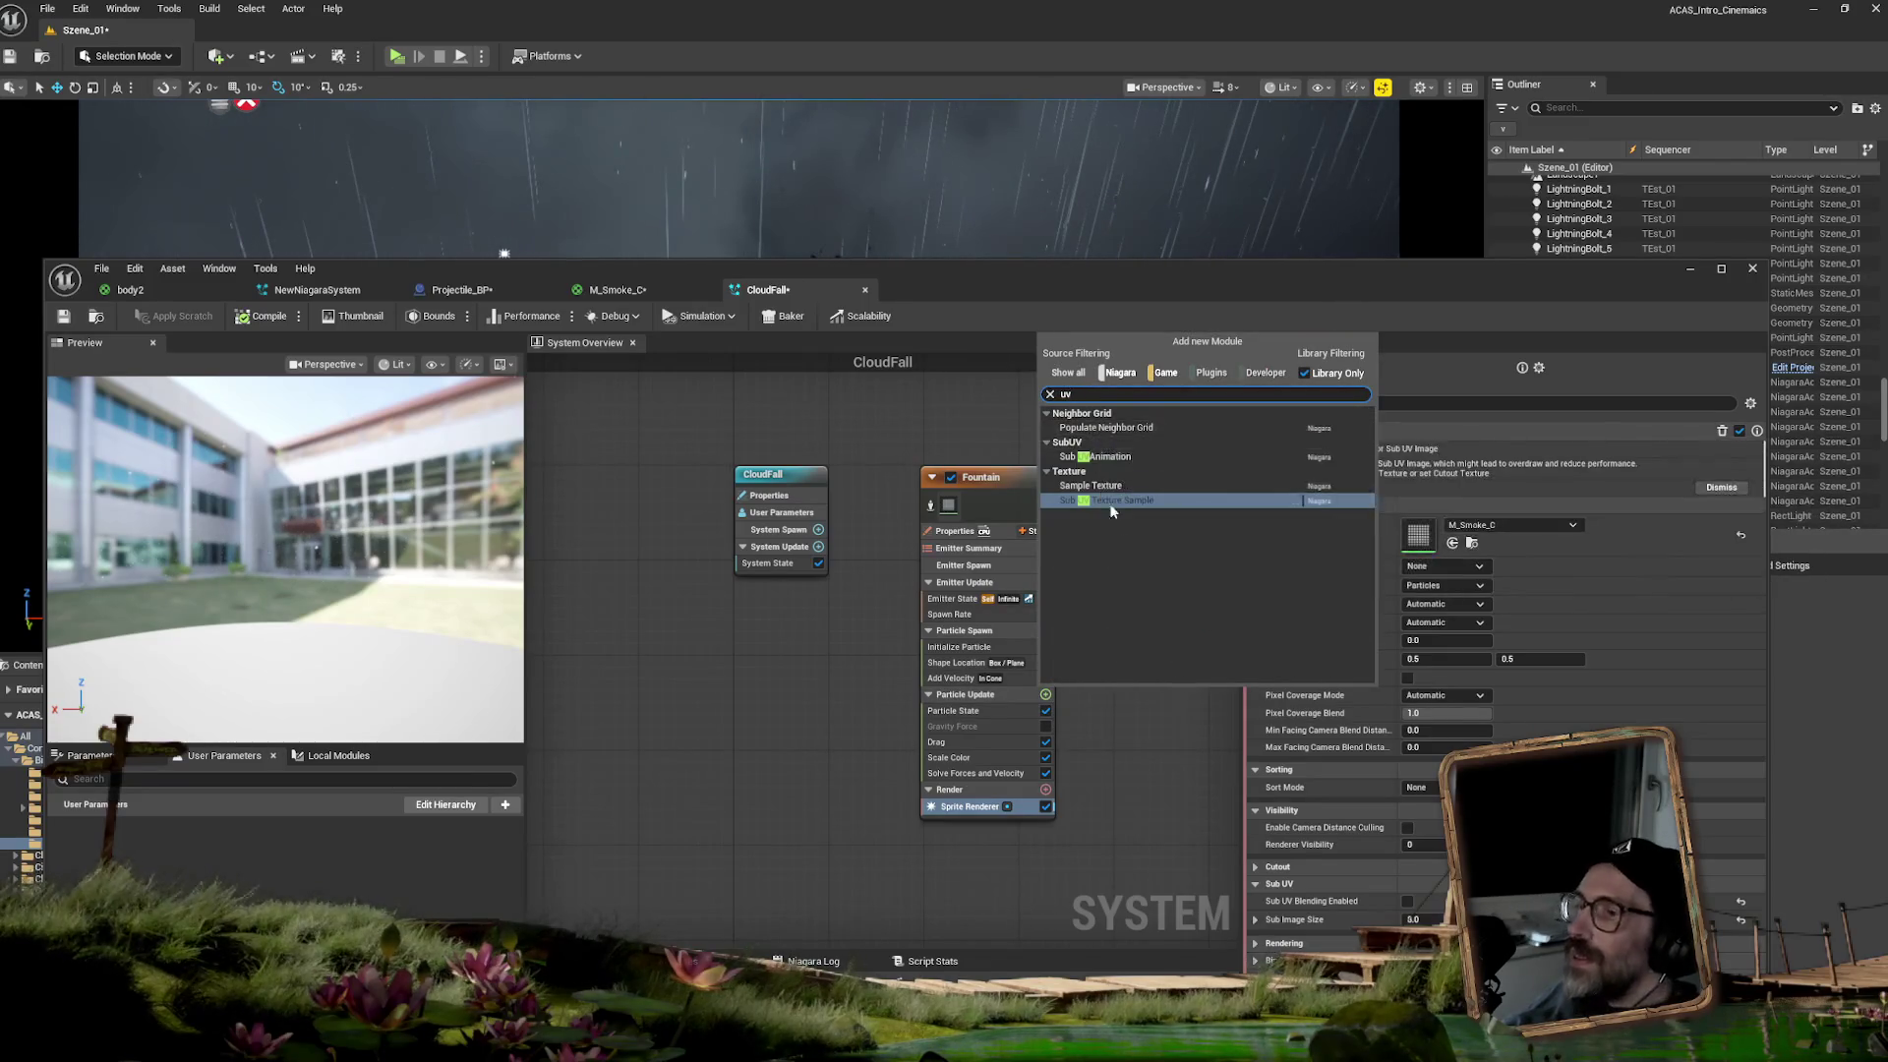
pyautogui.click(1077, 509)
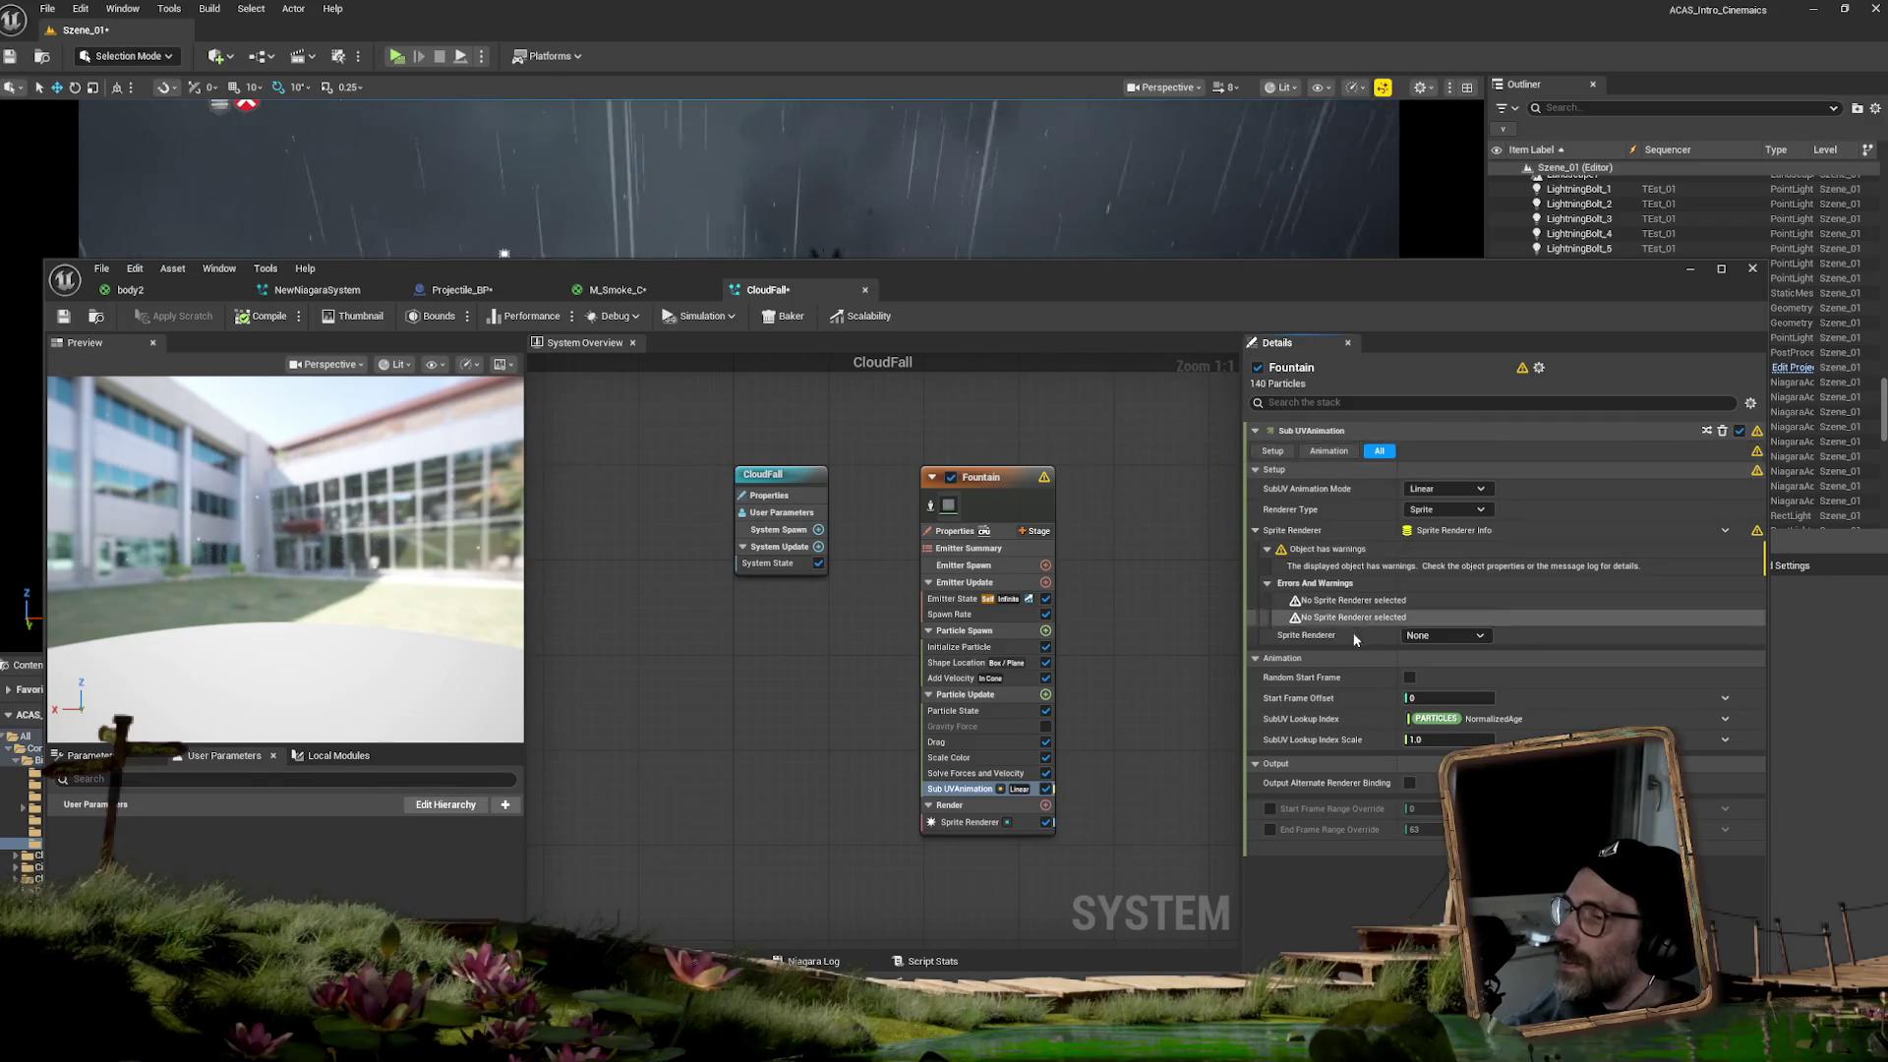
pyautogui.click(1445, 635)
pyautogui.click(1436, 653)
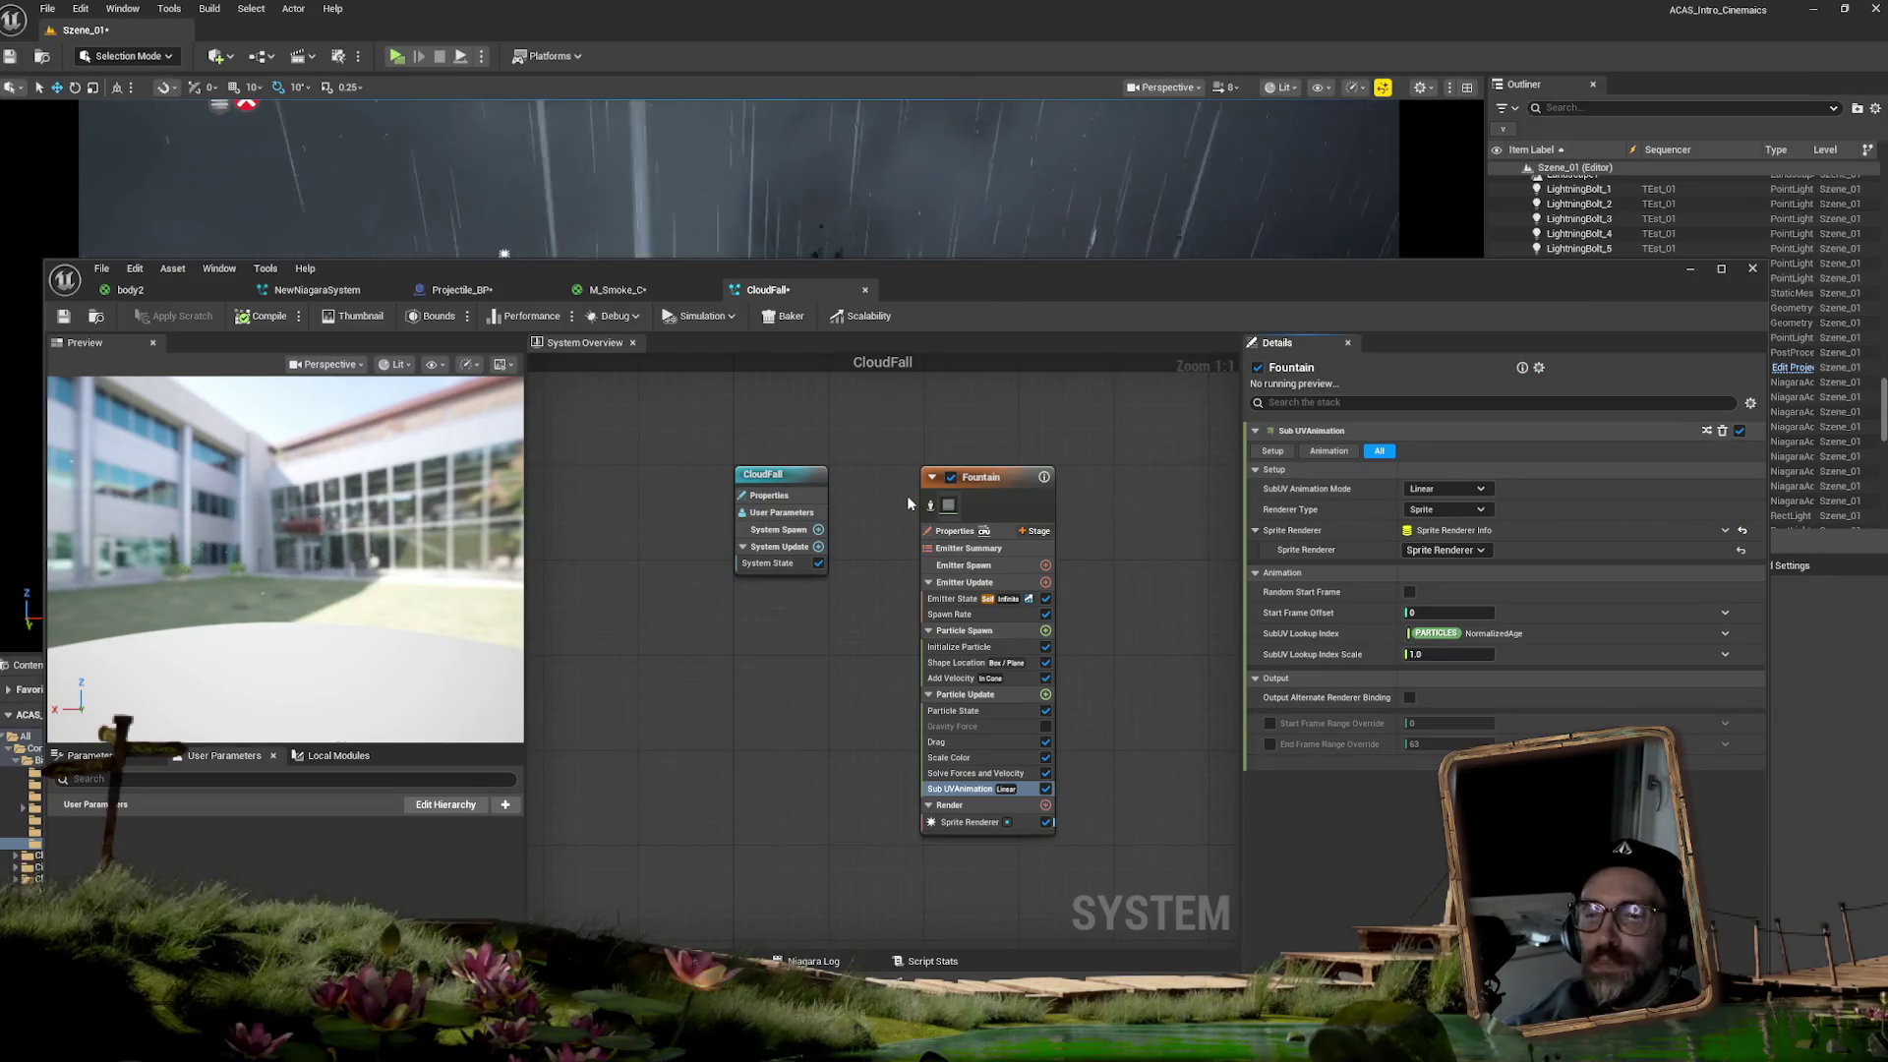
pyautogui.click(944, 649)
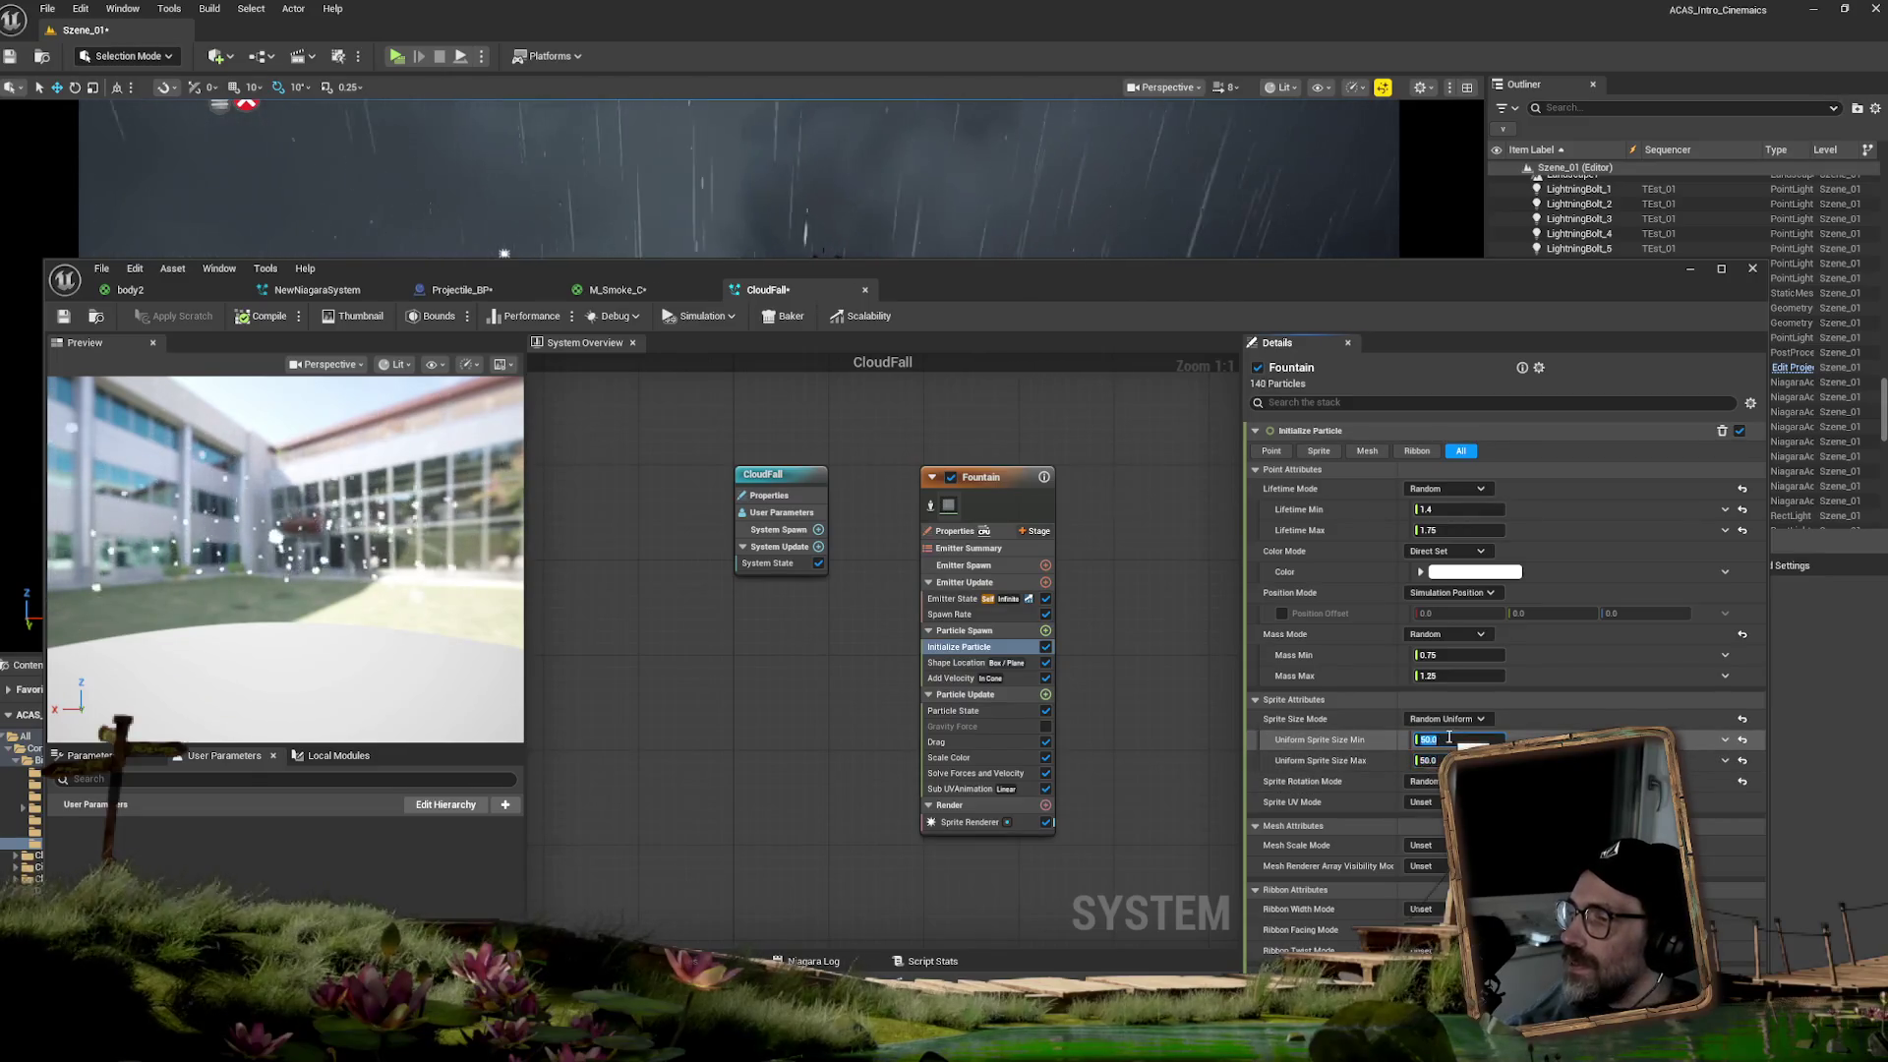
# - Set the particles' Uniform Sprite Size minimum and maximum to 500
pyautogui.write('500')
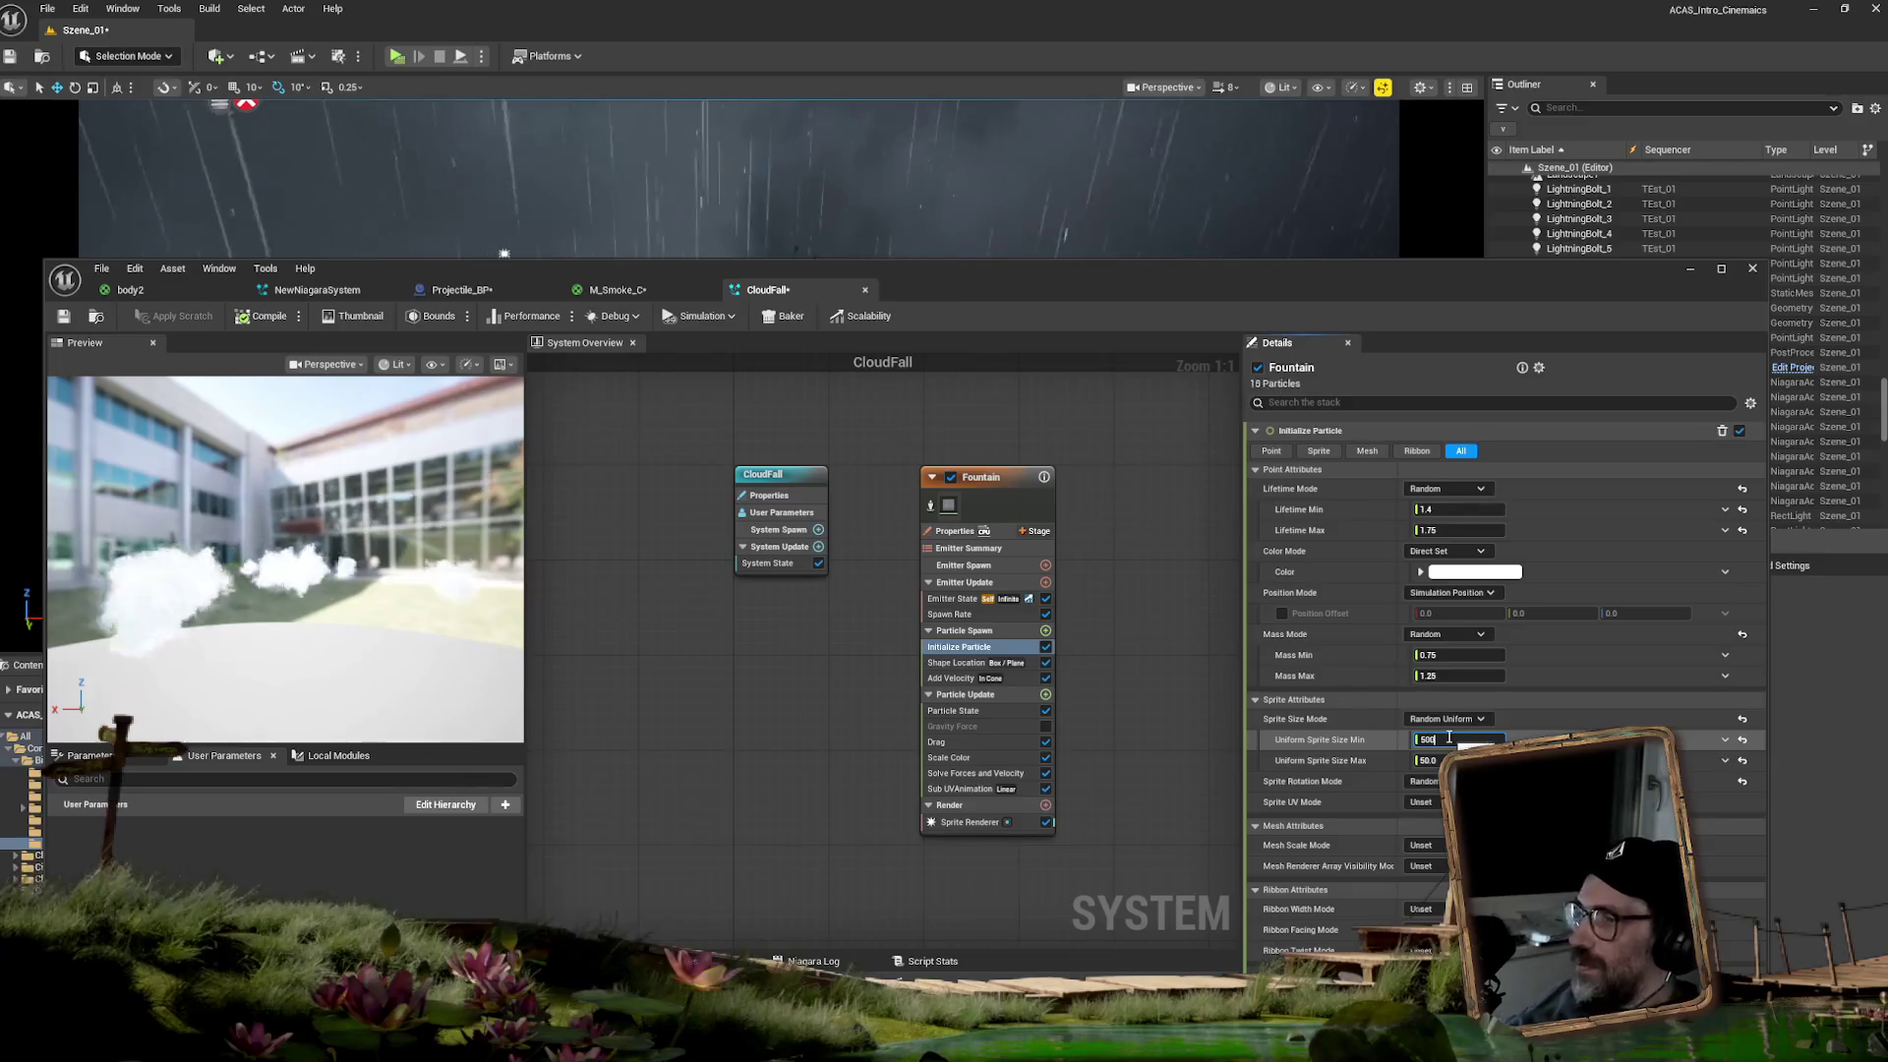
pyautogui.press('Tab')
pyautogui.write('500')
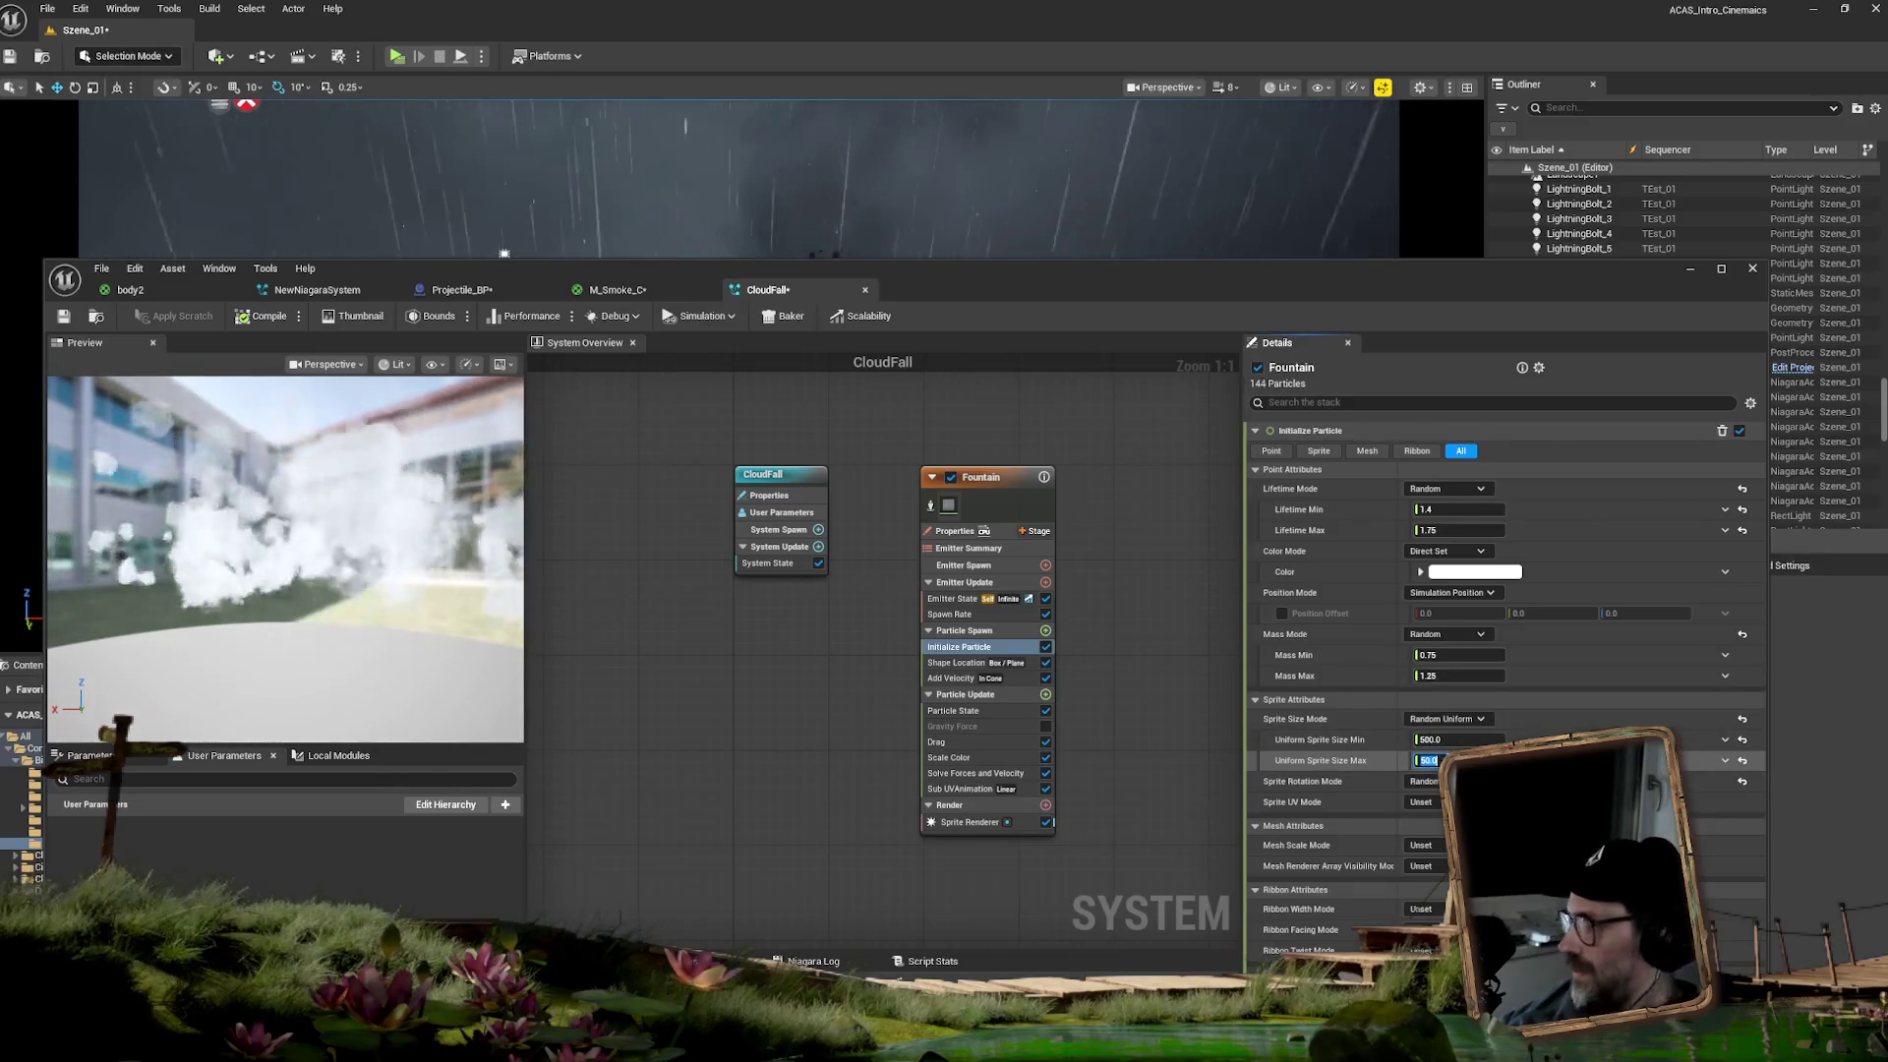
pyautogui.press('Return')
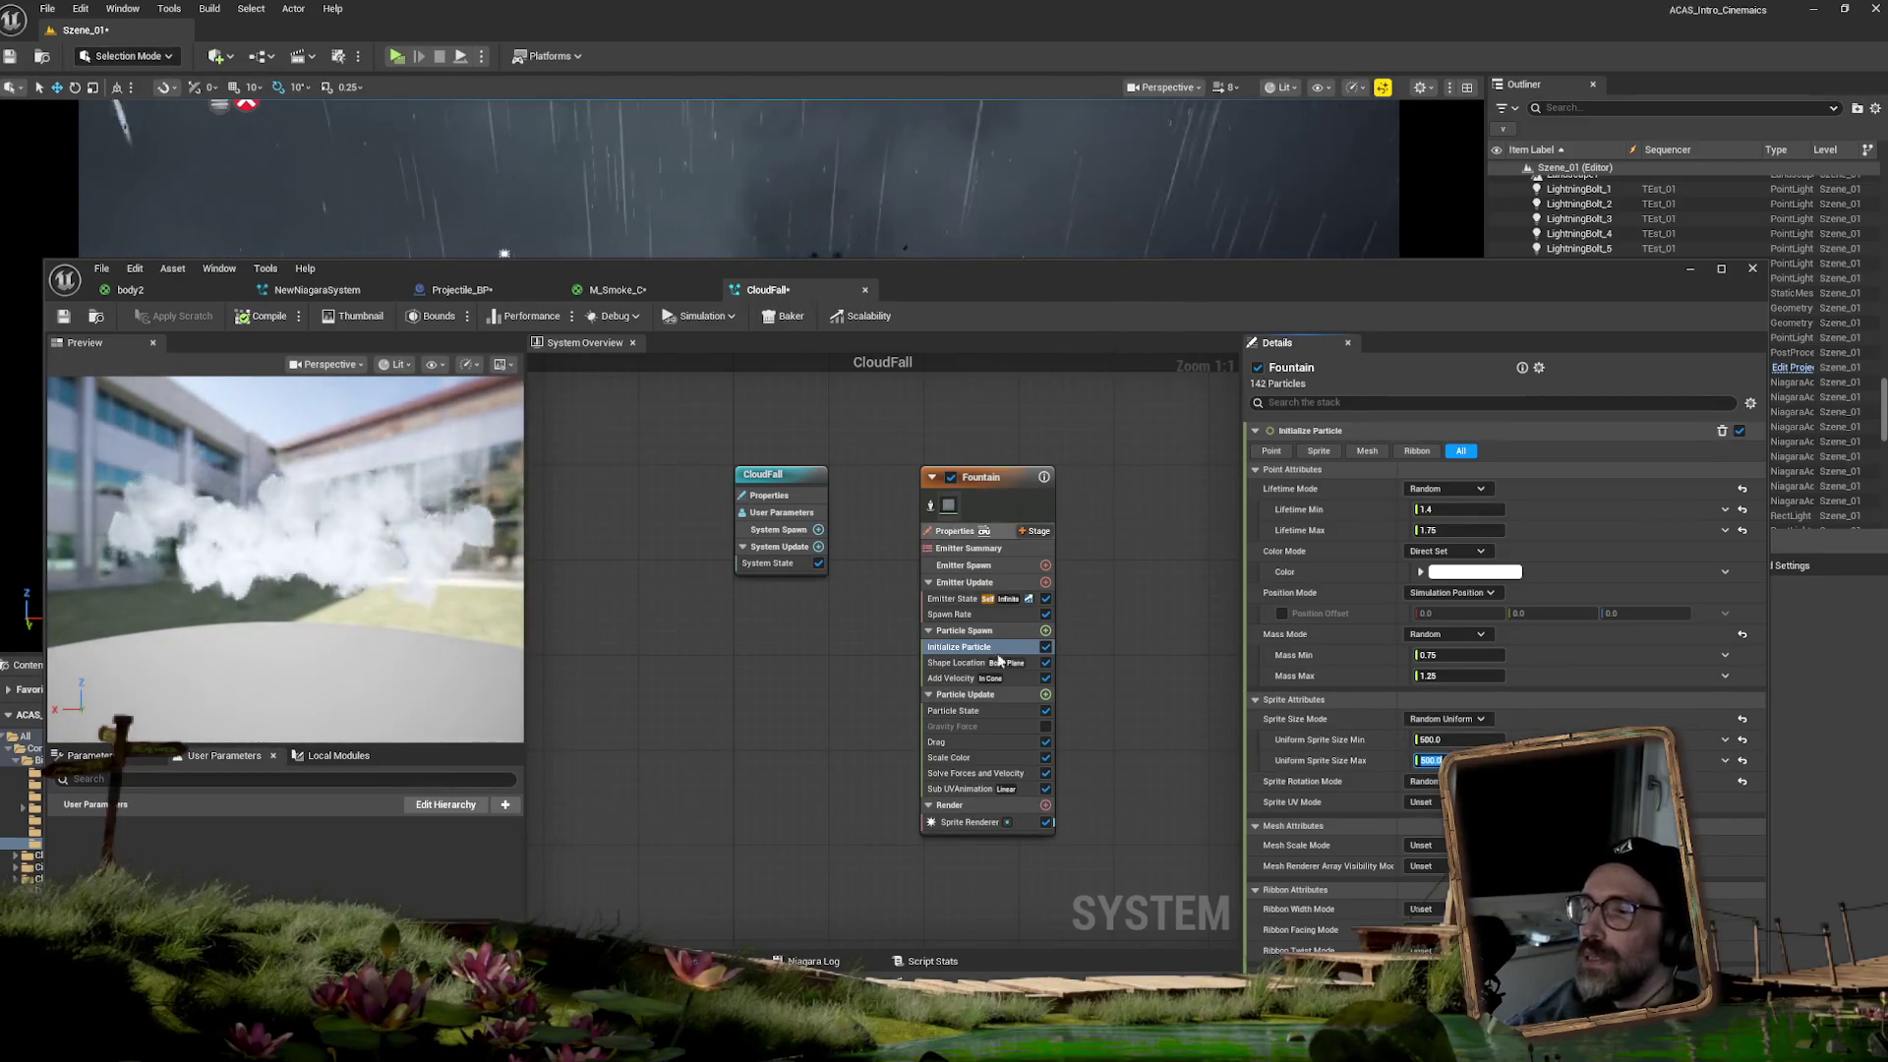
pyautogui.click(1003, 599)
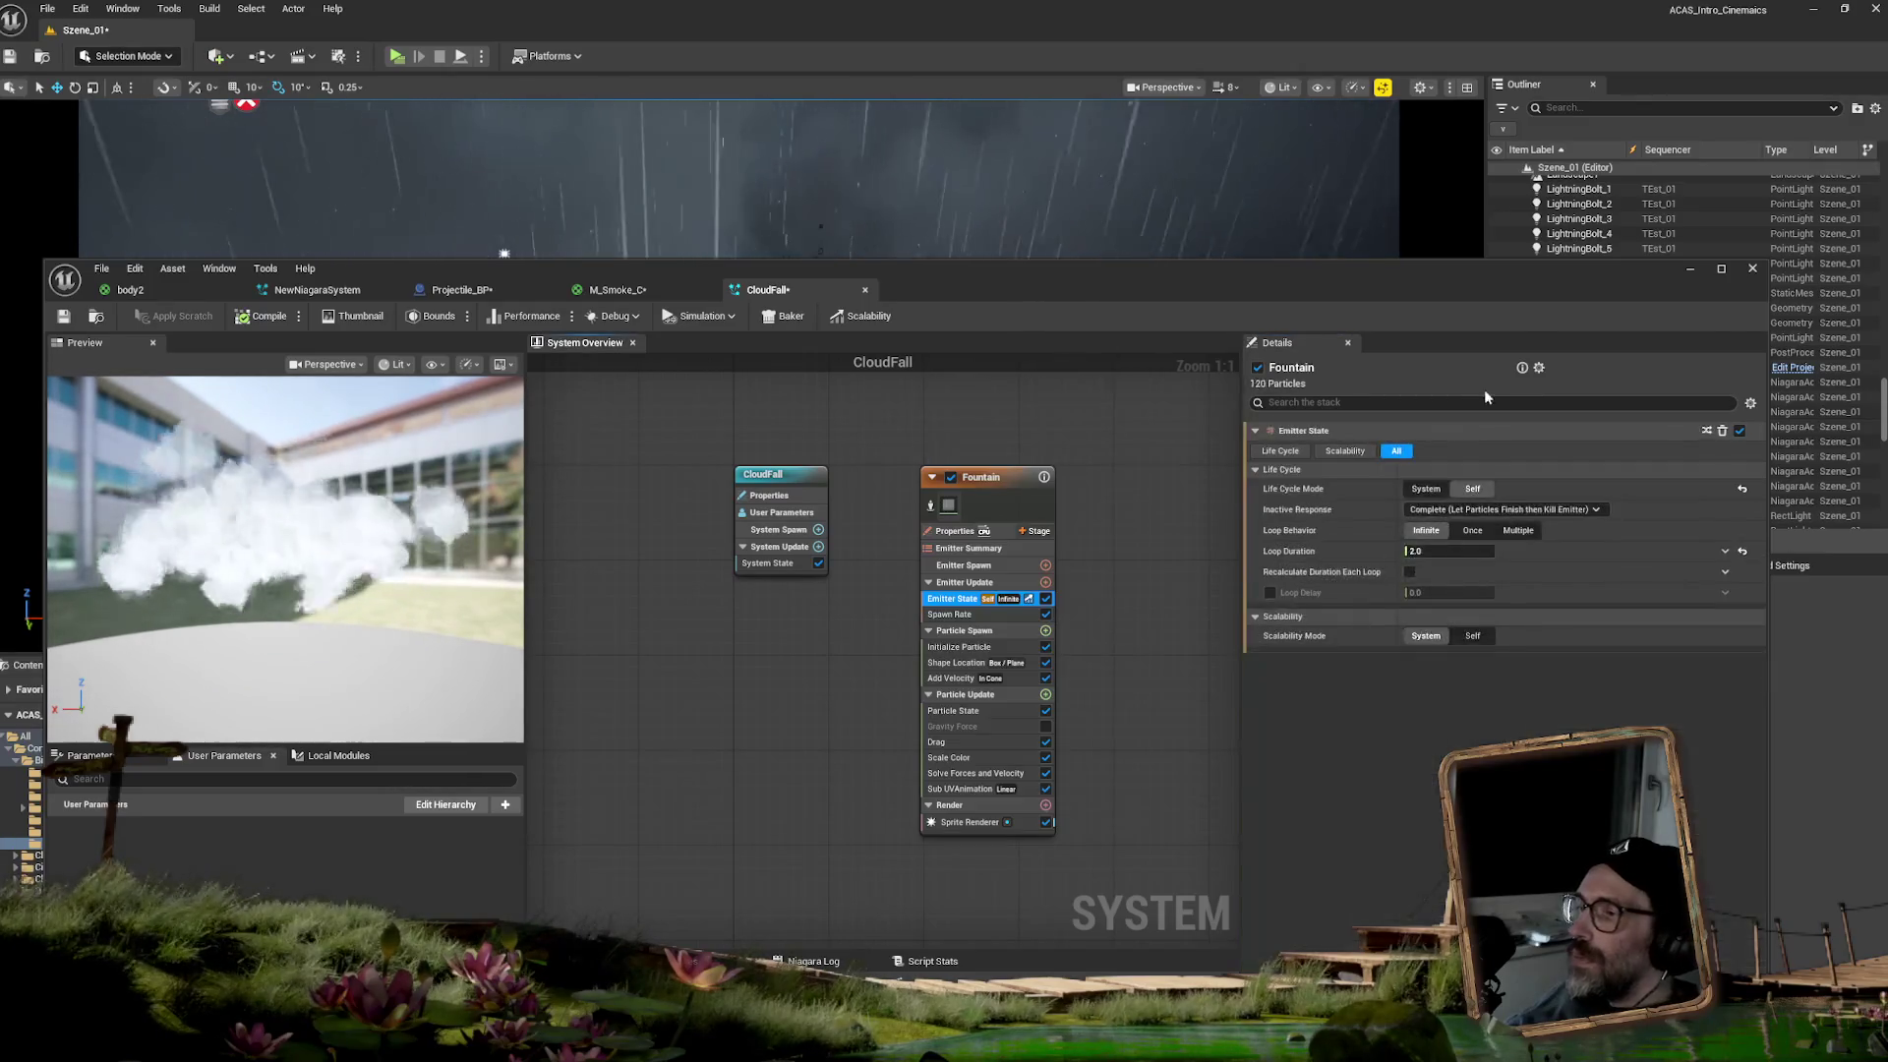
pyautogui.click(953, 646)
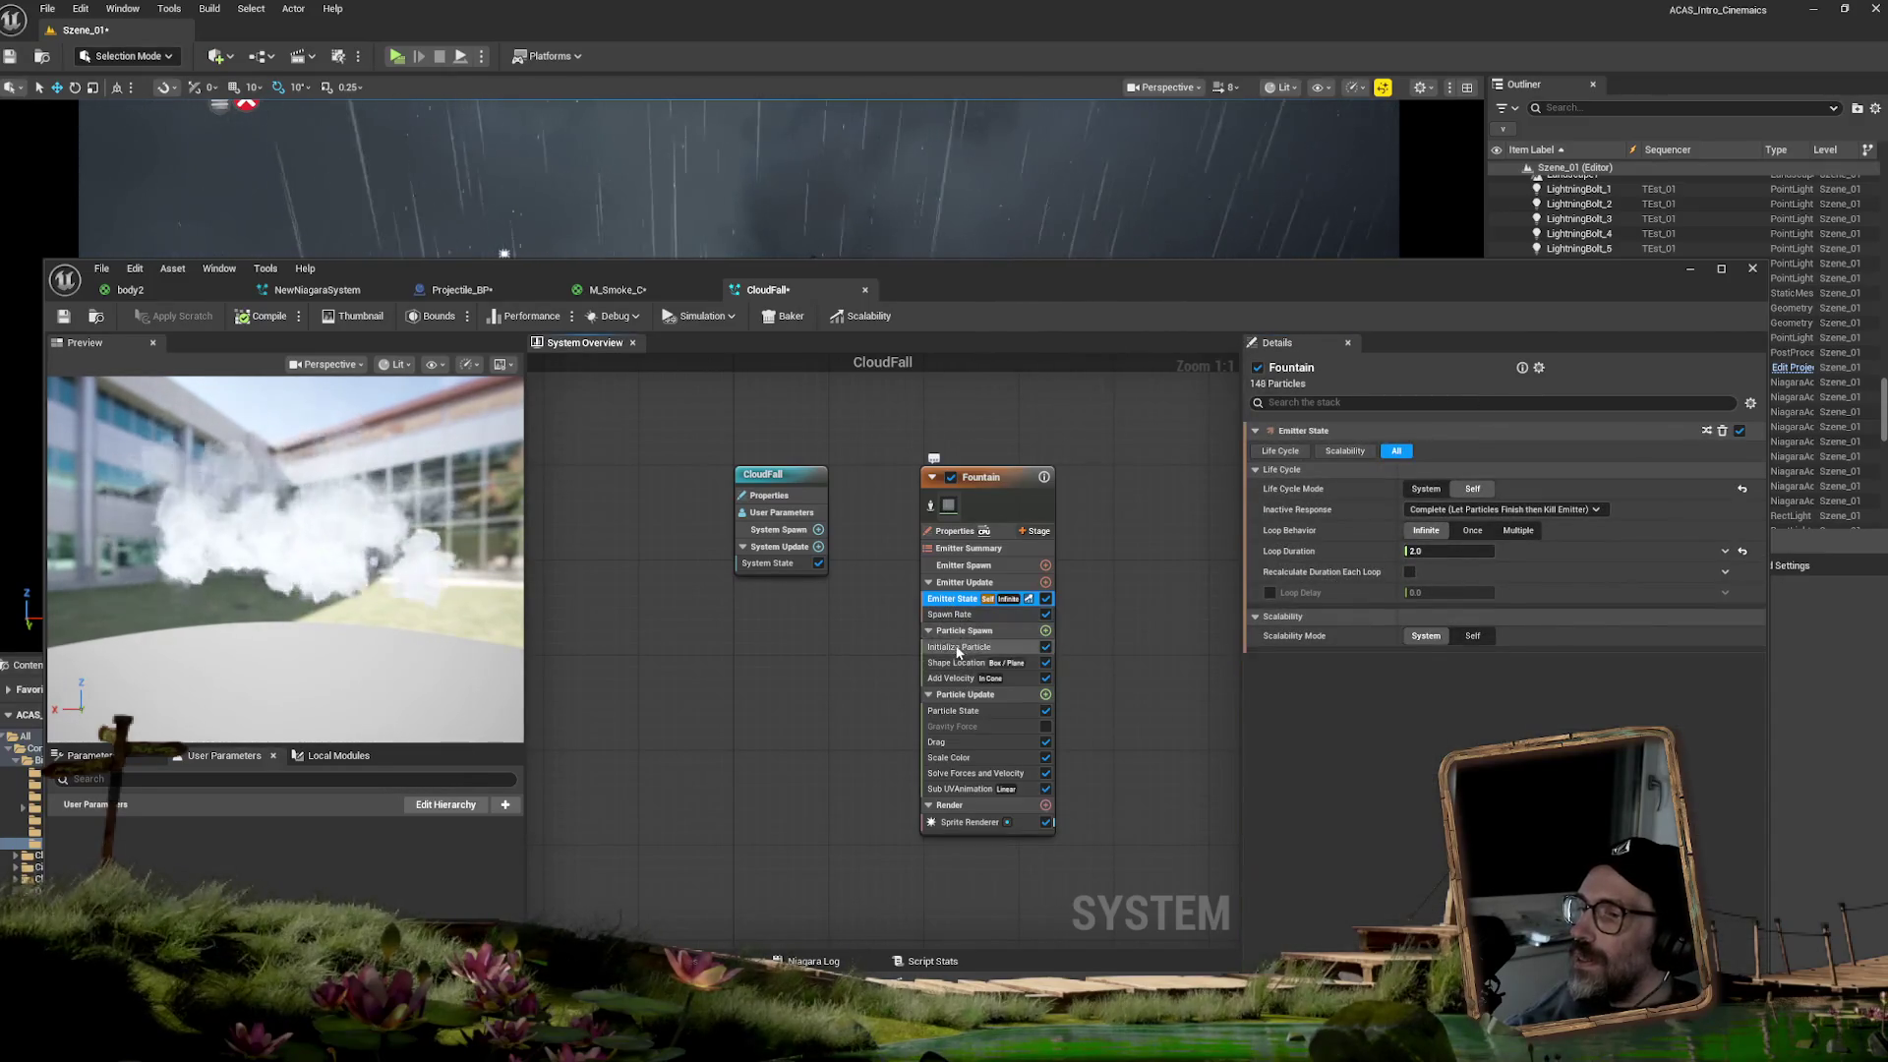
# - Set the particle Lifetime minimum and maximum to 5 seconds
pyautogui.click(1450, 510)
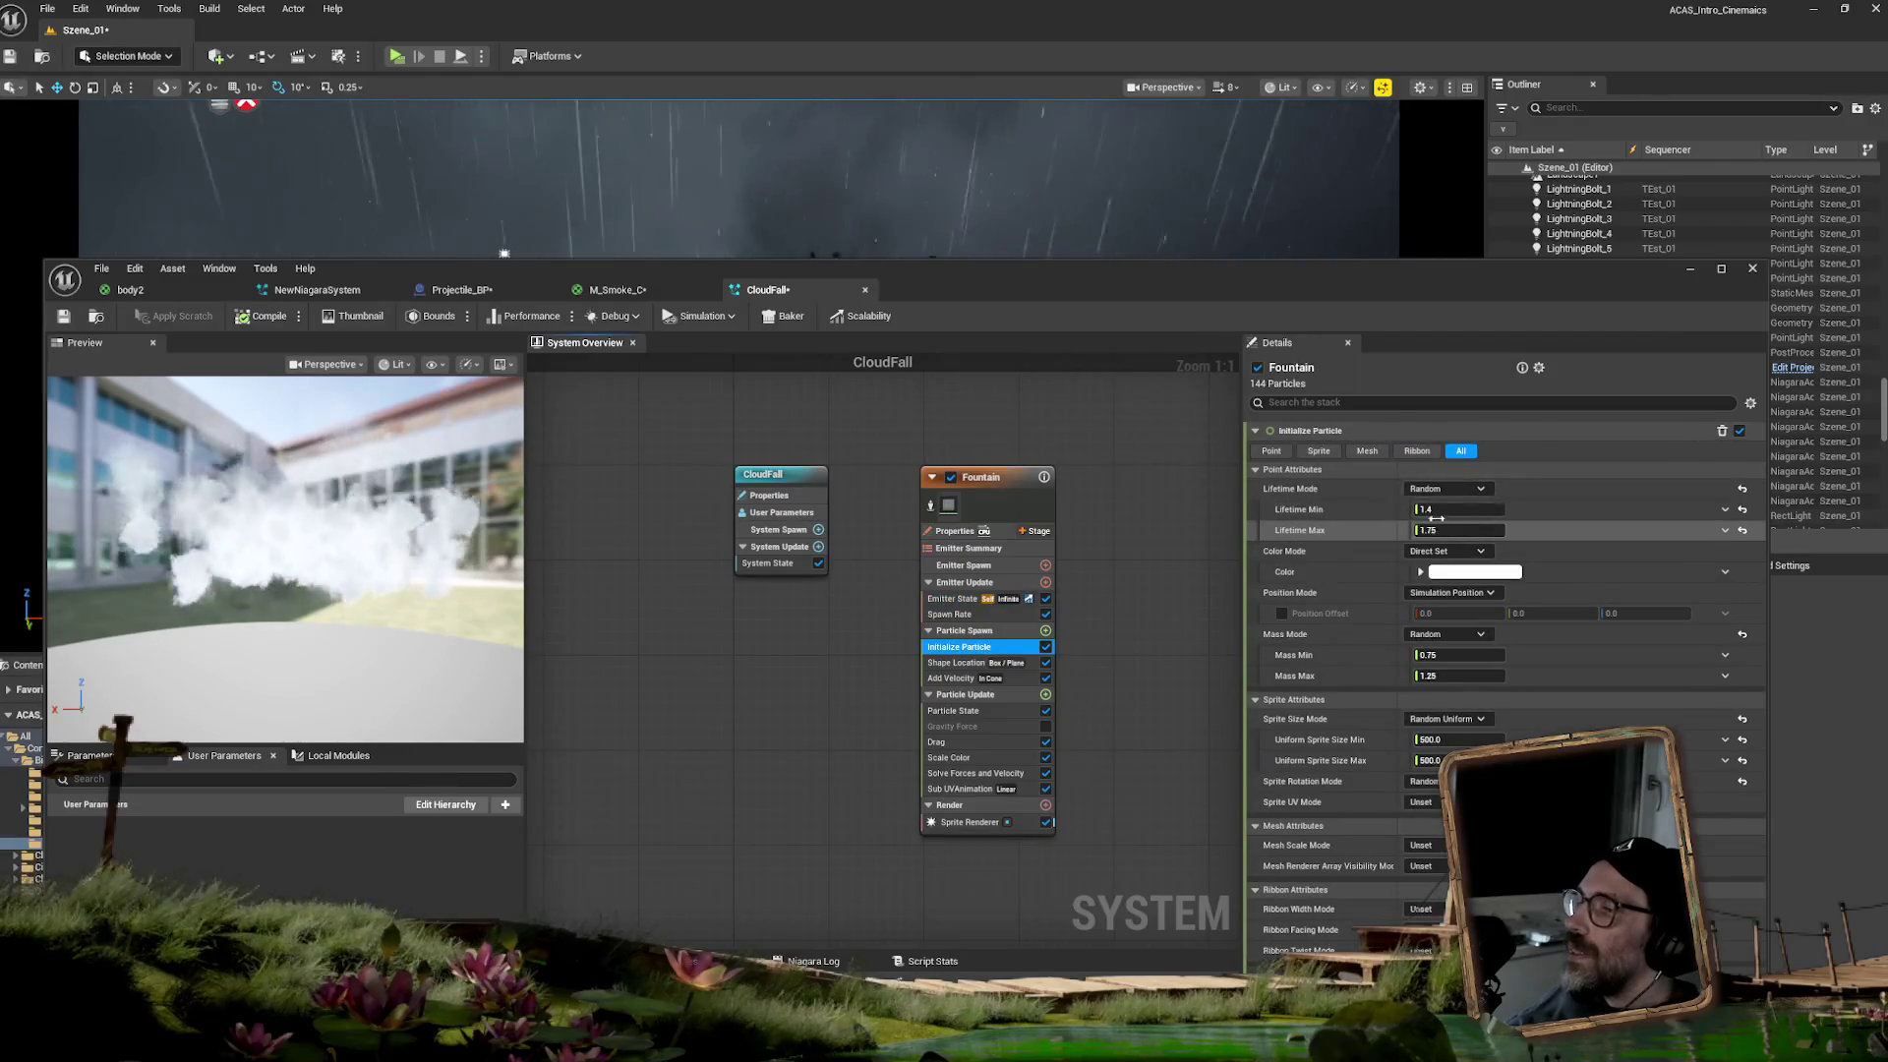
pyautogui.write('5')
pyautogui.click(1435, 531)
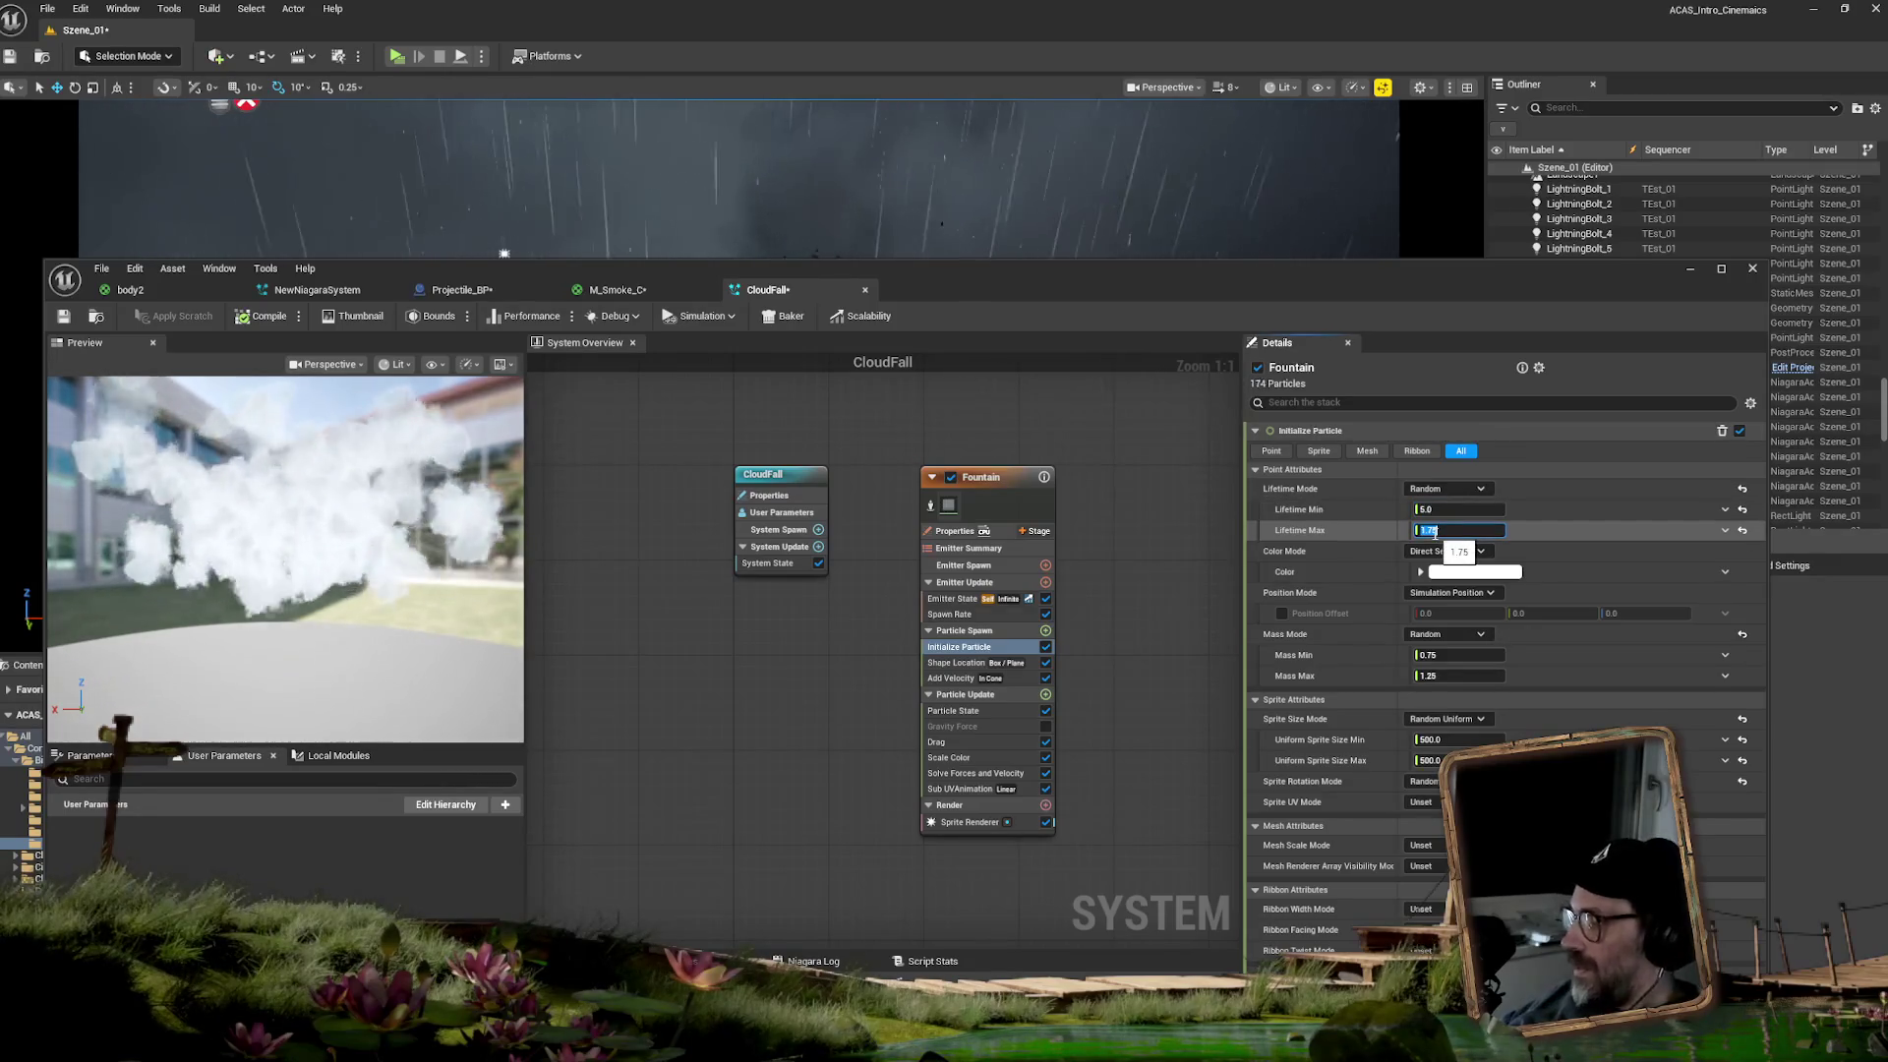
pyautogui.write('5')
pyautogui.press('Return')
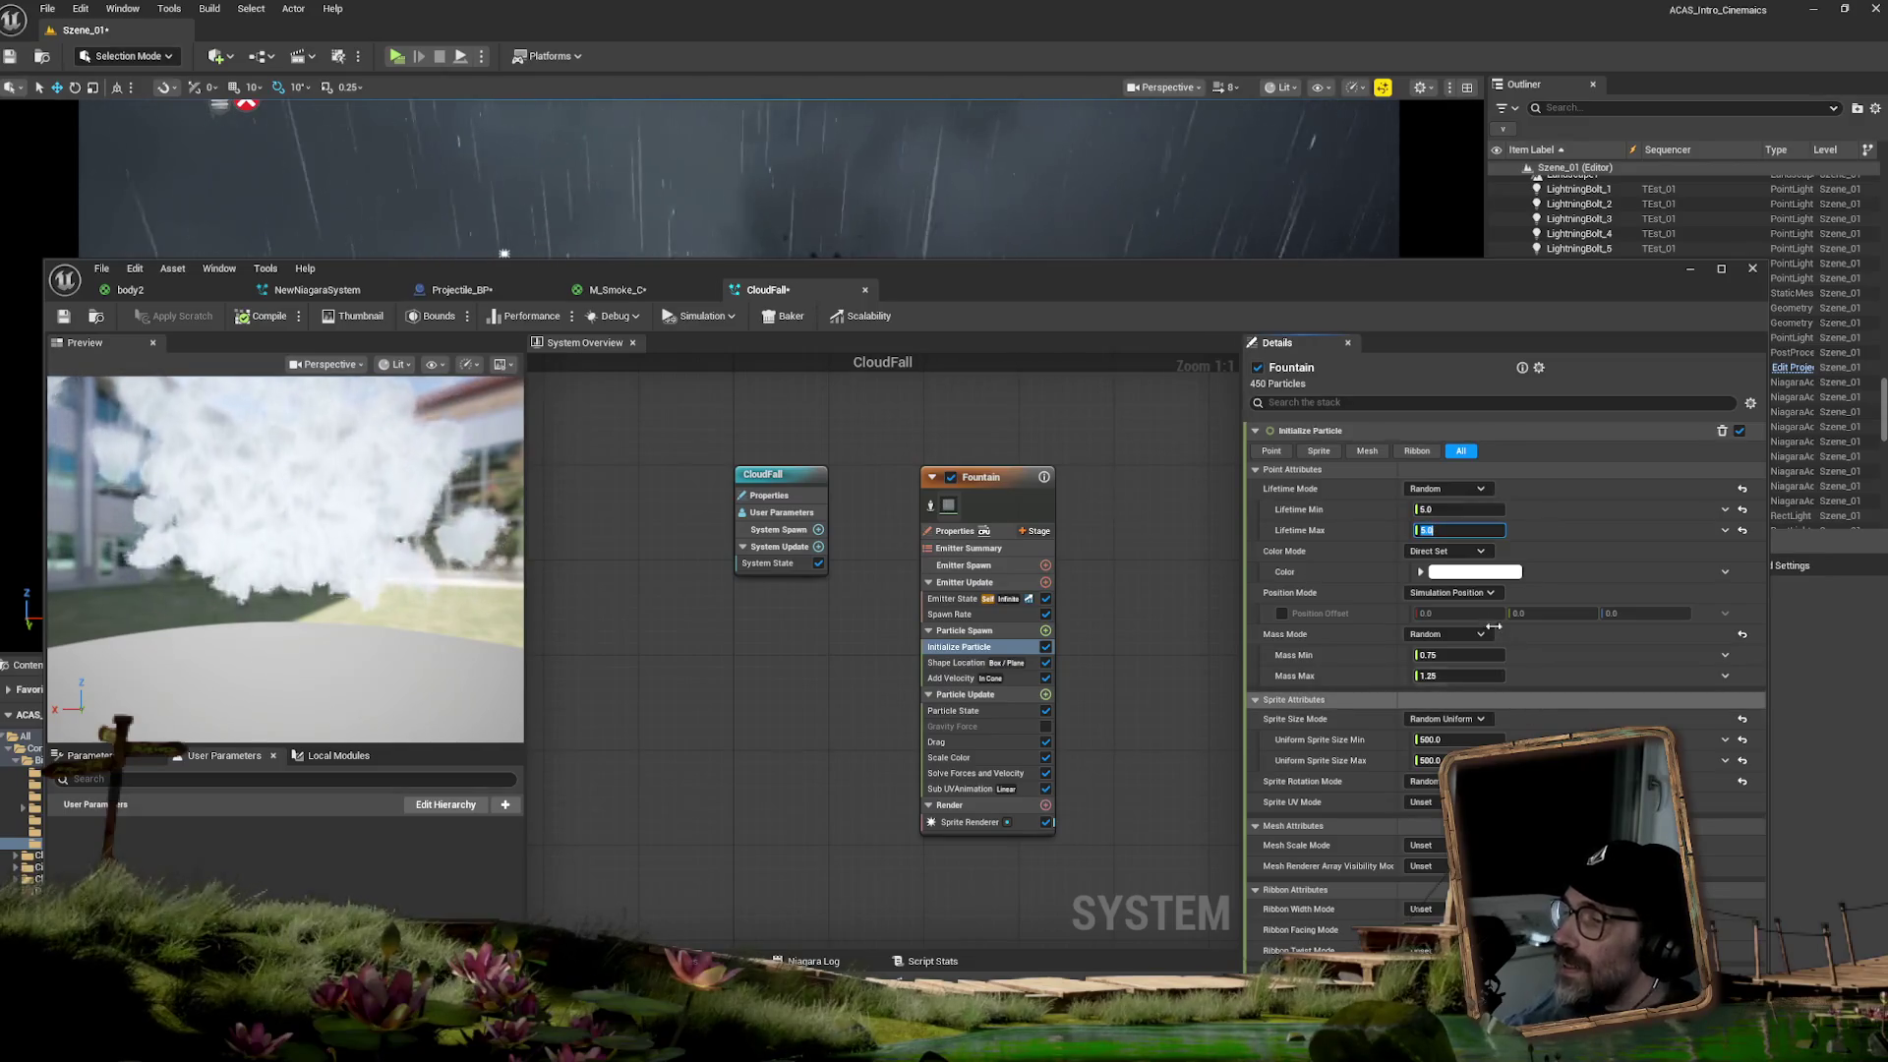
pyautogui.click(1459, 572)
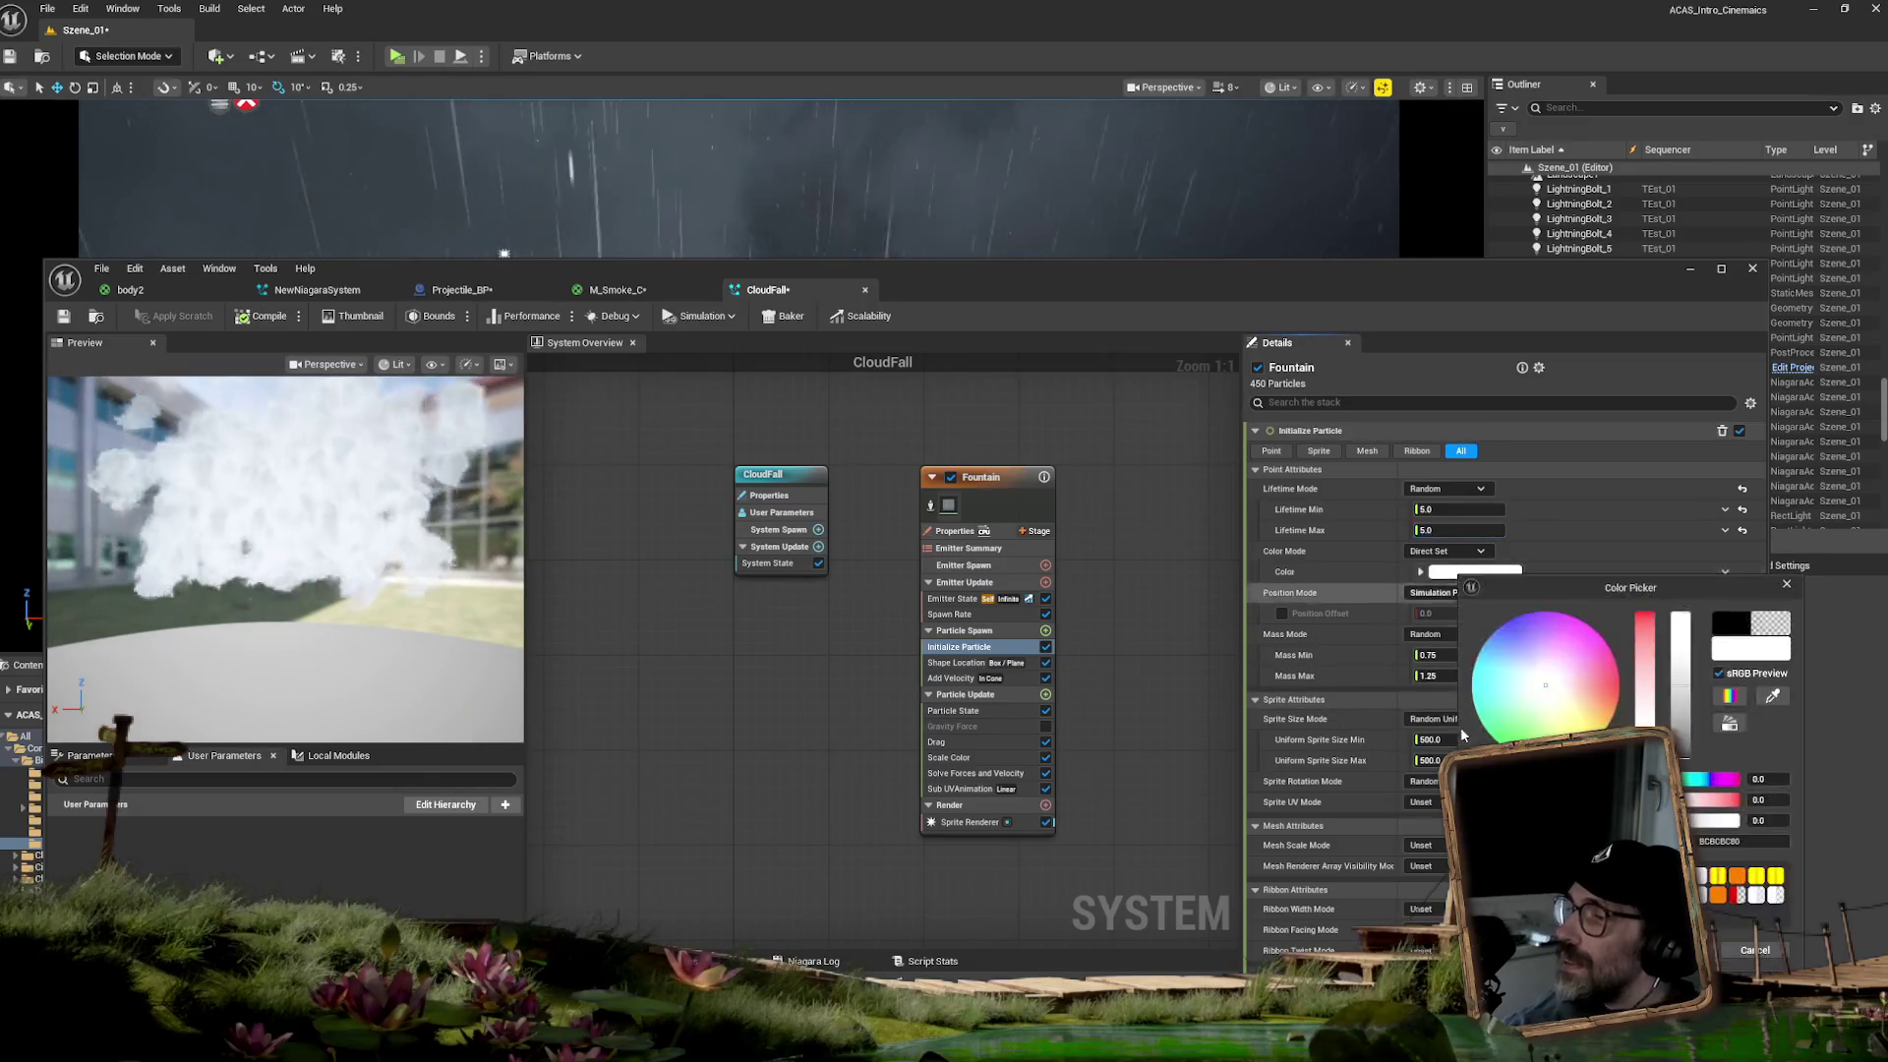
# - Halve the particle colour's opacity and raise the Add Velocity maximum speed to about 1863
pyautogui.moveTo(1680, 620); pyautogui.dragTo(1680, 678)
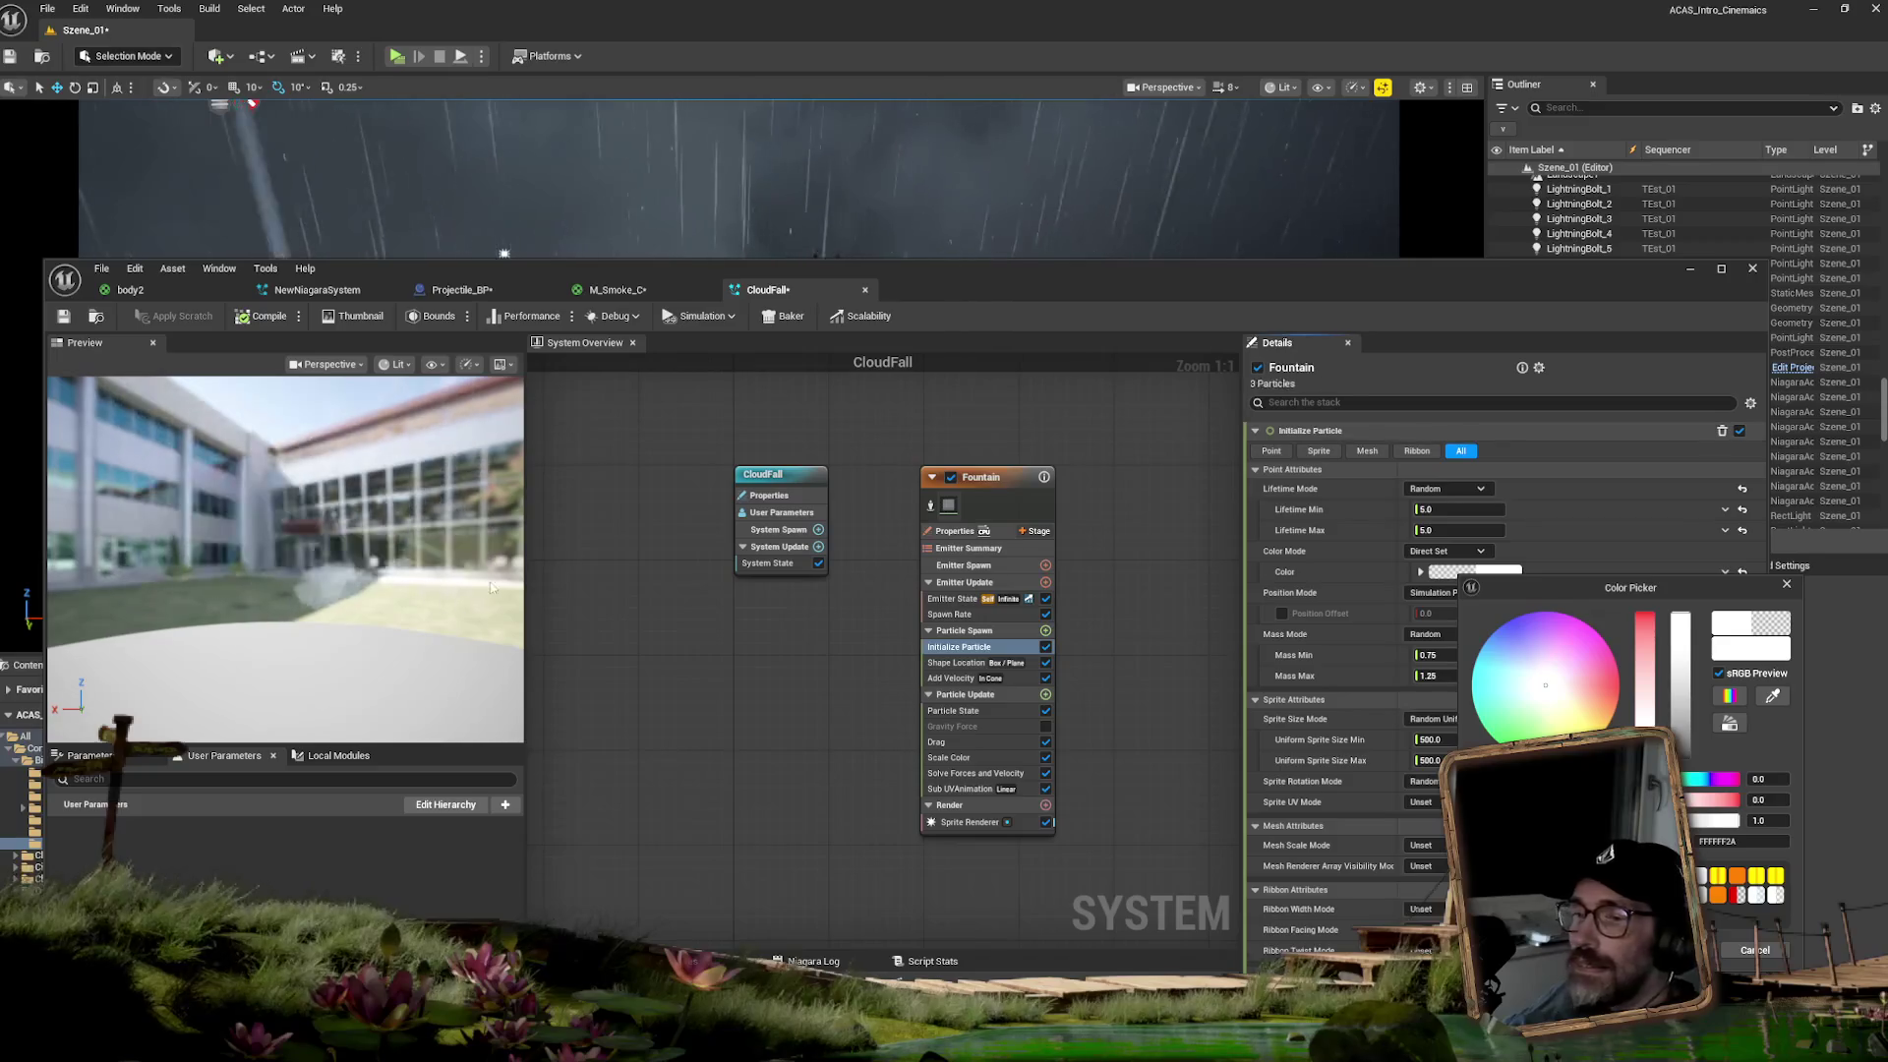
pyautogui.click(962, 678)
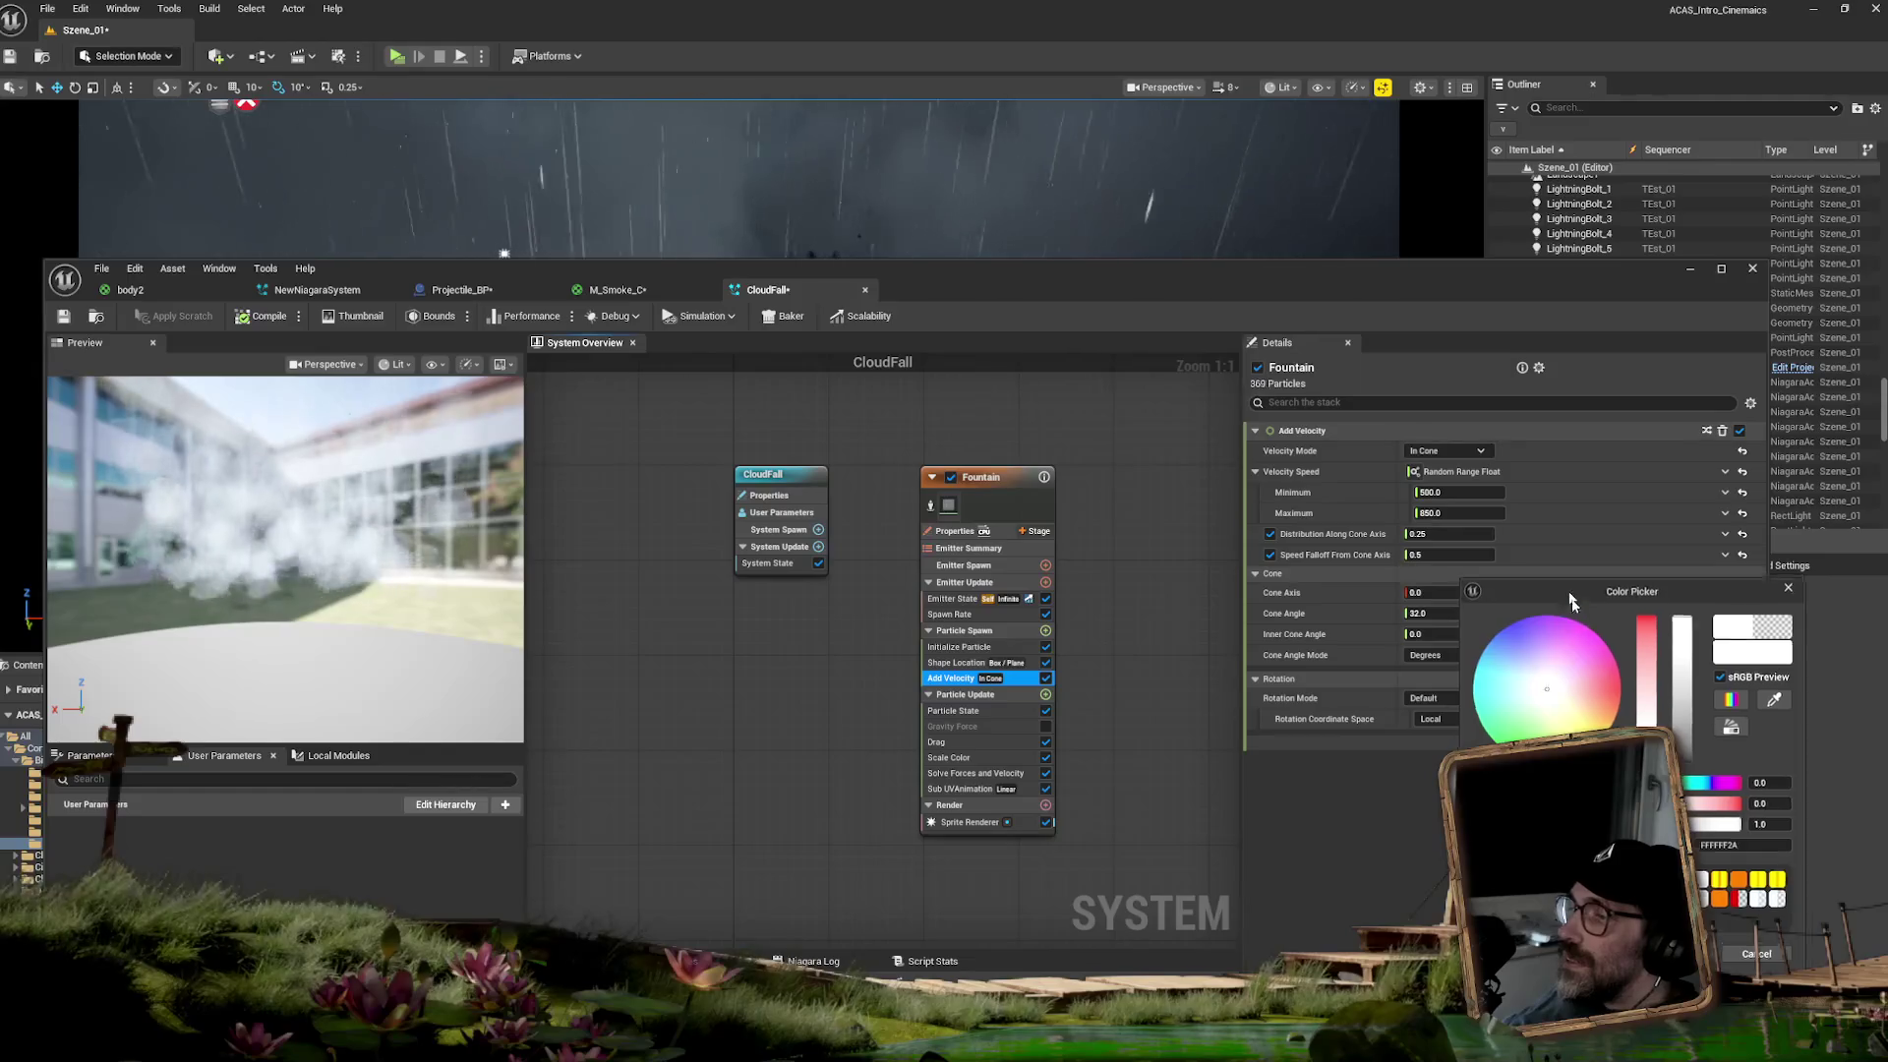
pyautogui.moveTo(1572, 588); pyautogui.dragTo(1608, 795)
pyautogui.moveTo(1450, 513); pyautogui.dragTo(1514, 514)
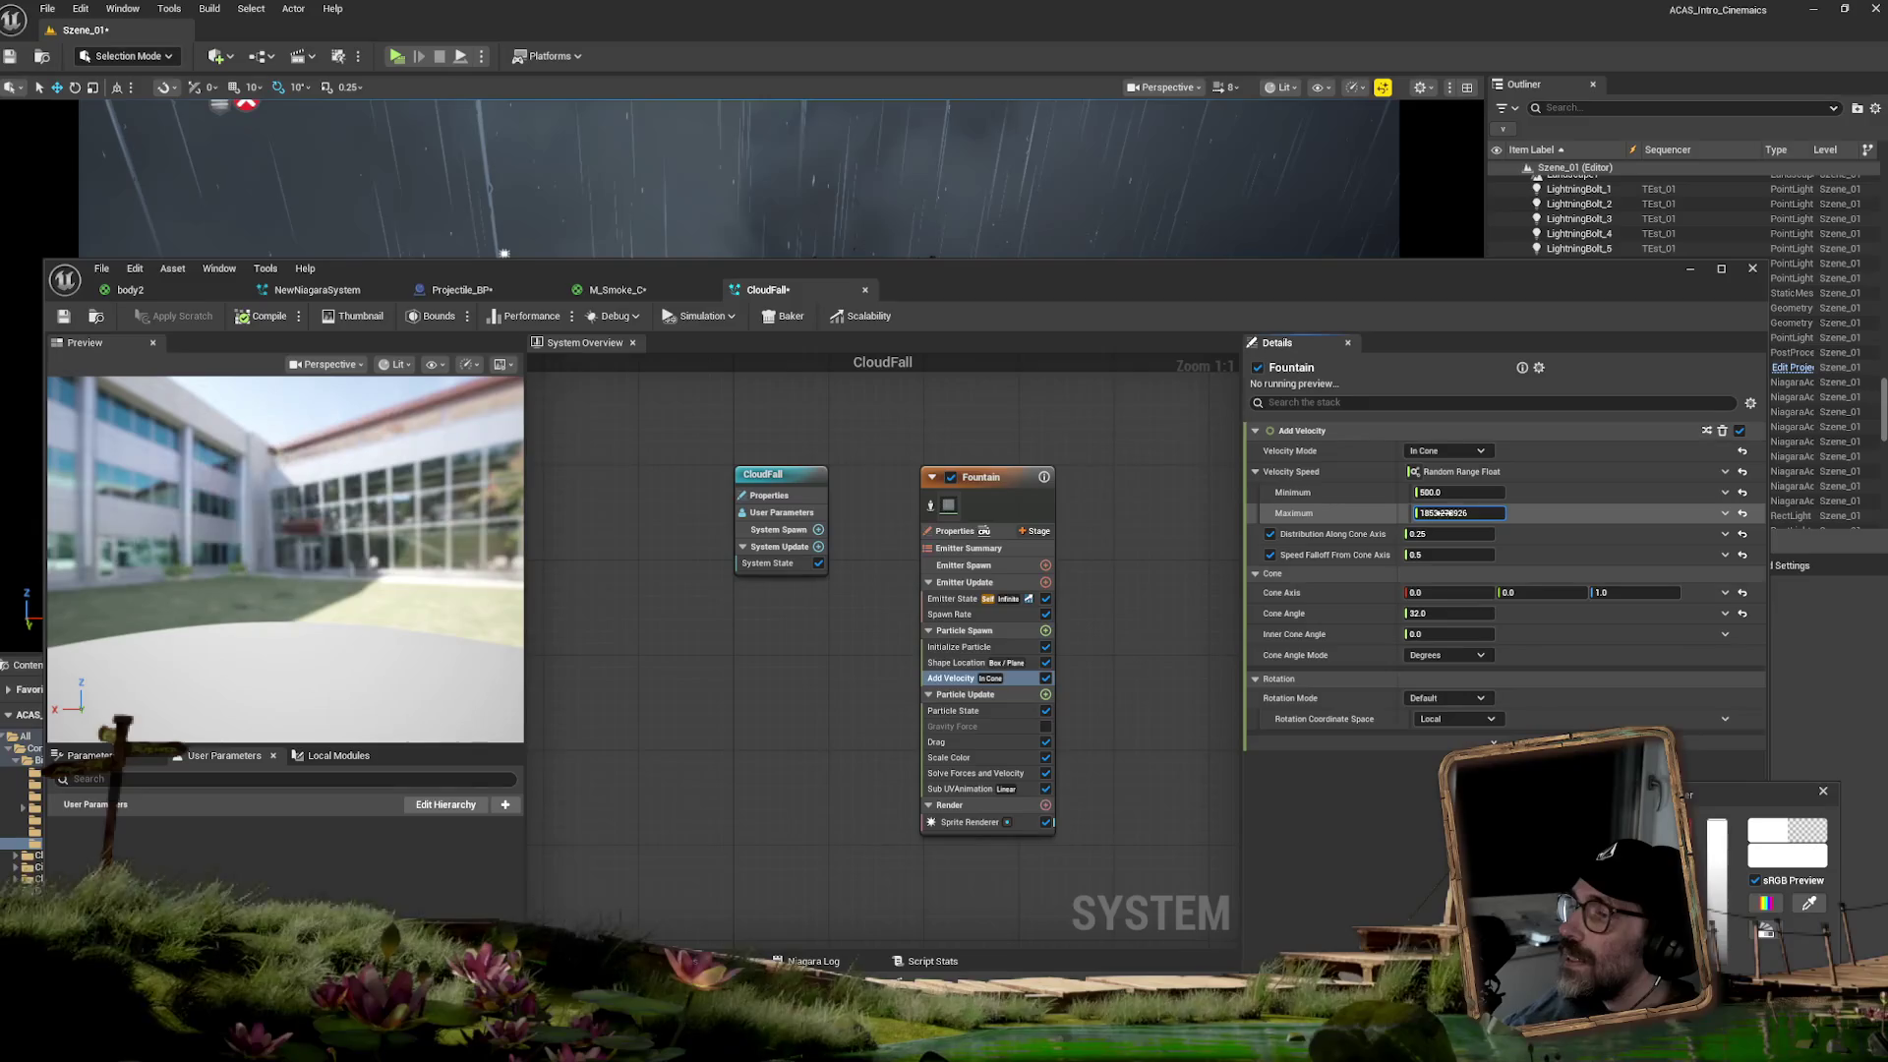
pyautogui.press('Return')
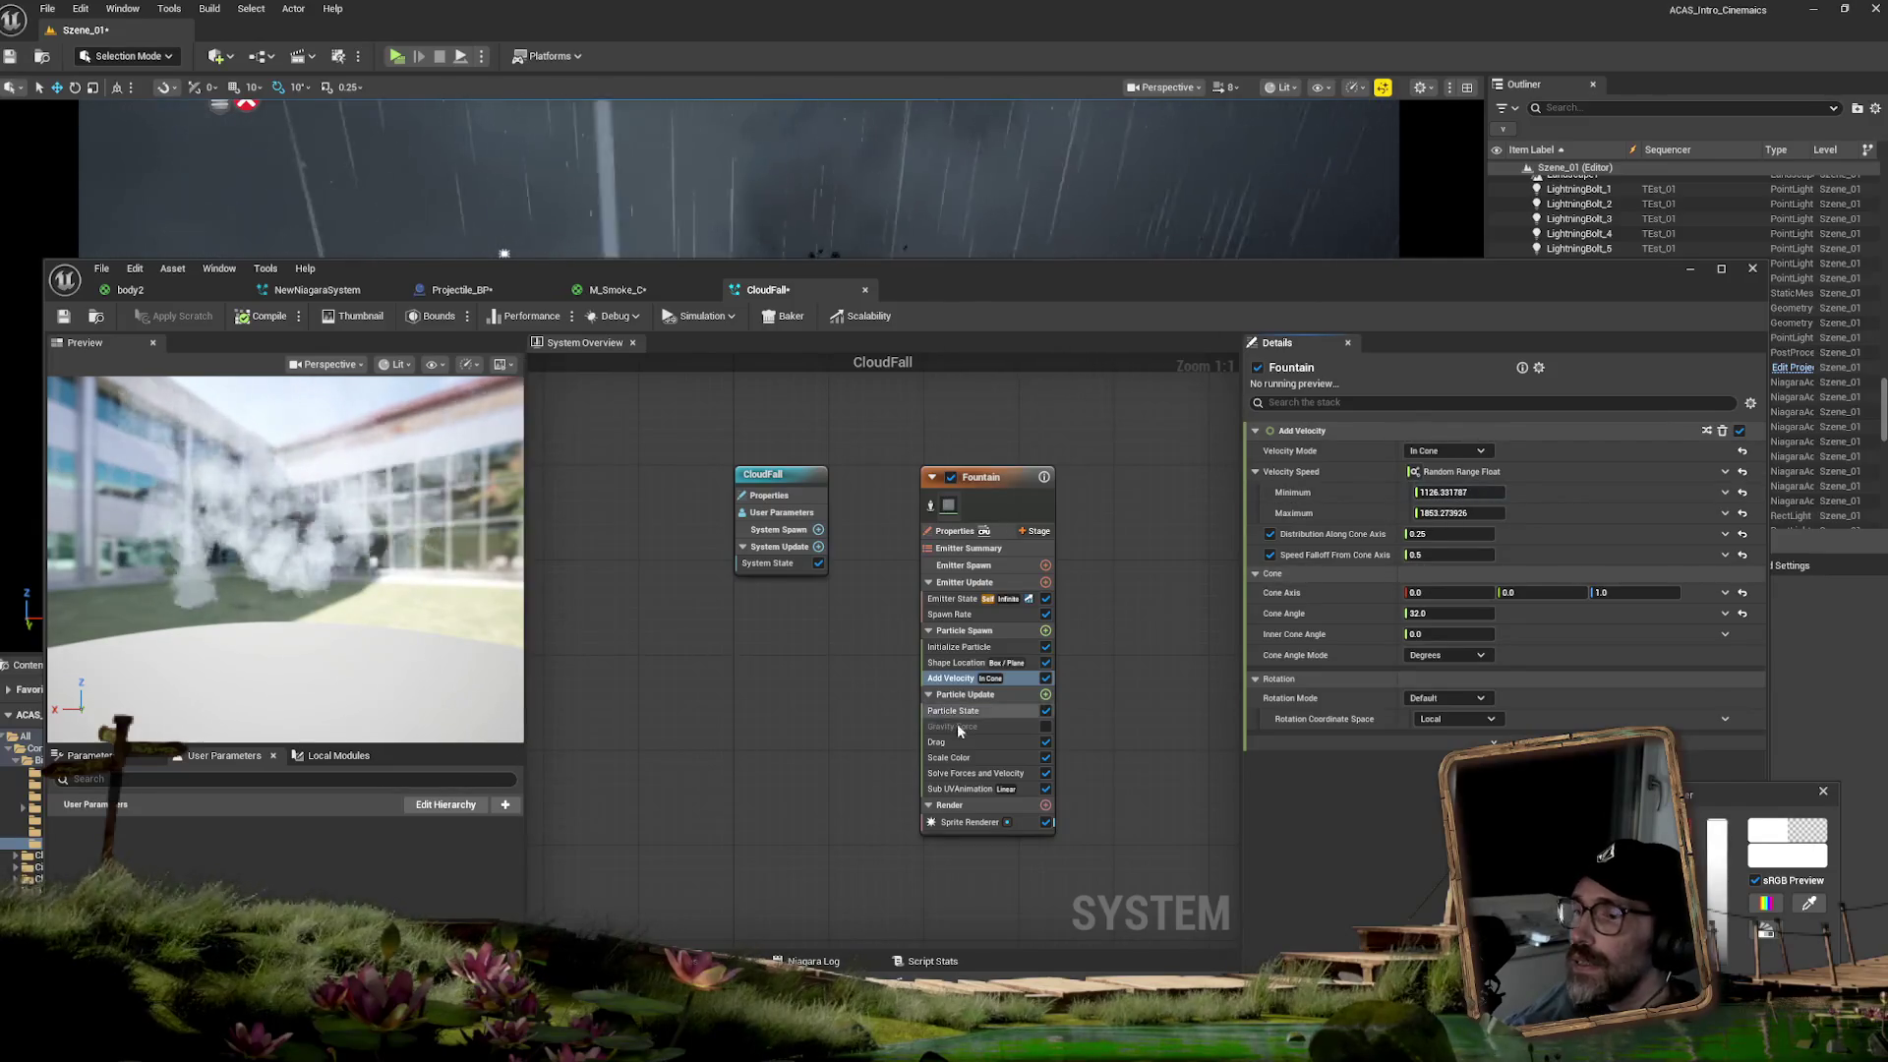
# - Set Initialize Particle's maximum uniform sprite size to 1570
pyautogui.click(958, 646)
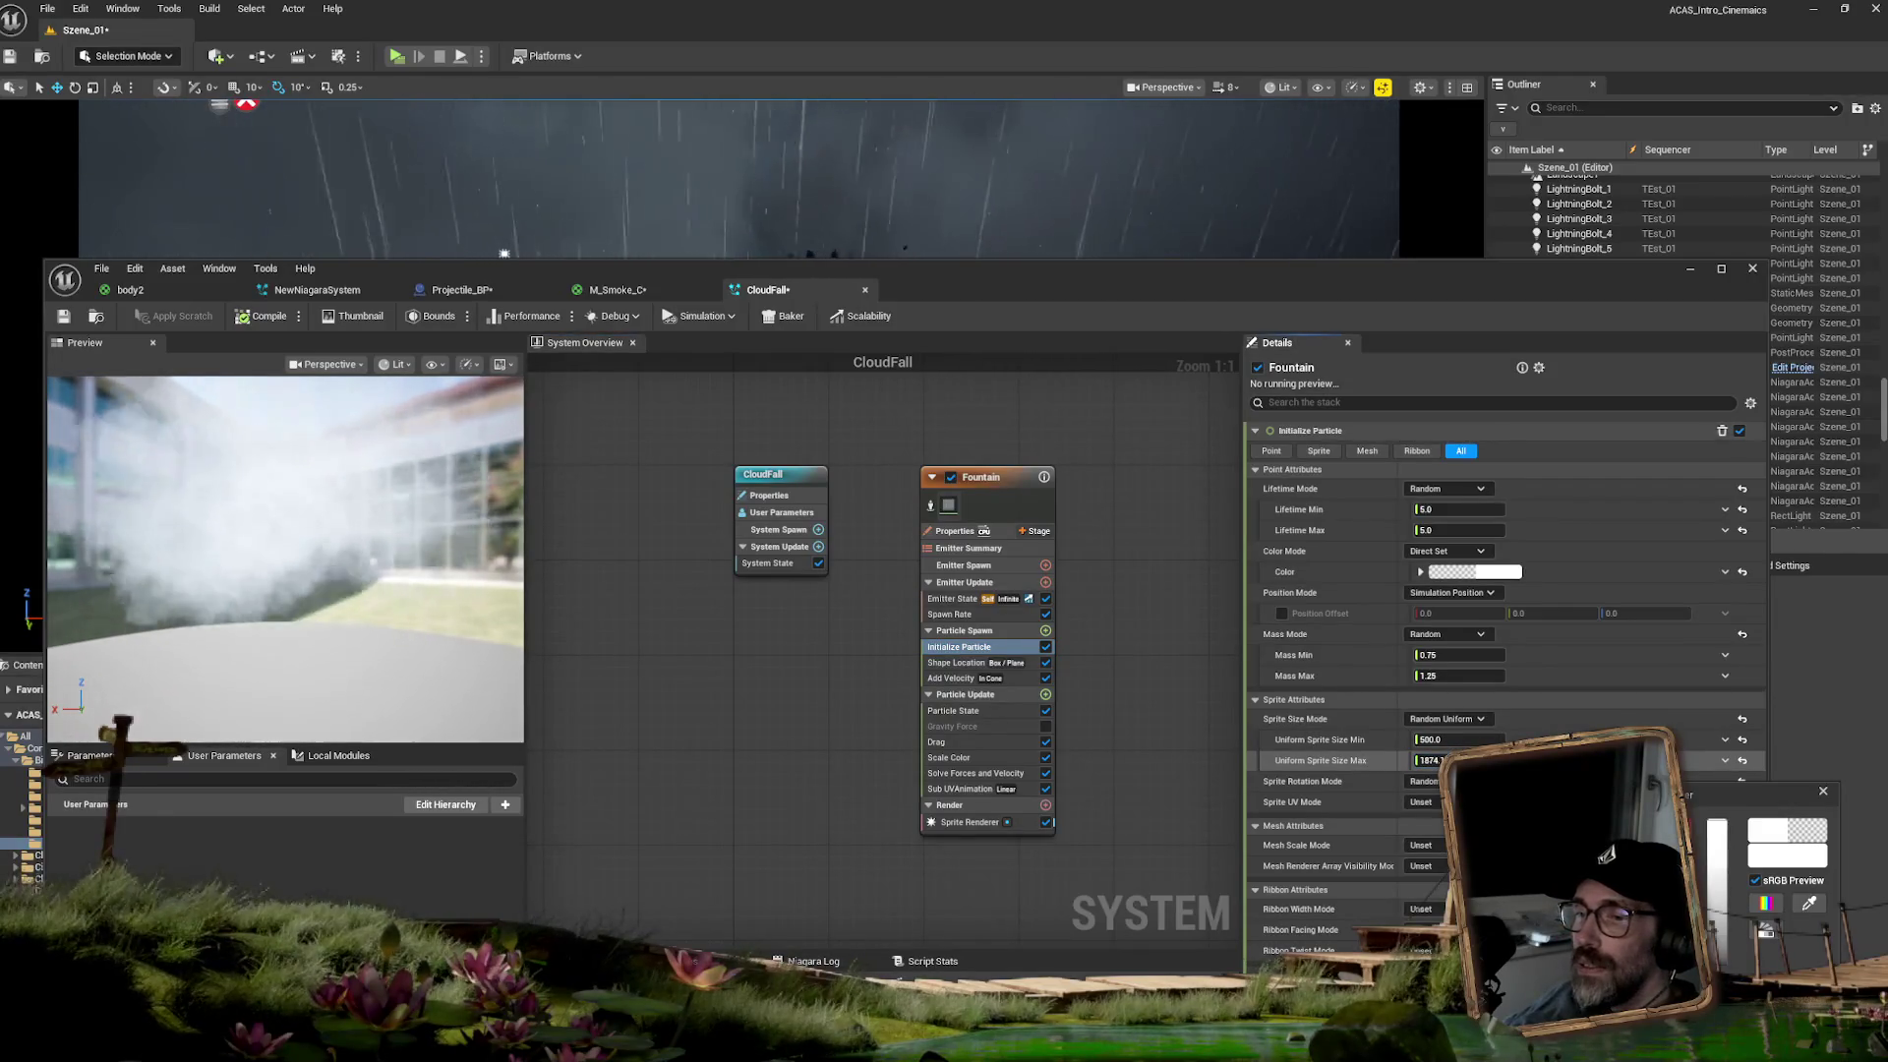
pyautogui.moveTo(1436, 760); pyautogui.dragTo(1449, 742)
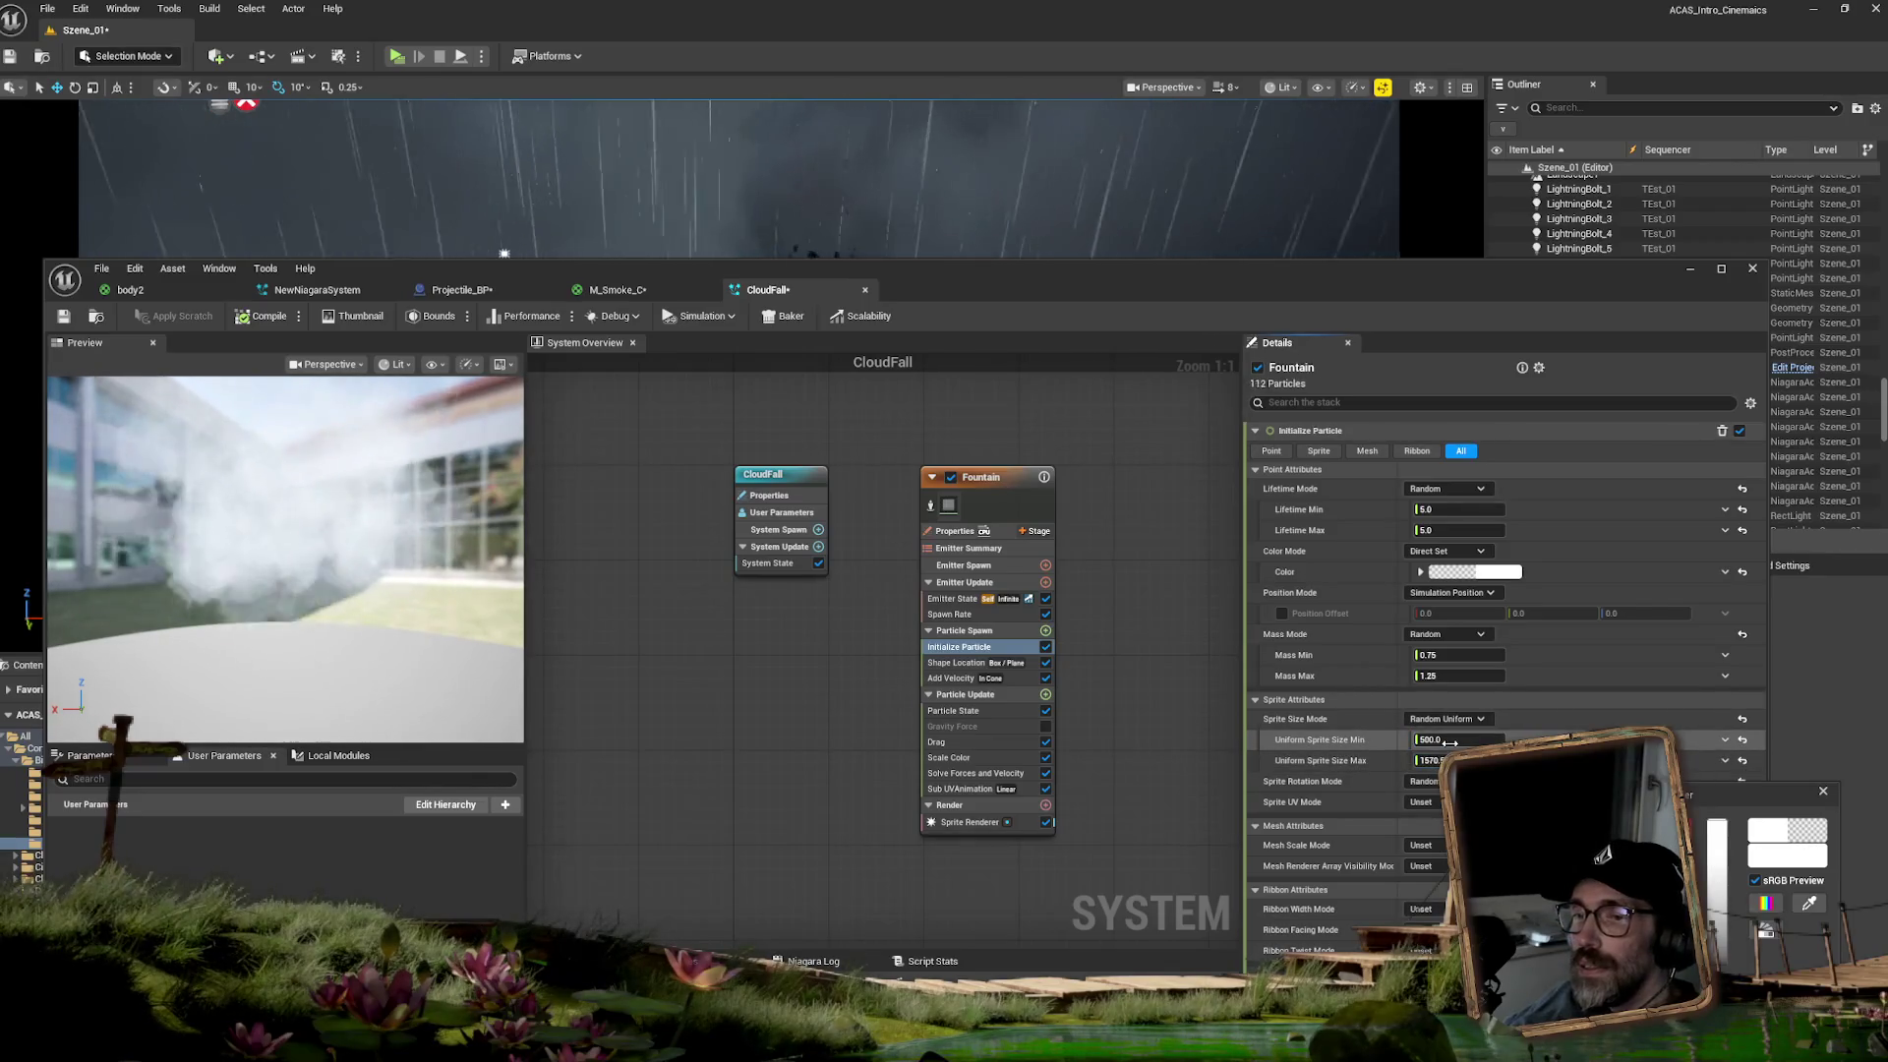
pyautogui.moveTo(628, 269); pyautogui.dragTo(864, 463)
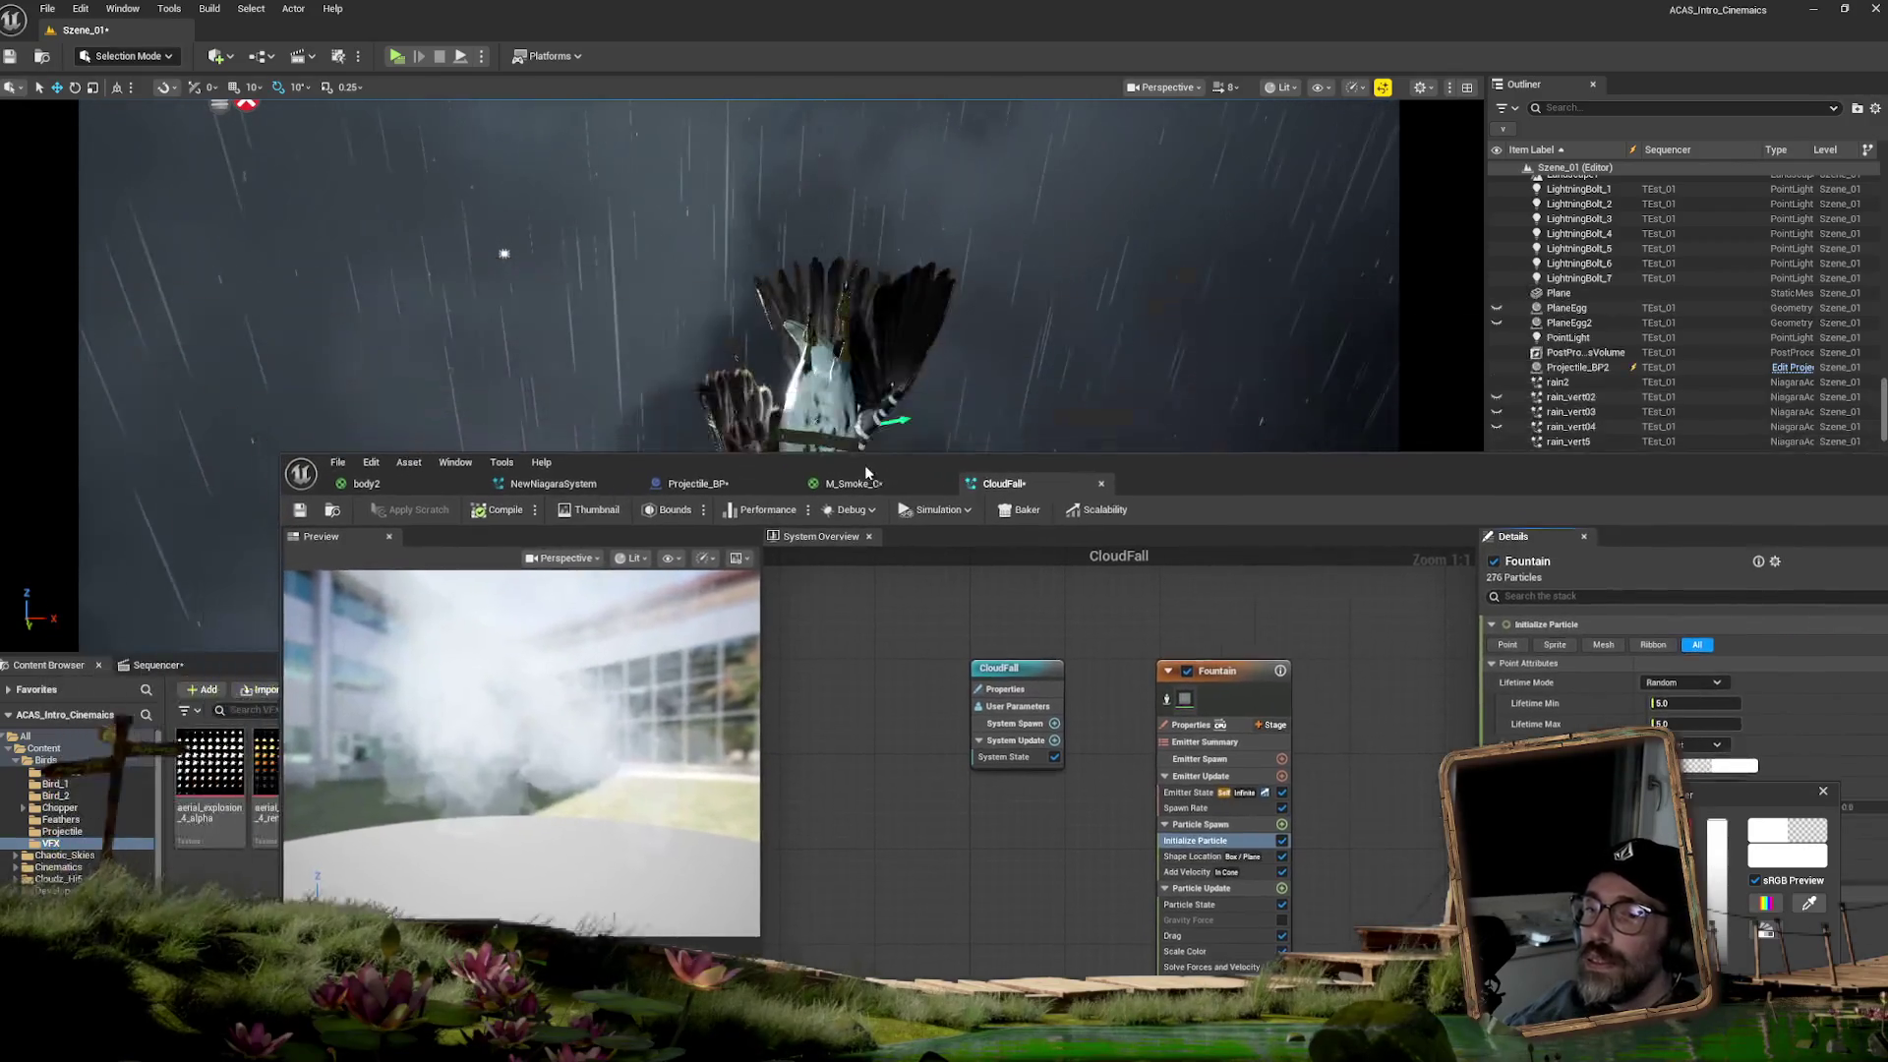
# - Reopen the particle colour picker and bring up the Fountain's Add Velocity settings
pyautogui.moveTo(1161, 460); pyautogui.dragTo(952, 367)
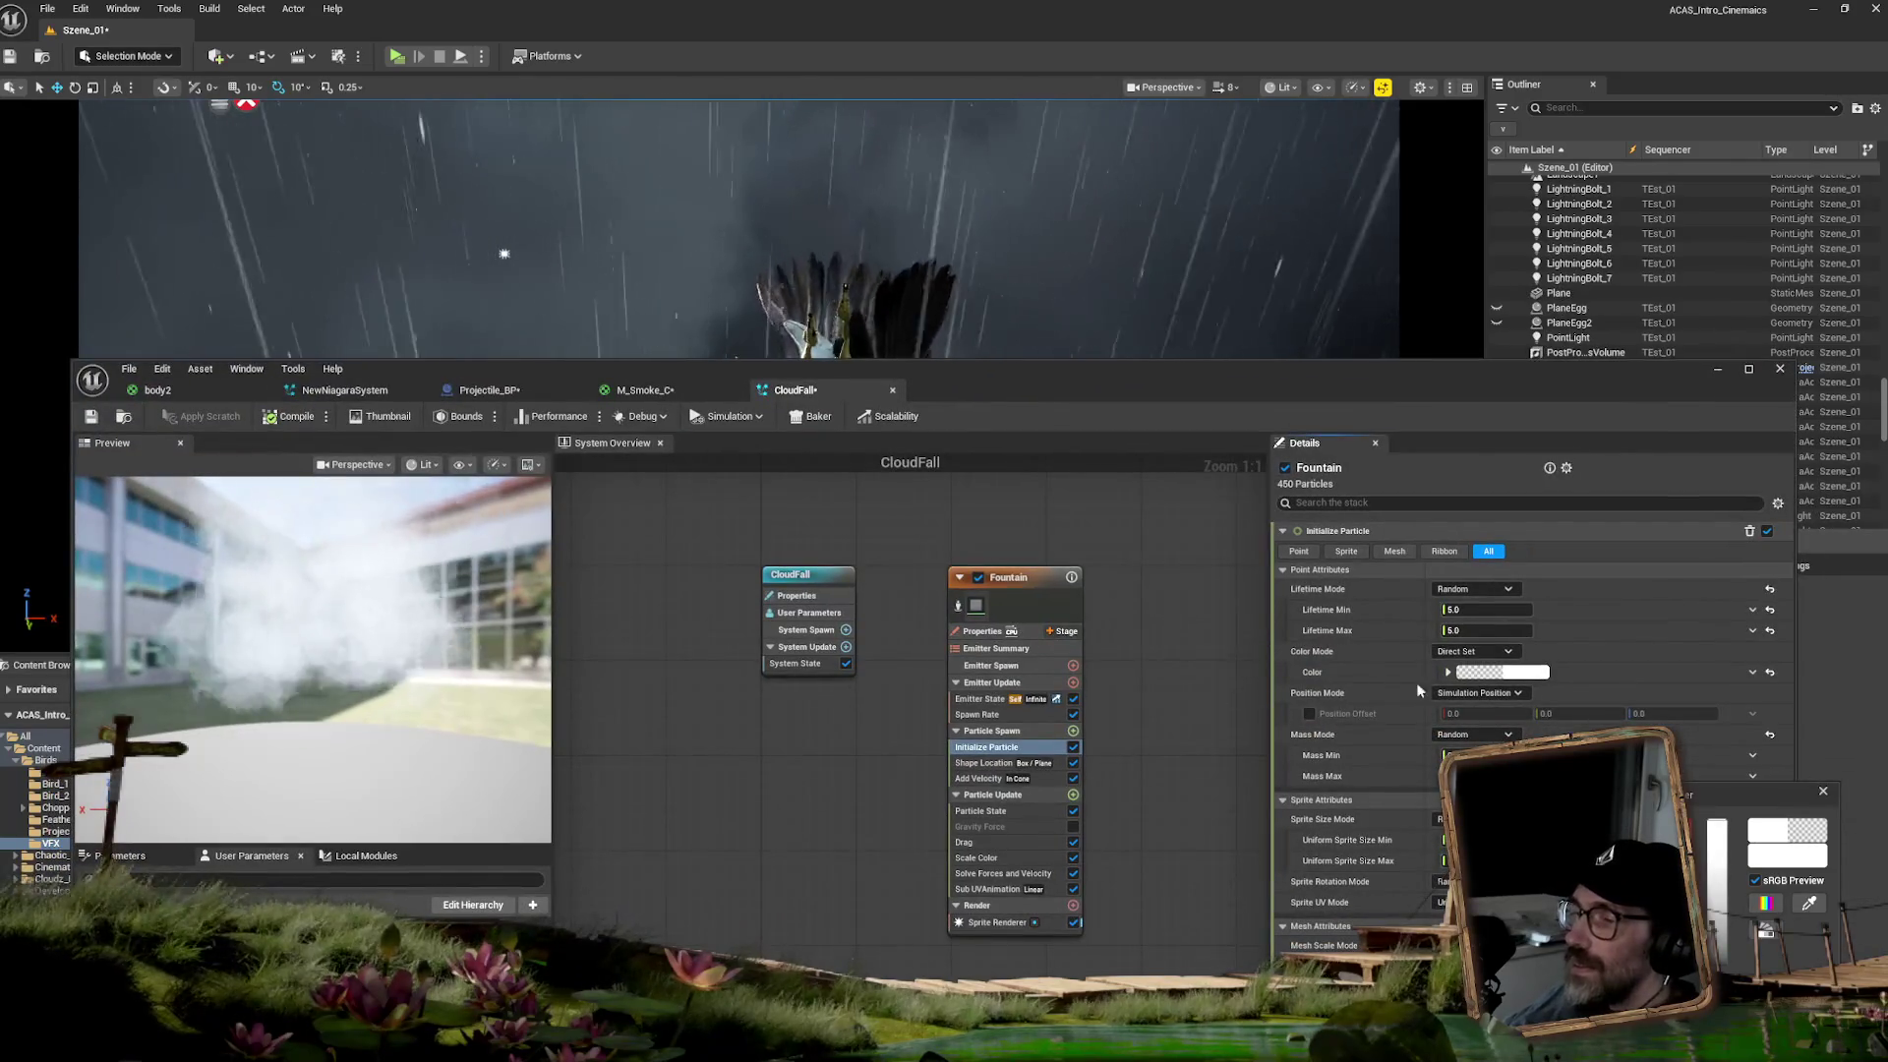
pyautogui.click(1521, 673)
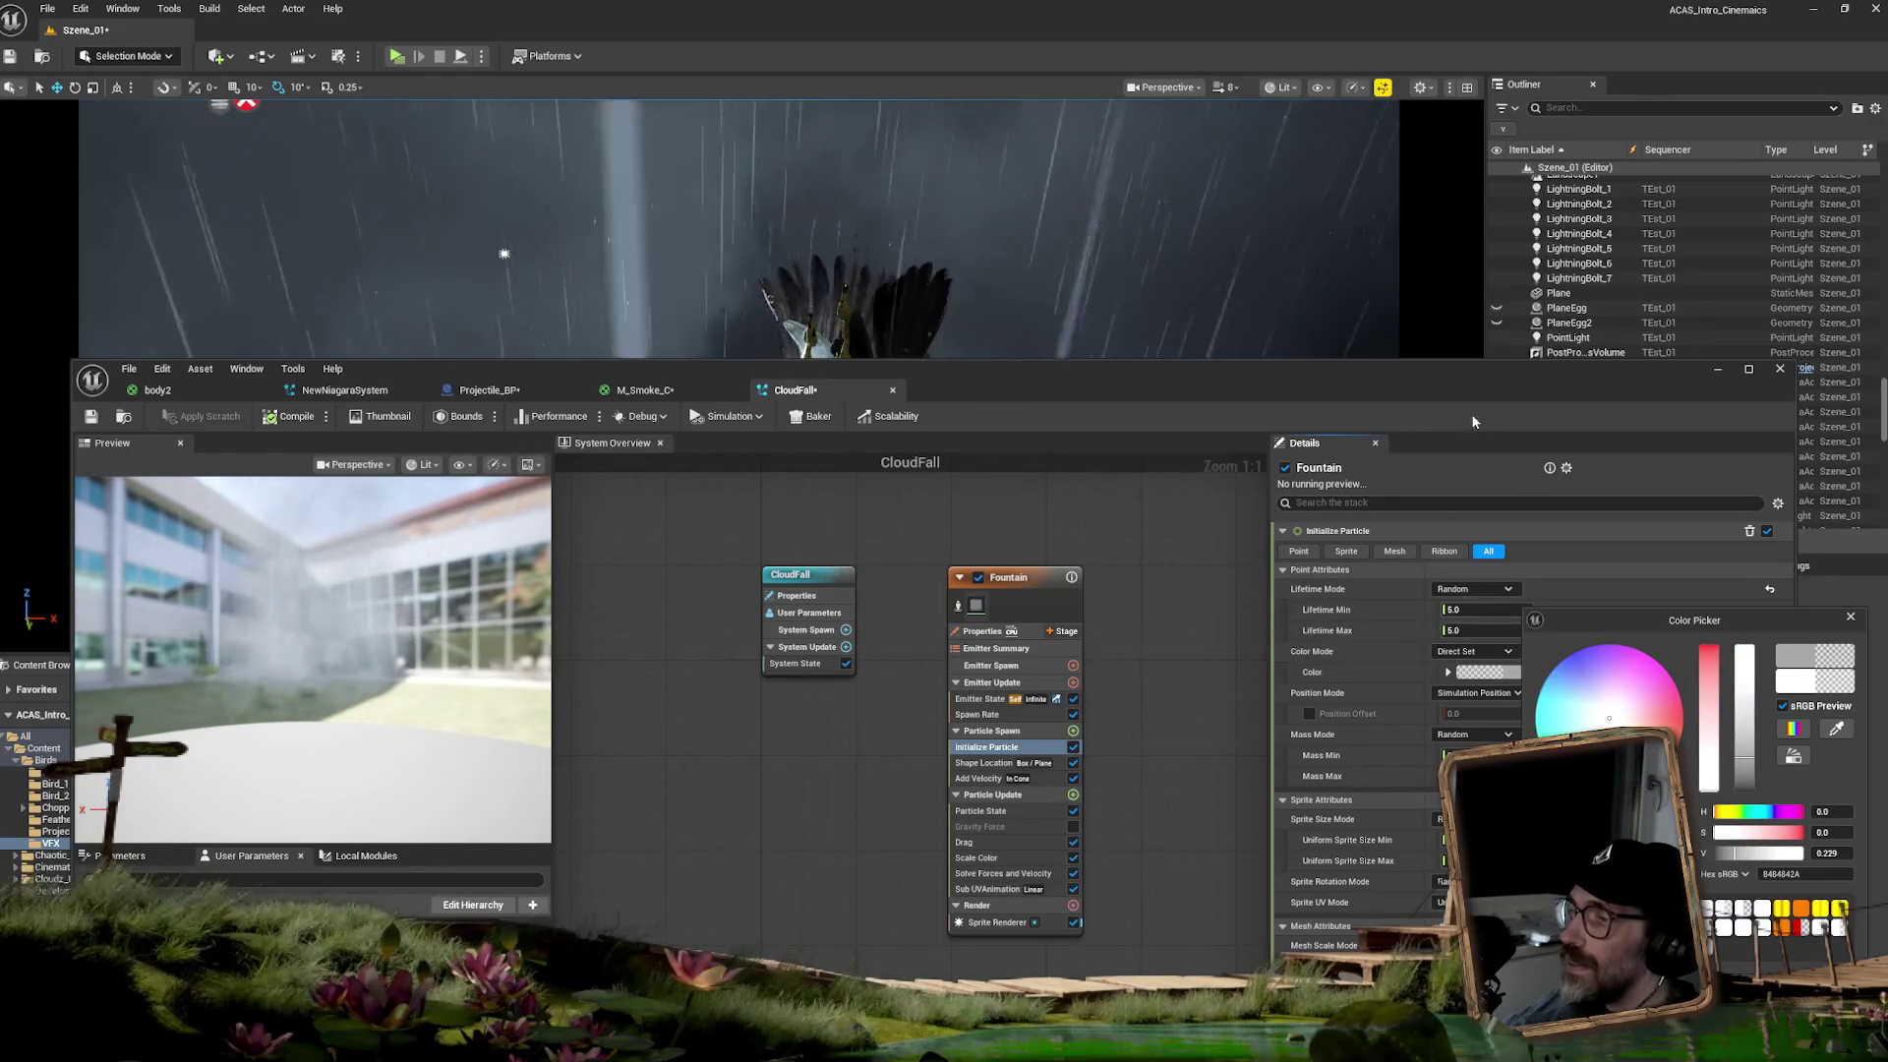
pyautogui.moveTo(1338, 418); pyautogui.dragTo(1272, 374)
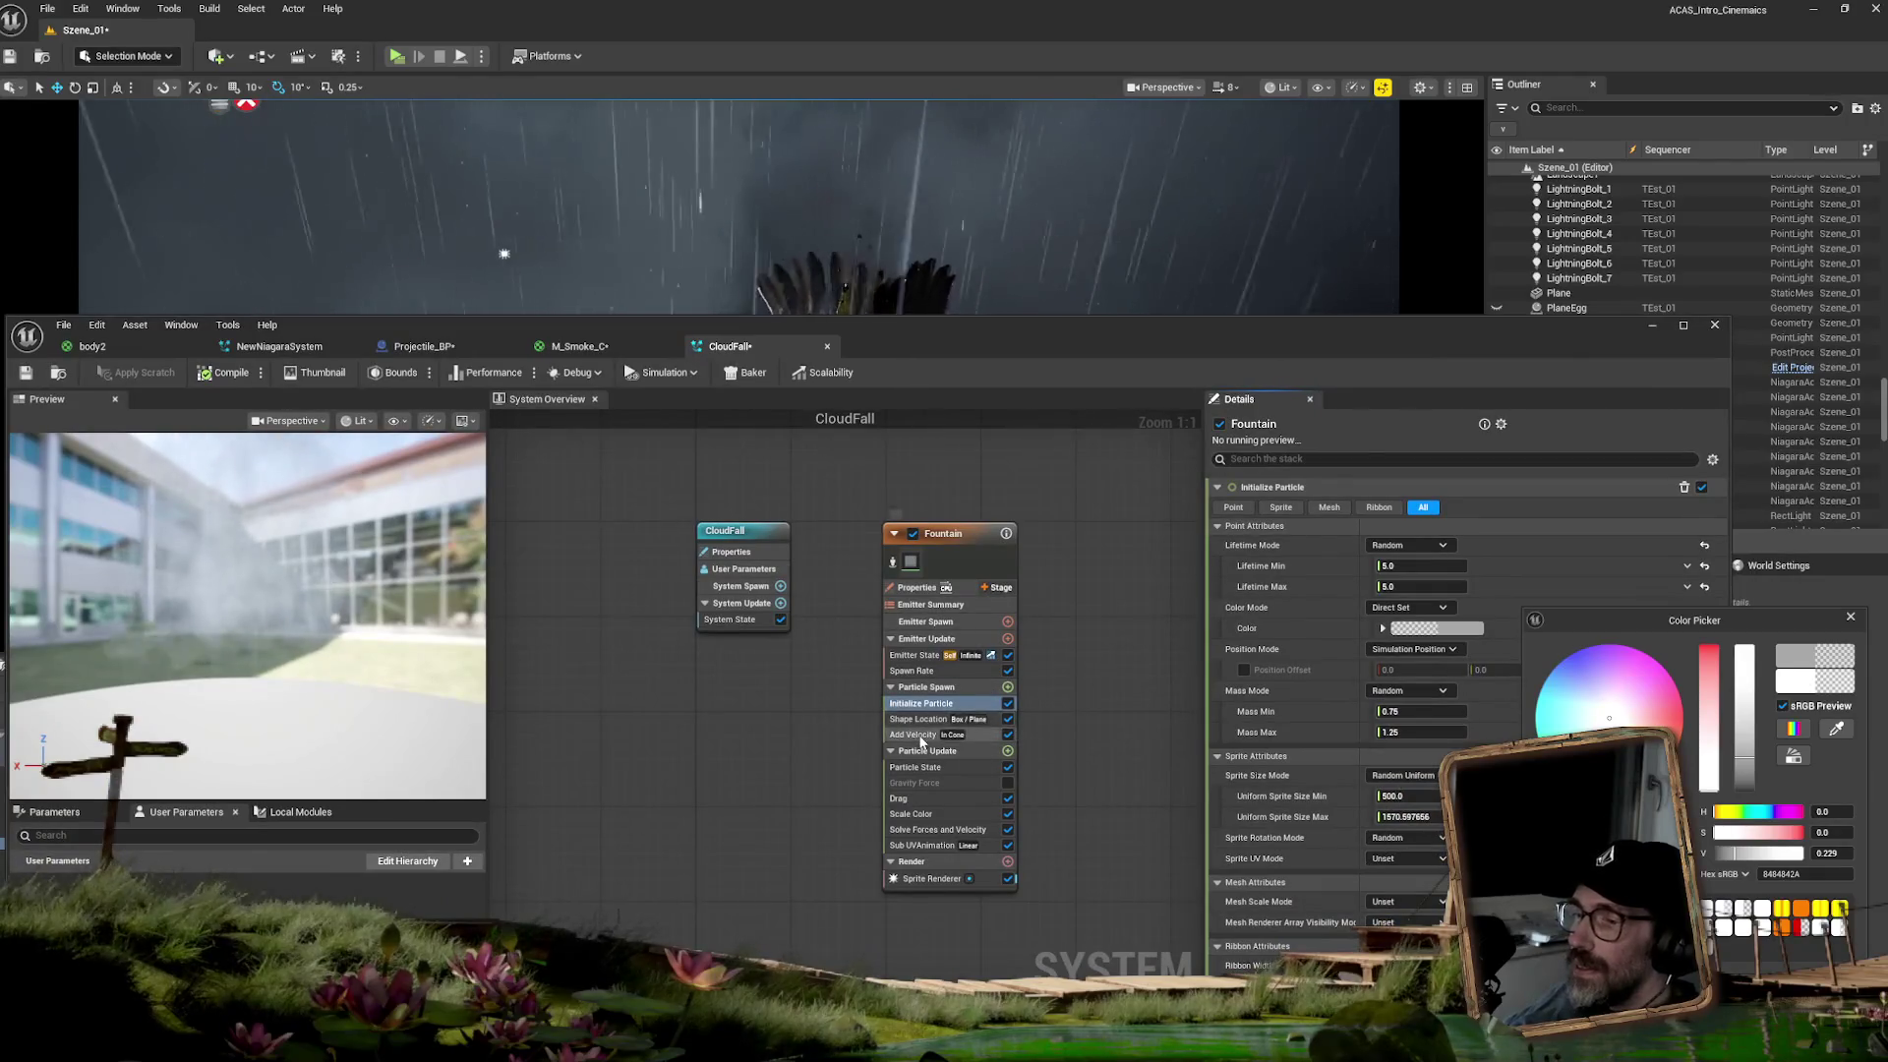
pyautogui.click(919, 735)
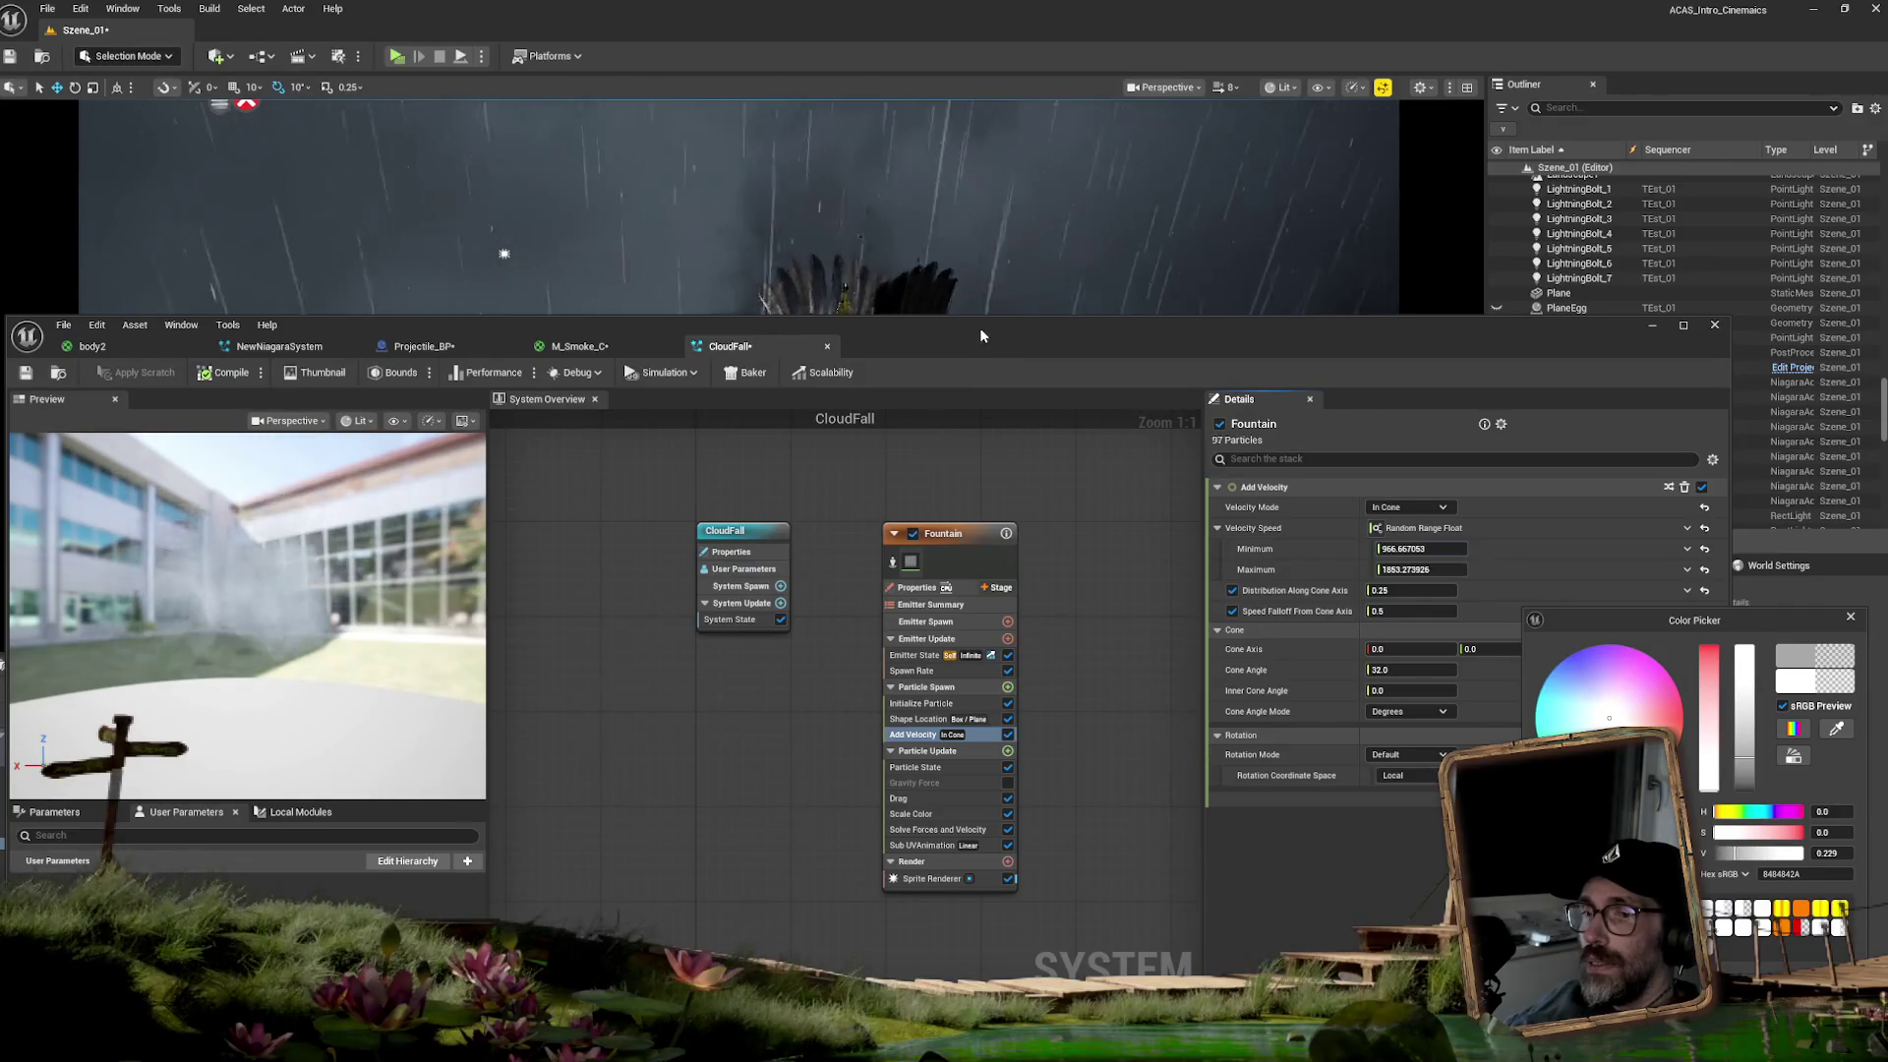
# - Compile the CloudFall Niagara system and save it
pyautogui.moveTo(980, 329); pyautogui.dragTo(991, 698)
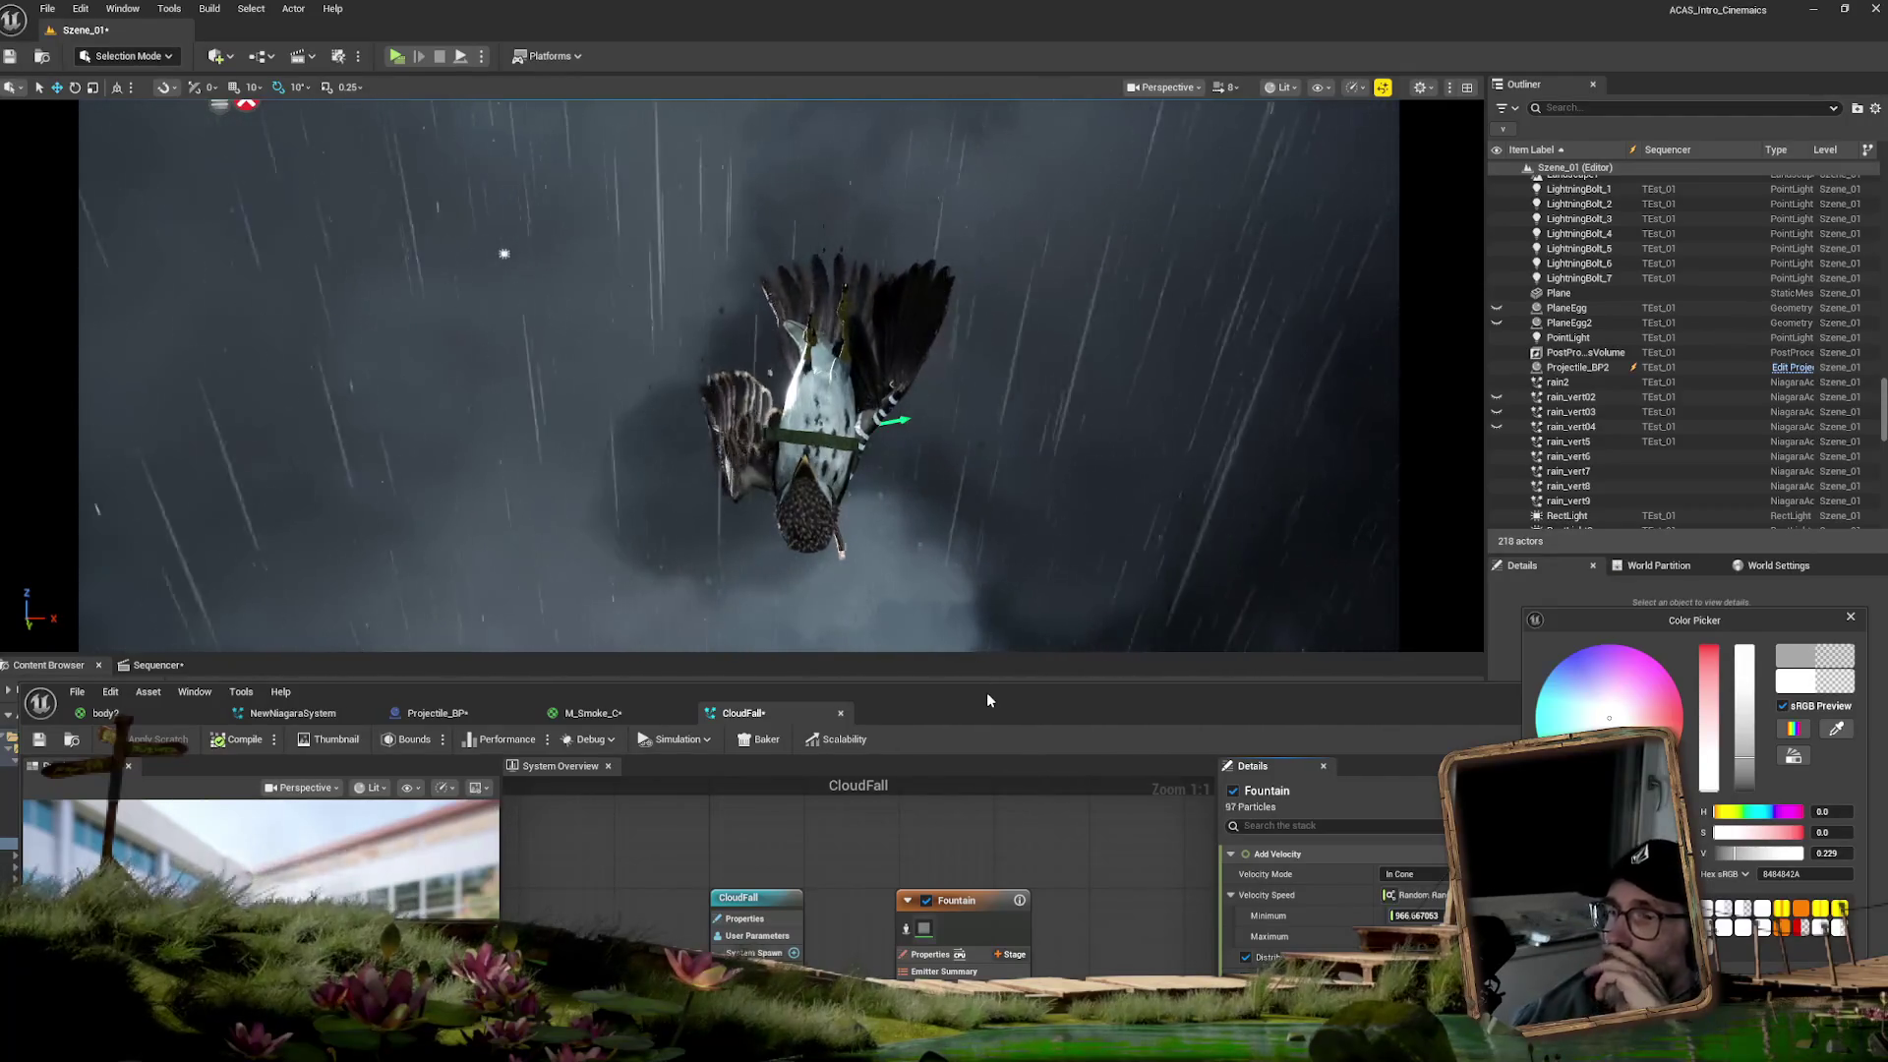
pyautogui.moveTo(987, 694); pyautogui.dragTo(1002, 780)
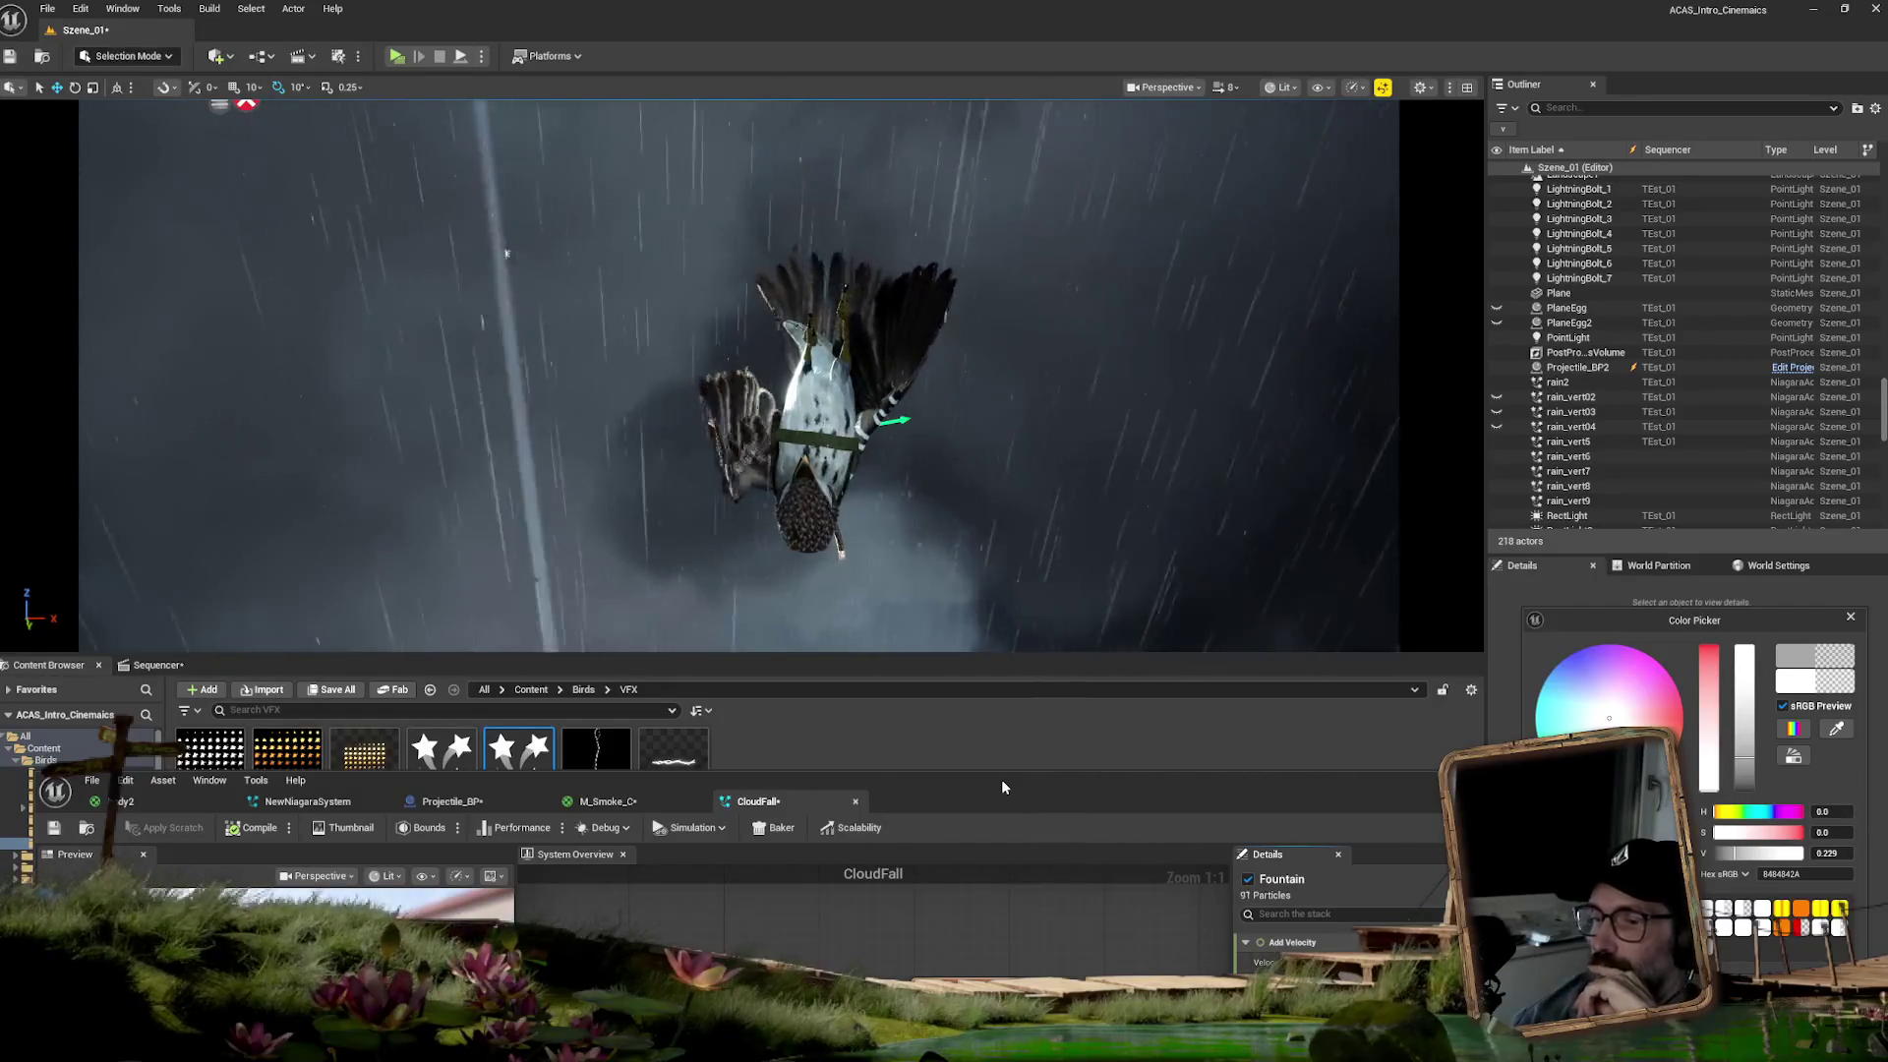
pyautogui.moveTo(1002, 783); pyautogui.dragTo(1015, 380)
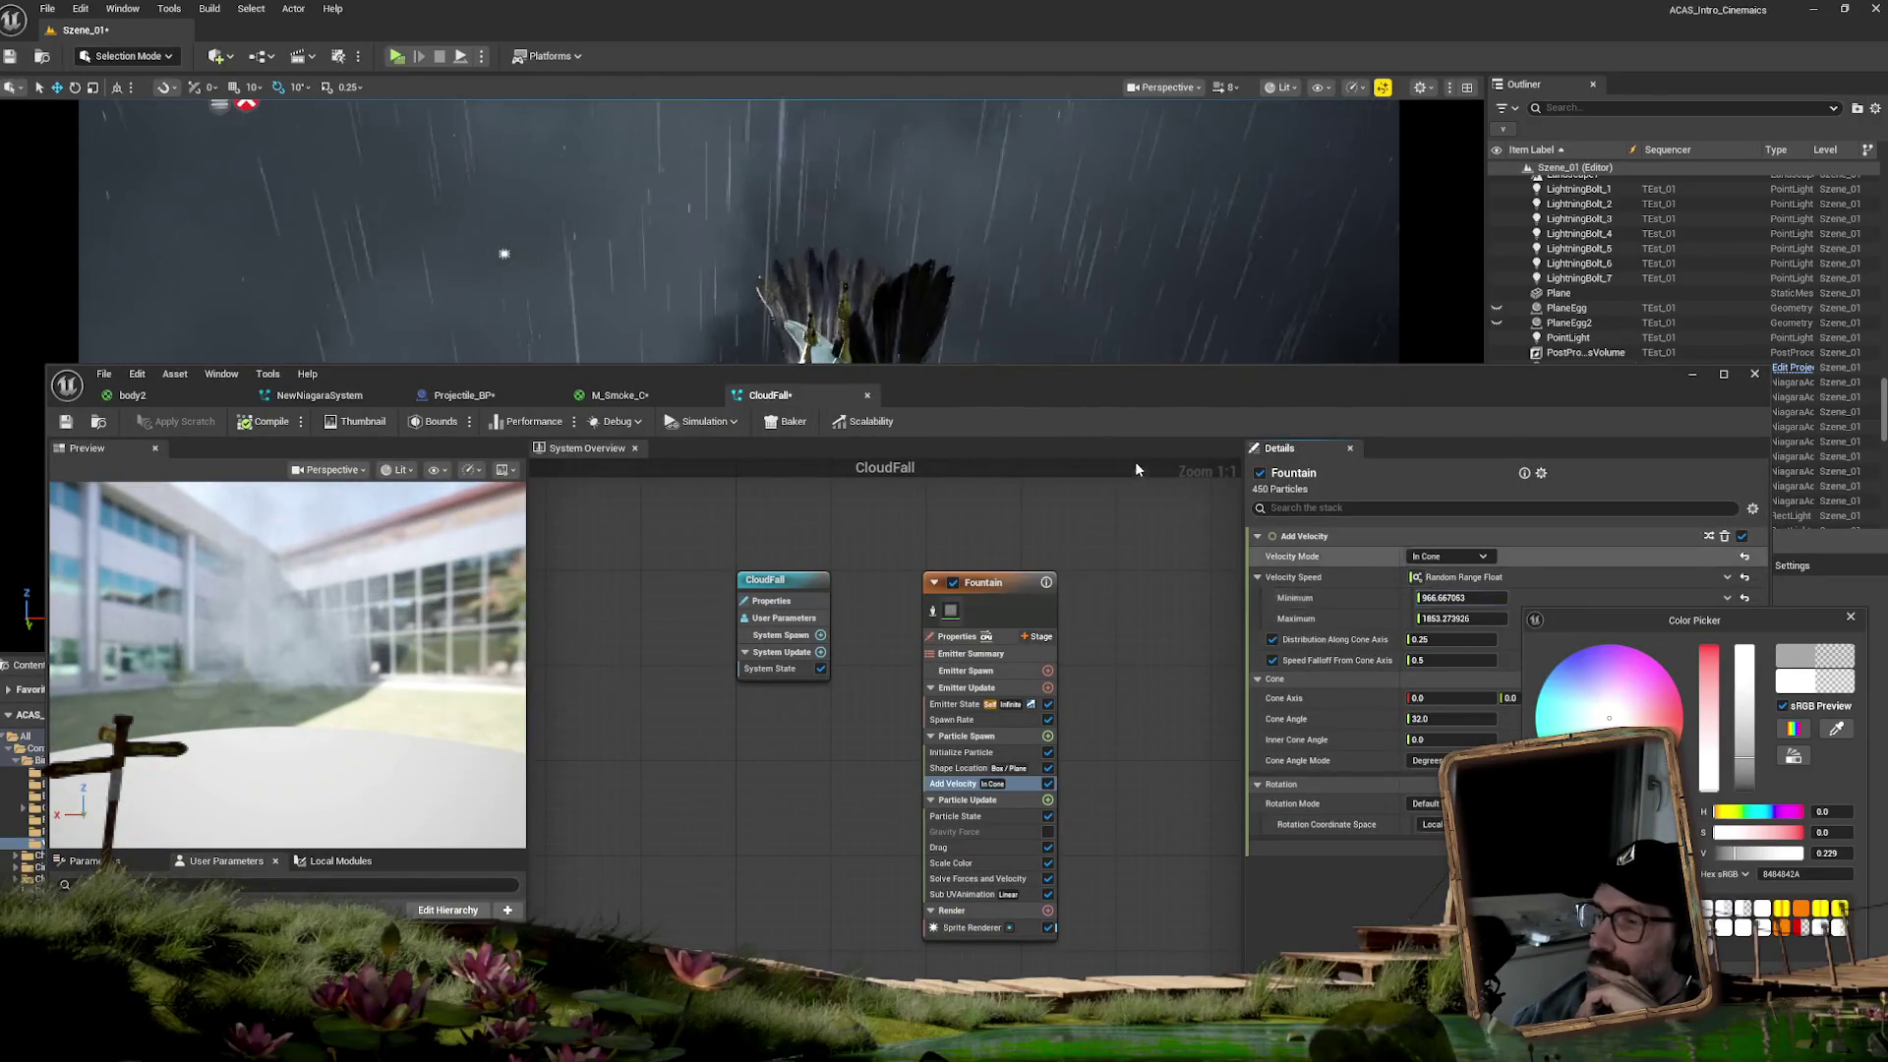
pyautogui.moveTo(1058, 395)
pyautogui.mouseDown()
pyautogui.moveTo(1536, 553)
pyautogui.moveTo(1506, 680)
pyautogui.moveTo(1265, 681)
pyautogui.mouseUp()
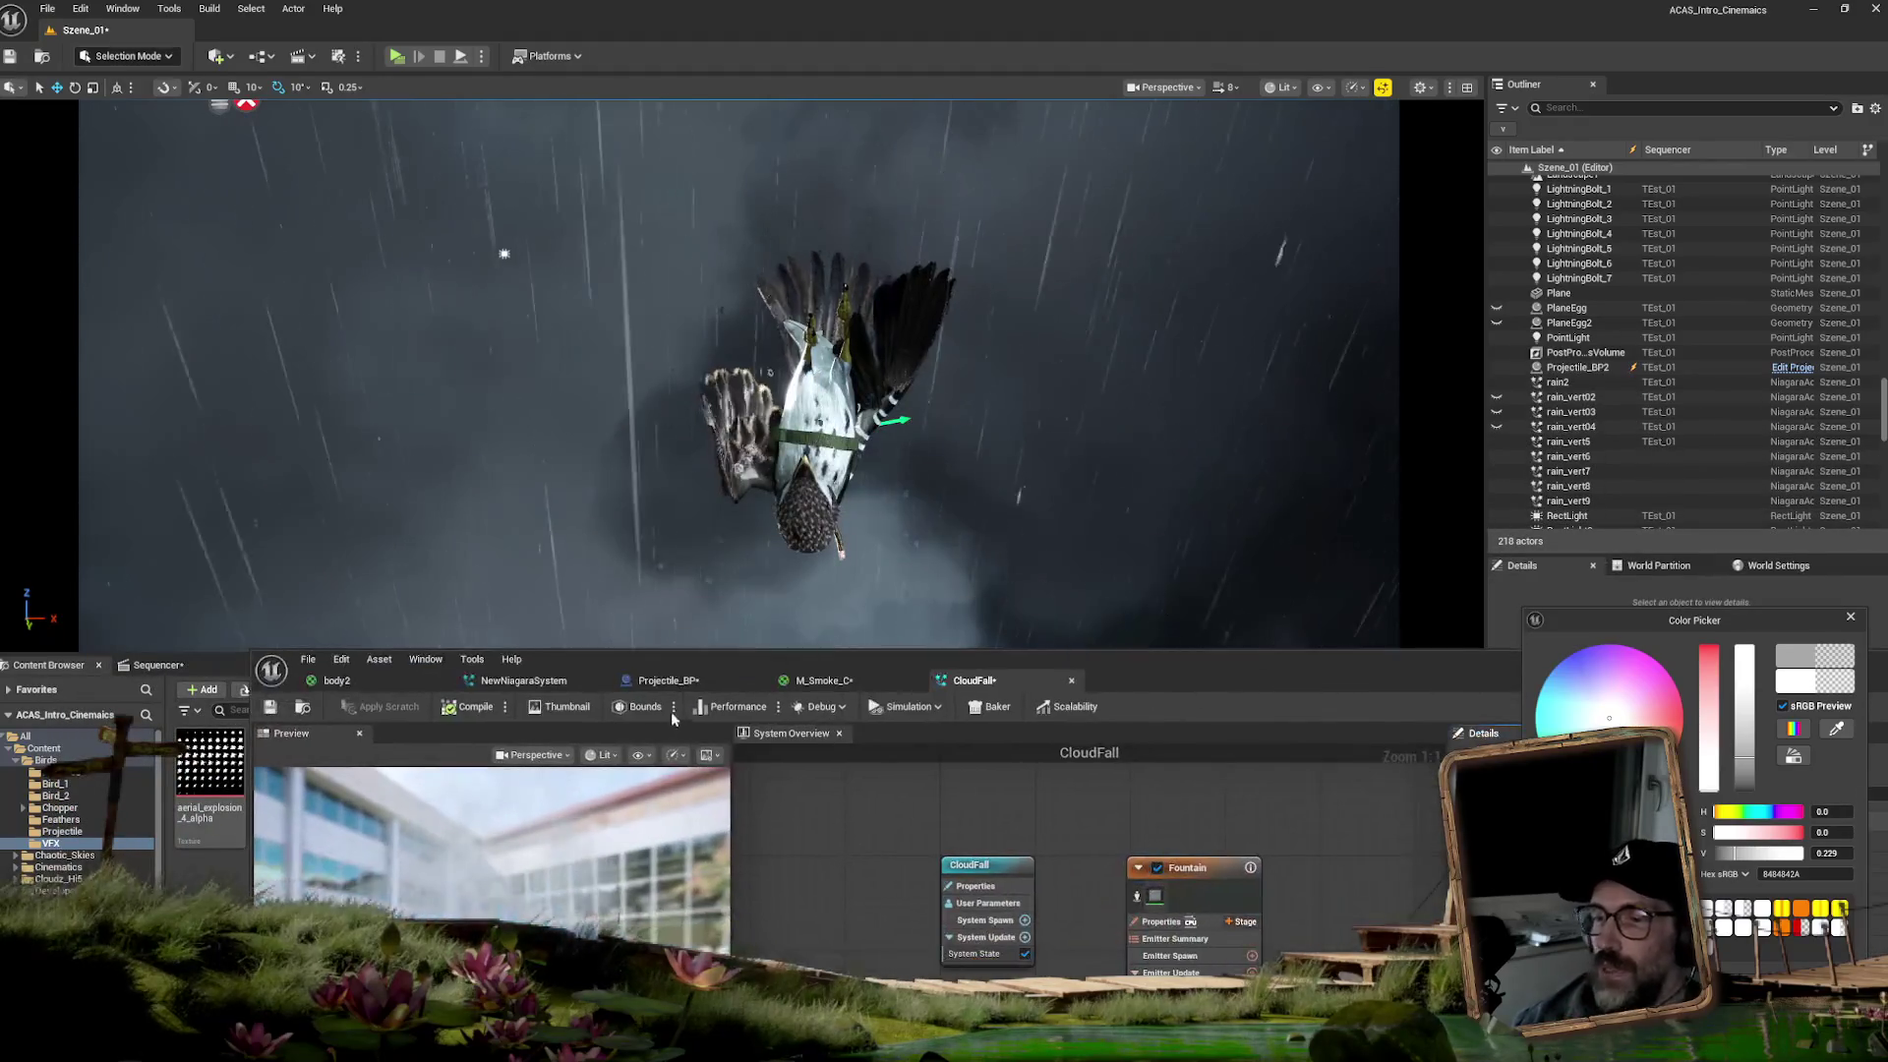
pyautogui.click(473, 710)
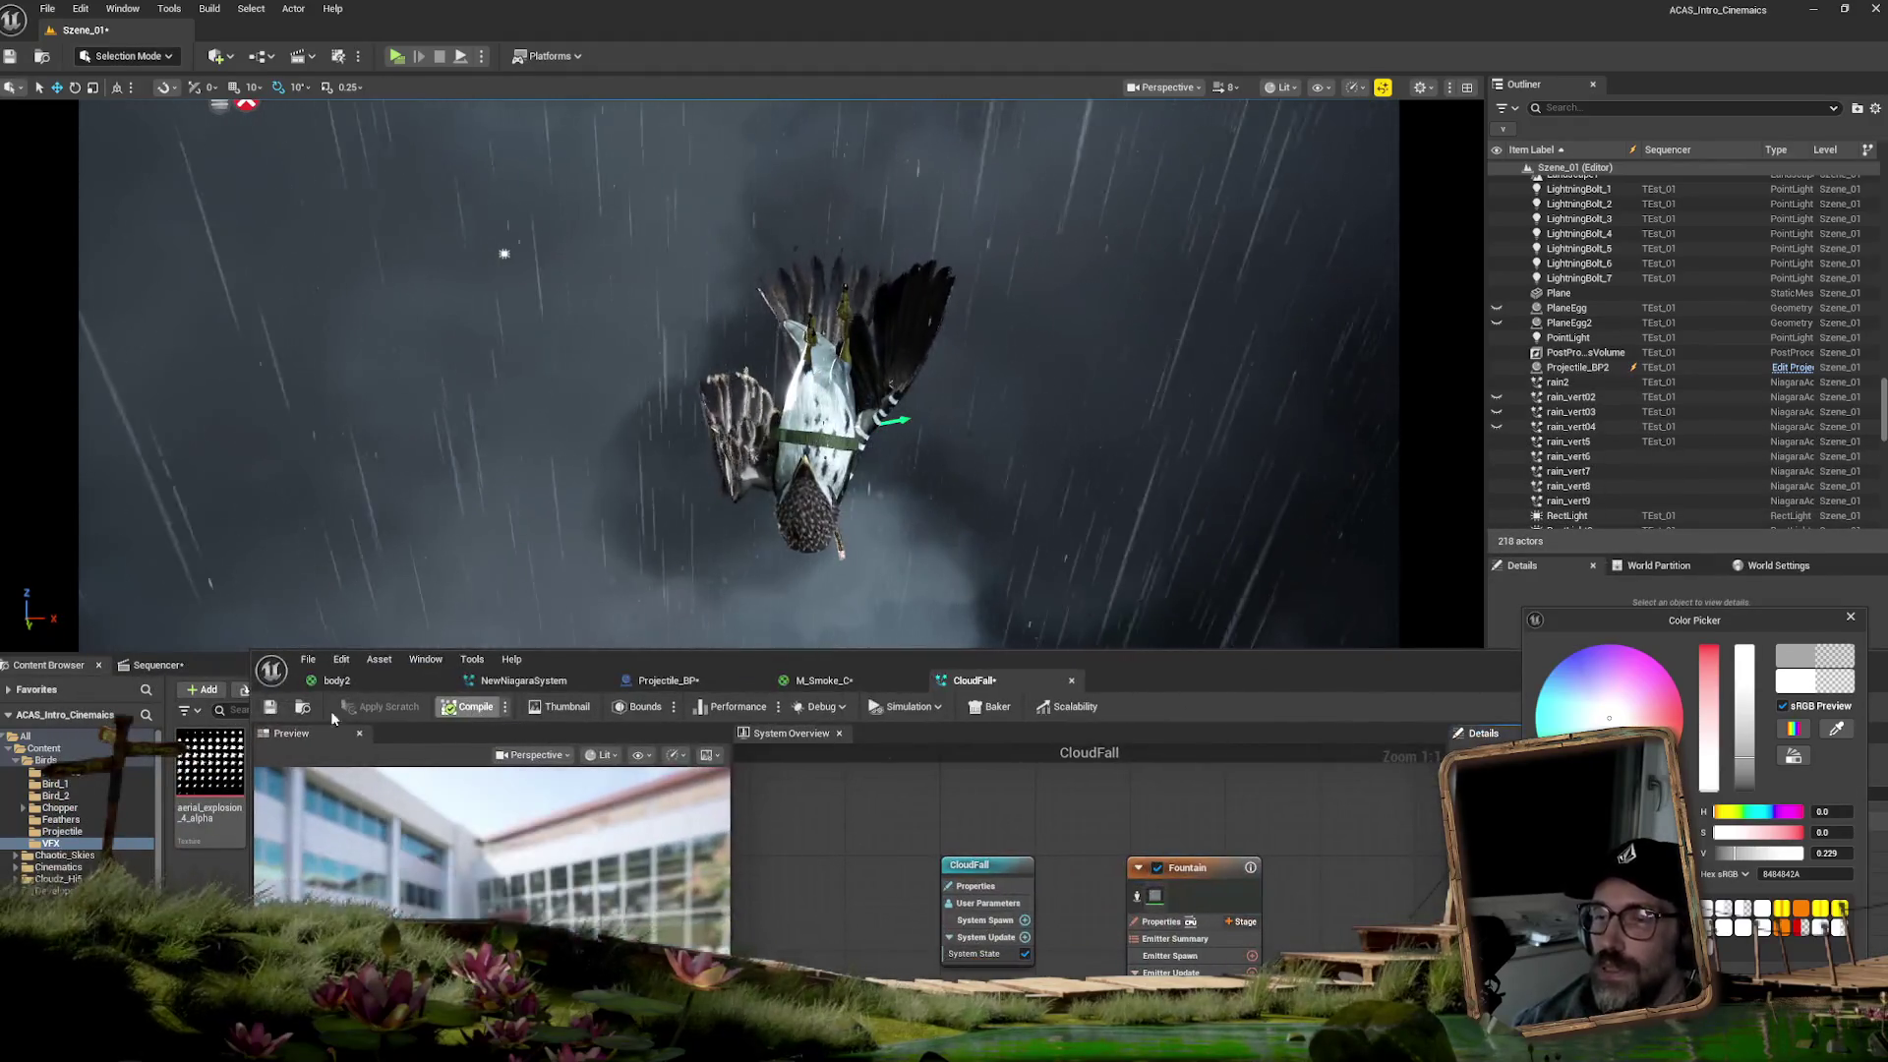
pyautogui.click(271, 712)
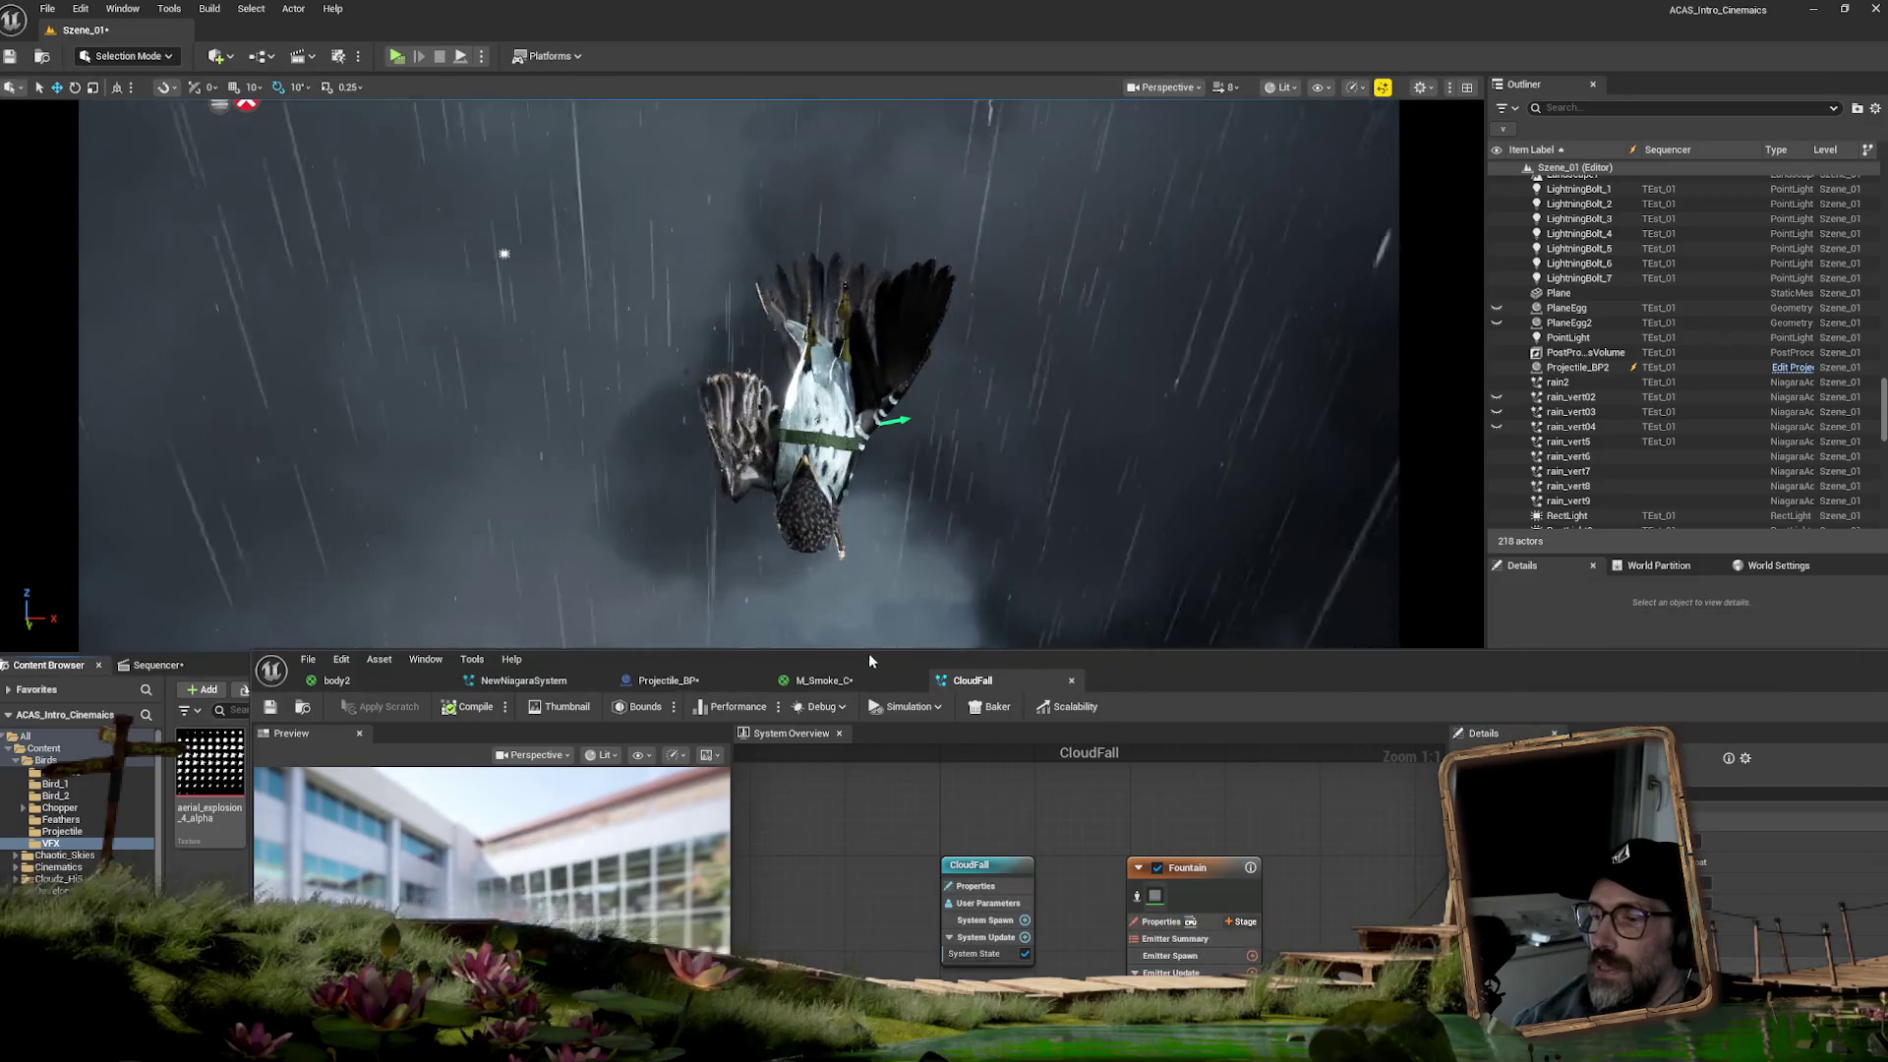
# - Drop the CloudFall Niagara system from the Content Browser onto the selected falling sparrow
pyautogui.moveTo(869, 653); pyautogui.dragTo(1886, 902)
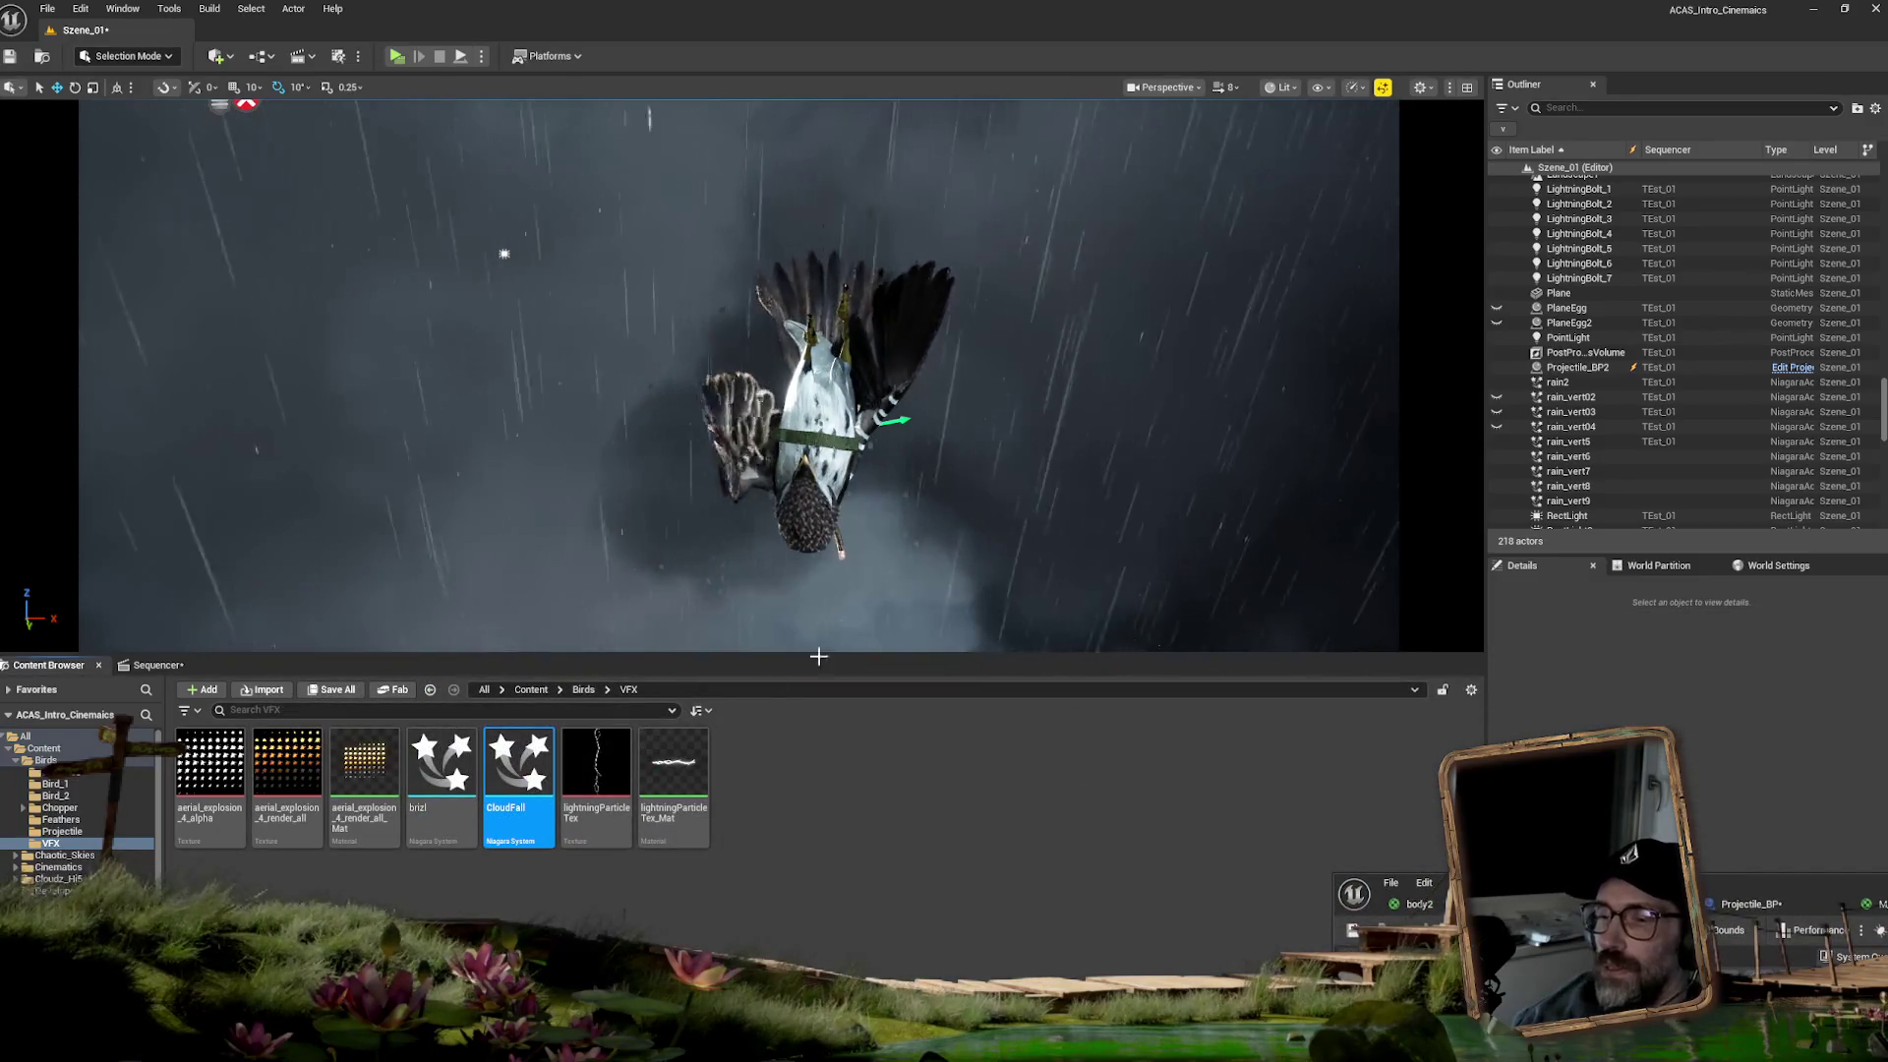
pyautogui.click(834, 384)
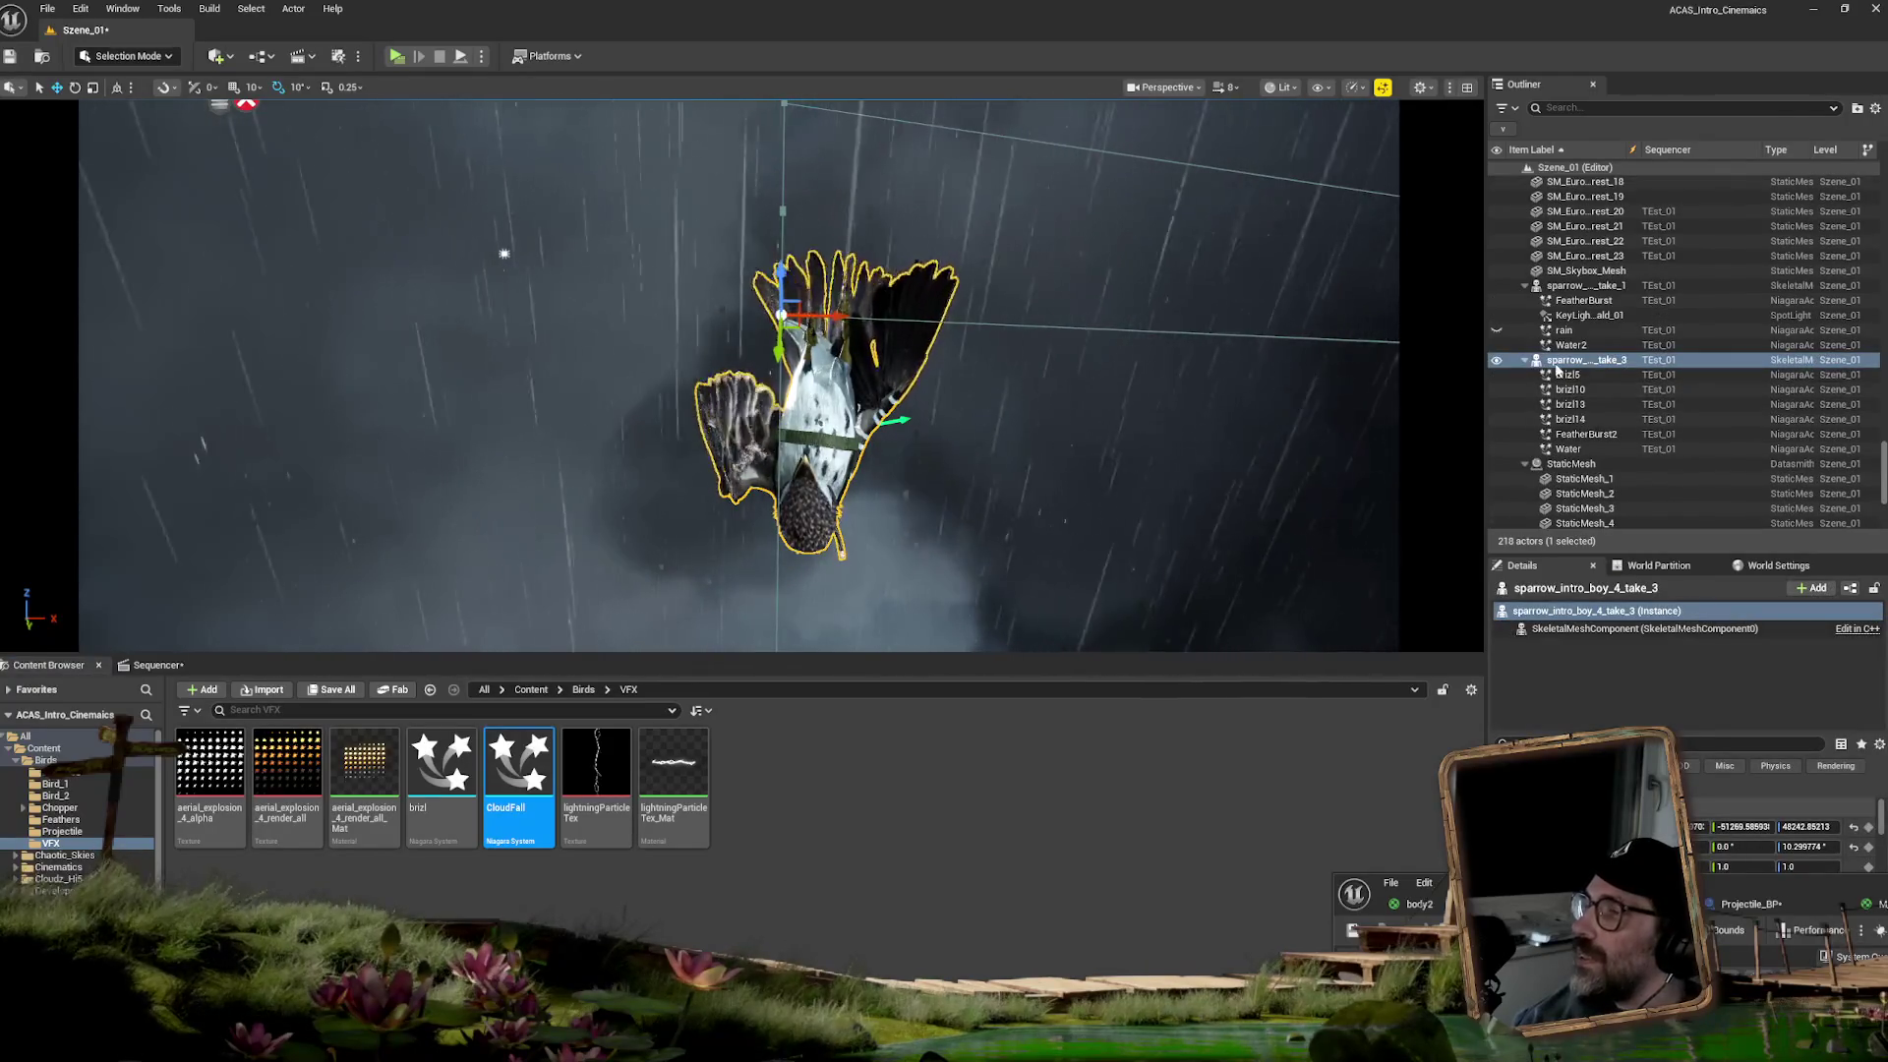
pyautogui.moveTo(539, 753)
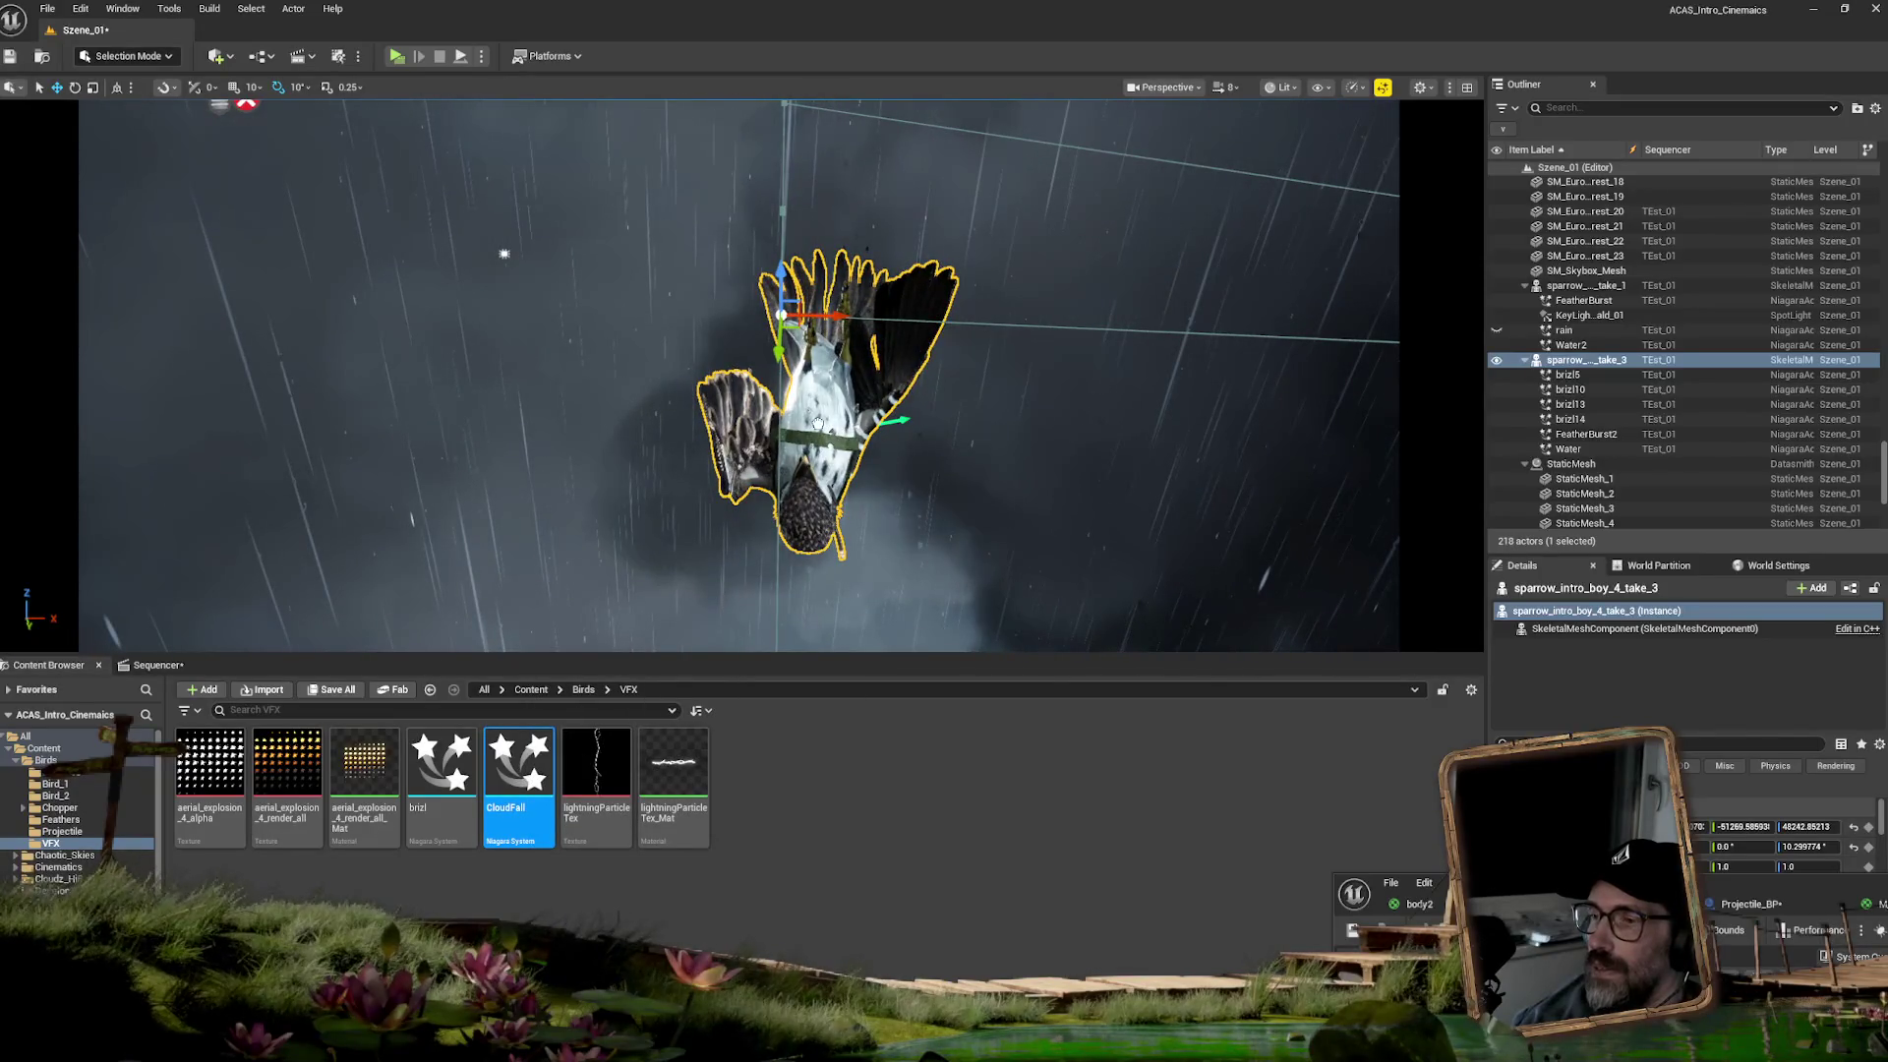
pyautogui.moveTo(817, 423); pyautogui.dragTo(824, 444)
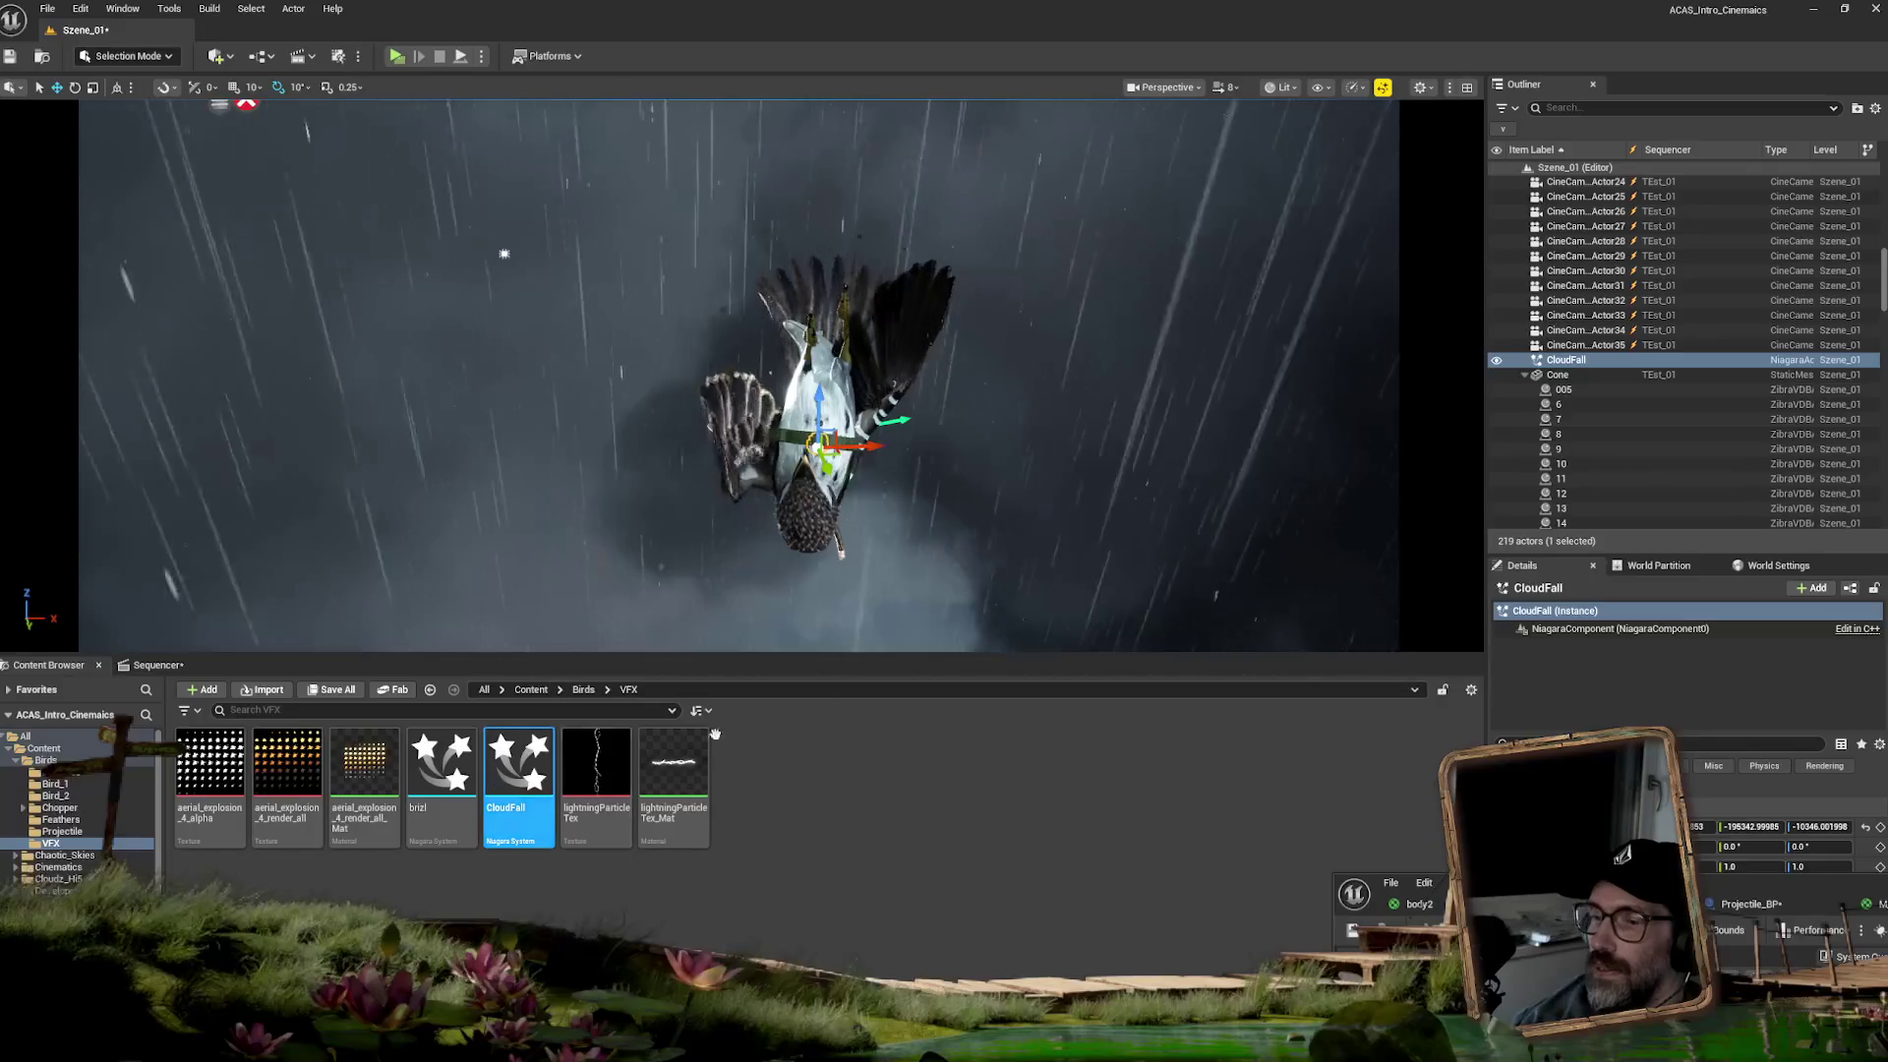
# - Parent CloudFall under the sparrow's take_3 actor in the Outliner, with location zeroed
pyautogui.click(842, 365)
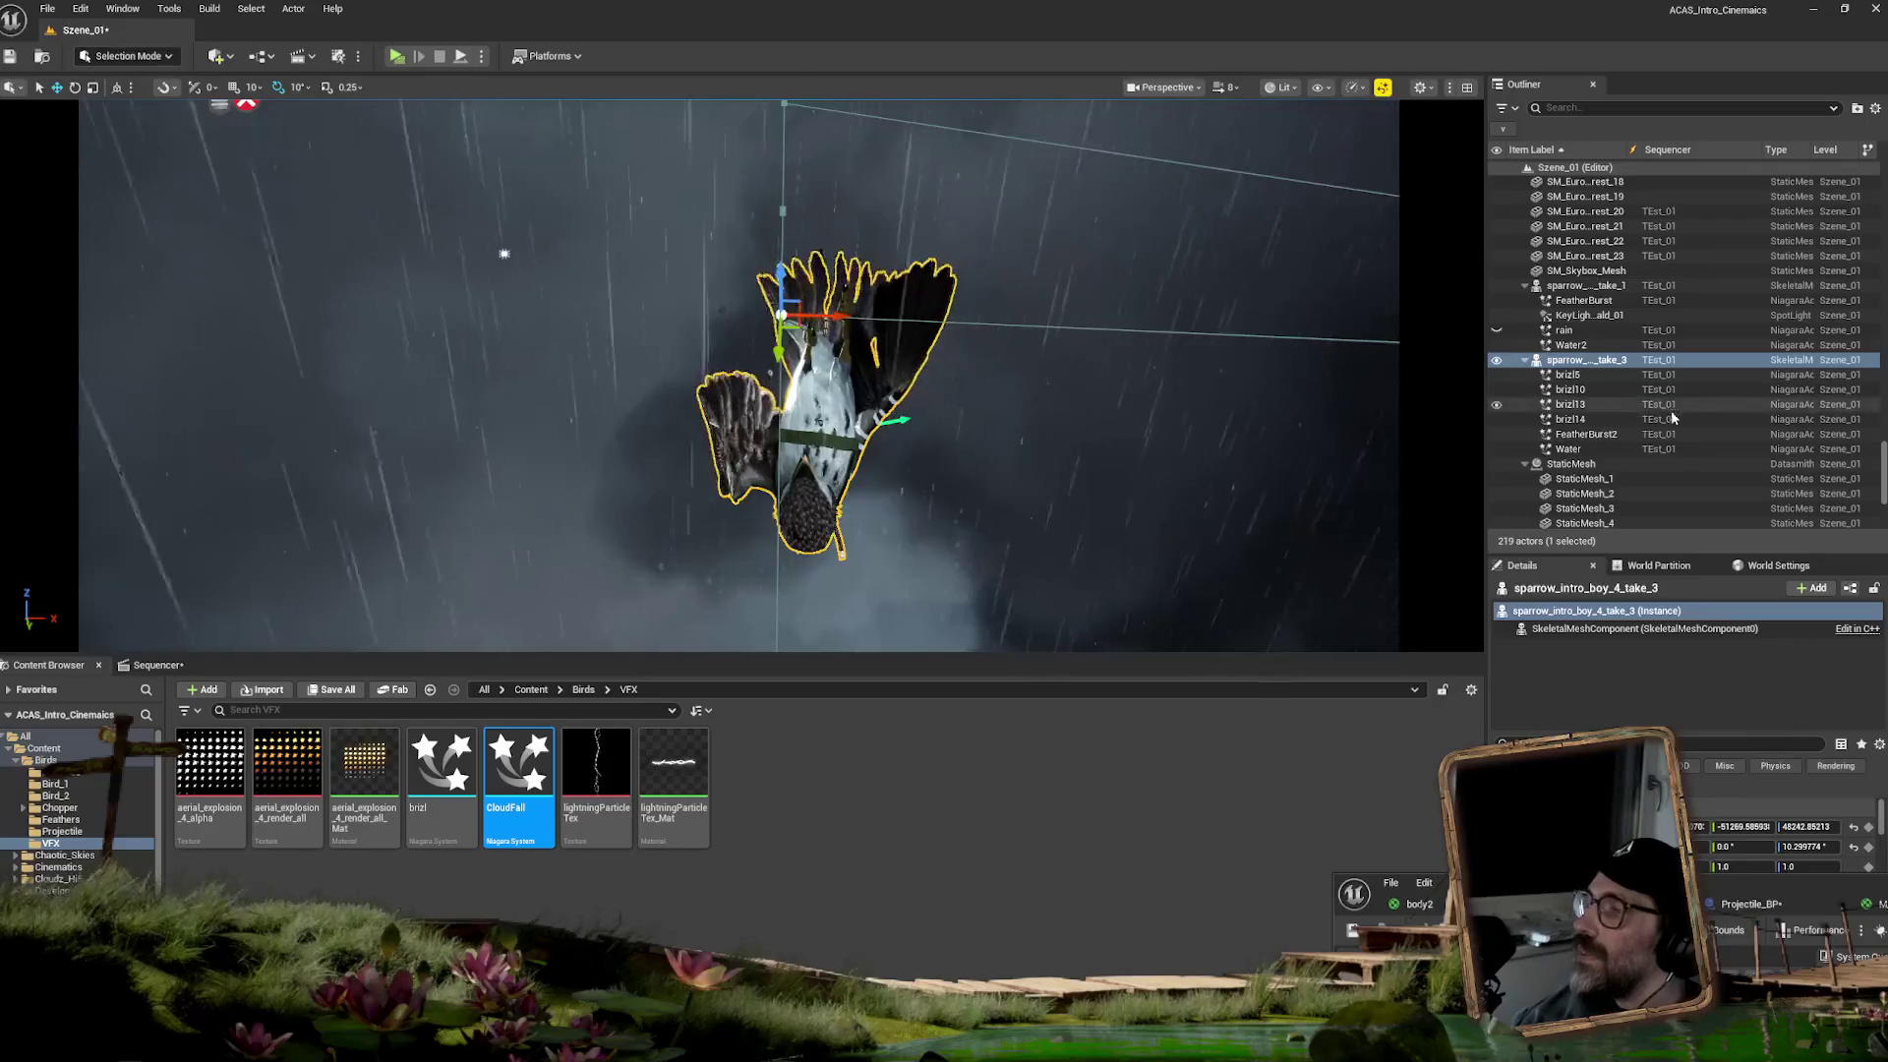
pyautogui.scroll(2, 1885, 454)
pyautogui.moveTo(1885, 455); pyautogui.dragTo(1885, 285)
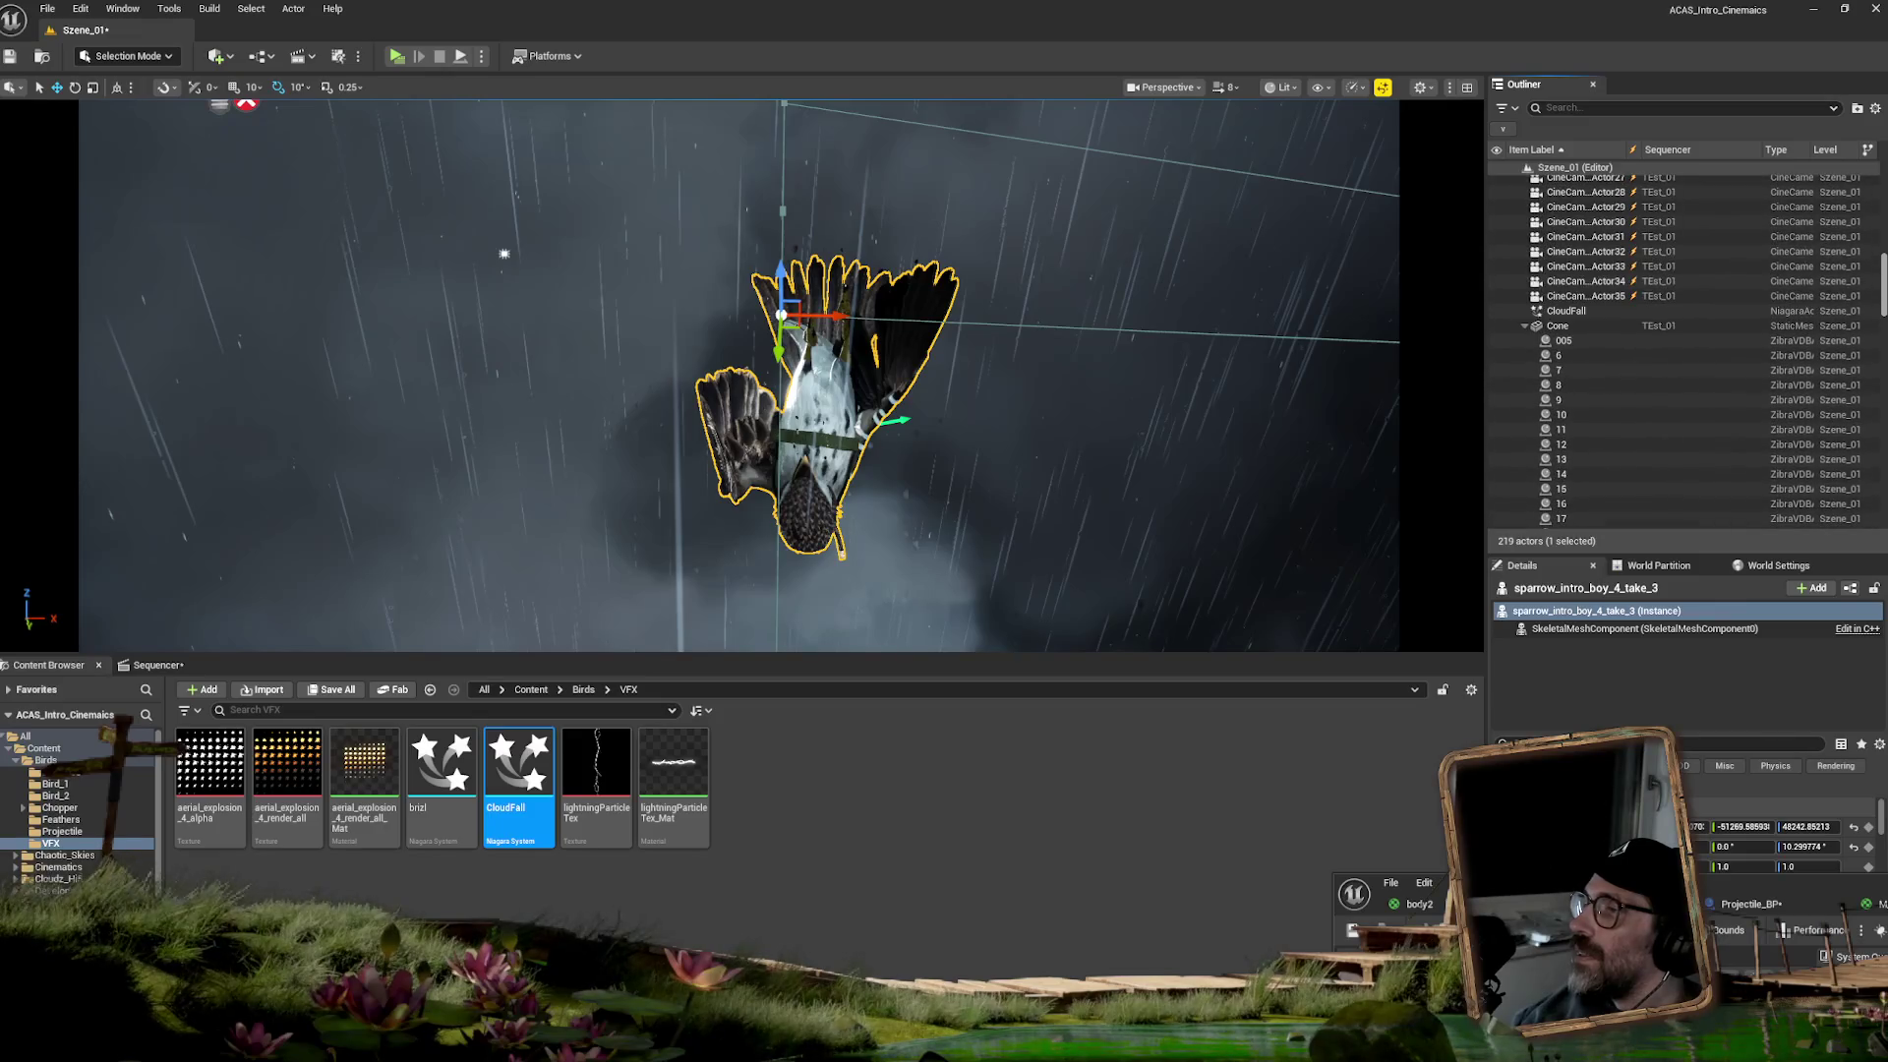
pyautogui.click(1524, 325)
pyautogui.moveTo(1576, 313)
pyautogui.mouseDown()
pyautogui.moveTo(1619, 460)
pyautogui.moveTo(1562, 449)
pyautogui.mouseUp()
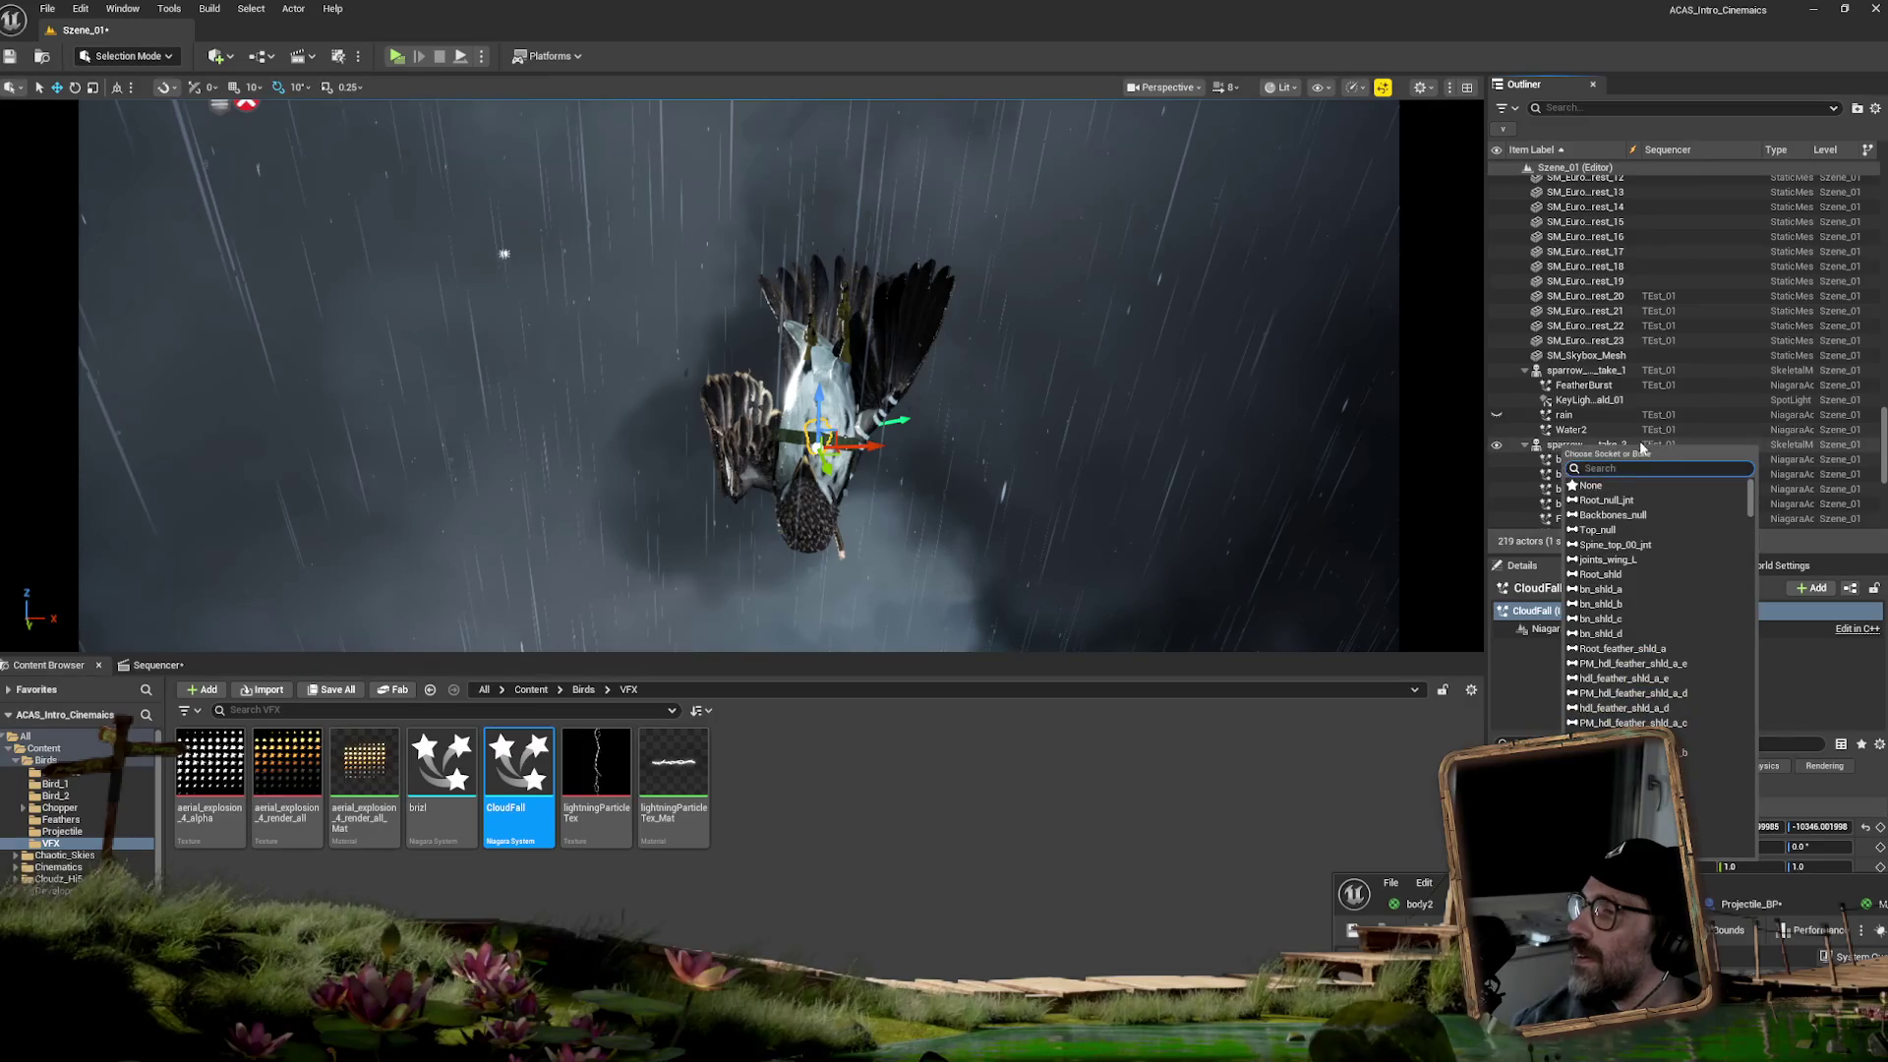
pyautogui.click(1598, 489)
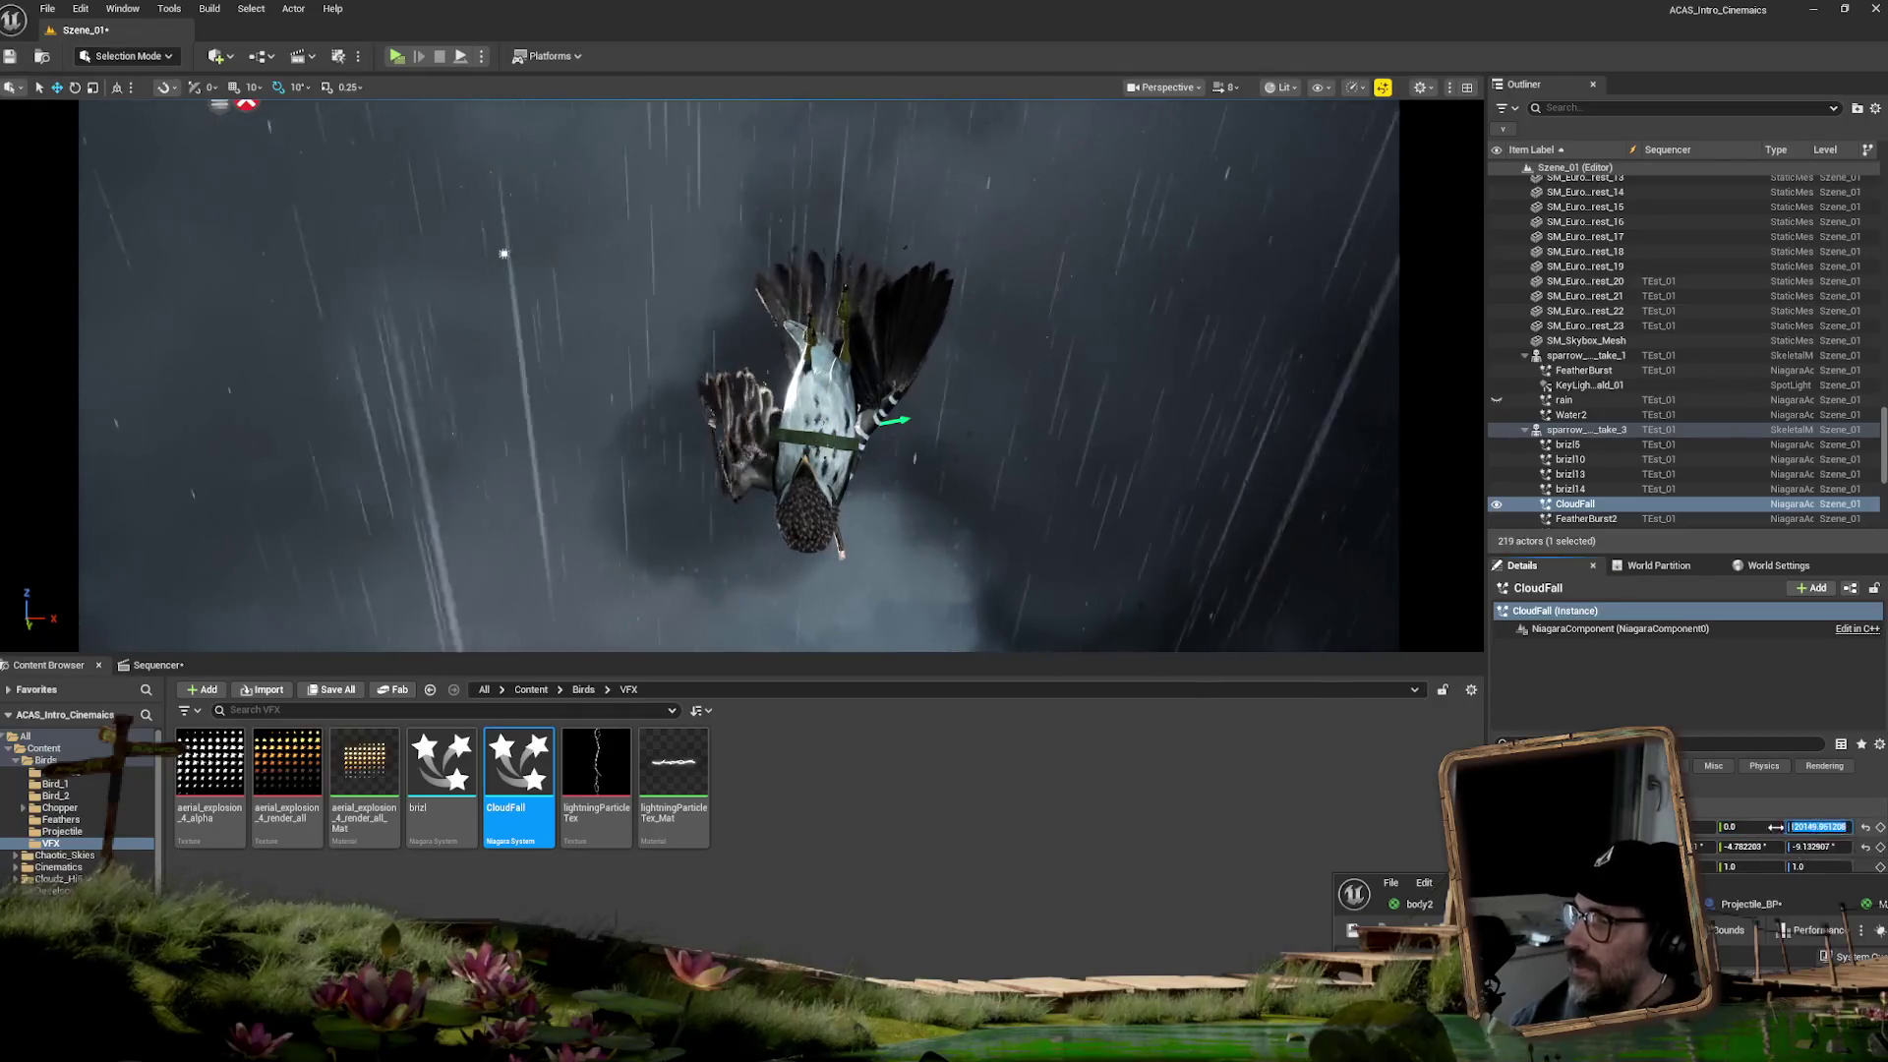
pyautogui.press('Return')
# - Set the CloudFall actor's Roll and Yaw to 0
pyautogui.click(1735, 845)
pyautogui.write('0')
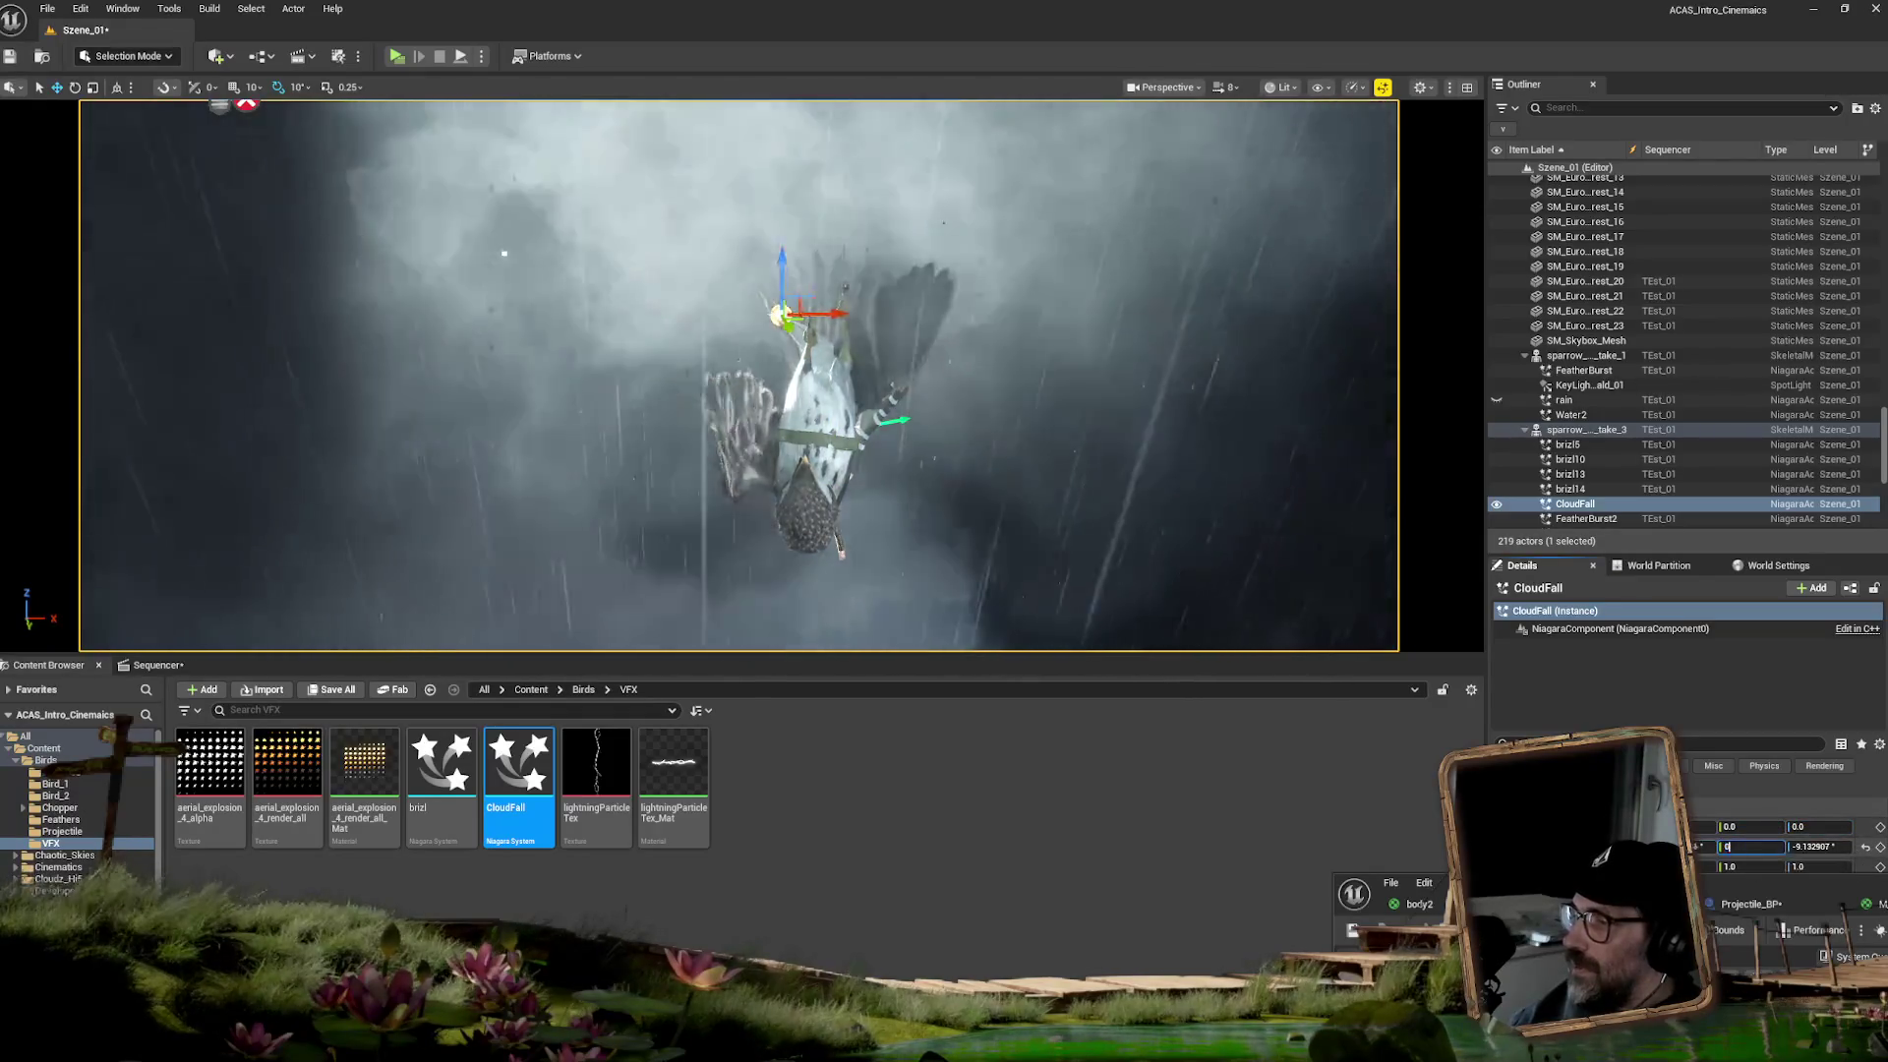
pyautogui.press('Return')
pyautogui.click(1819, 845)
pyautogui.write('0')
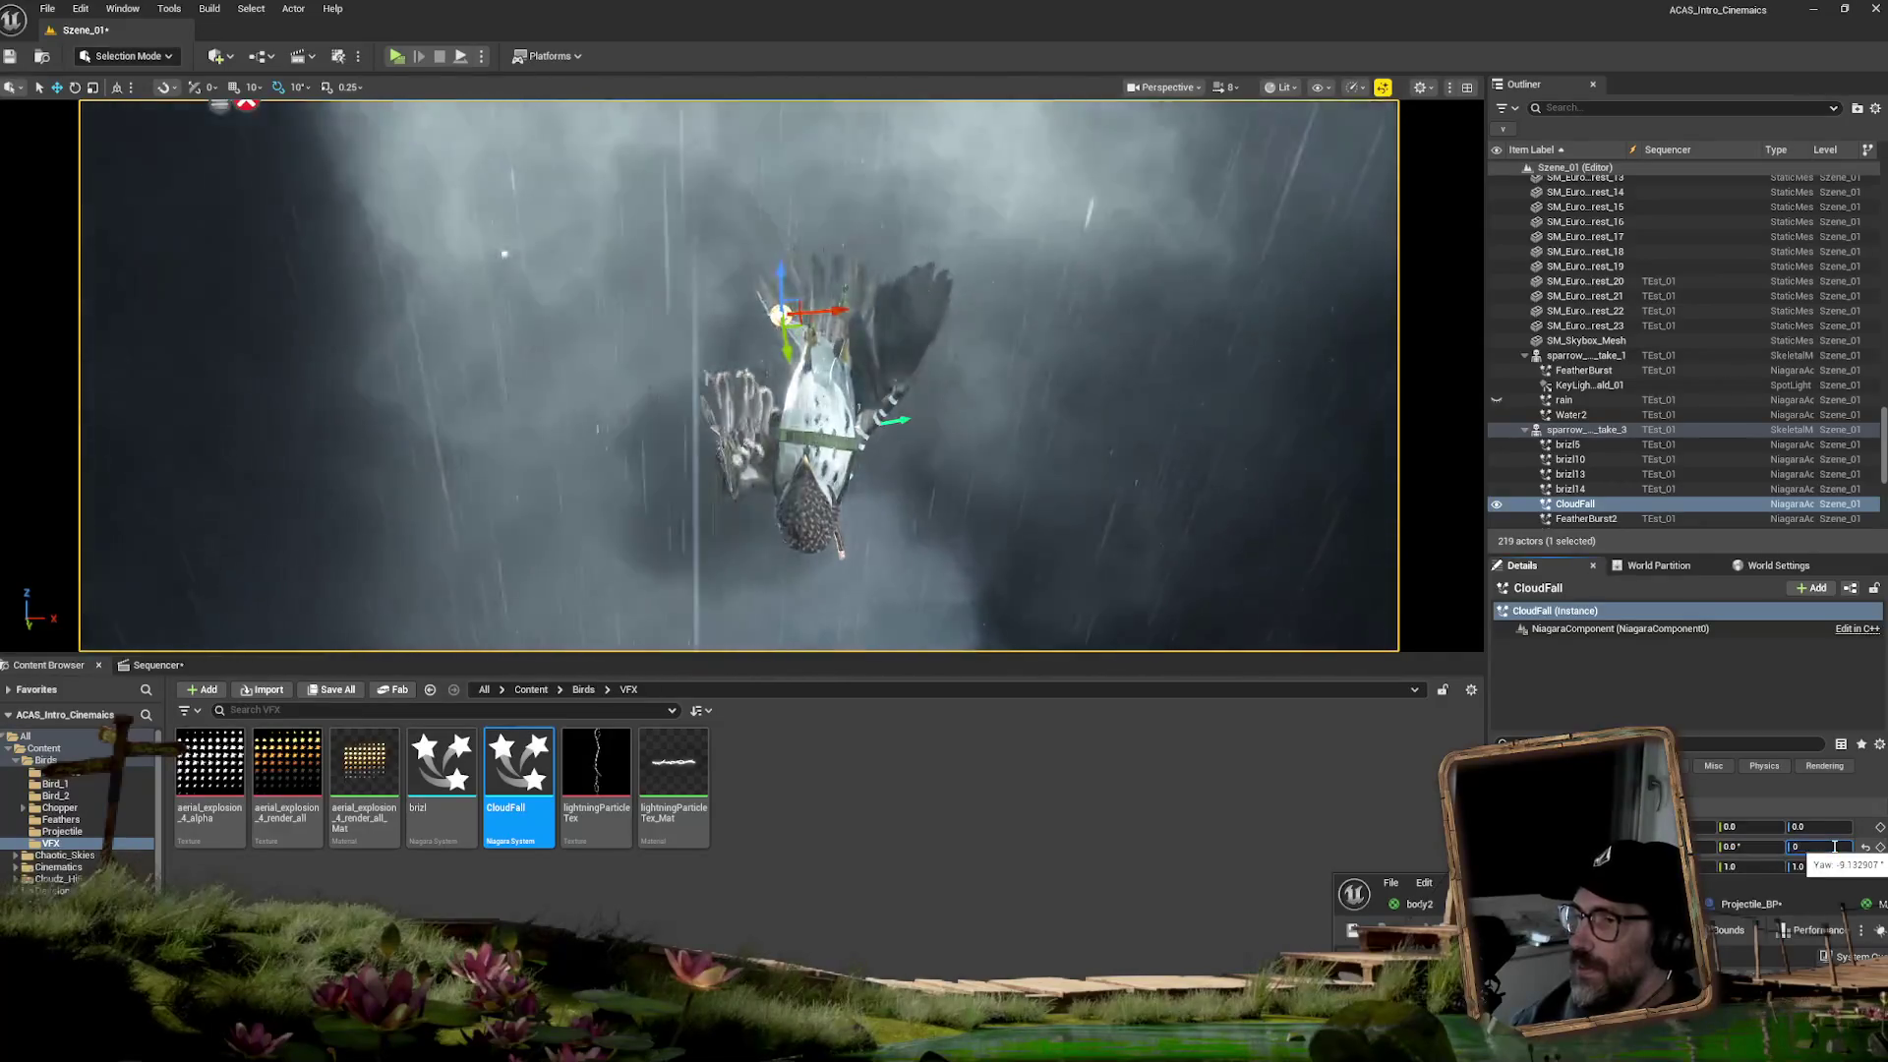
pyautogui.press('Return')
# - Lower CloudFall so the cloud envelops the sparrow, then reopen it in the Niagara editor
pyautogui.click(1751, 827)
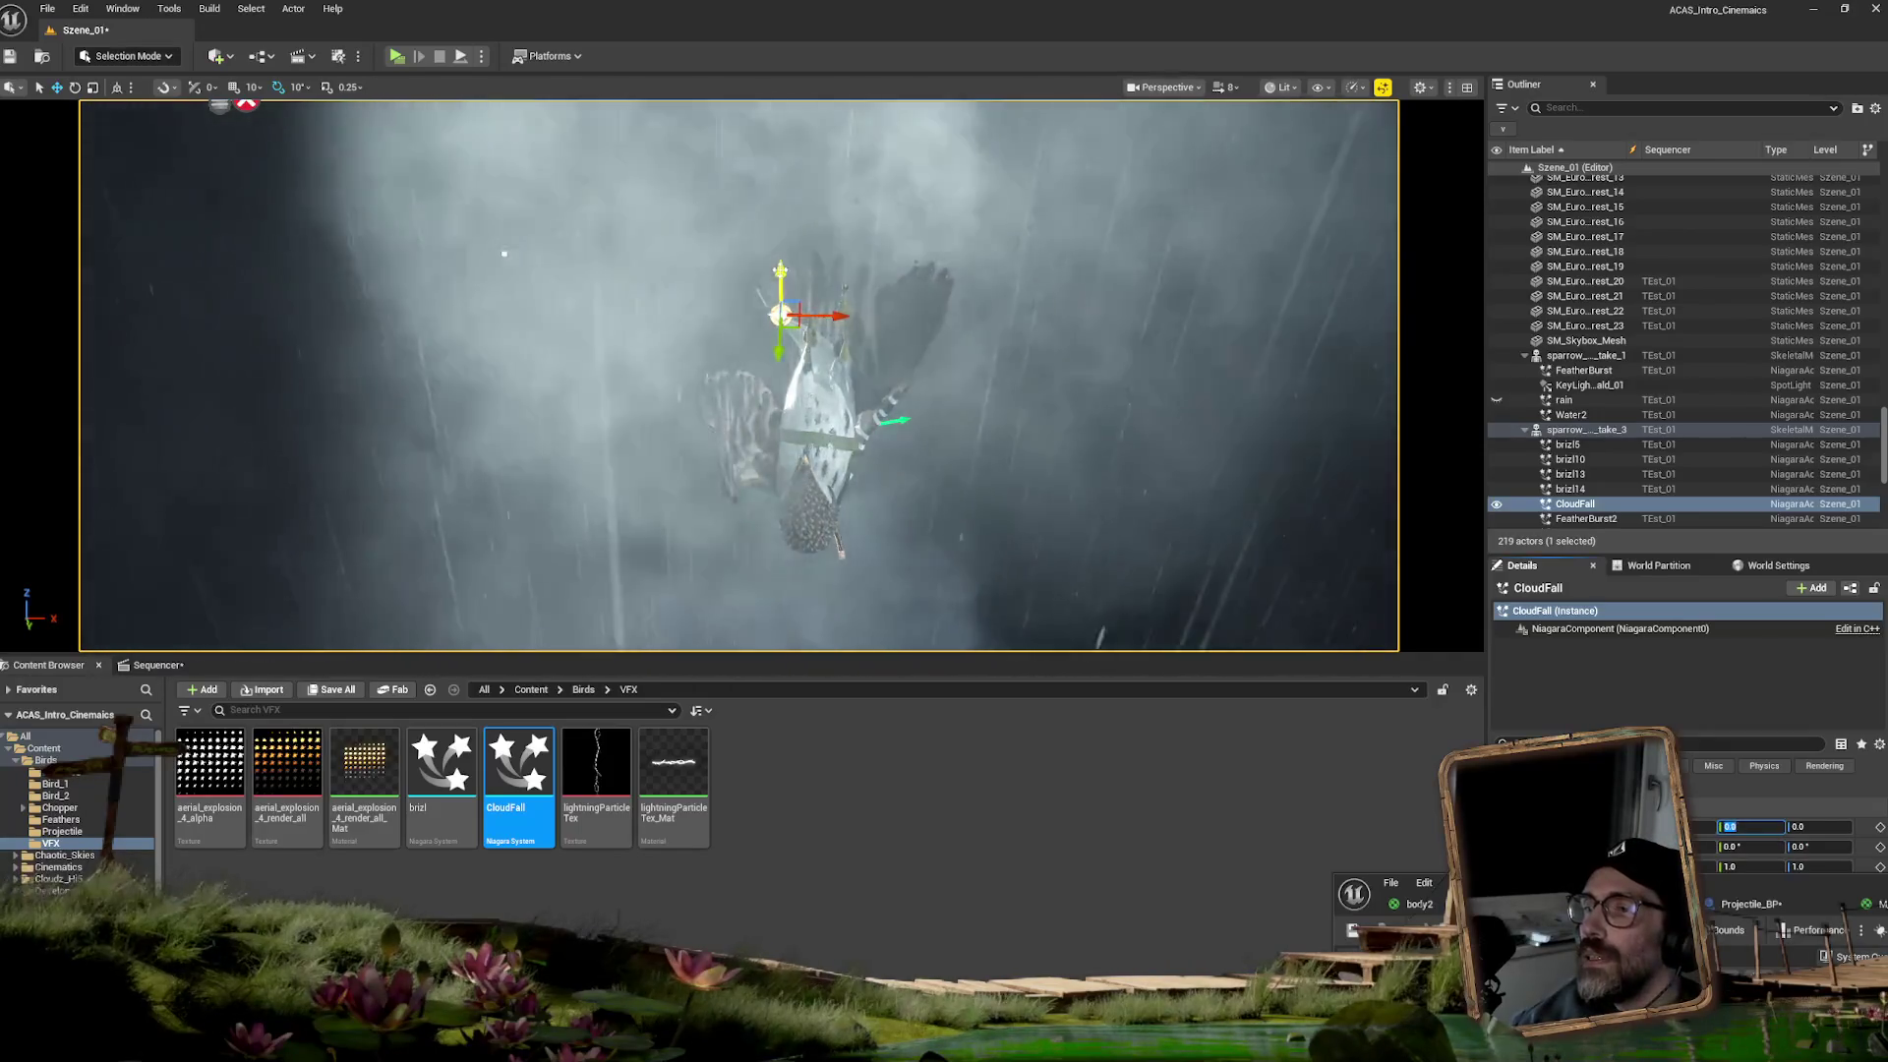
pyautogui.moveTo(780, 280)
pyautogui.mouseDown()
pyautogui.moveTo(787, 642)
pyautogui.moveTo(903, 651)
pyautogui.mouseUp()
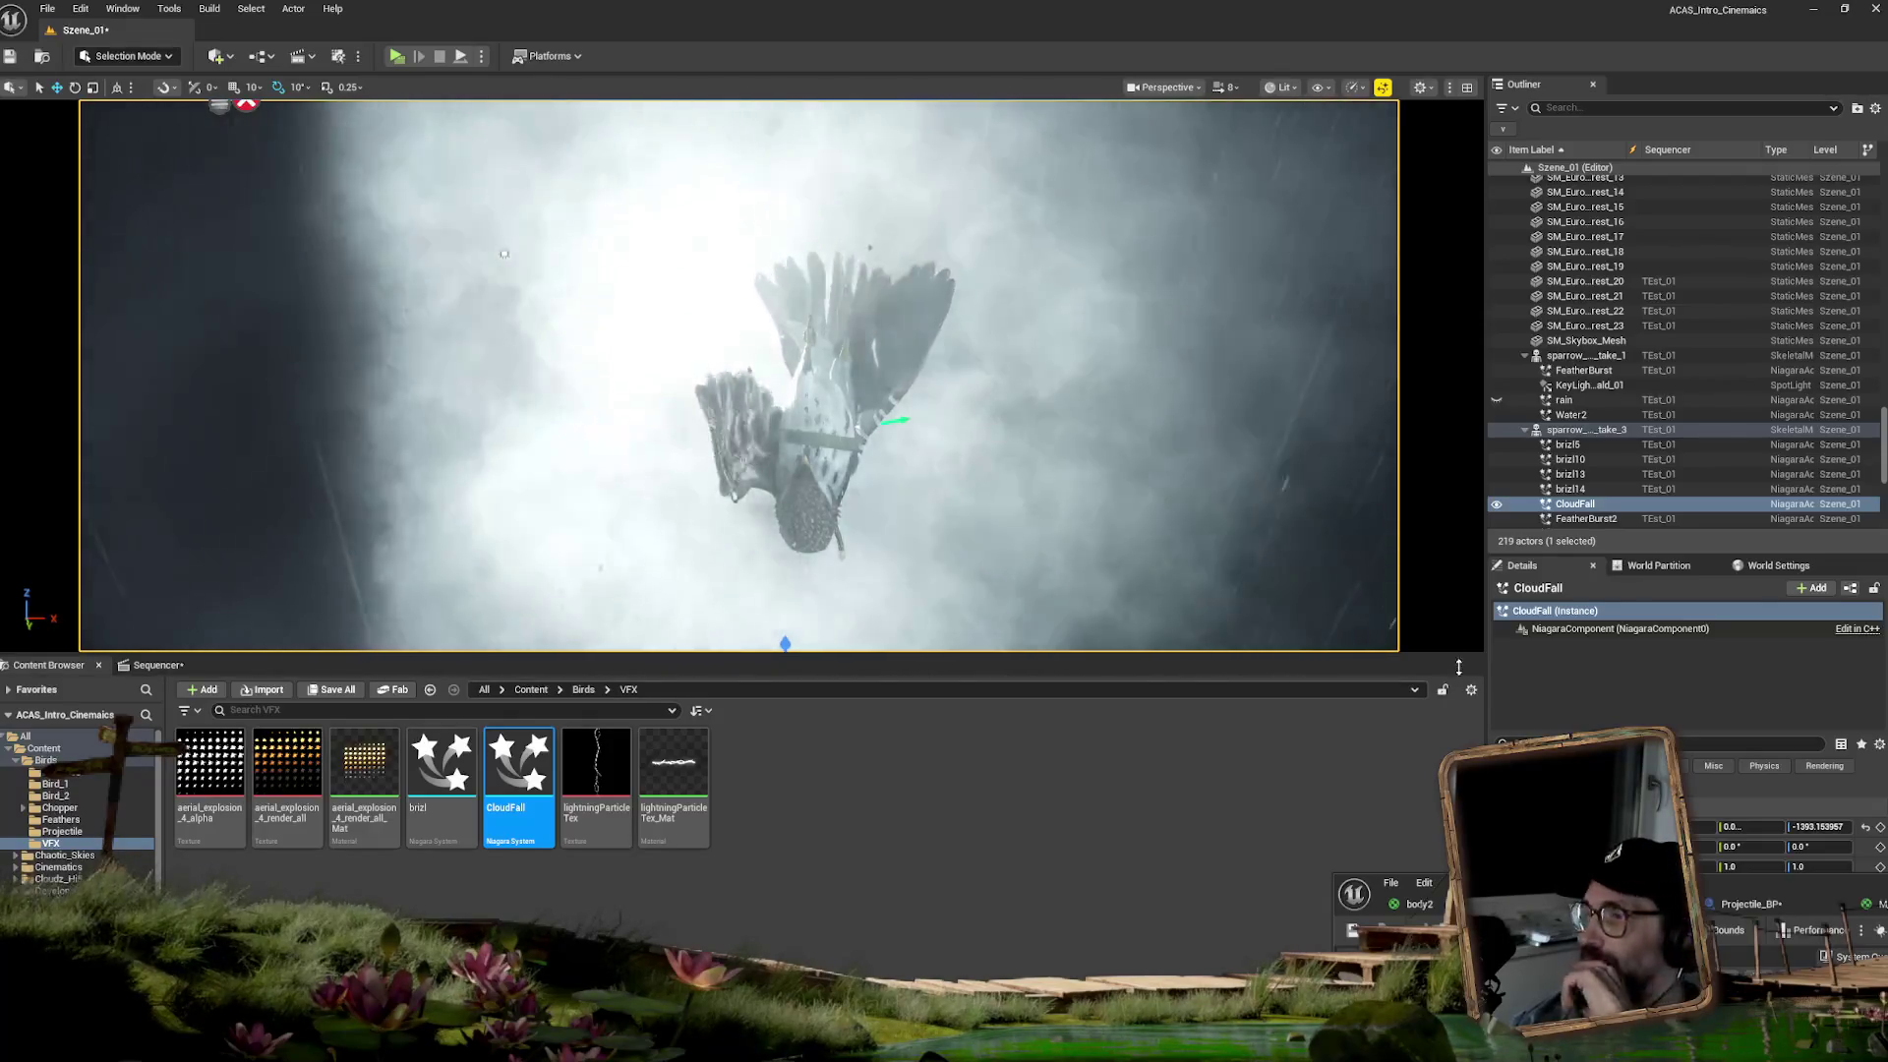
pyautogui.moveTo(1801, 827)
pyautogui.mouseDown()
pyautogui.moveTo(1770, 827)
pyautogui.moveTo(1810, 828)
pyautogui.mouseUp()
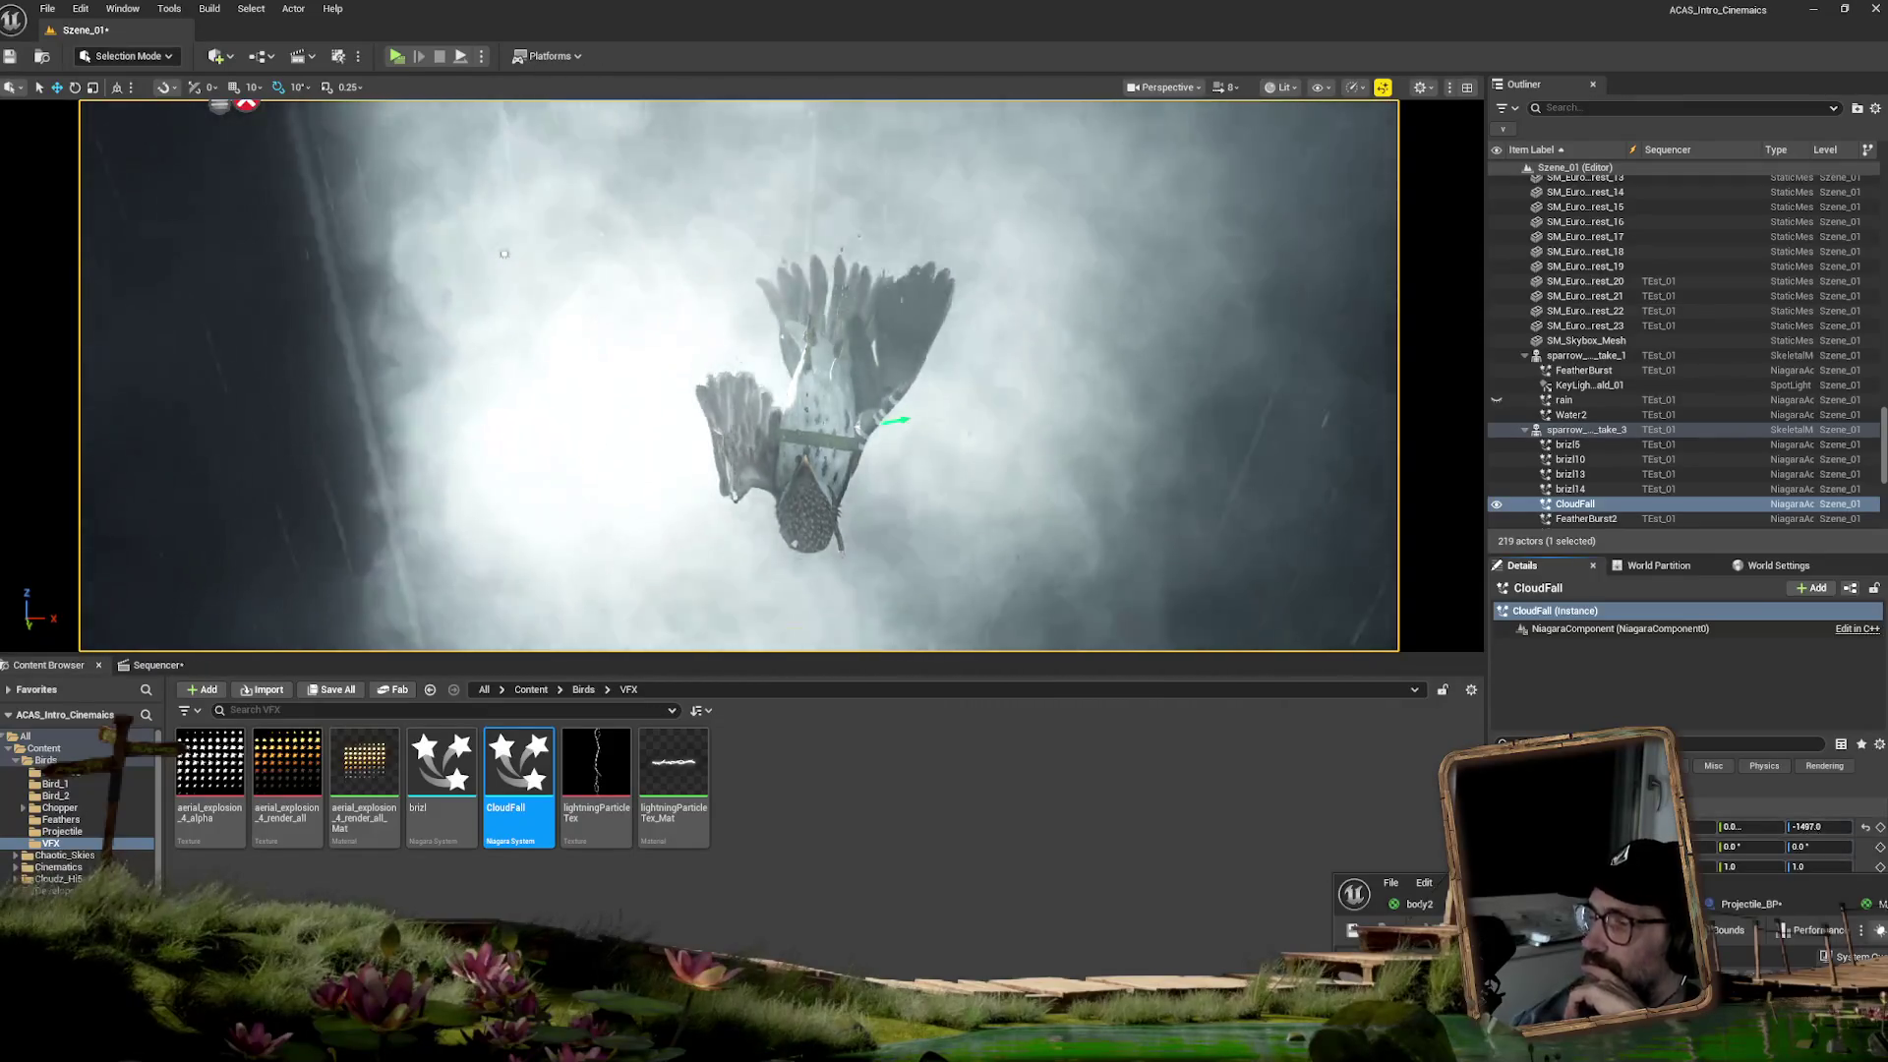
pyautogui.doubleClick(519, 776)
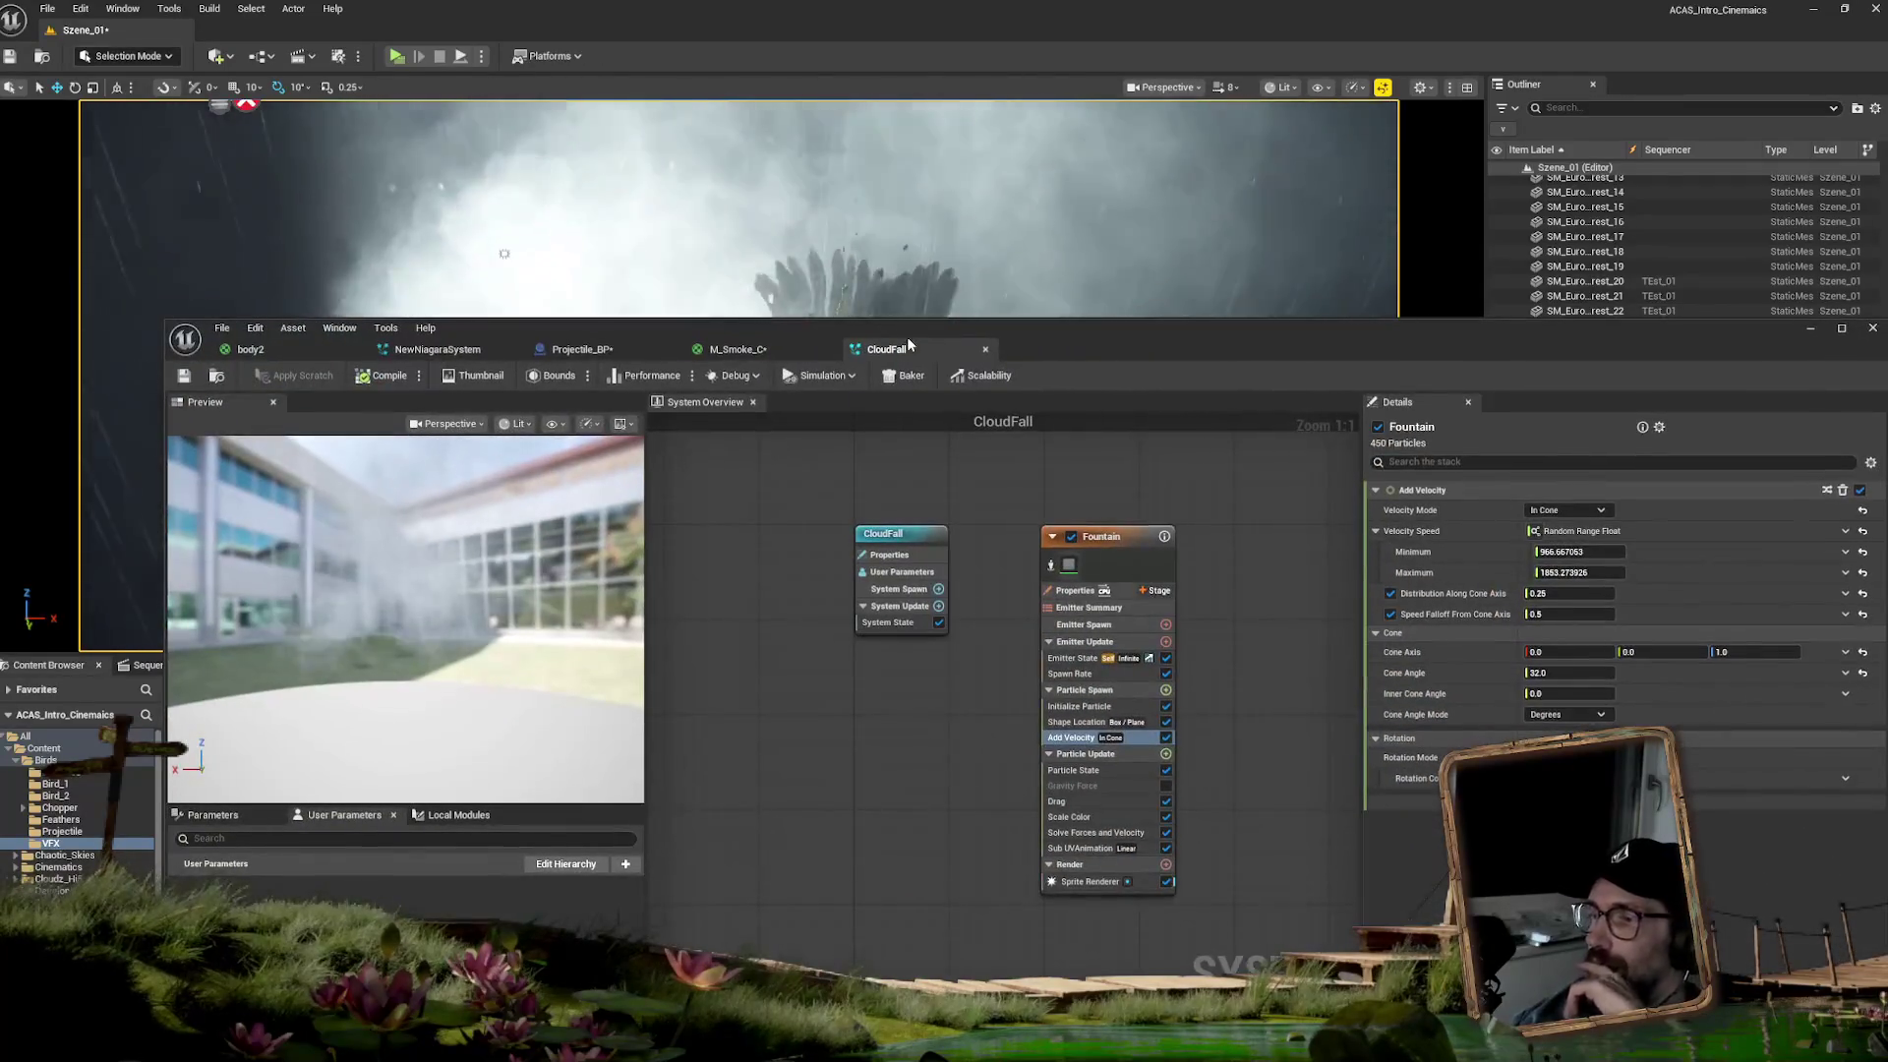
# - Show the Fountain emitter's Initialize Particle settings and its particle colour picker
pyautogui.moveTo(1038, 359); pyautogui.dragTo(891, 325)
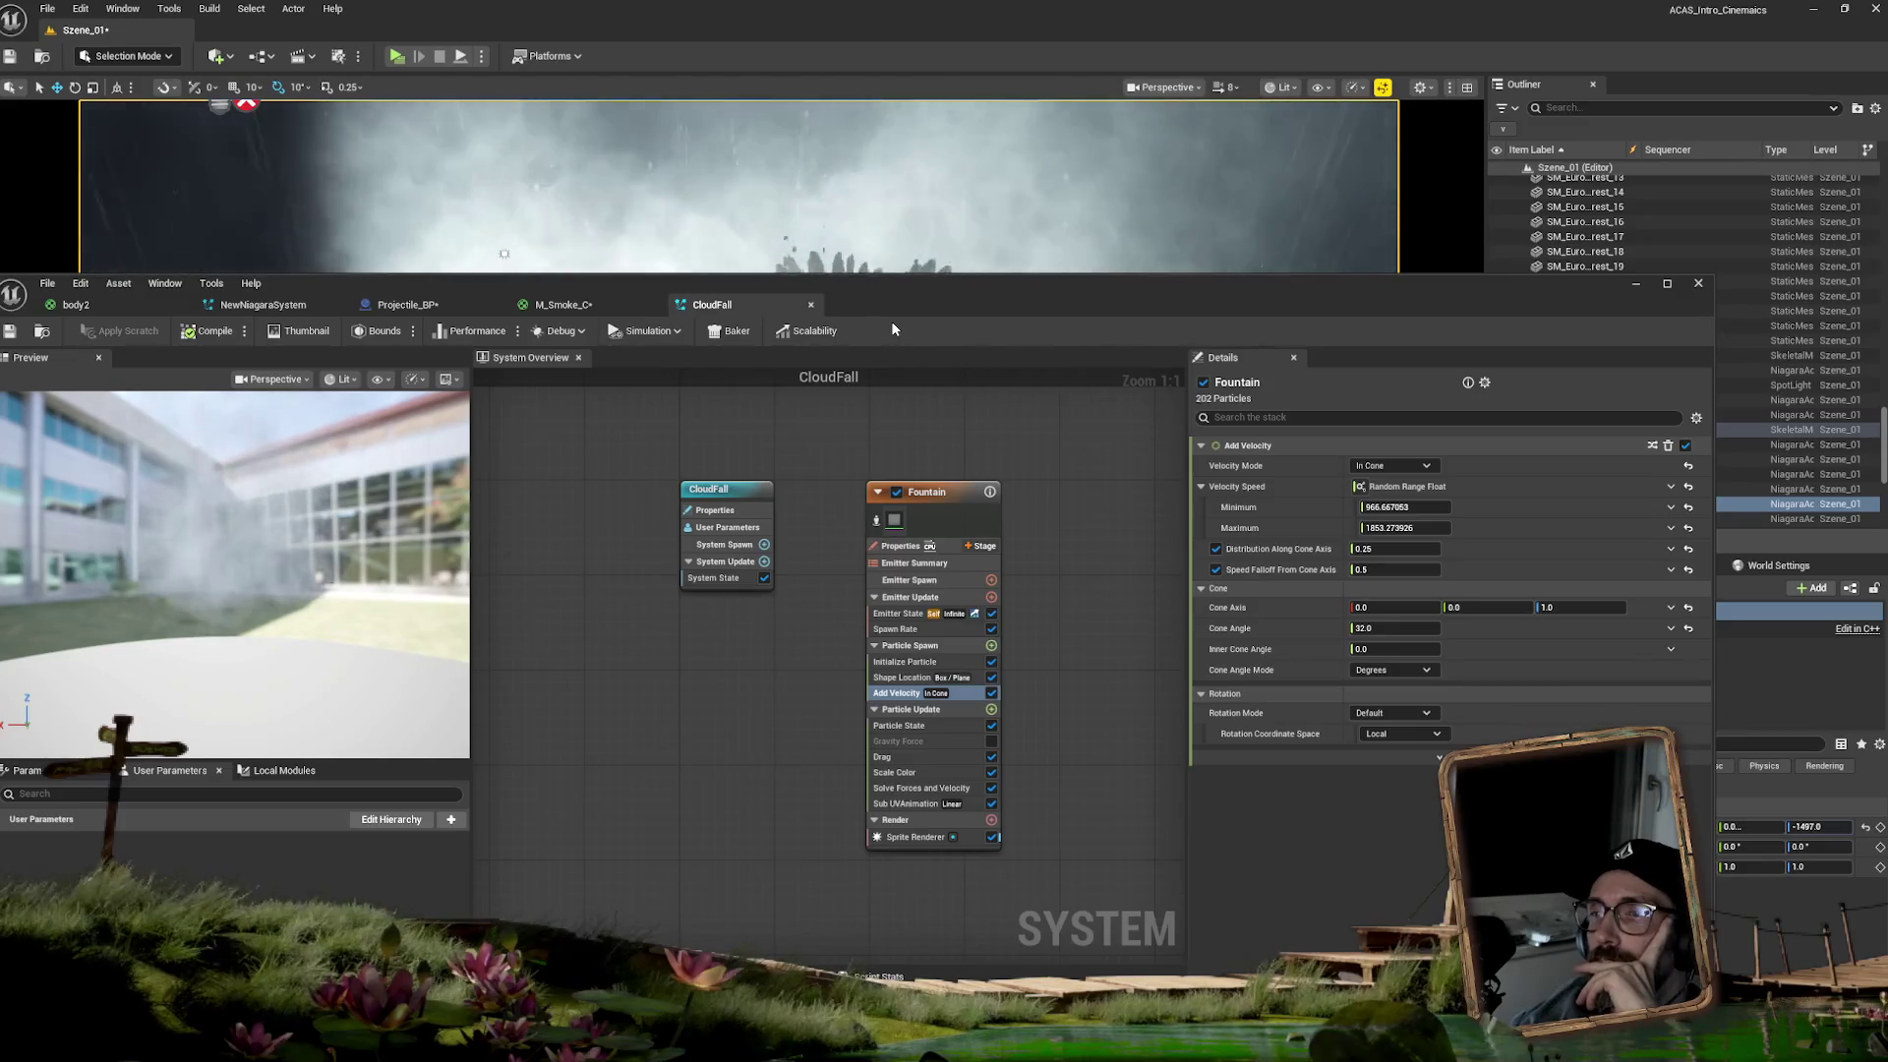
pyautogui.moveTo(951, 308)
pyautogui.mouseDown()
pyautogui.moveTo(899, 668)
pyautogui.moveTo(854, 693)
pyautogui.moveTo(842, 679)
pyautogui.mouseUp()
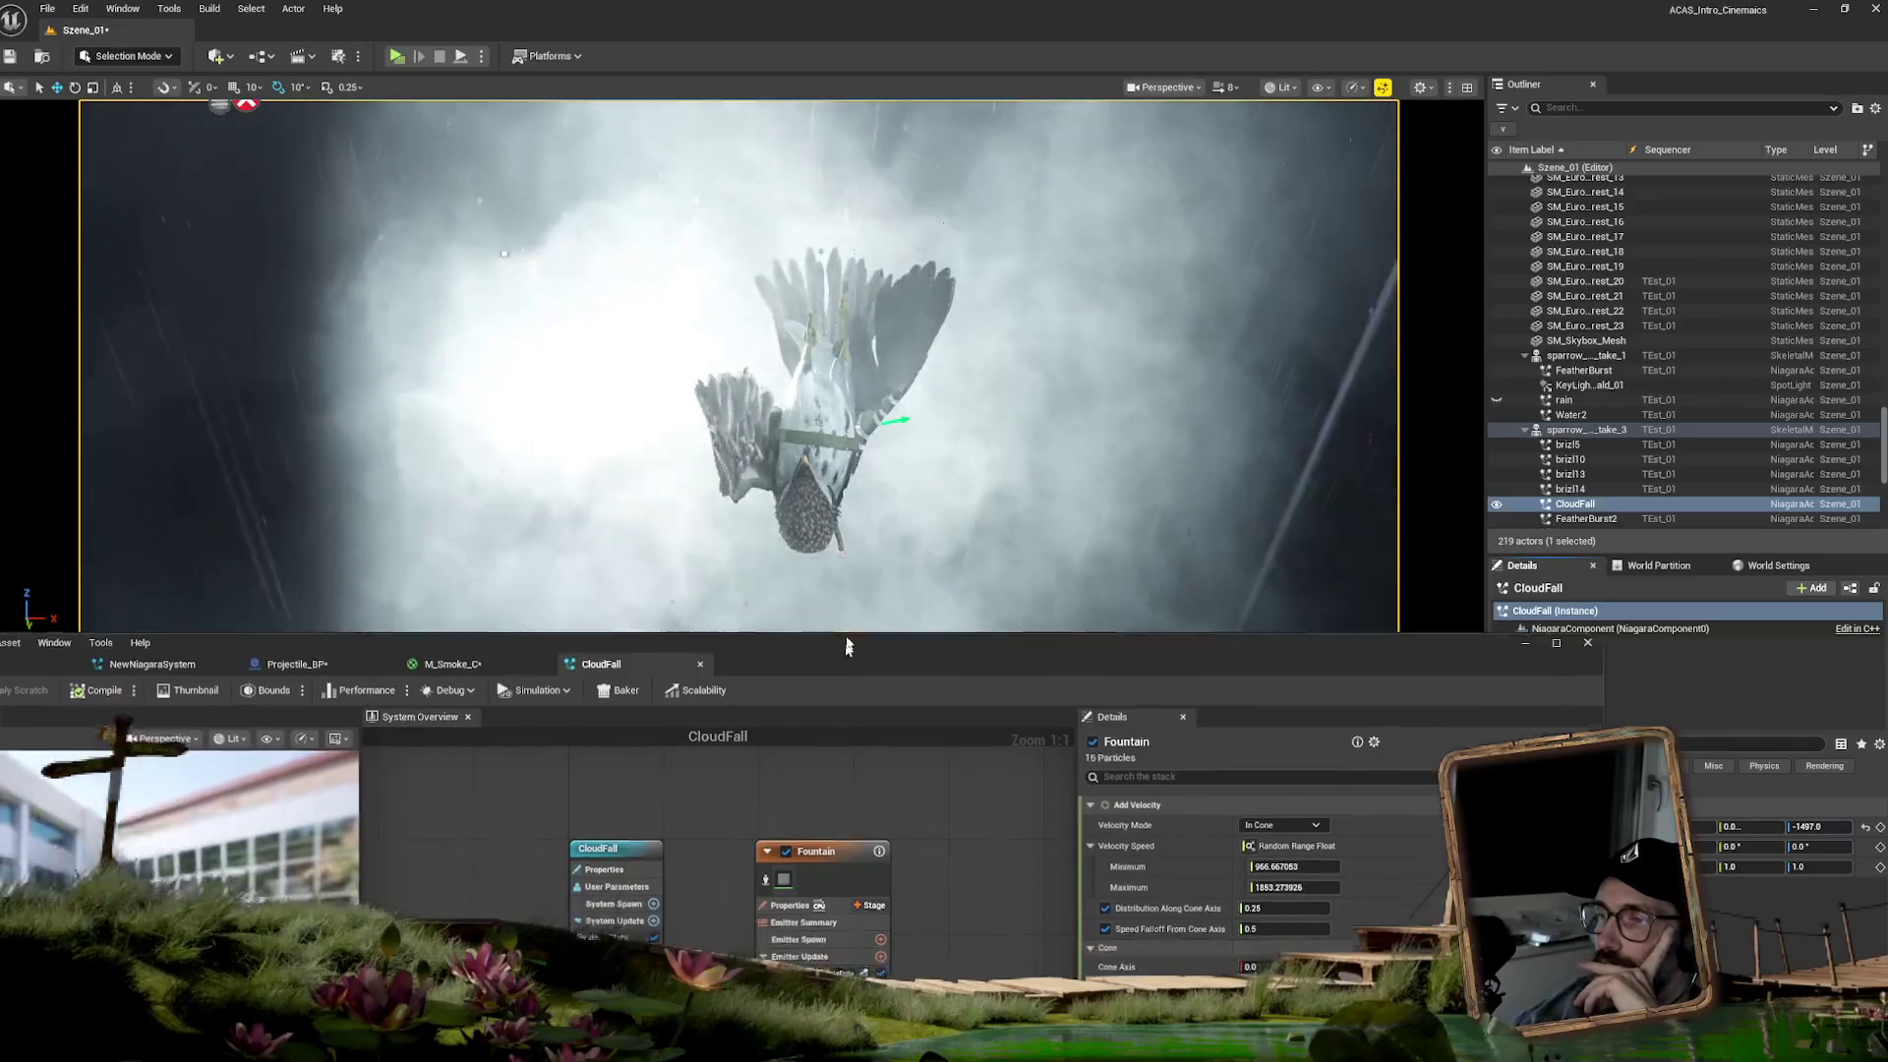
pyautogui.moveTo(841, 679); pyautogui.dragTo(842, 325)
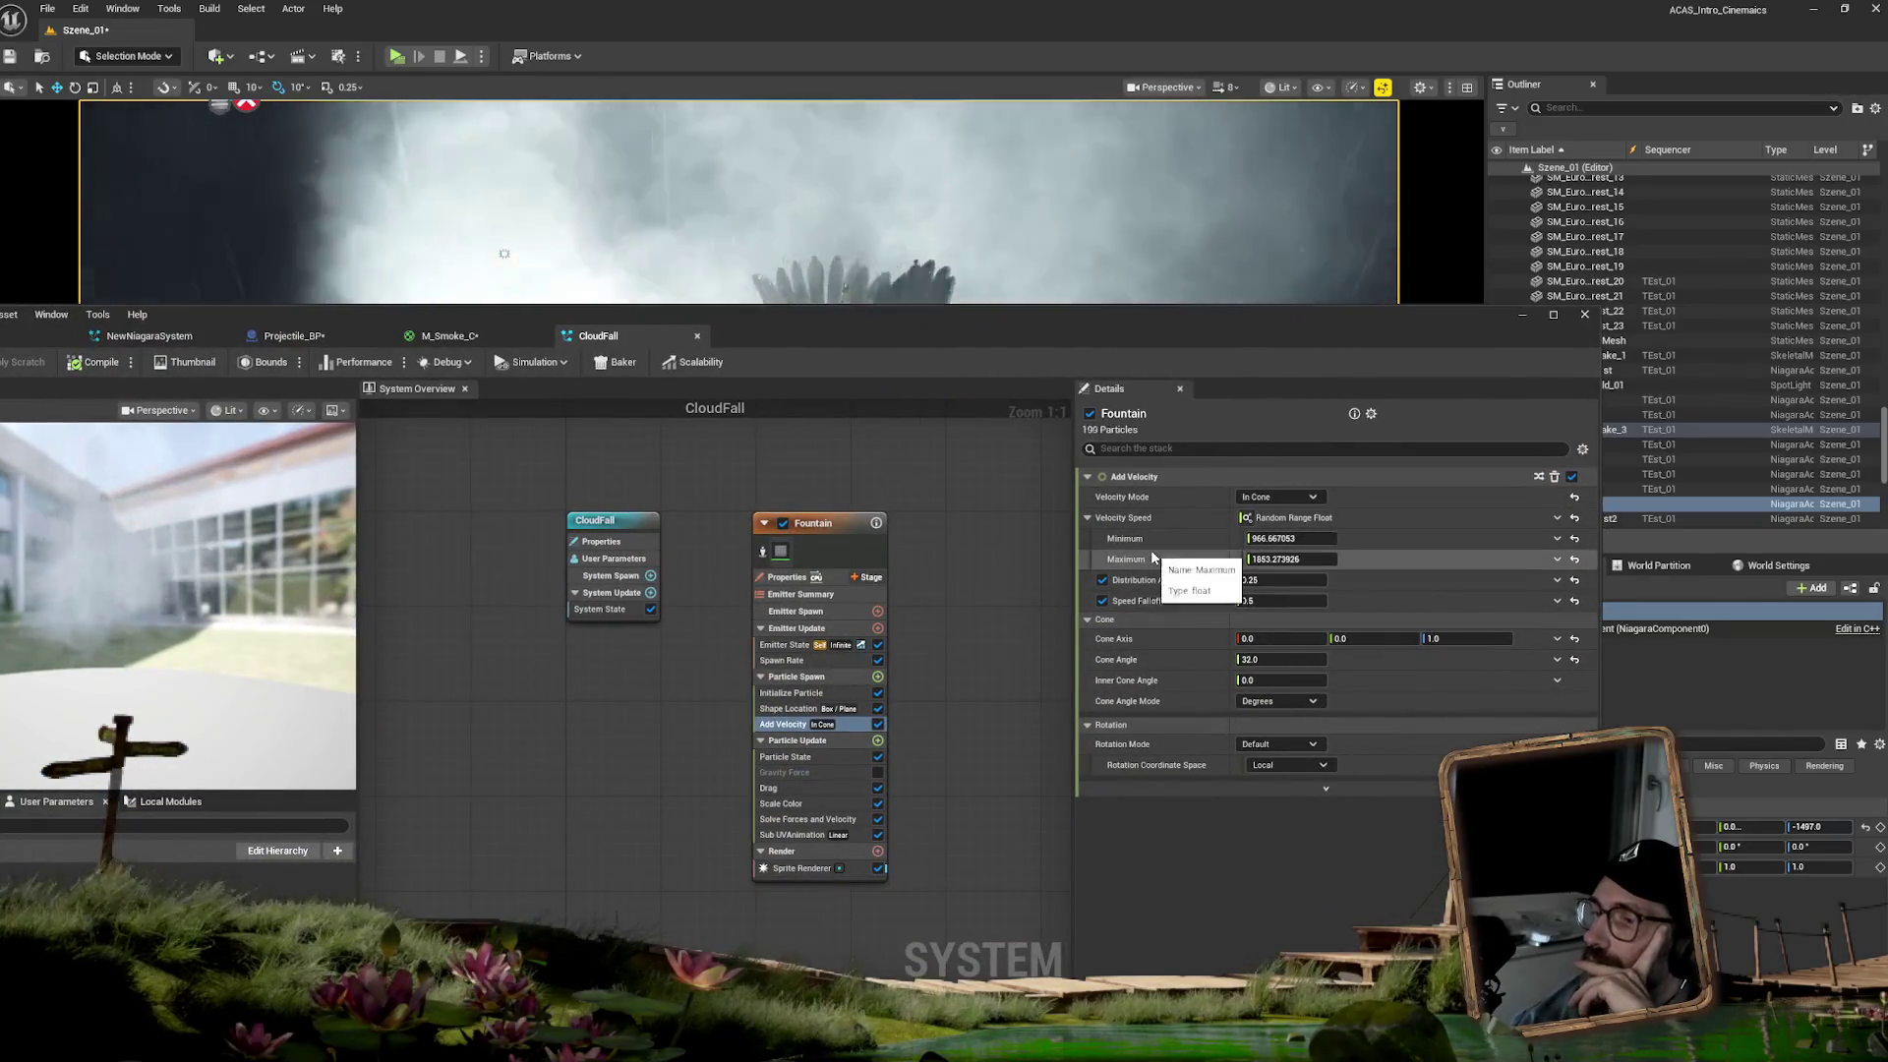
pyautogui.click(785, 694)
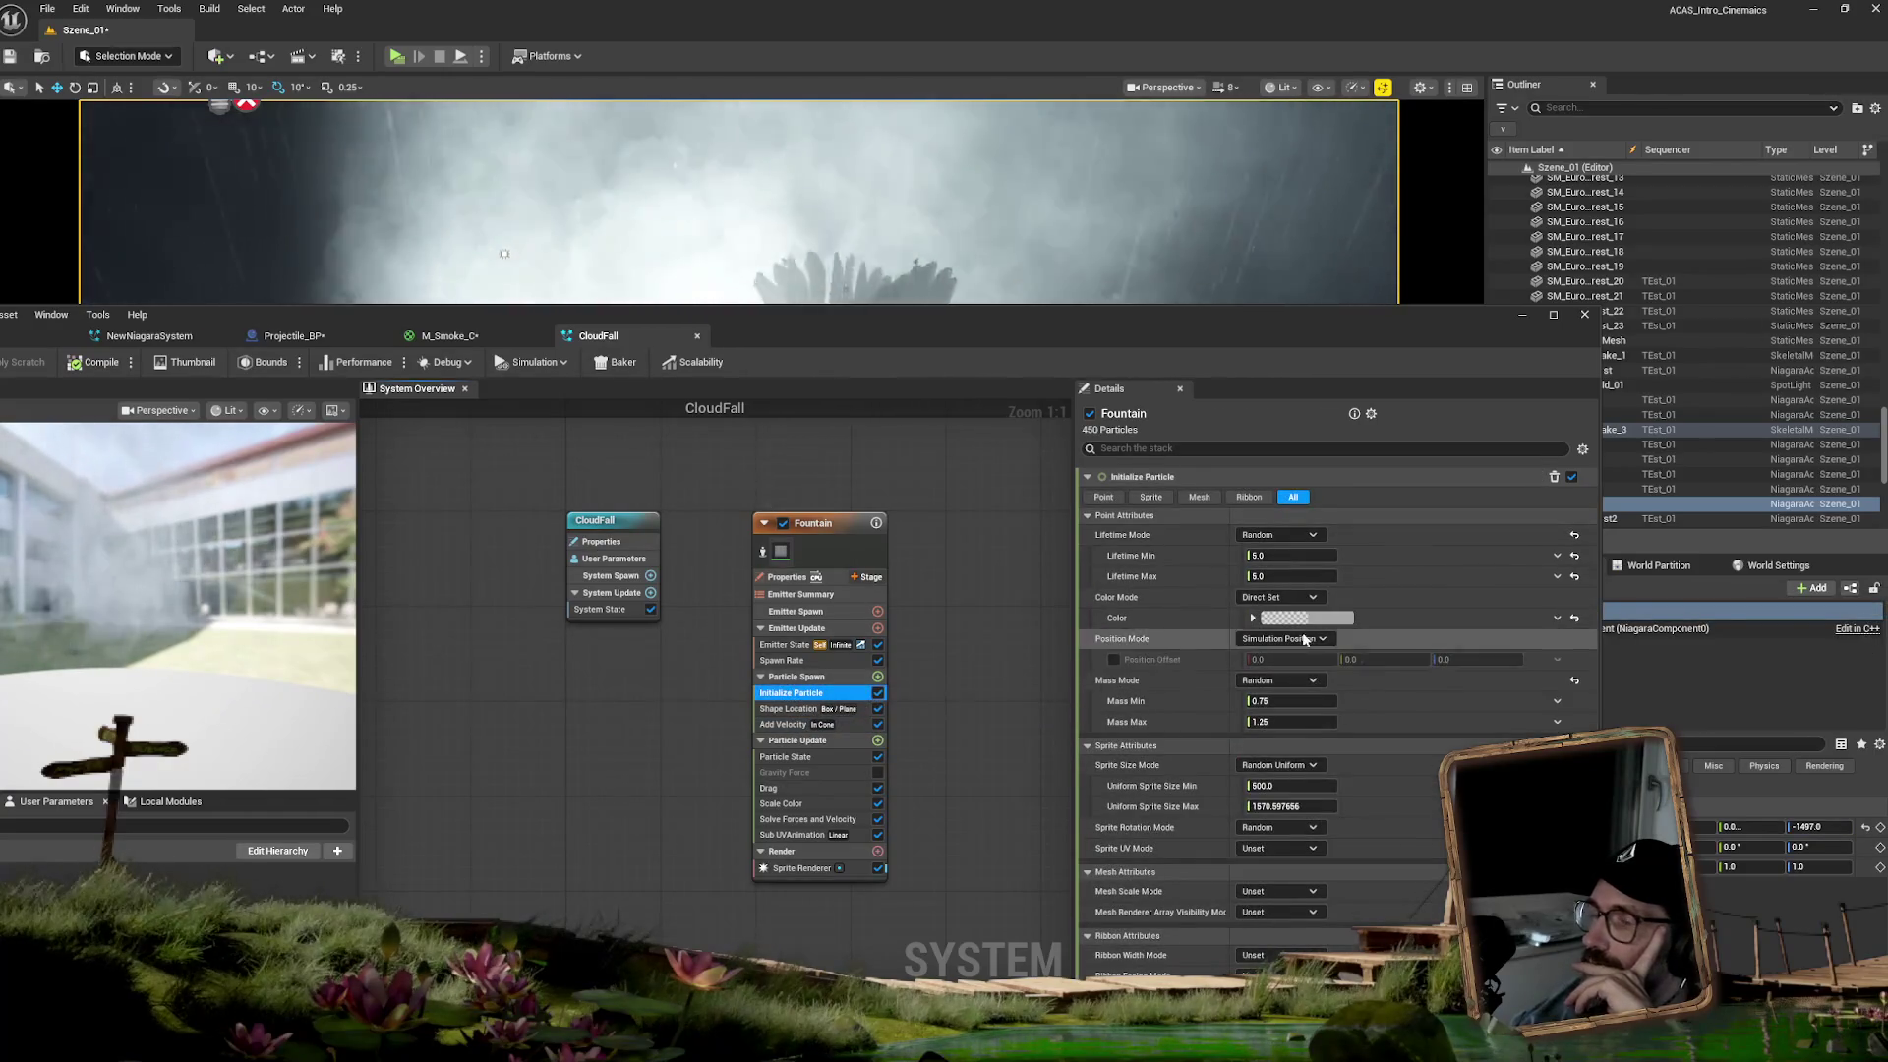
pyautogui.click(1283, 619)
# - Darken the Fountain particle colour to 0.183 grey and set its alpha to 0.02
pyautogui.moveTo(1218, 338); pyautogui.dragTo(1075, 636)
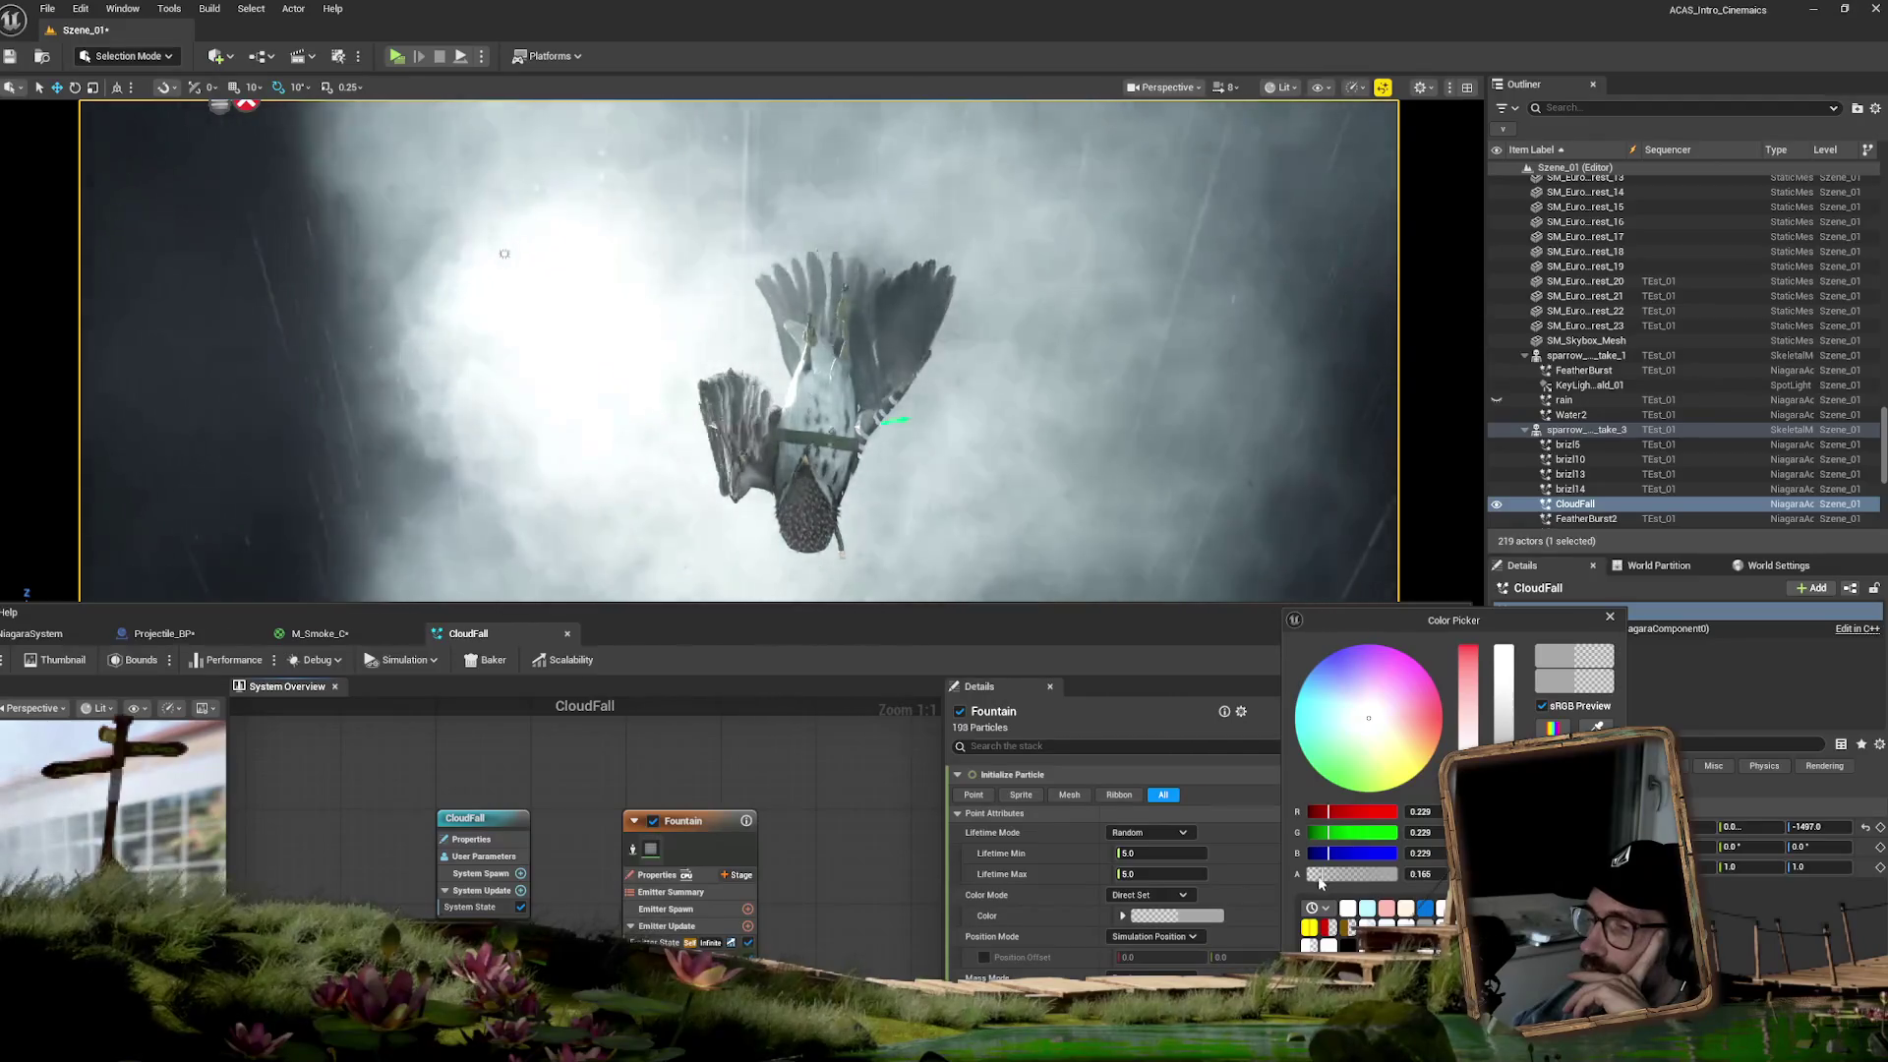
pyautogui.moveTo(1349, 874); pyautogui.dragTo(1322, 874)
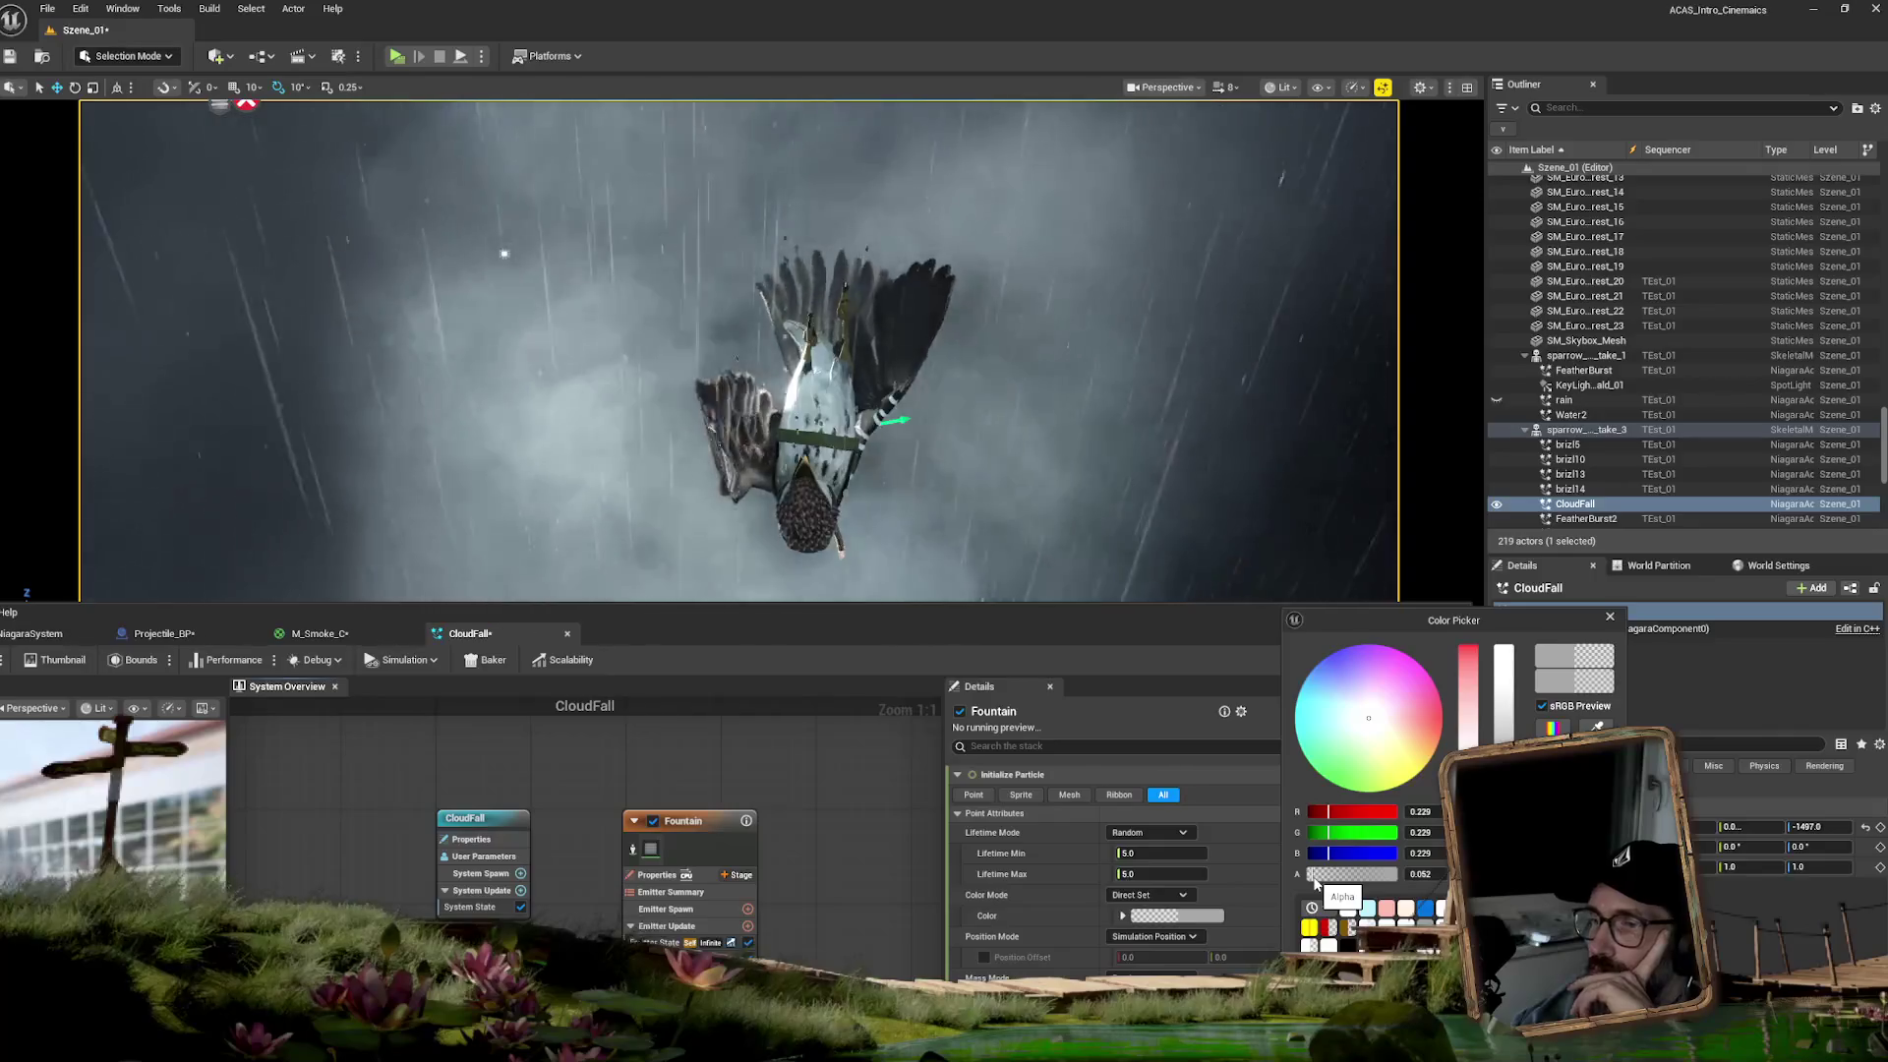
pyautogui.click(1429, 875)
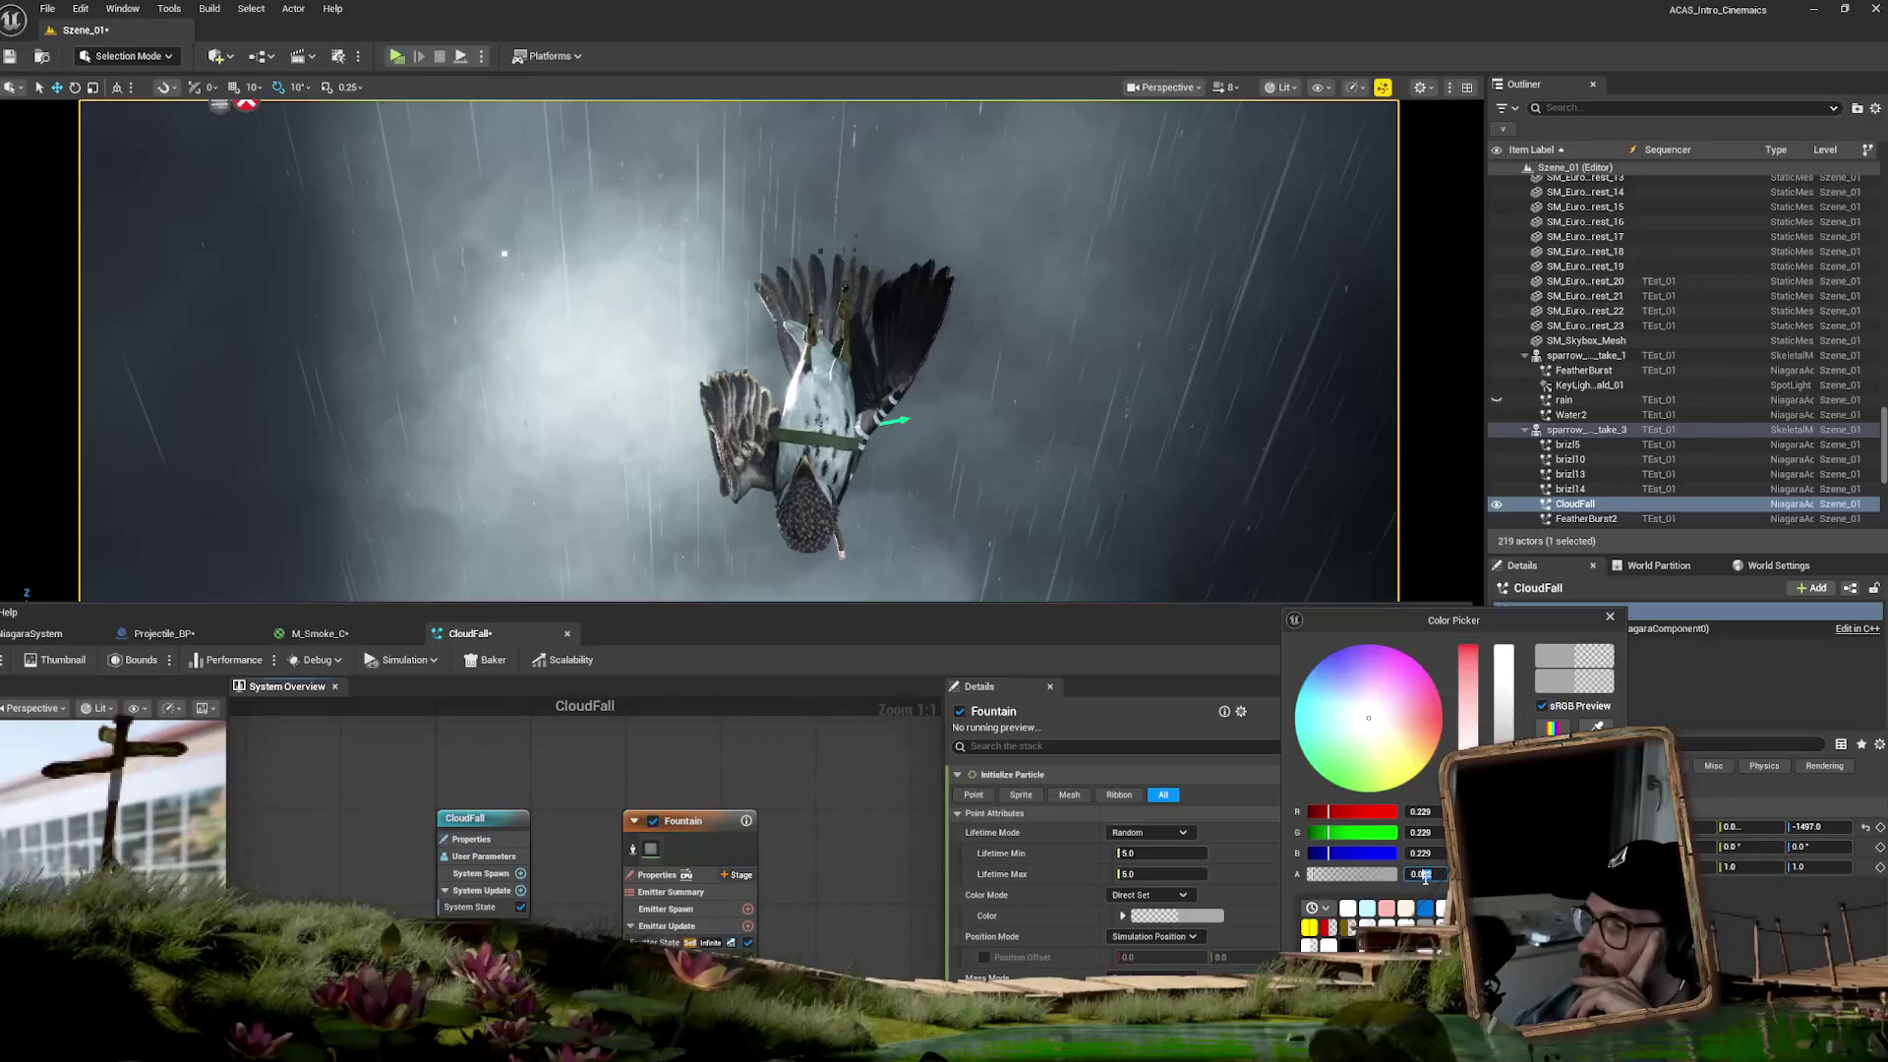
pyautogui.write('0.02')
pyautogui.press('Return')
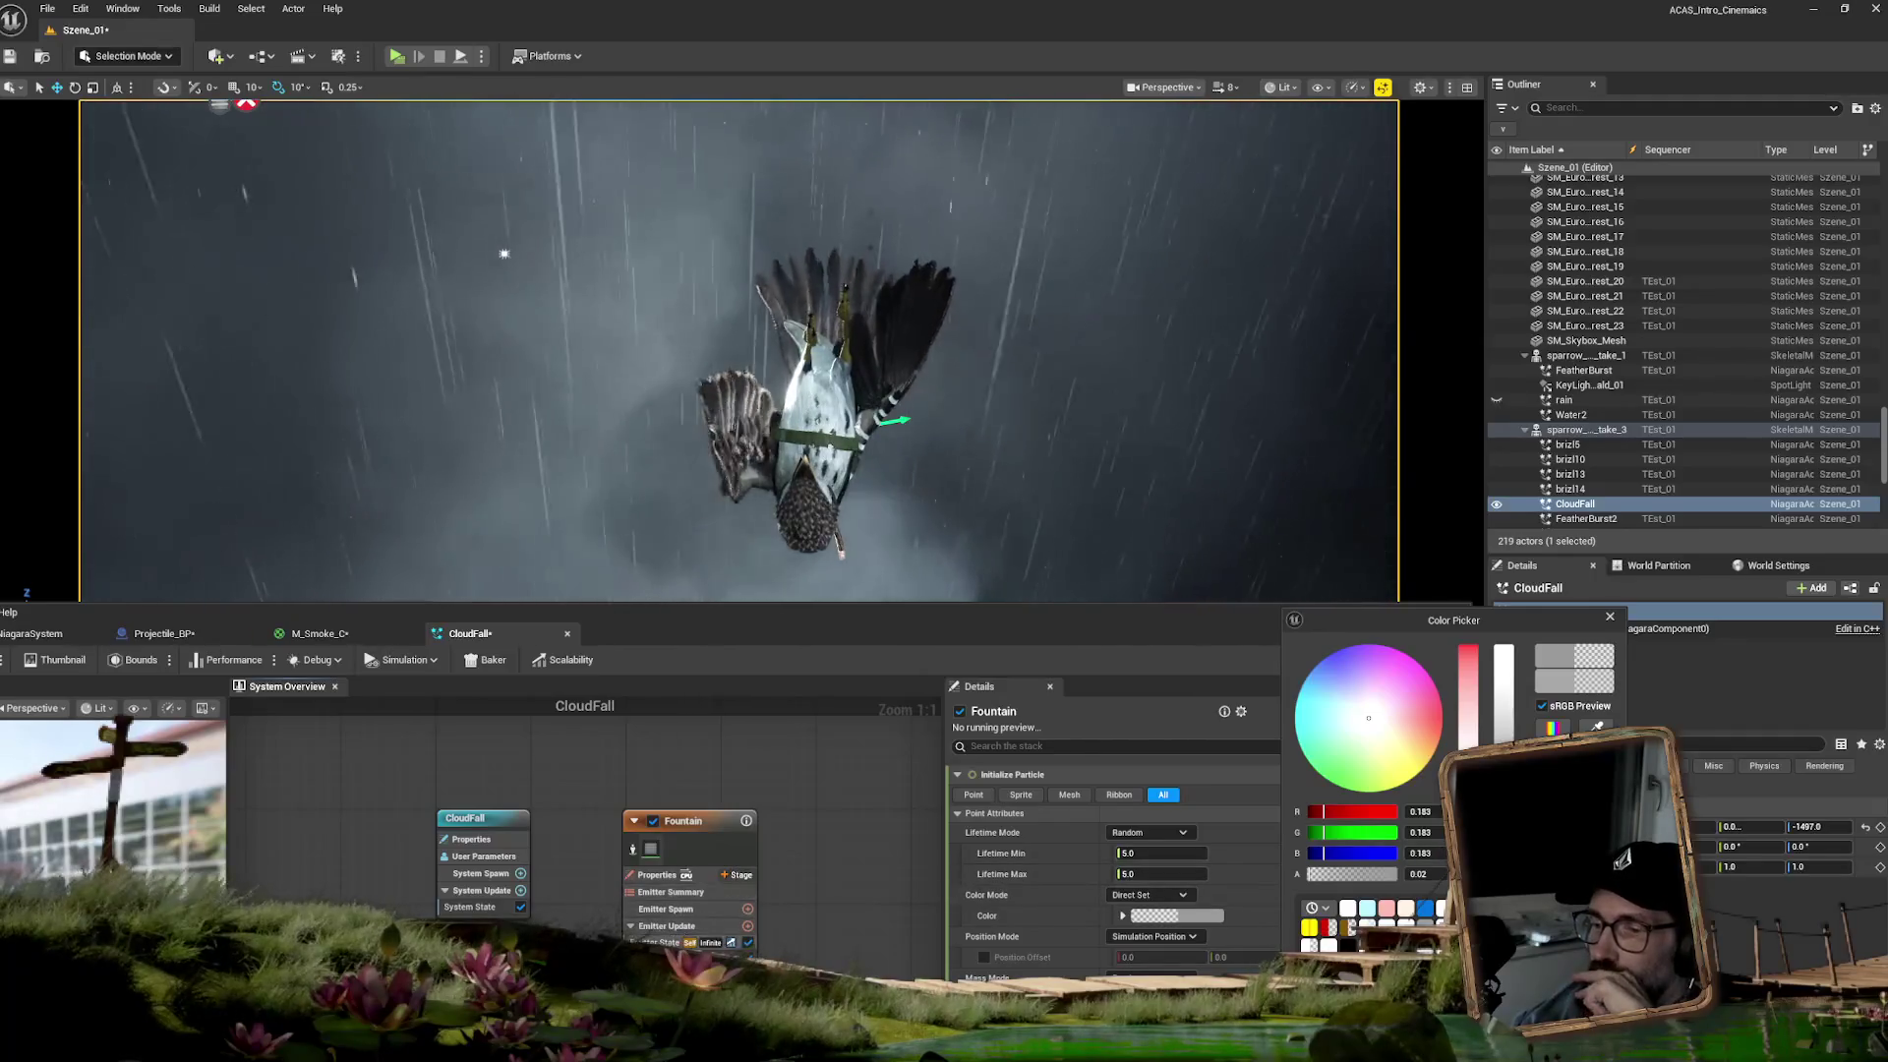
pyautogui.click(657, 941)
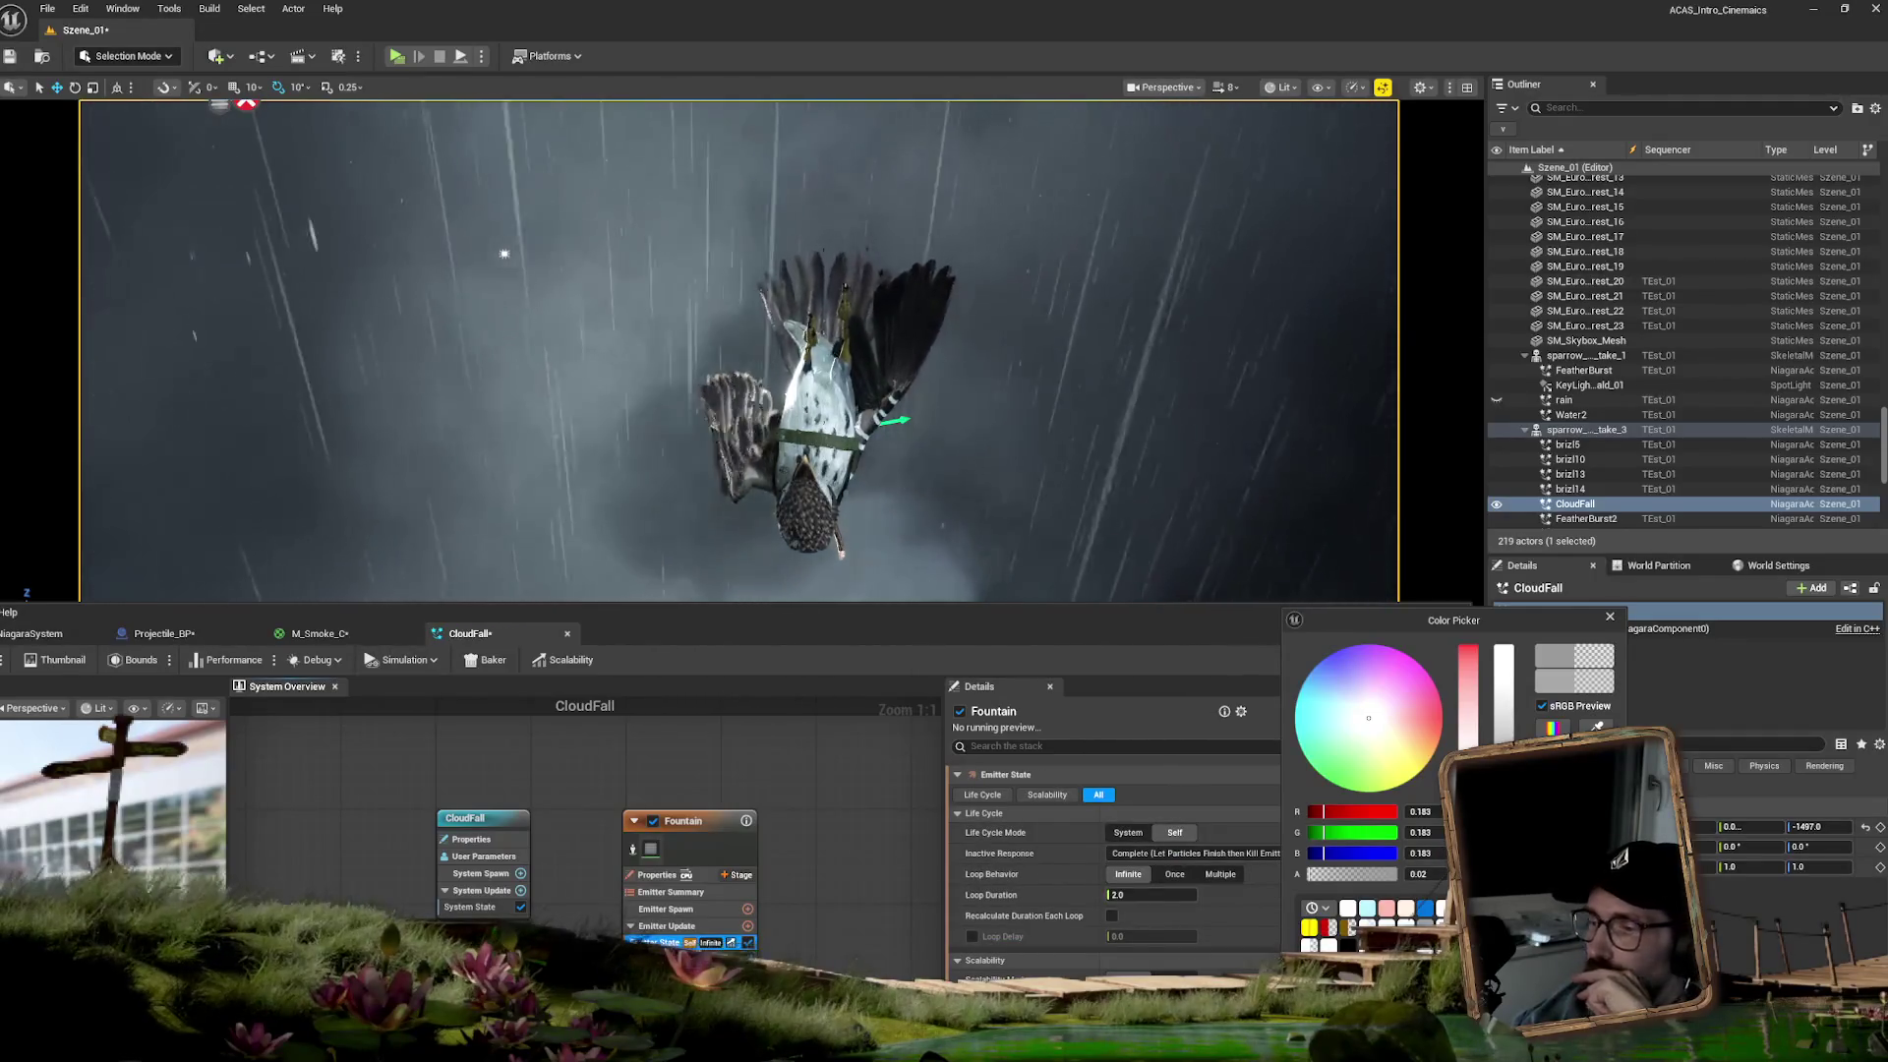
# - Set Add Velocity speed to about 1584–2346 and darken the particle colour to 0.116 grey
pyautogui.click(678, 955)
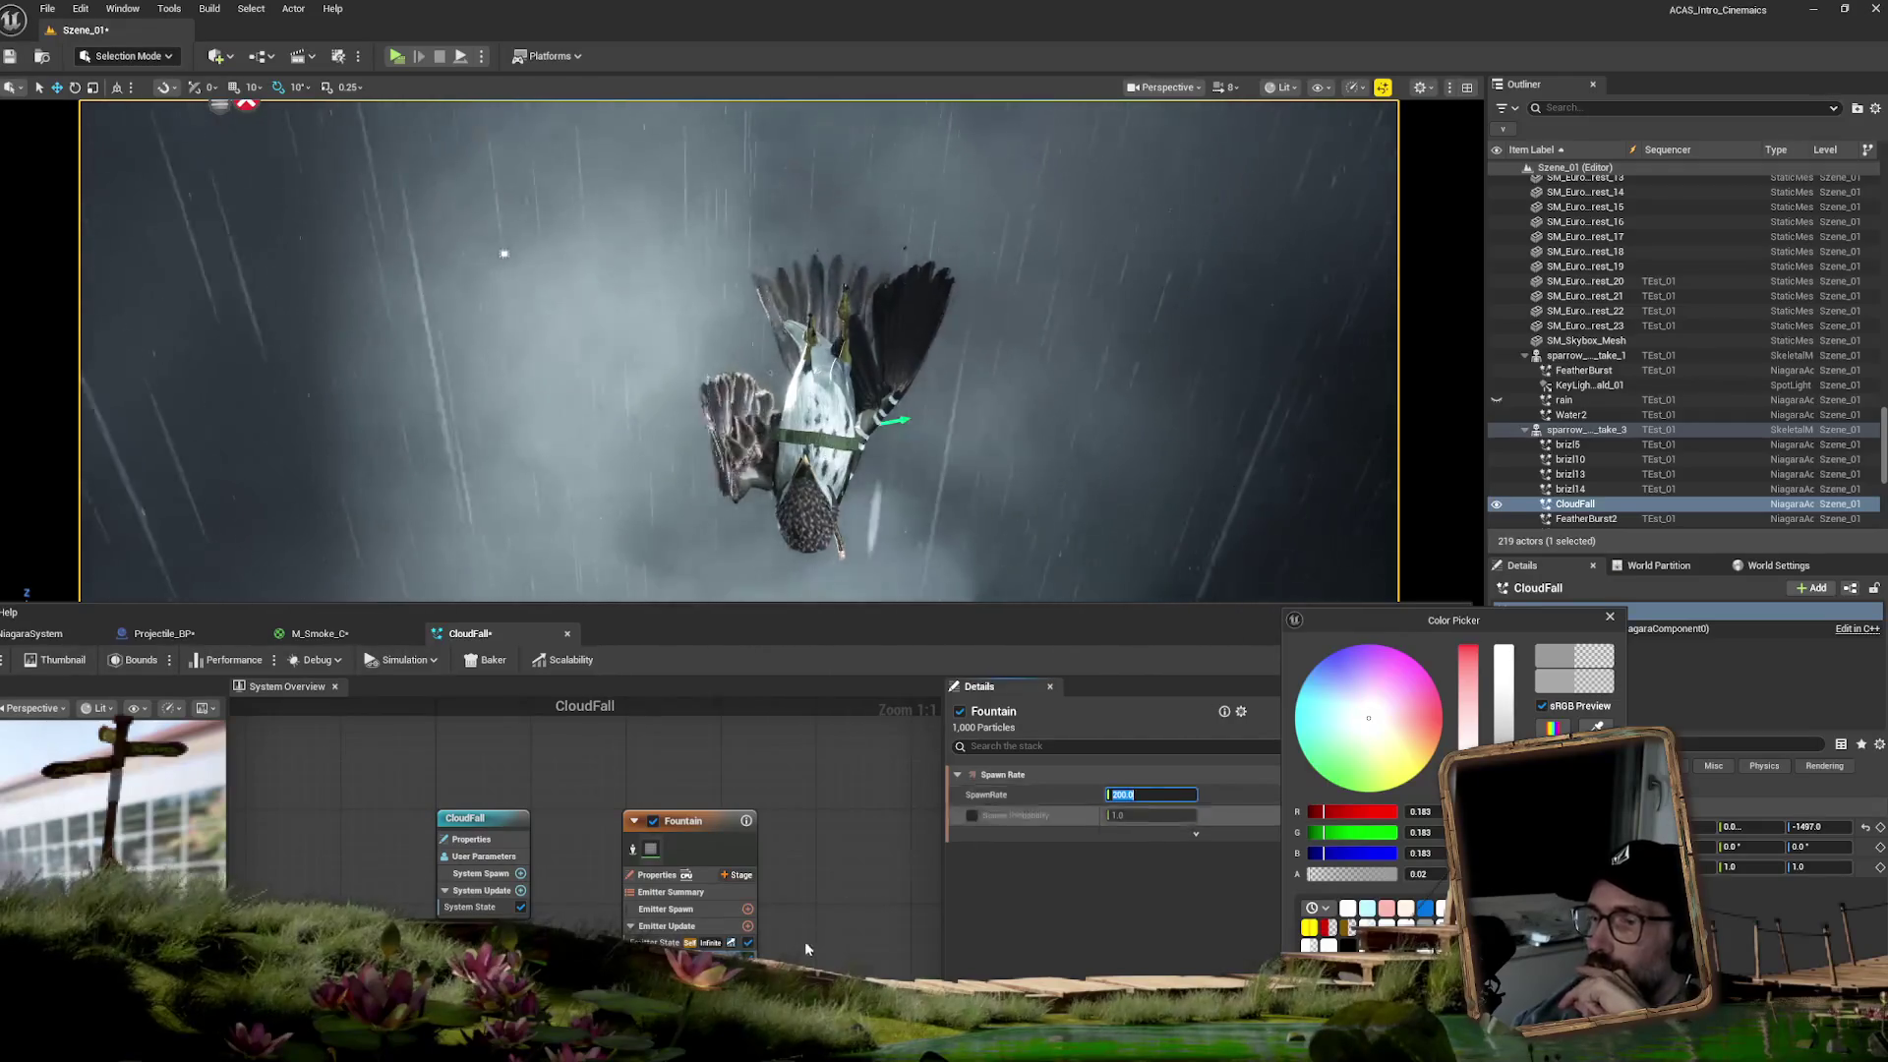
pyautogui.scroll(-3, 958, 960)
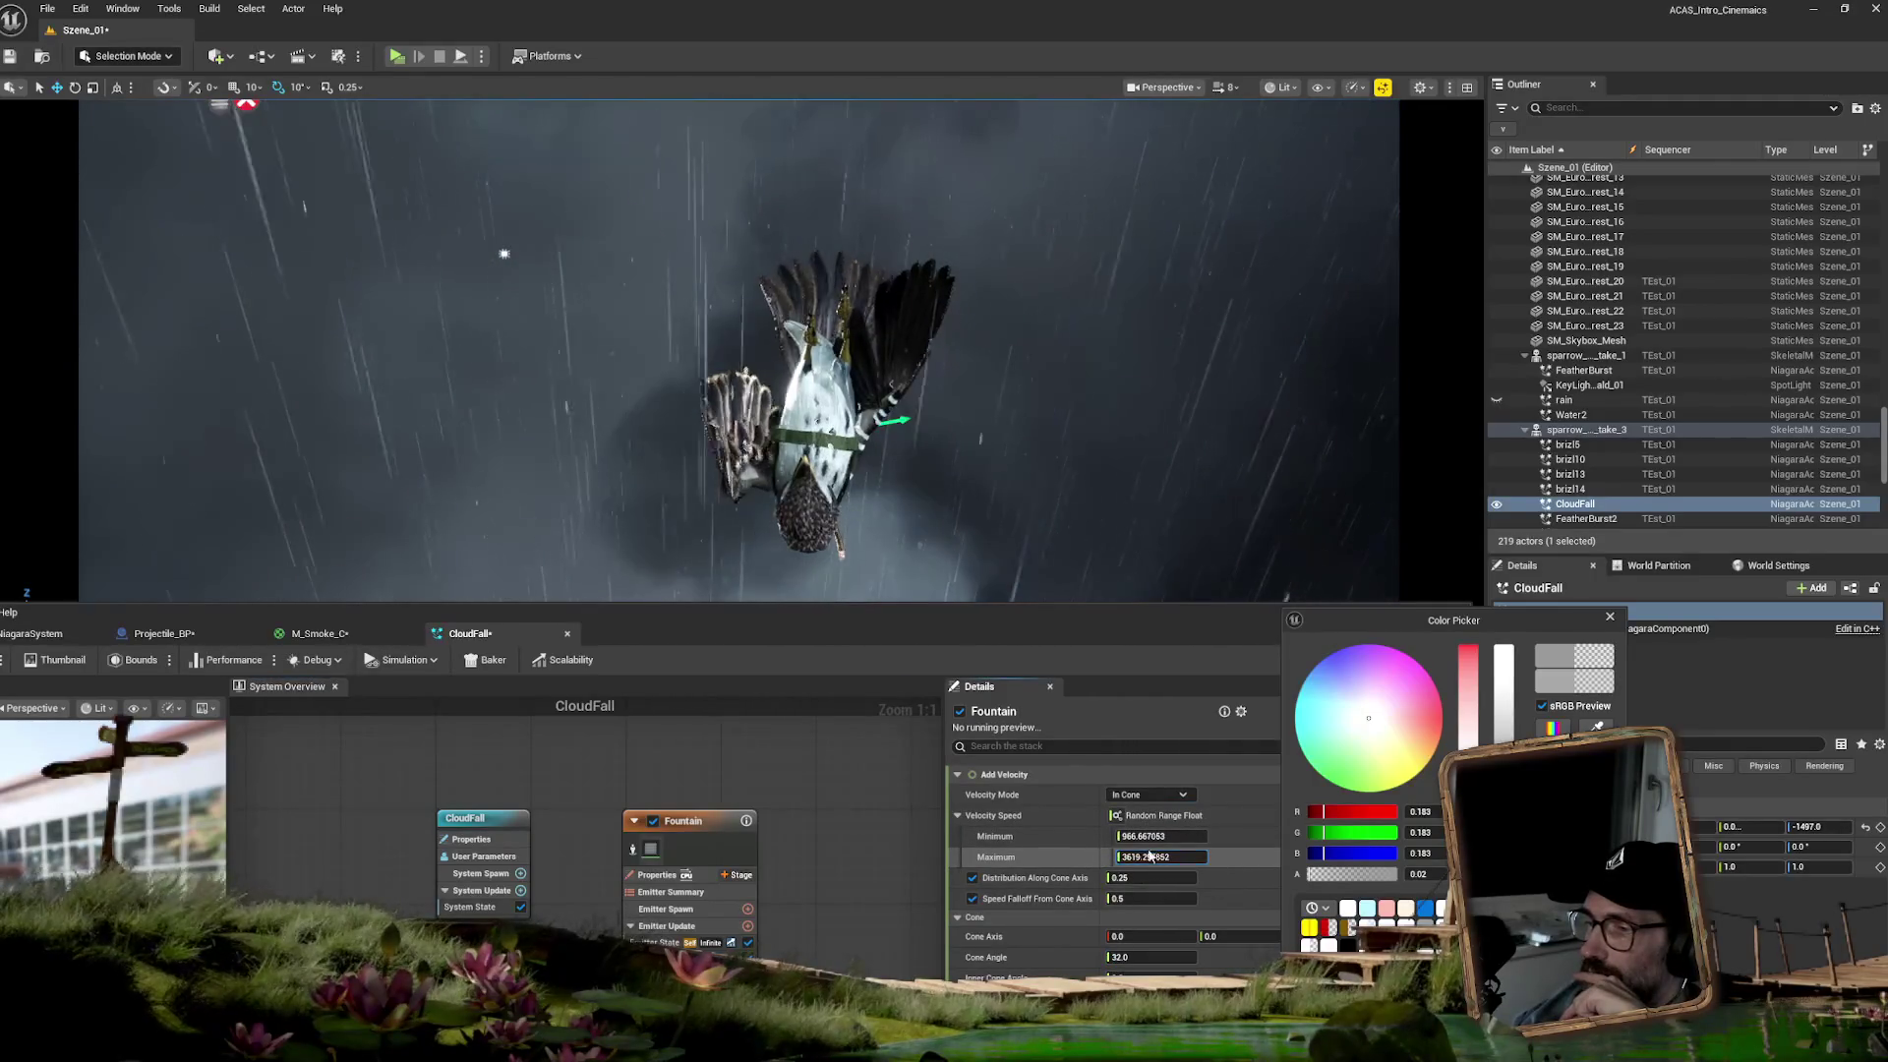
pyautogui.click(1151, 836)
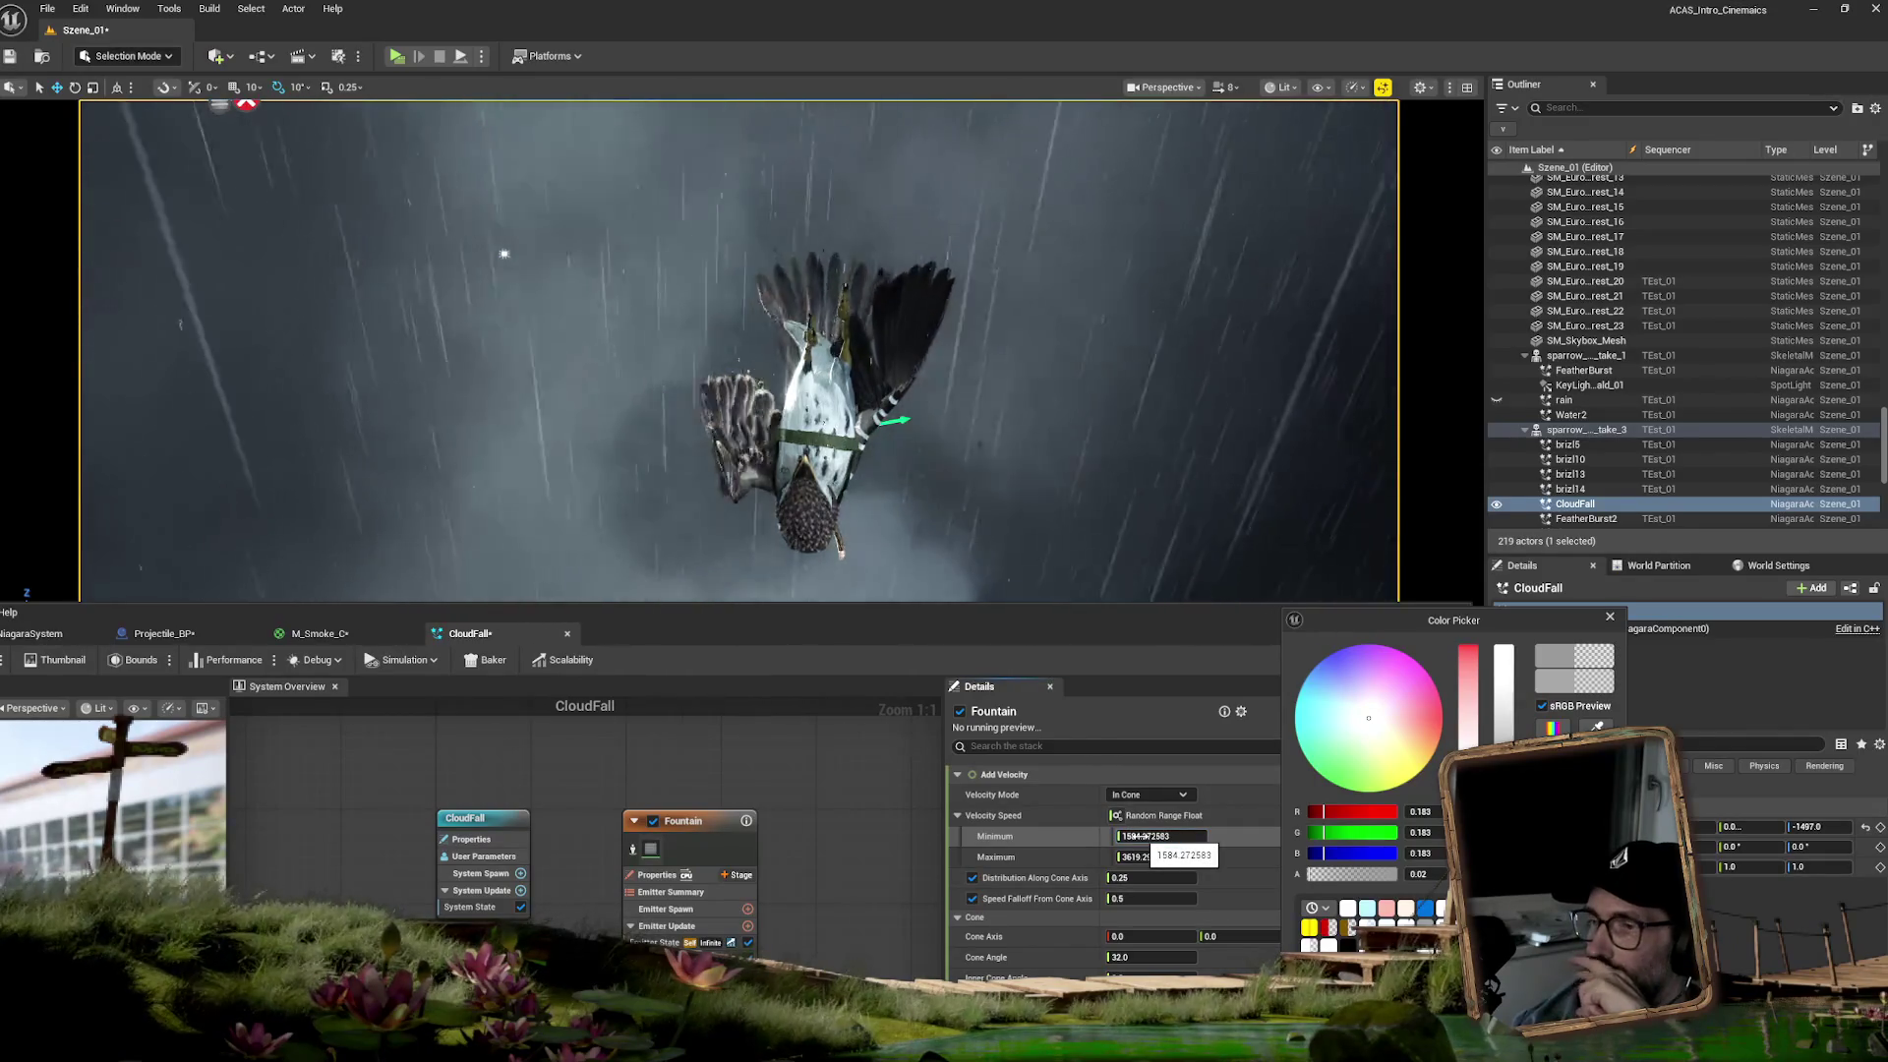
pyautogui.moveTo(1140, 856); pyautogui.dragTo(1129, 856)
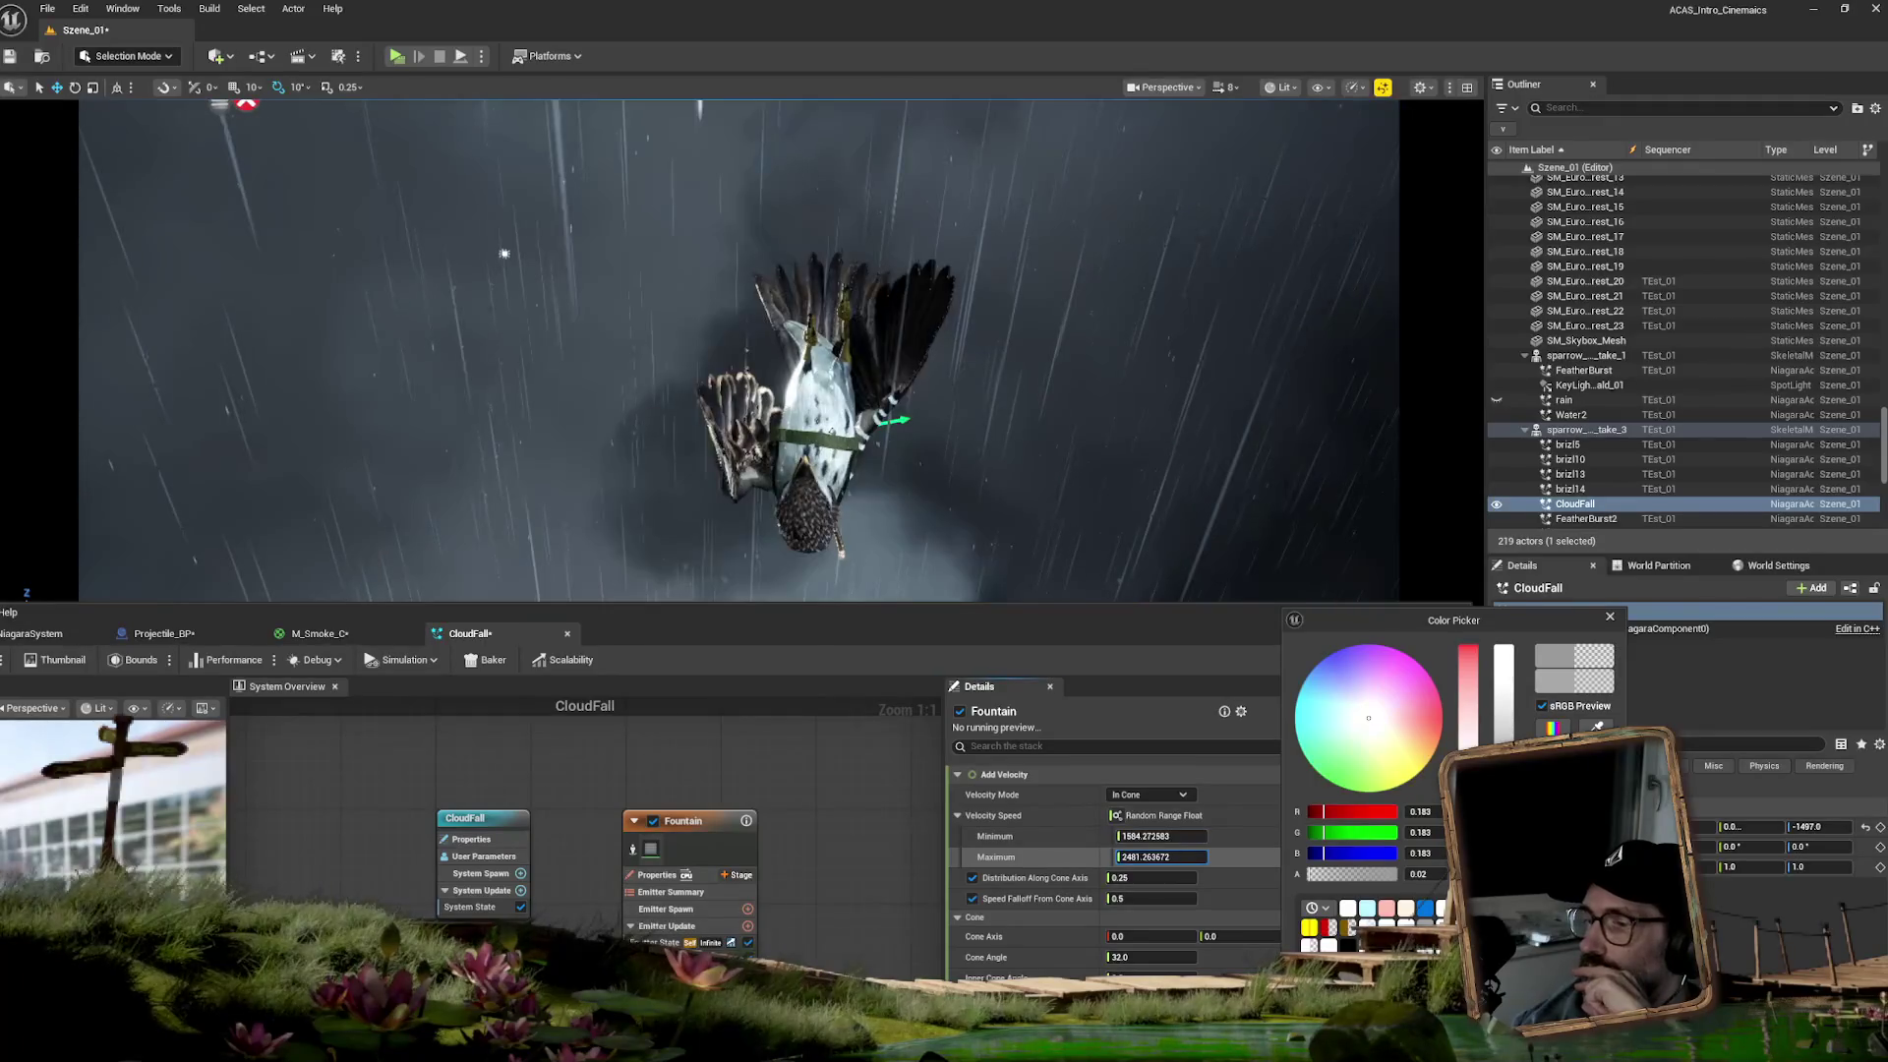
pyautogui.press('Return')
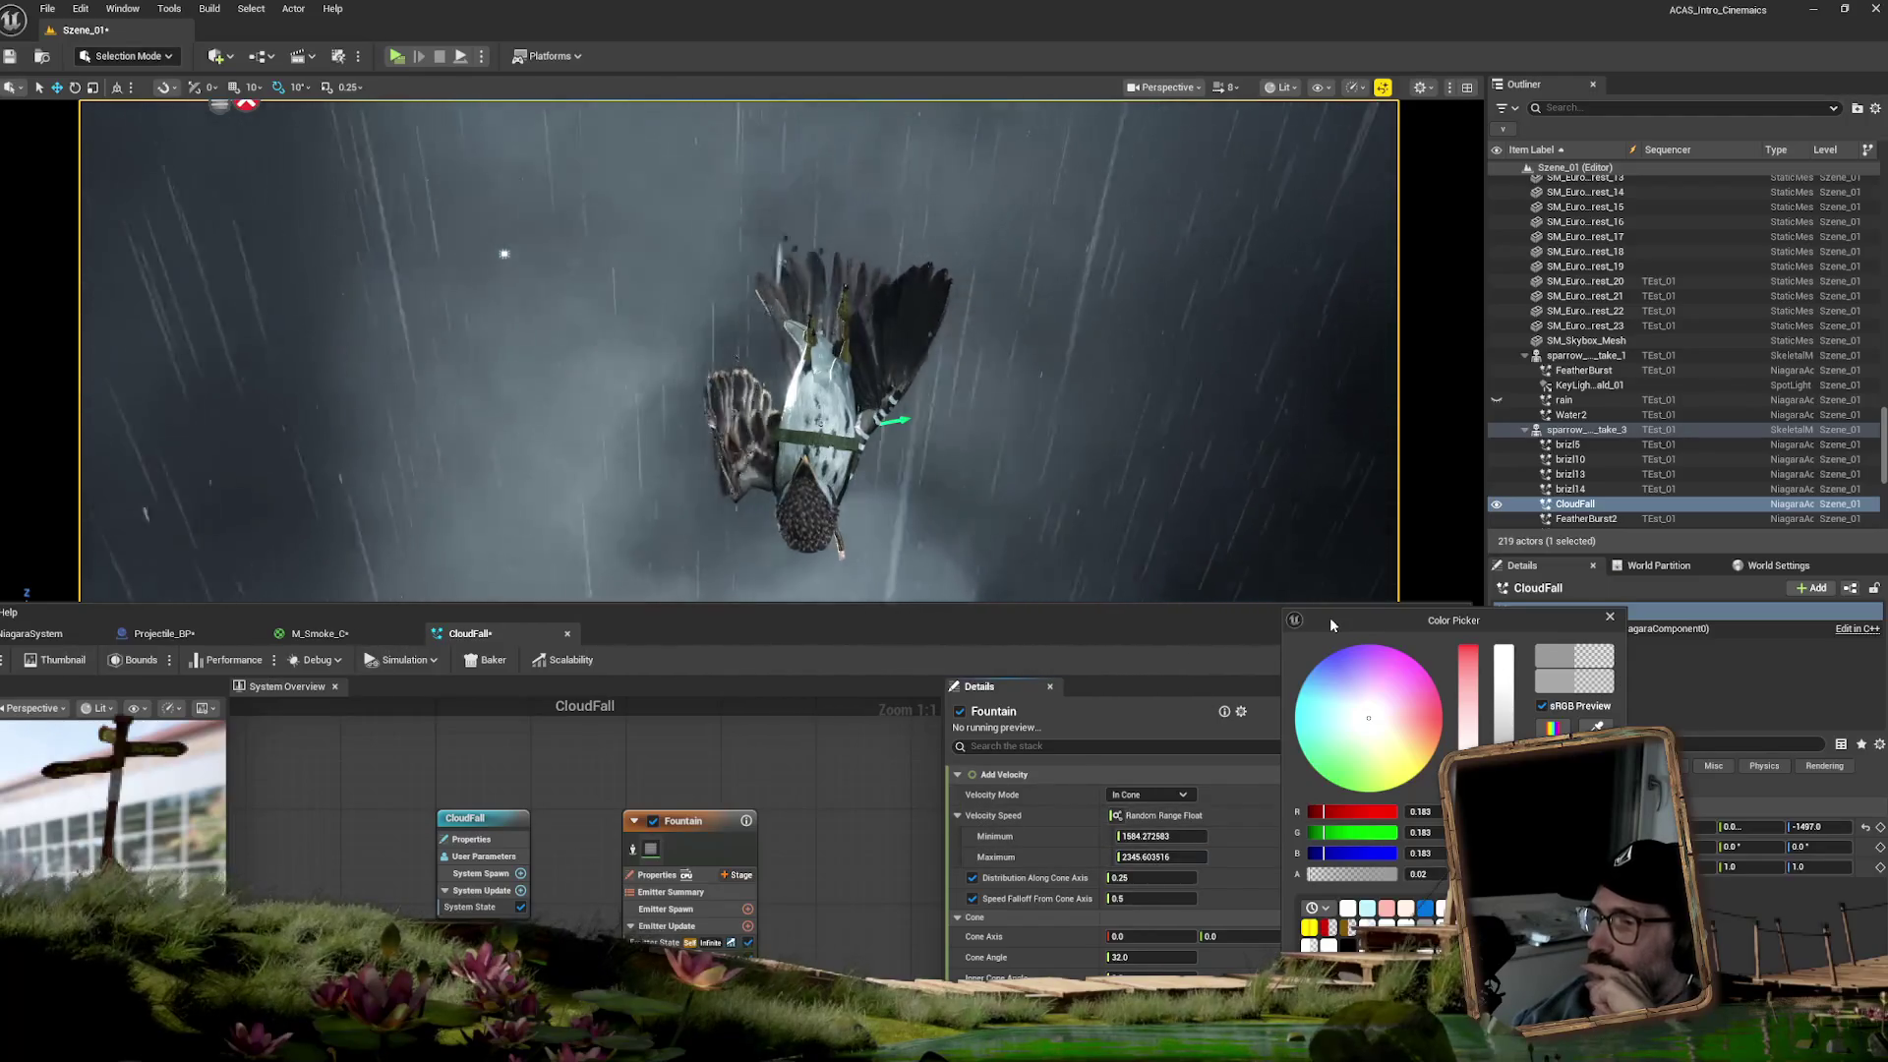
pyautogui.moveTo(1504, 852); pyautogui.dragTo(1485, 853)
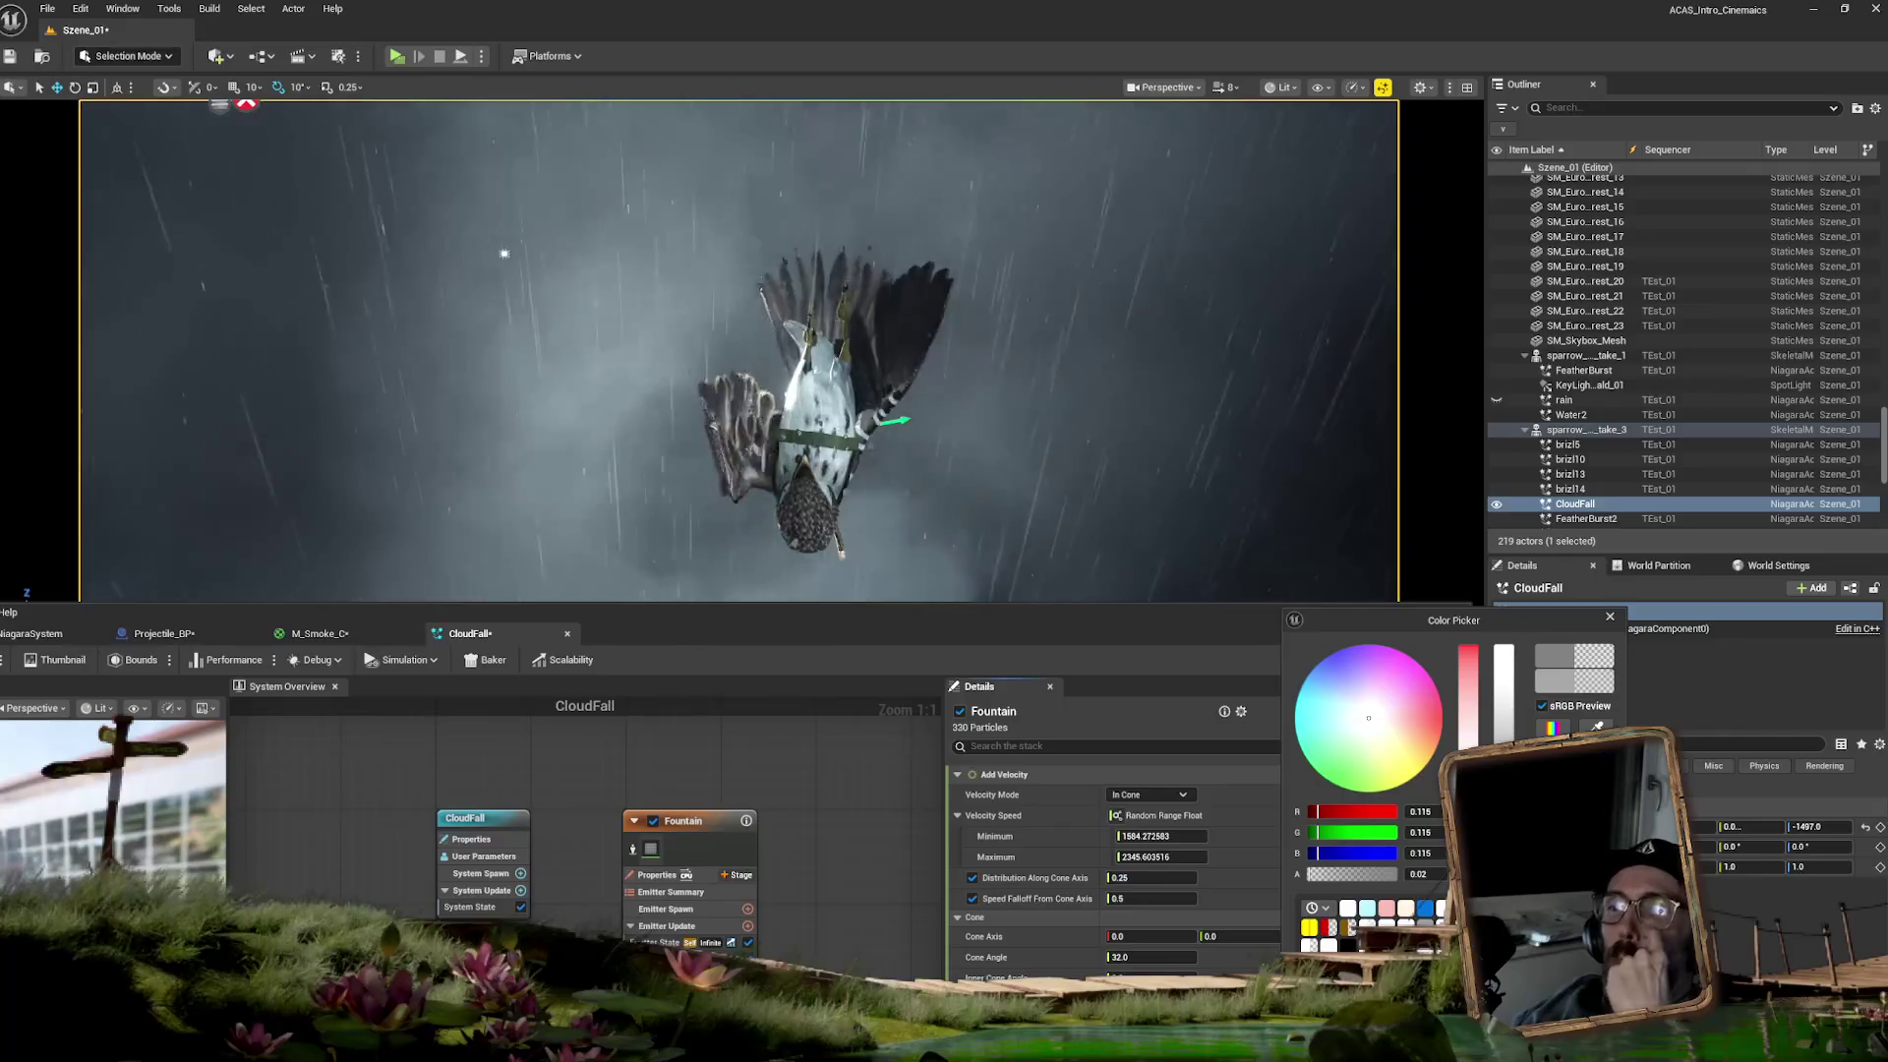
pyautogui.moveTo(881, 616); pyautogui.dragTo(892, 462)
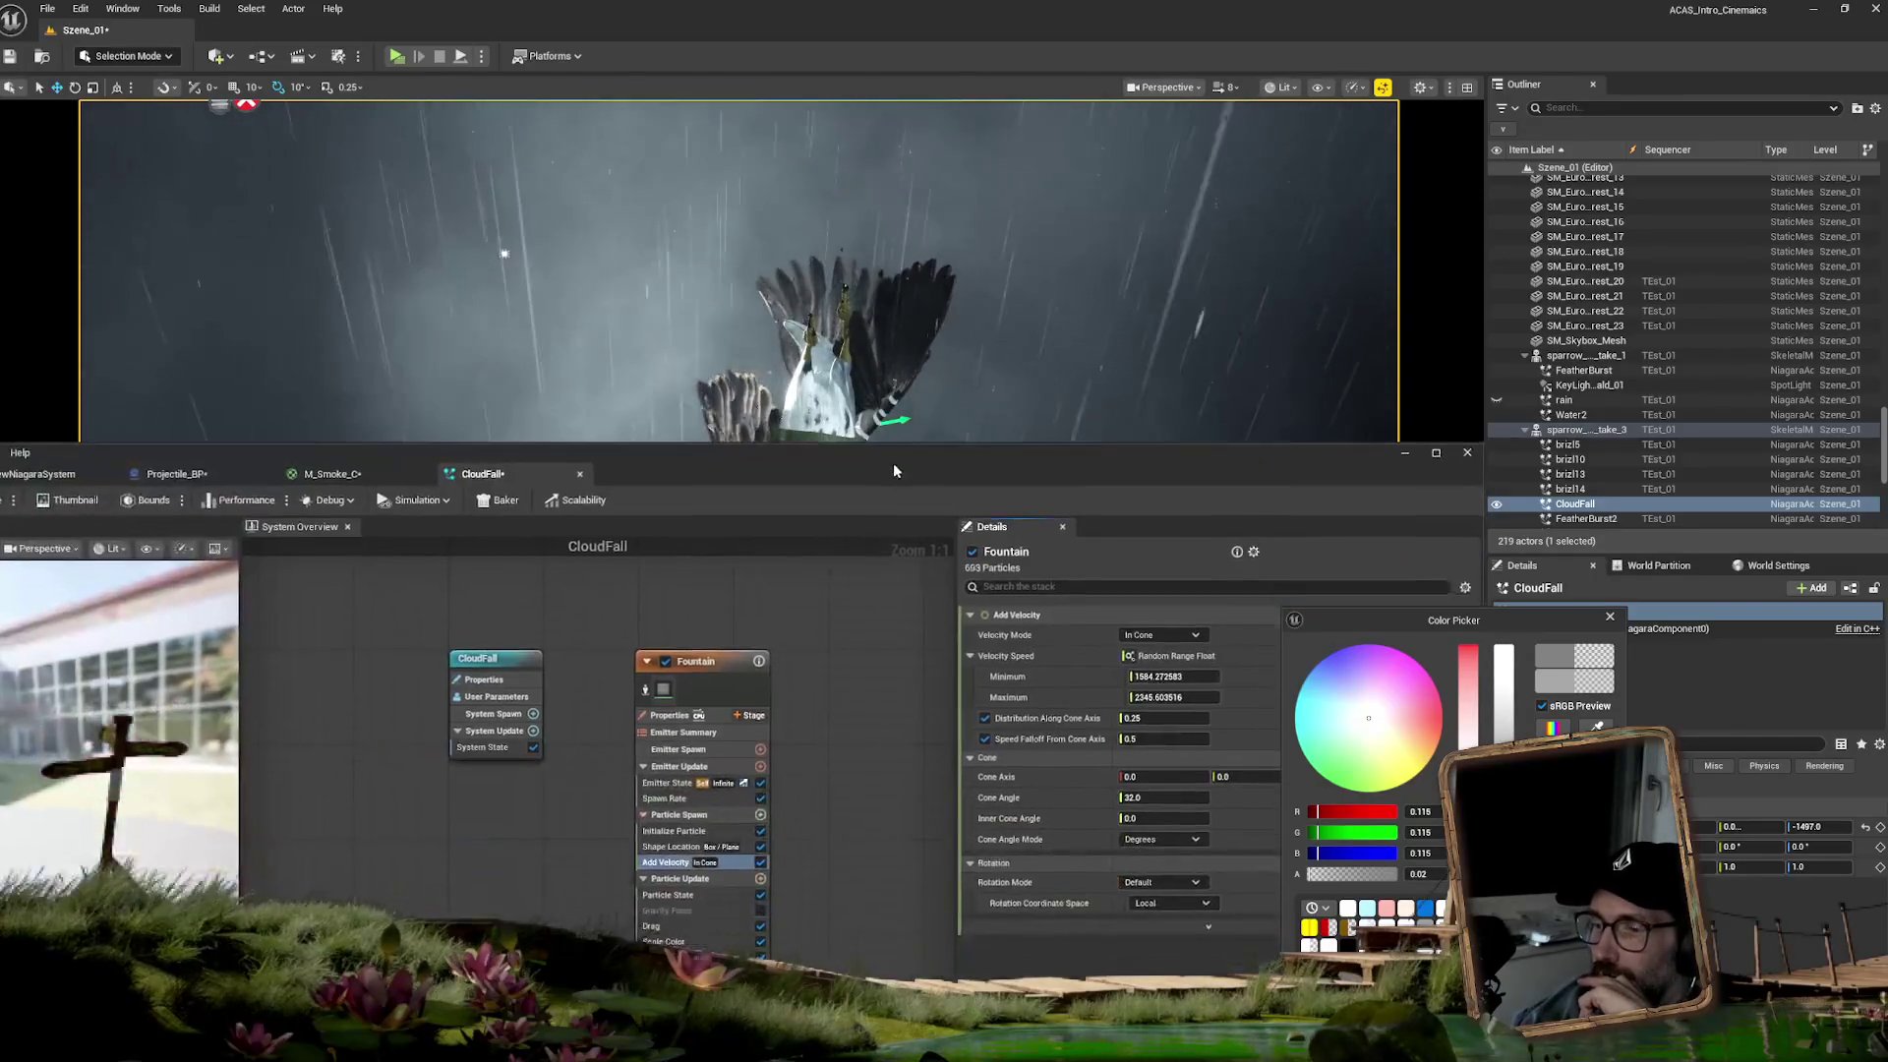
# - Raise Initialize Particle's uniform sprite size to about 1280 minimum and 3016 maximum
pyautogui.click(686, 834)
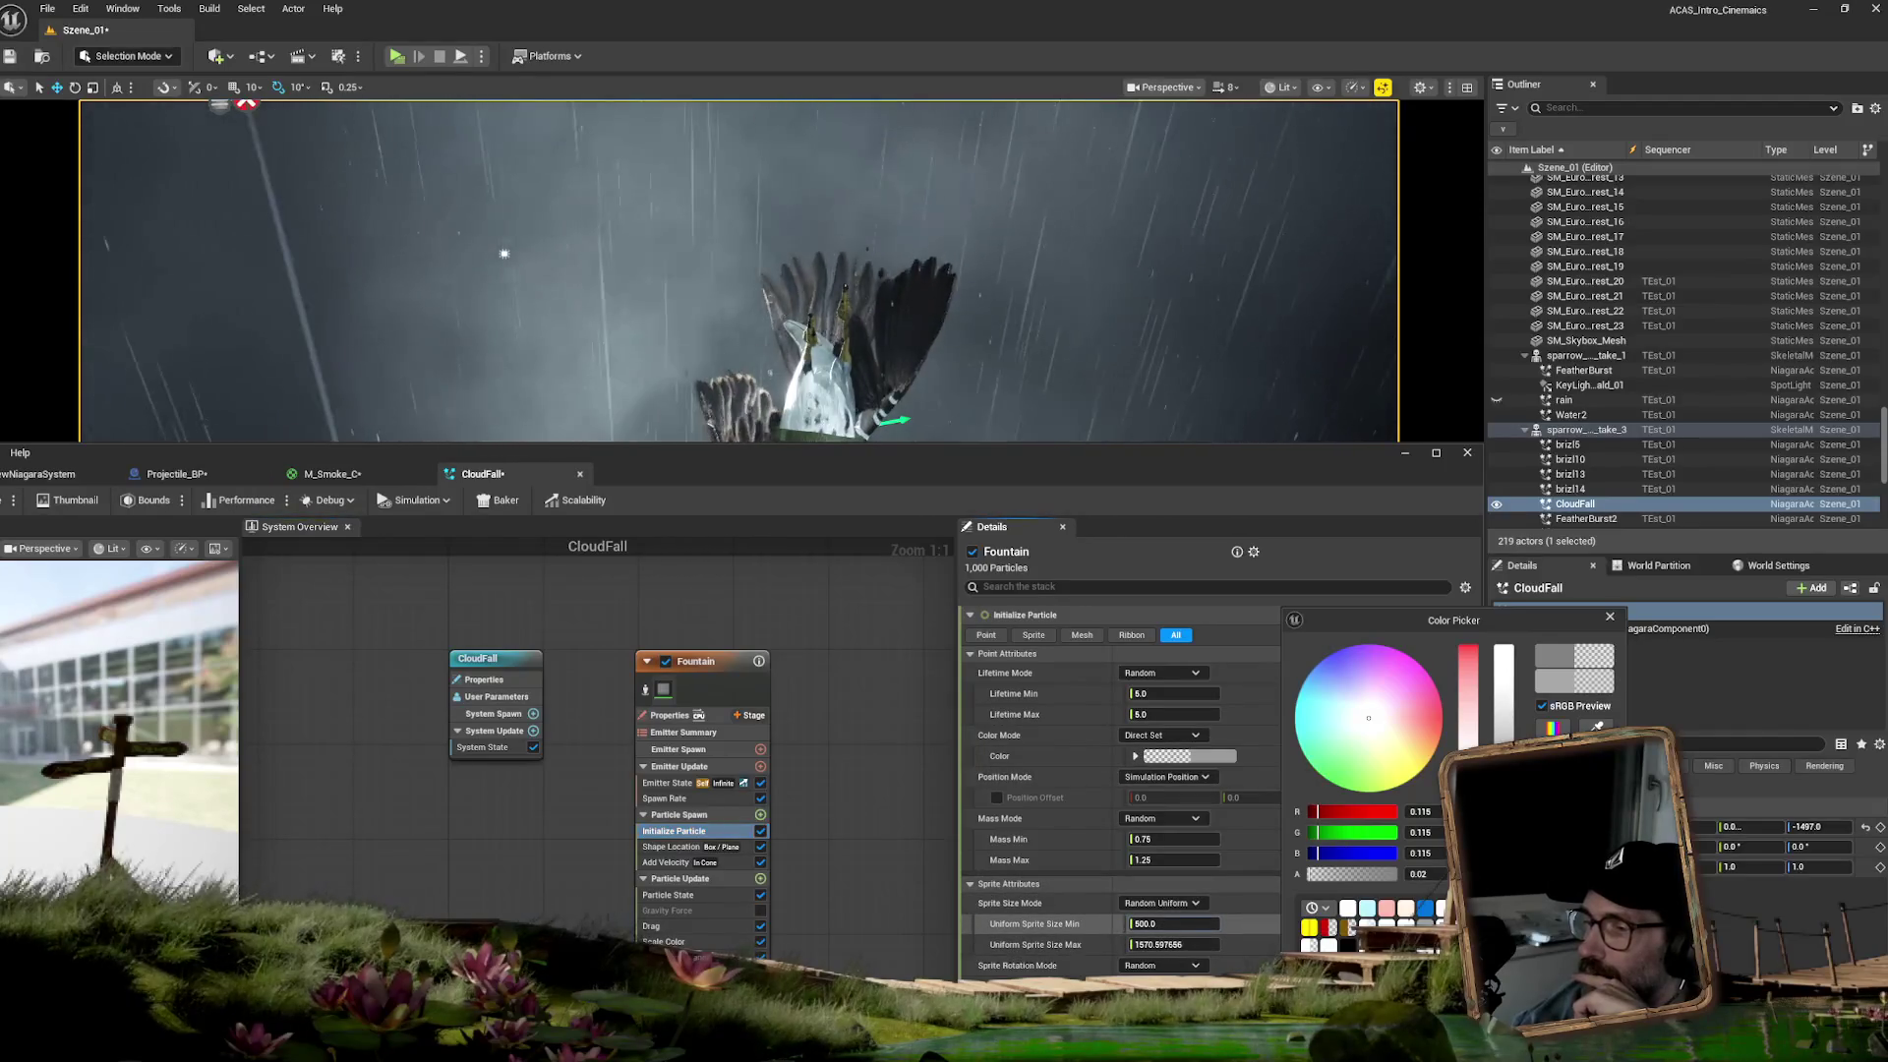
pyautogui.moveTo(1170, 923); pyautogui.dragTo(1178, 923)
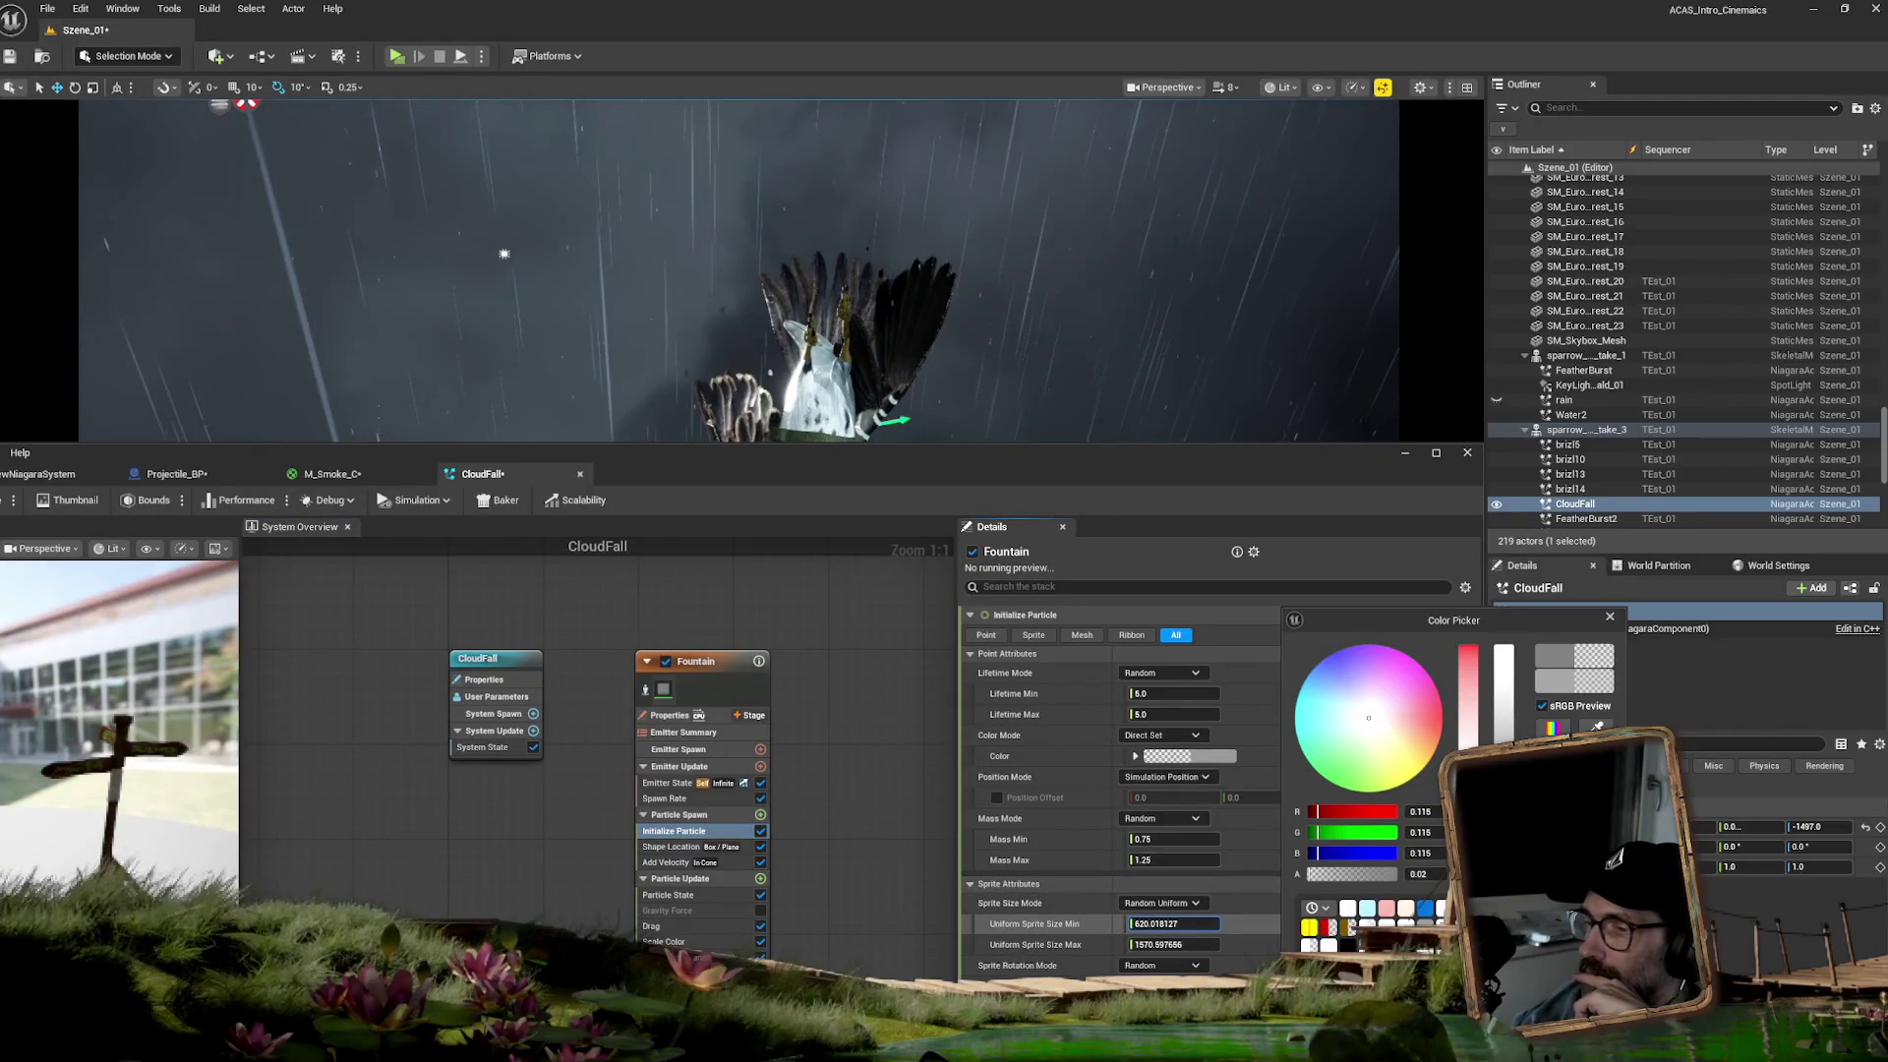
pyautogui.moveTo(1160, 944); pyautogui.dragTo(1210, 944)
pyautogui.press('Return')
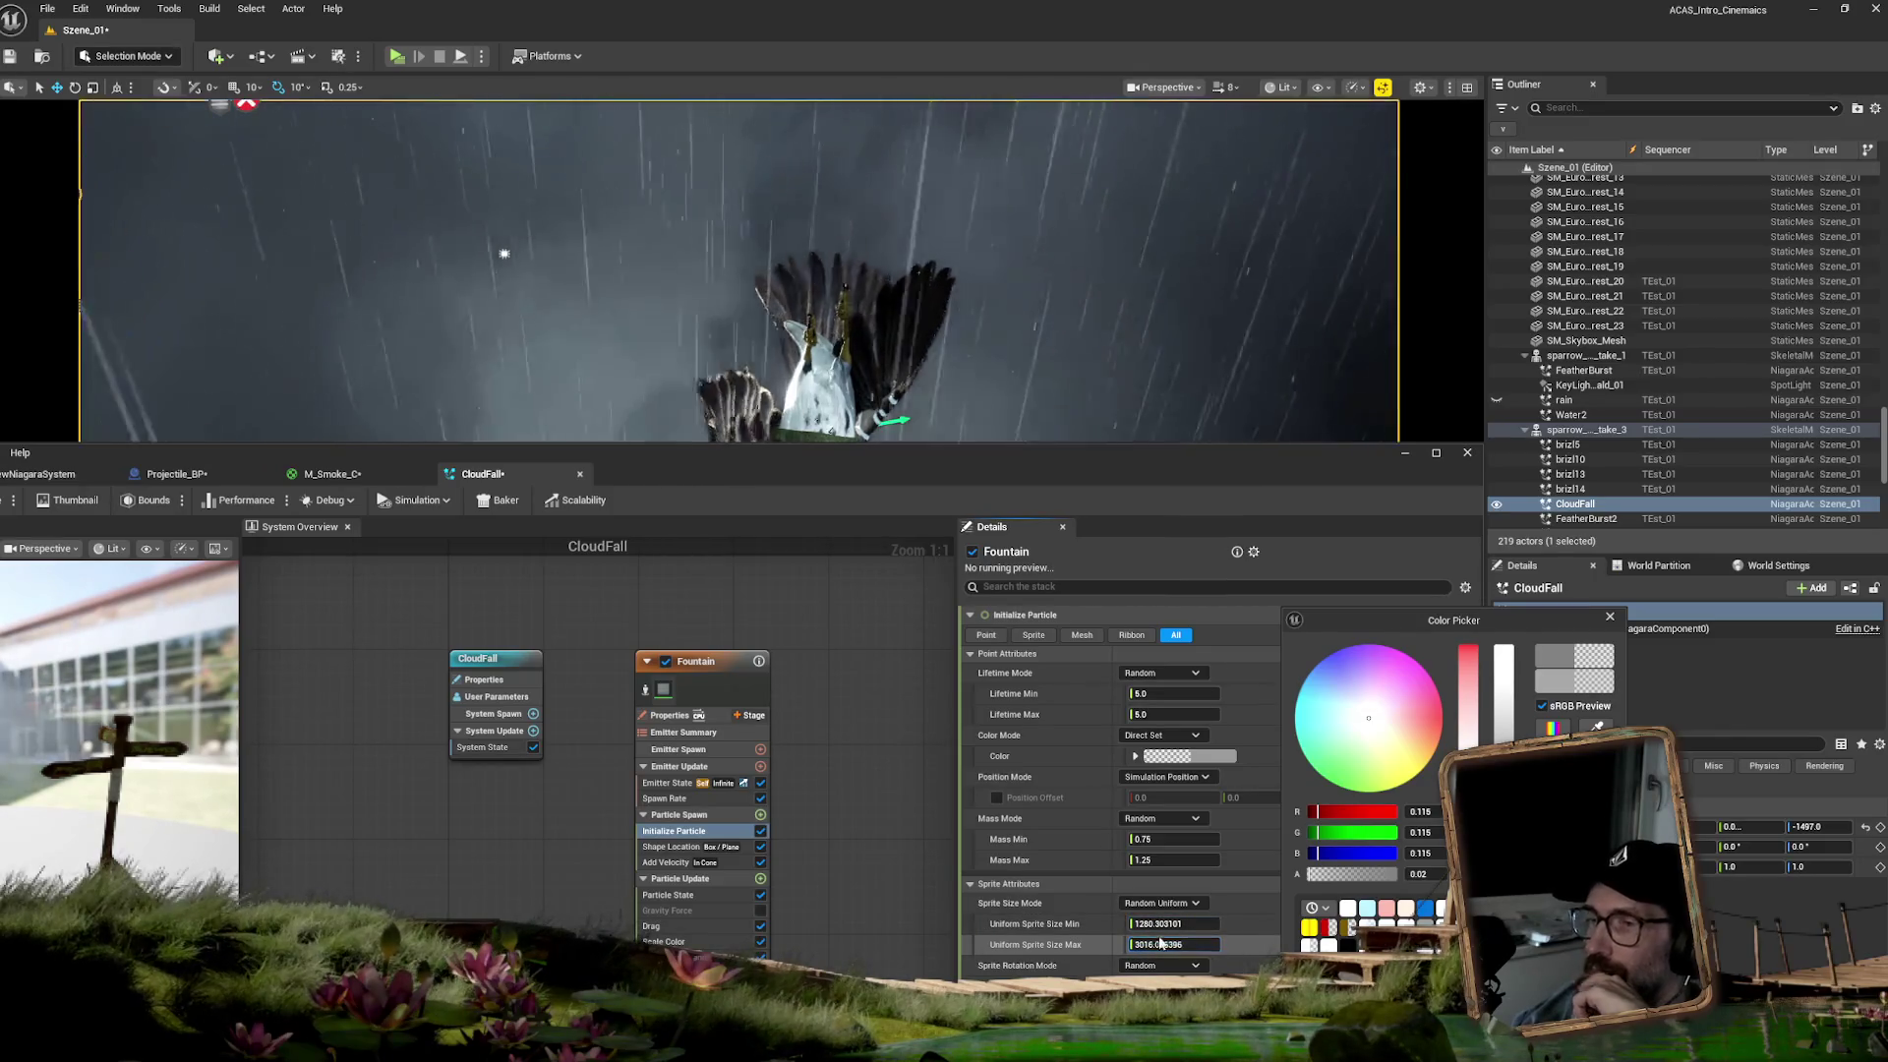
pyautogui.moveTo(1021, 477); pyautogui.dragTo(991, 632)
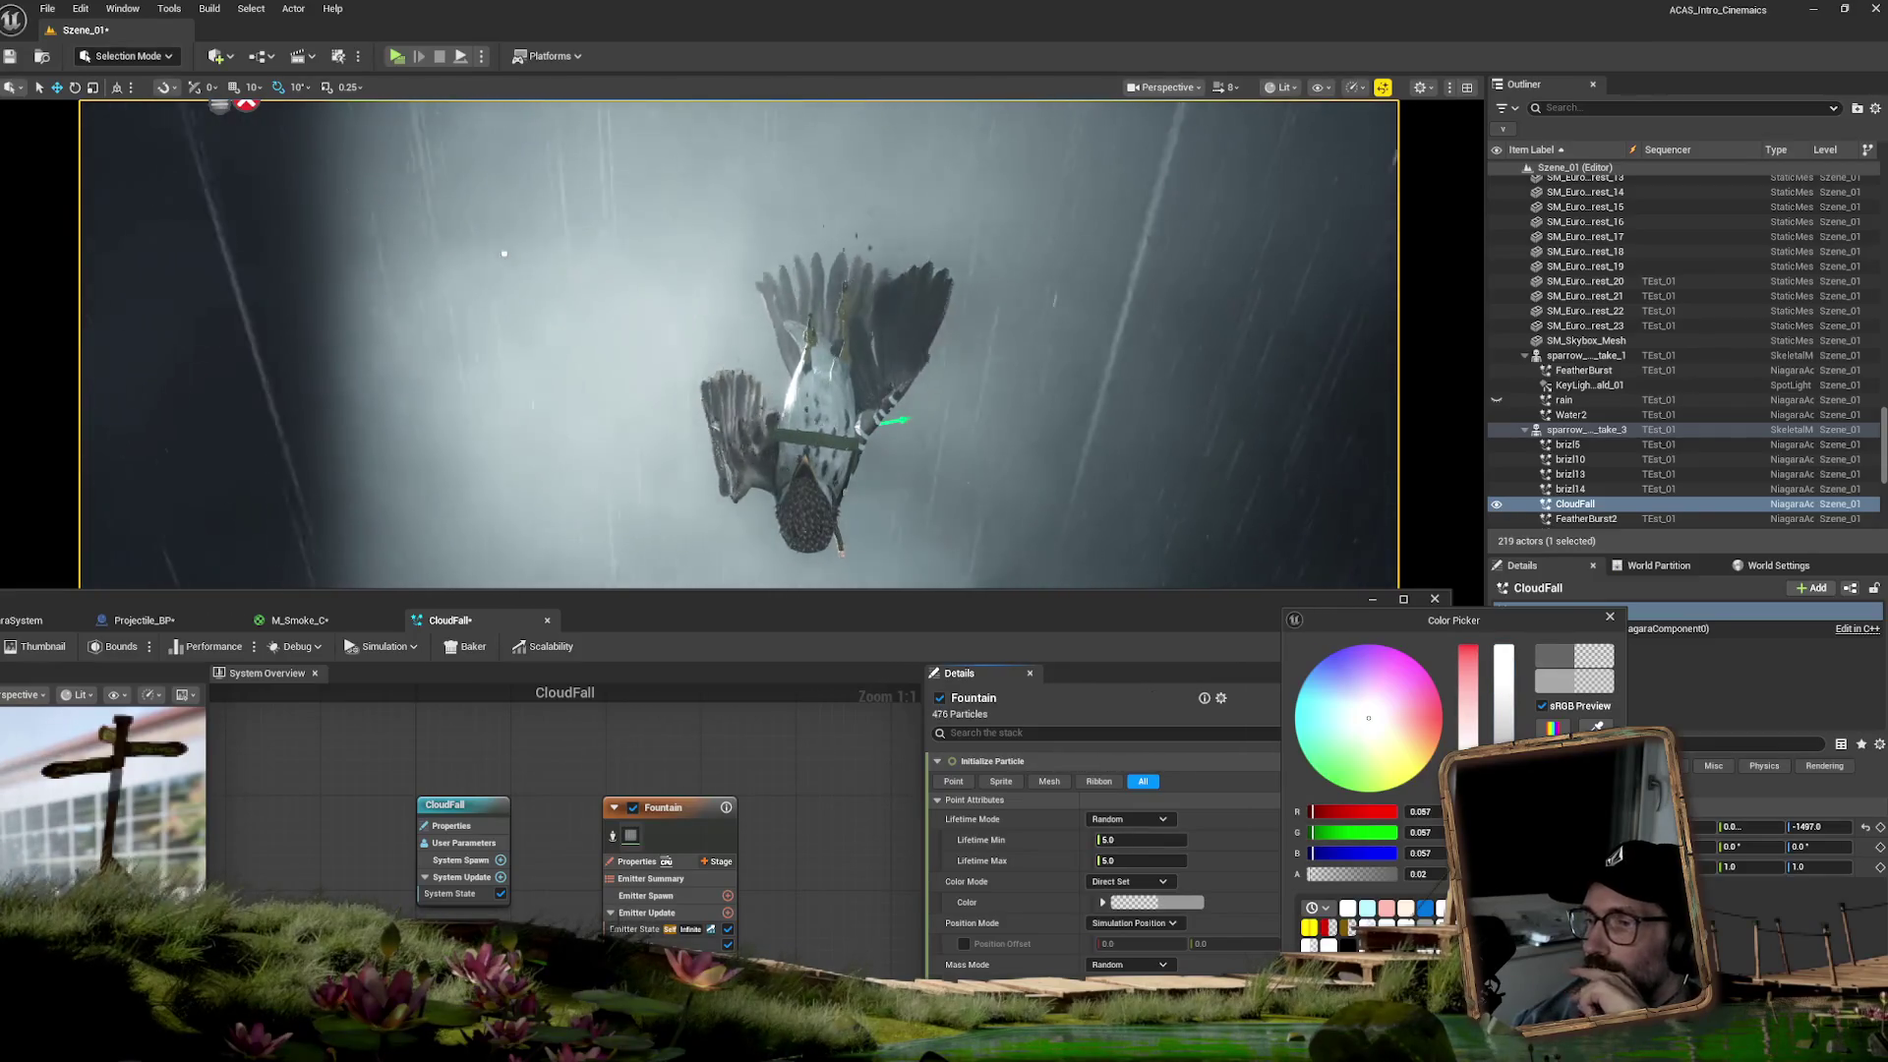
# - Cut the particle colour's alpha to 0.005 for a fainter, darker cloud
pyautogui.click(1429, 875)
pyautogui.write('0.01')
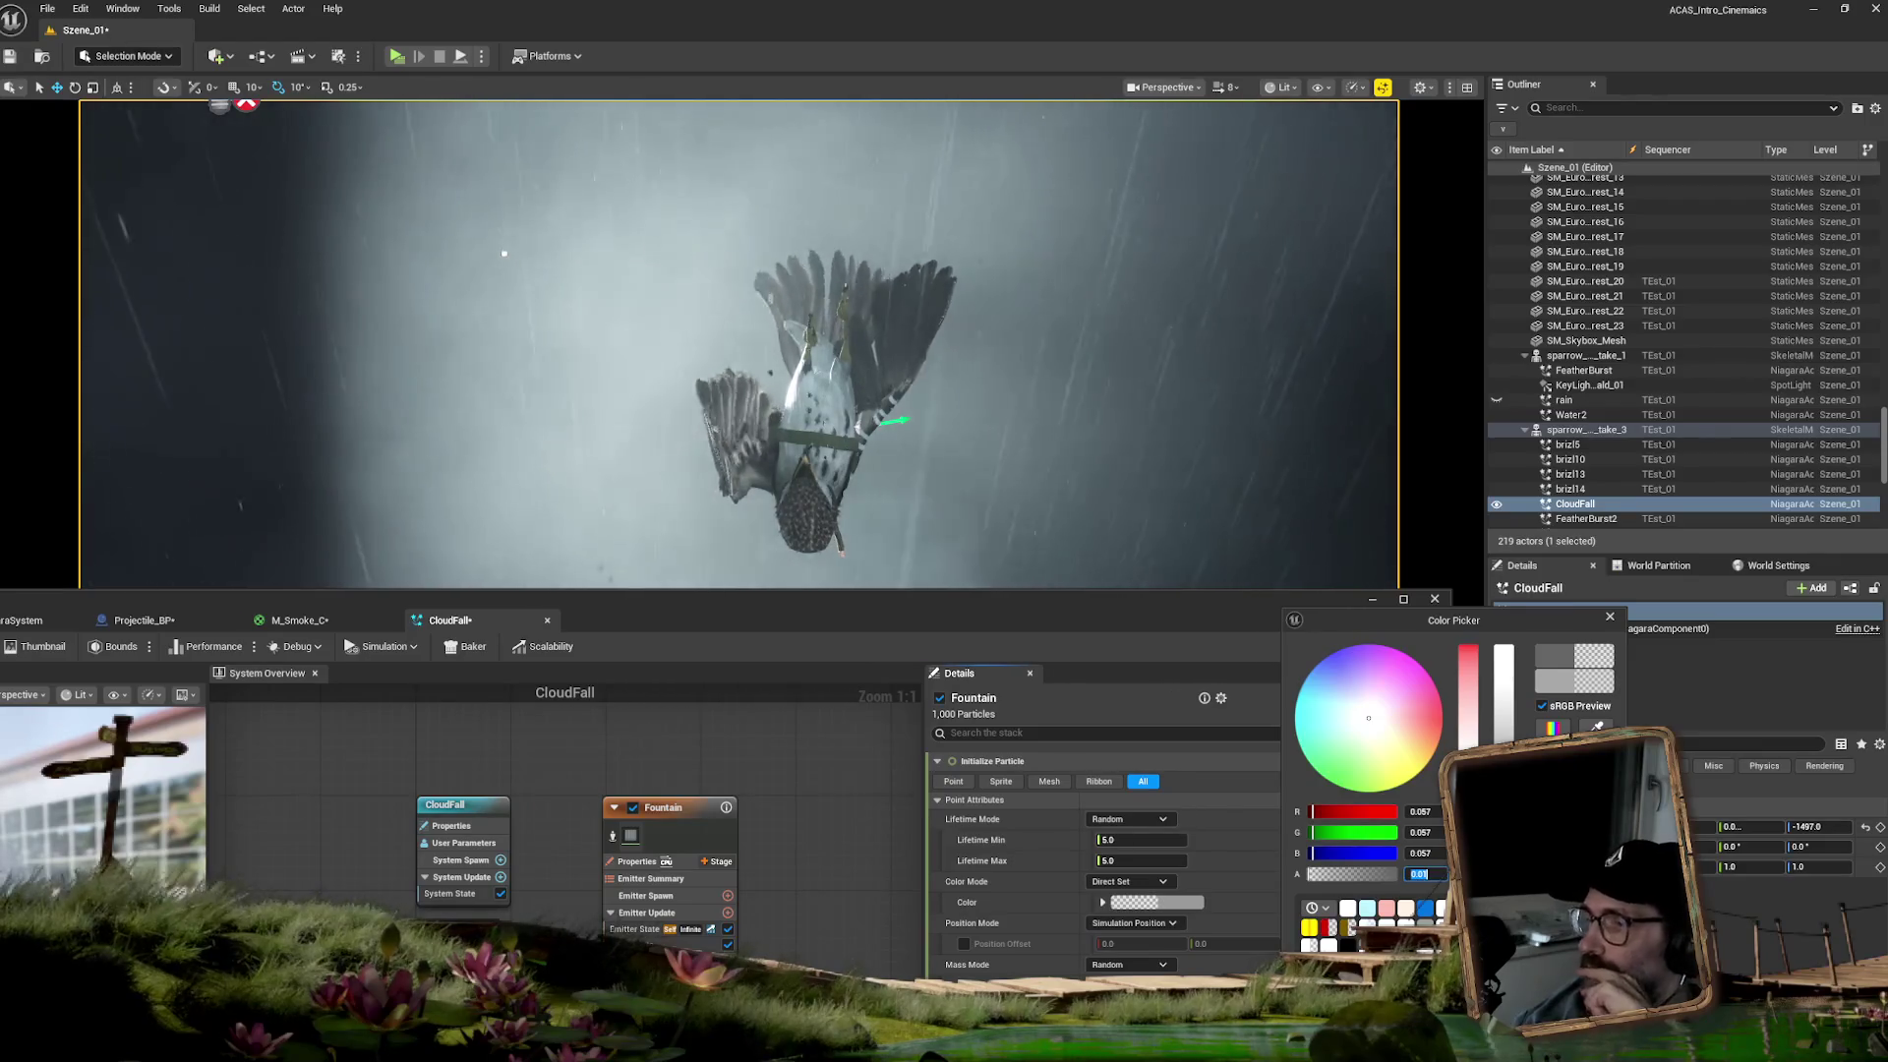
pyautogui.click(1424, 876)
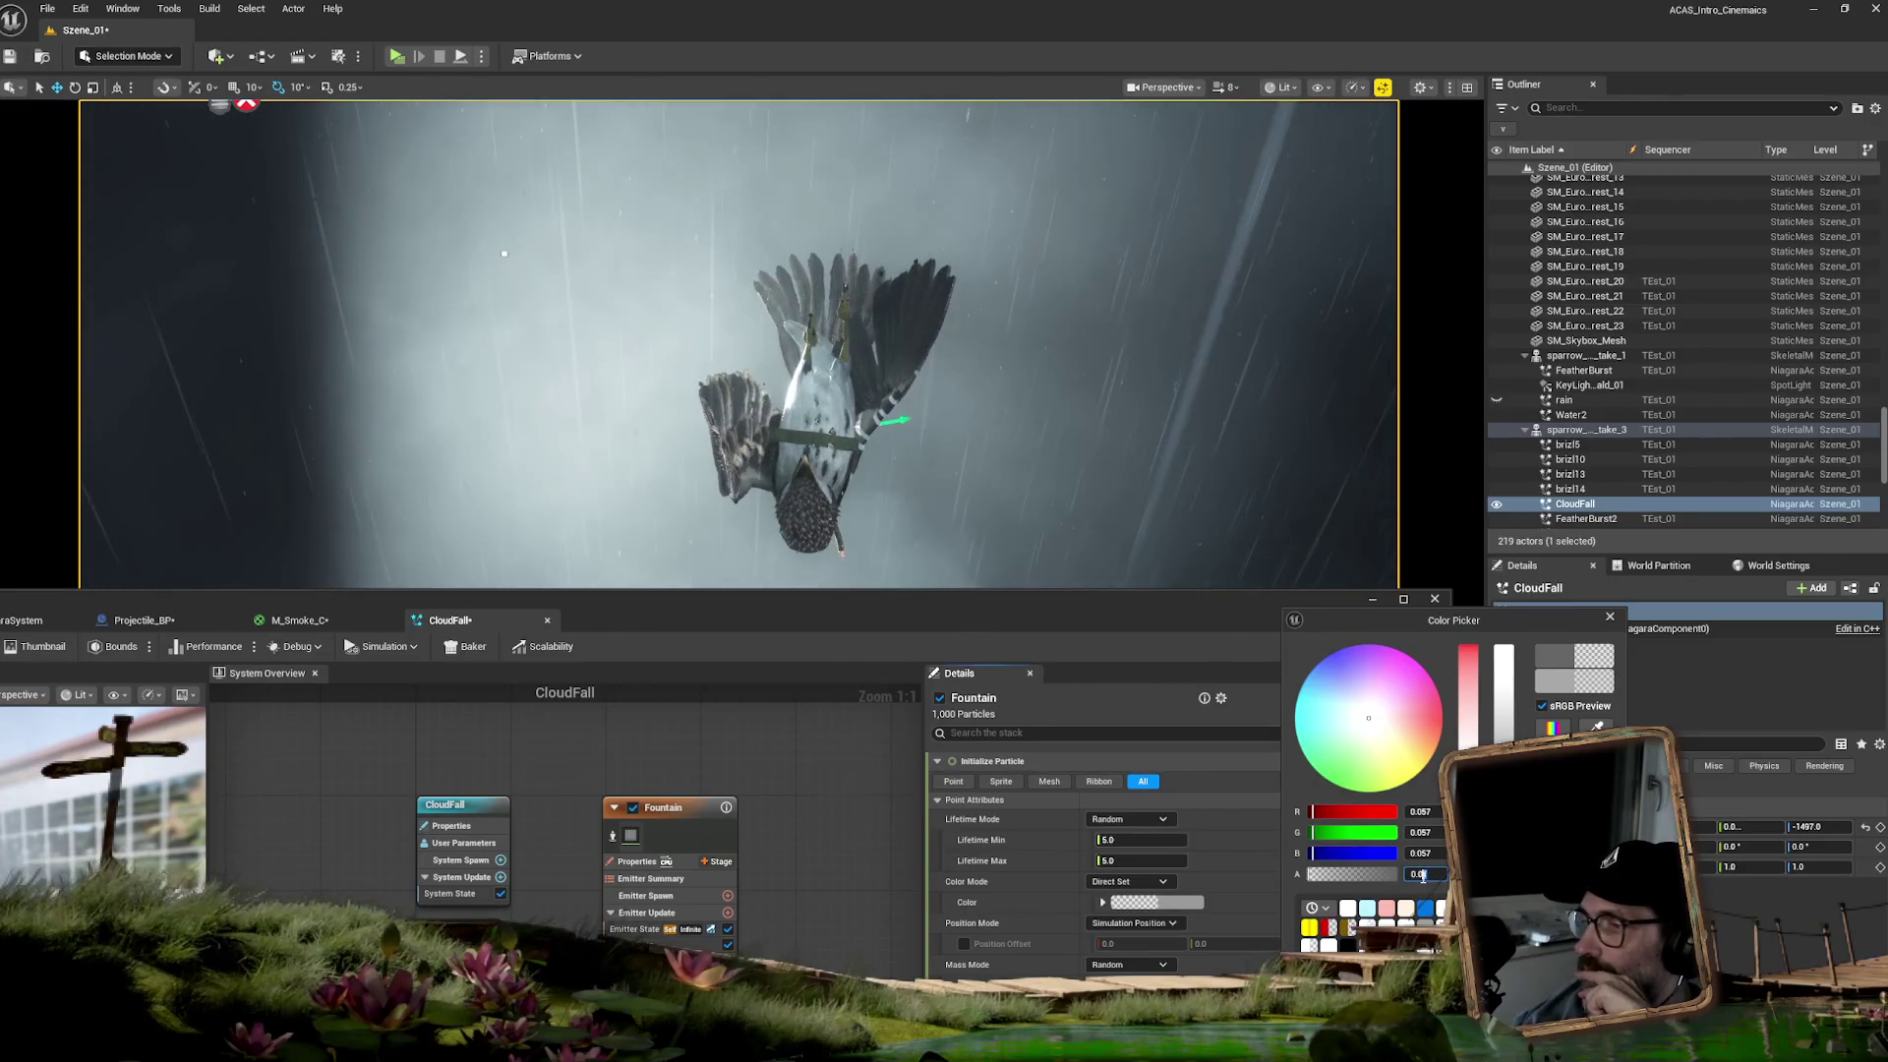
pyautogui.write('05')
pyautogui.press('Return')
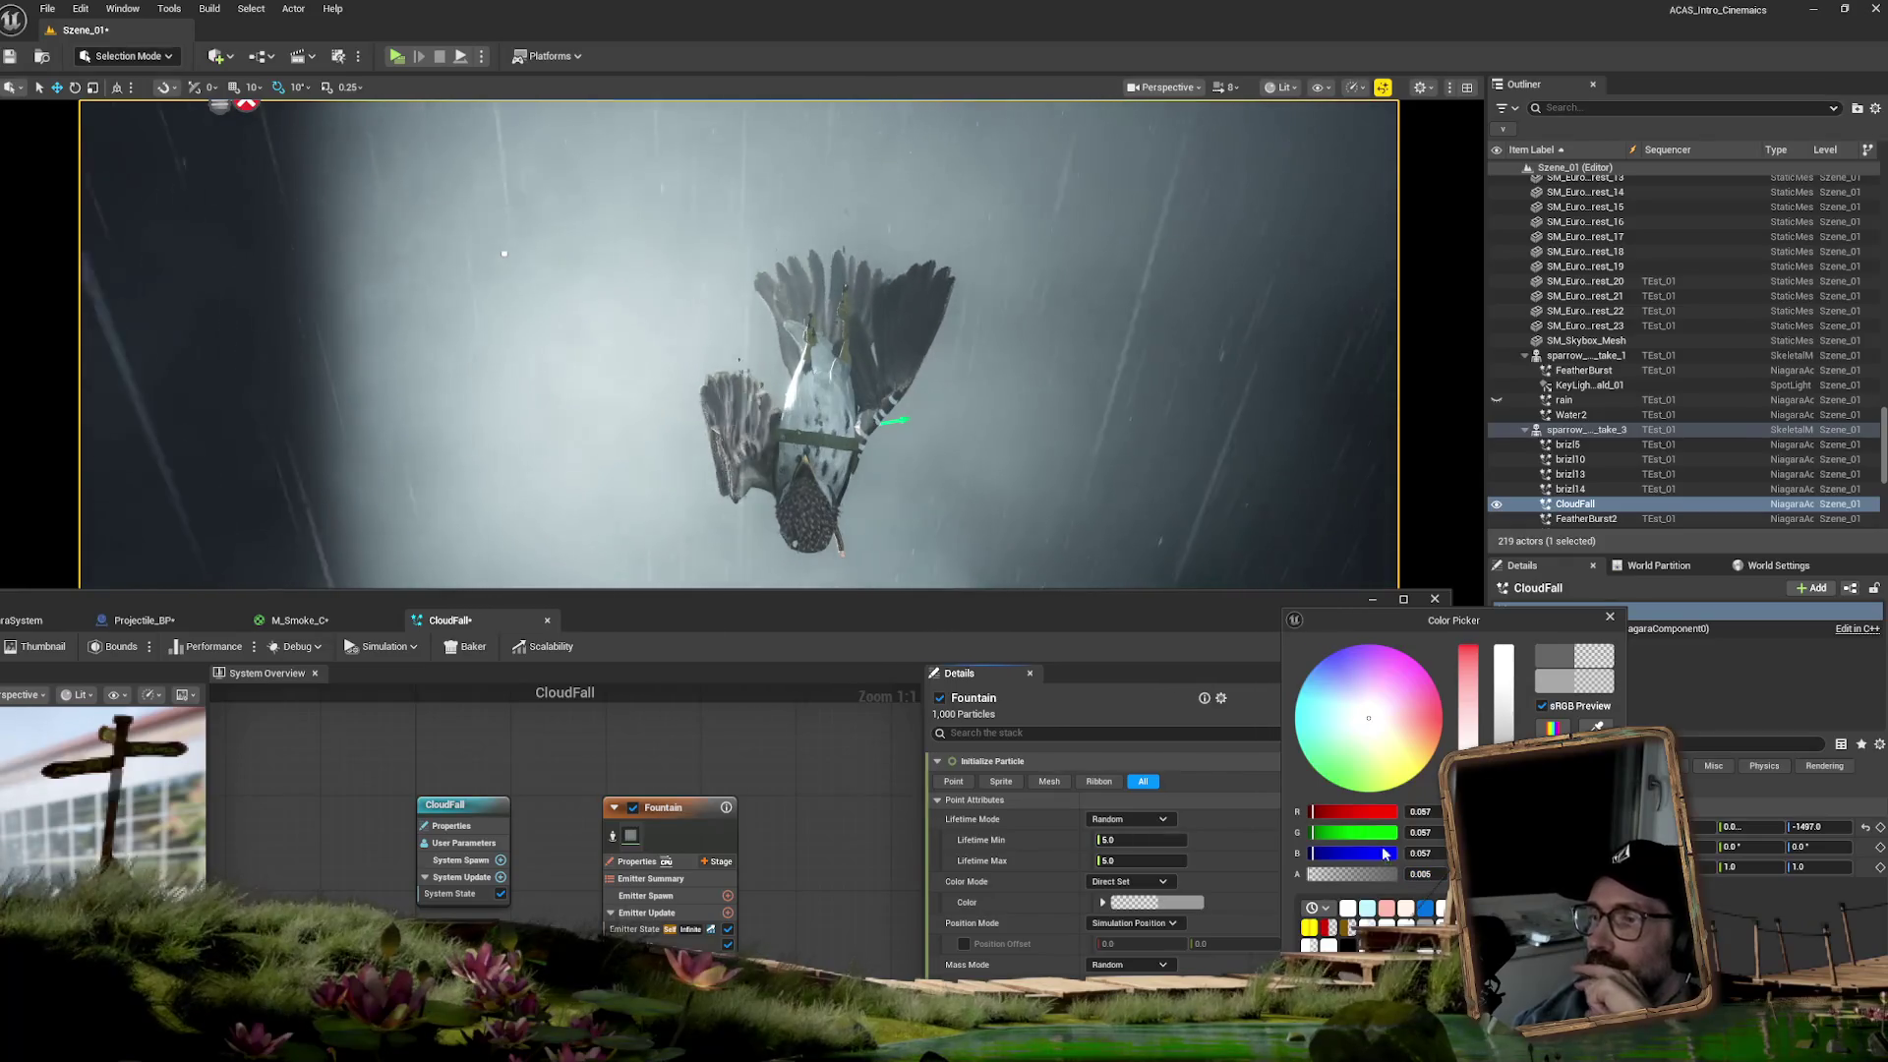
pyautogui.moveTo(1148, 619)
pyautogui.mouseDown()
pyautogui.moveTo(1013, 764)
pyautogui.moveTo(940, 910)
pyautogui.mouseUp()
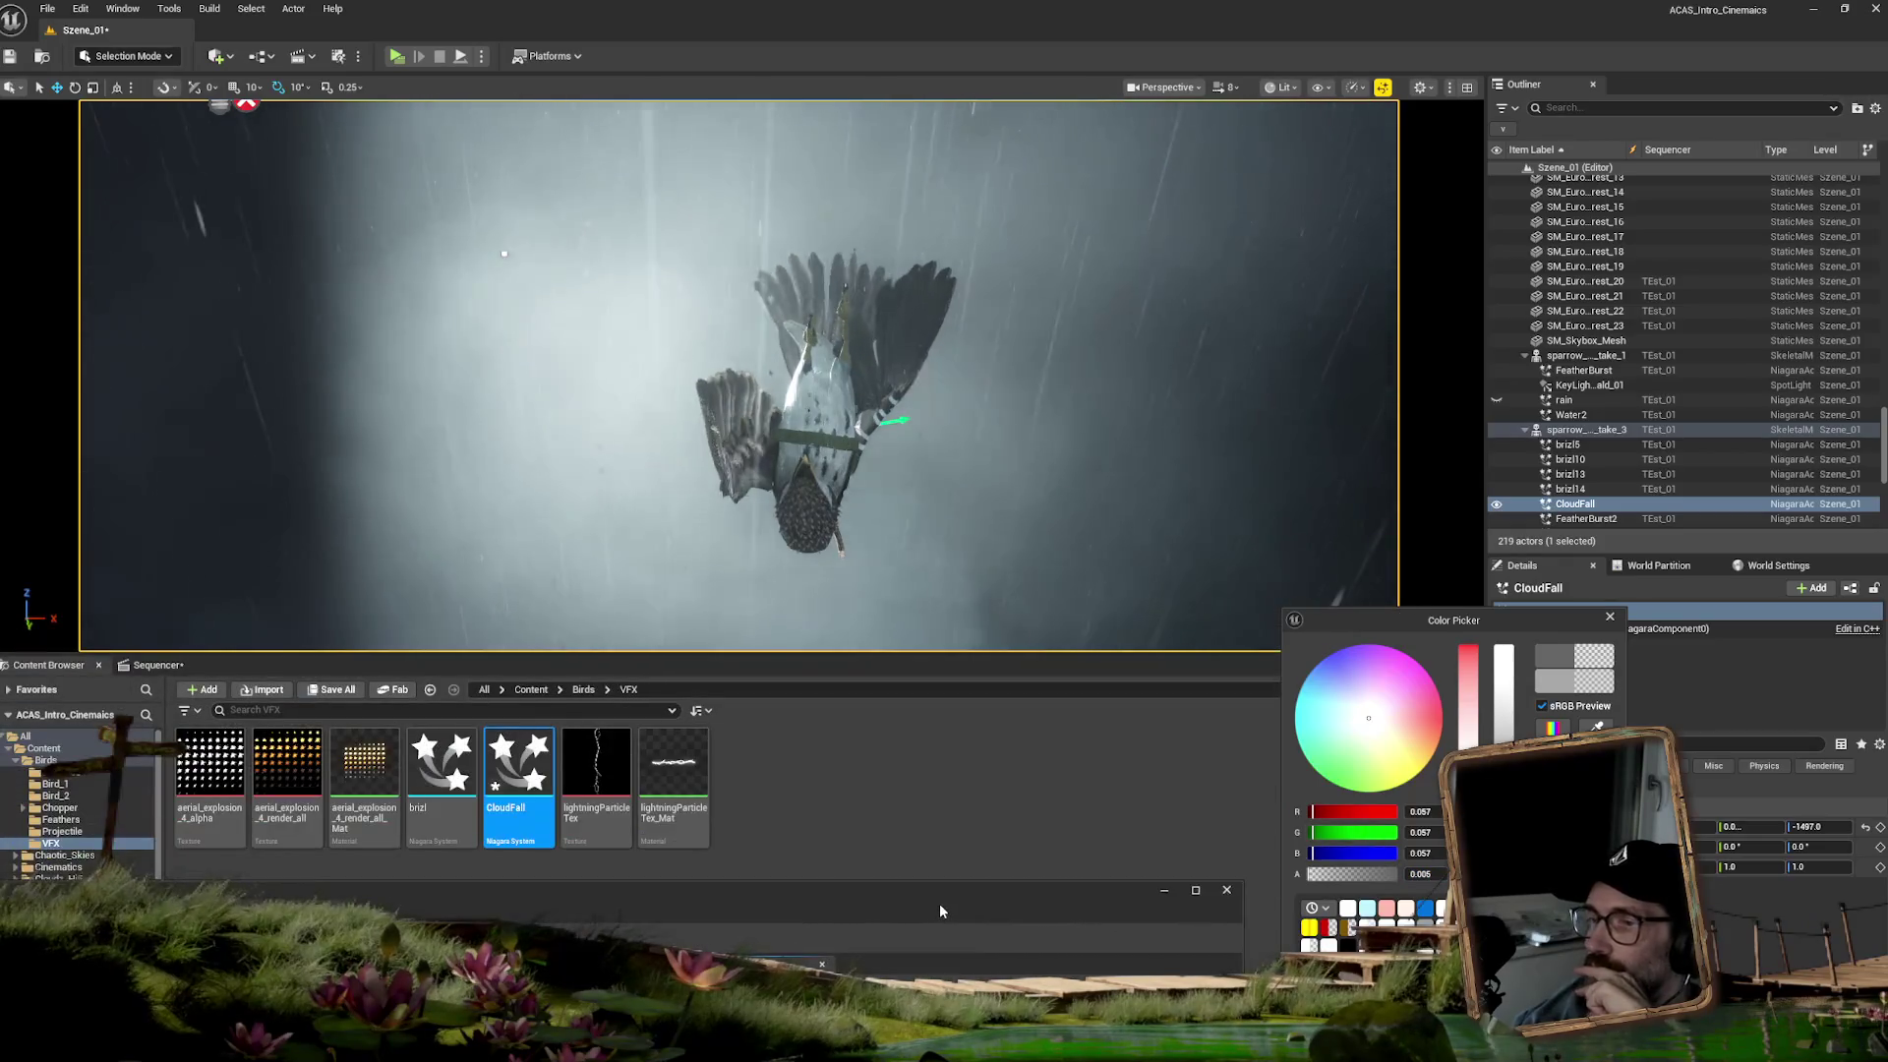
# - Show the Sequencer timeline, scrub to another moment of the sparrow's fall, and close the colour picker
pyautogui.click(158, 665)
pyautogui.moveTo(1232, 710)
pyautogui.mouseDown()
pyautogui.moveTo(1193, 710)
pyautogui.moveTo(1276, 709)
pyautogui.moveTo(1249, 709)
pyautogui.mouseUp()
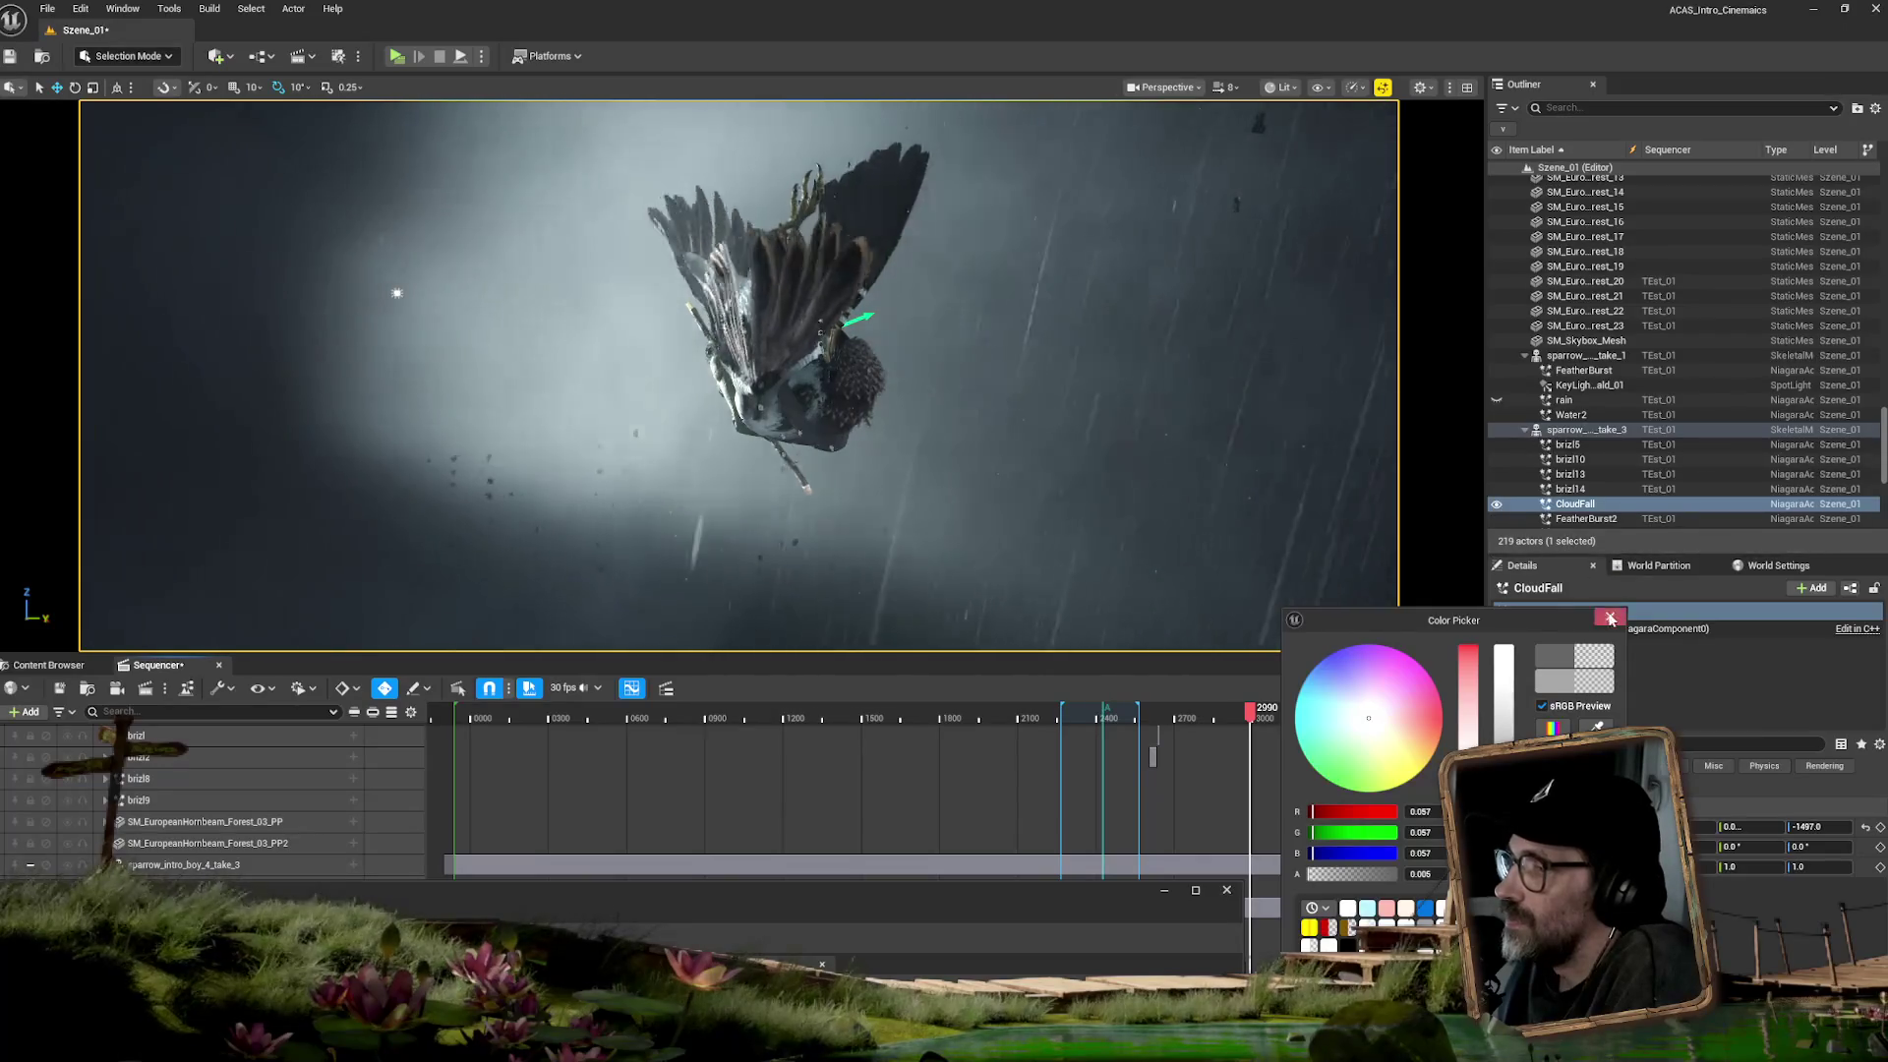
pyautogui.press('Escape')
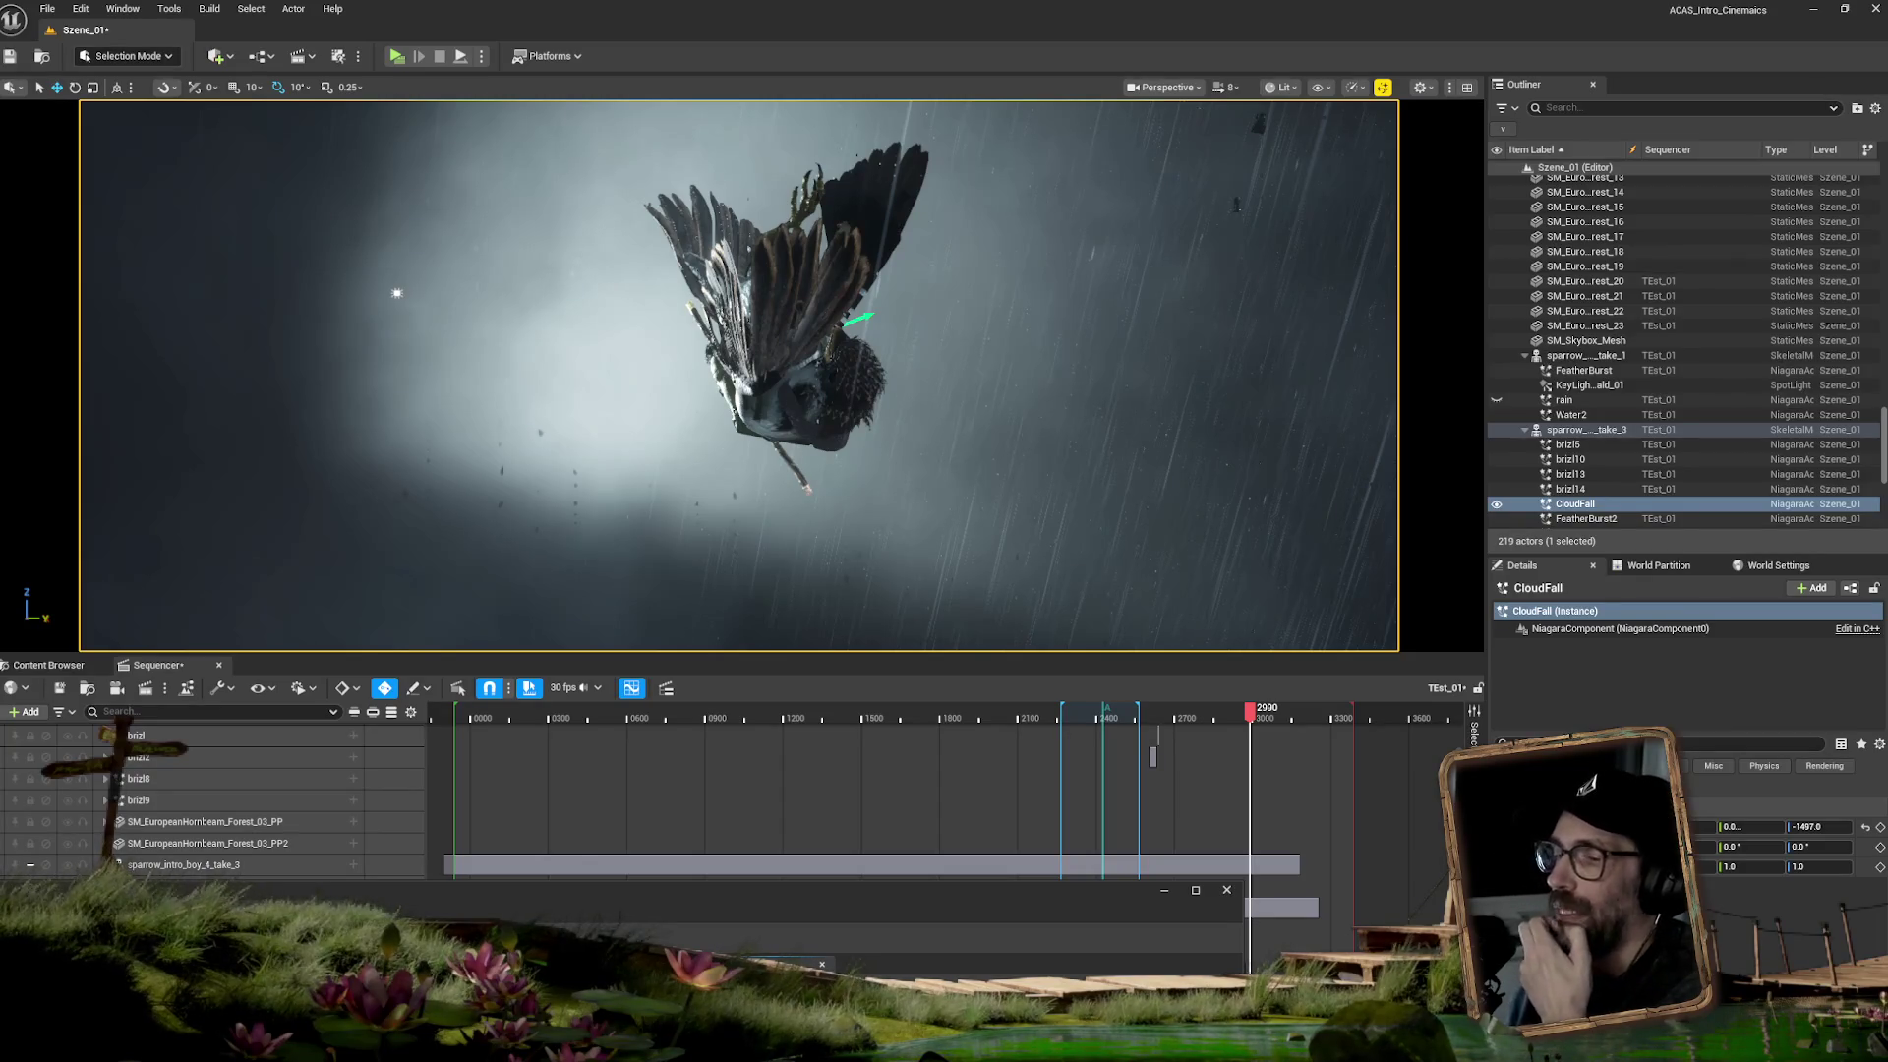
pyautogui.moveTo(811, 896)
pyautogui.mouseDown()
pyautogui.moveTo(1197, 425)
pyautogui.moveTo(1196, 378)
pyautogui.moveTo(1886, 371)
pyautogui.mouseUp()
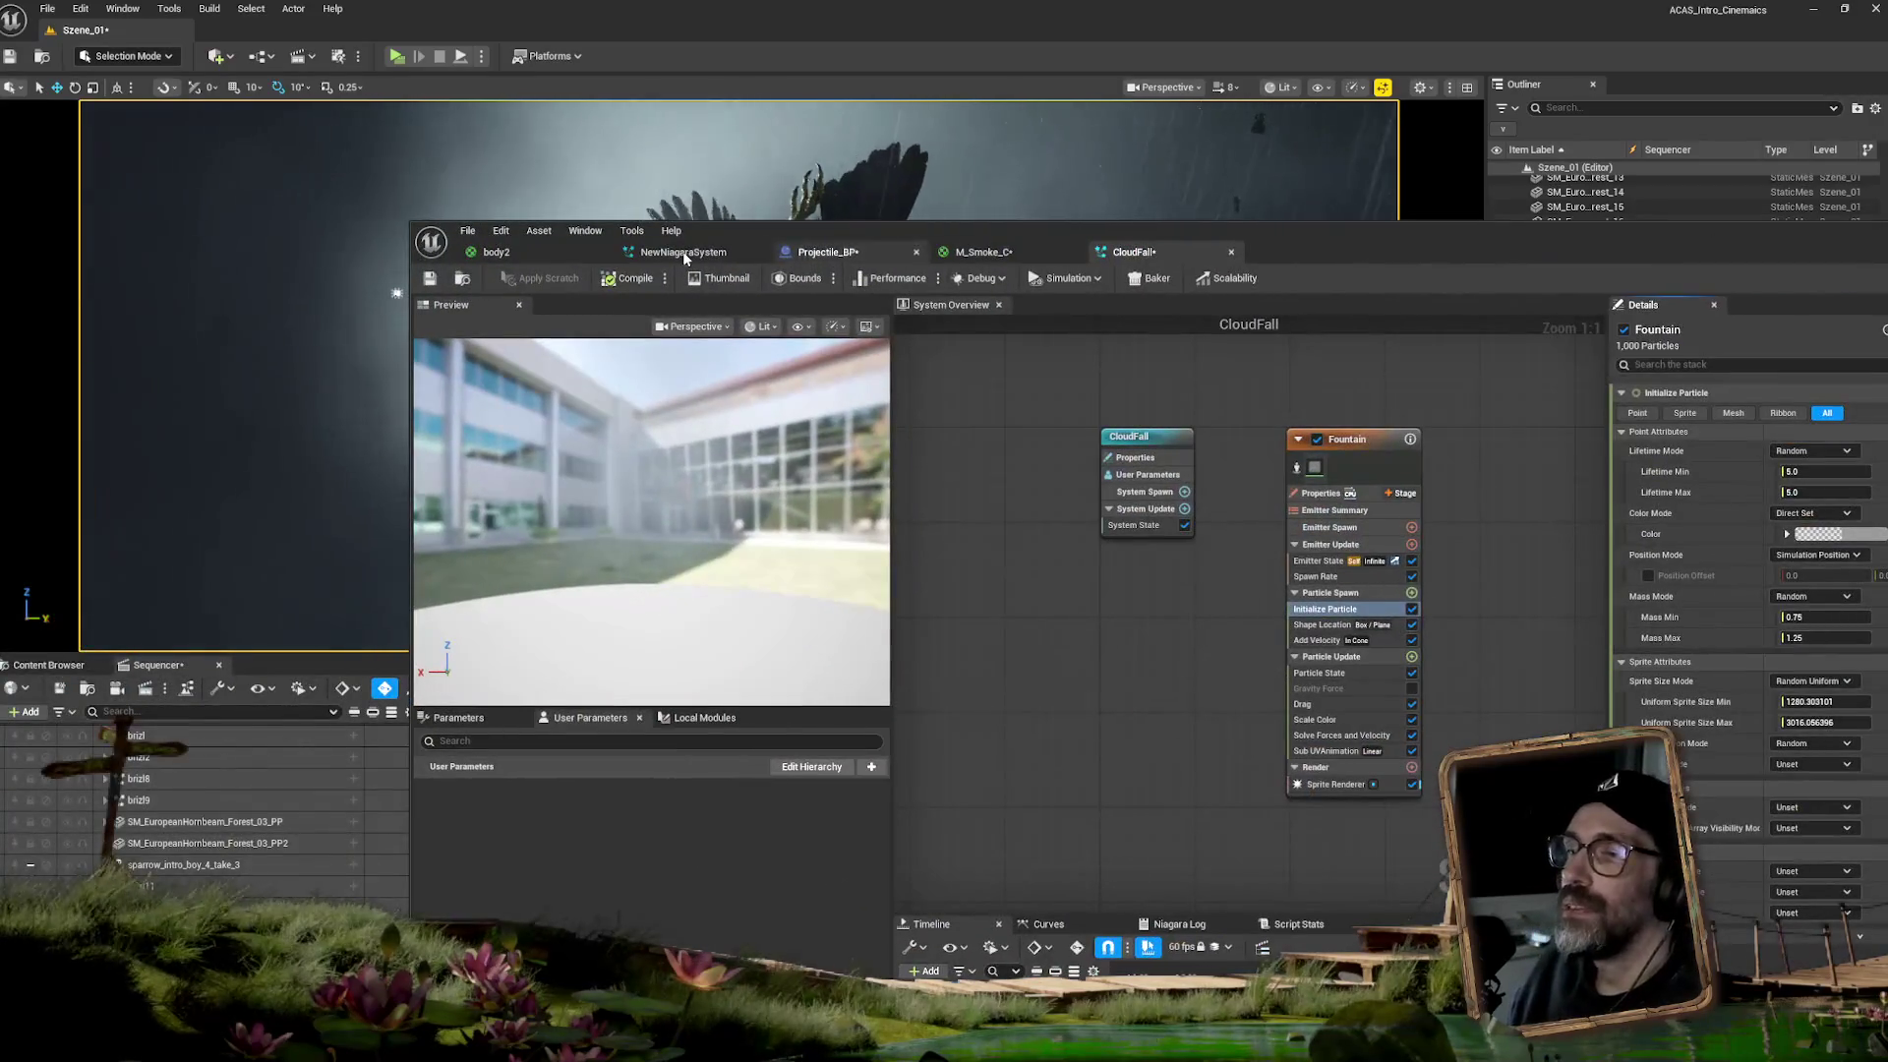
# - Check the M_Smoke_C material graph, list the VFX folder's assets, and switch to NewNiagaraSystem
pyautogui.click(983, 252)
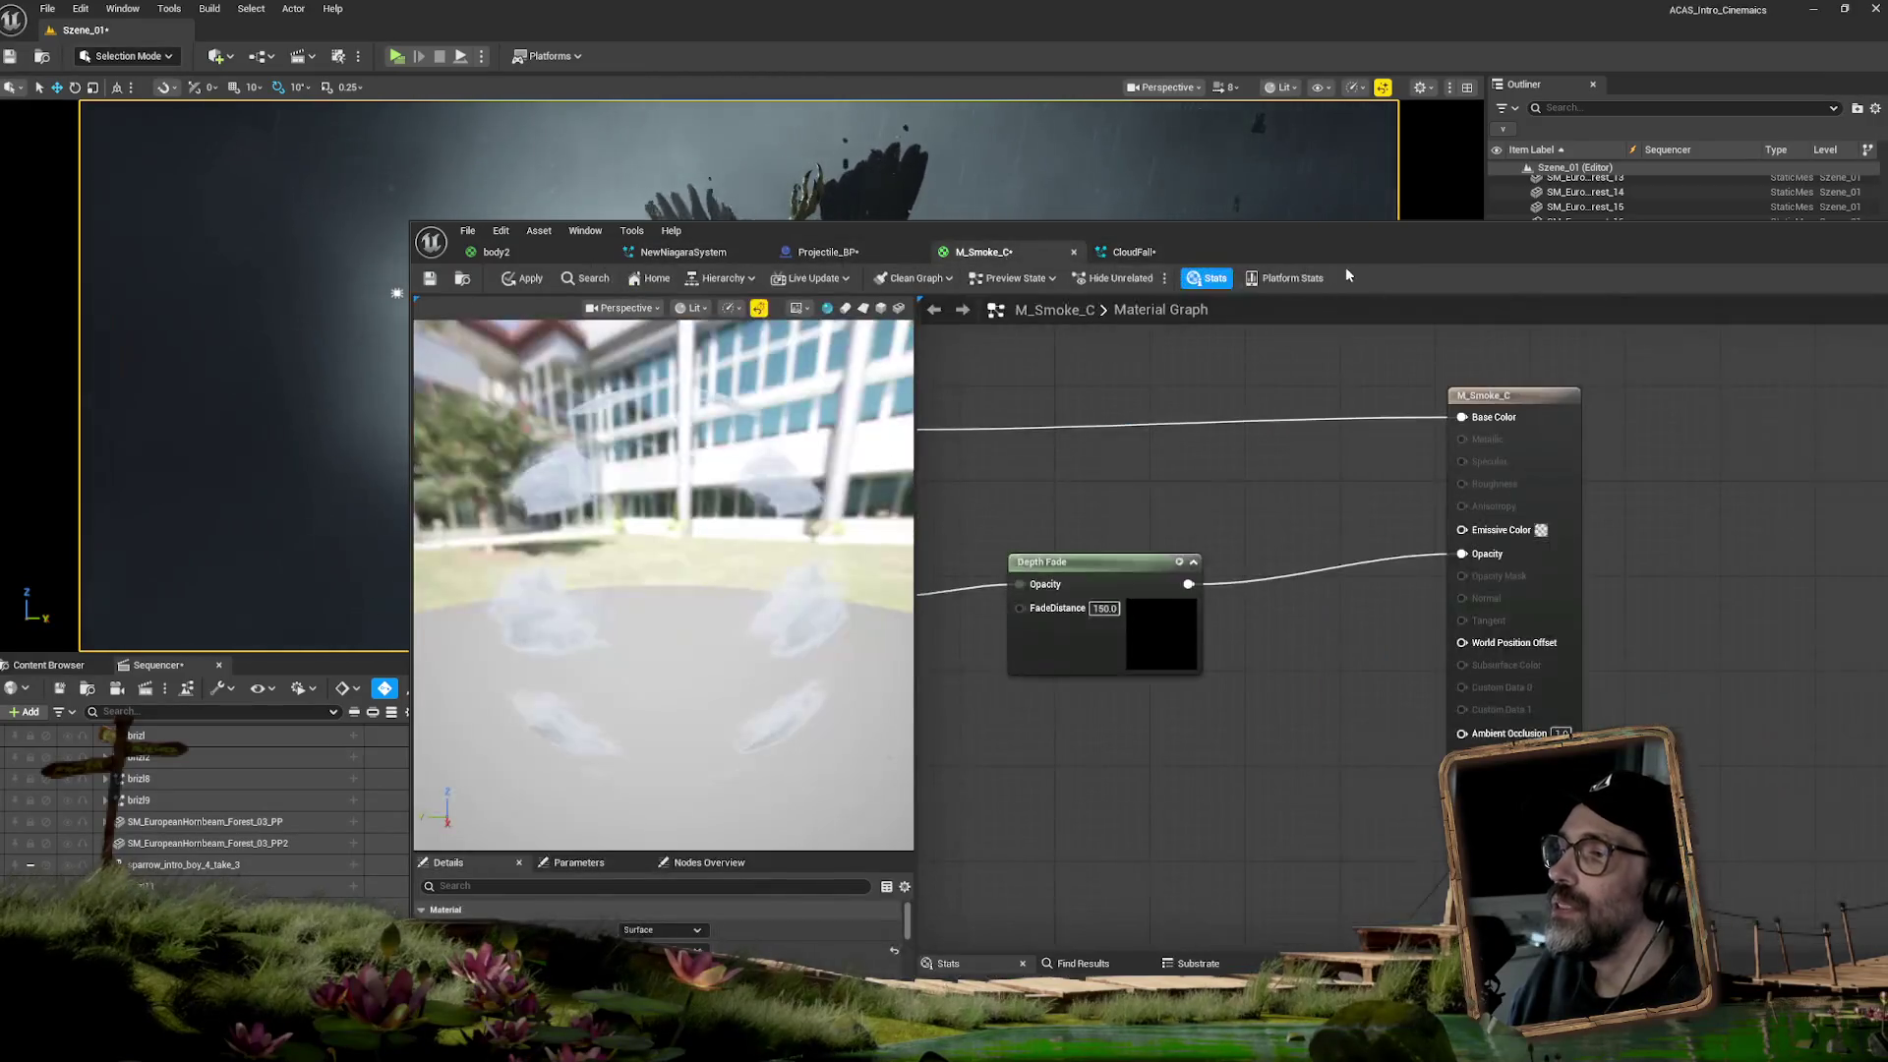
pyautogui.click(75, 690)
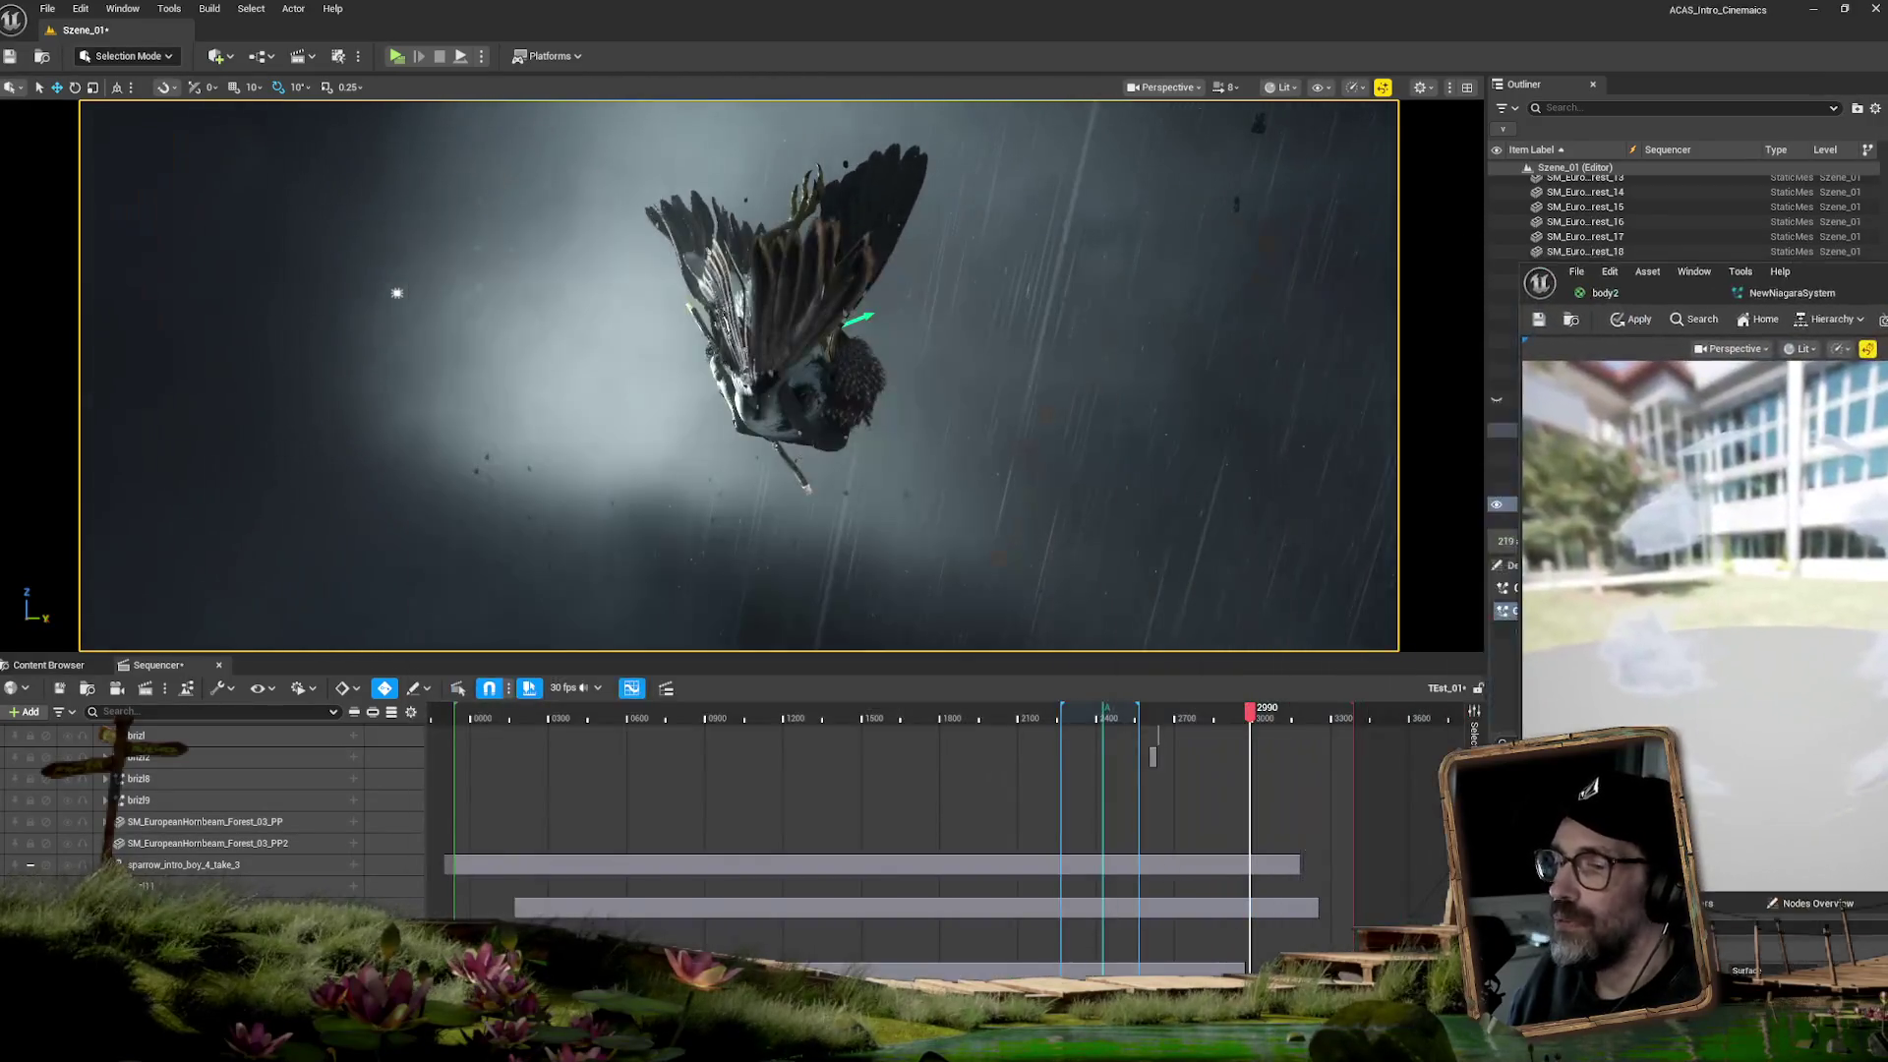
pyautogui.click(48, 665)
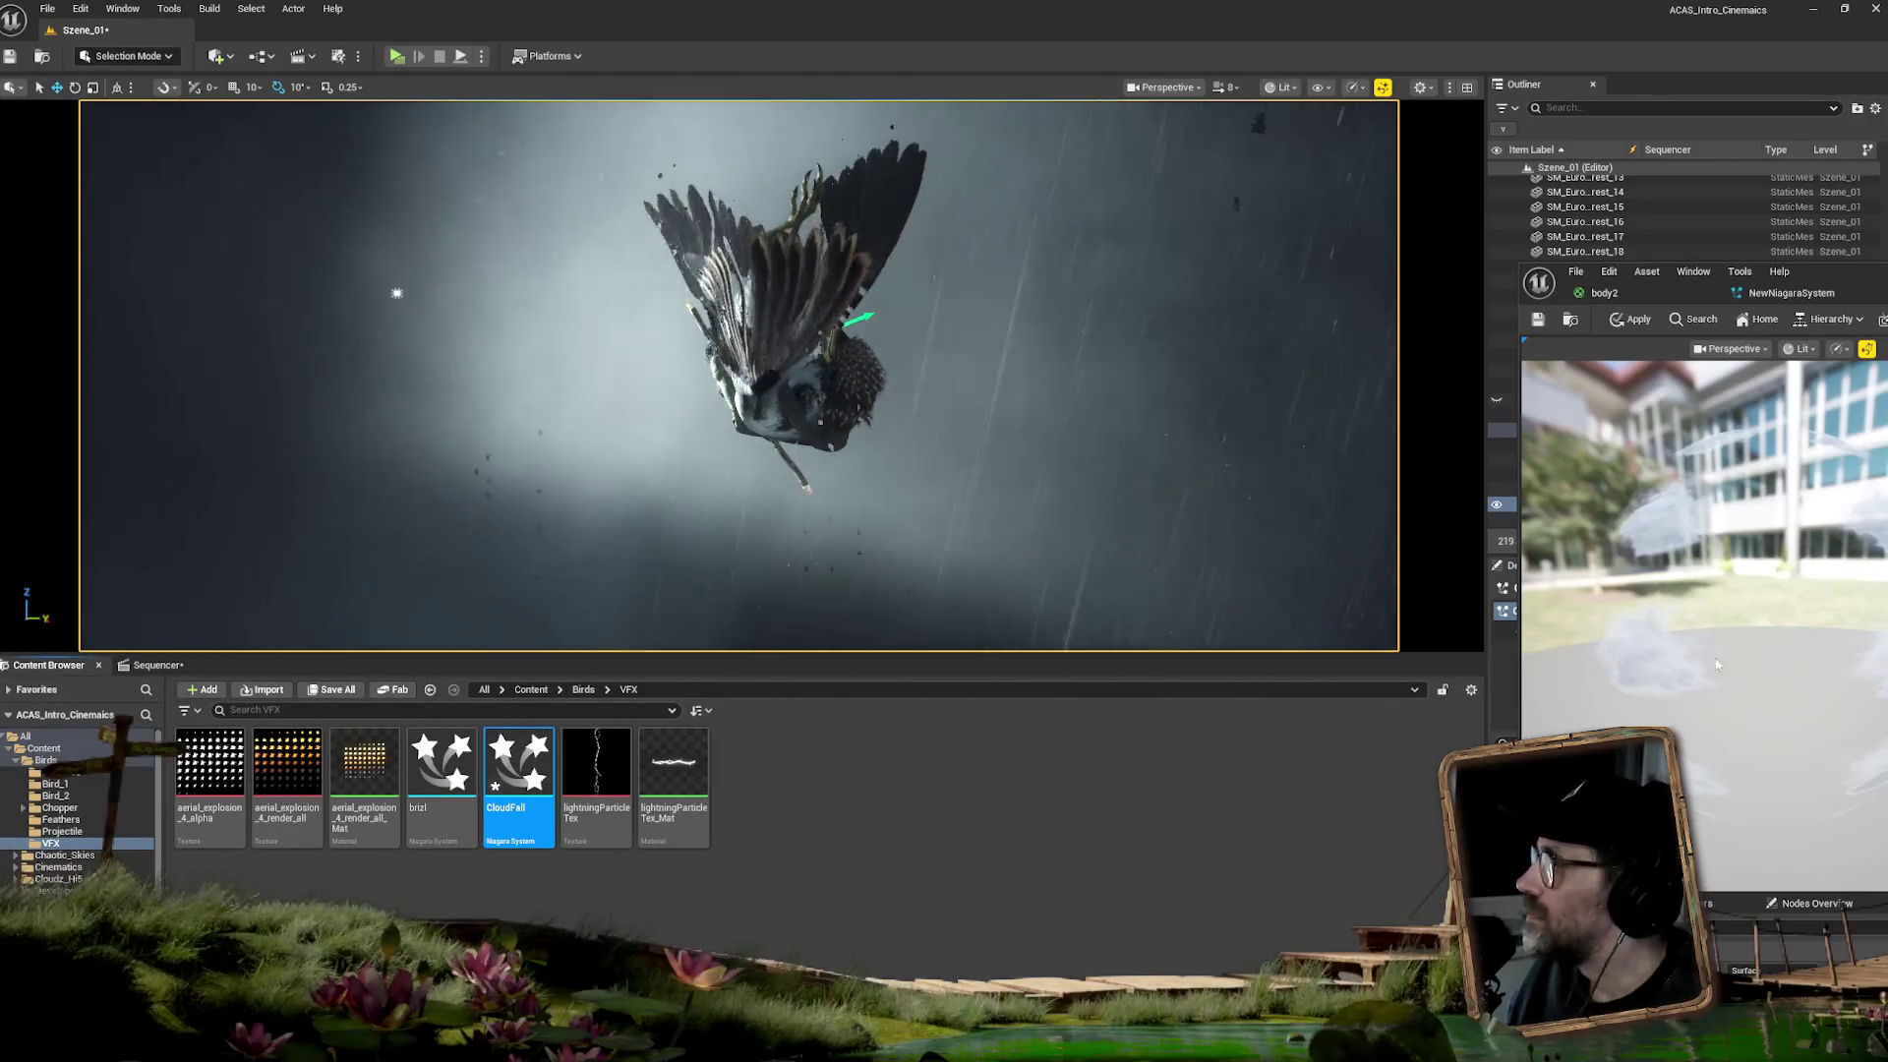
pyautogui.moveTo(1790, 677)
pyautogui.mouseDown()
pyautogui.moveTo(1627, 1002)
pyautogui.moveTo(1438, 841)
pyautogui.moveTo(1268, 412)
pyautogui.mouseUp()
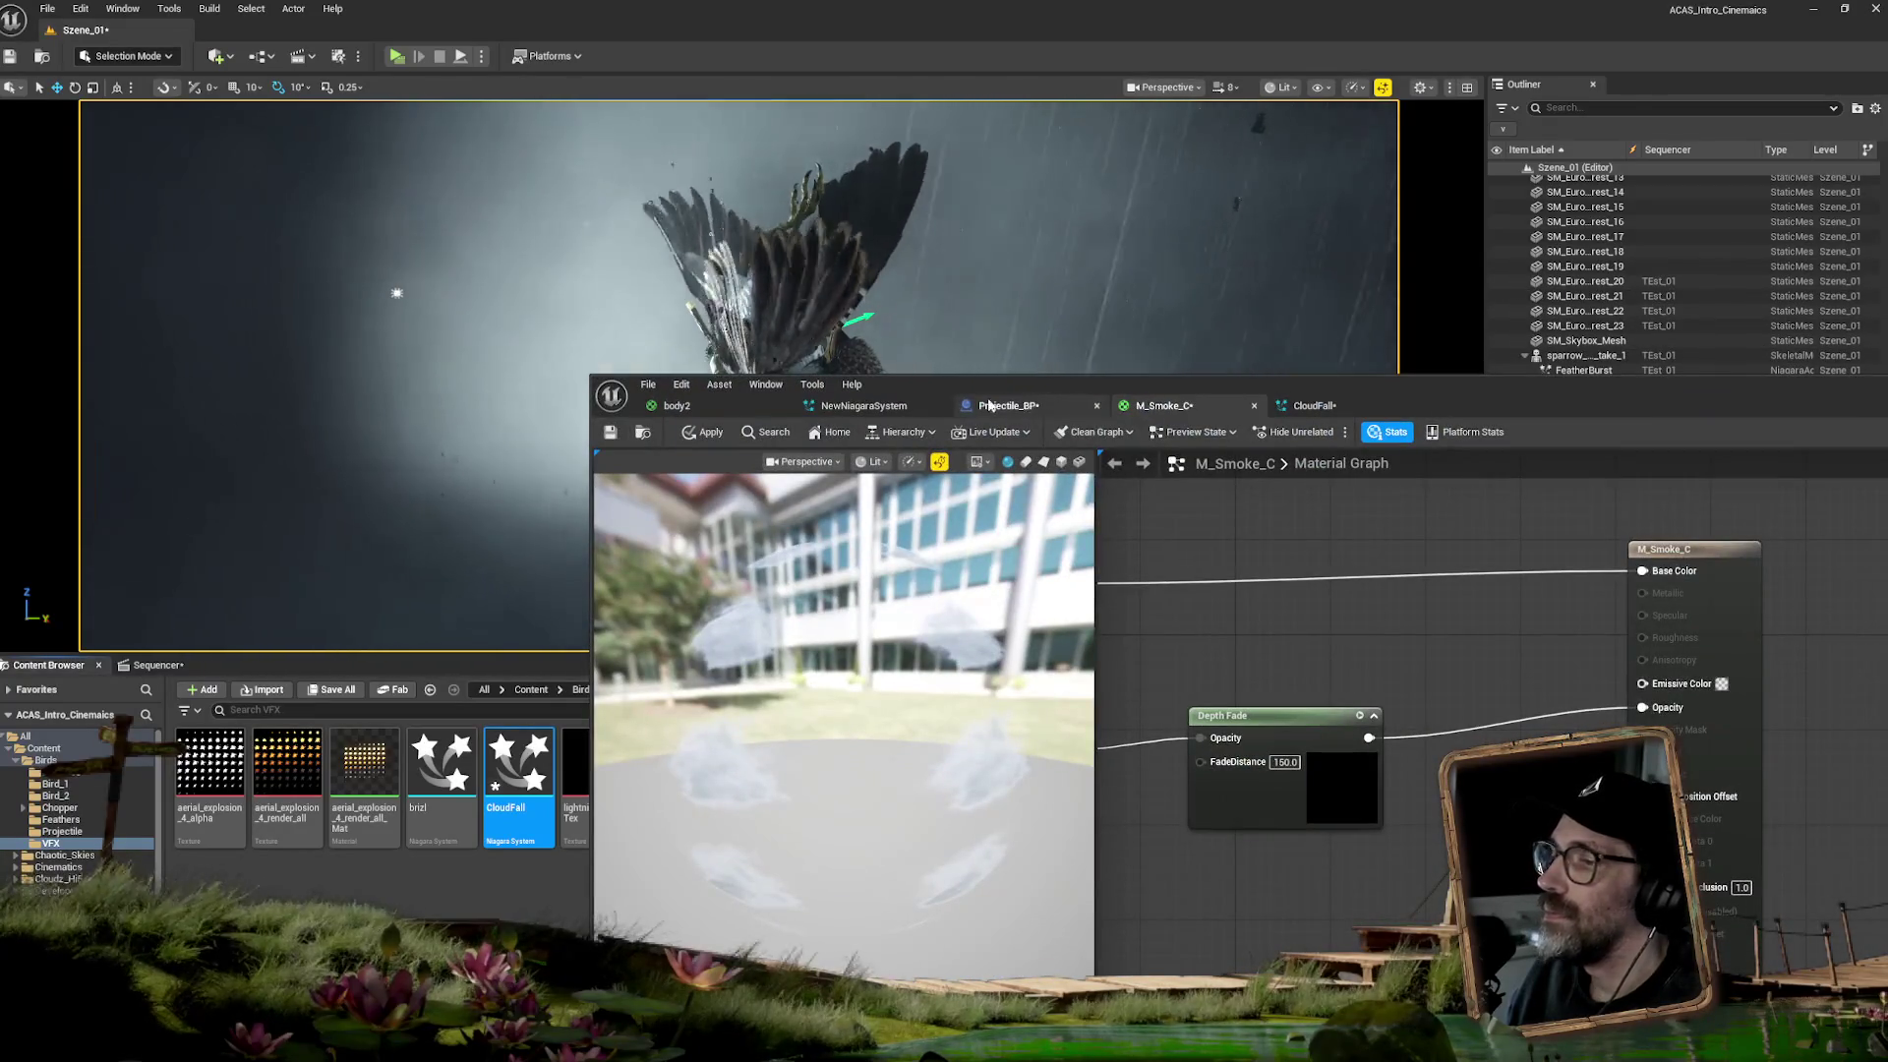
pyautogui.click(865, 405)
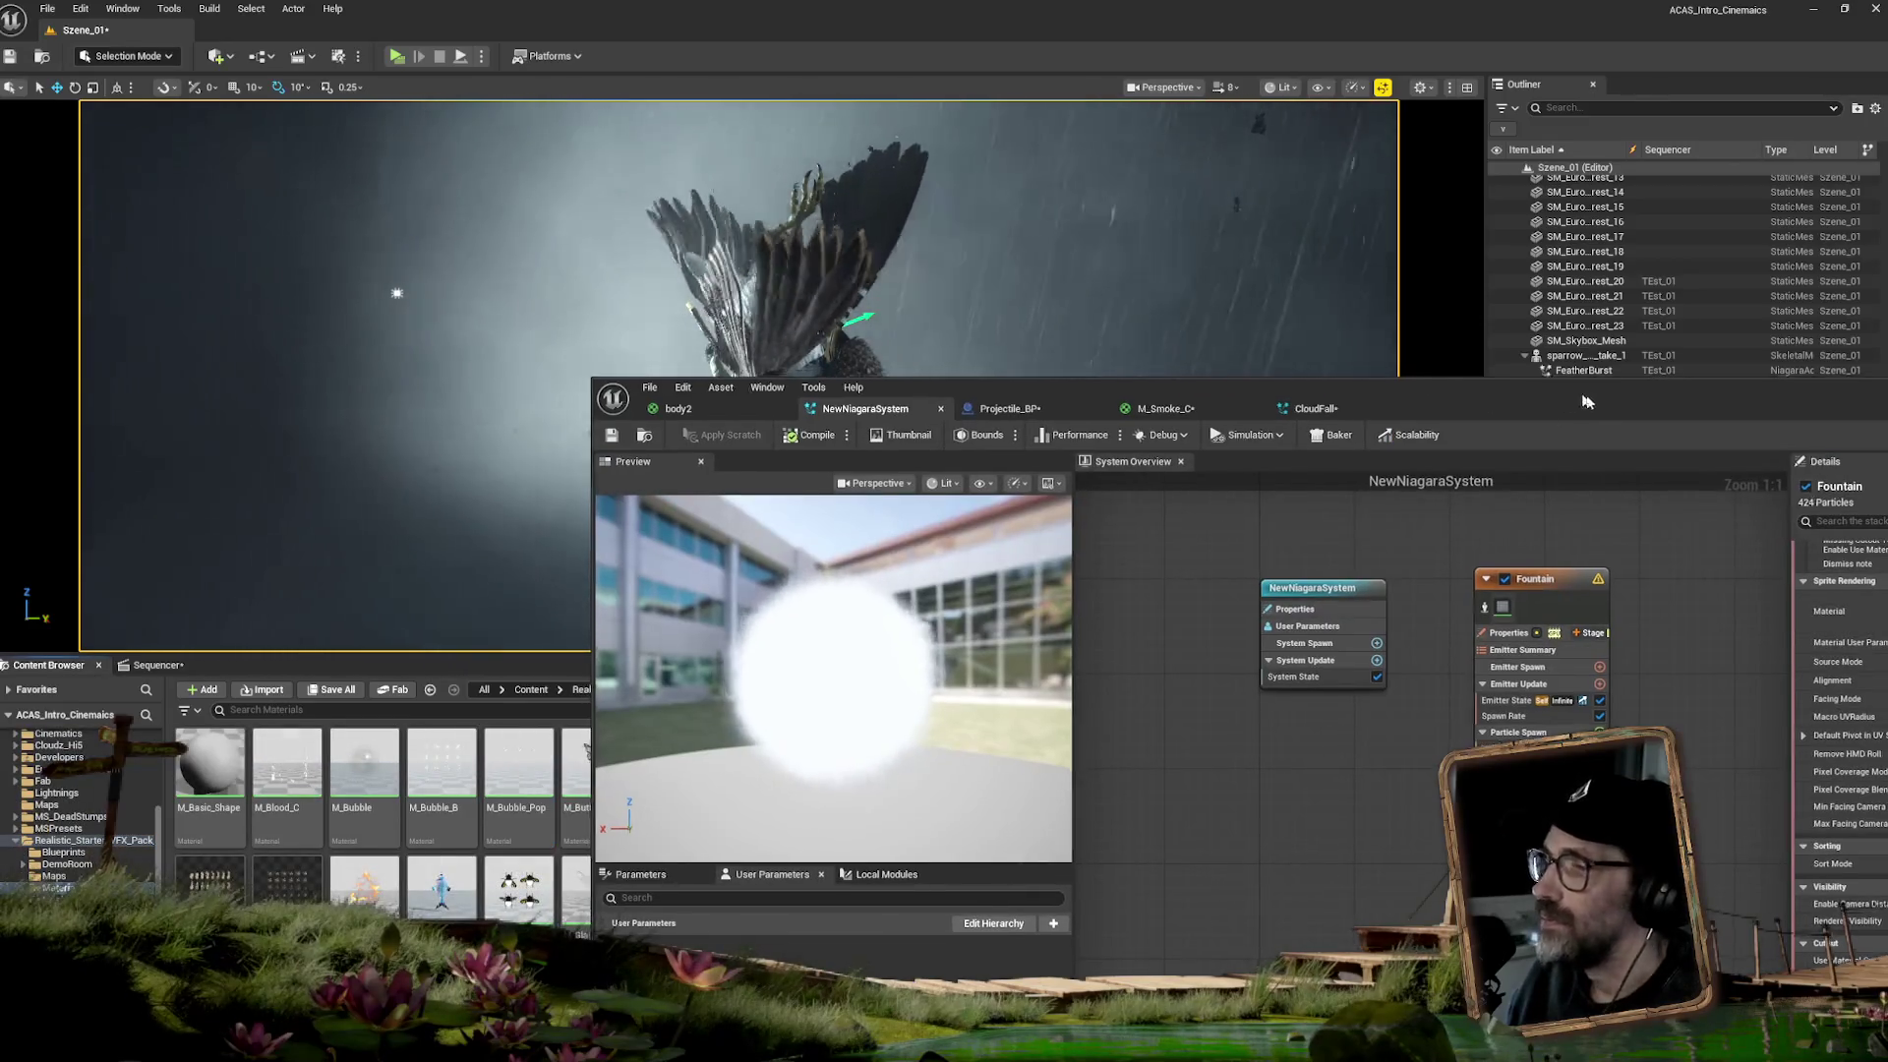
# - Copy the M_Smoke_C material into the Birds/VFX folder
pyautogui.moveTo(1595, 393); pyautogui.dragTo(1887, 442)
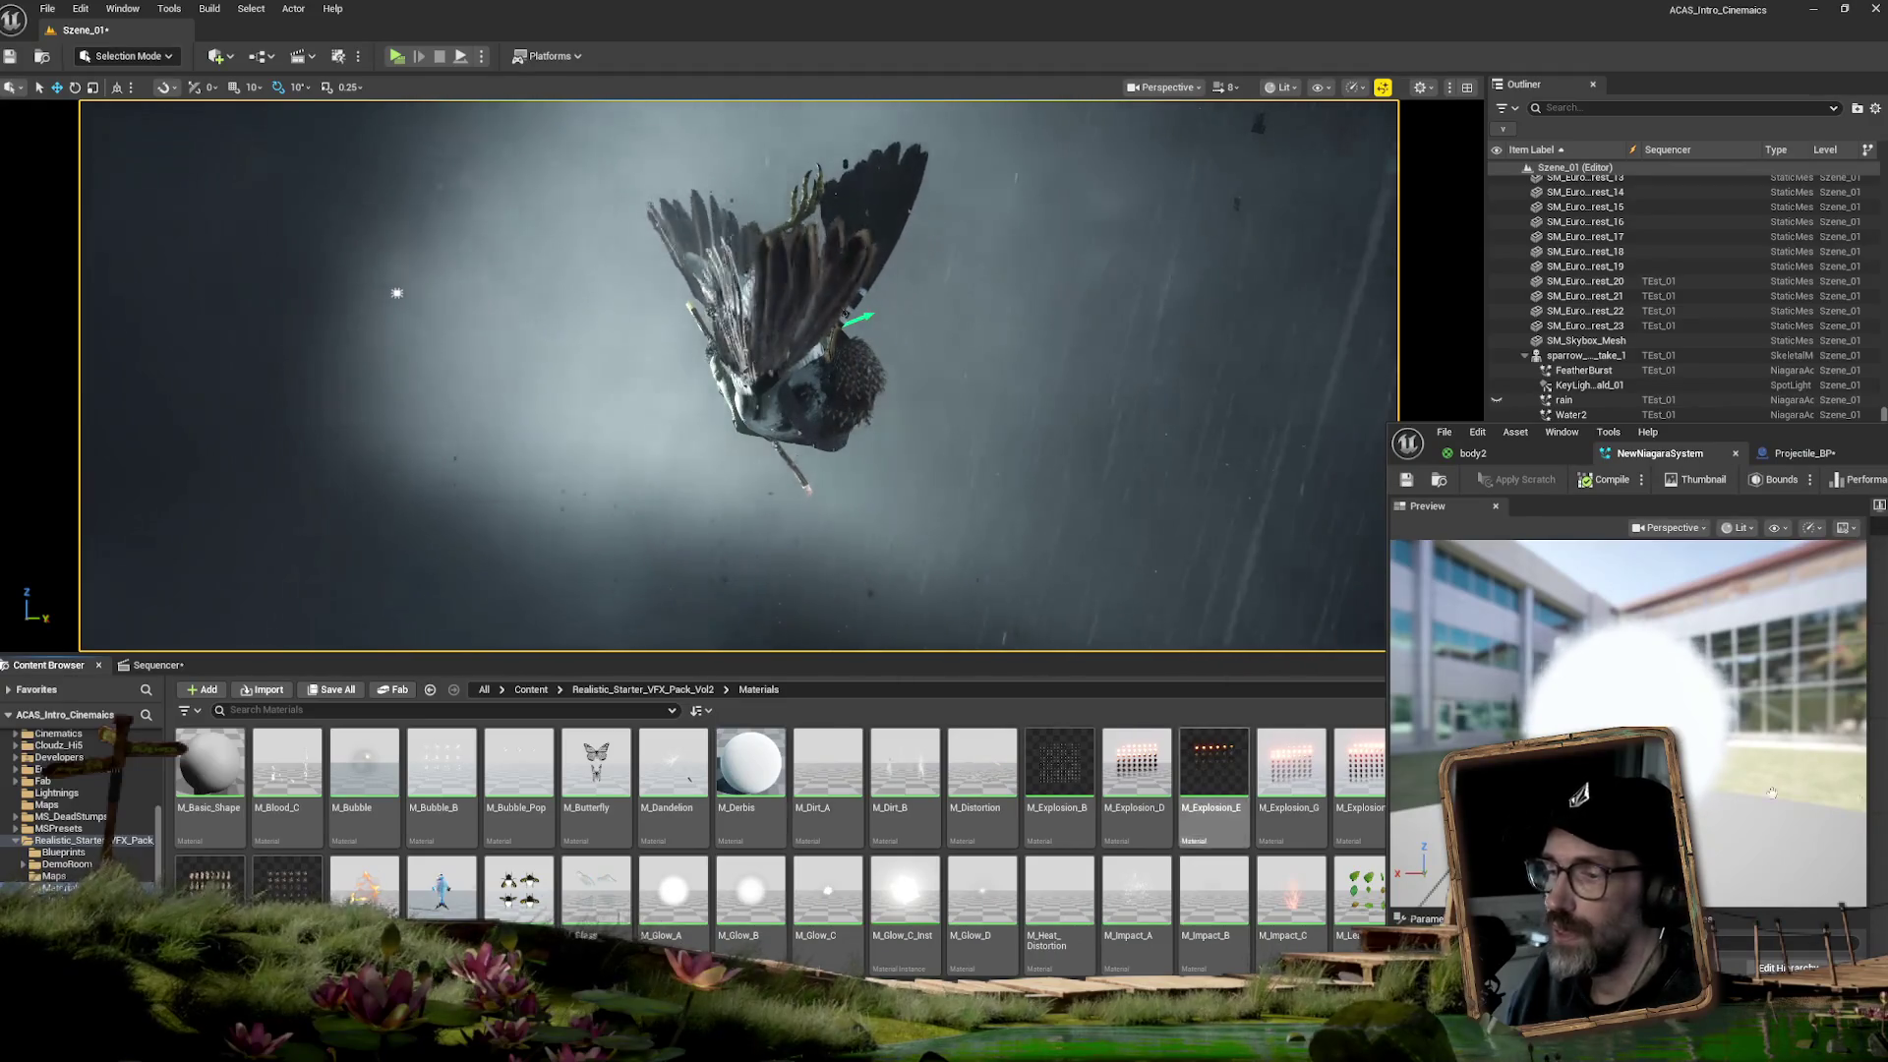
pyautogui.scroll(-2, 753, 859)
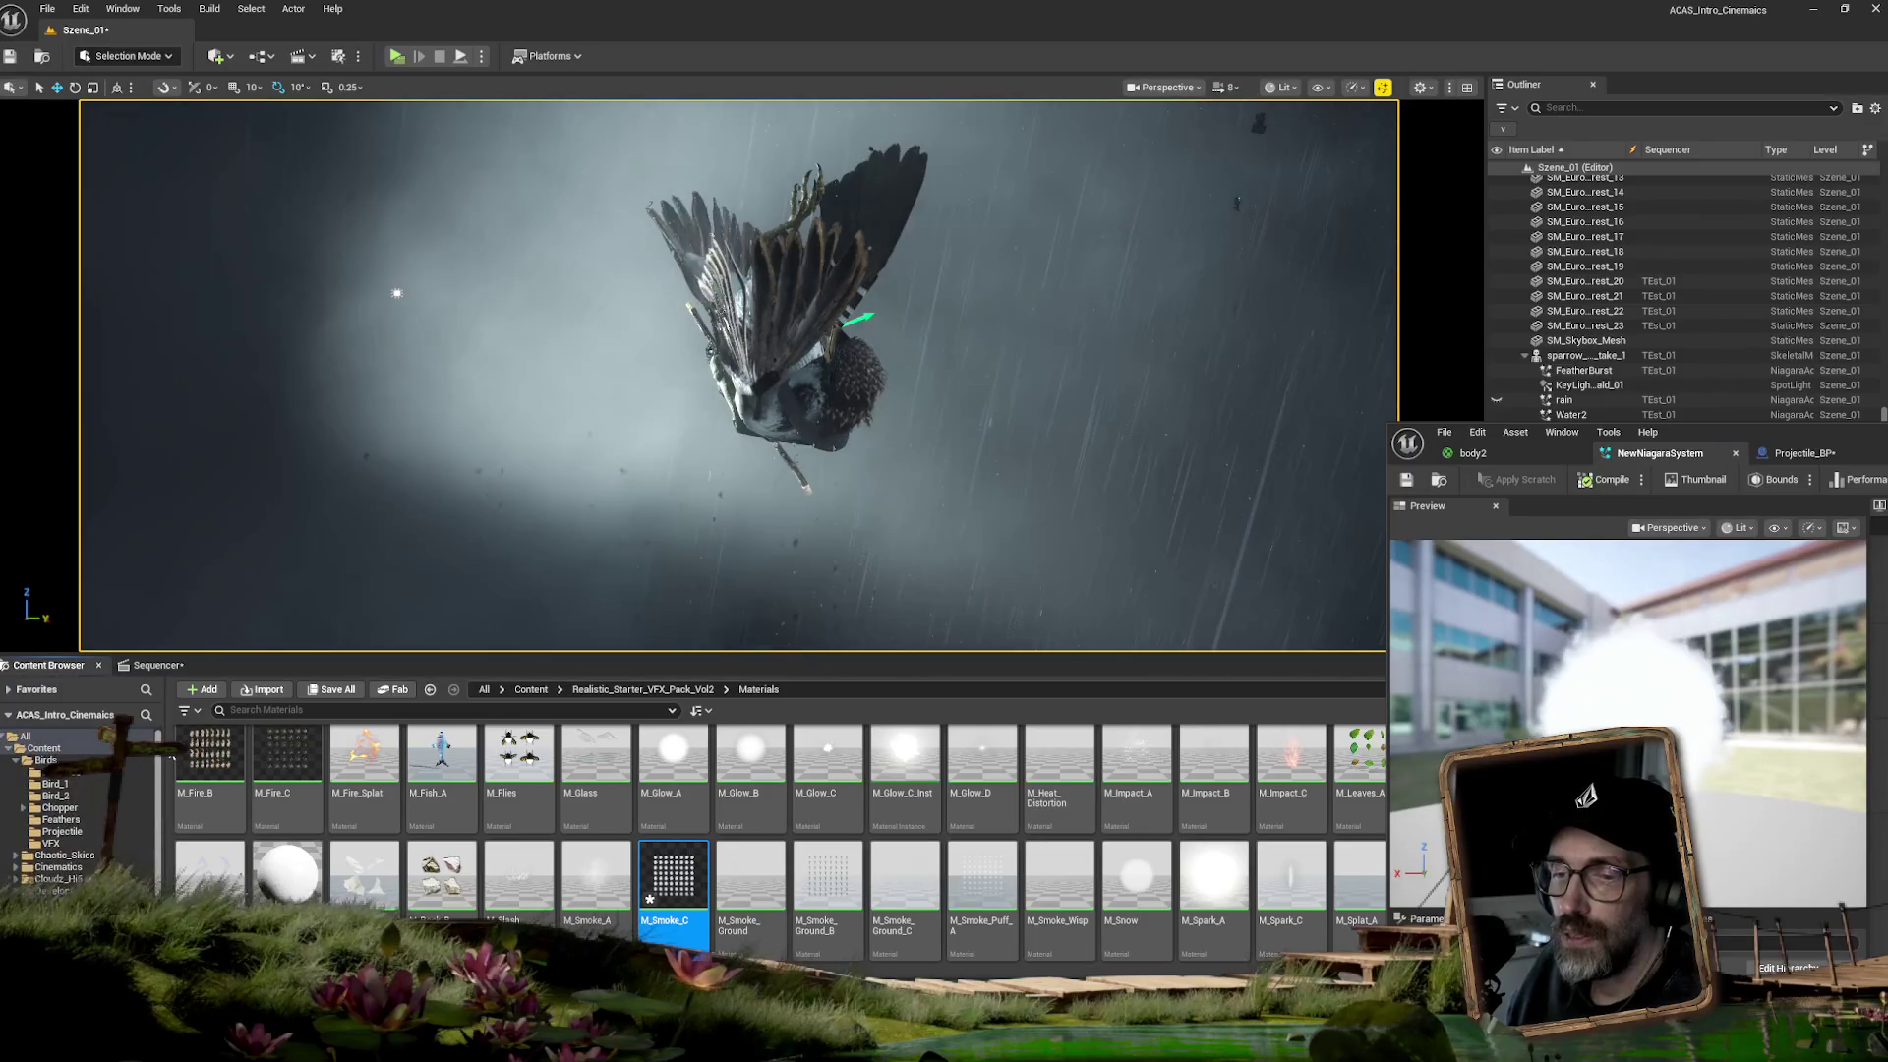
pyautogui.moveTo(673, 880); pyautogui.dragTo(238, 847)
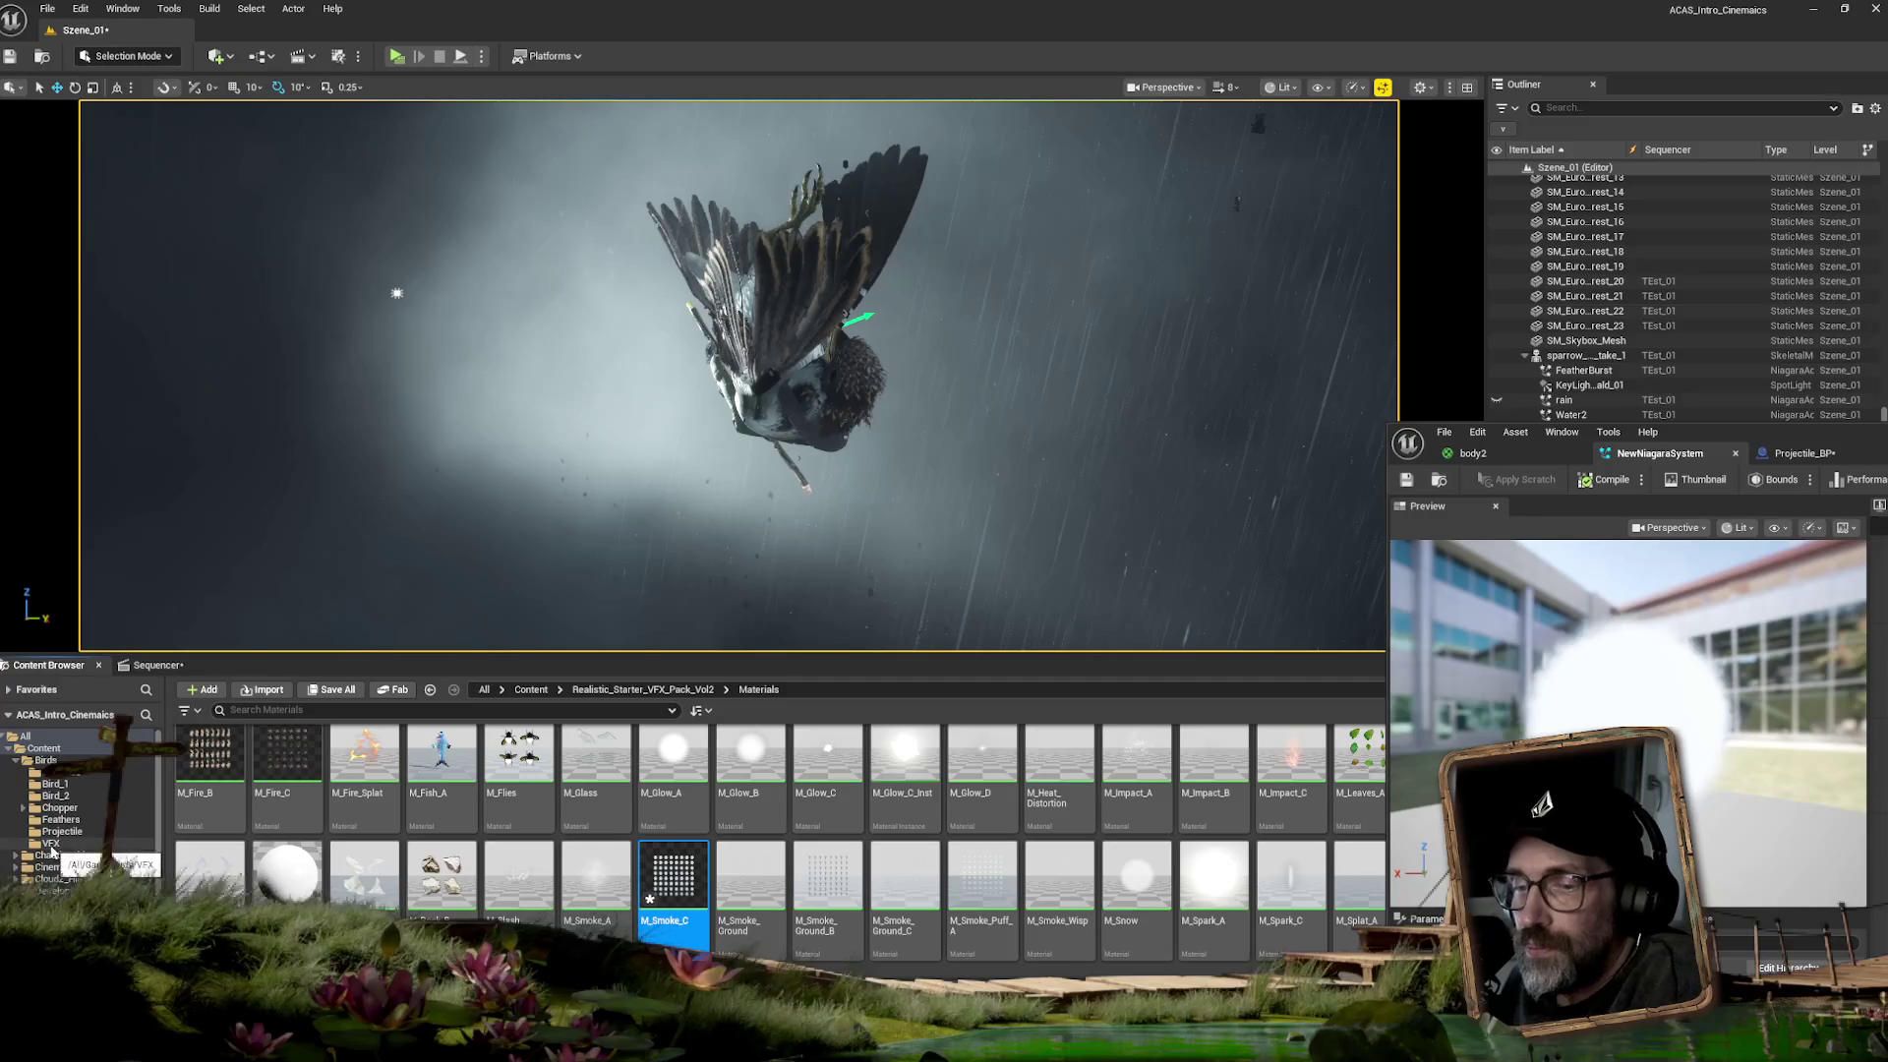
pyautogui.moveTo(51, 849); pyautogui.dragTo(50, 843)
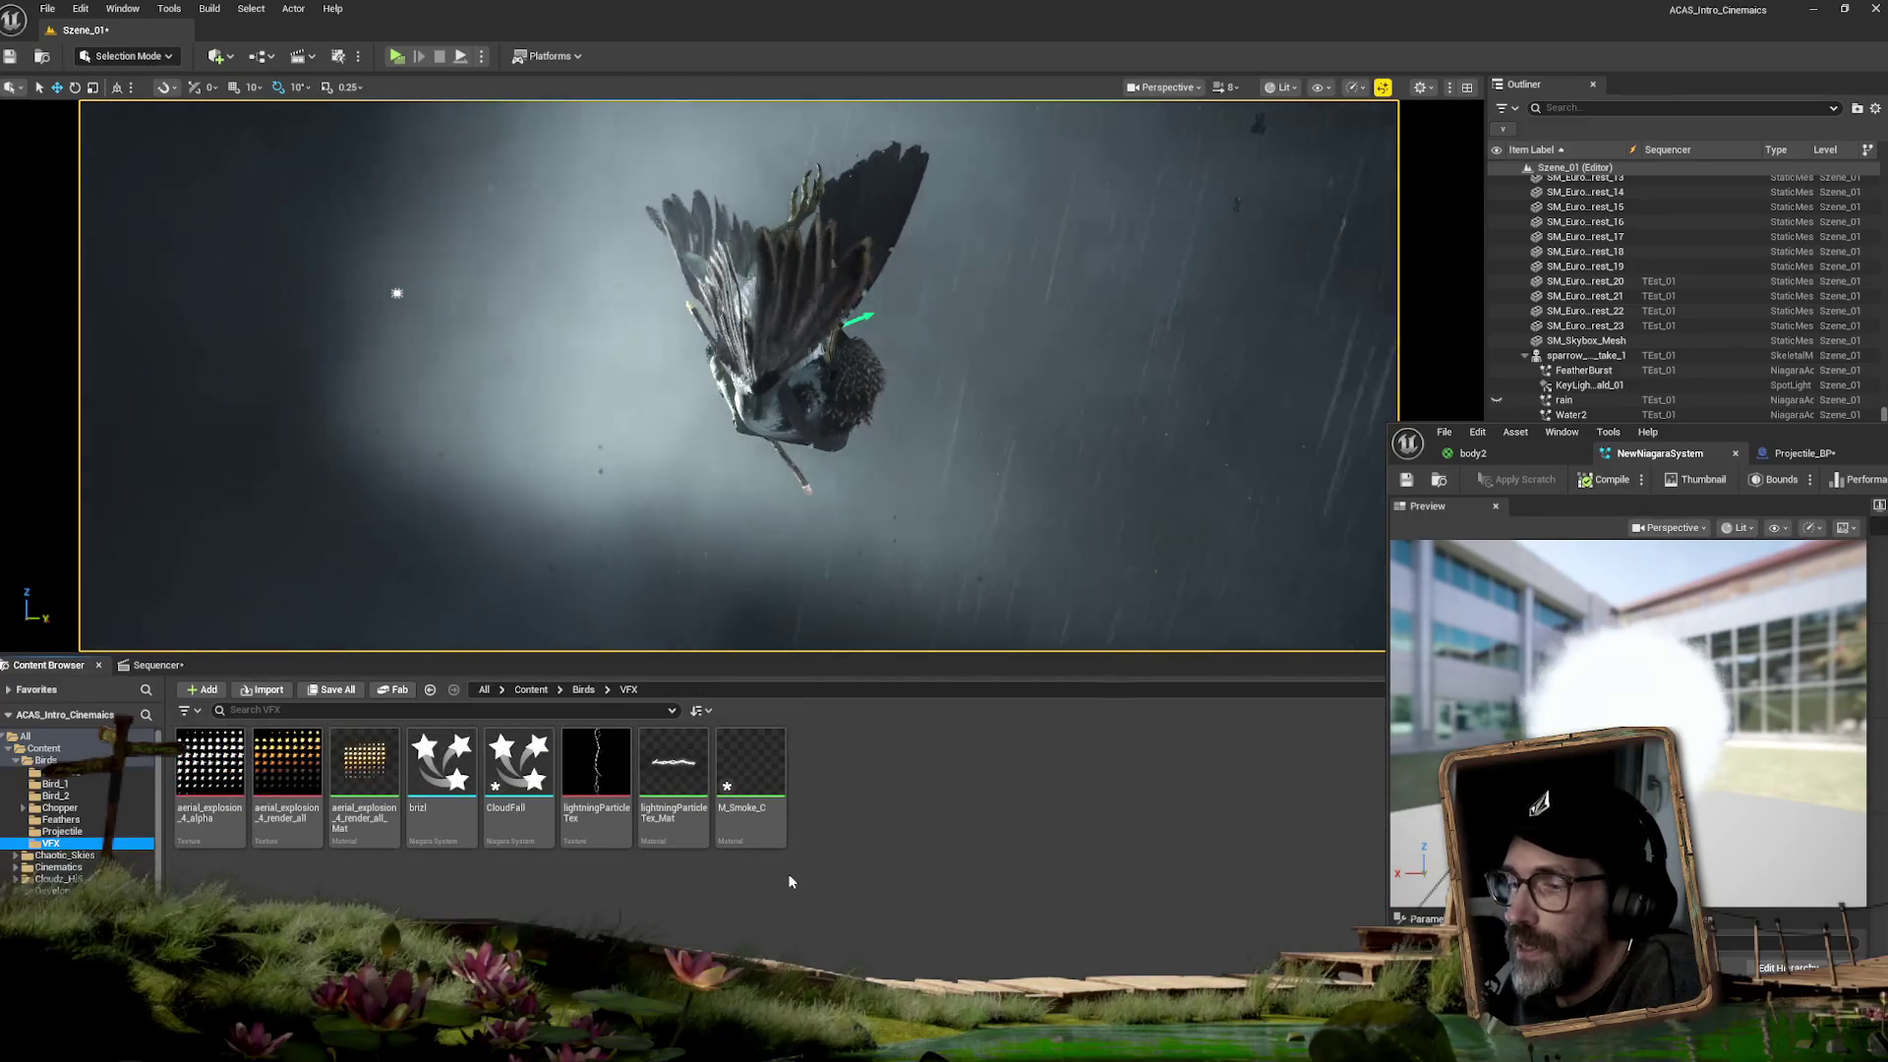
# - Rename the M_Smoke_C copy to M_Smoke_unlit
pyautogui.click(768, 763)
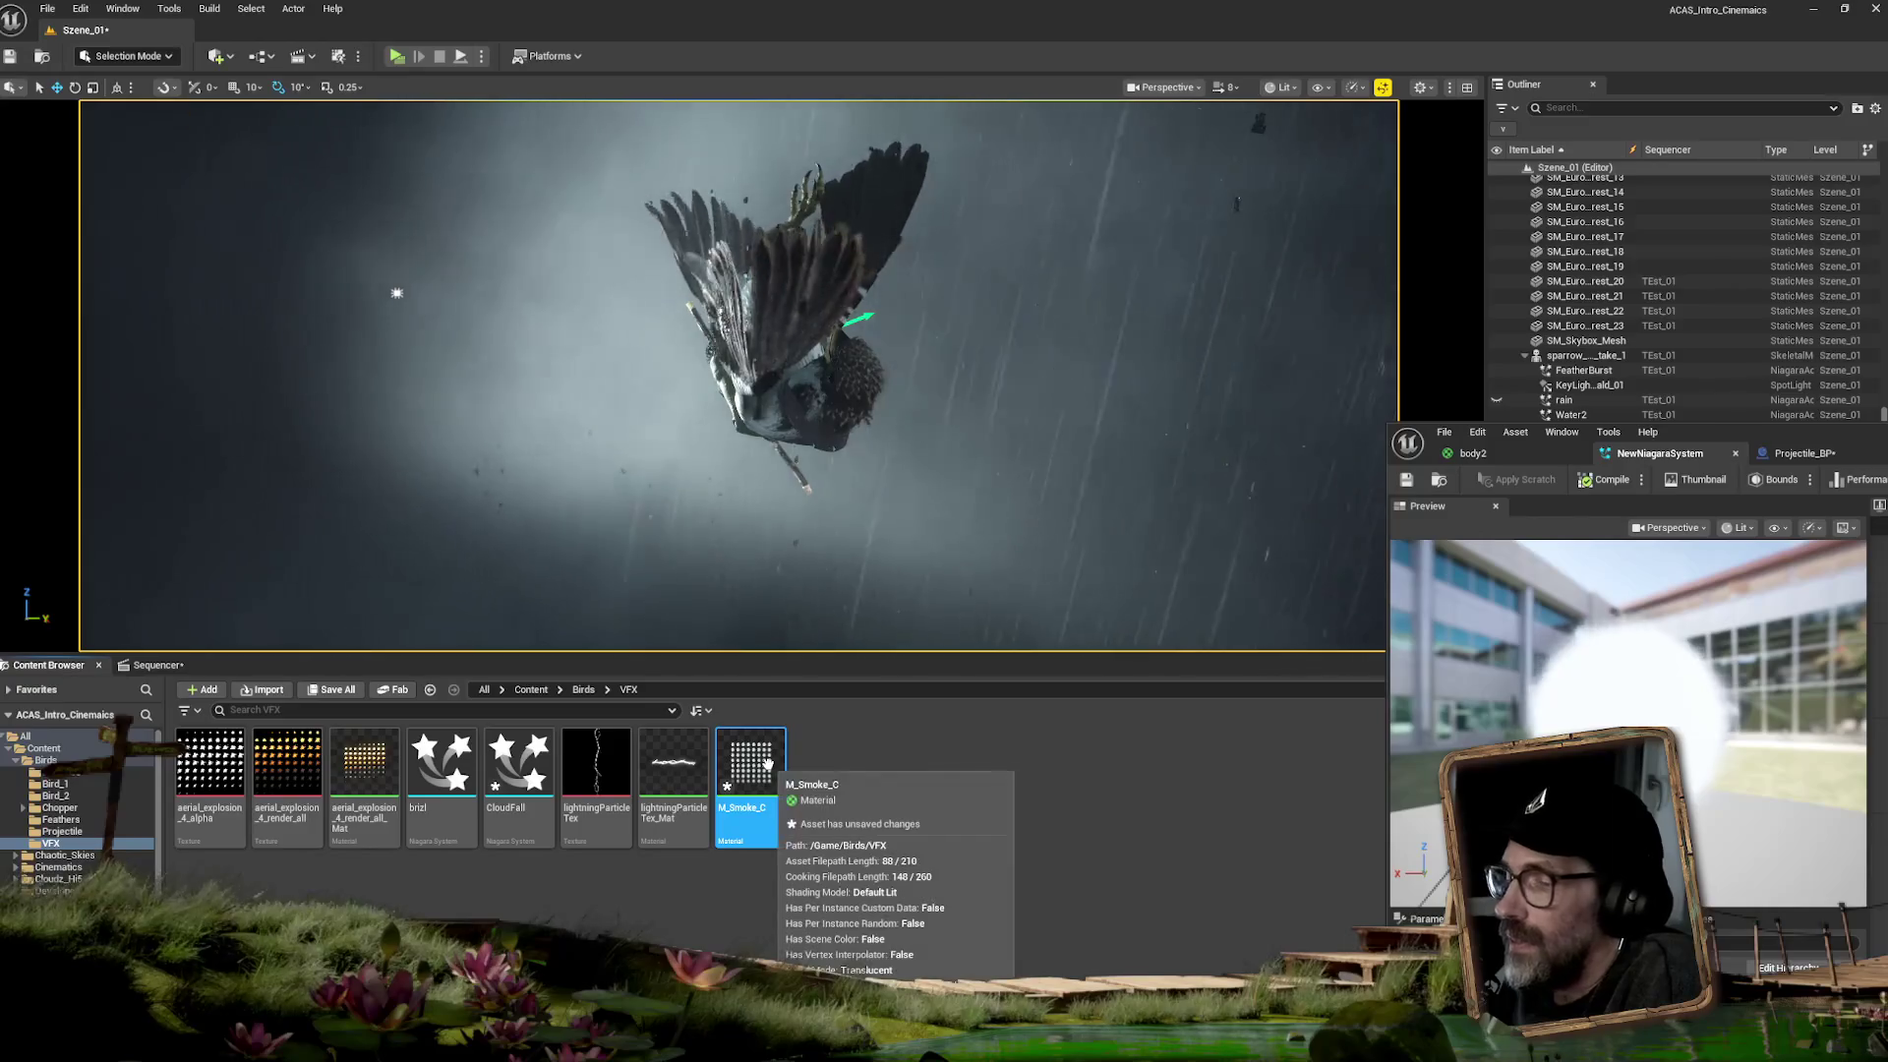
pyautogui.click(753, 809)
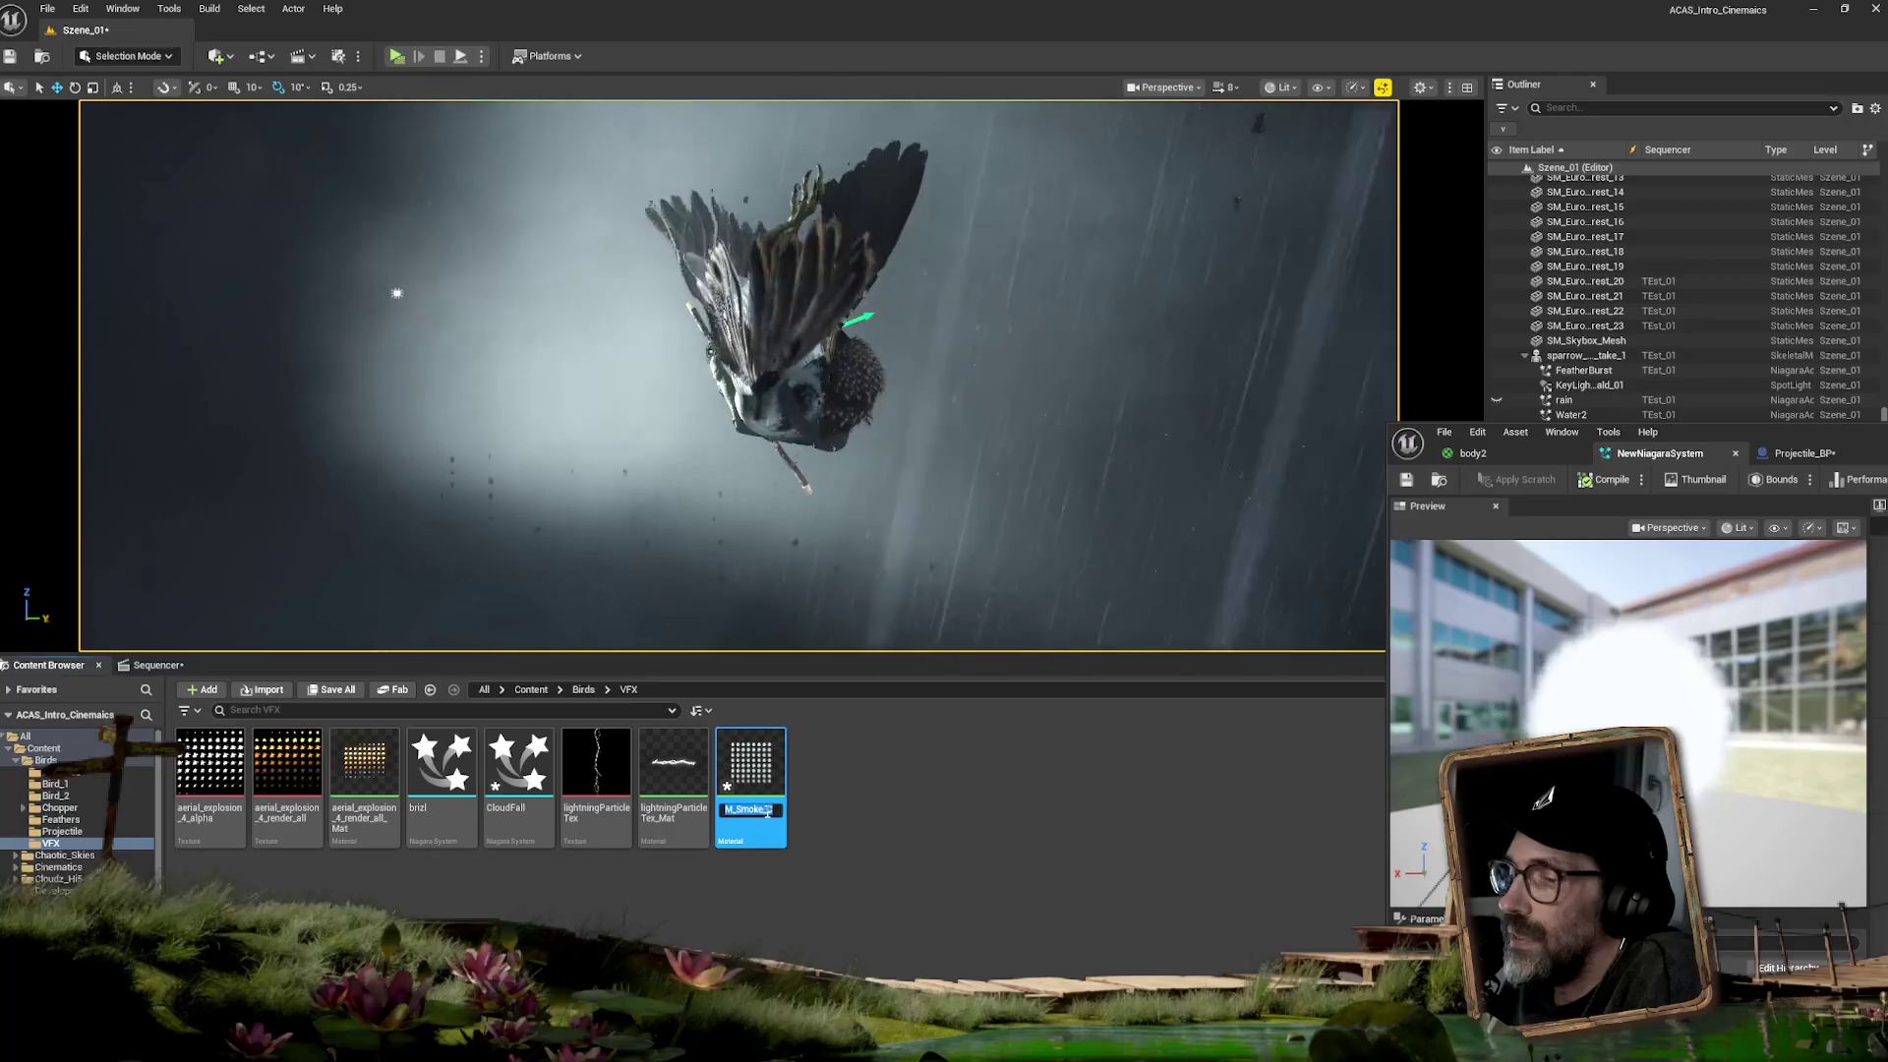
pyautogui.click(767, 812)
pyautogui.press('BackSpace')
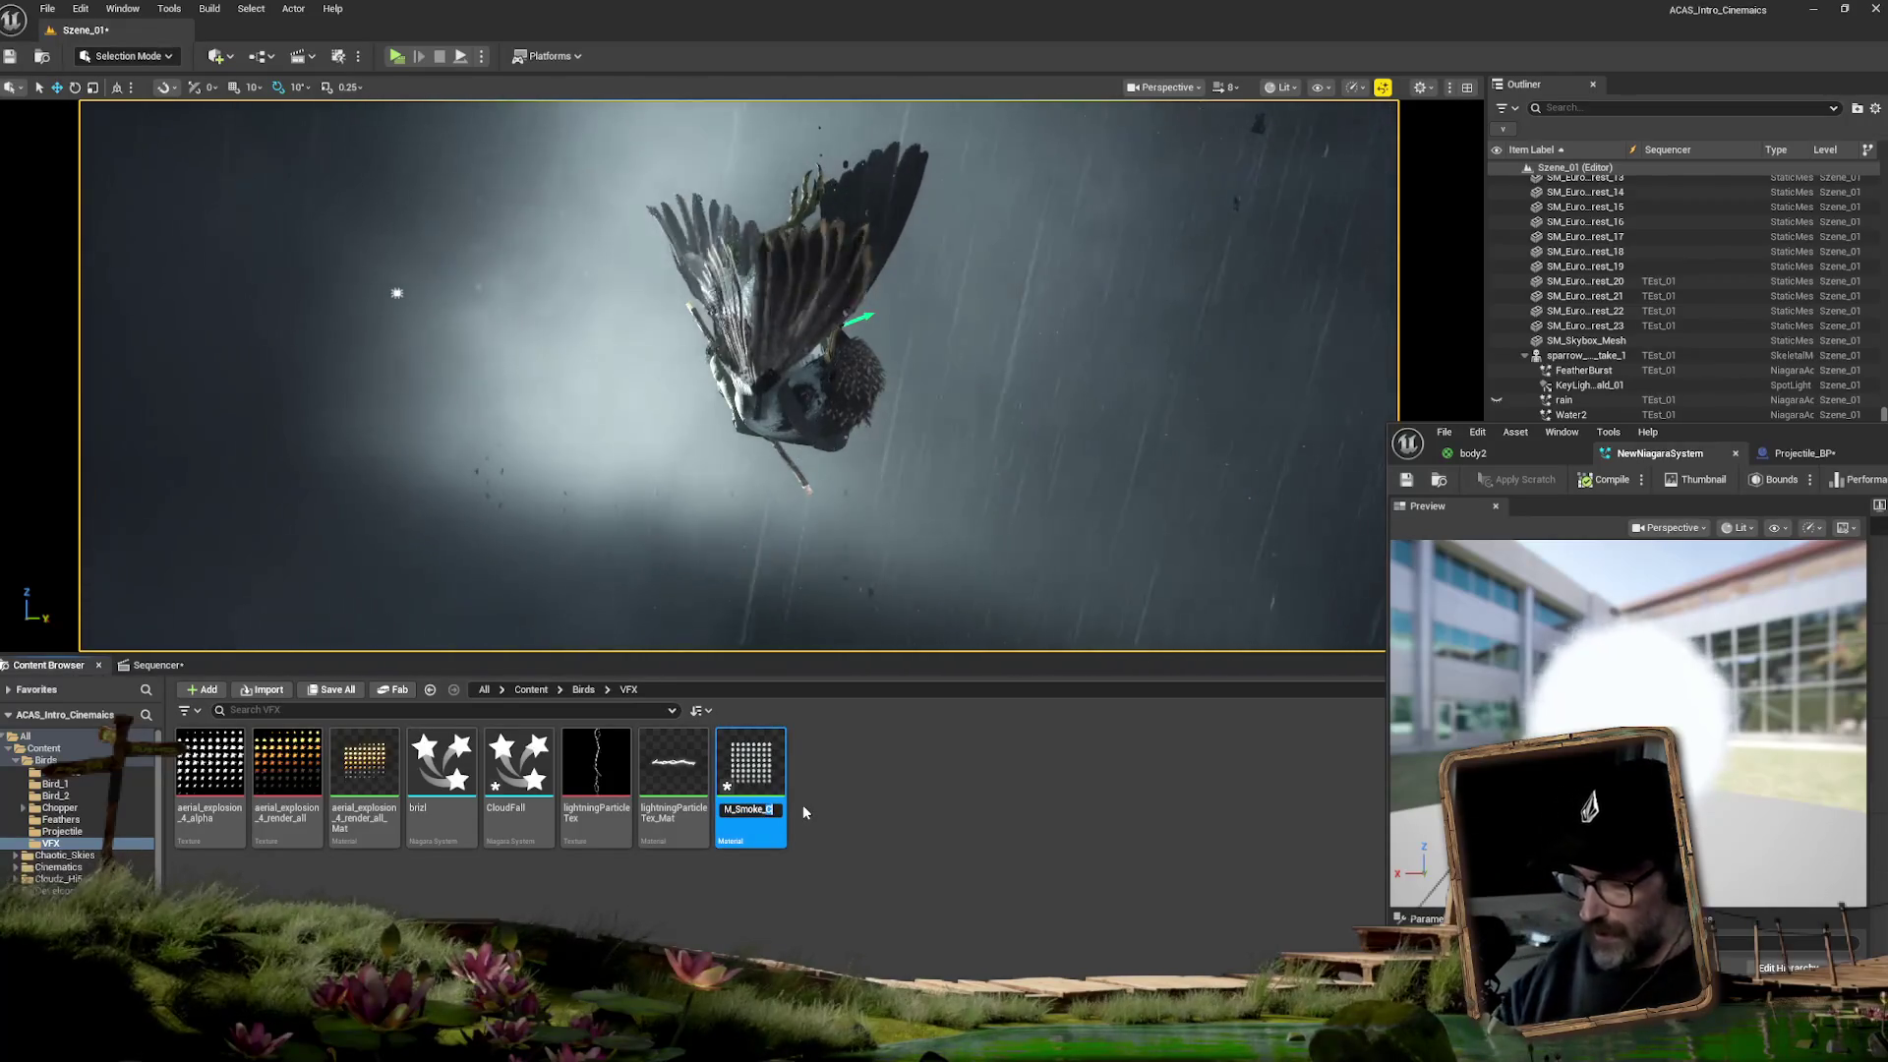
pyautogui.write('unlit')
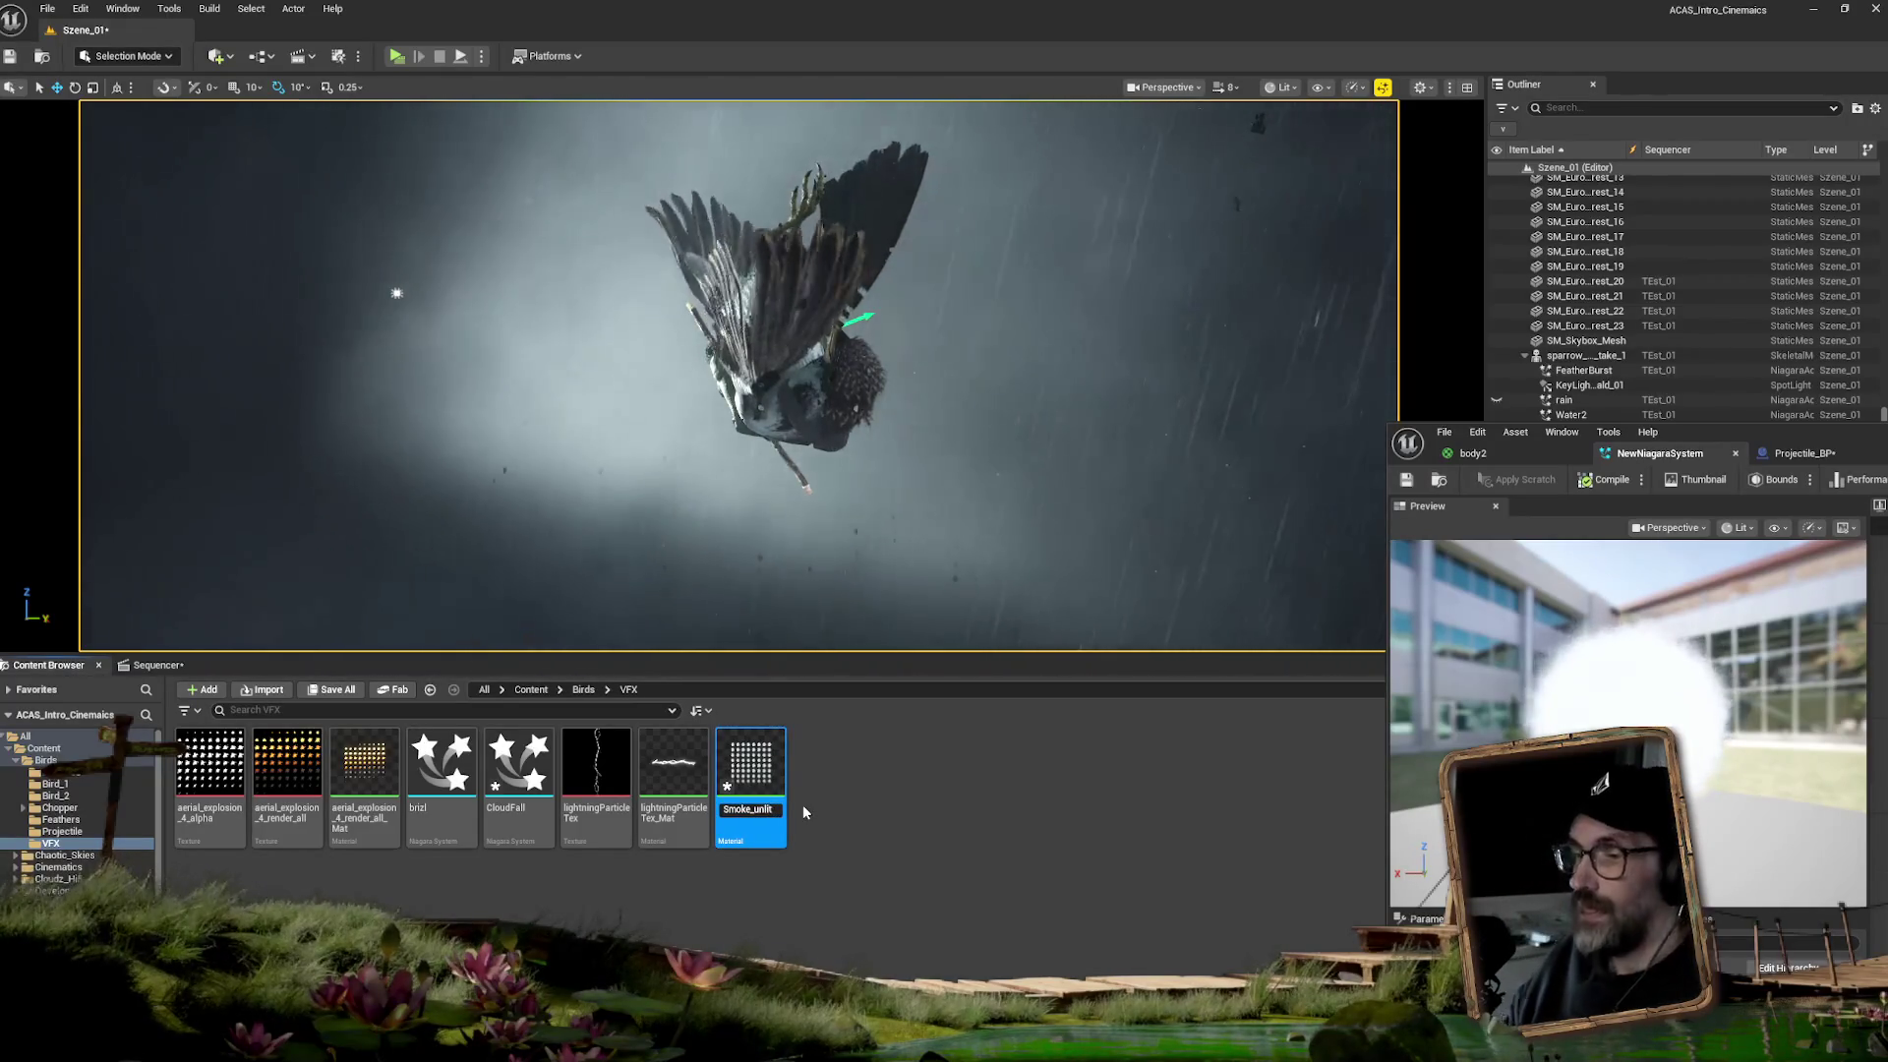
pyautogui.write('M_')
pyautogui.press('Return')
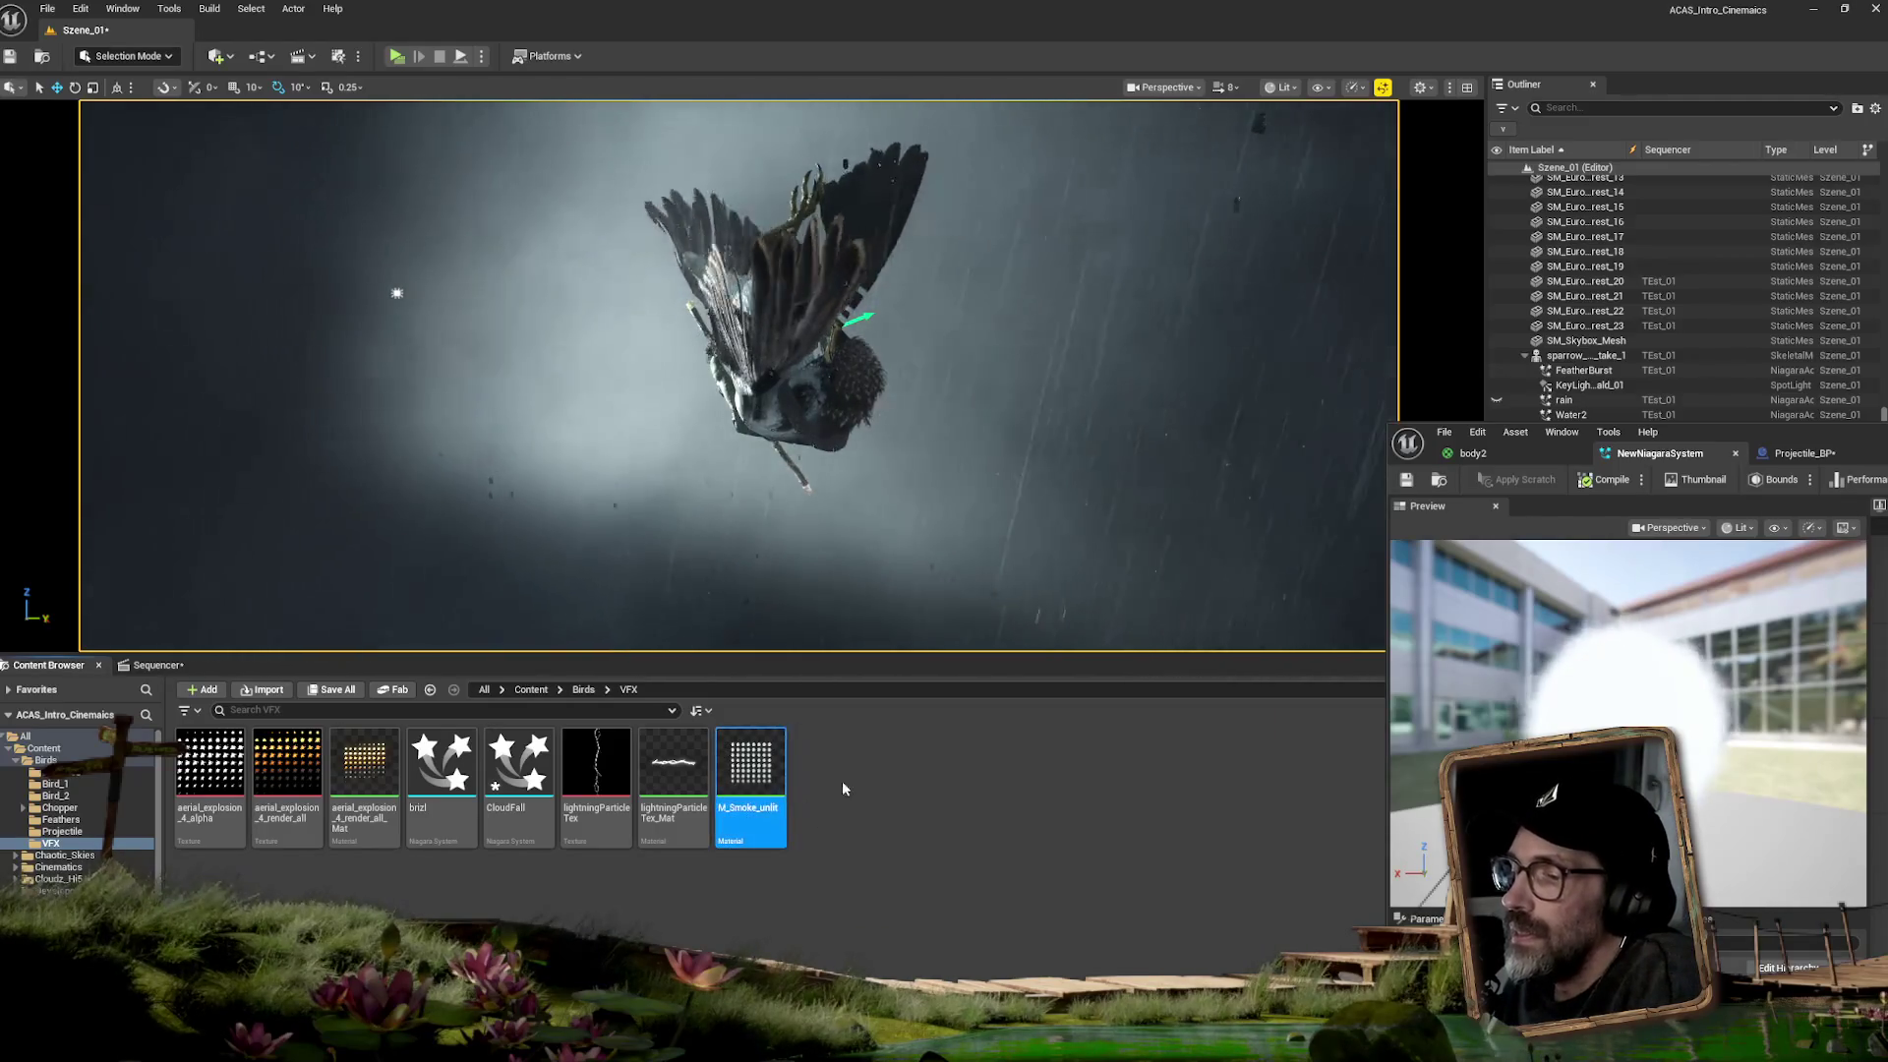
pyautogui.click(823, 780)
# - Open M_Smoke_unlit, set its Shading Model to Unlit, and apply the change
pyautogui.doubleClick(762, 760)
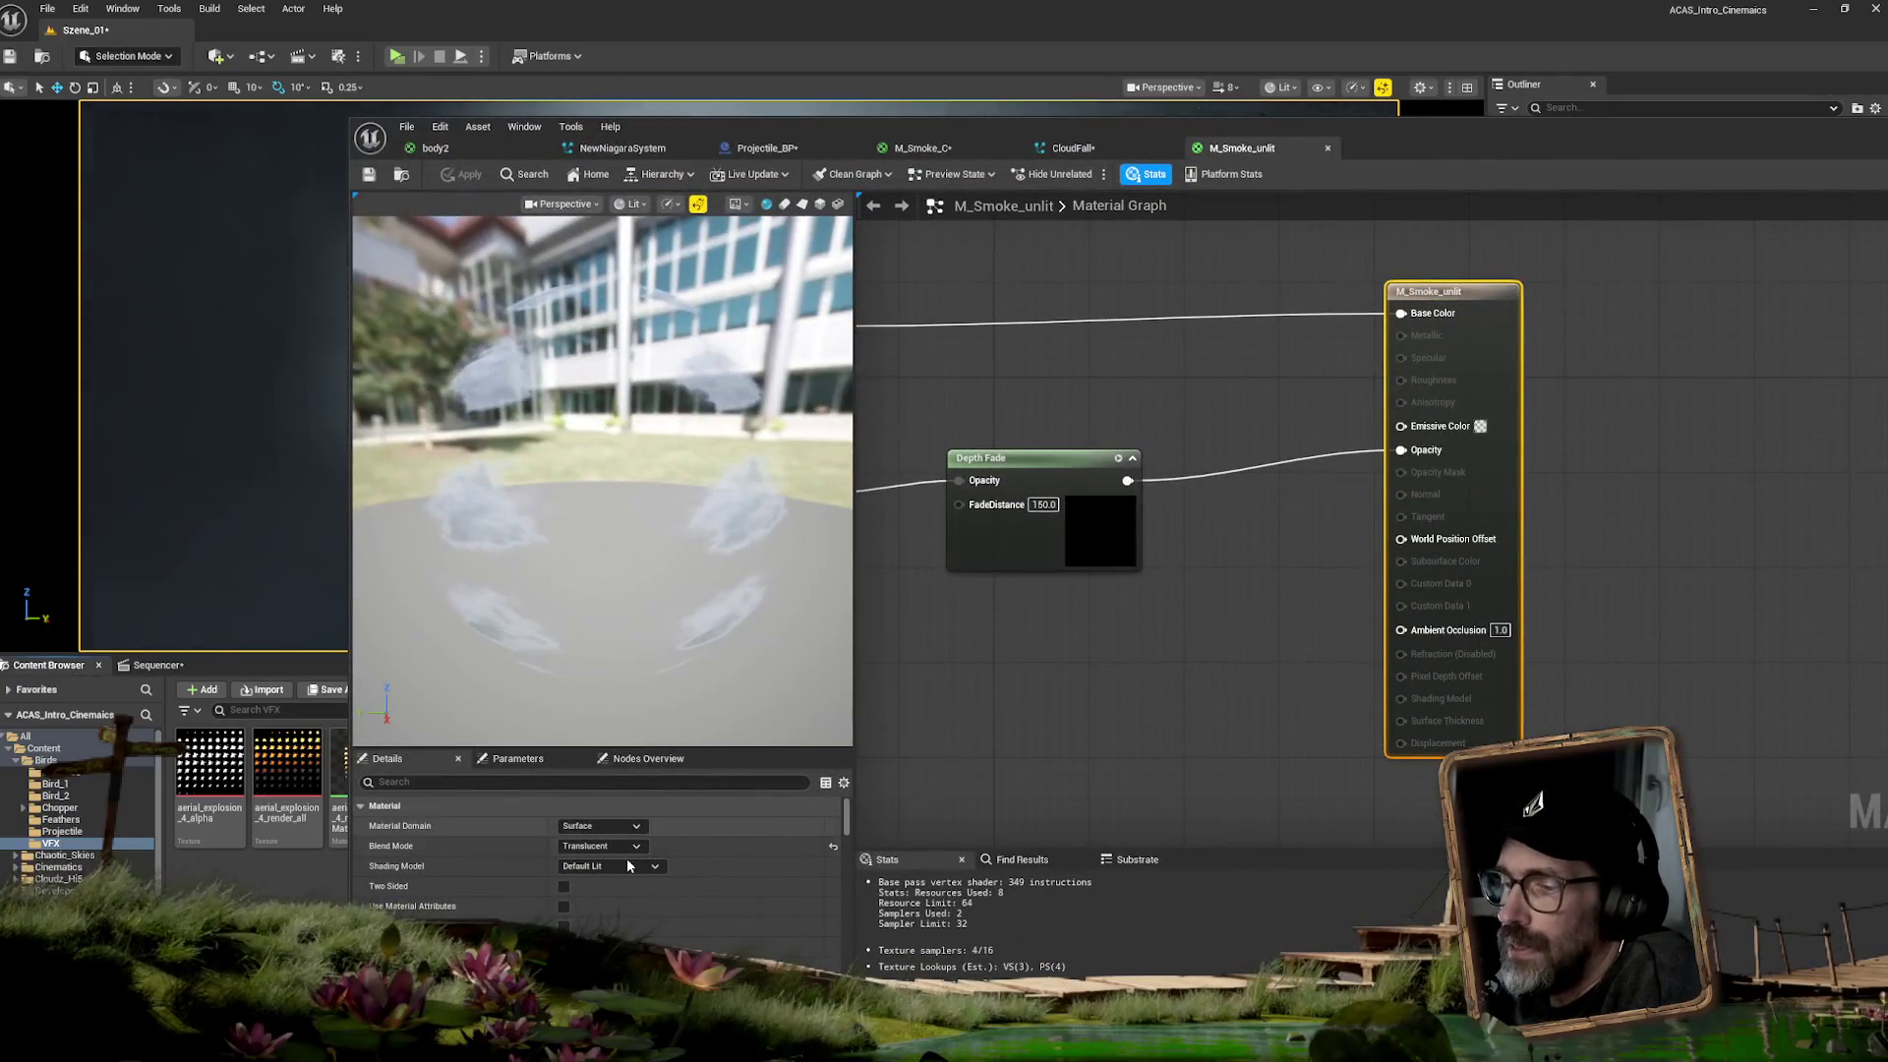
pyautogui.click(630, 866)
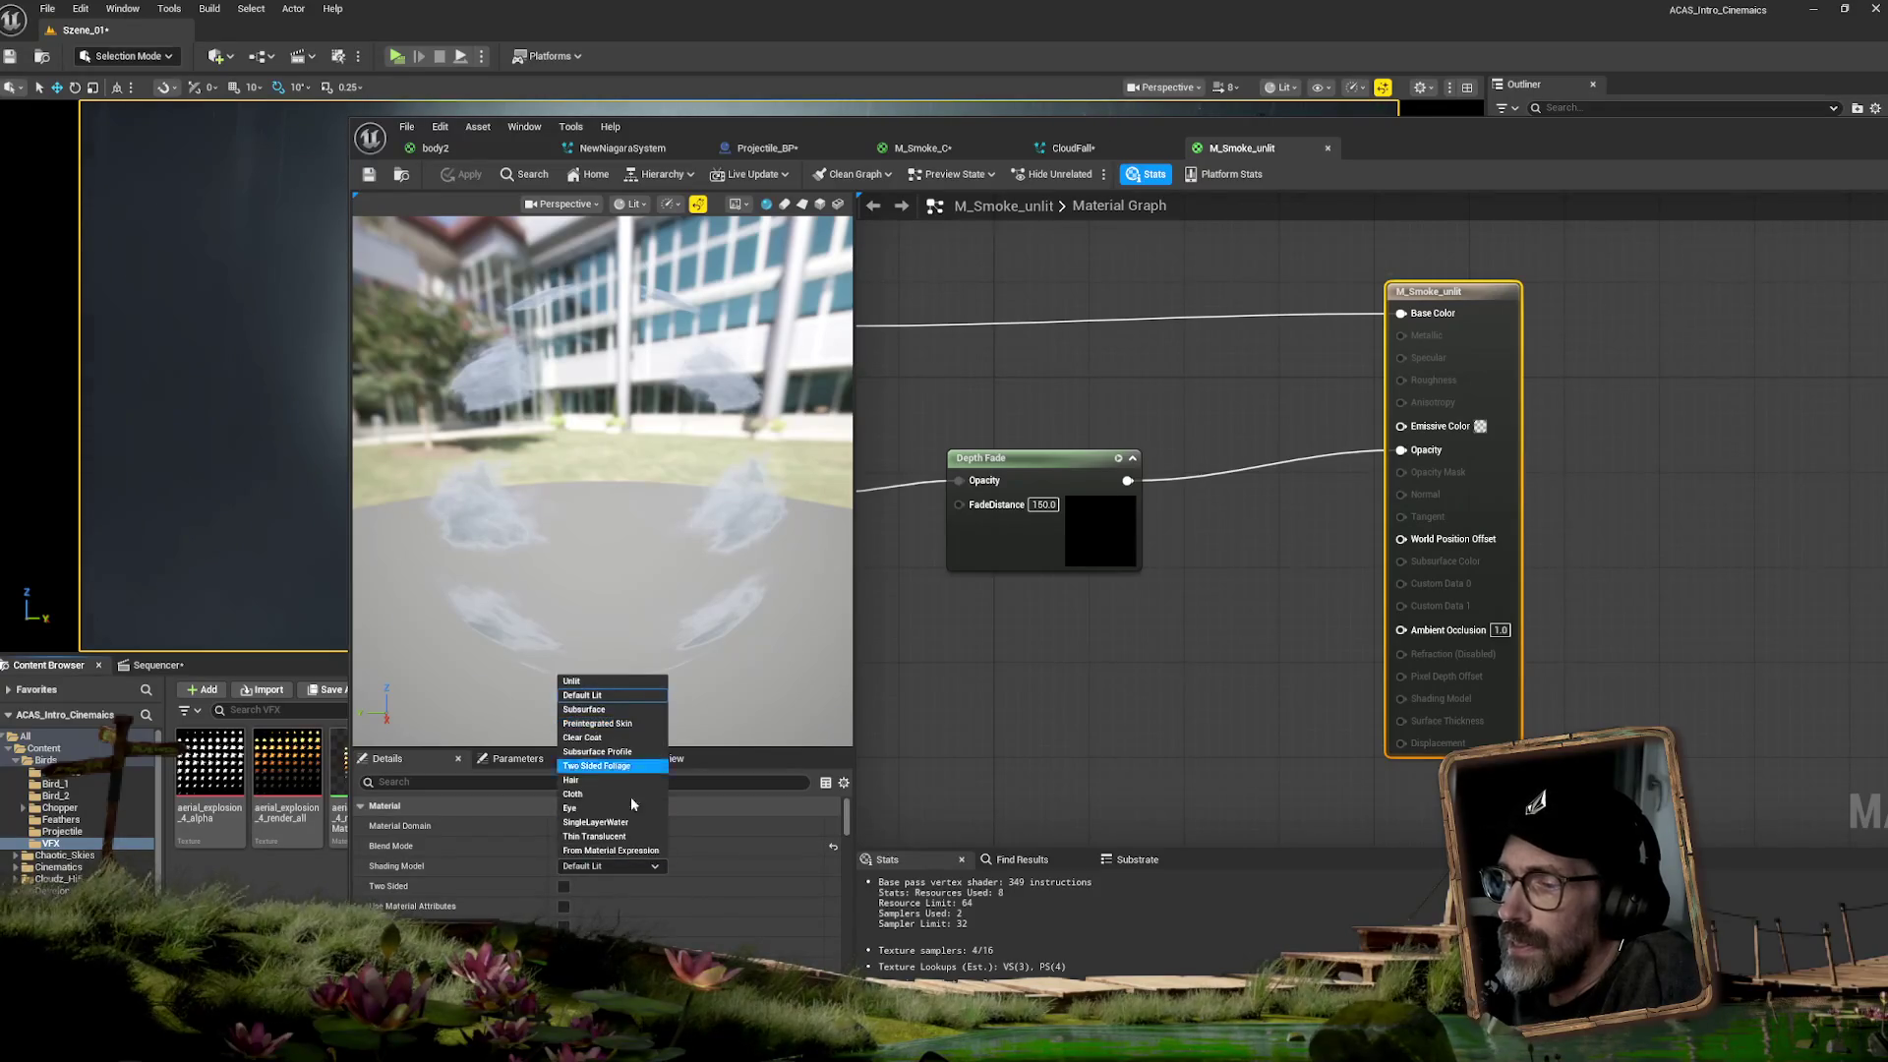
pyautogui.click(657, 870)
pyautogui.click(656, 870)
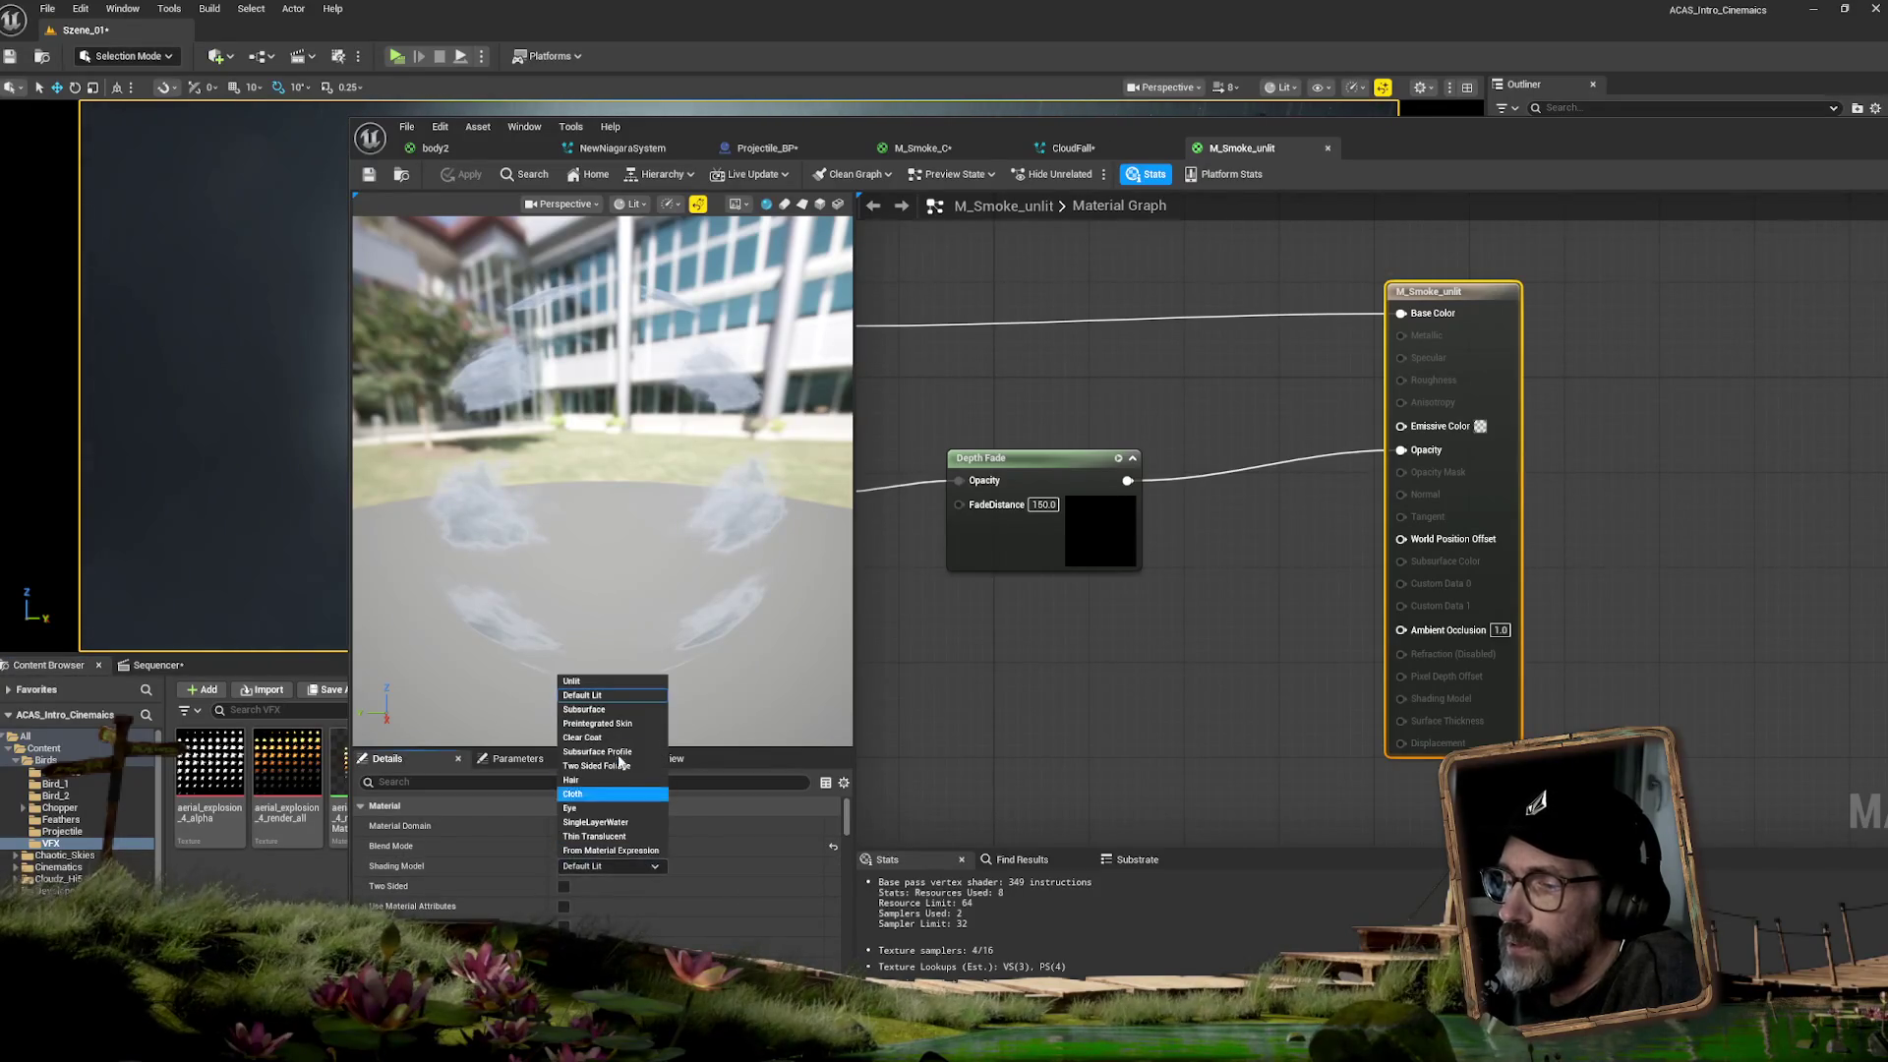
pyautogui.click(581, 681)
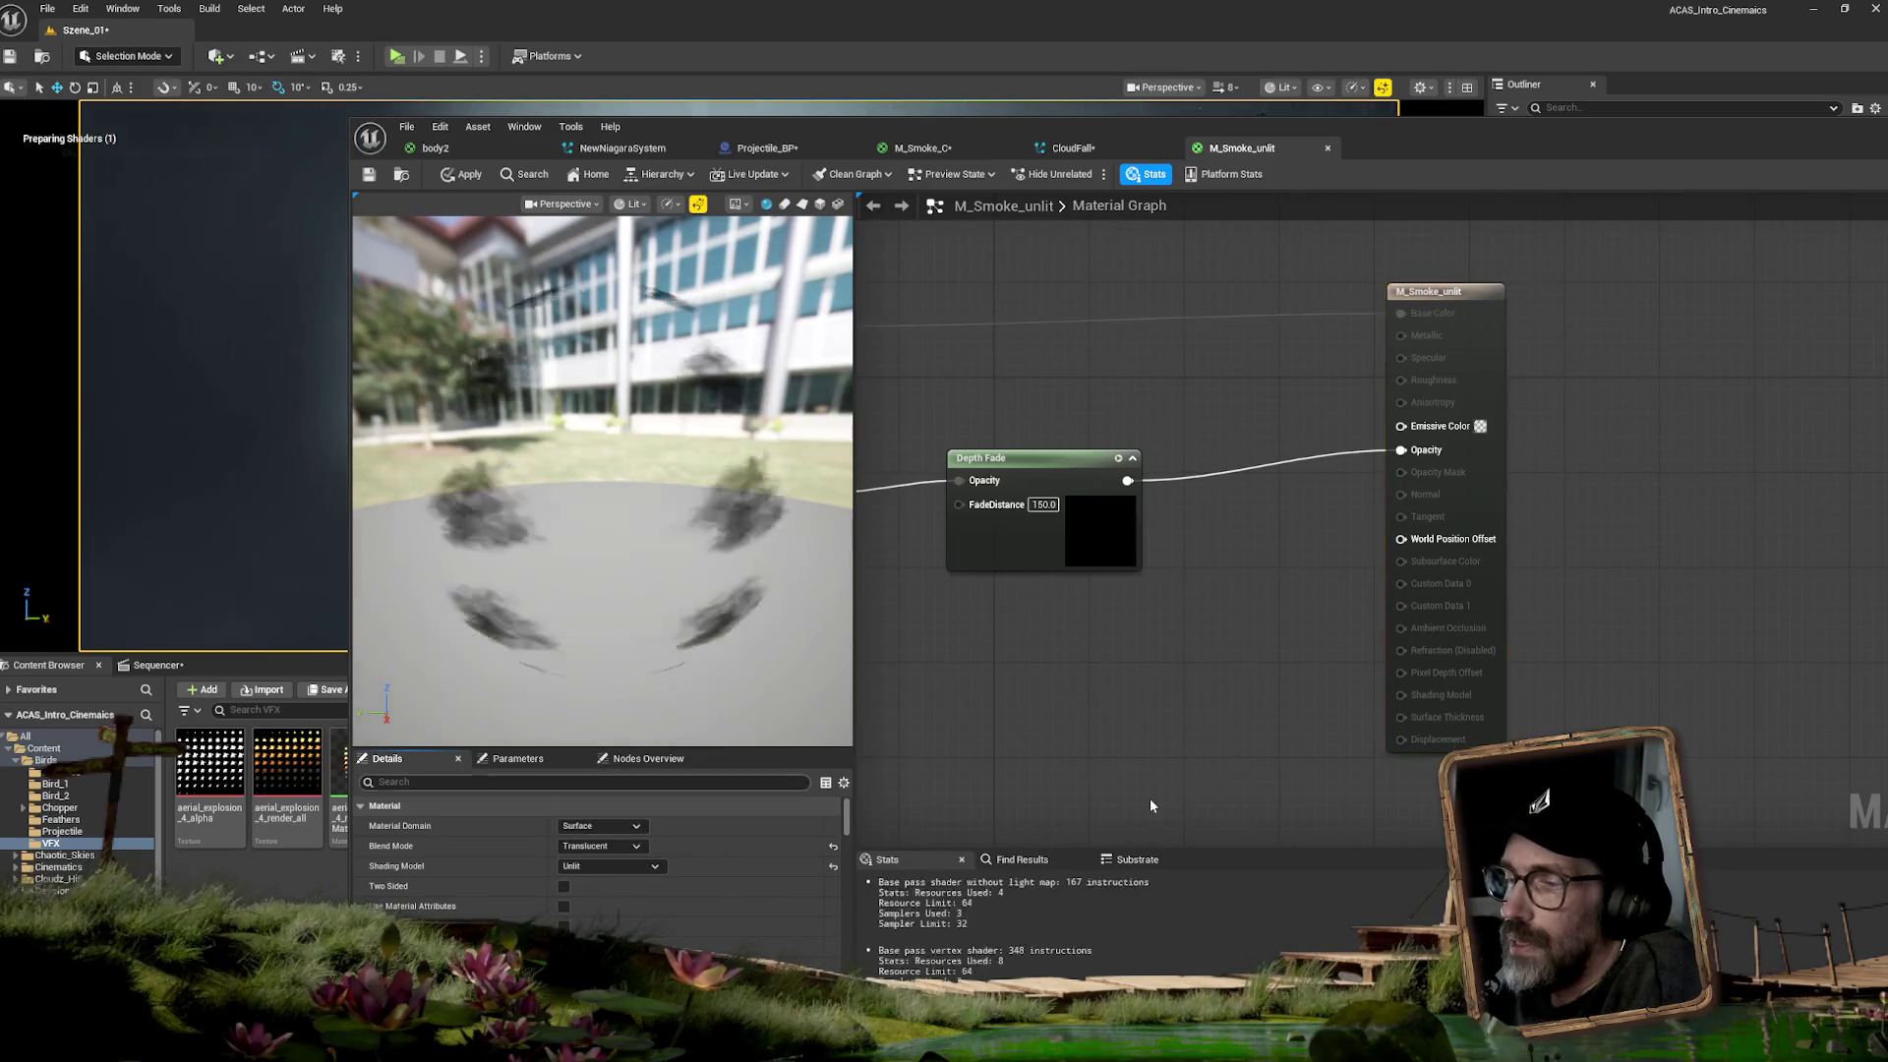
pyautogui.click(469, 179)
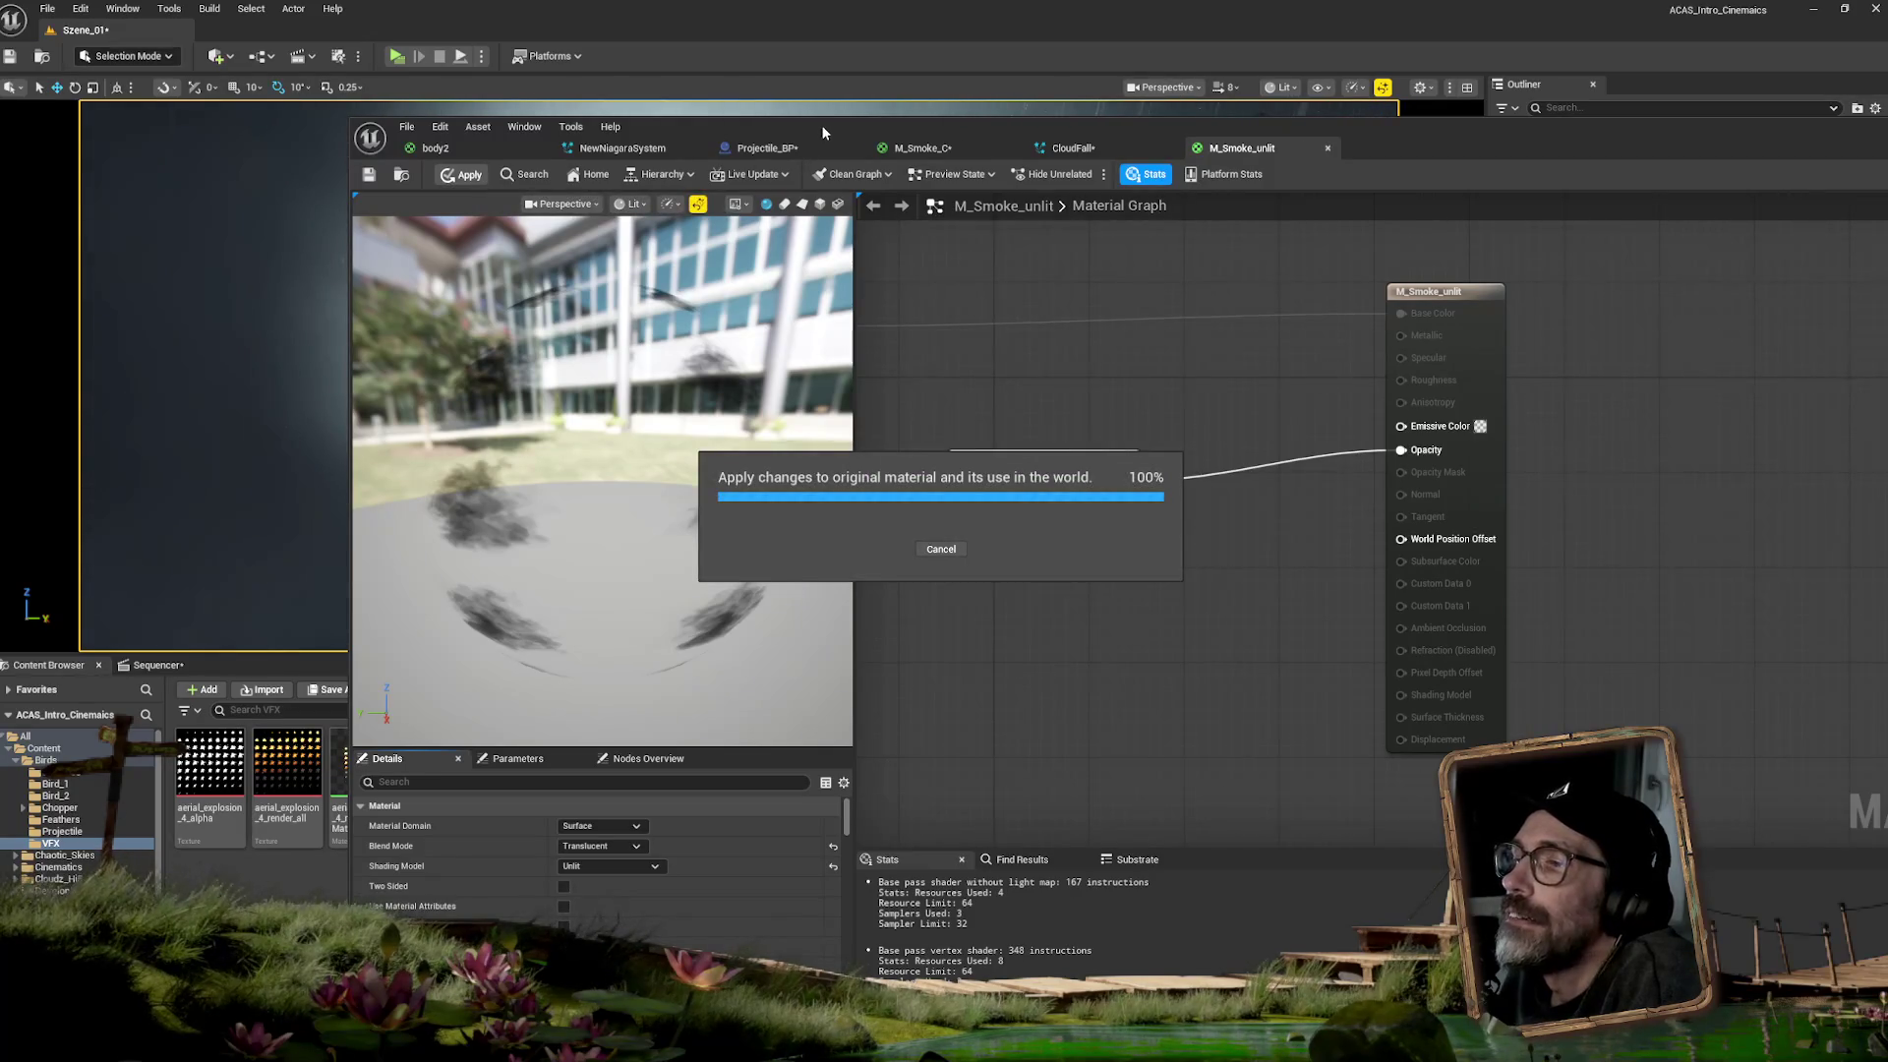
pyautogui.moveTo(845, 122)
pyautogui.mouseDown()
pyautogui.moveTo(747, 277)
pyautogui.moveTo(393, 610)
pyautogui.mouseUp()
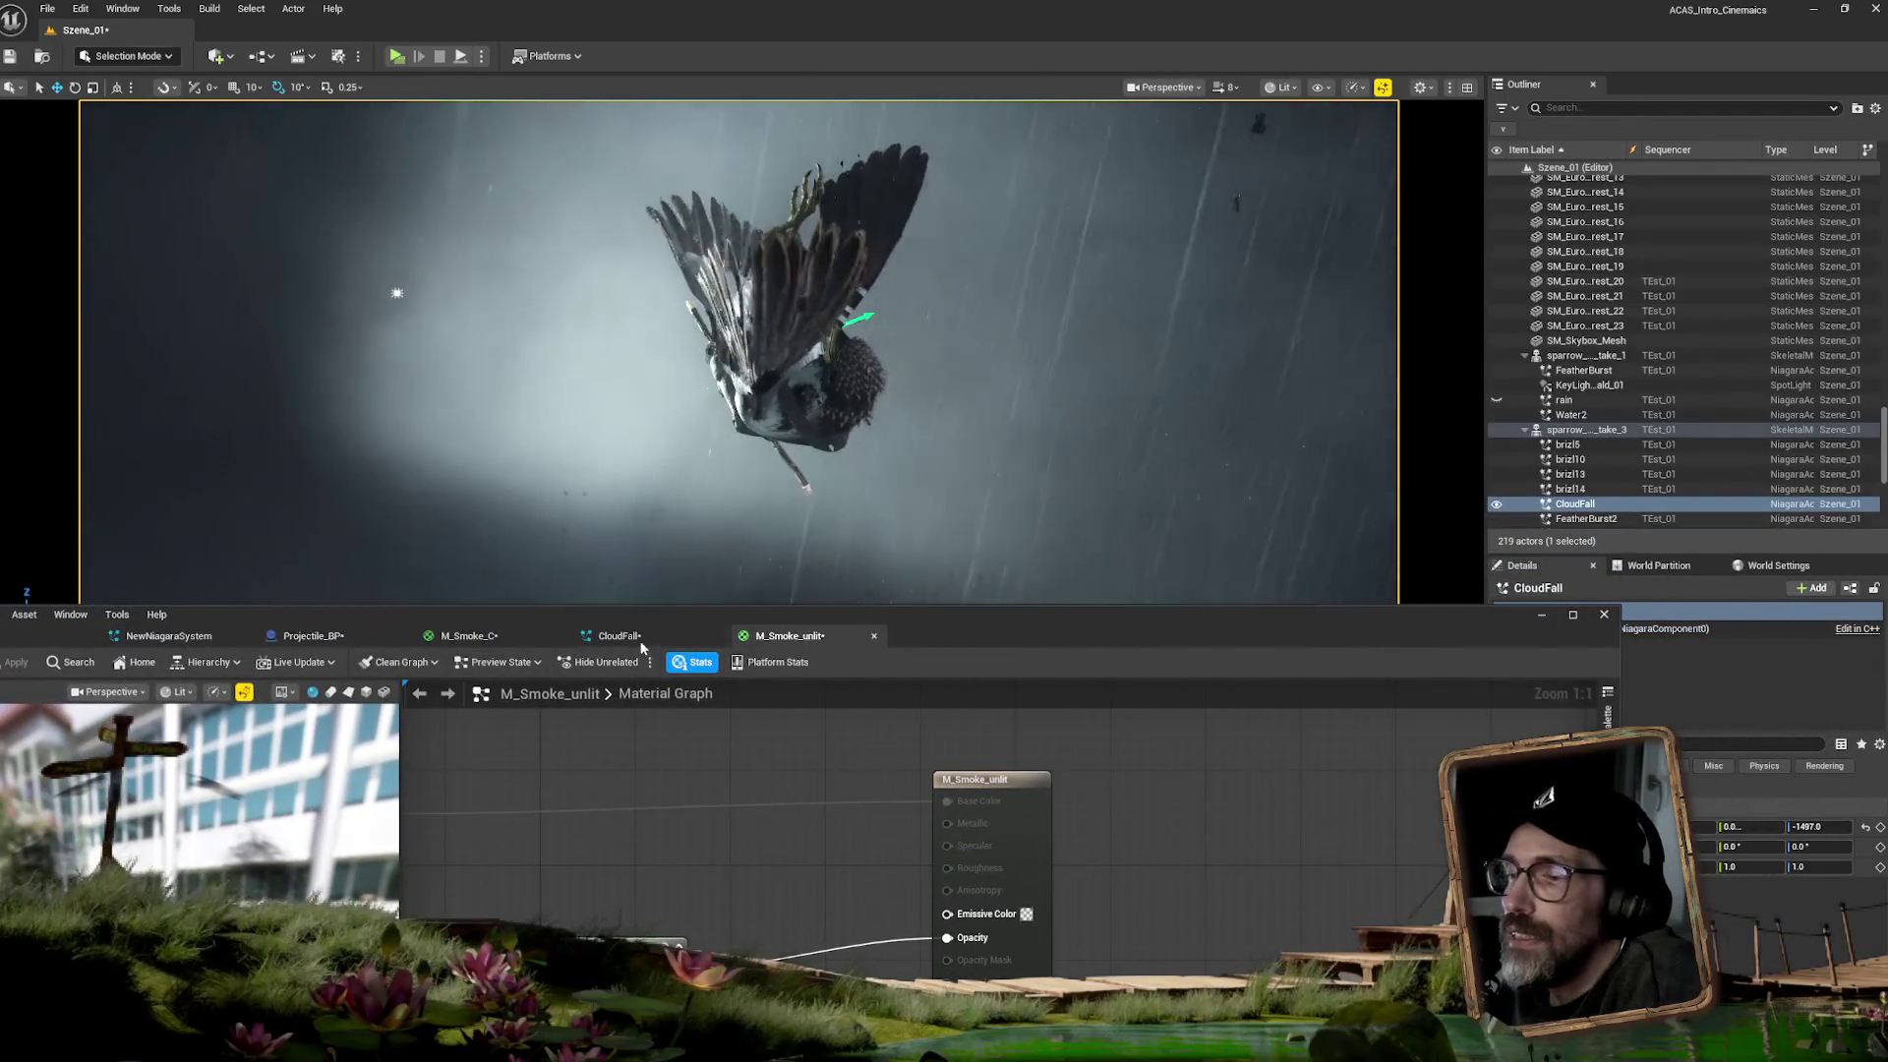
# - Assign M_Smoke_unlit to the Material slot of CloudFall's Fountain Sprite Renderer
pyautogui.click(641, 644)
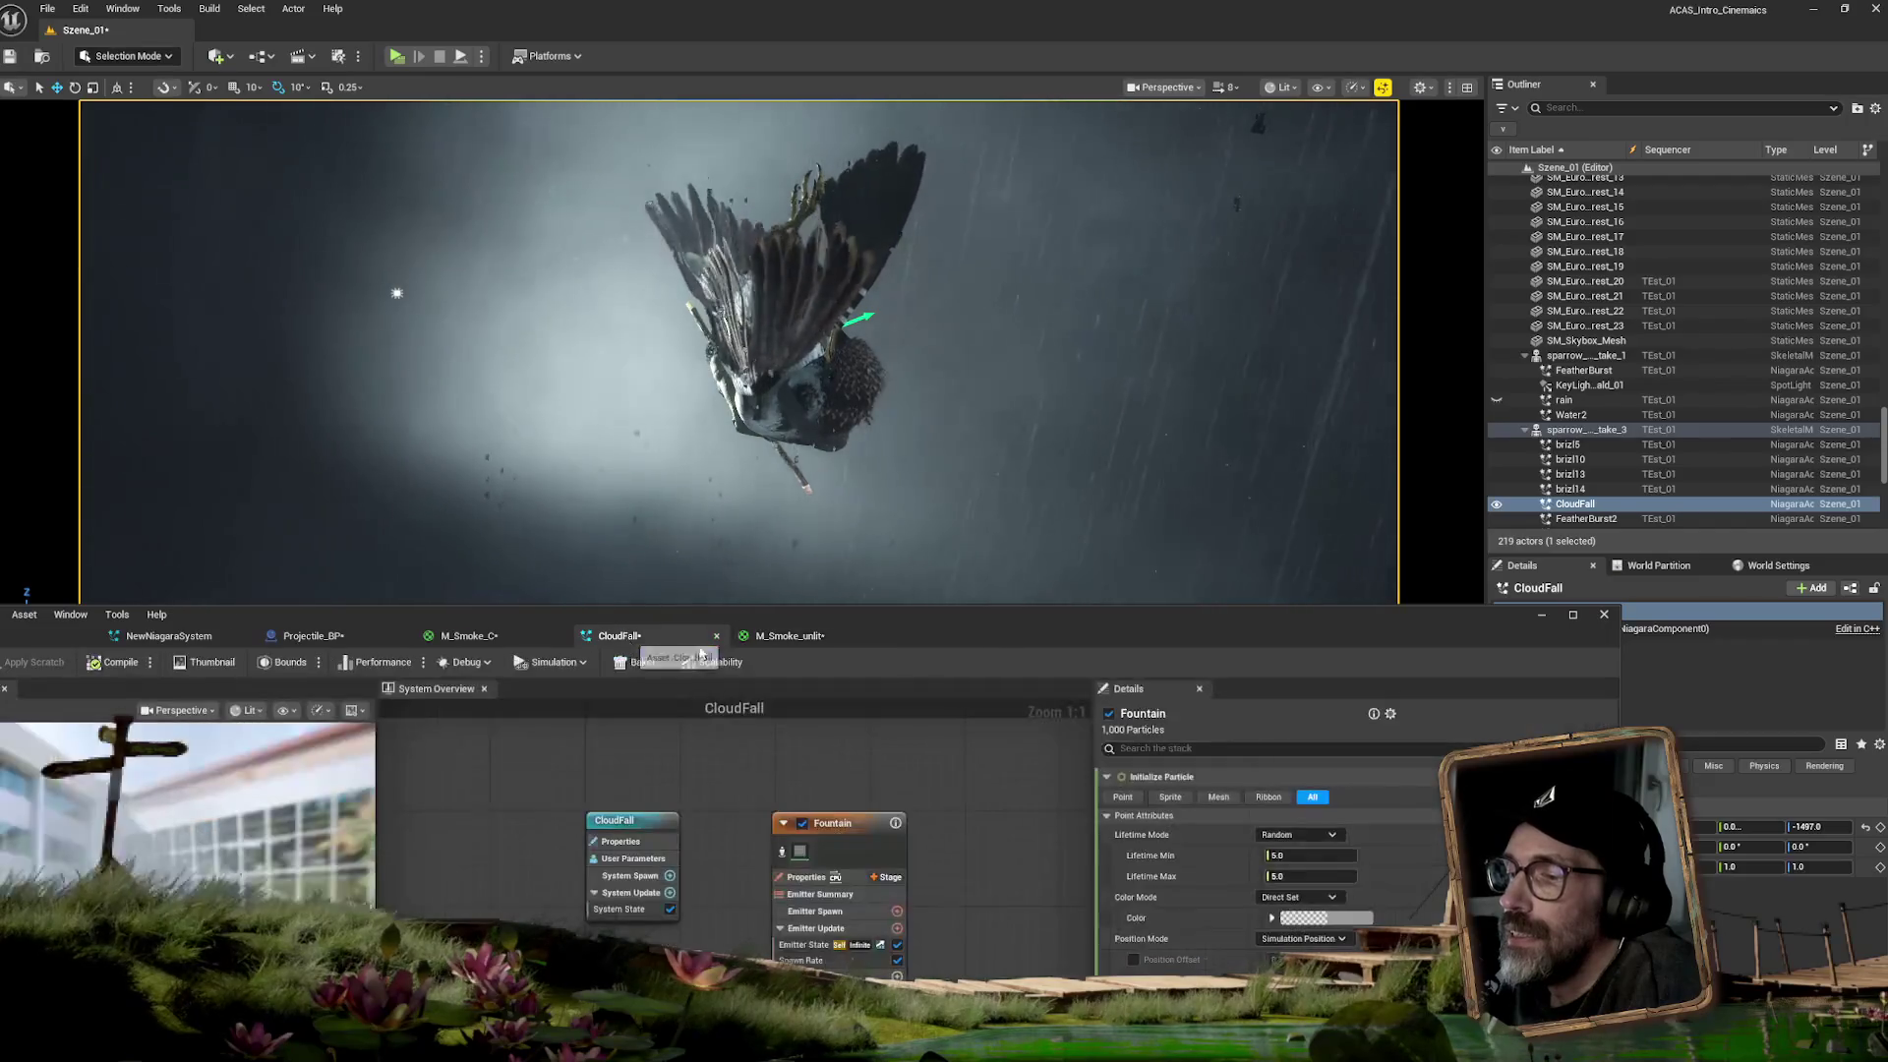
pyautogui.moveTo(977, 635)
pyautogui.mouseDown()
pyautogui.moveTo(1119, 556)
pyautogui.moveTo(1149, 396)
pyautogui.mouseUp()
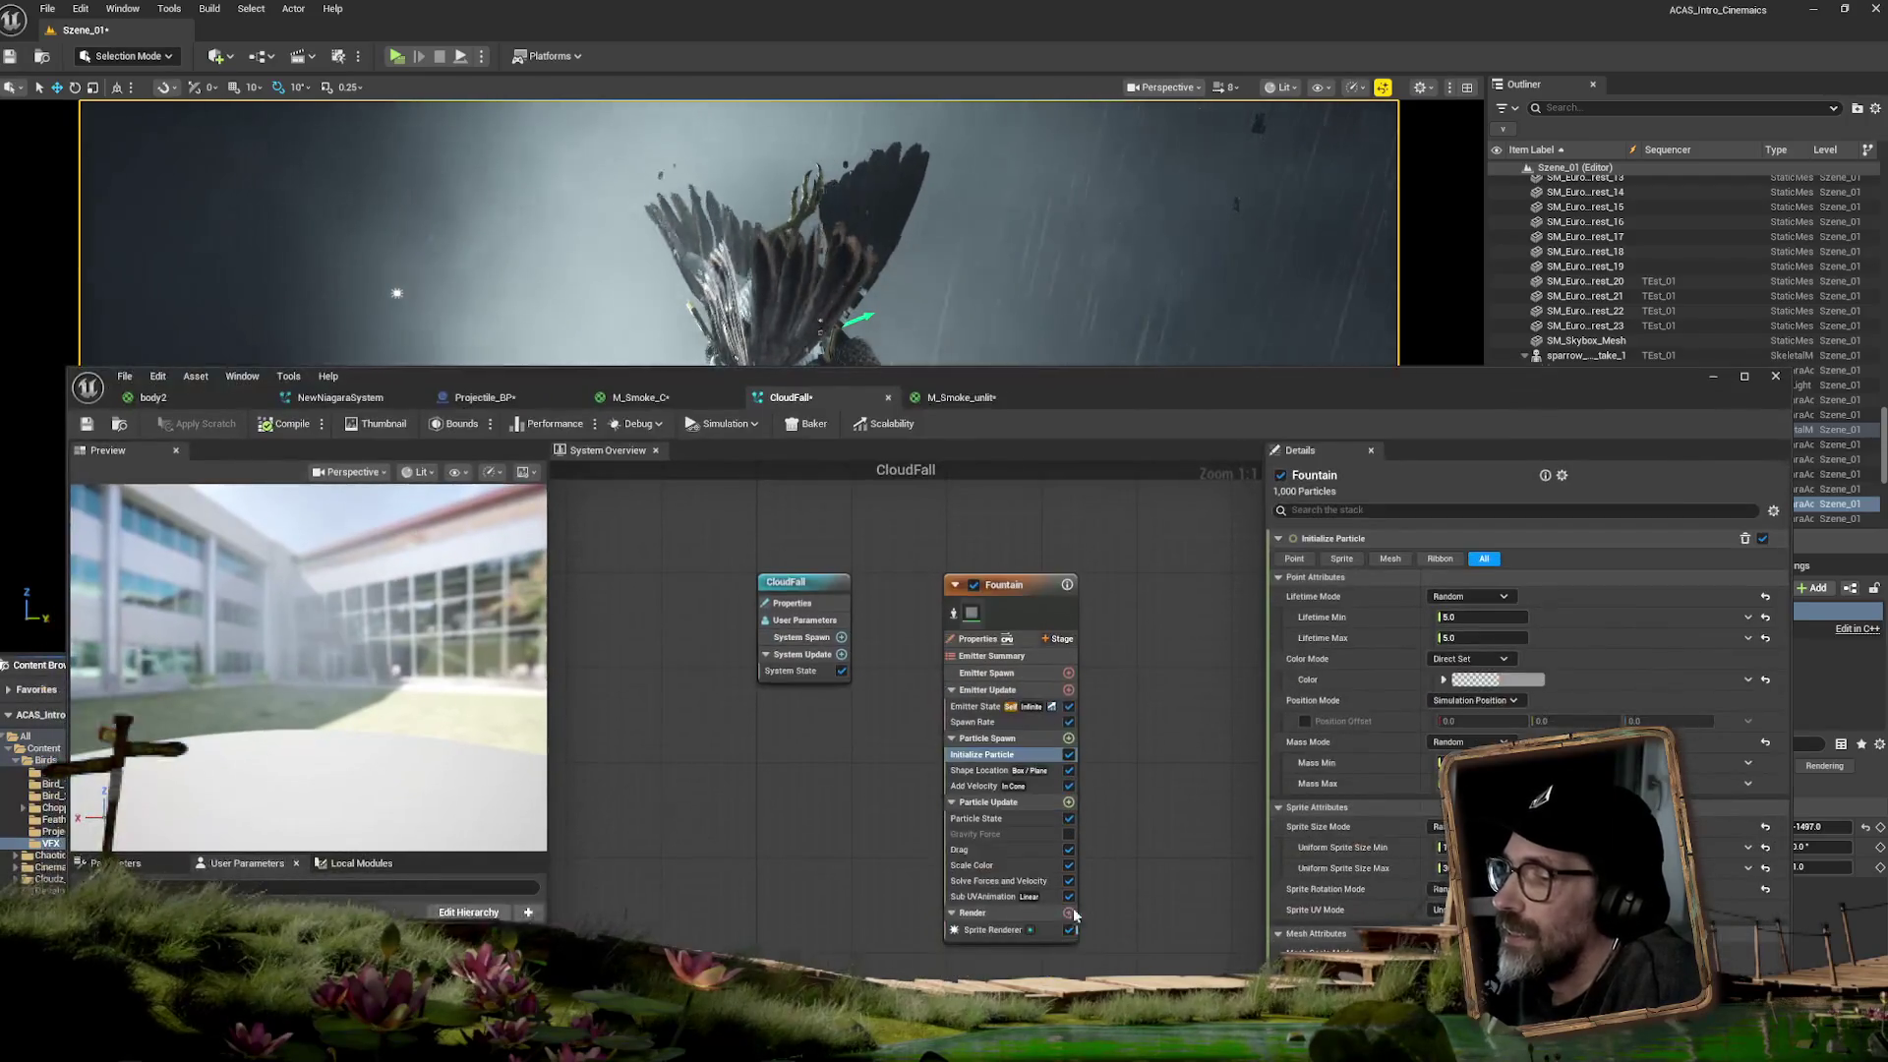
pyautogui.click(1047, 929)
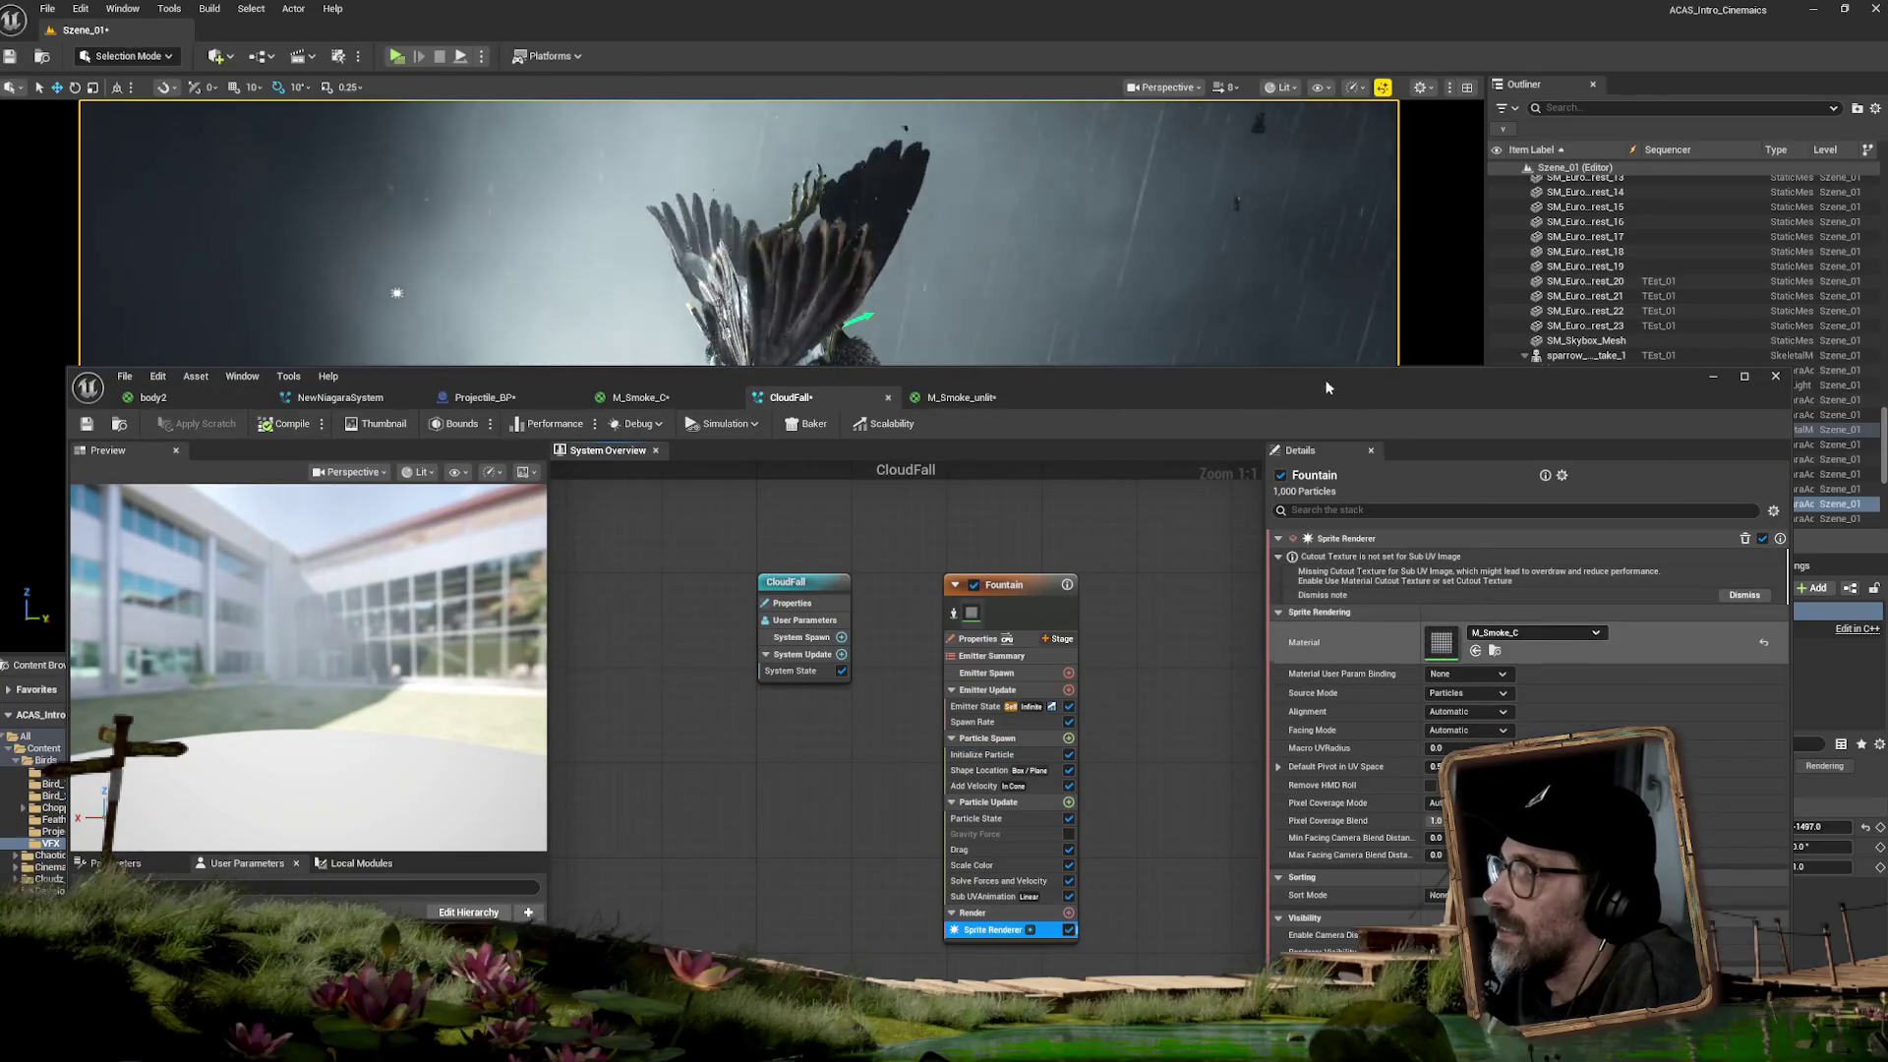
pyautogui.moveTo(1269, 392); pyautogui.dragTo(0, 300)
pyautogui.moveTo(731, 768); pyautogui.dragTo(88, 551)
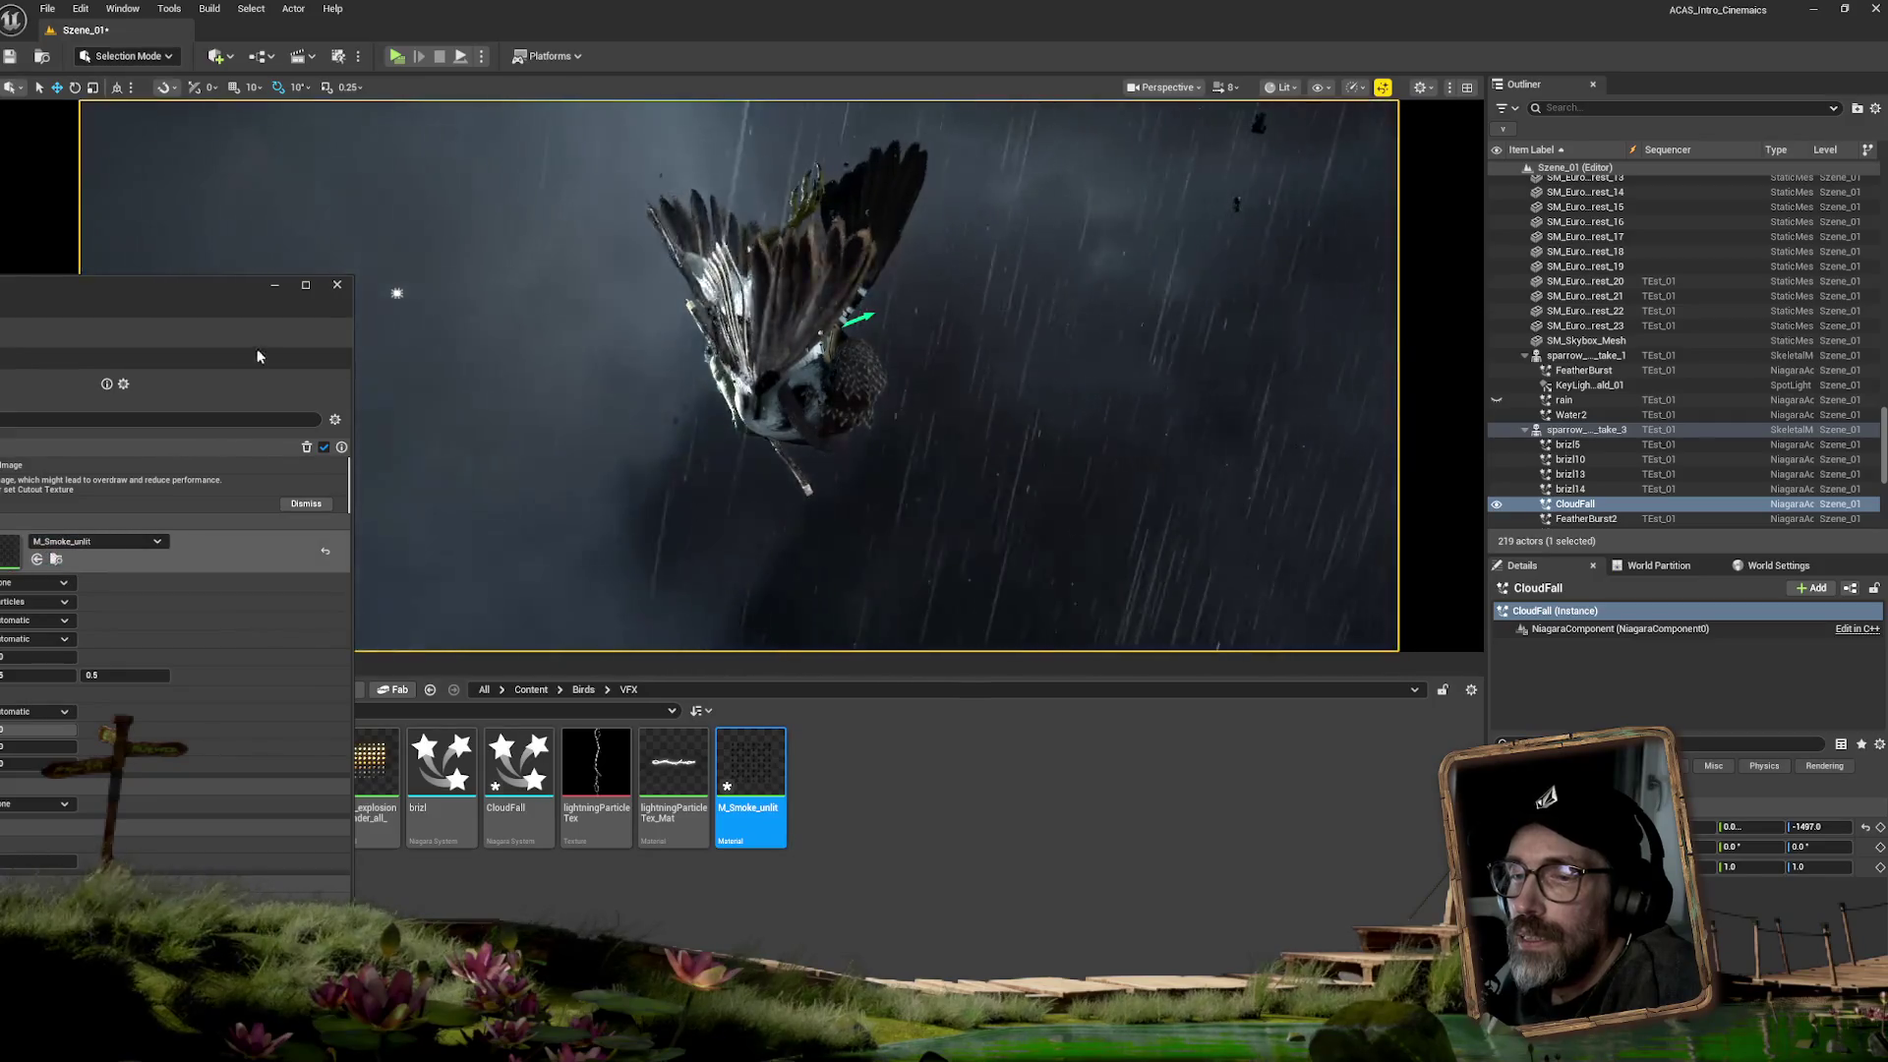
pyautogui.moveTo(181, 304)
pyautogui.mouseDown()
pyautogui.moveTo(1190, 598)
pyautogui.moveTo(1223, 576)
pyautogui.mouseUp()
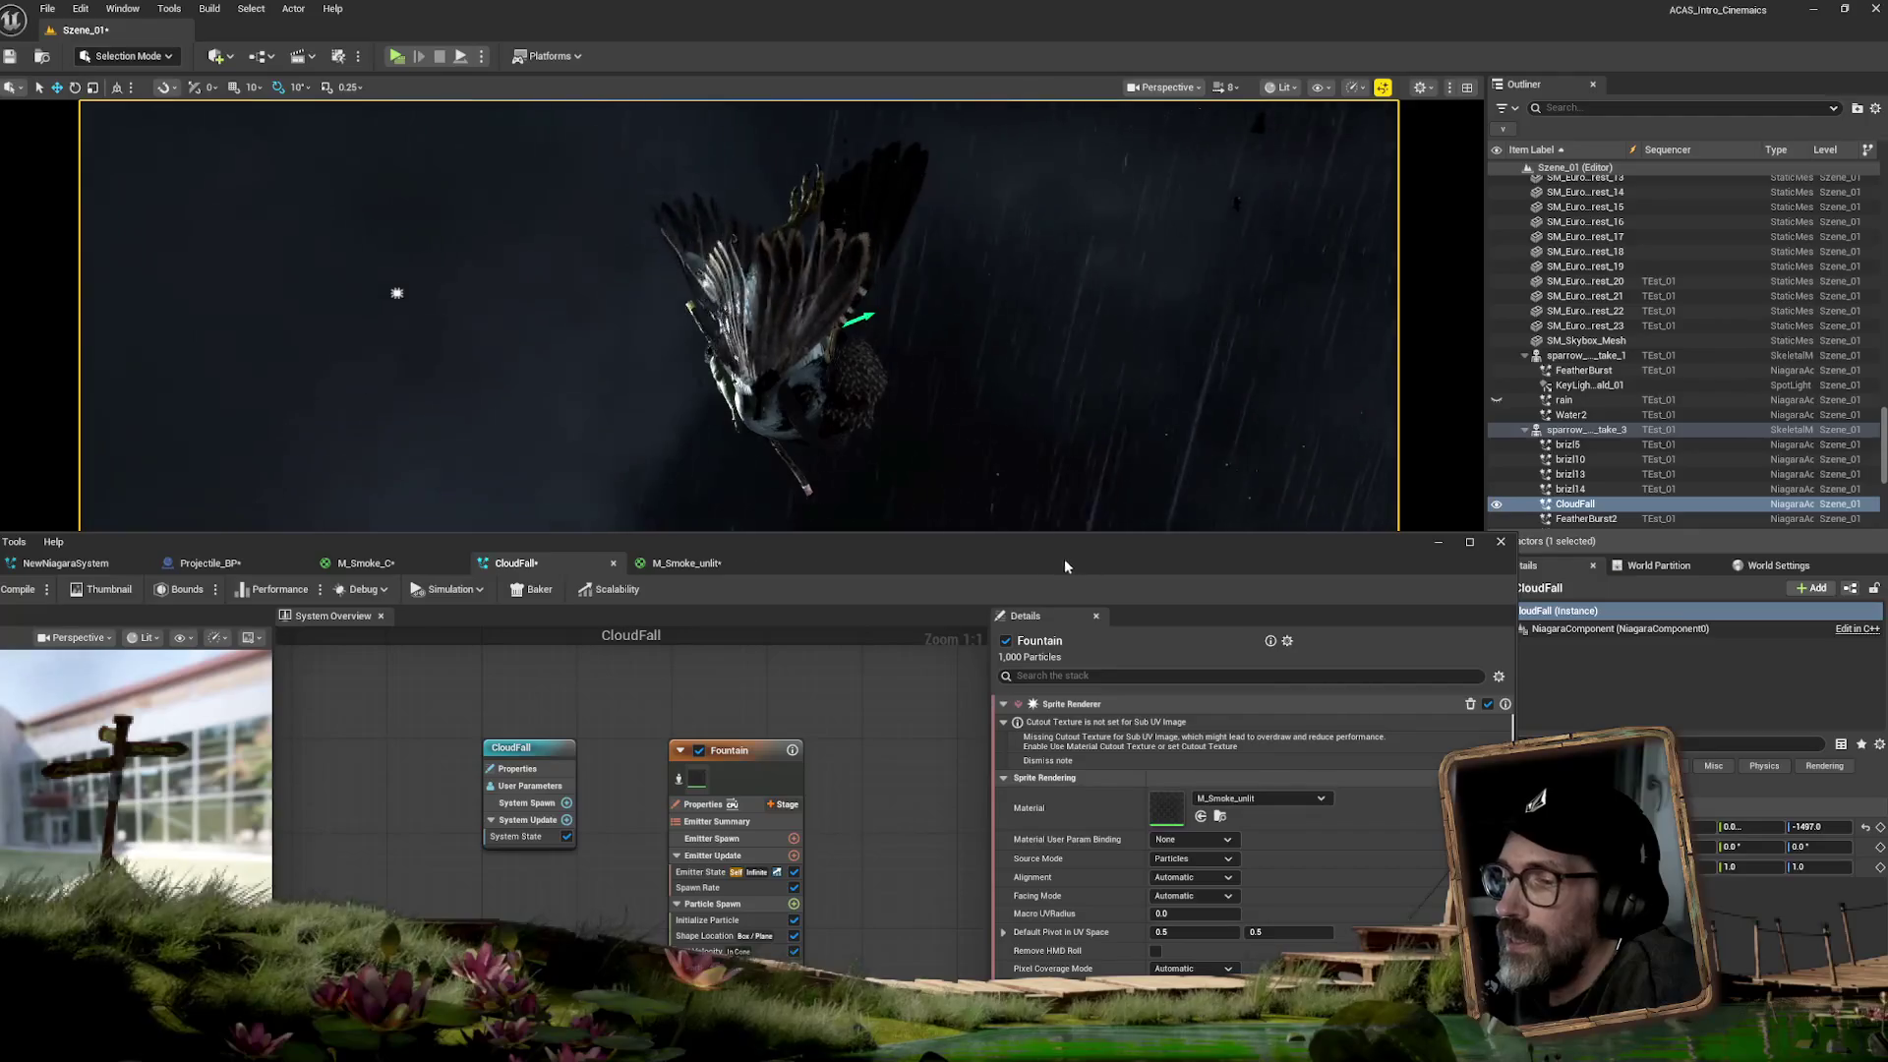
# - Return to the M_Smoke_unlit graph and move the Depth Fade node aside
pyautogui.click(690, 563)
pyautogui.moveTo(938, 560)
pyautogui.mouseDown()
pyautogui.moveTo(1164, 369)
pyautogui.moveTo(1337, 321)
pyautogui.mouseUp()
pyautogui.moveTo(873, 638); pyautogui.dragTo(812, 673)
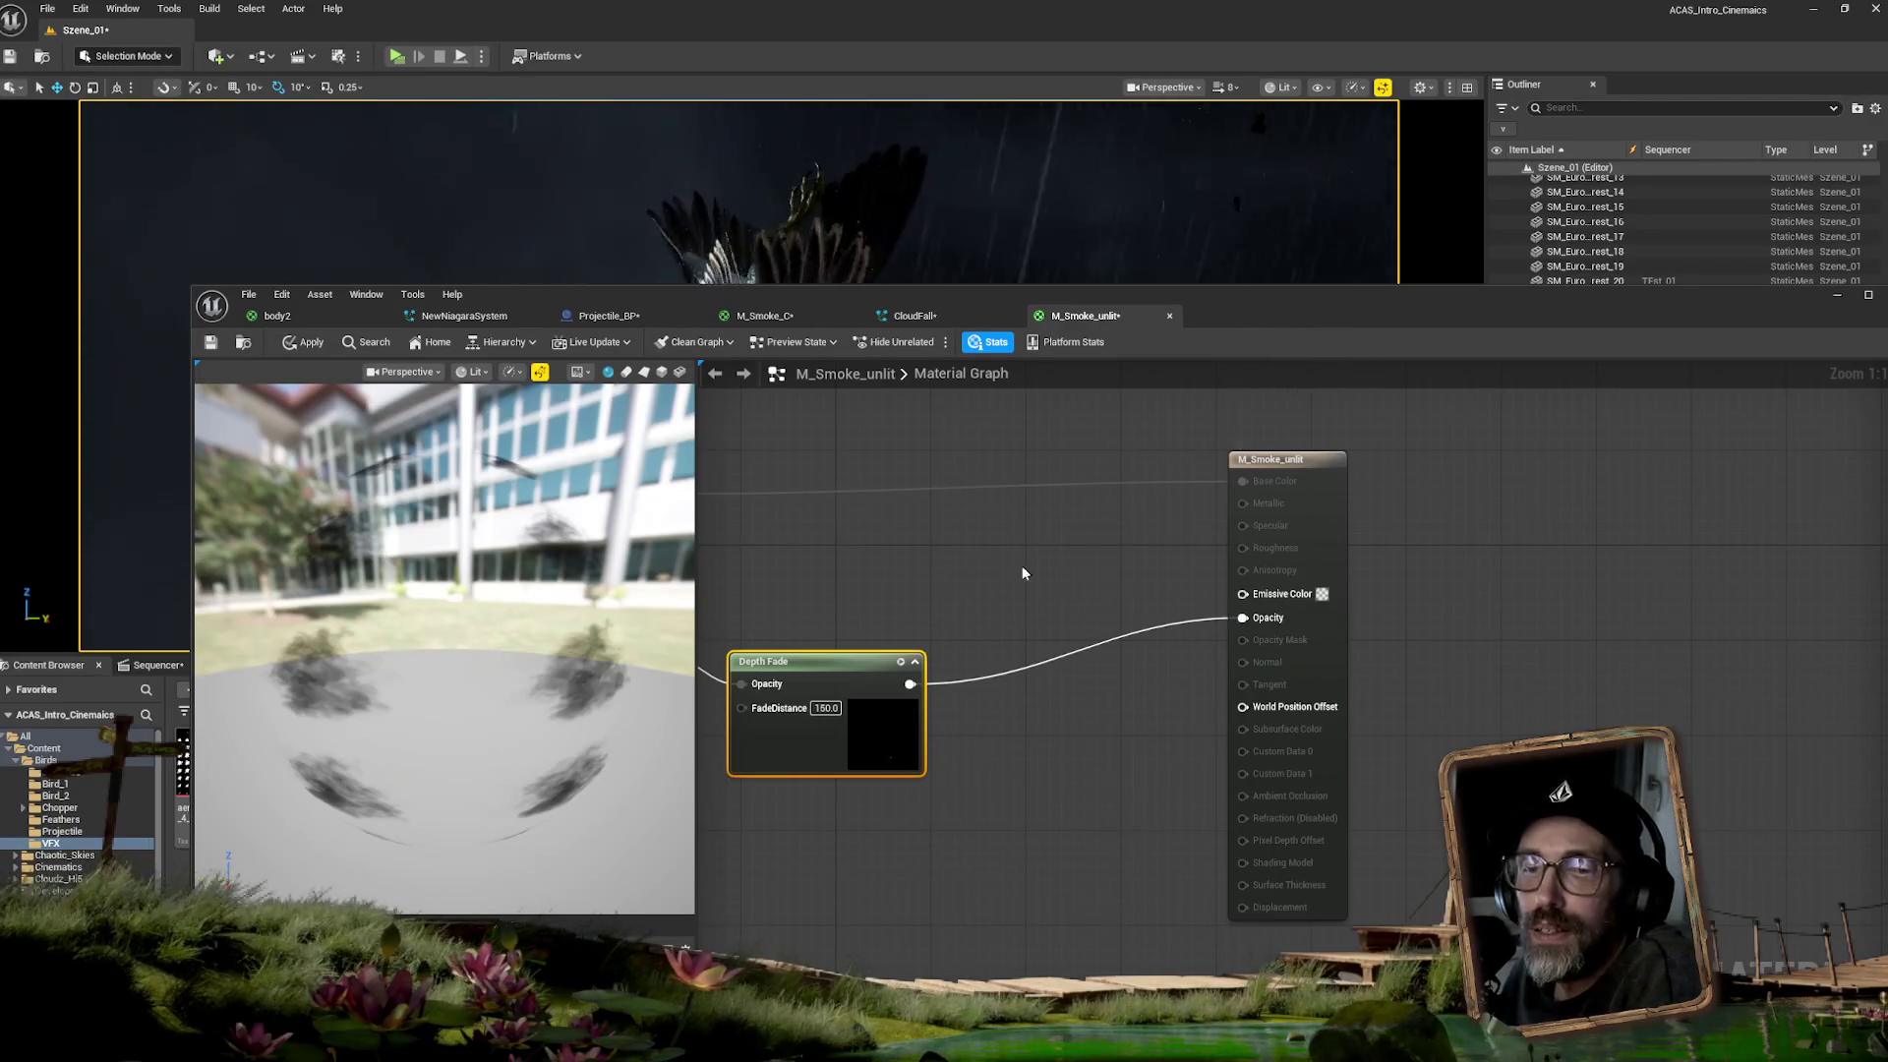
# - Add a Constant3Vector node and wire it into Emissive Color
pyautogui.rightClick(897, 556)
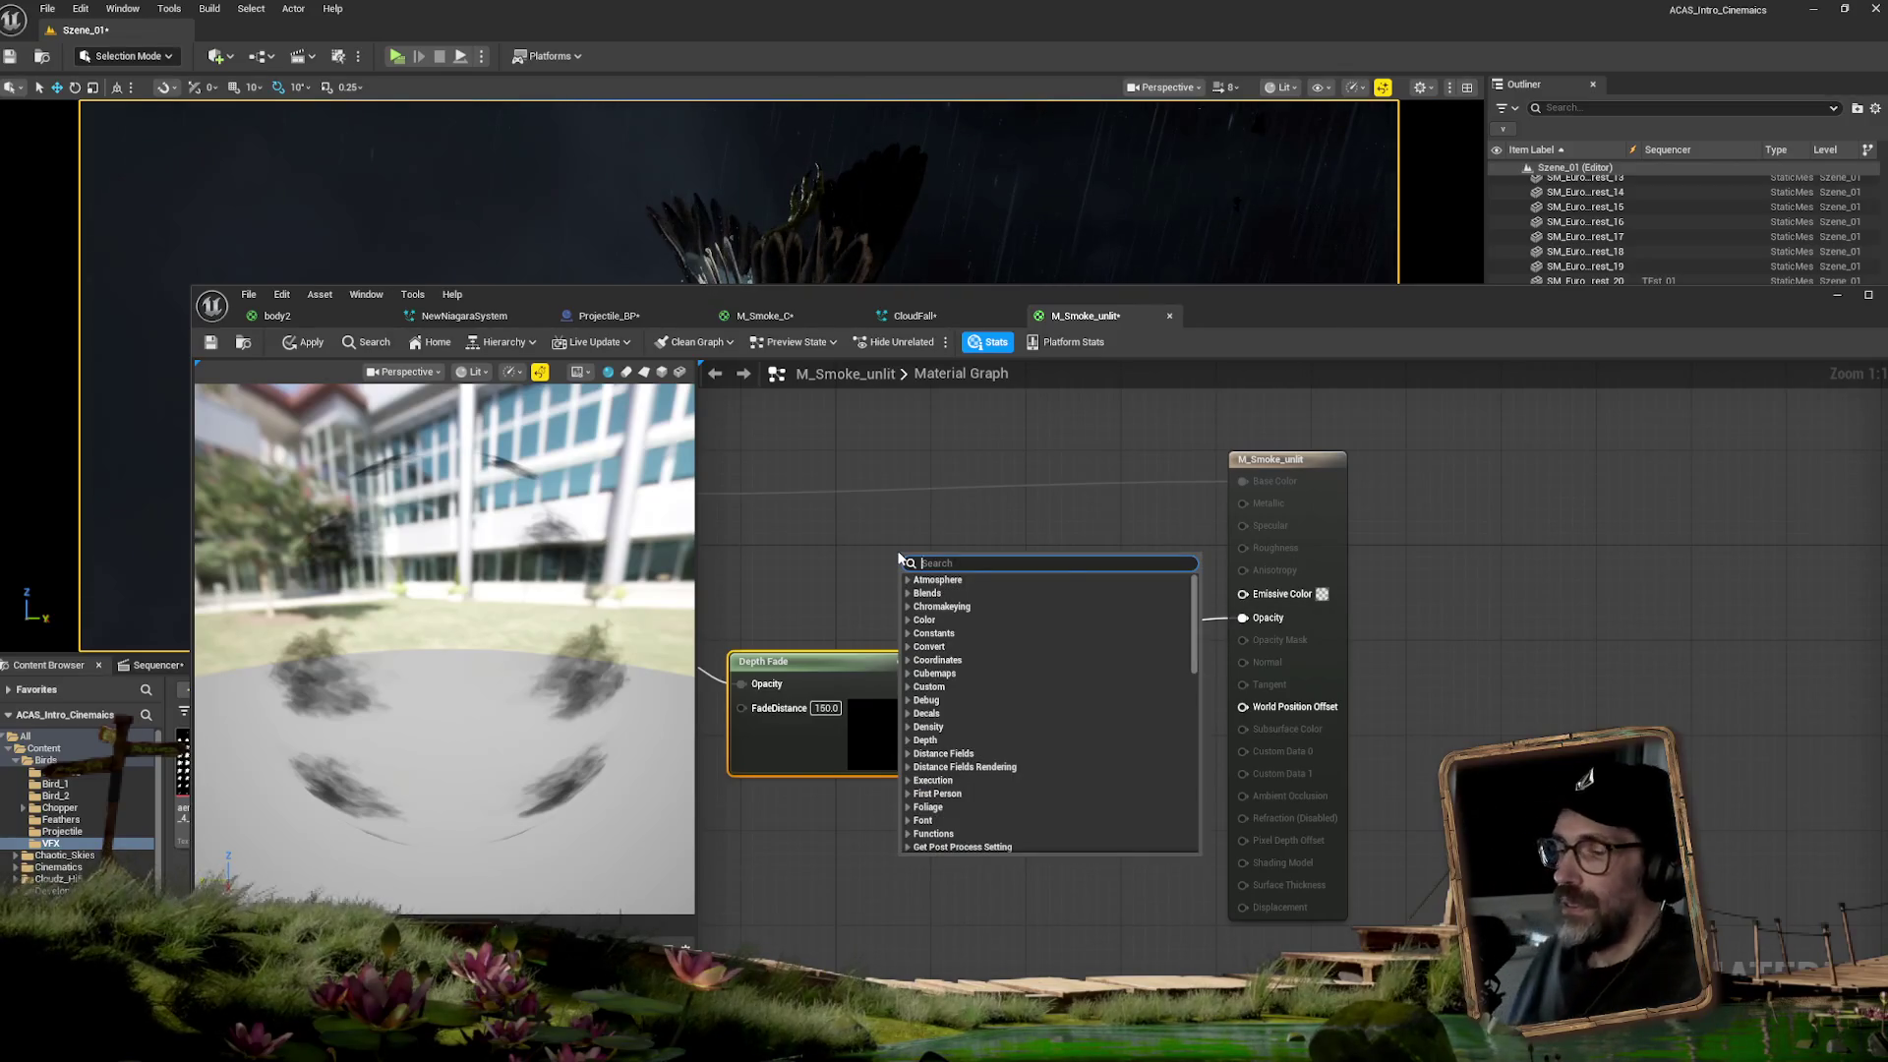
pyautogui.write('3ve')
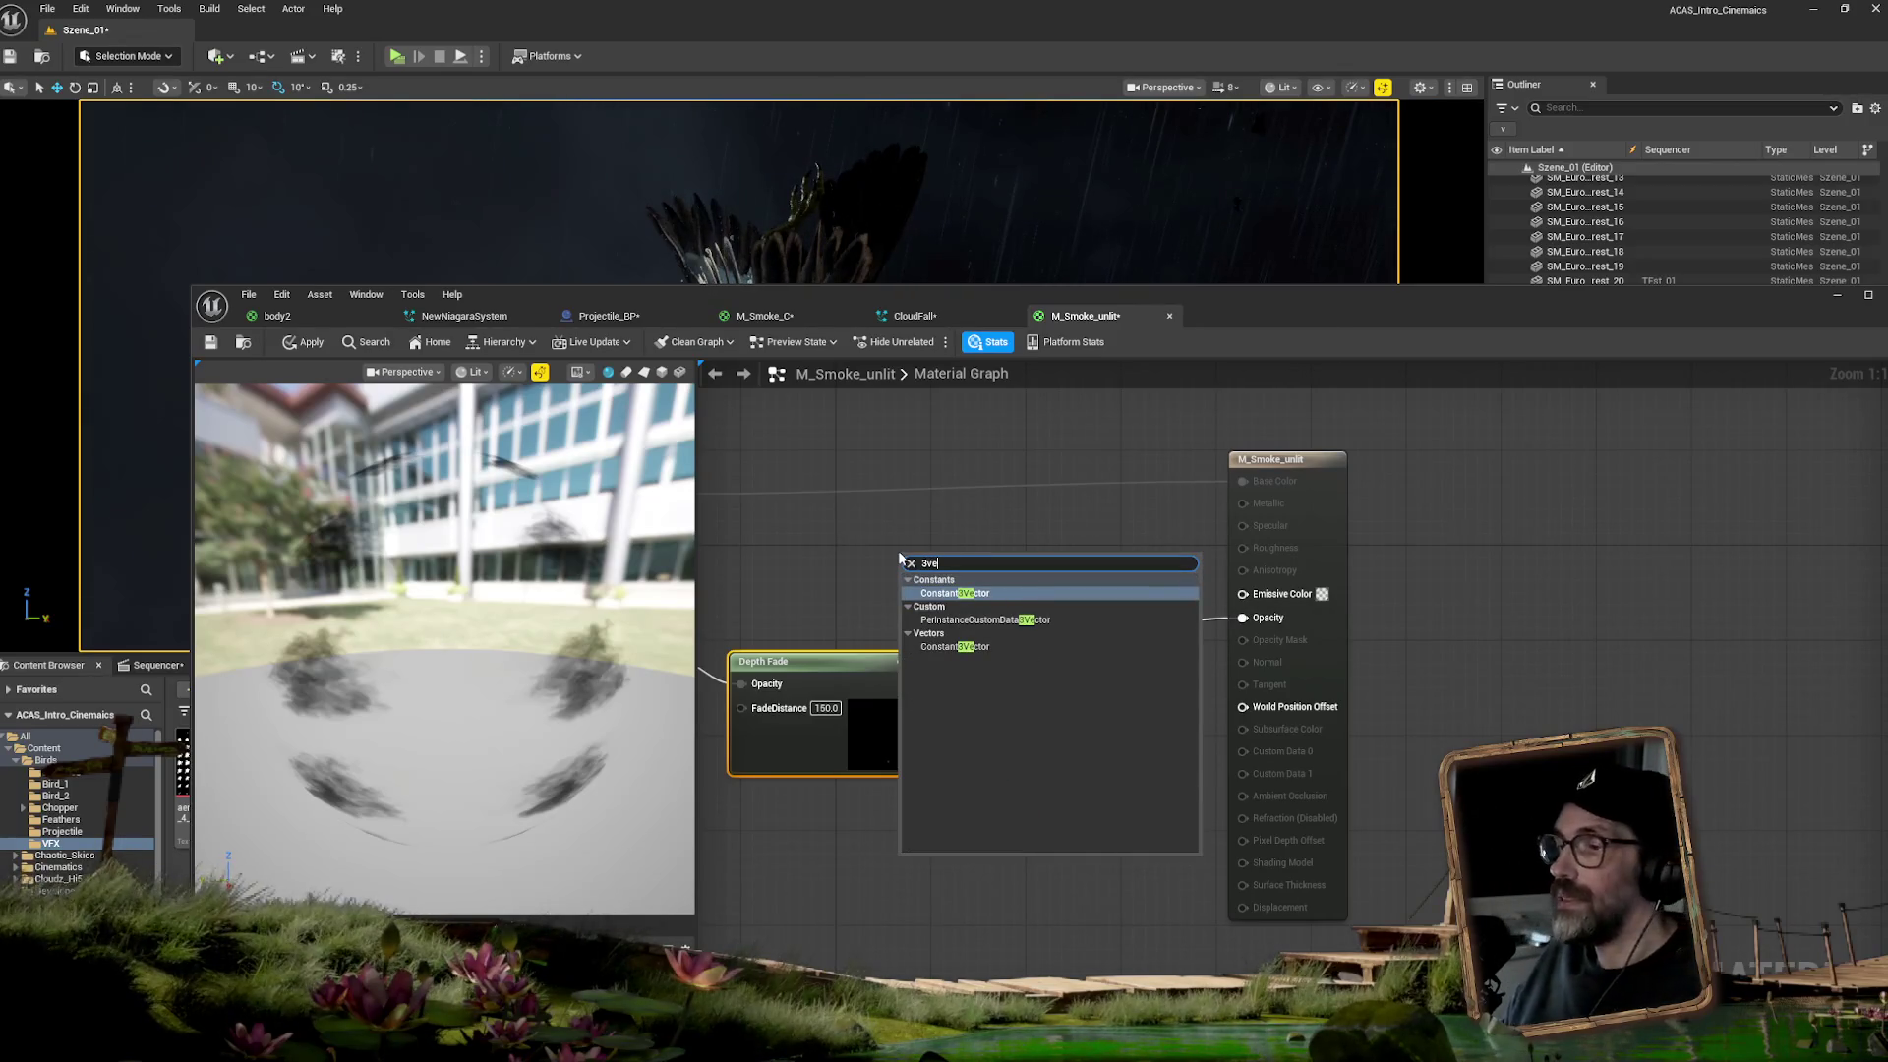
pyautogui.click(987, 595)
pyautogui.moveTo(1041, 578); pyautogui.dragTo(1243, 594)
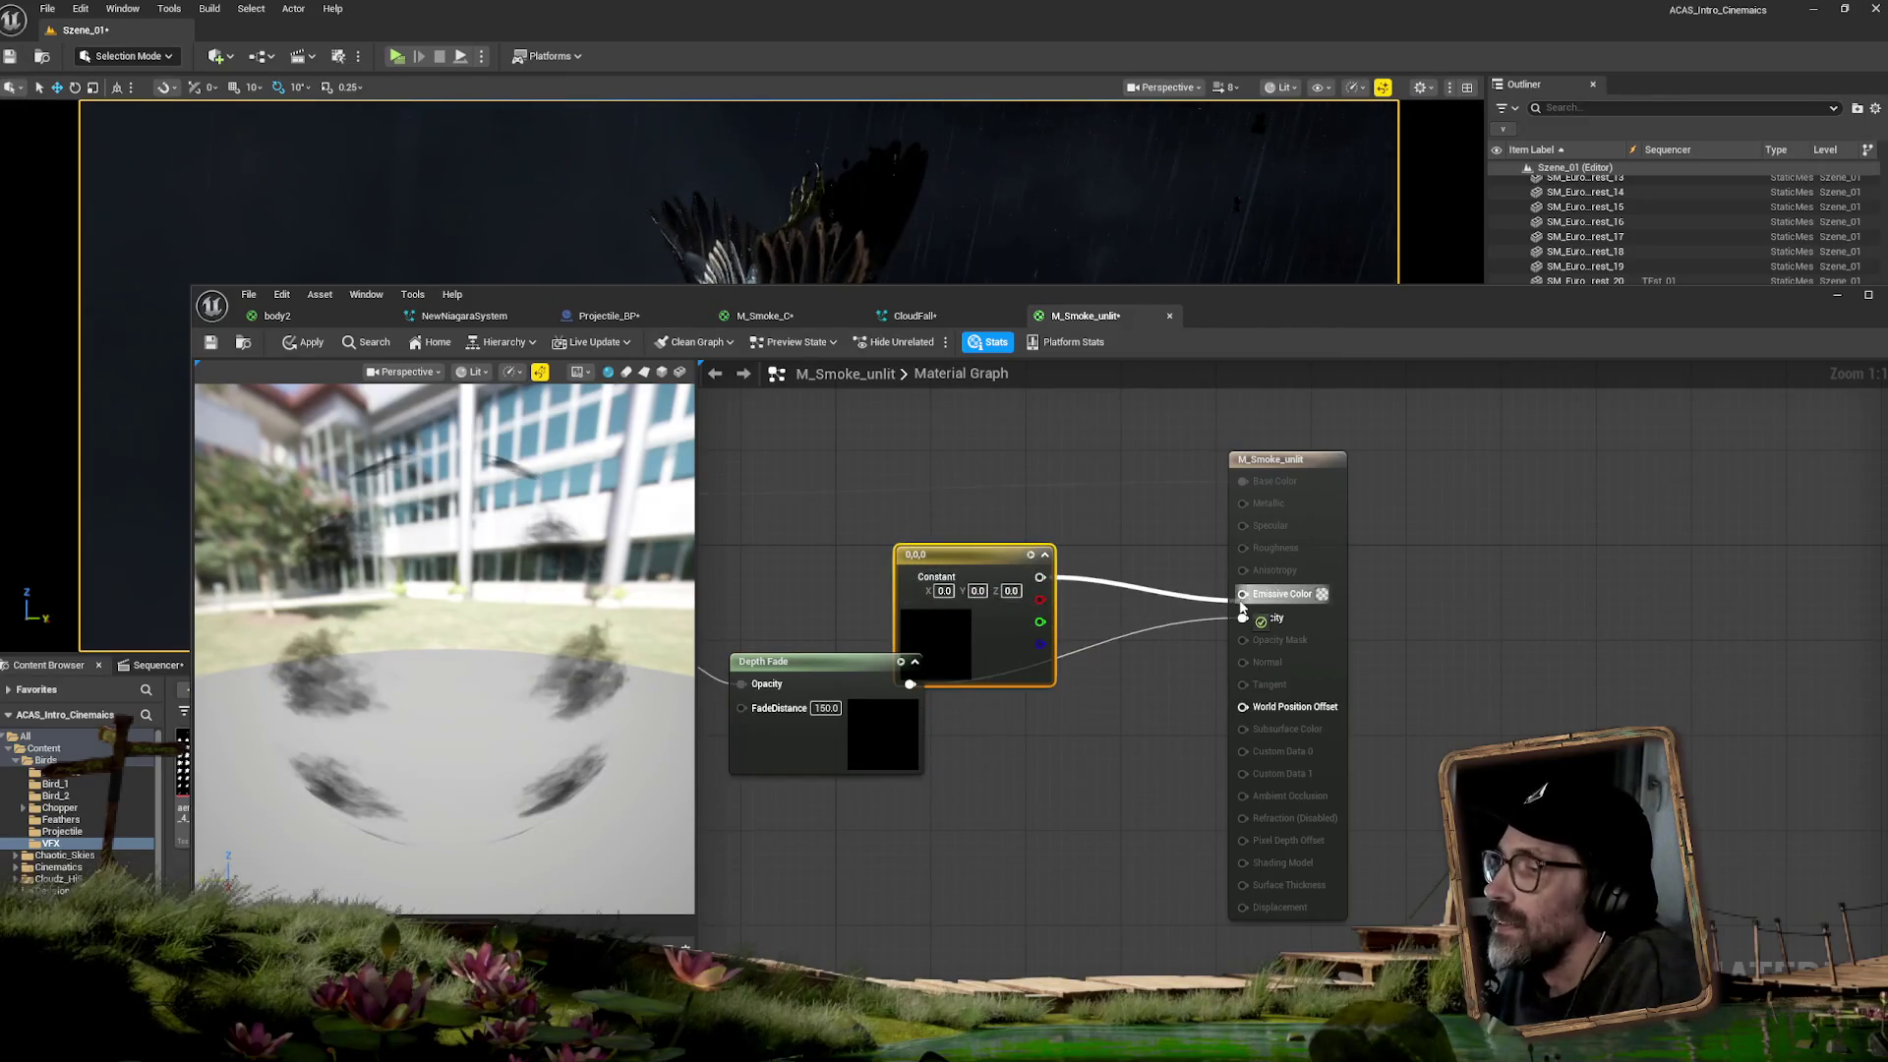
# - Set the constant to a dark blue-grey of about 0.0795, 0.0894, 0.12
pyautogui.doubleClick(957, 634)
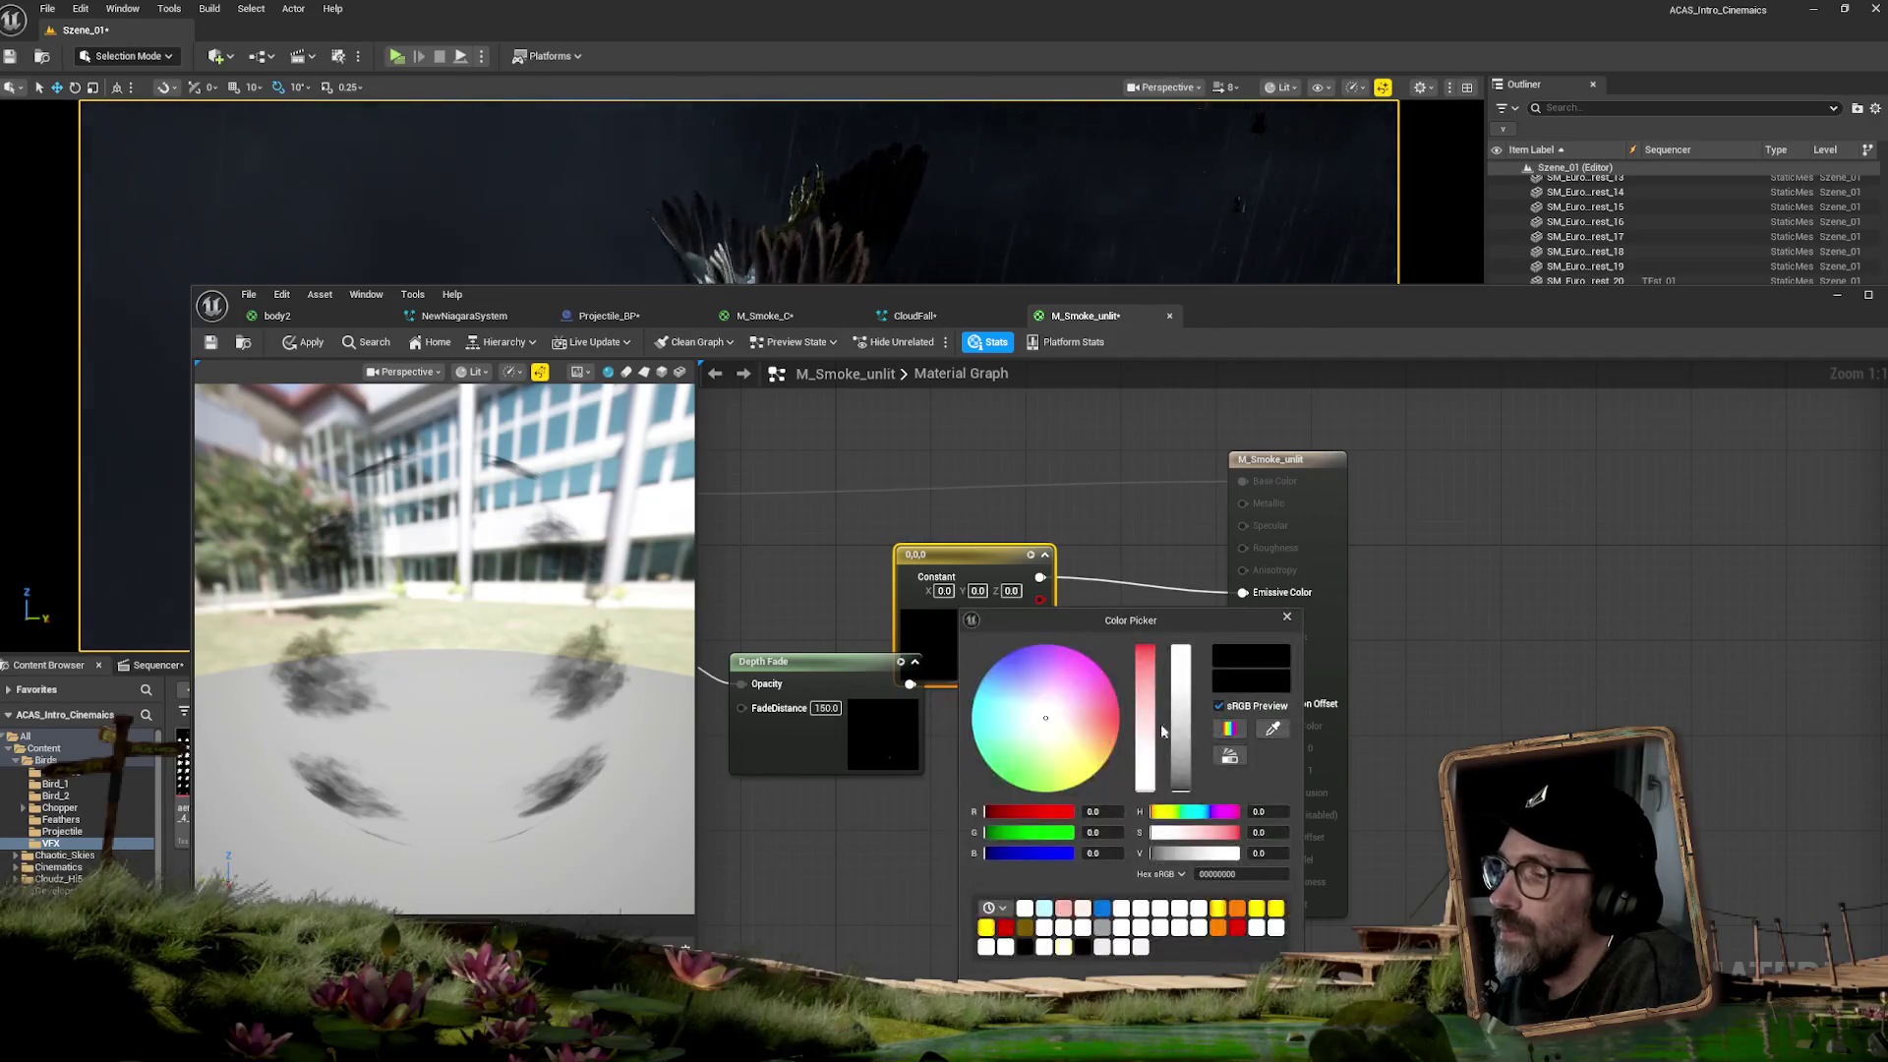
pyautogui.click(1045, 720)
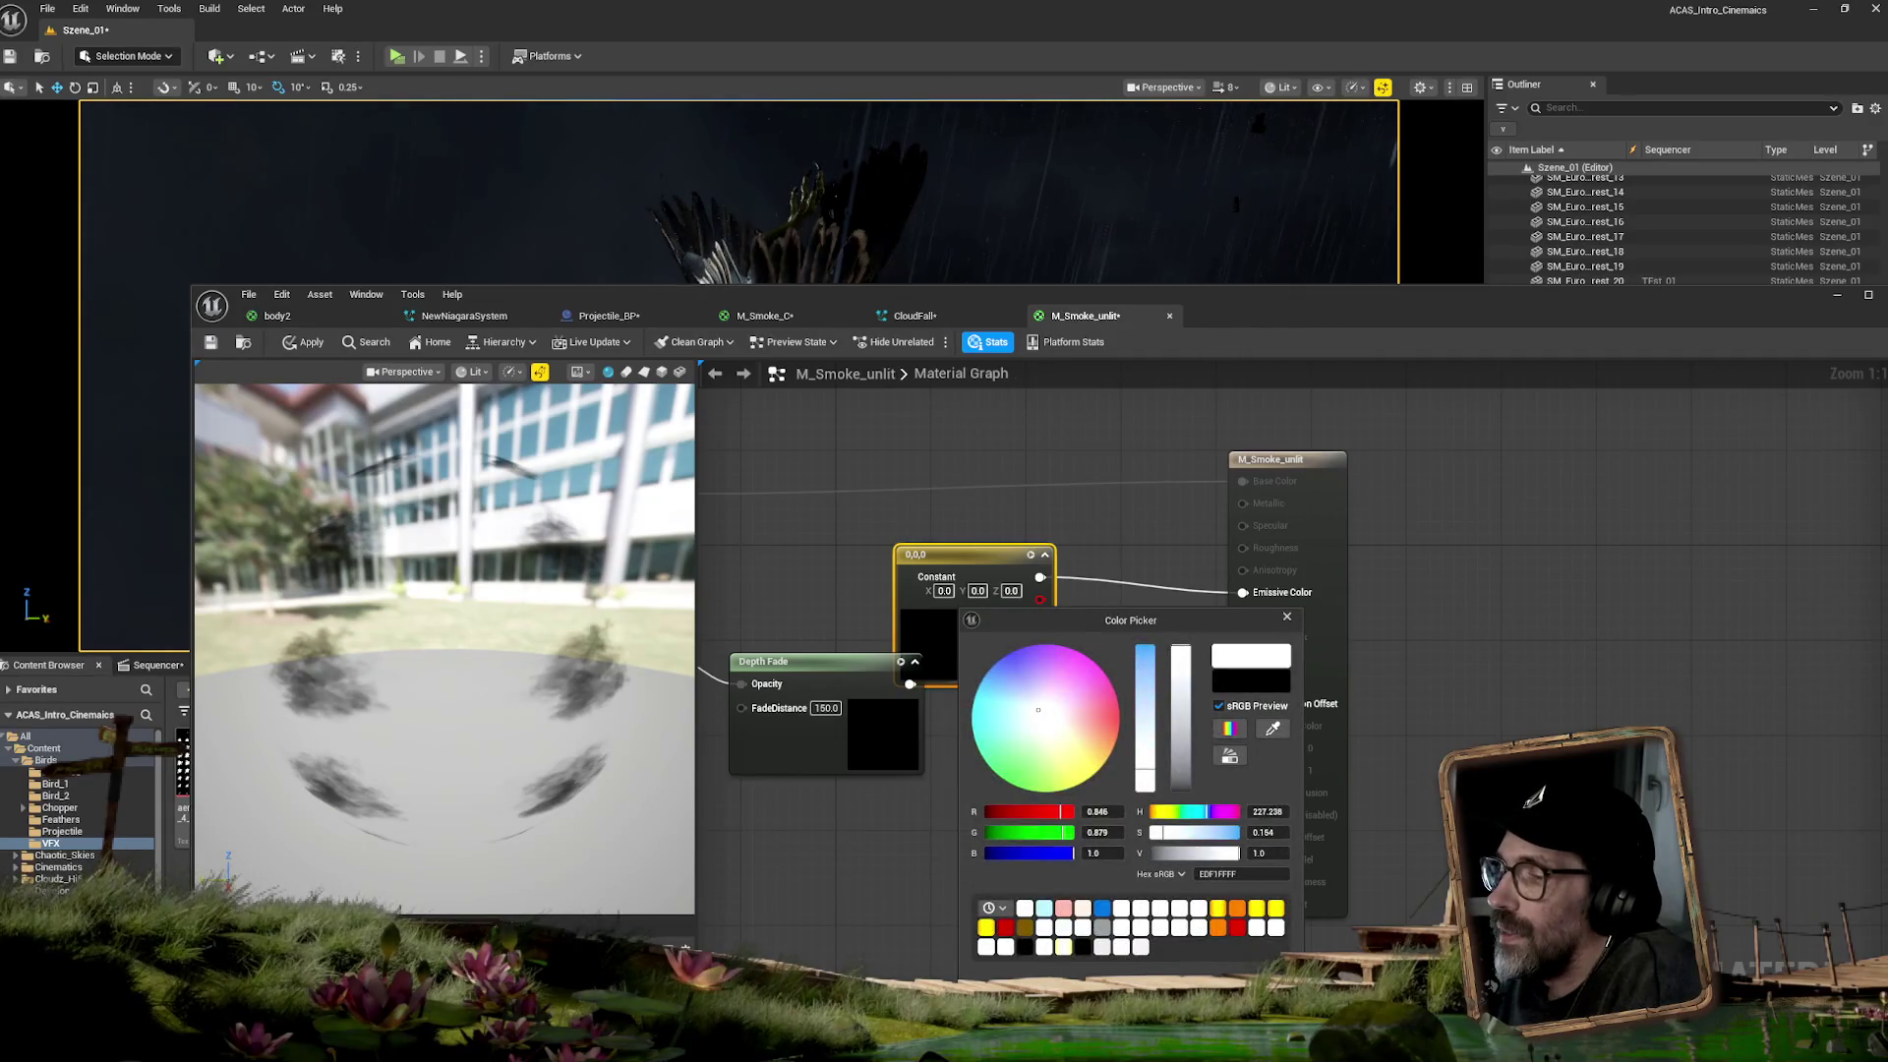
pyautogui.moveTo(1031, 705); pyautogui.dragTo(1032, 706)
pyautogui.moveTo(1143, 762)
pyautogui.mouseDown()
pyautogui.moveTo(1145, 735)
pyautogui.moveTo(1182, 757)
pyautogui.moveTo(1180, 780)
pyautogui.mouseUp()
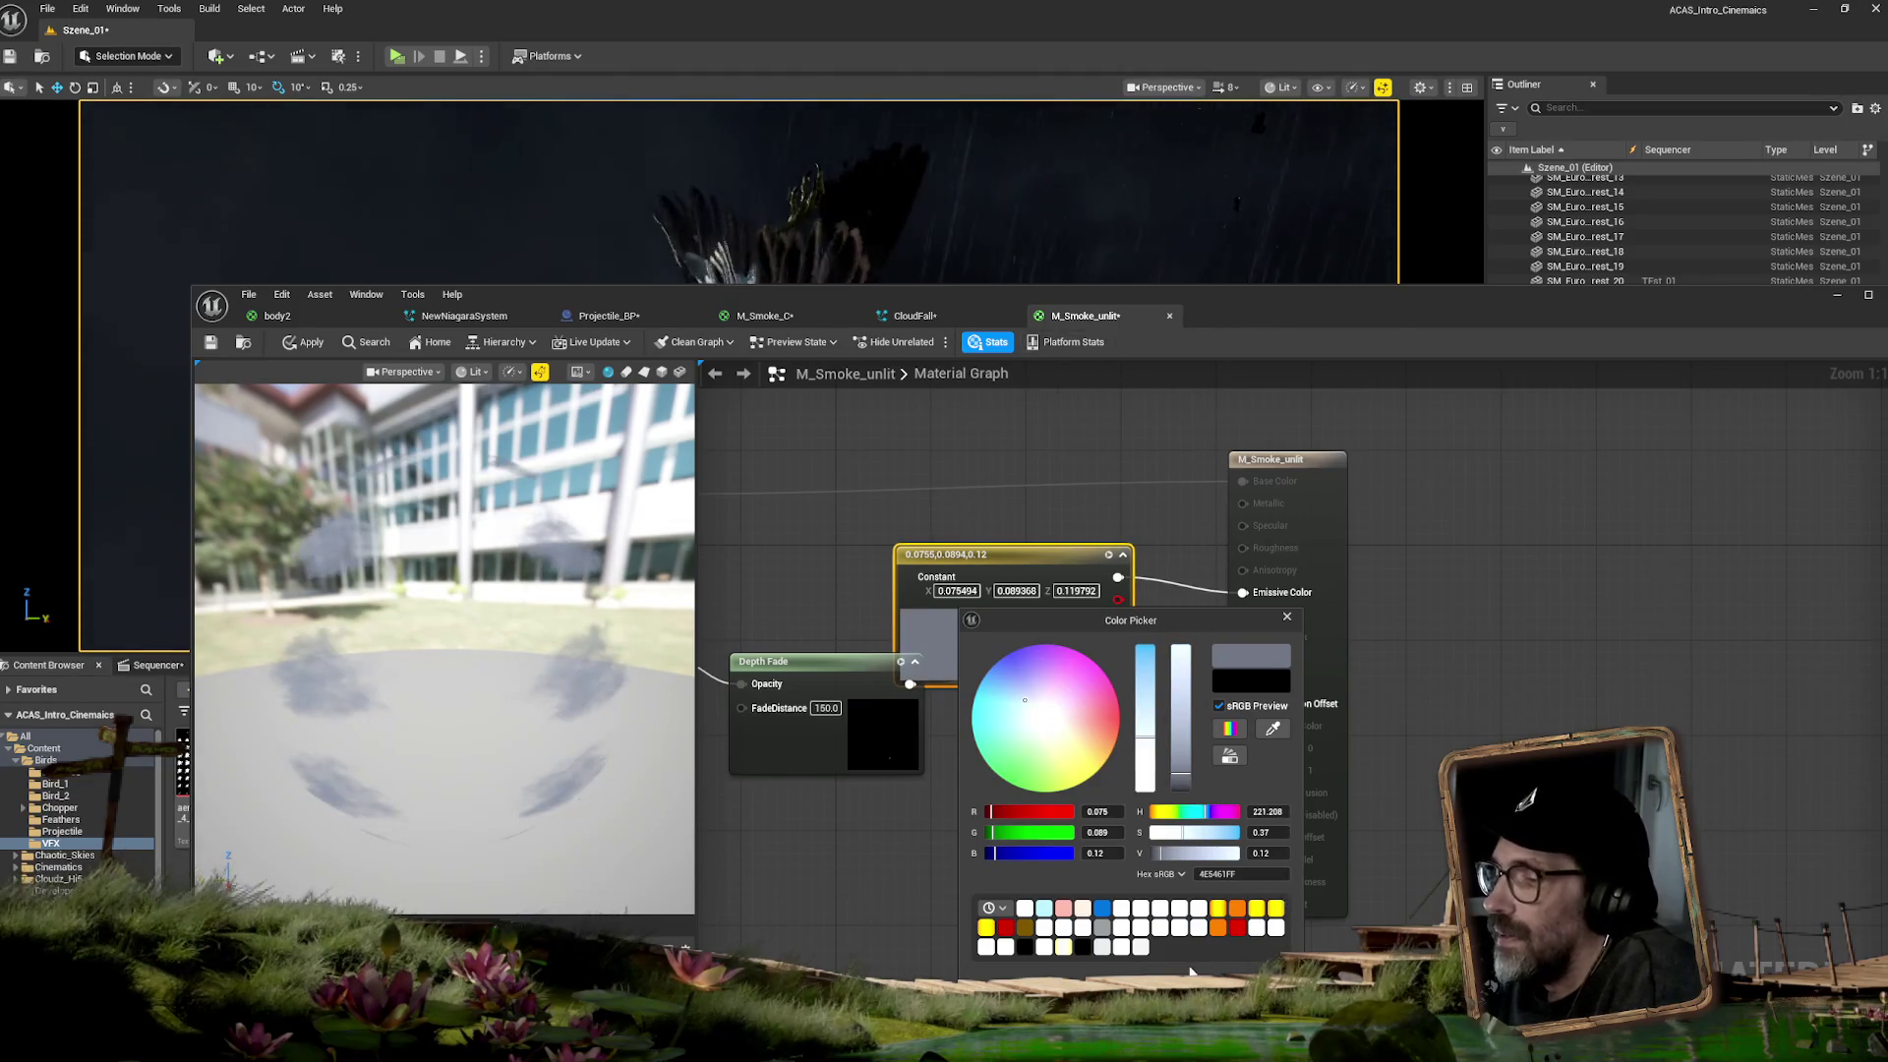
pyautogui.click(513, 451)
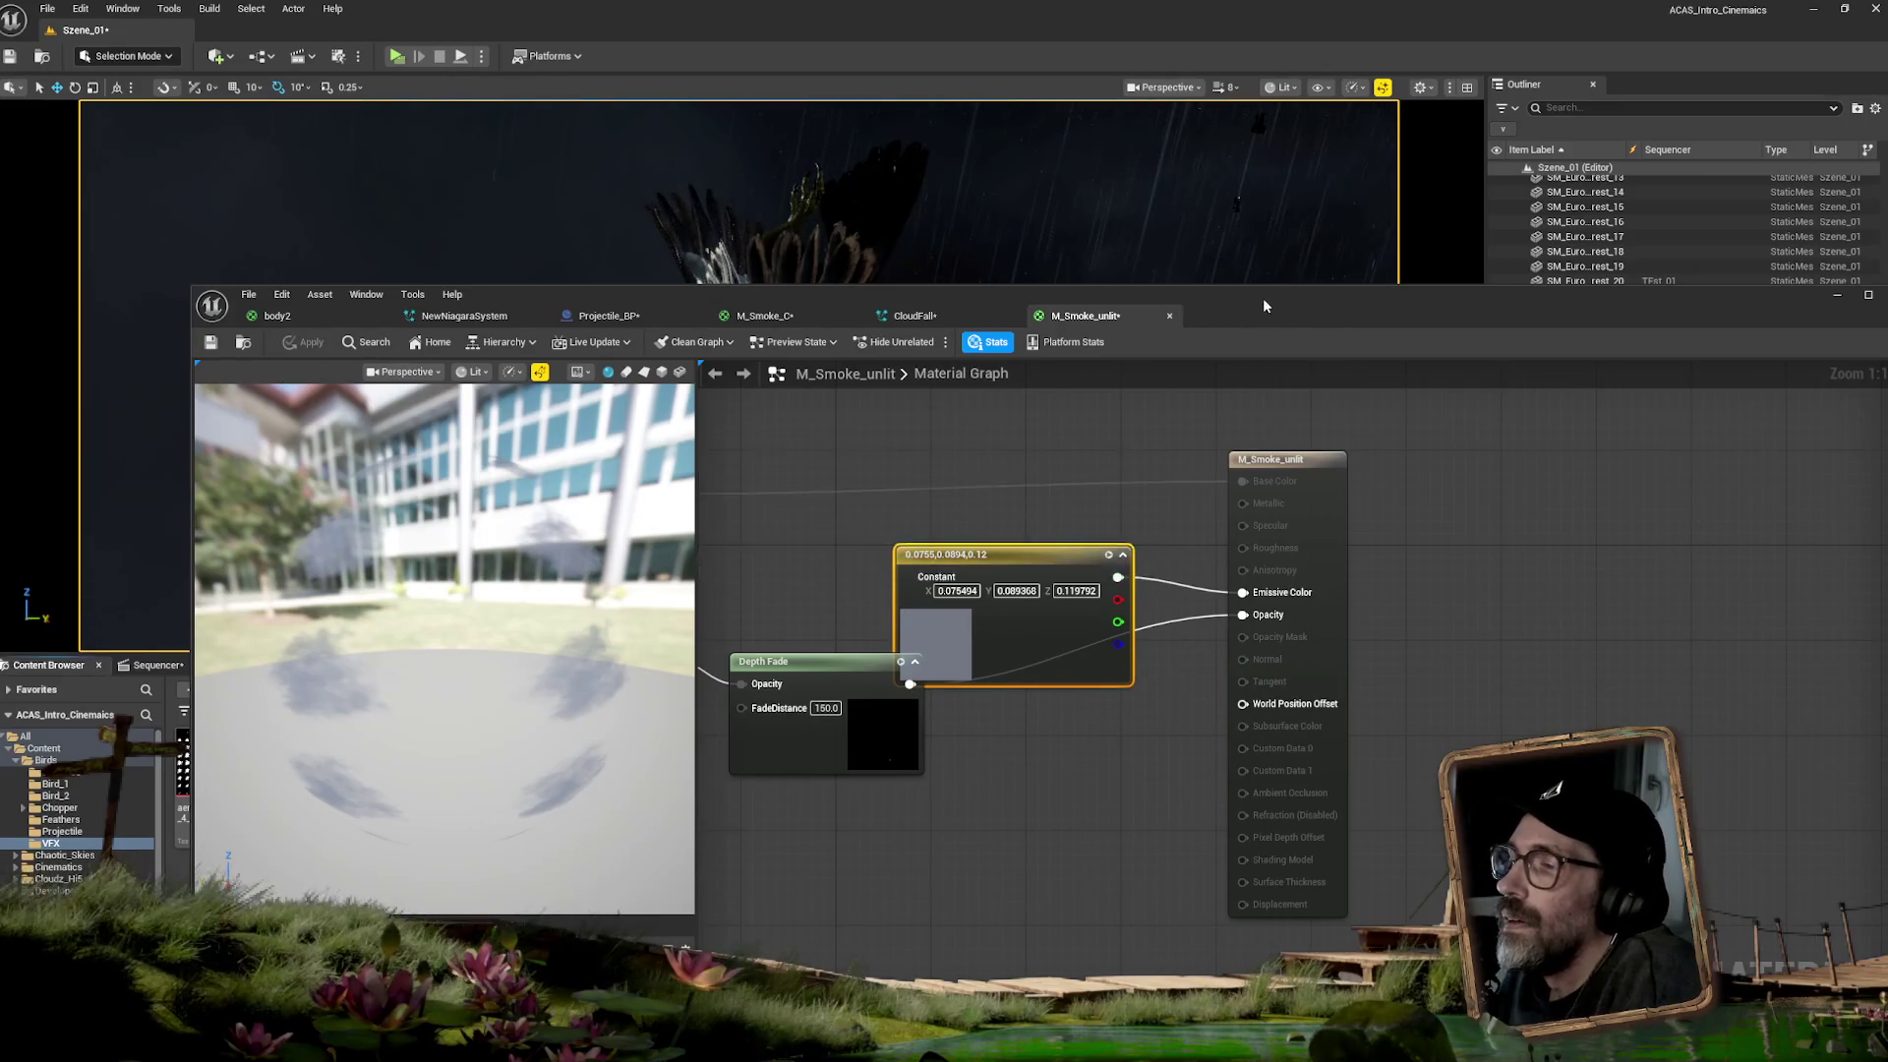
pyautogui.moveTo(1261, 295); pyautogui.dragTo(1246, 704)
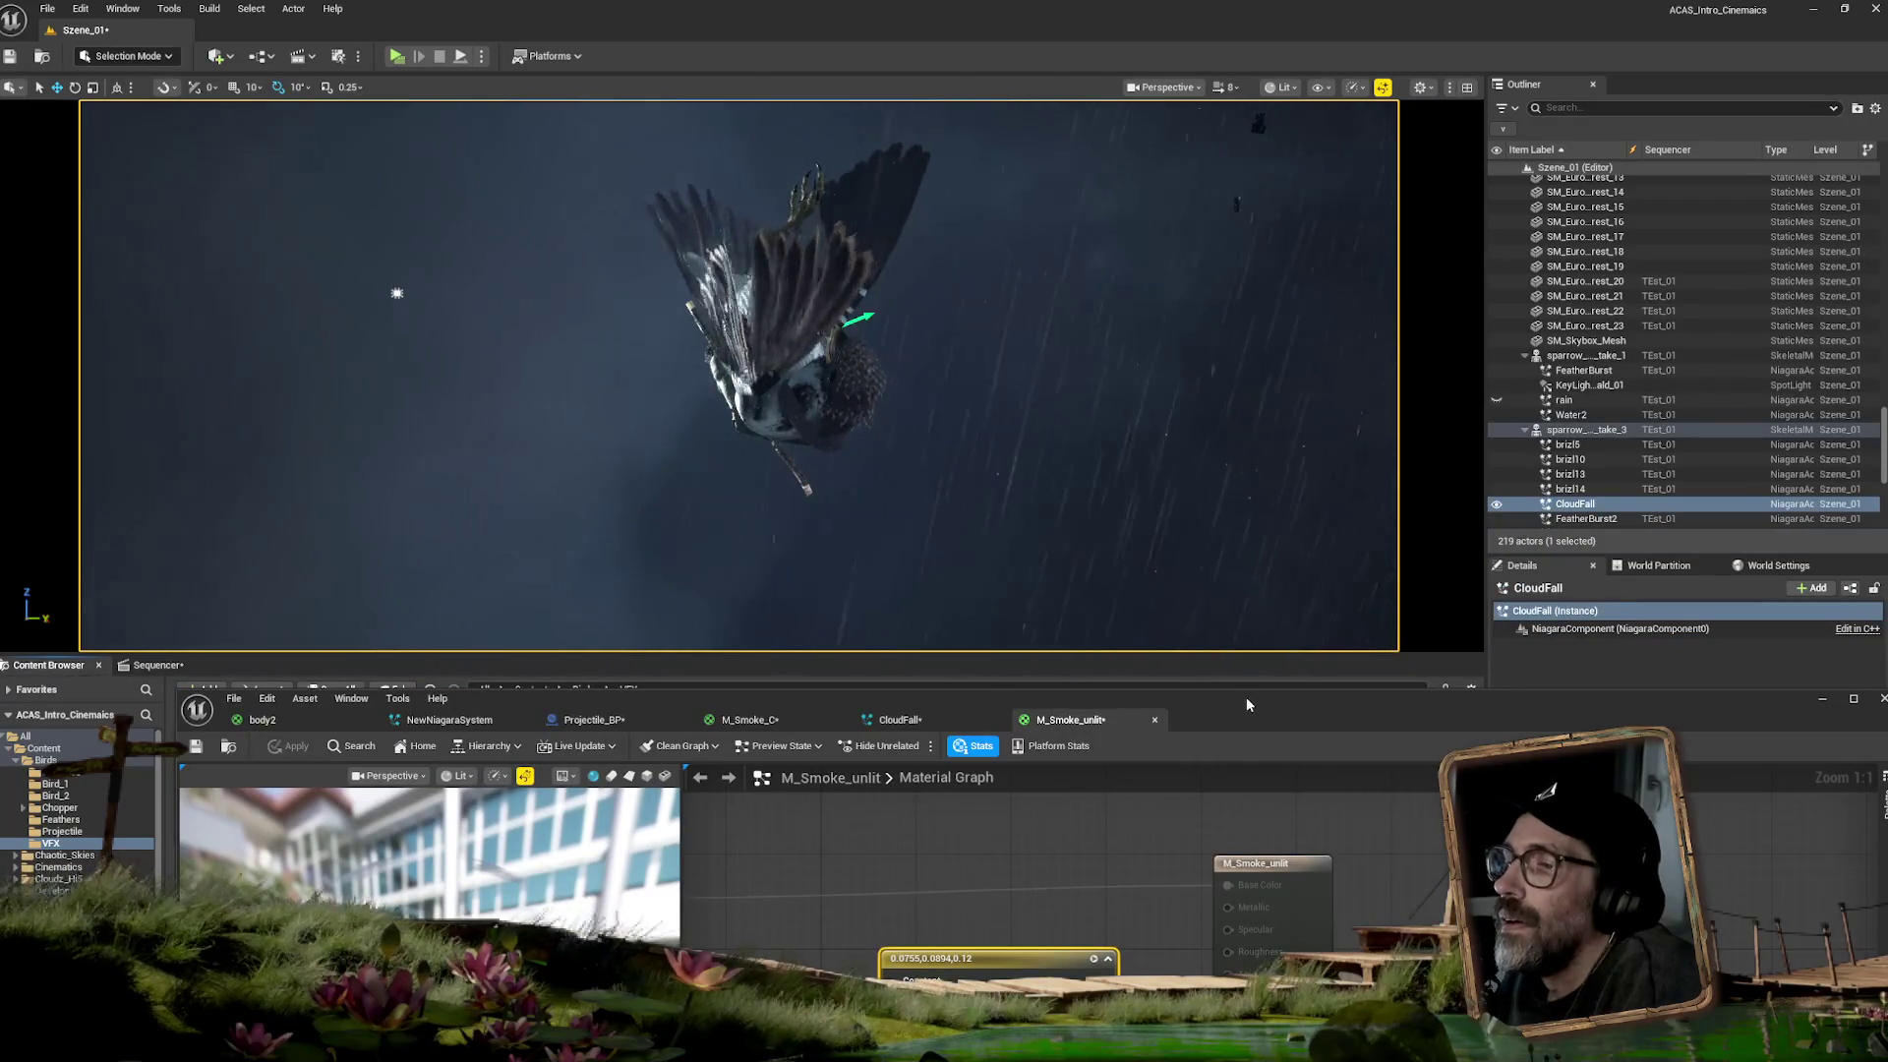
# - Brighten the emissive constant's colour and apply it to the material
pyautogui.moveTo(1246, 696)
pyautogui.mouseDown()
pyautogui.moveTo(1076, 555)
pyautogui.moveTo(934, 611)
pyautogui.mouseUp()
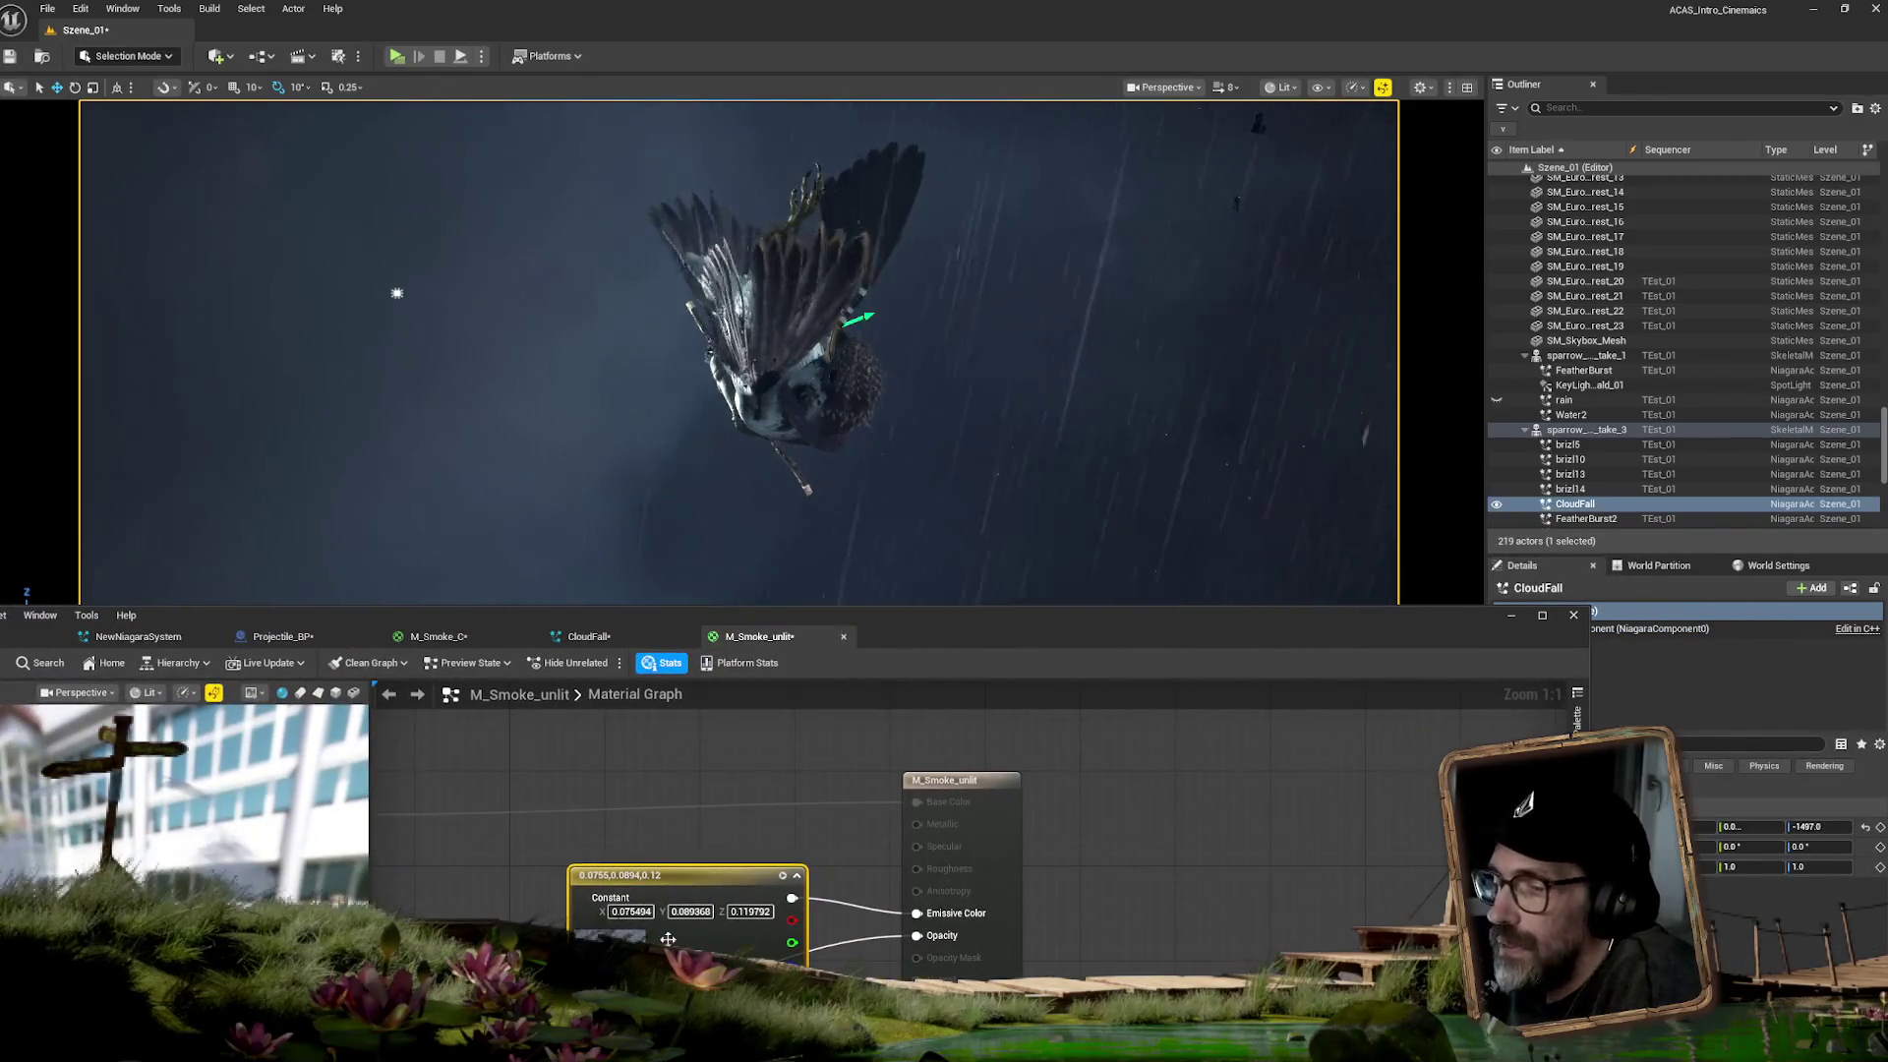
pyautogui.moveTo(1058, 629)
pyautogui.mouseDown()
pyautogui.moveTo(1085, 925)
pyautogui.moveTo(1129, 658)
pyautogui.moveTo(1038, 672)
pyautogui.mouseUp()
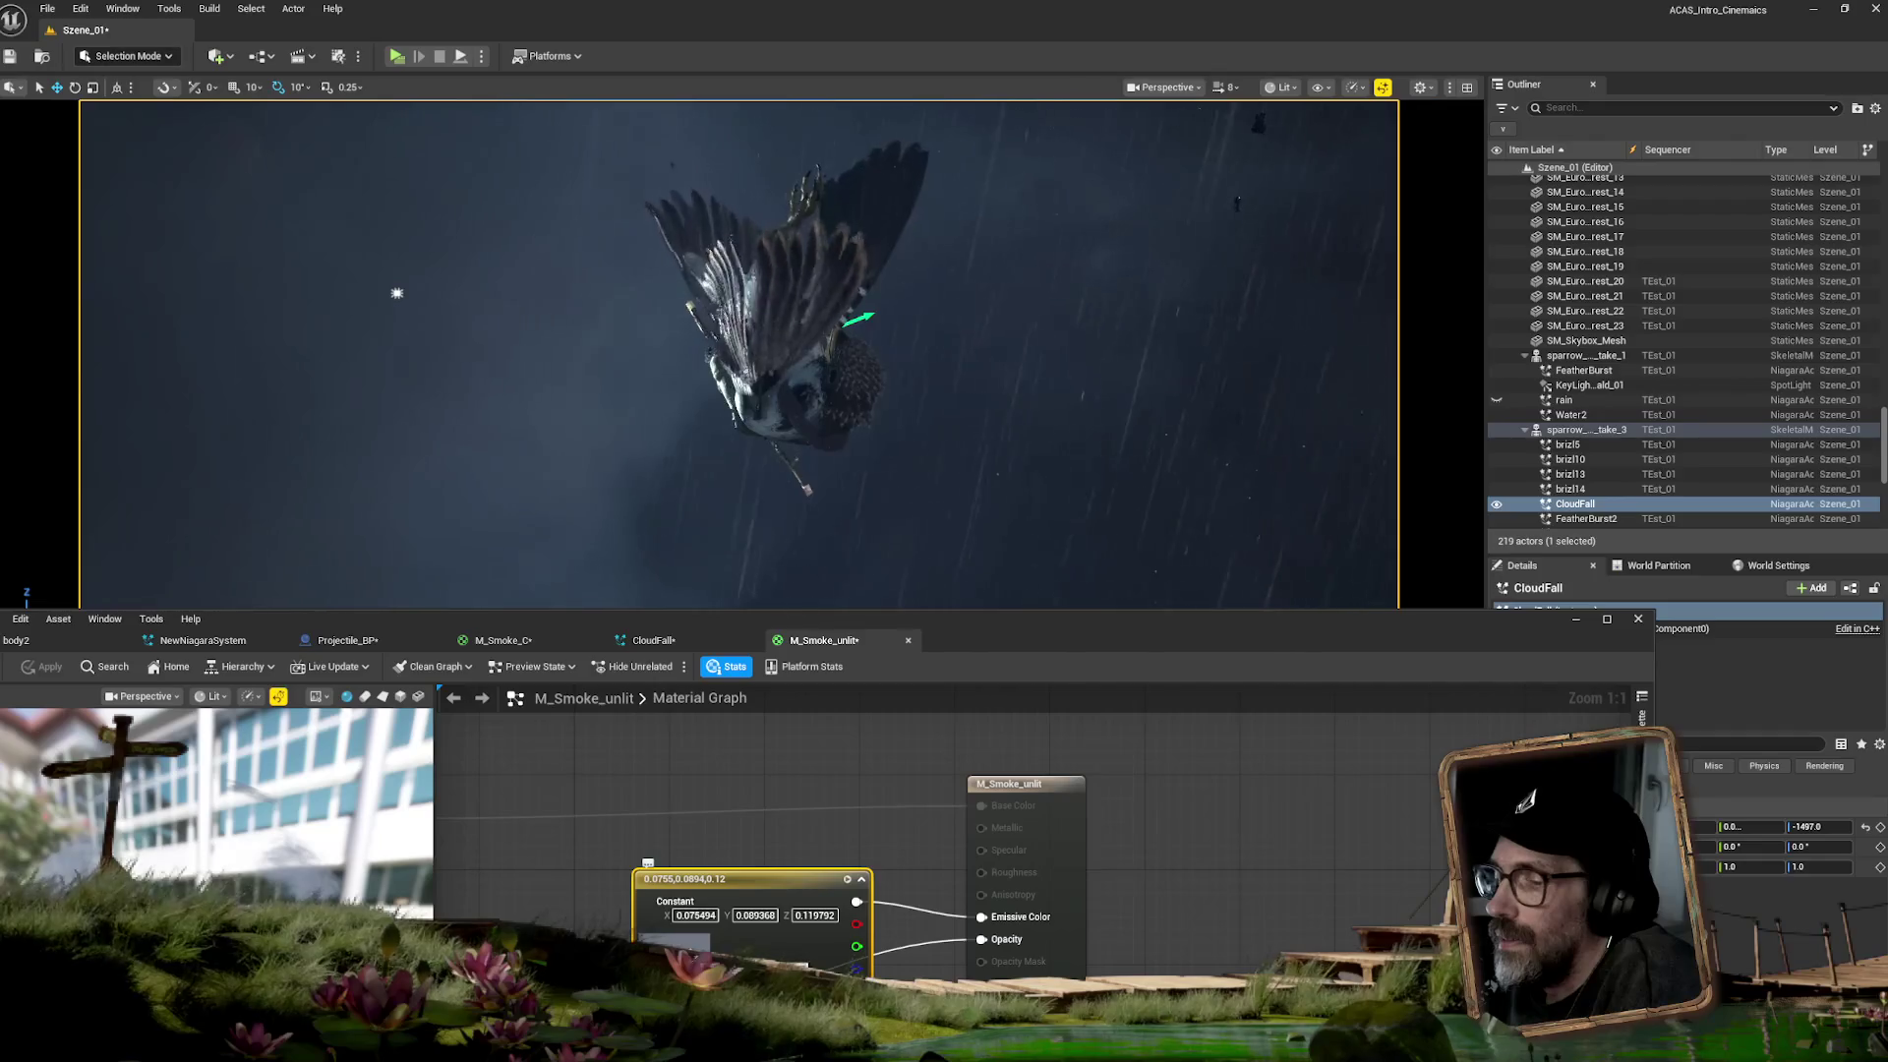
pyautogui.doubleClick(748, 890)
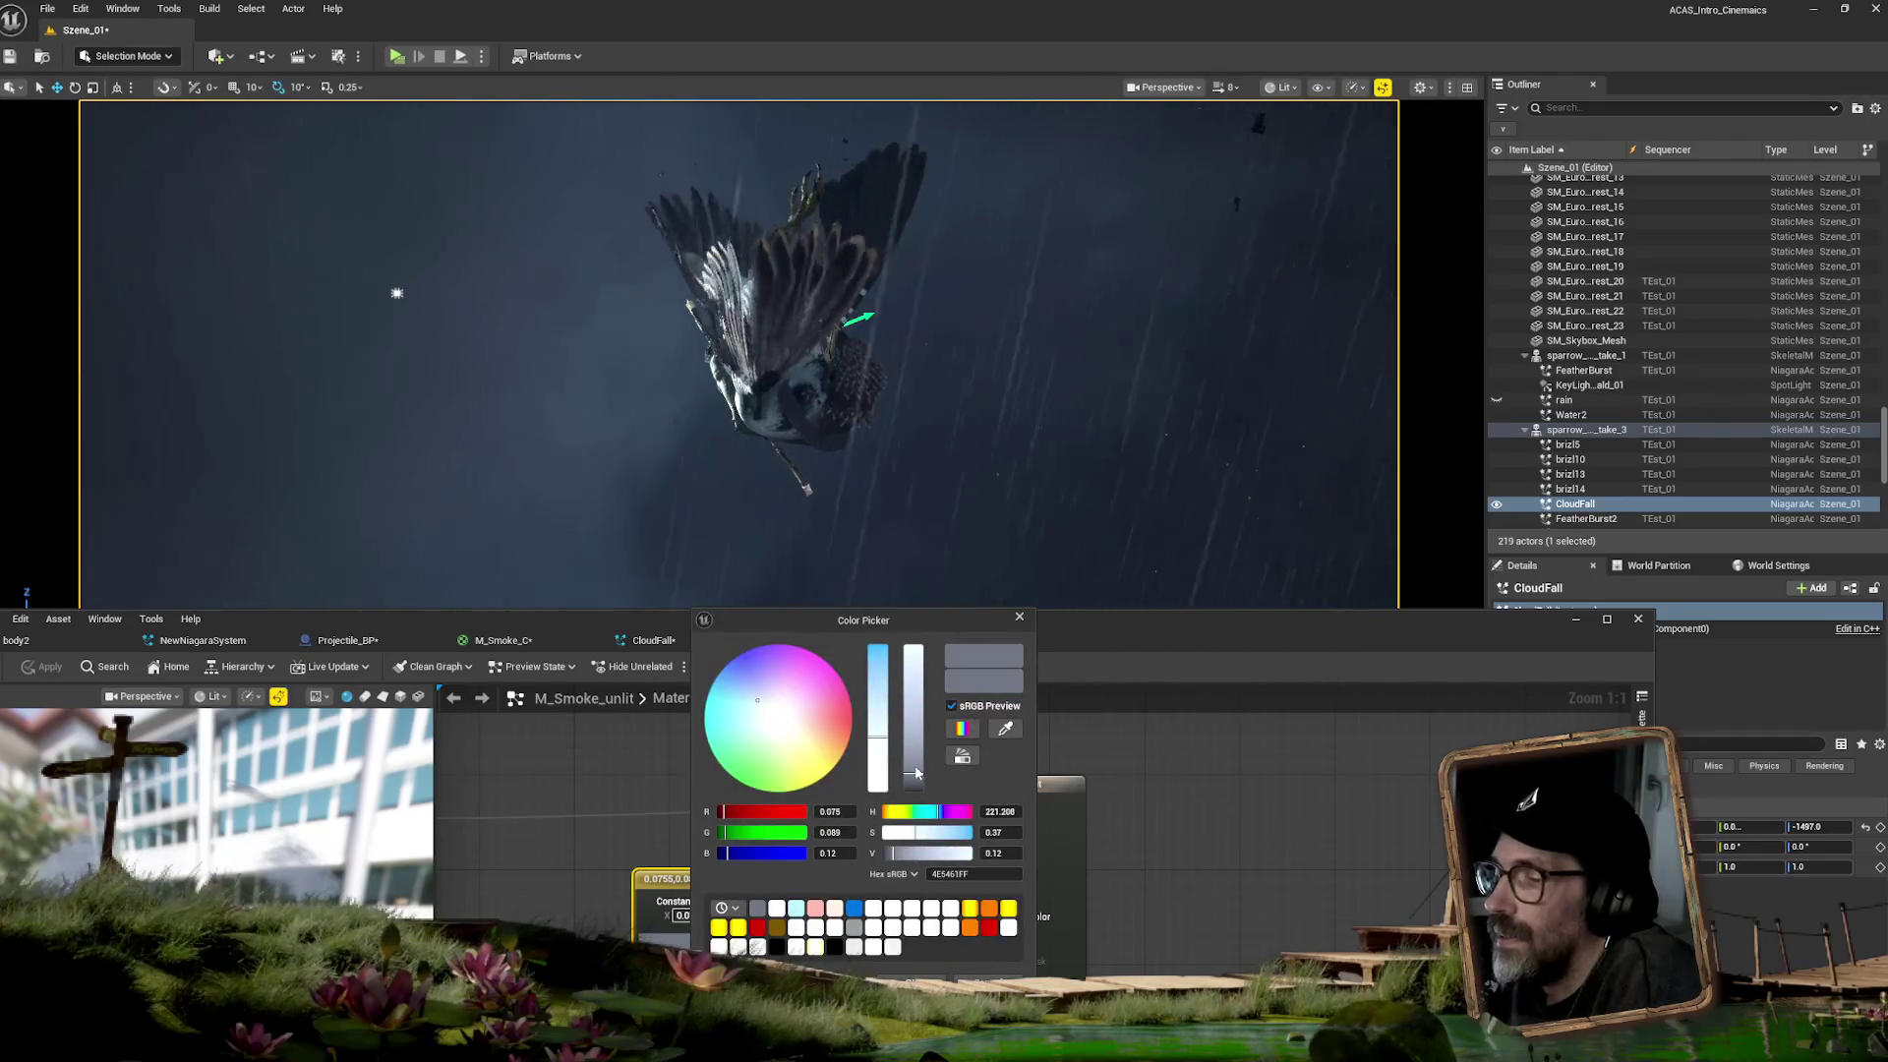
pyautogui.moveTo(915, 779); pyautogui.dragTo(919, 742)
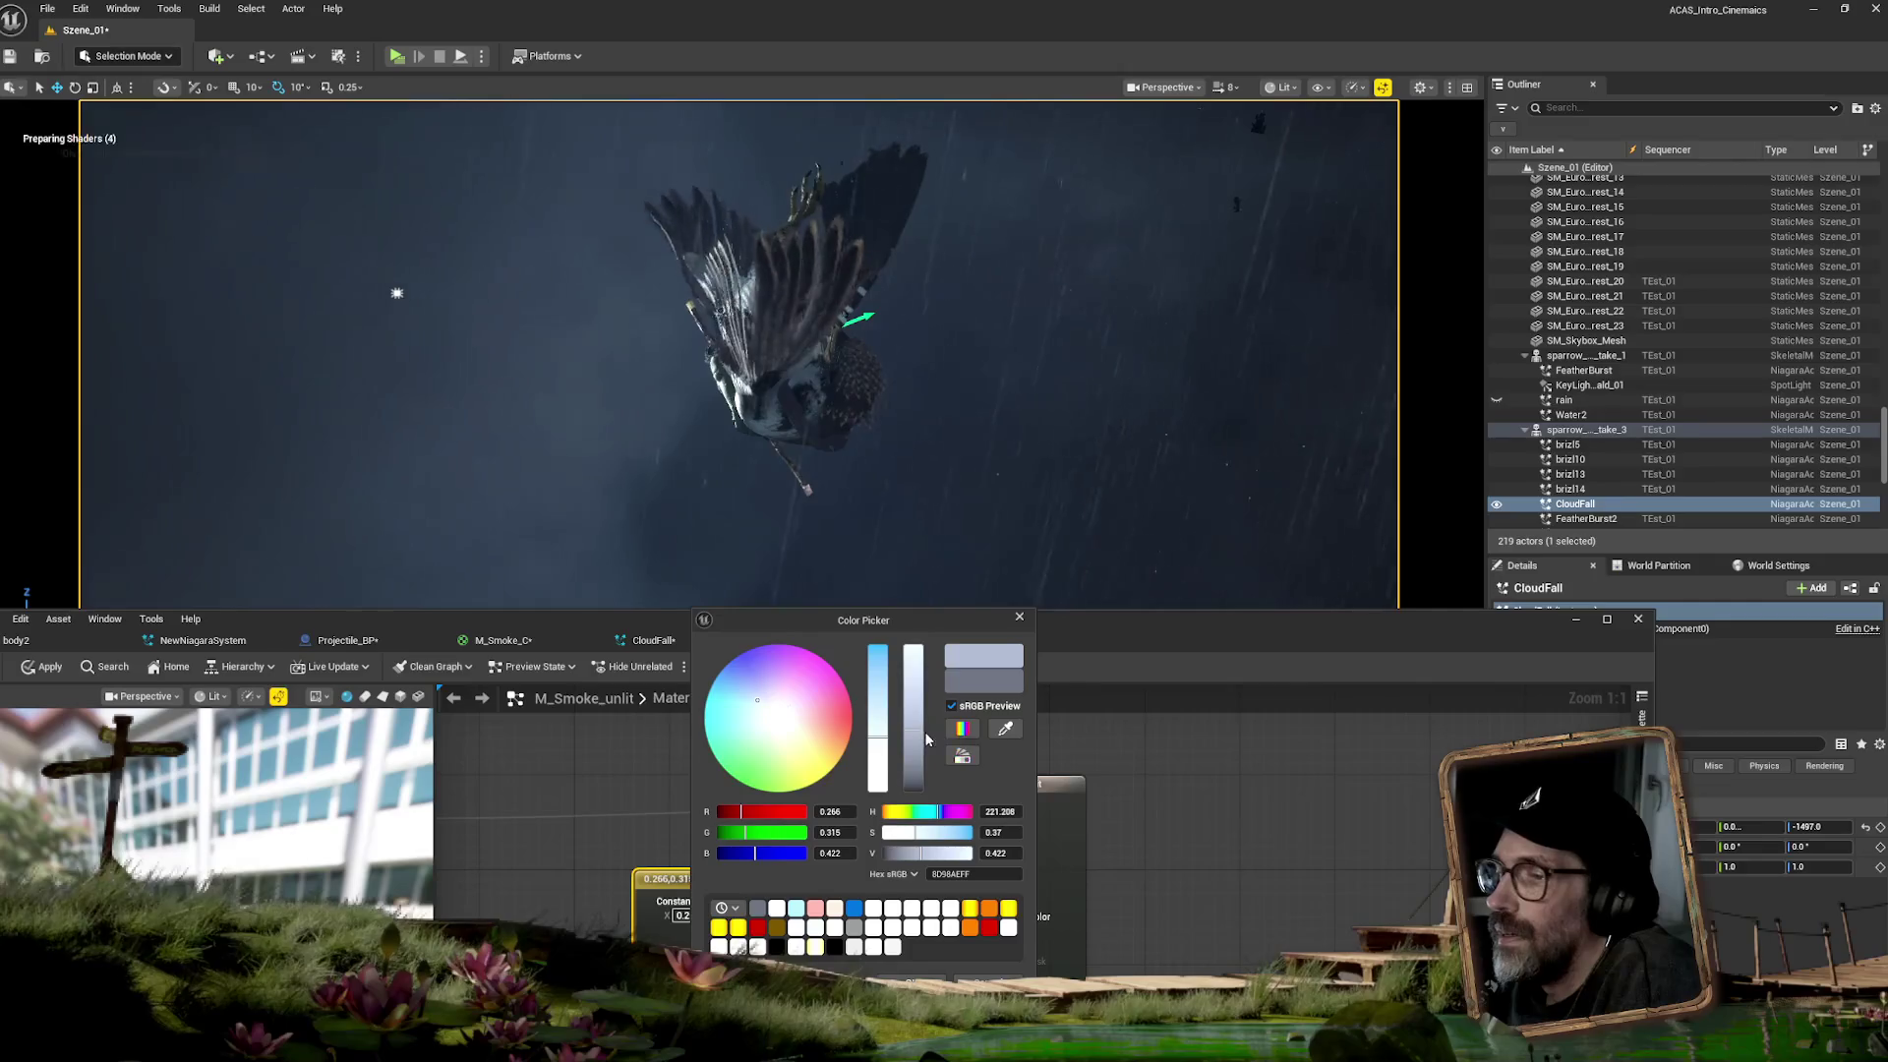
pyautogui.click(43, 666)
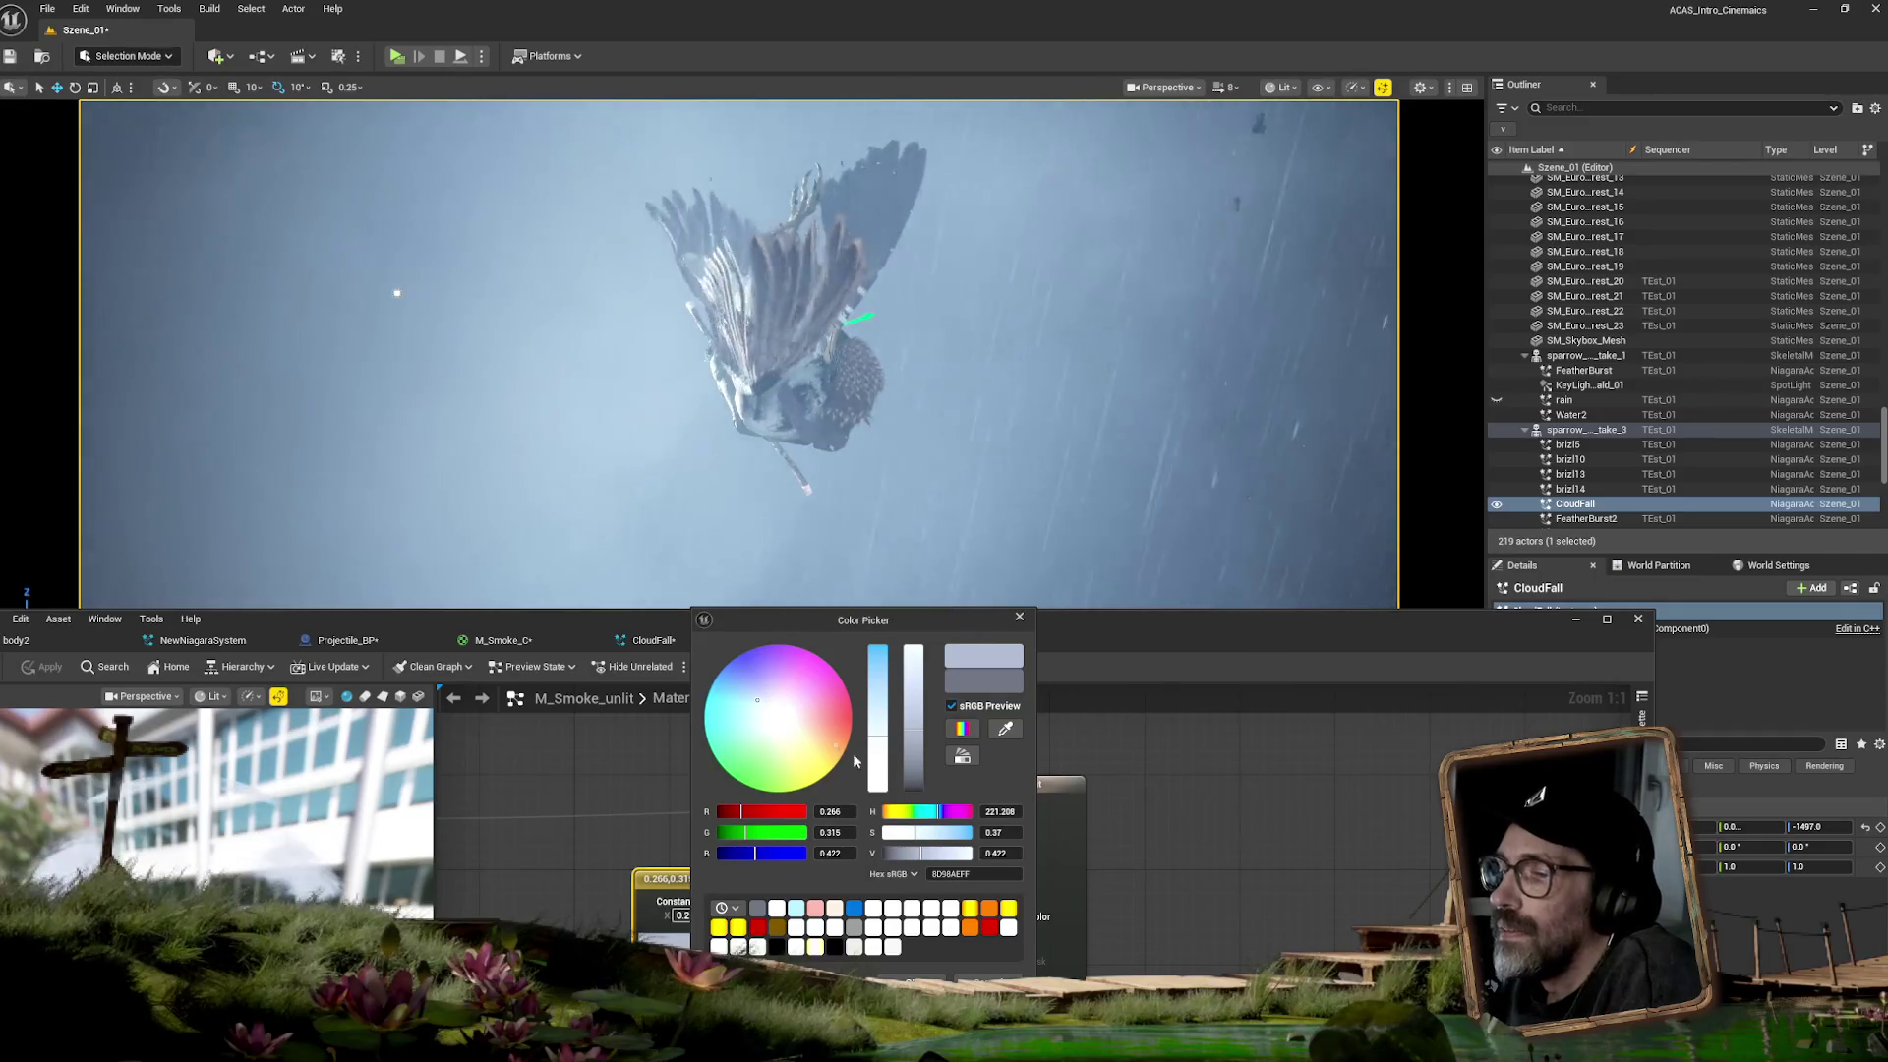
# - Darken the tint to a blue-grey near 0.131, 0.155, 0.208, apply it, and return to CloudFall
pyautogui.click(913, 755)
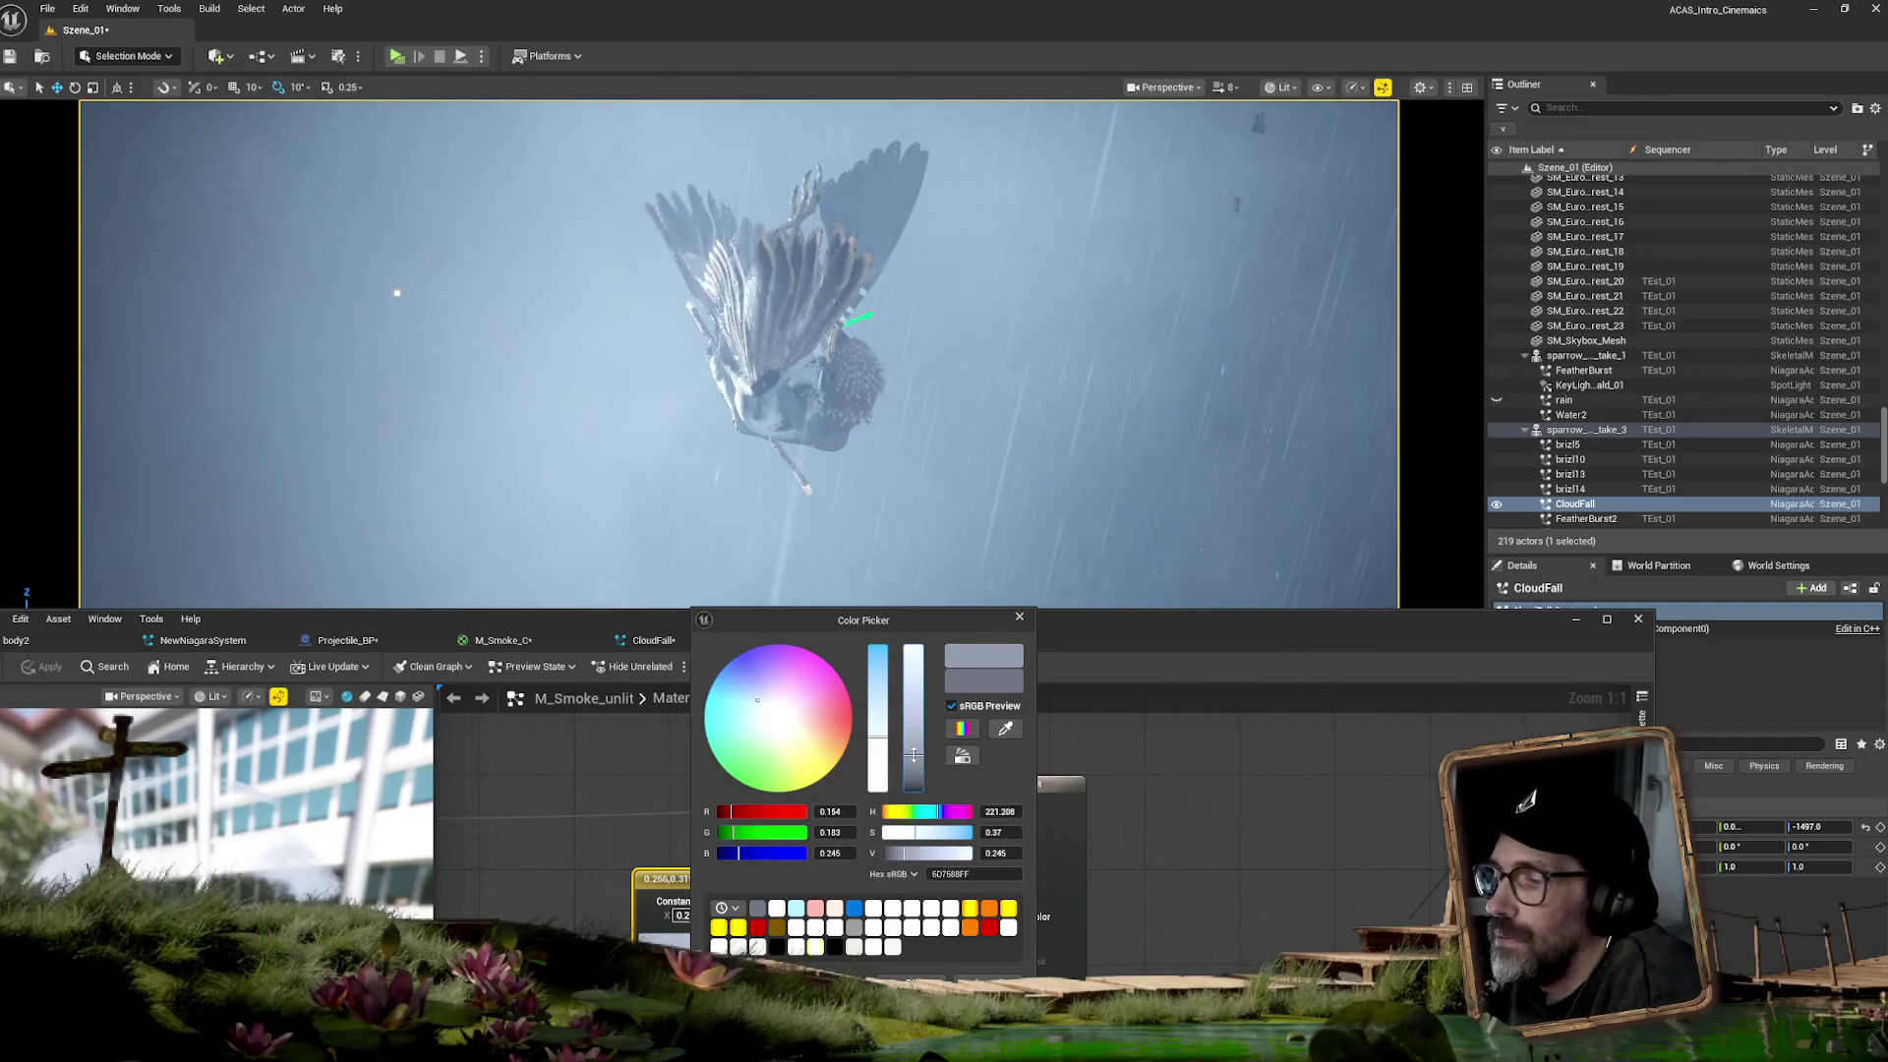
pyautogui.moveTo(912, 760); pyautogui.dragTo(912, 762)
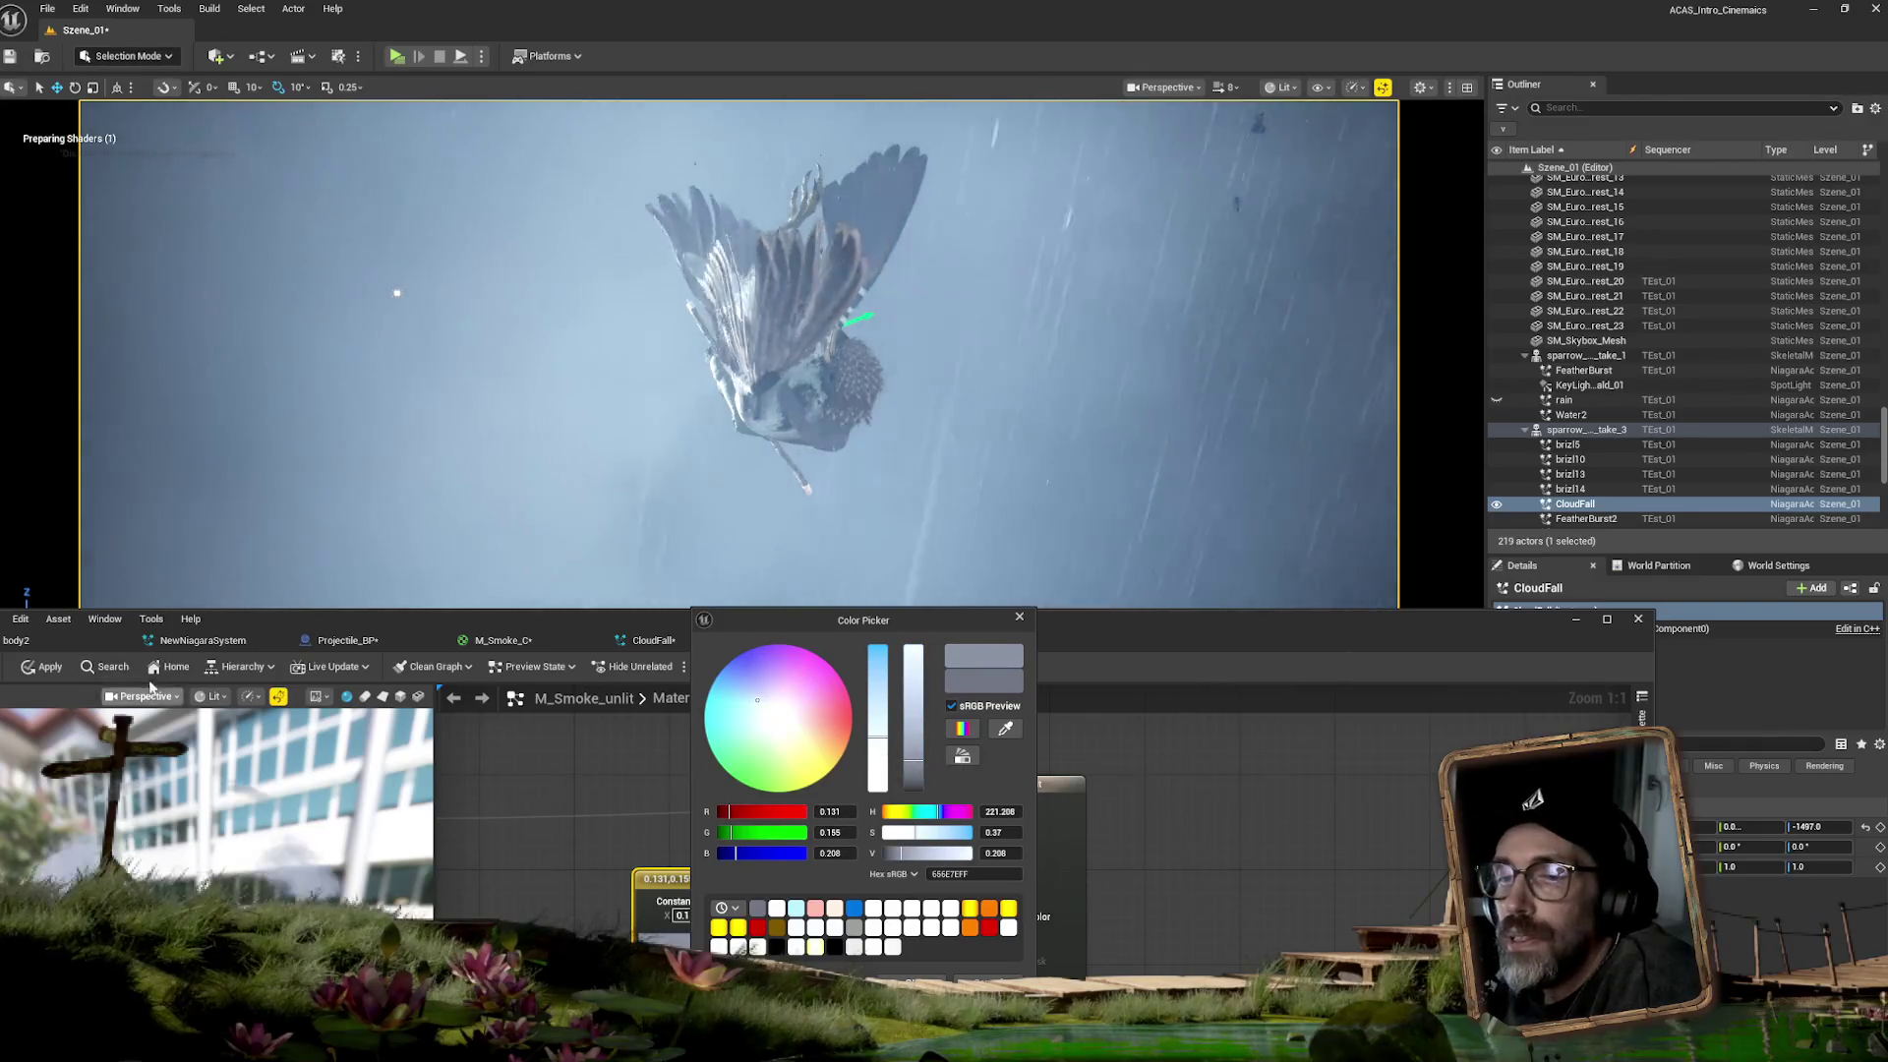
pyautogui.click(71, 671)
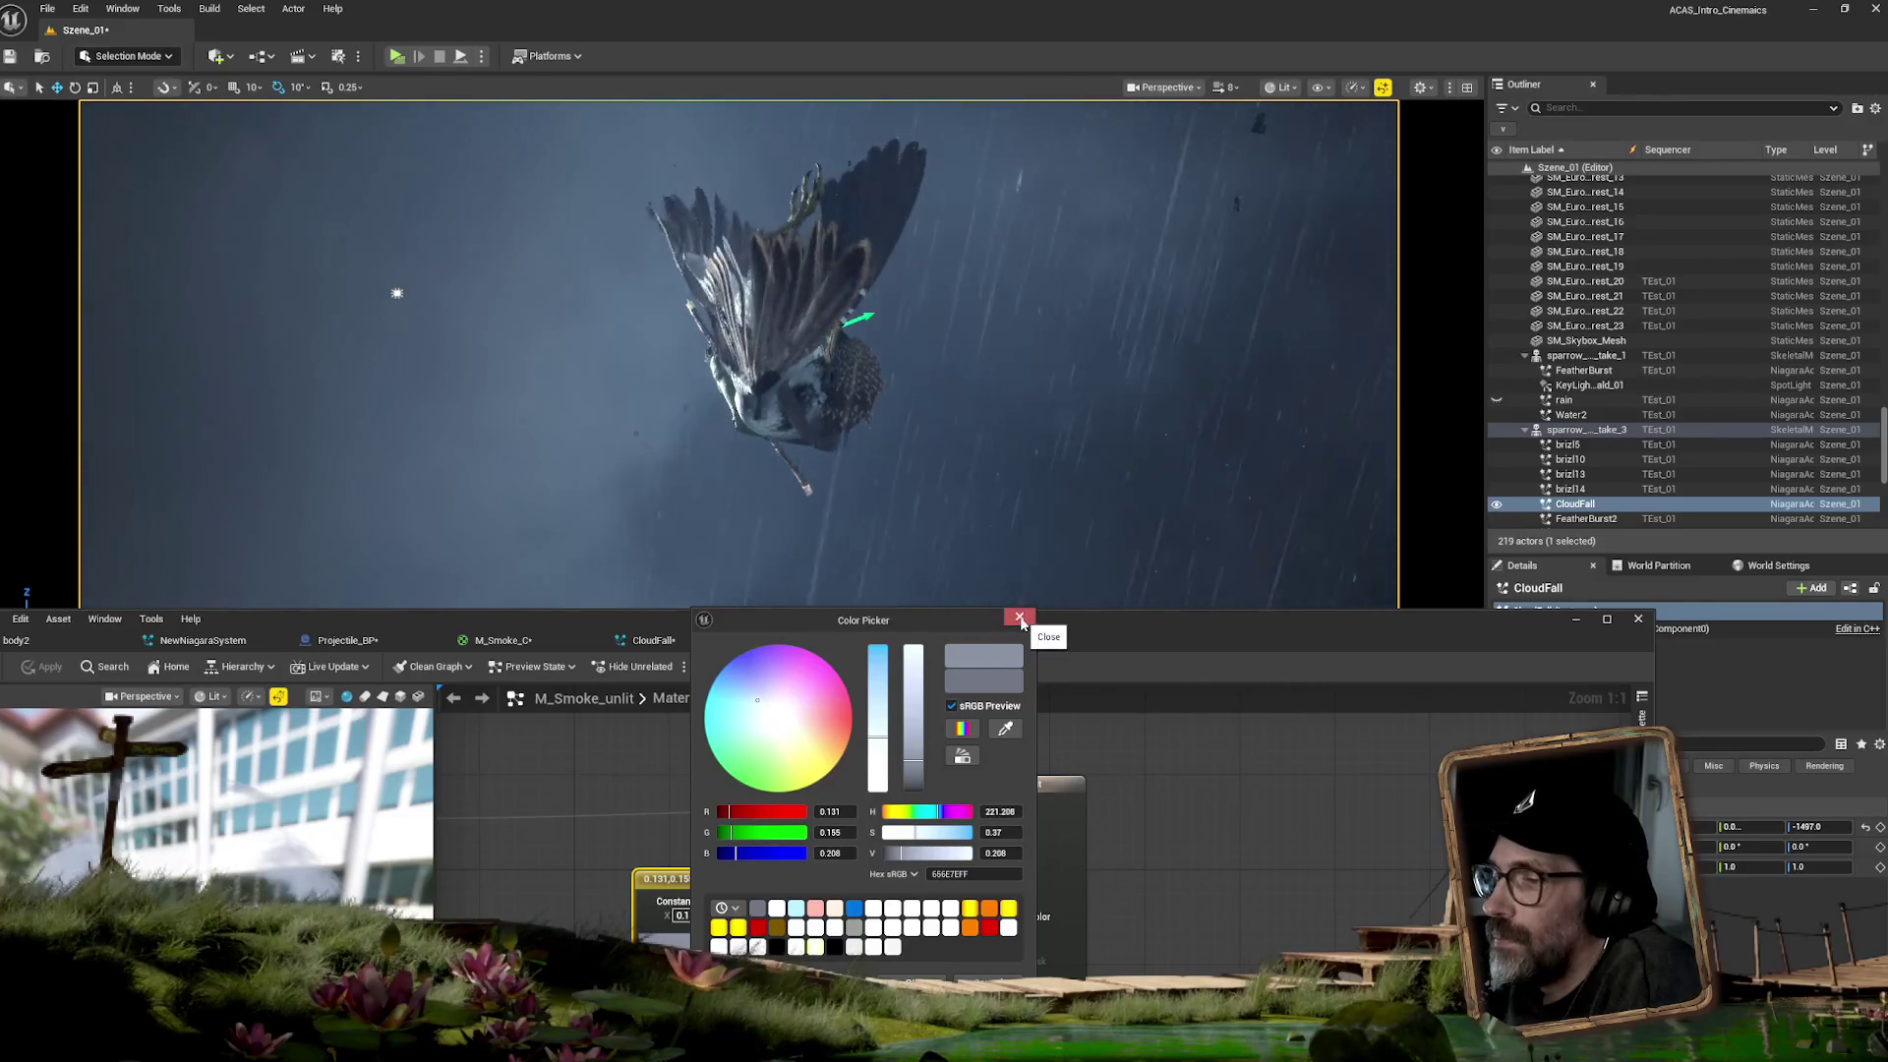
pyautogui.click(1019, 617)
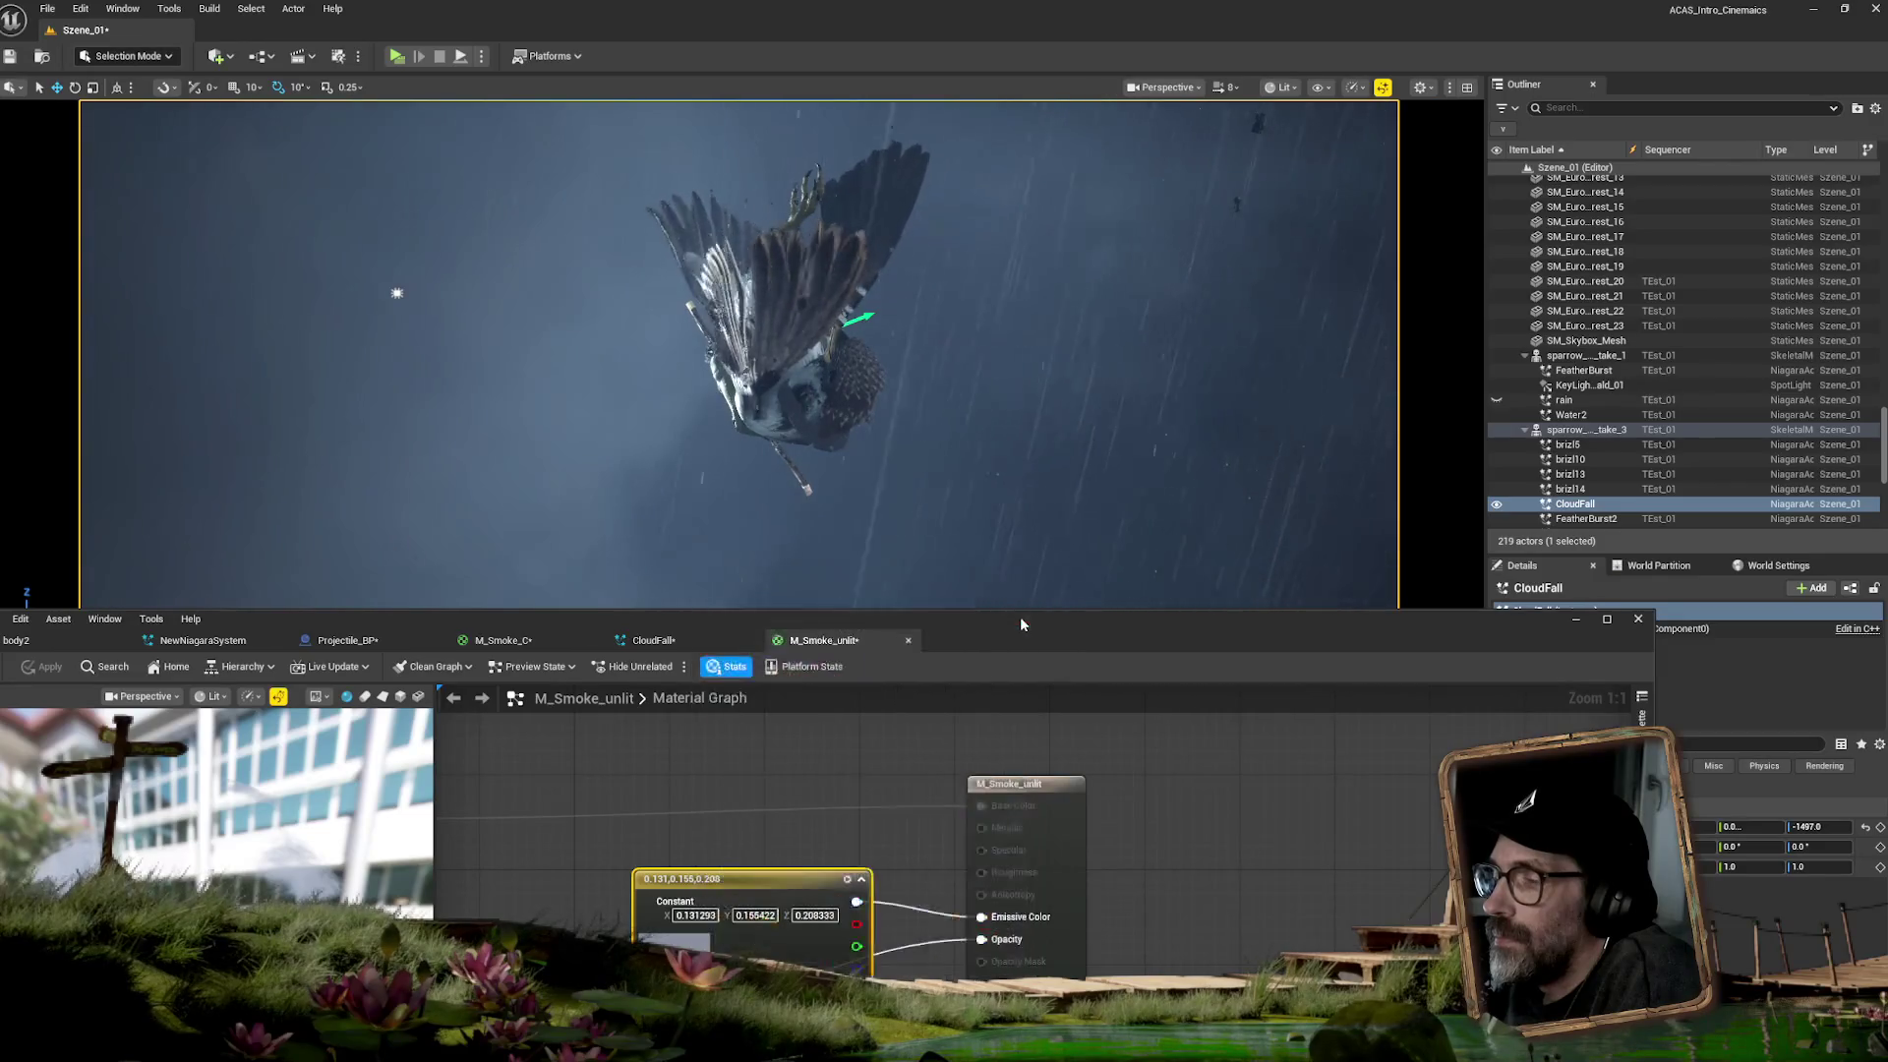
pyautogui.click(679, 639)
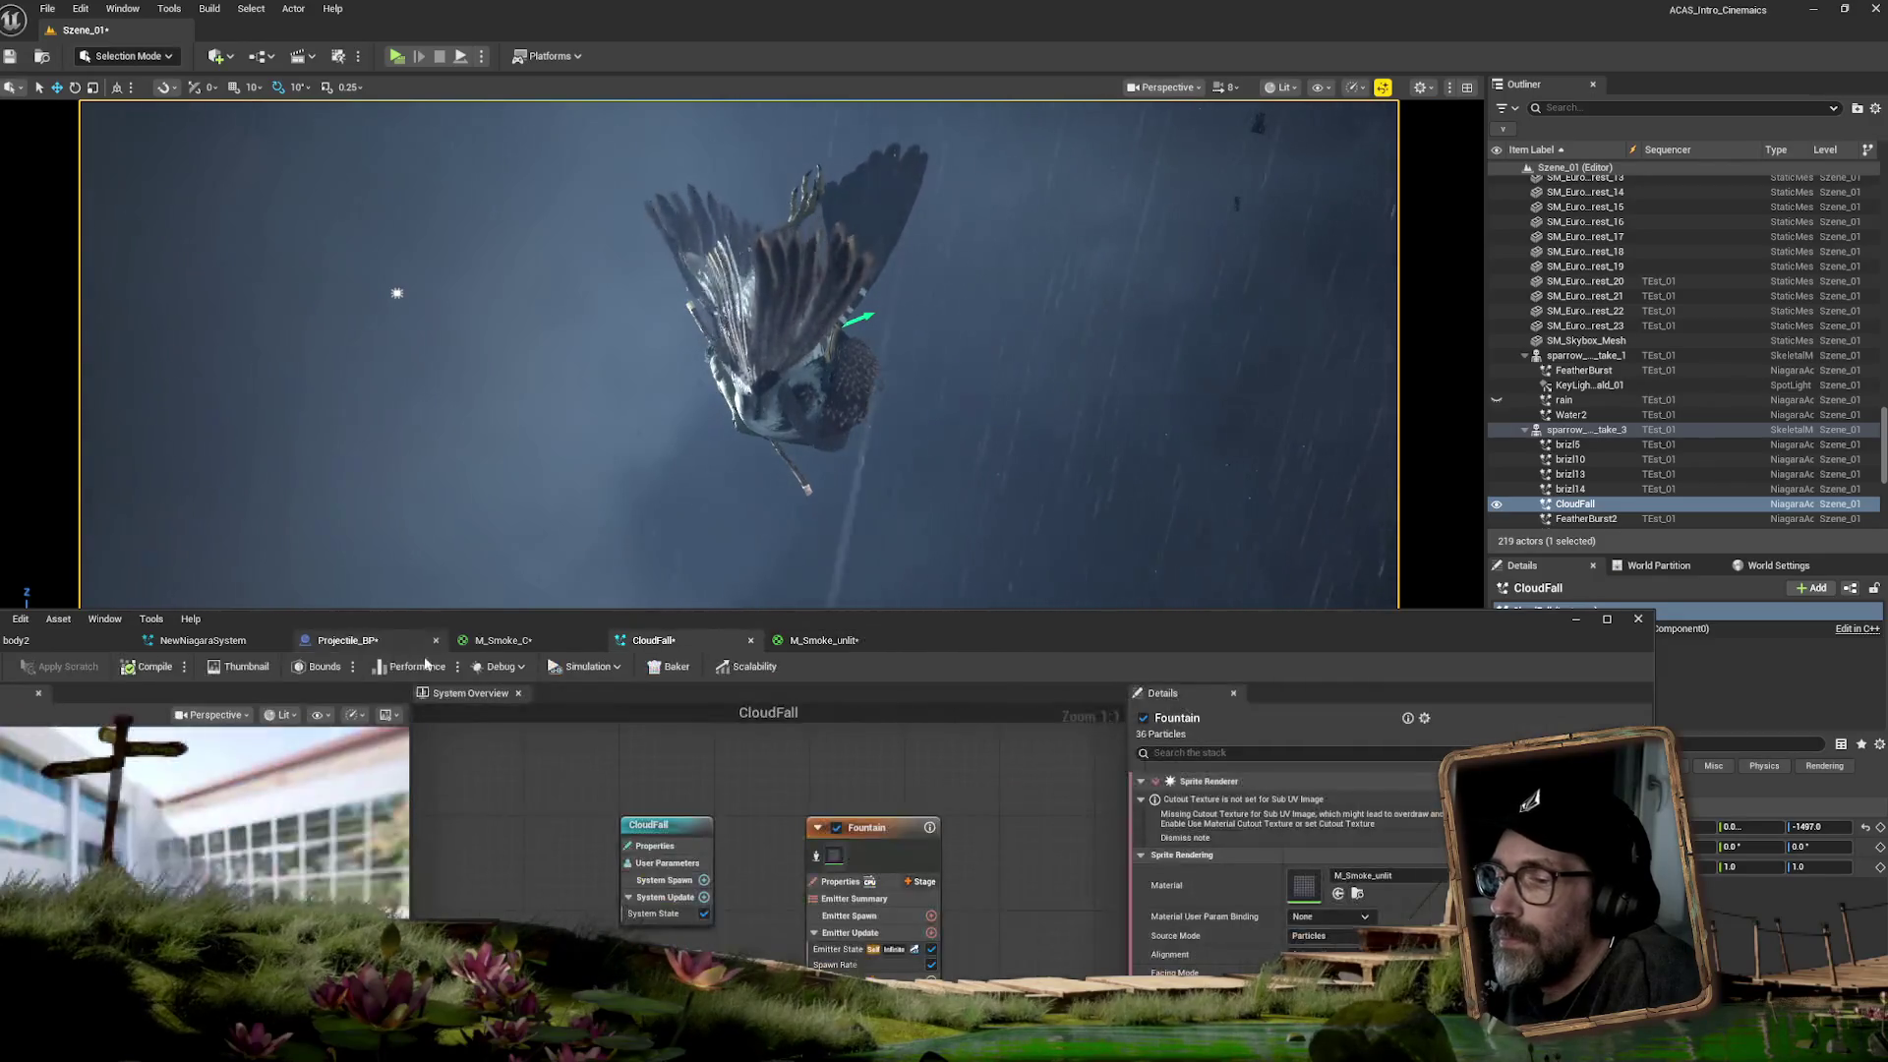
# - Raise the Fountain spawn rate to about 109, then reopen M_Smoke_unlit's emissive colour constant
pyautogui.moveTo(1201, 623); pyautogui.dragTo(1183, 523)
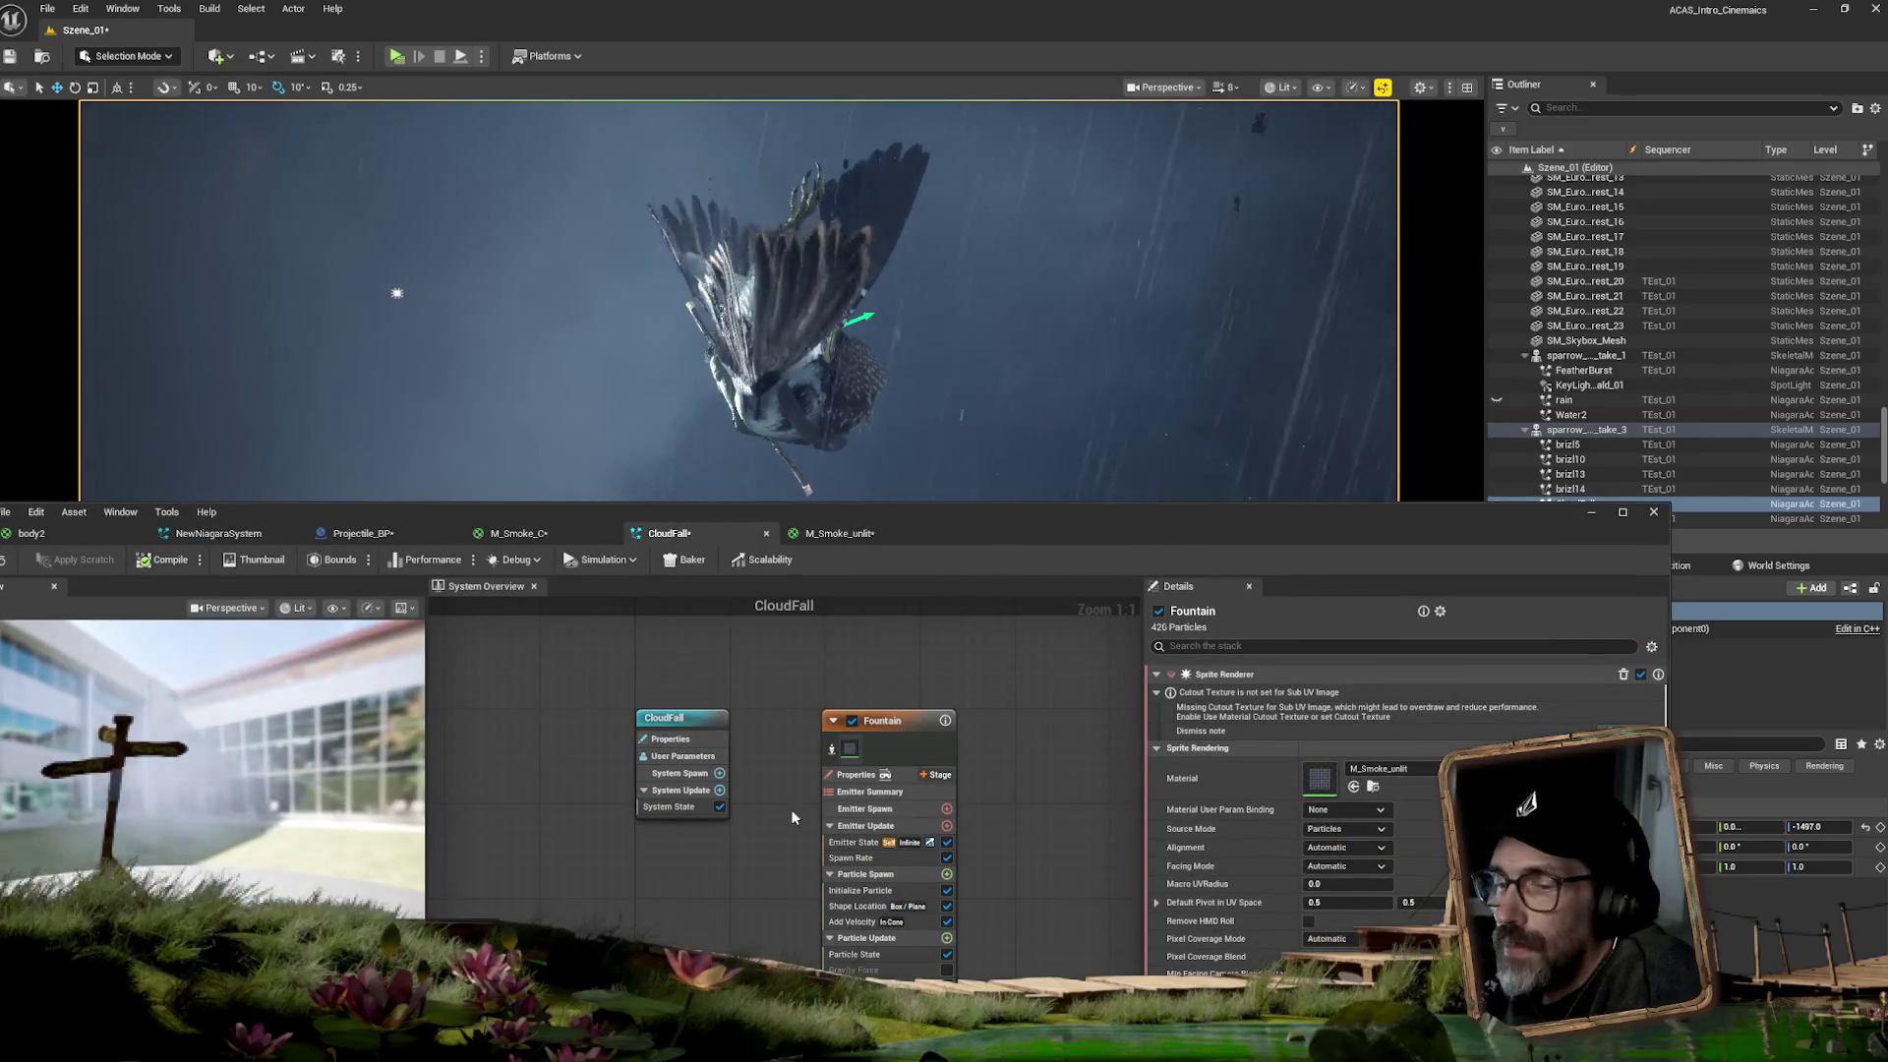
pyautogui.click(871, 891)
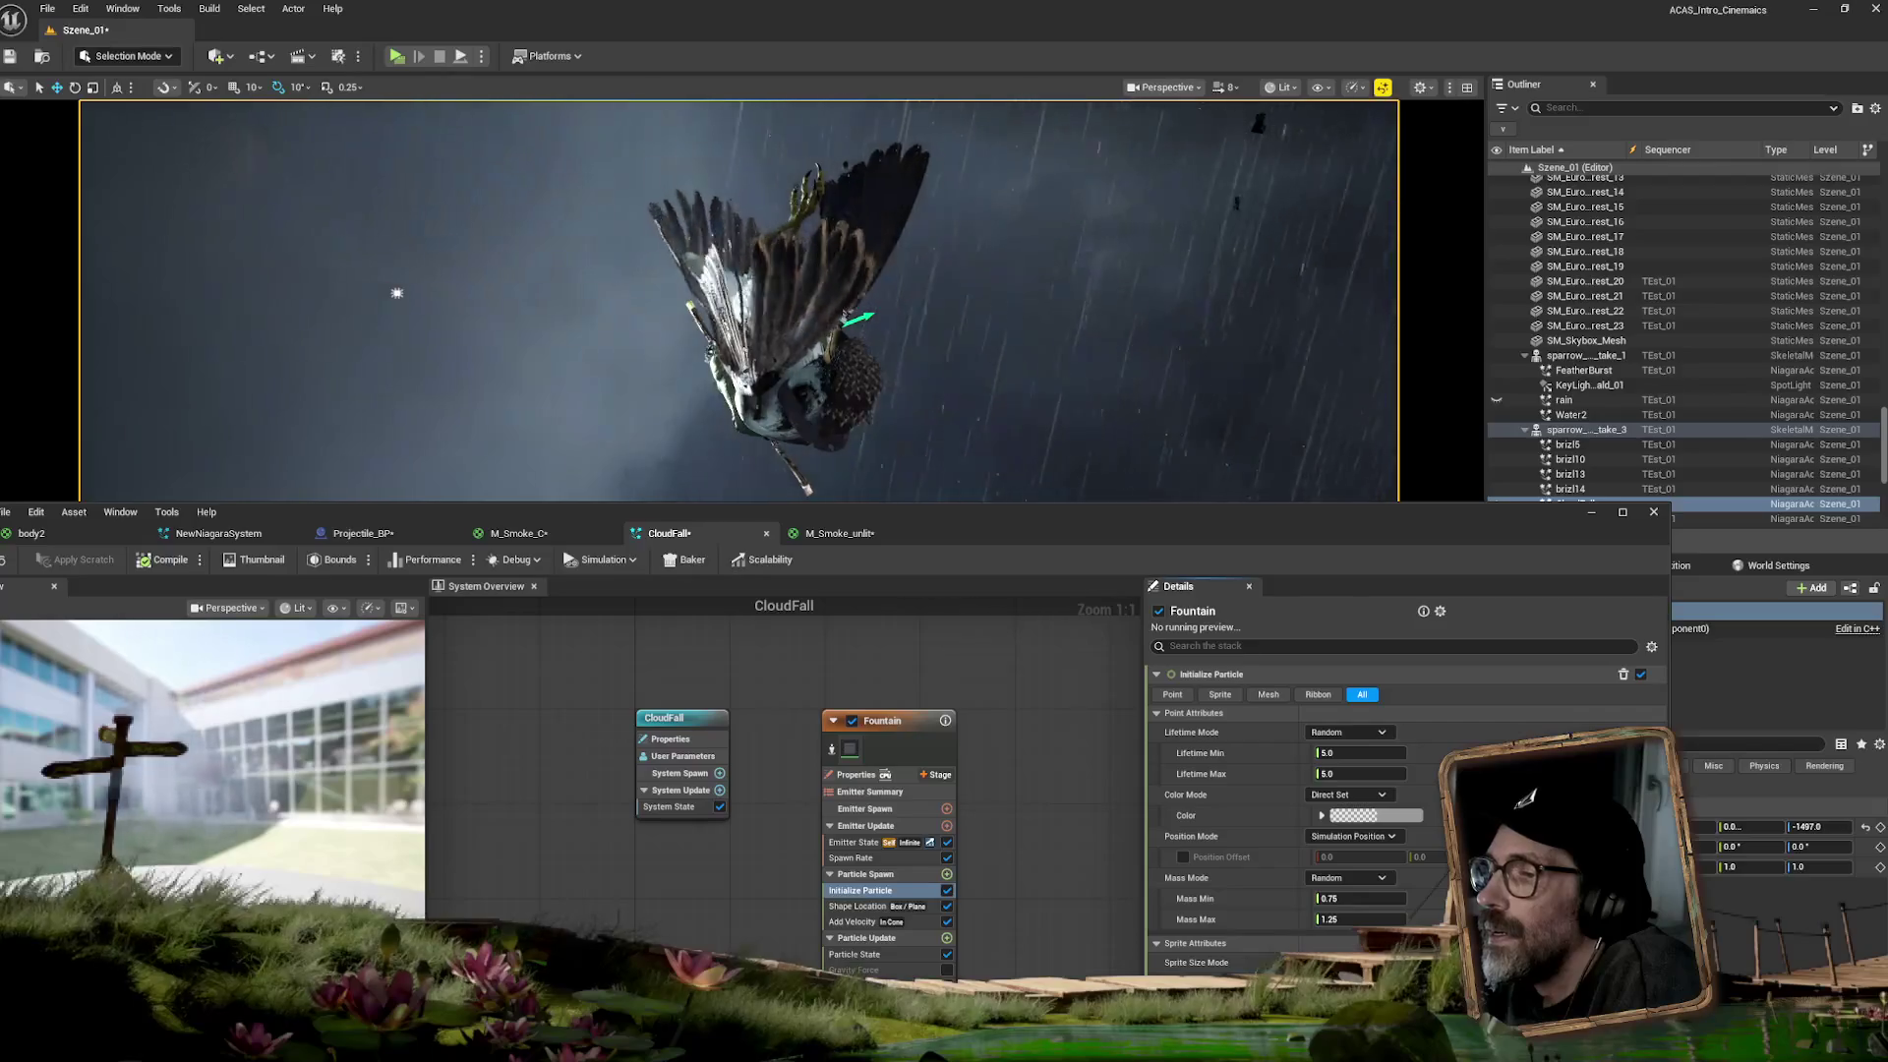
pyautogui.moveTo(1011, 524); pyautogui.dragTo(1037, 641)
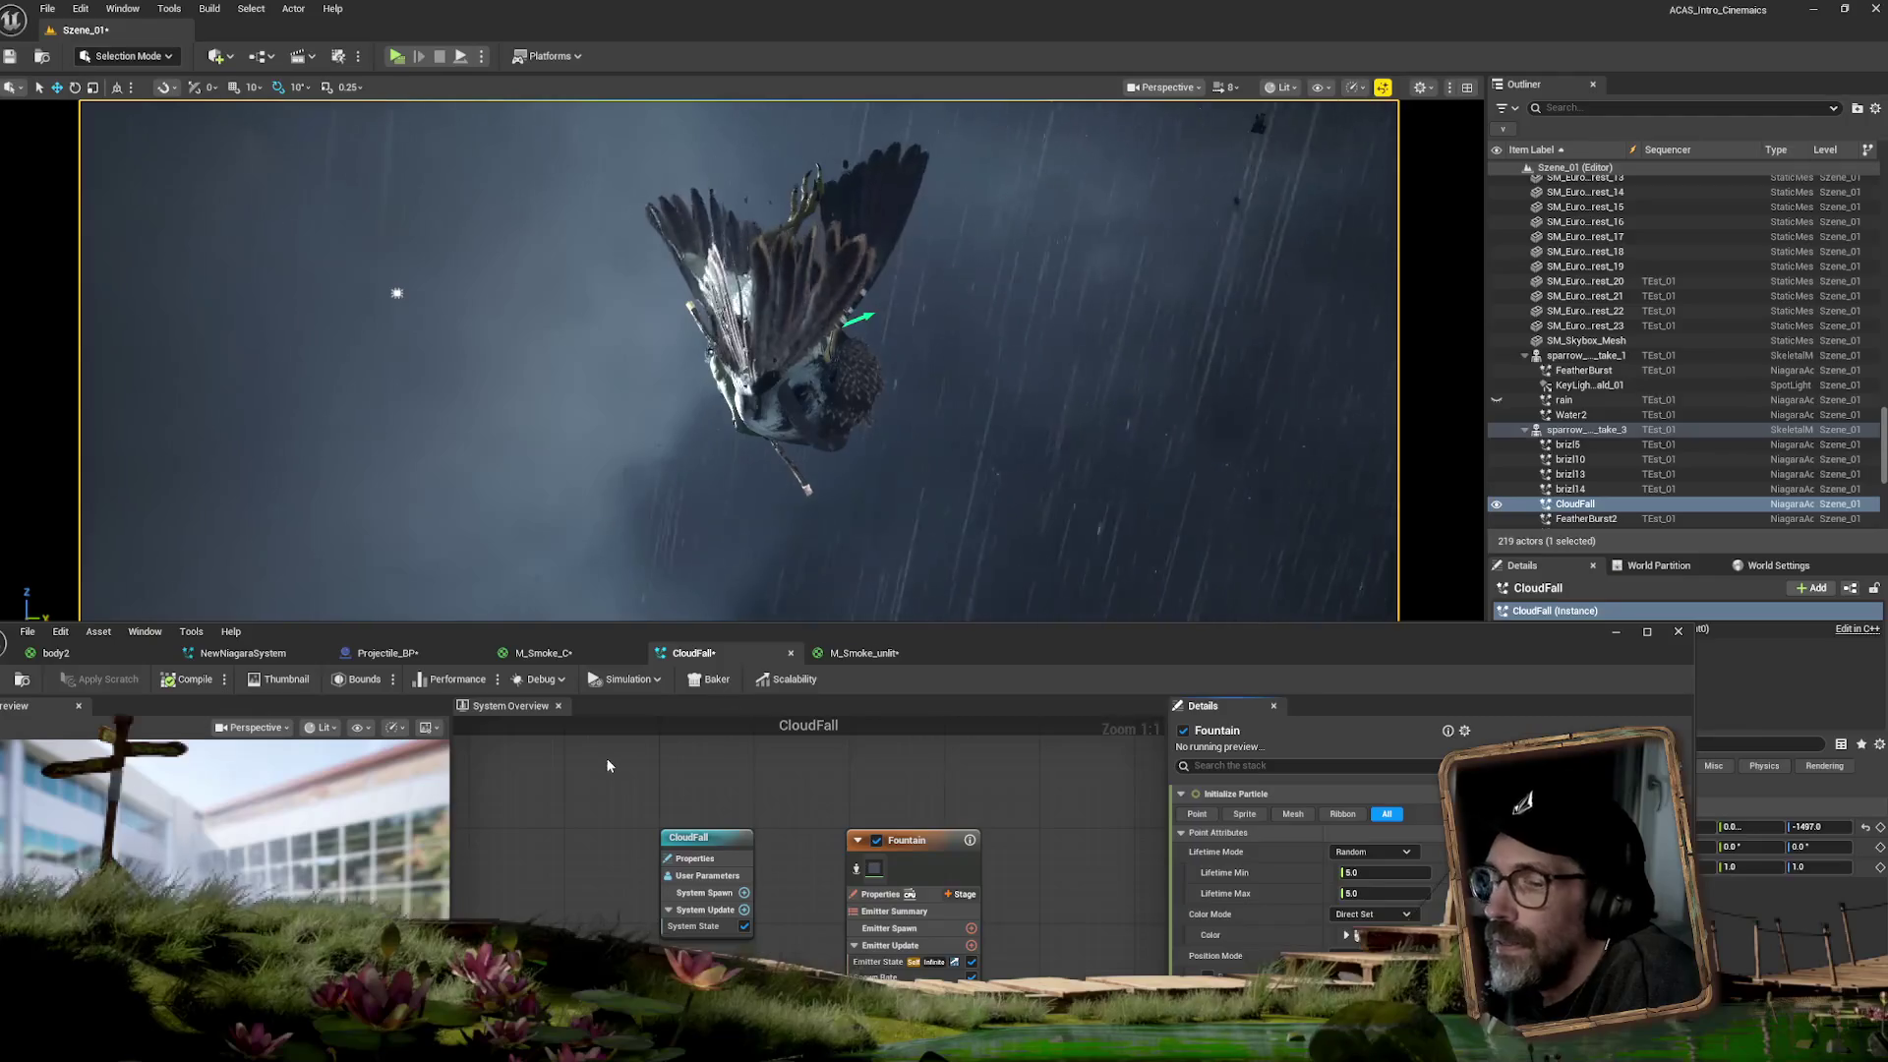
pyautogui.click(885, 976)
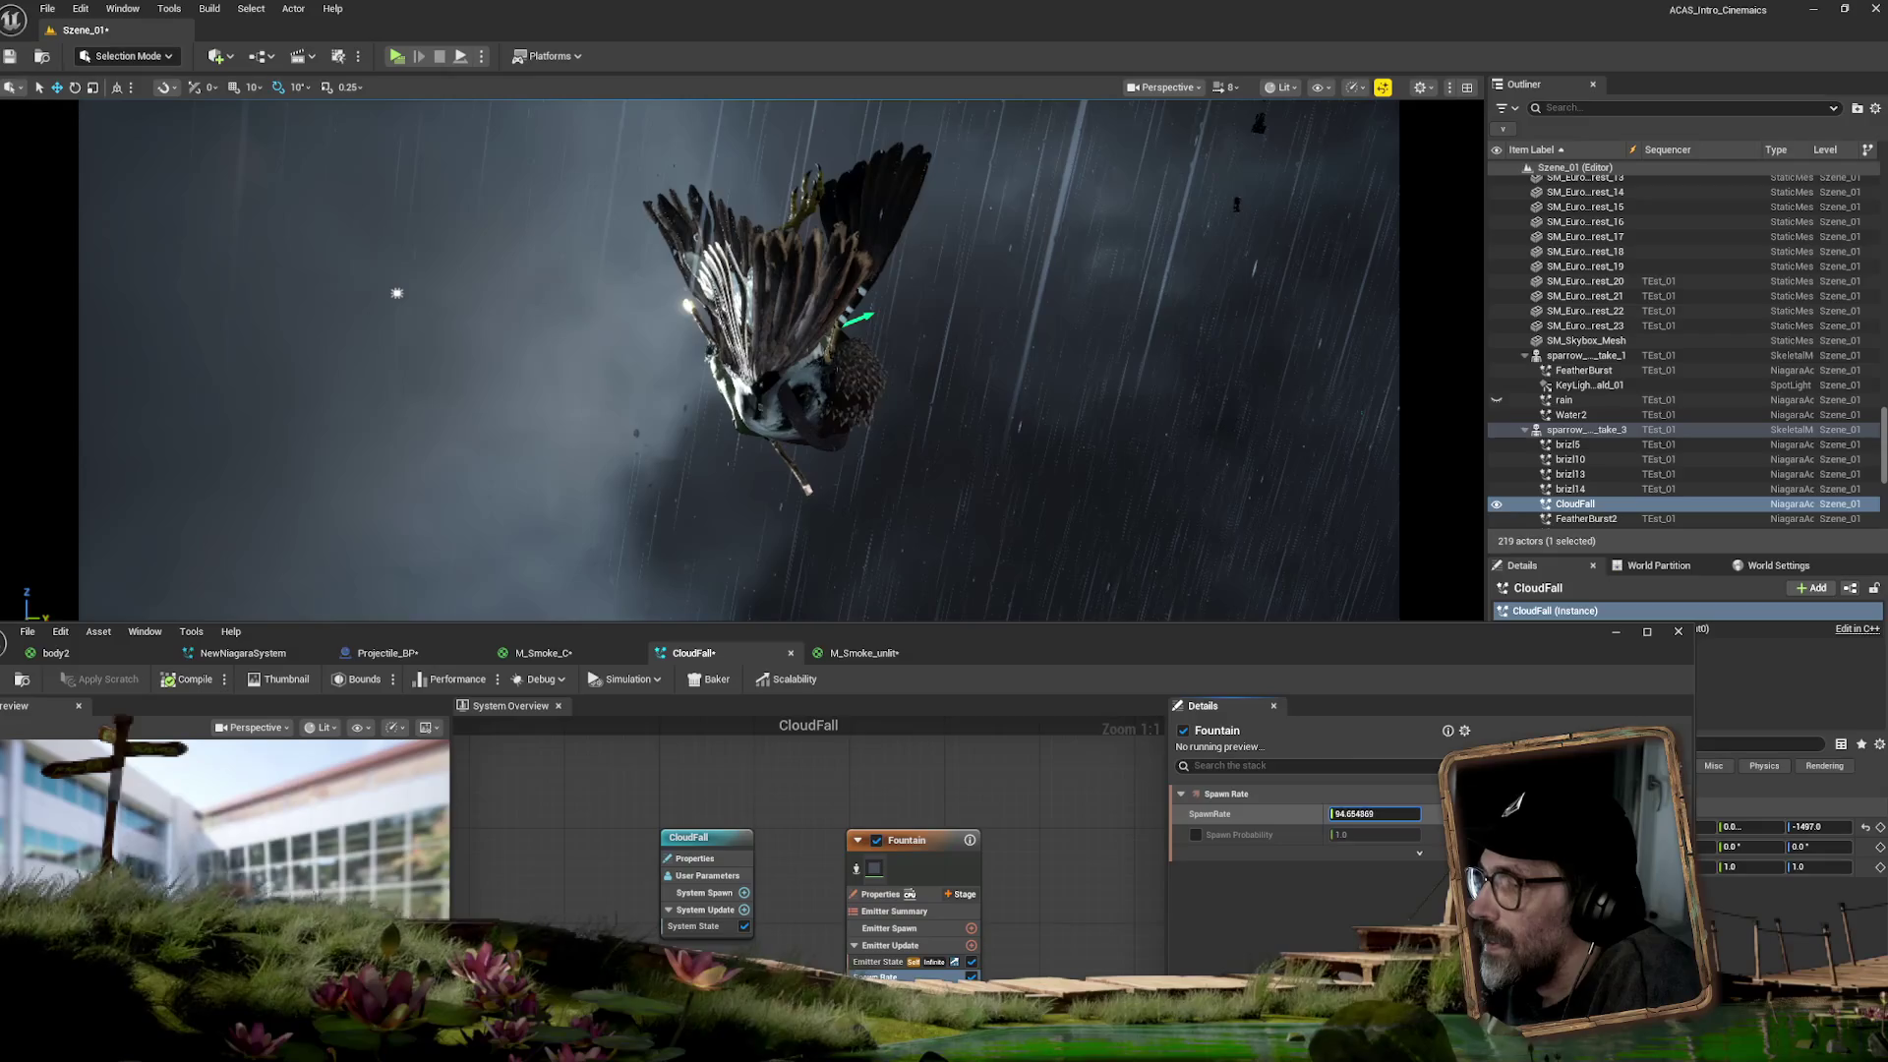
pyautogui.moveTo(1374, 814); pyautogui.dragTo(1396, 814)
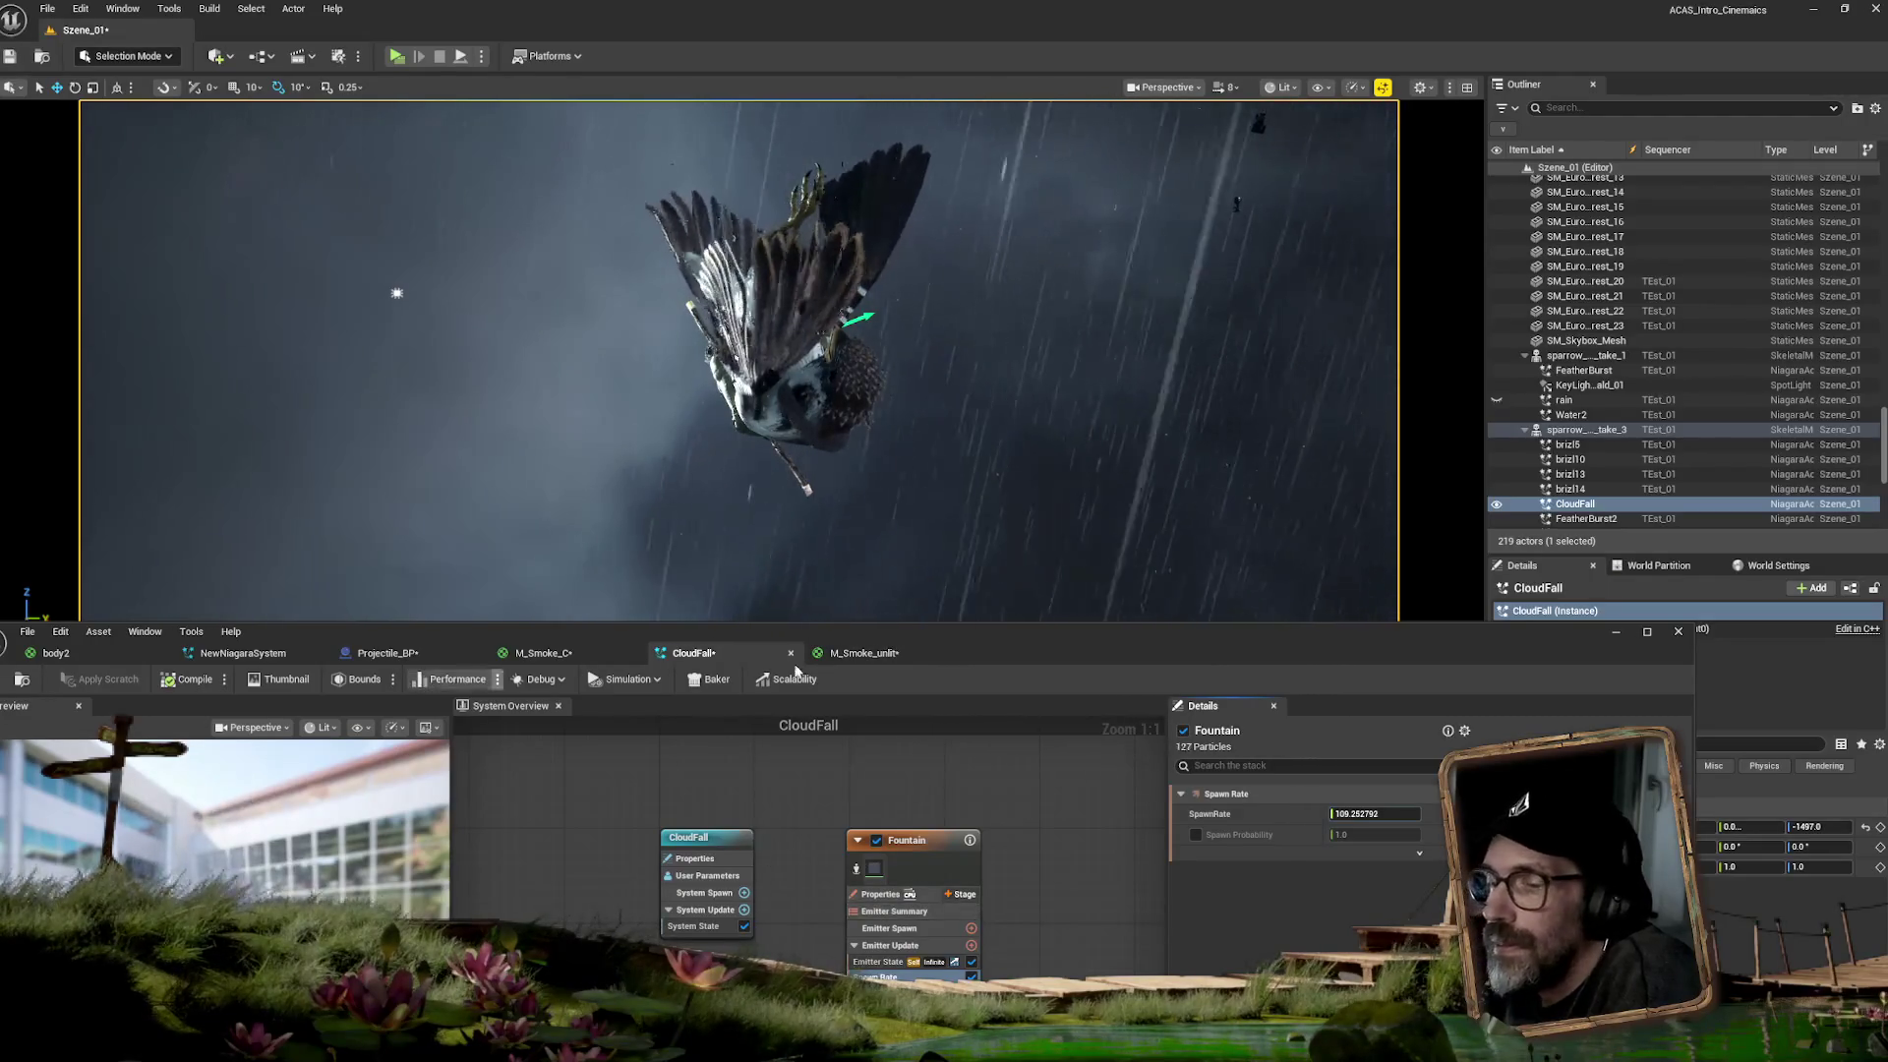
pyautogui.click(863, 652)
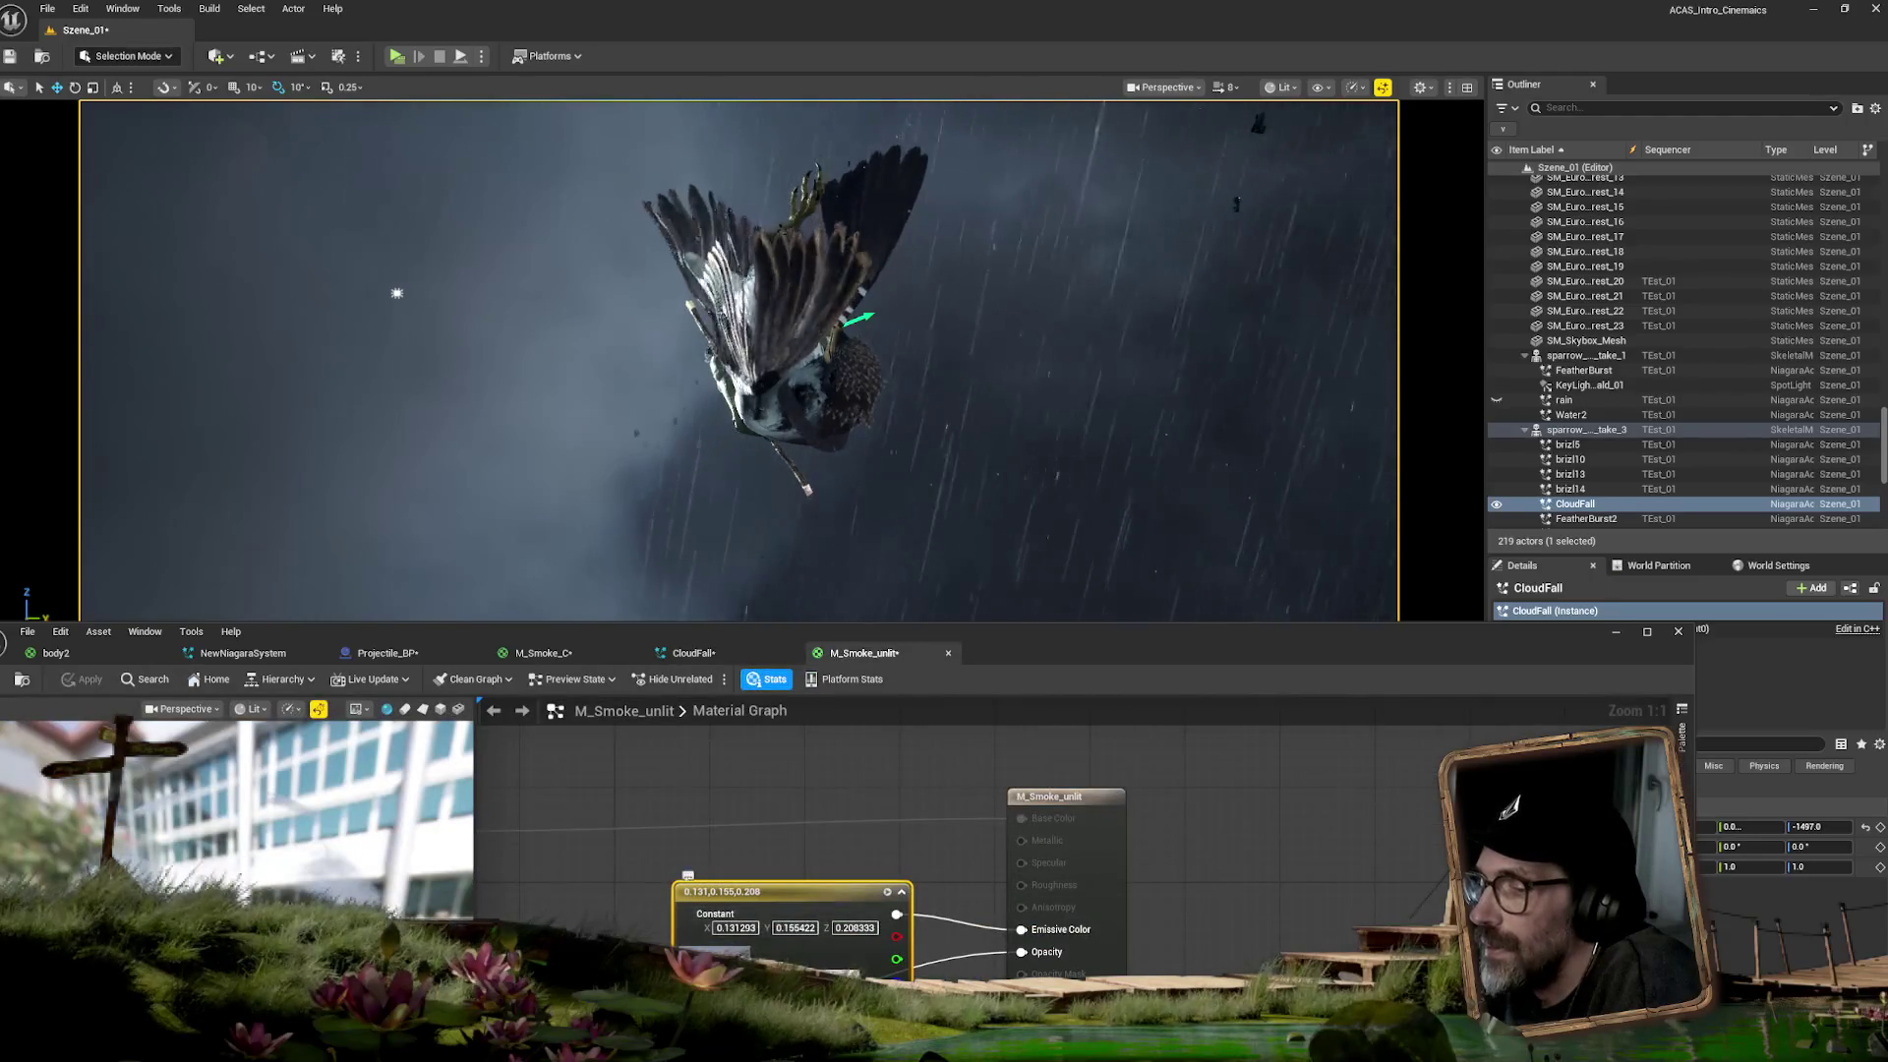
pyautogui.doubleClick(803, 949)
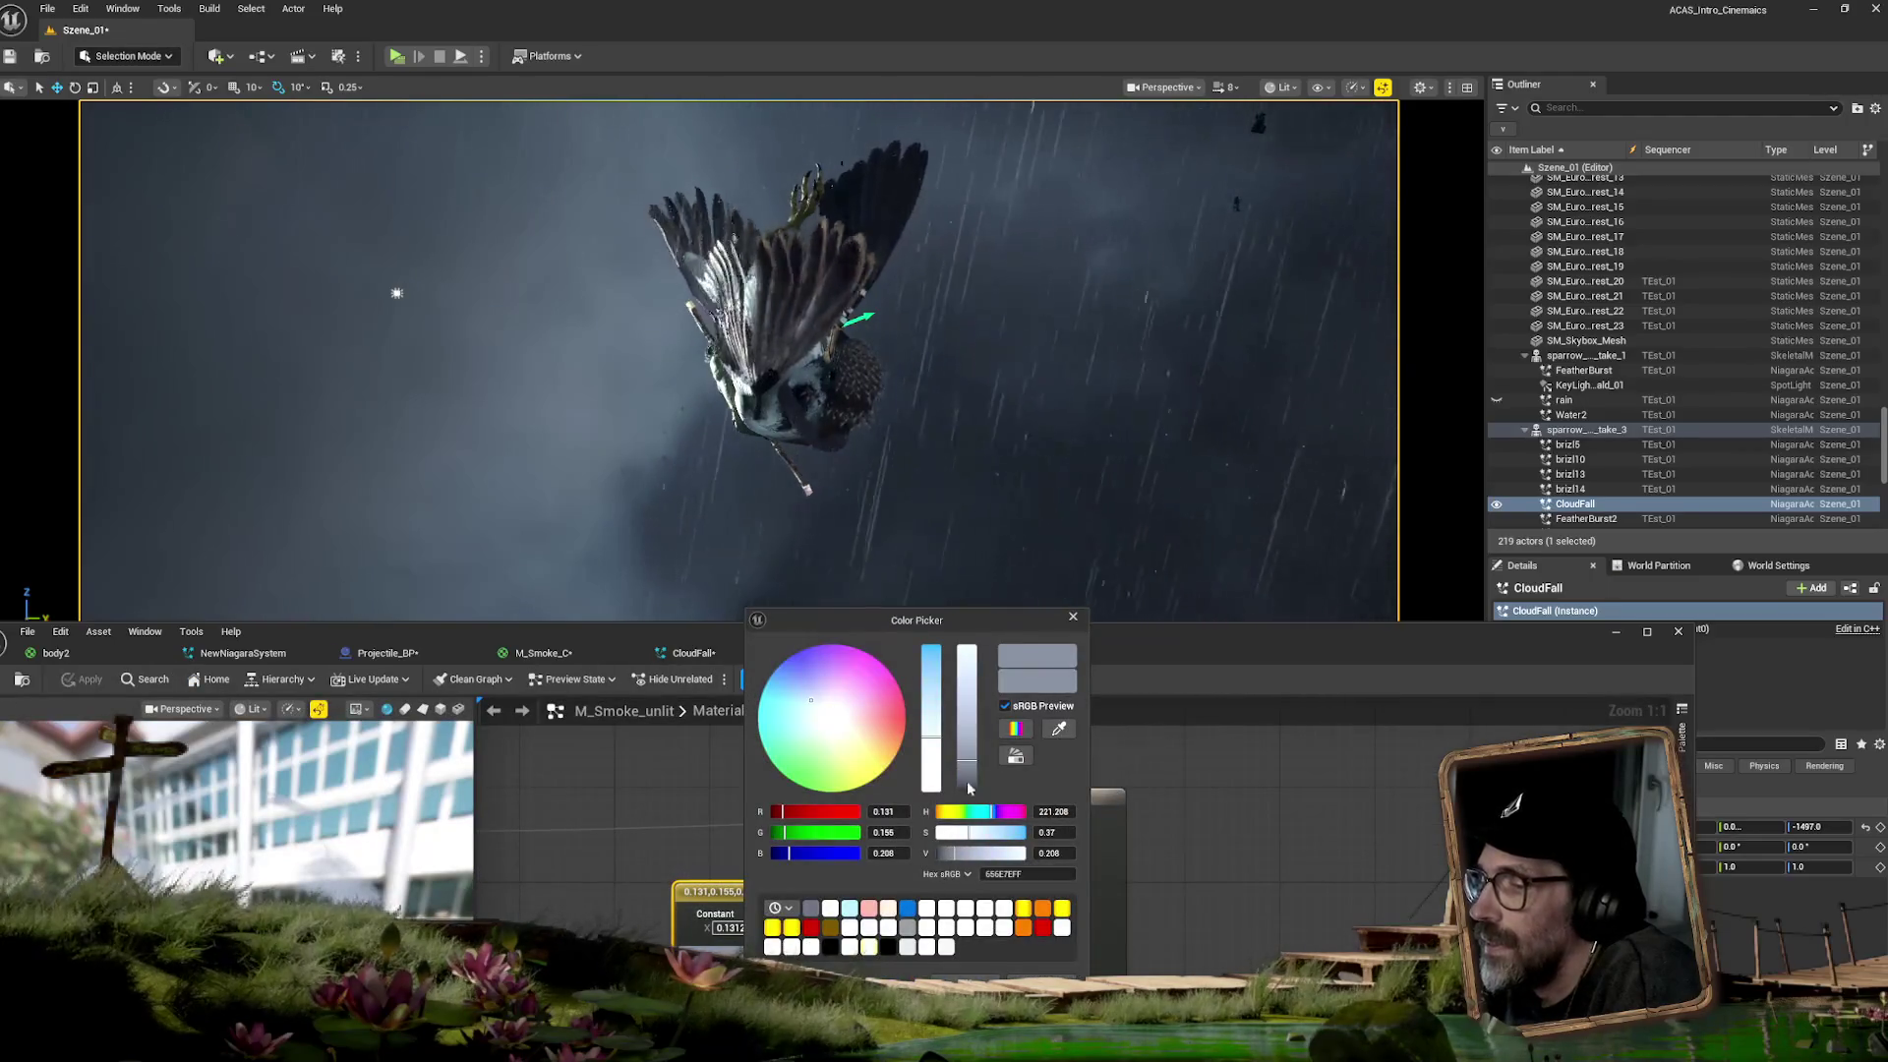
# - Raise the emissive colour's Value twice, applying in between, to about 0.197, 0.233, 0.312
pyautogui.moveTo(967, 763); pyautogui.dragTo(968, 751)
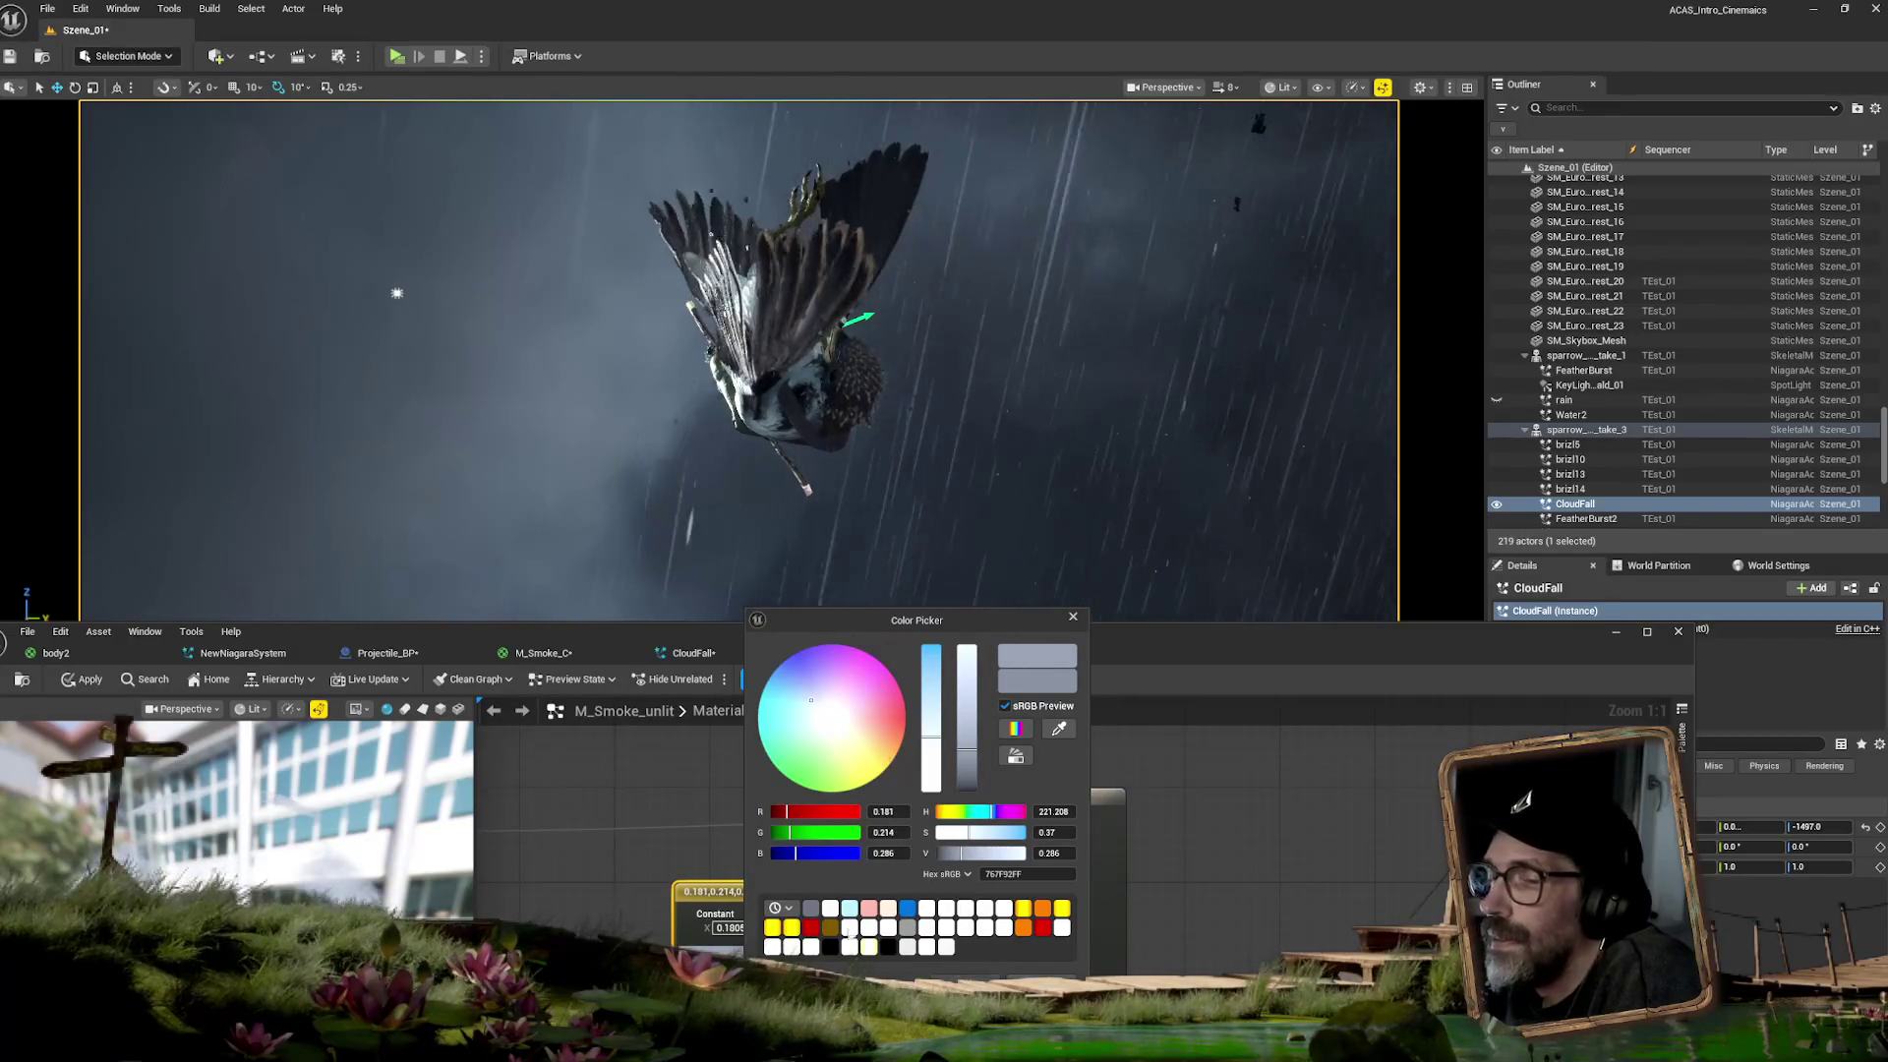
pyautogui.click(965, 978)
pyautogui.click(90, 680)
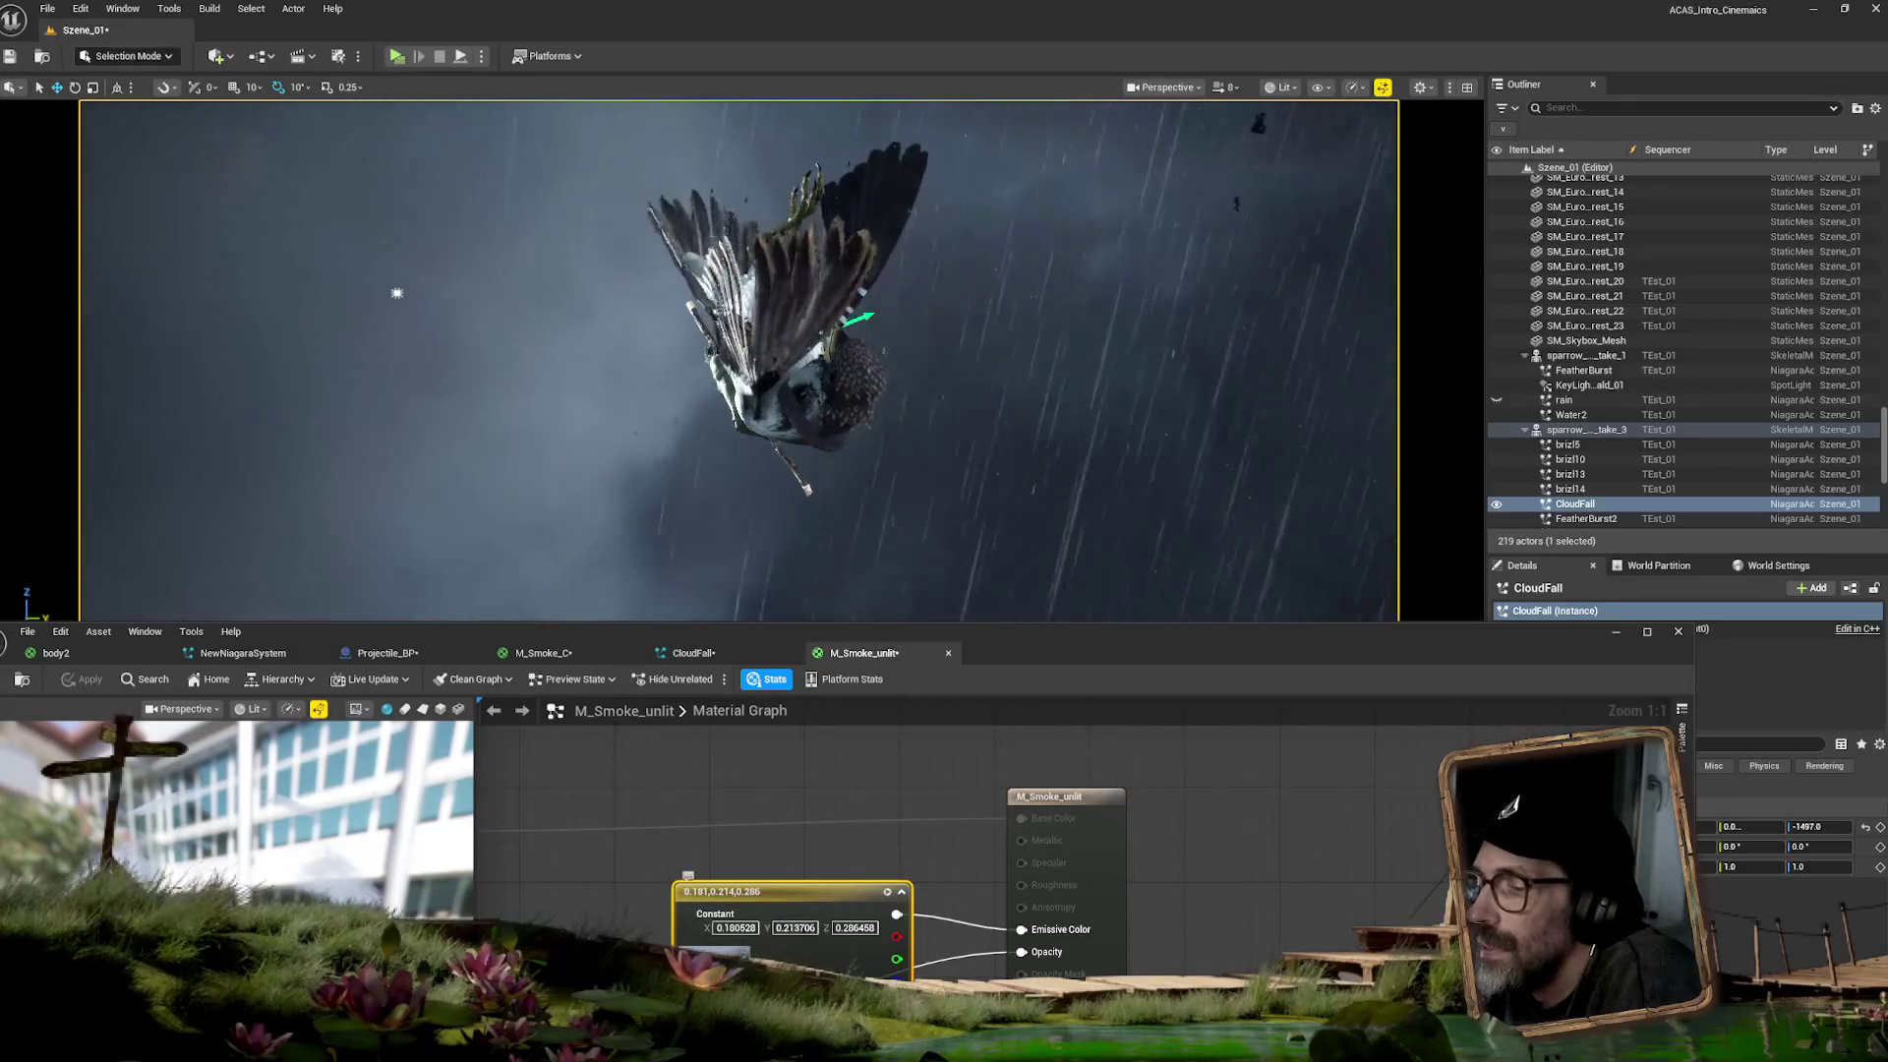
pyautogui.doubleClick(749, 956)
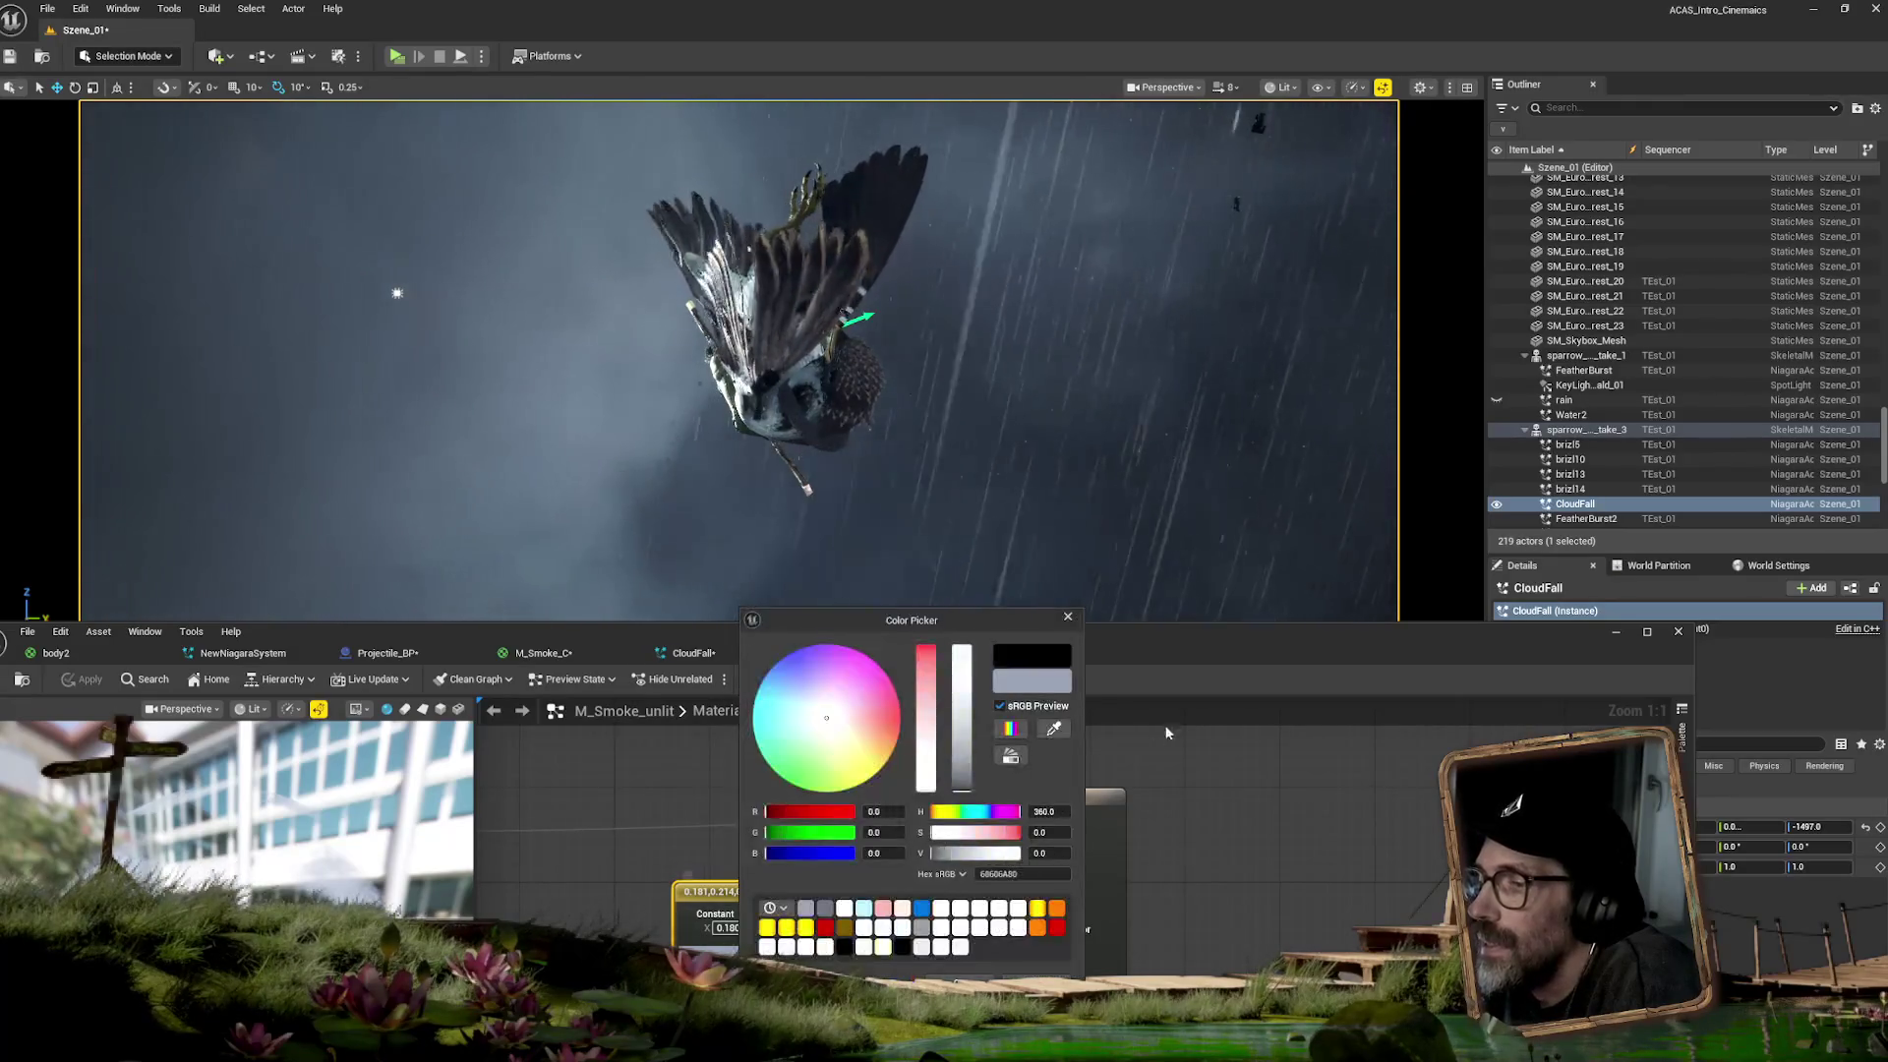
pyautogui.moveTo(965, 758); pyautogui.dragTo(965, 747)
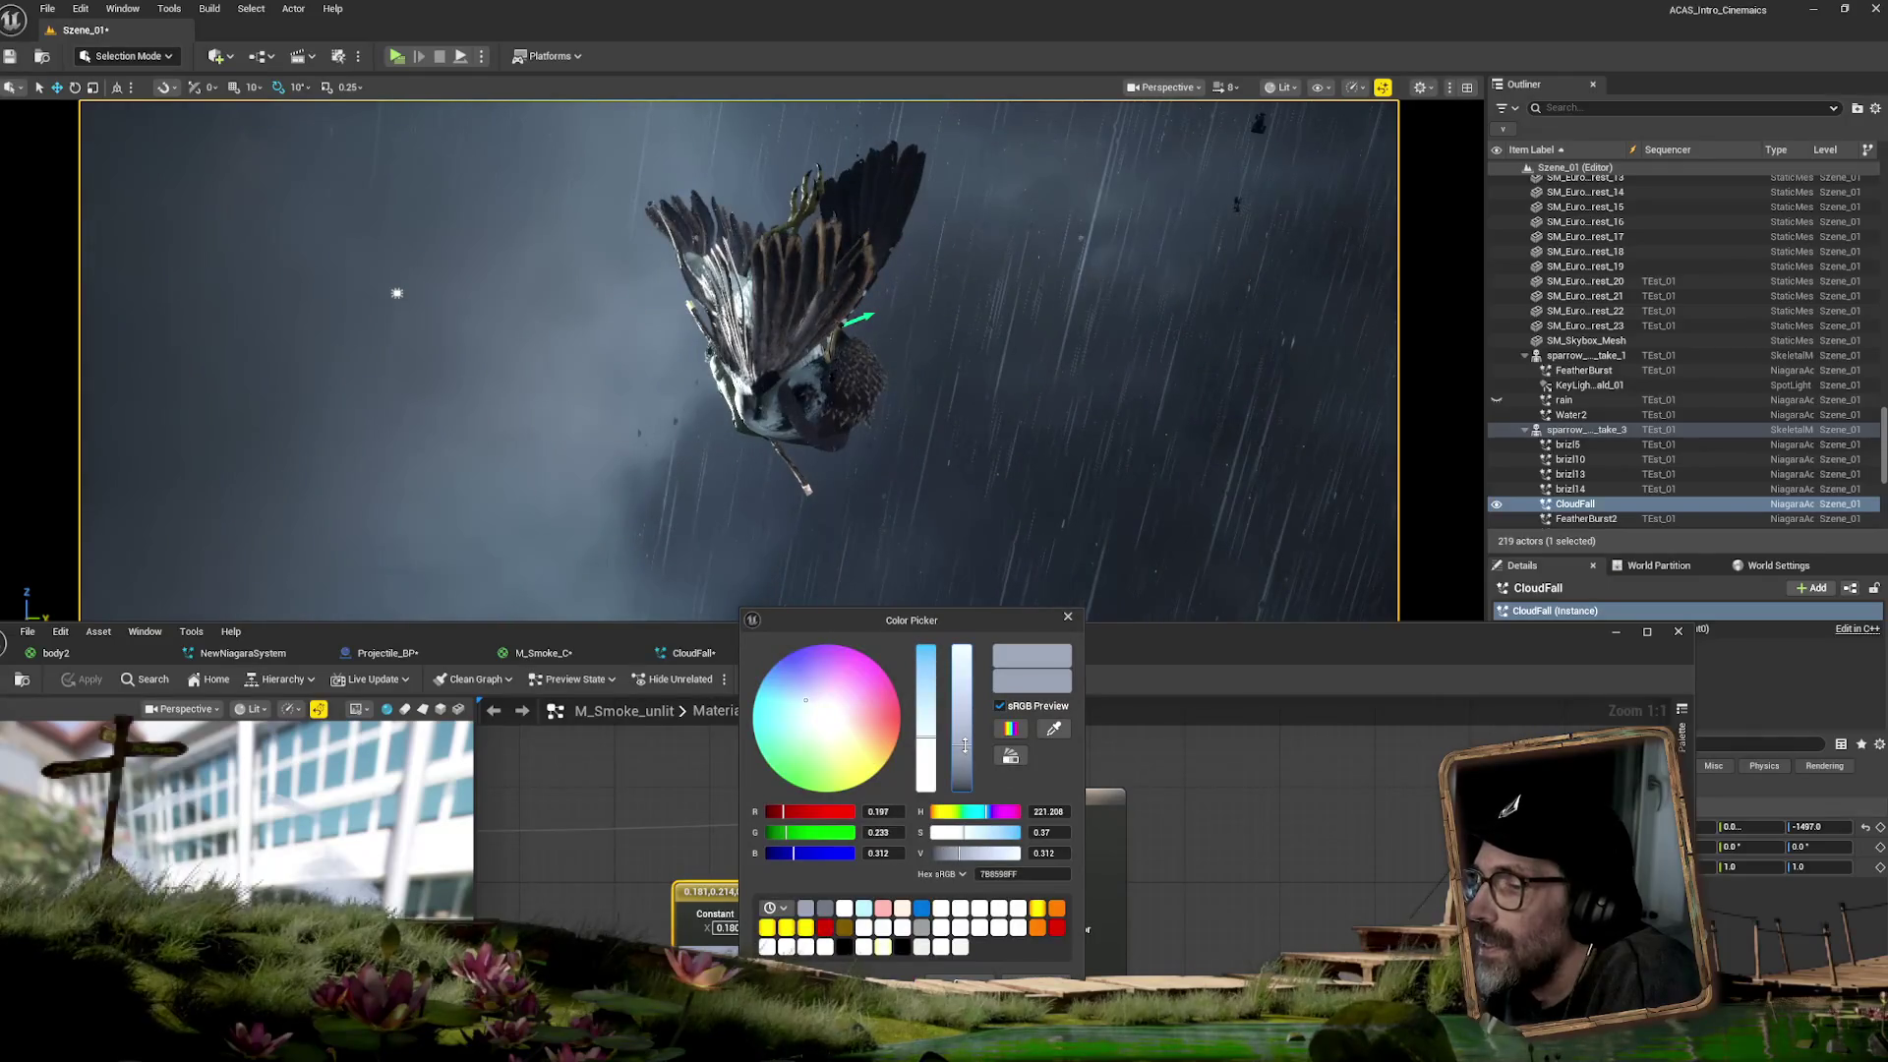
pyautogui.click(960, 979)
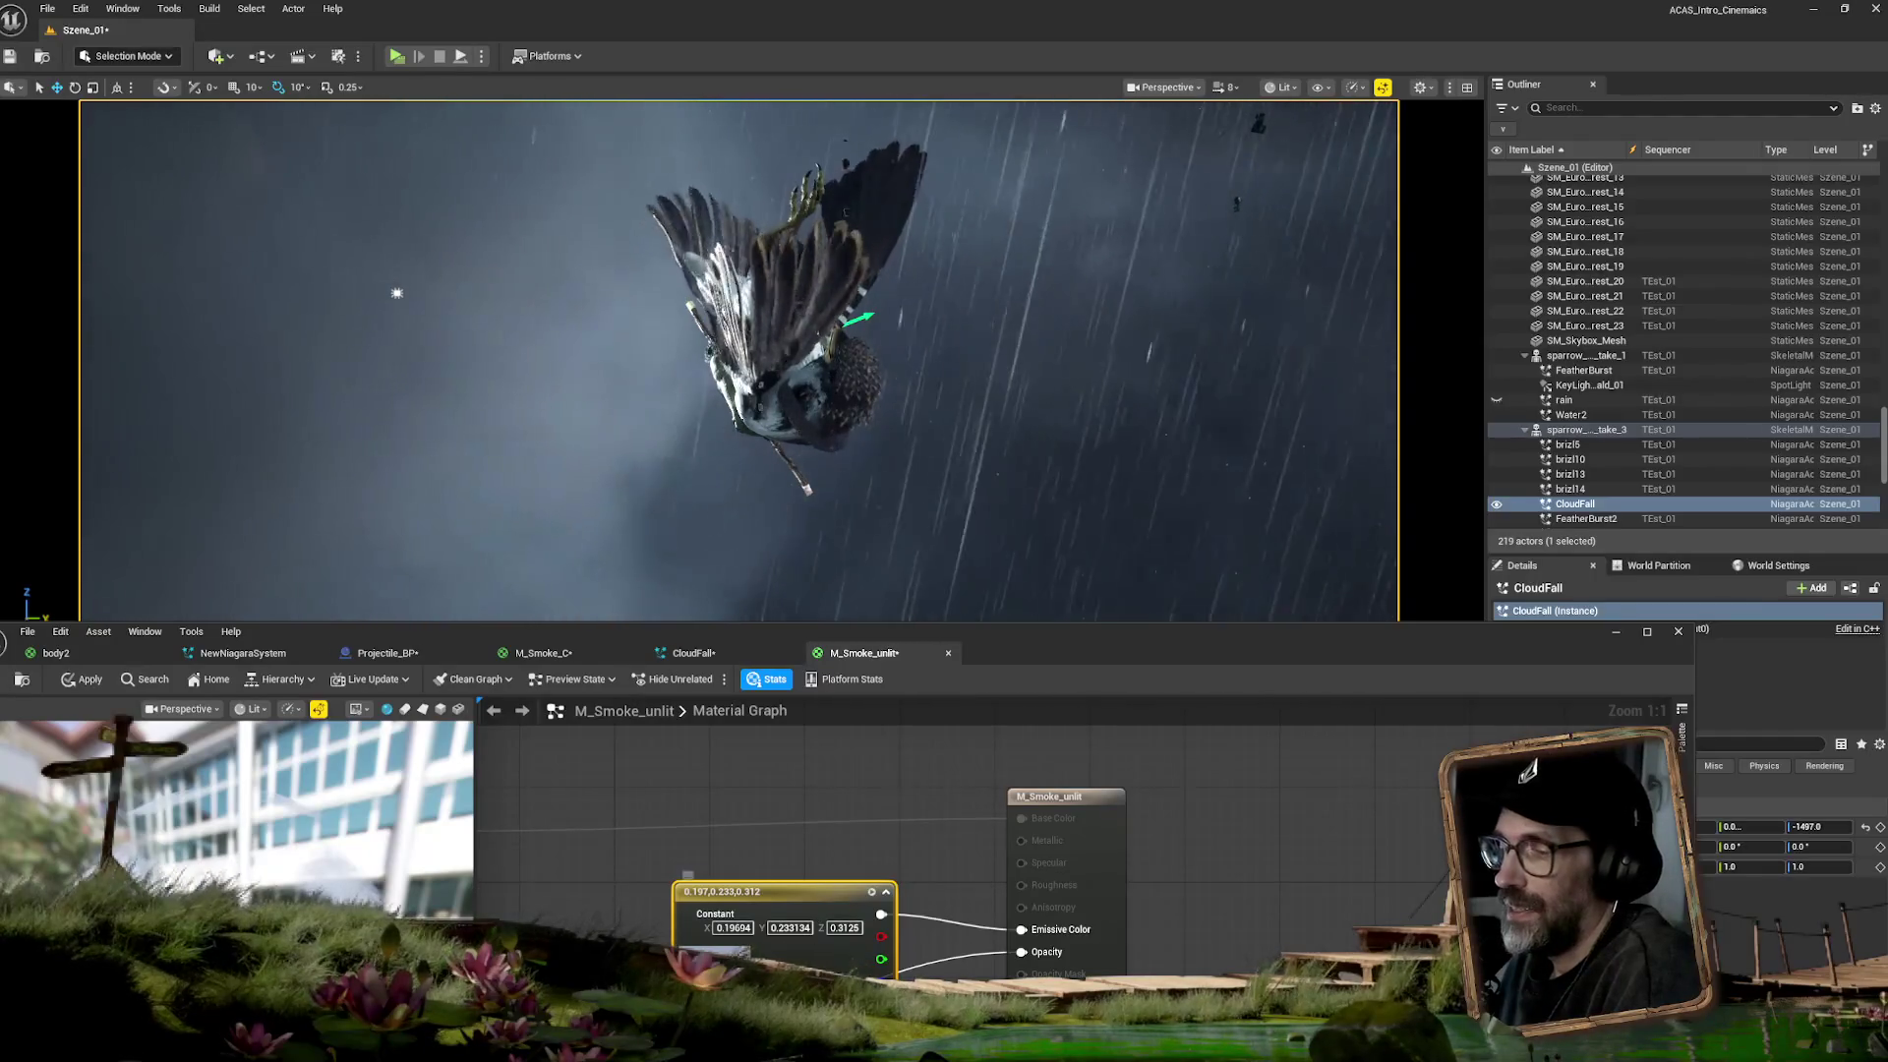
# - Lighten the smoke colour to 0.23, 0.272, 0.365 and reduce its saturation
pyautogui.doubleClick(747, 891)
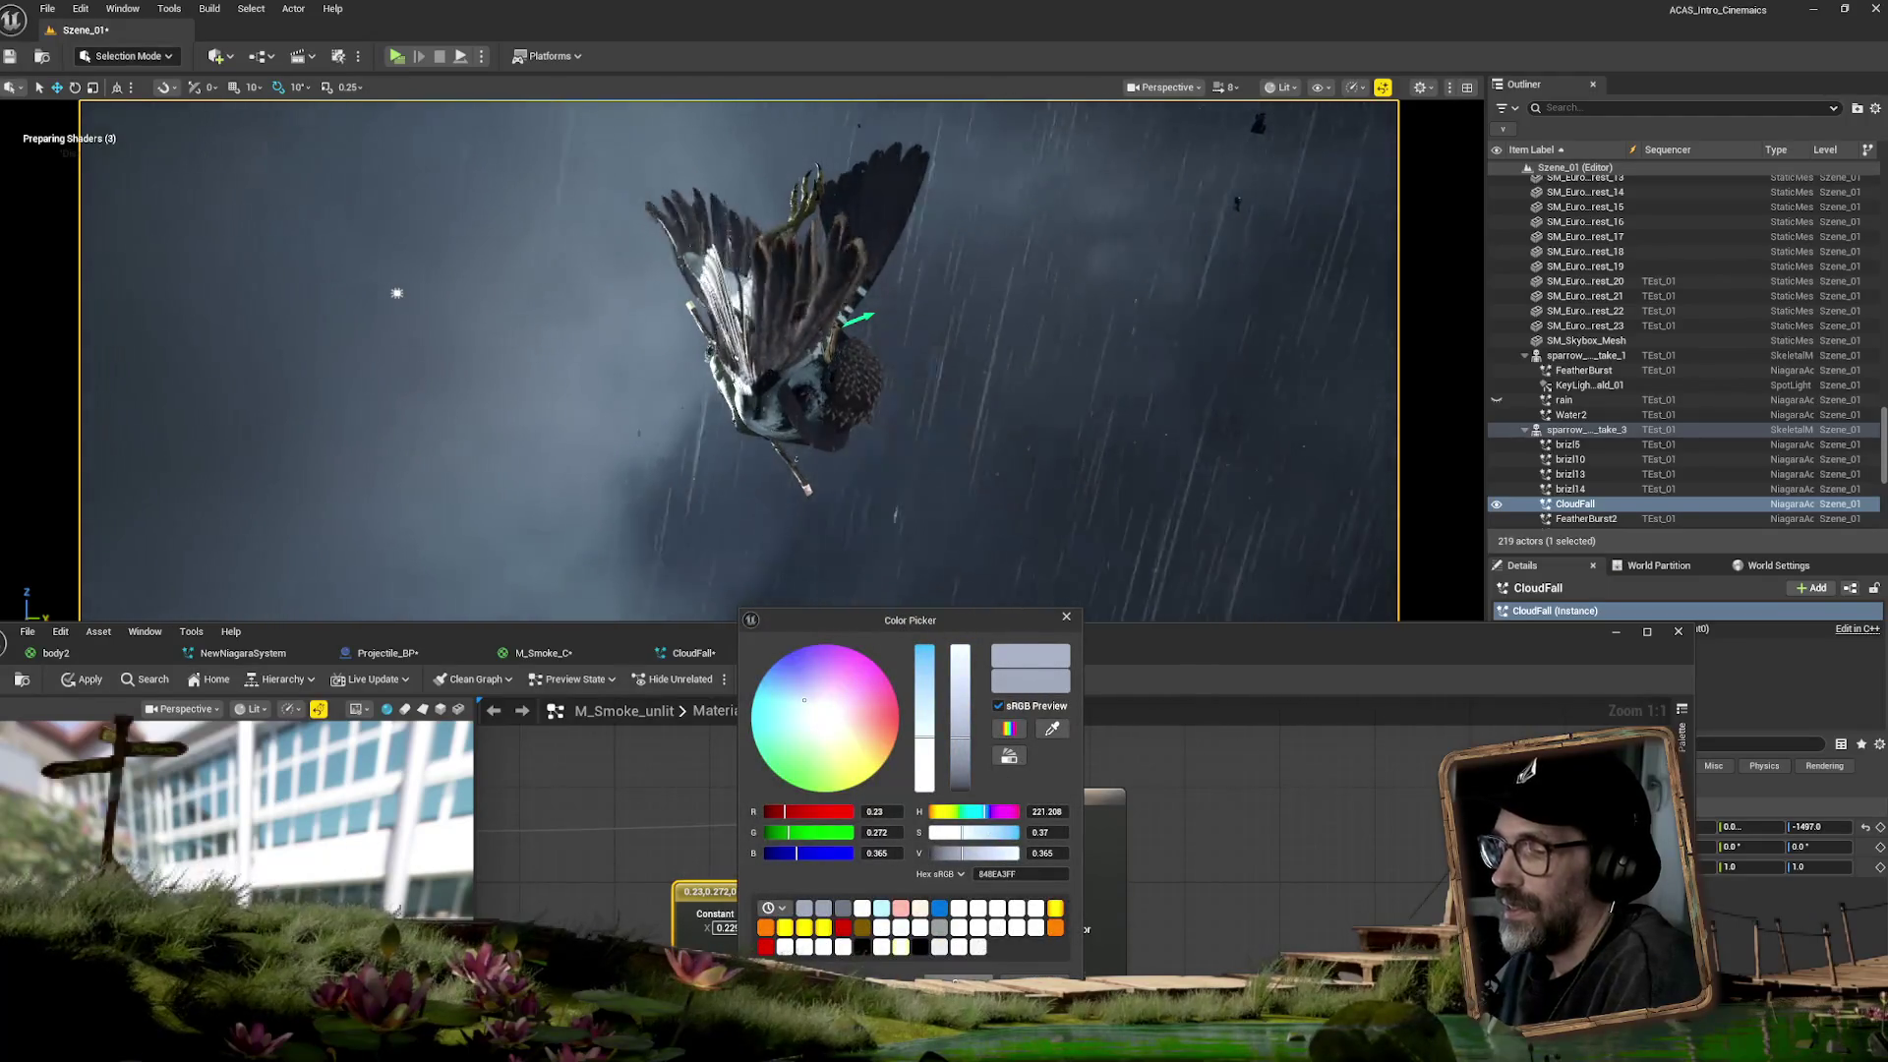
pyautogui.click(959, 980)
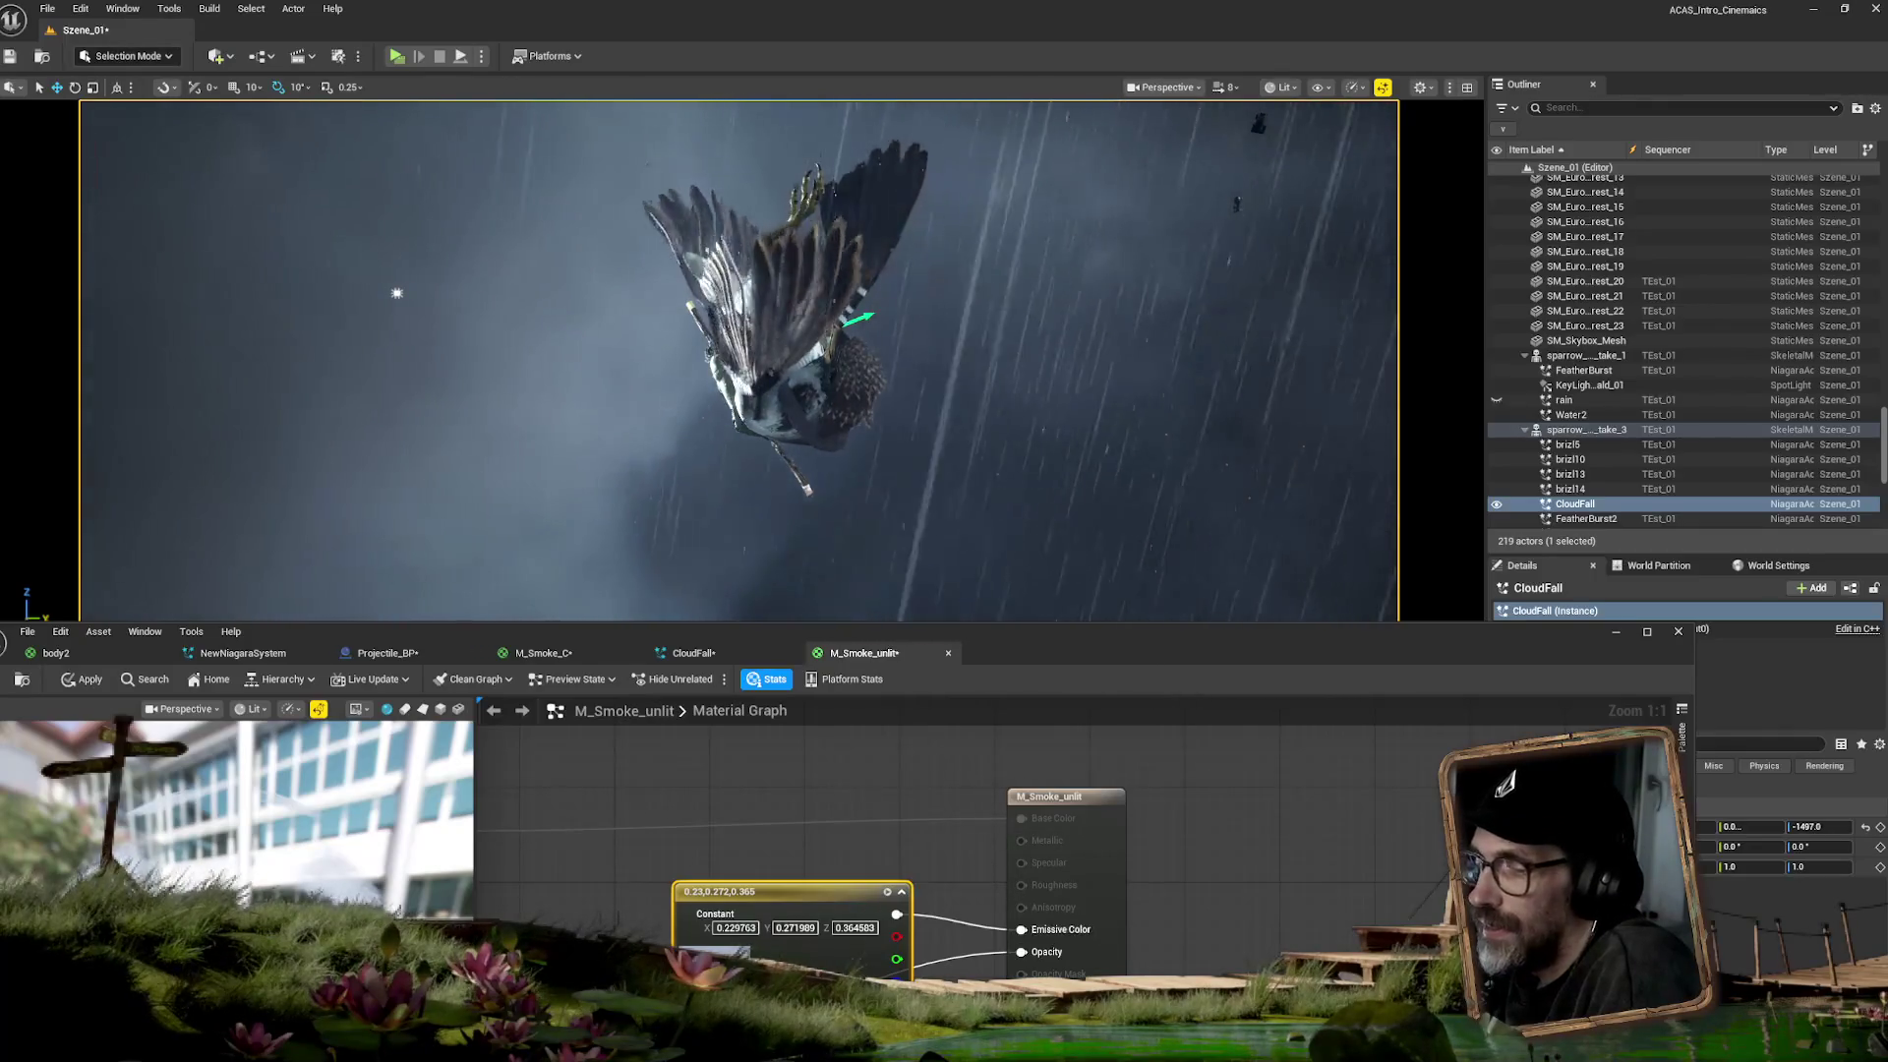
pyautogui.click(713, 952)
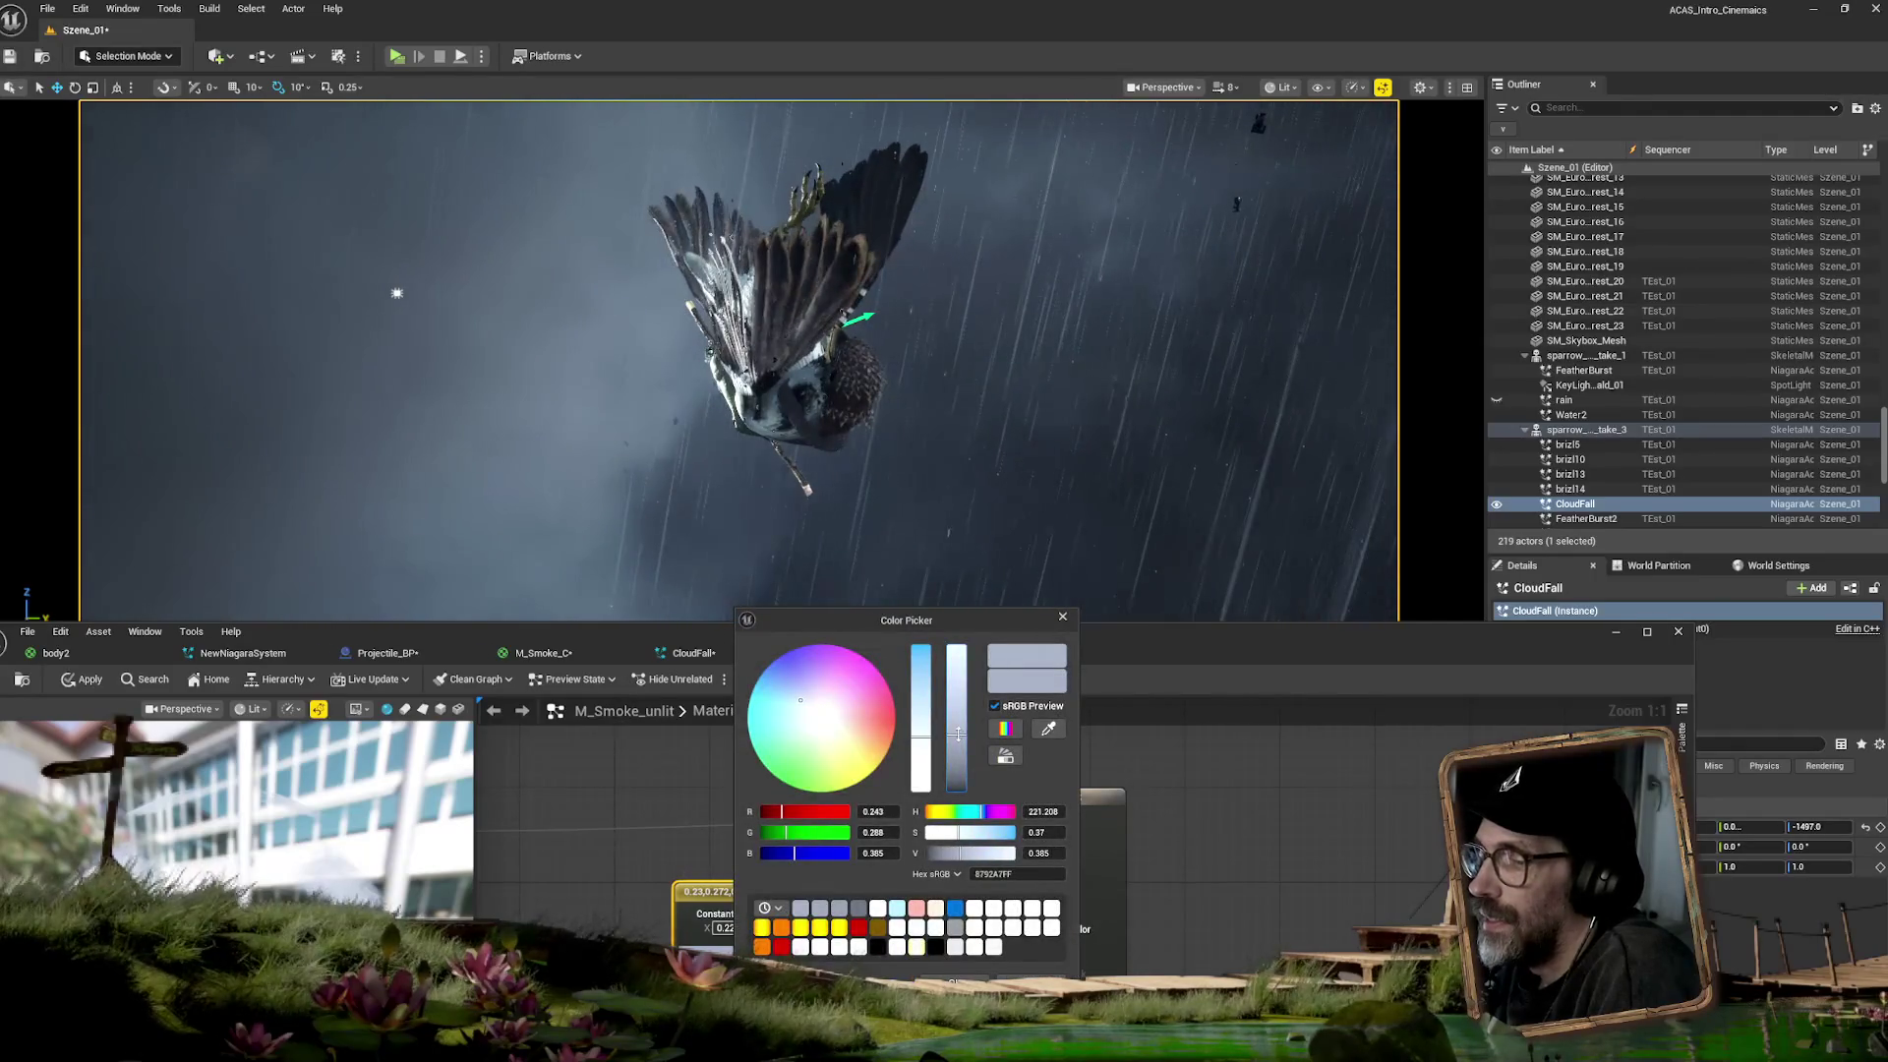
pyautogui.moveTo(934, 749); pyautogui.dragTo(930, 754)
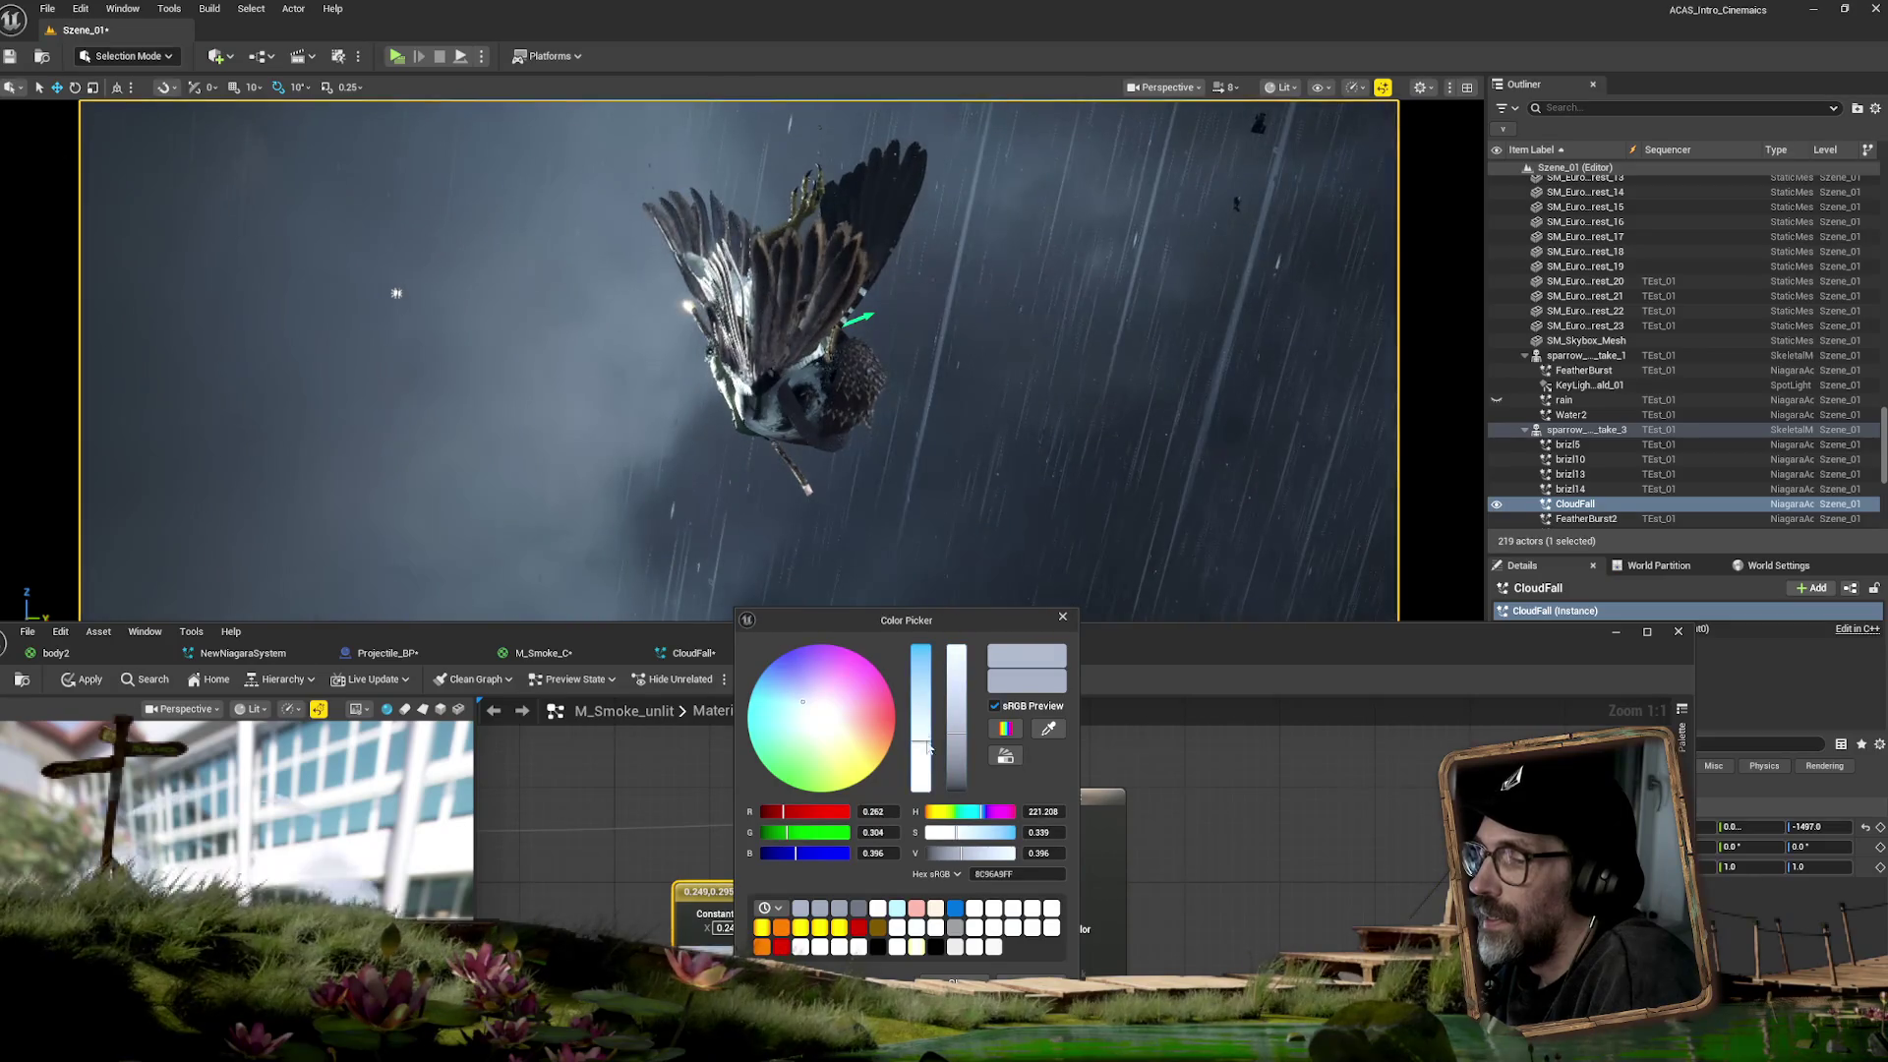
pyautogui.press('Return')
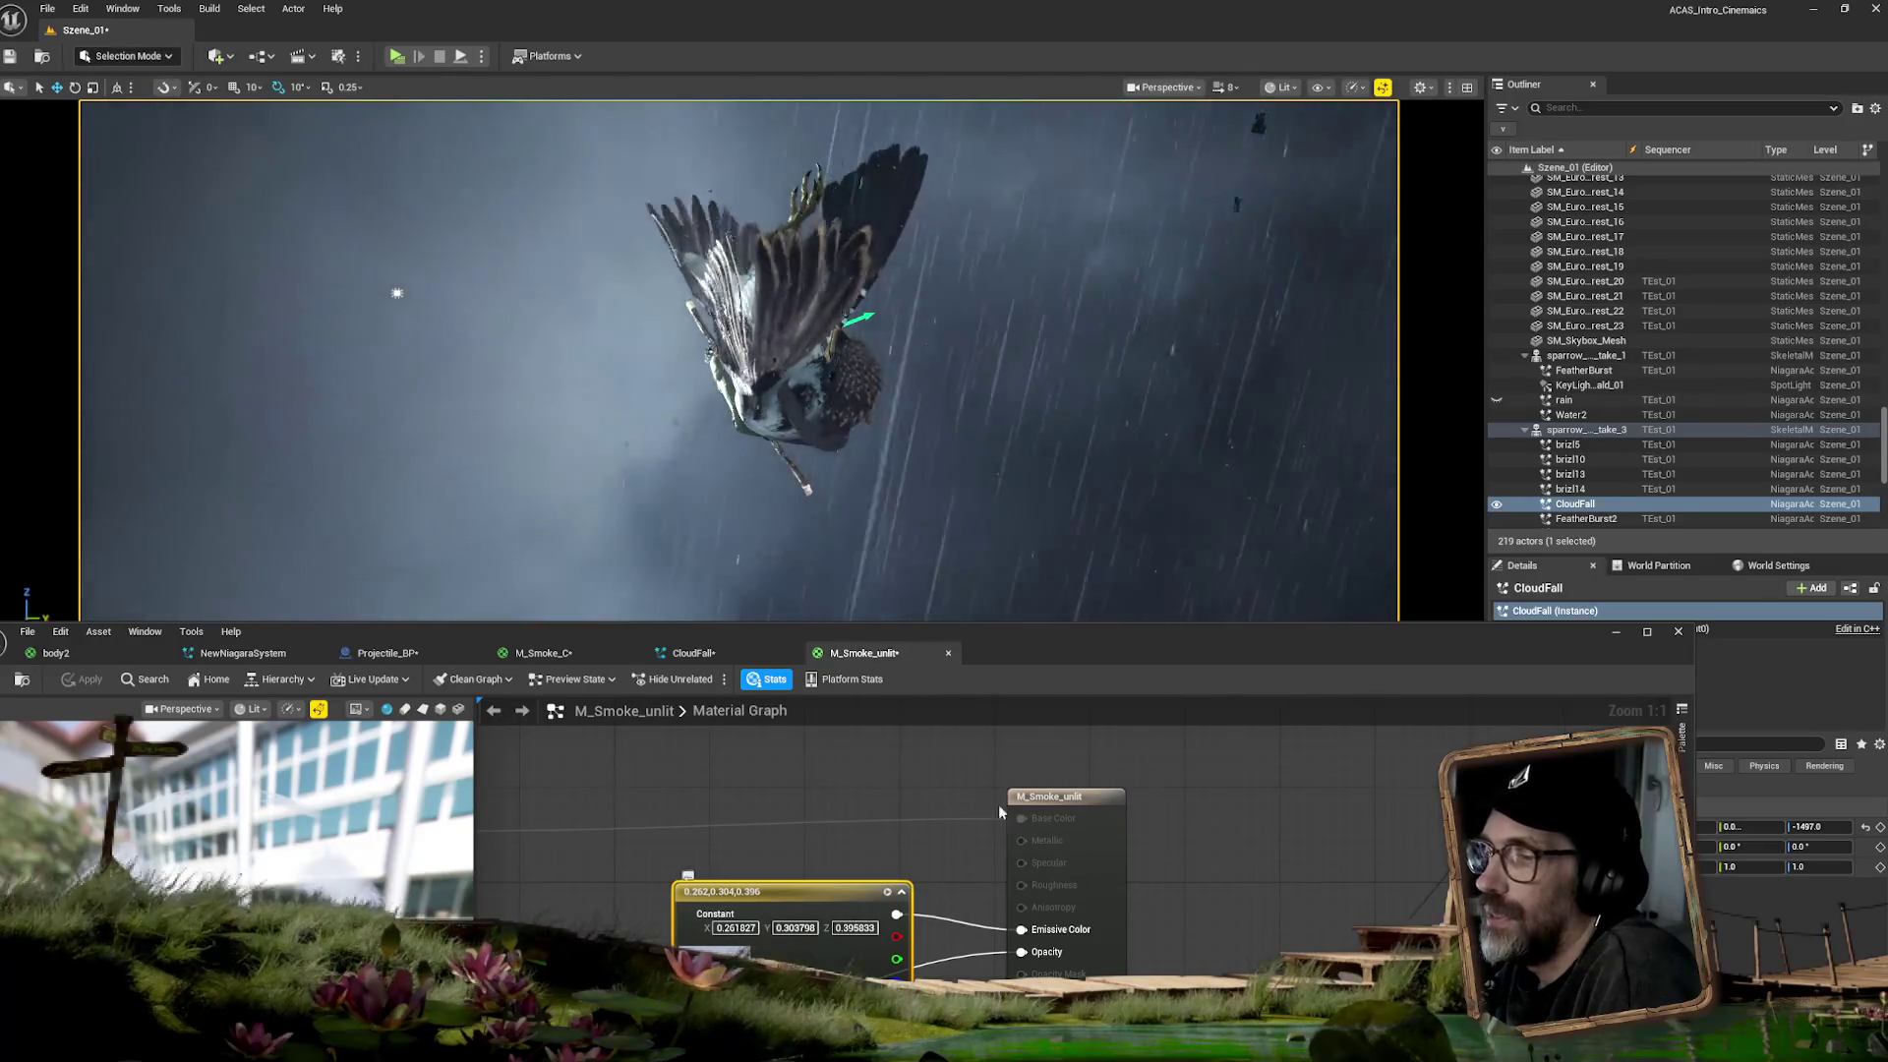
# - Desaturate slightly more, apply the 0.246, 0.288, 0.38 colour, and show the Birds/VFX Content Browser
pyautogui.doubleClick(786, 891)
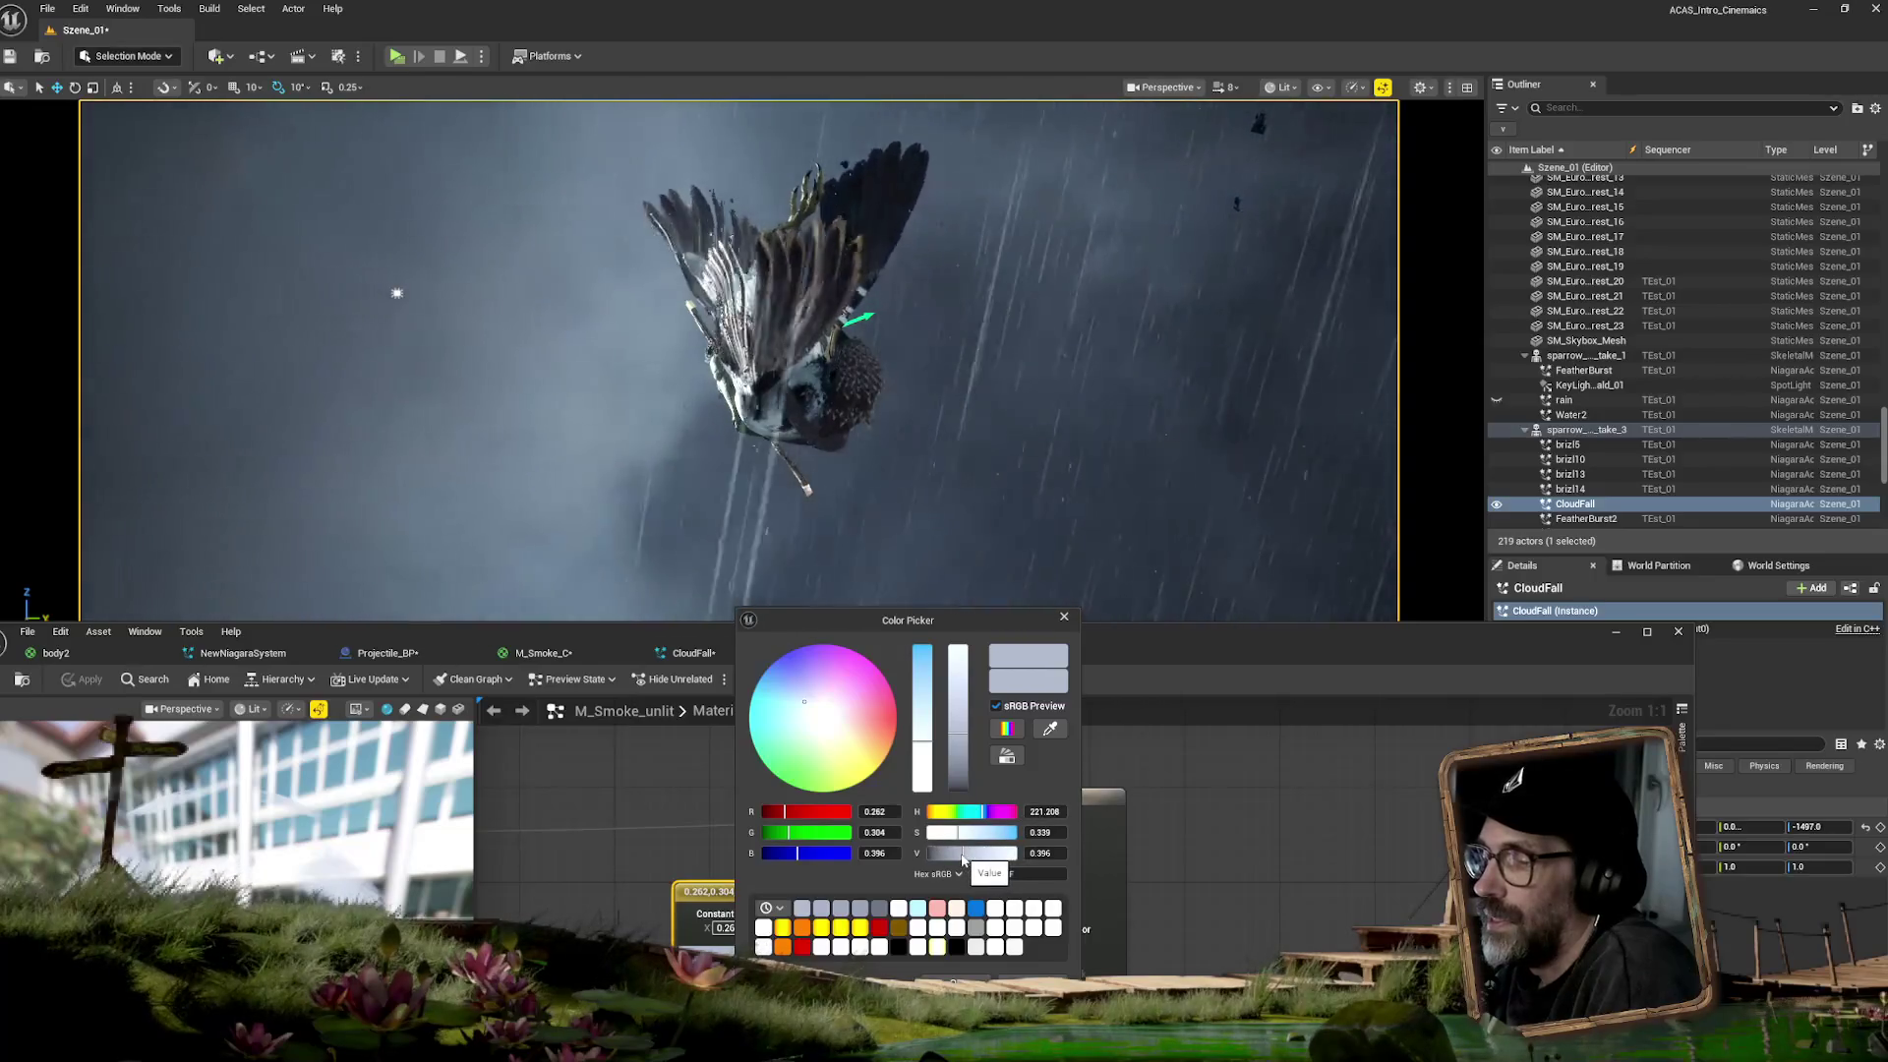
pyautogui.click(927, 749)
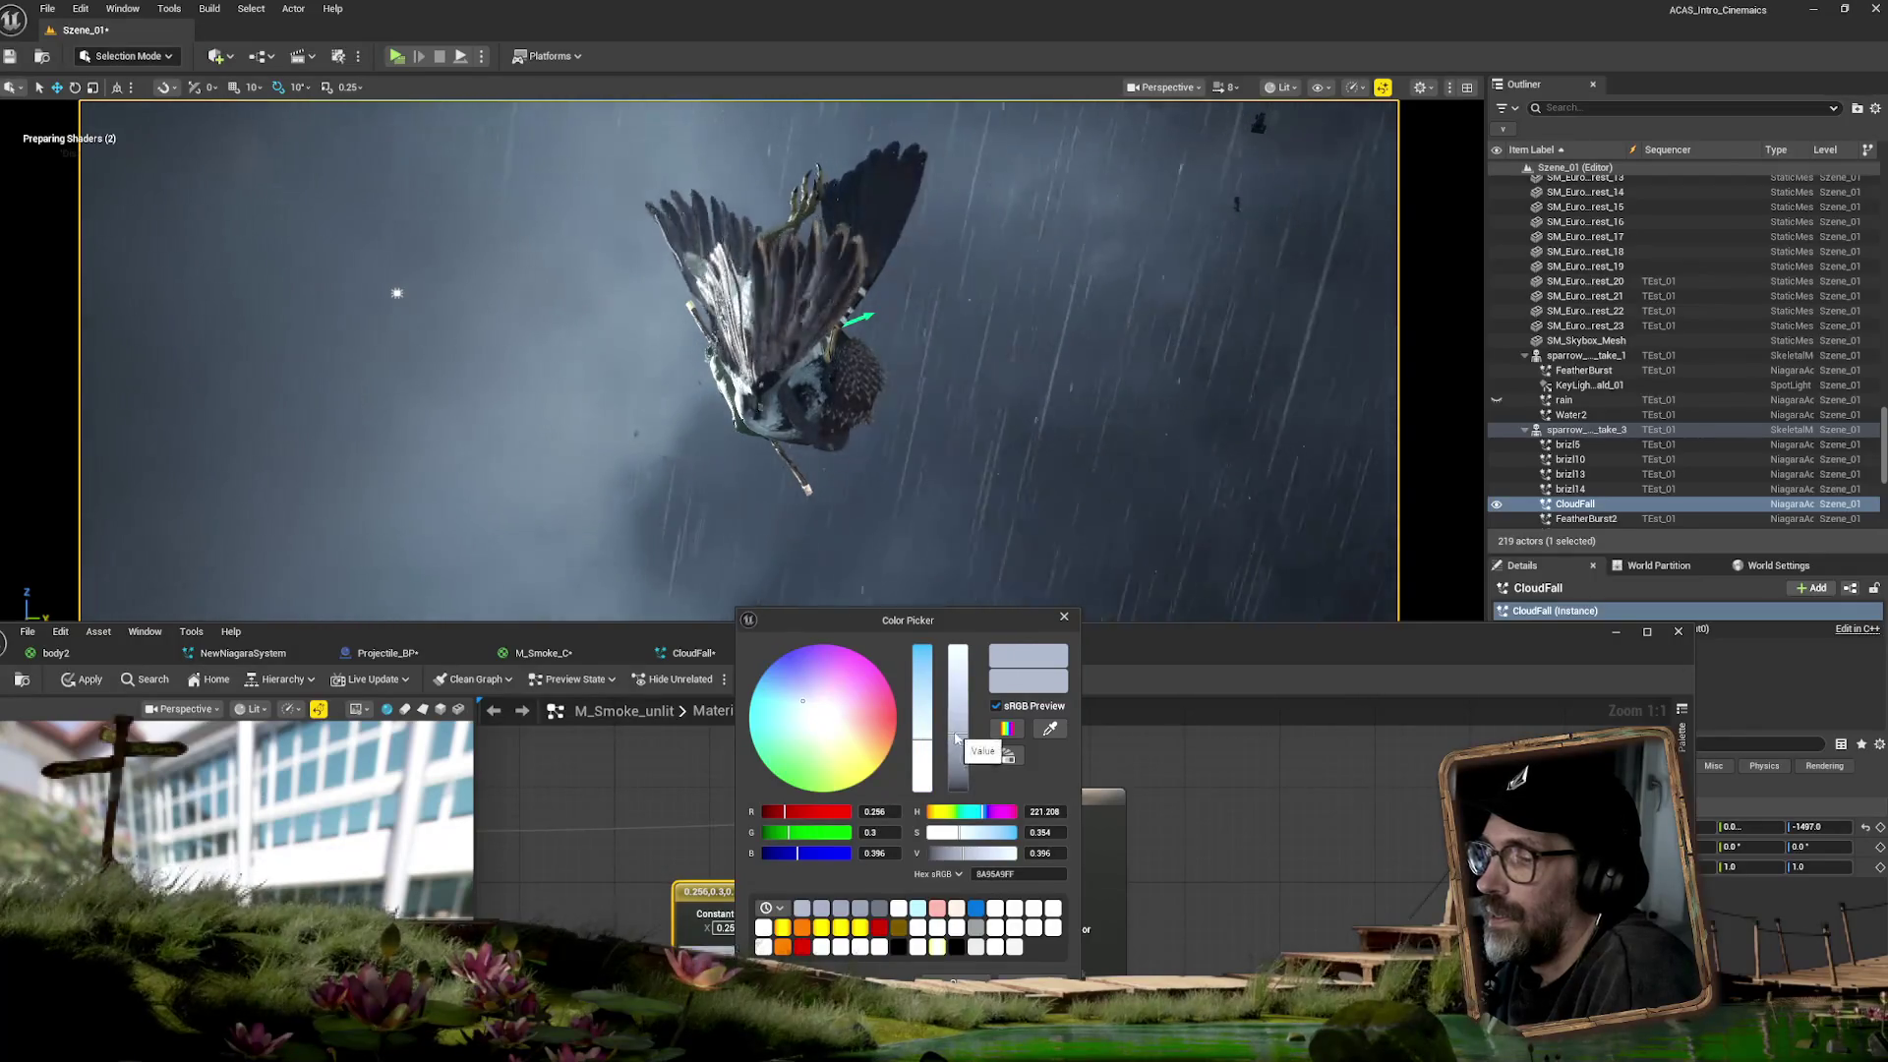
pyautogui.click(78, 681)
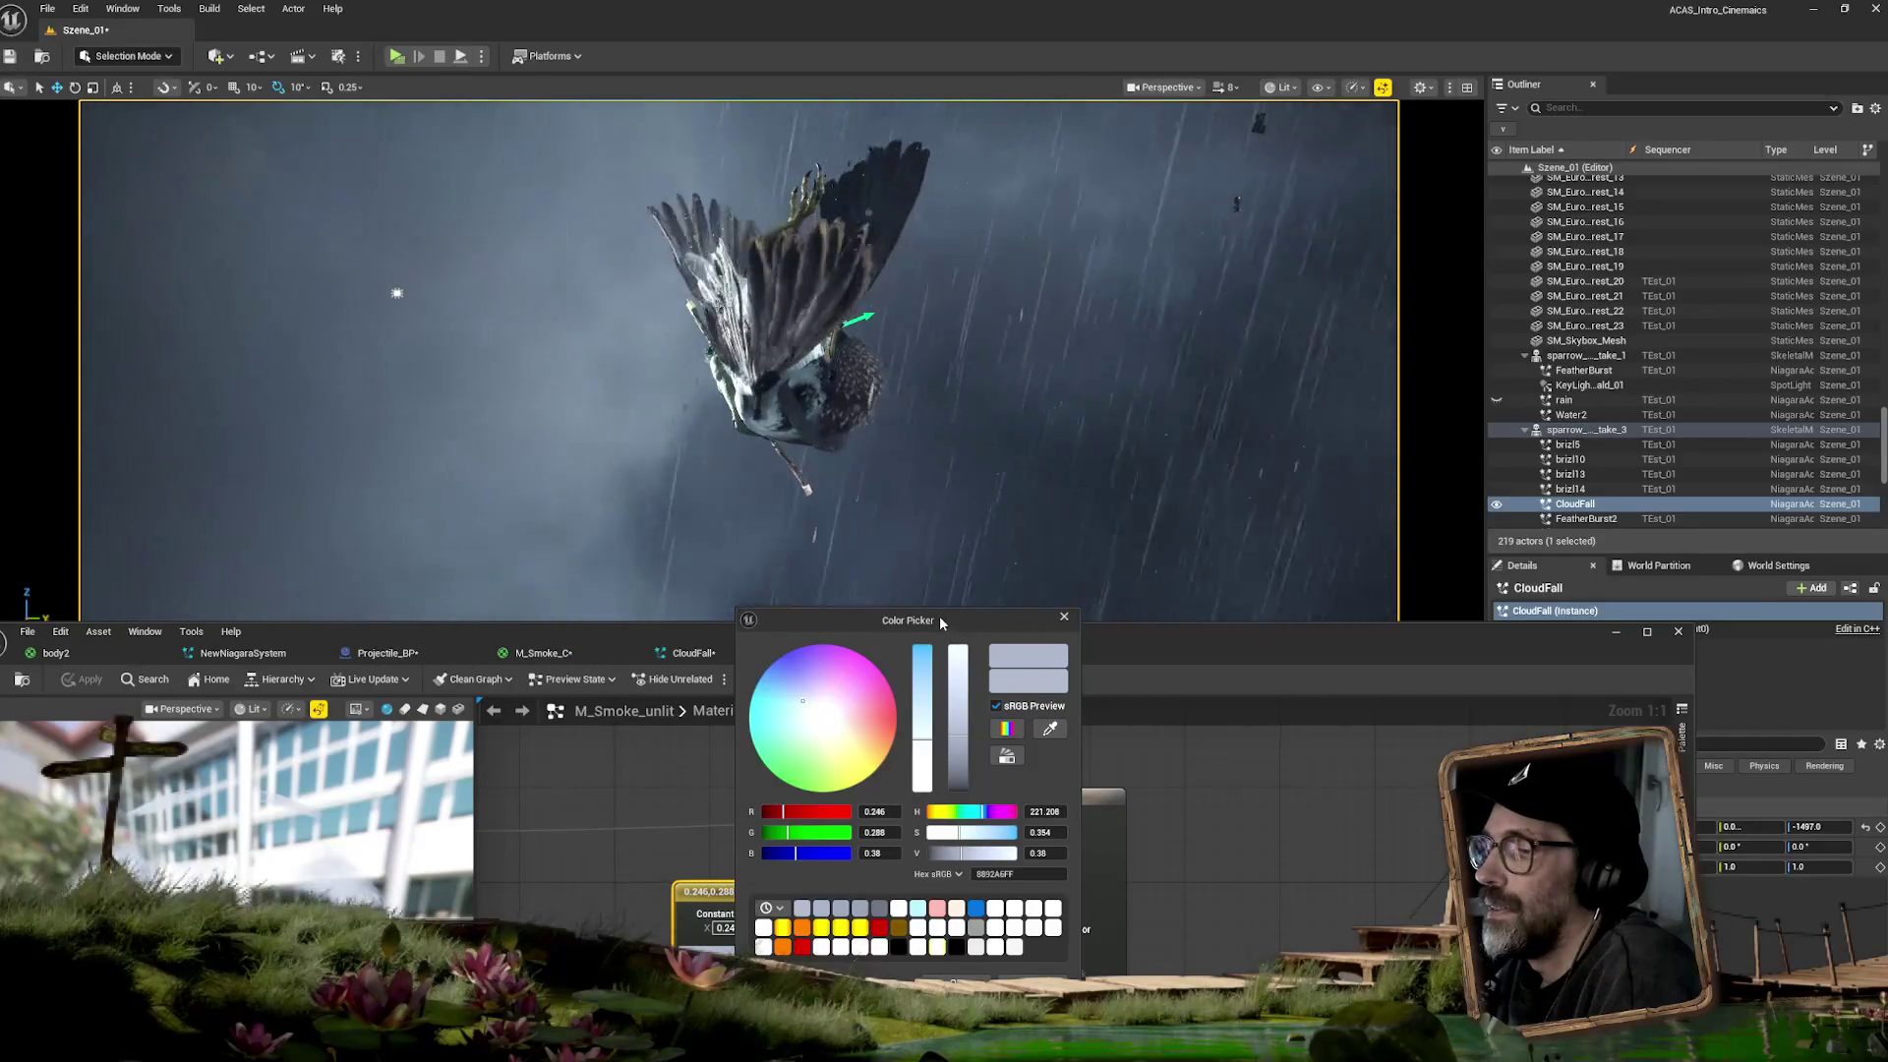
pyautogui.moveTo(940, 615); pyautogui.dragTo(1377, 902)
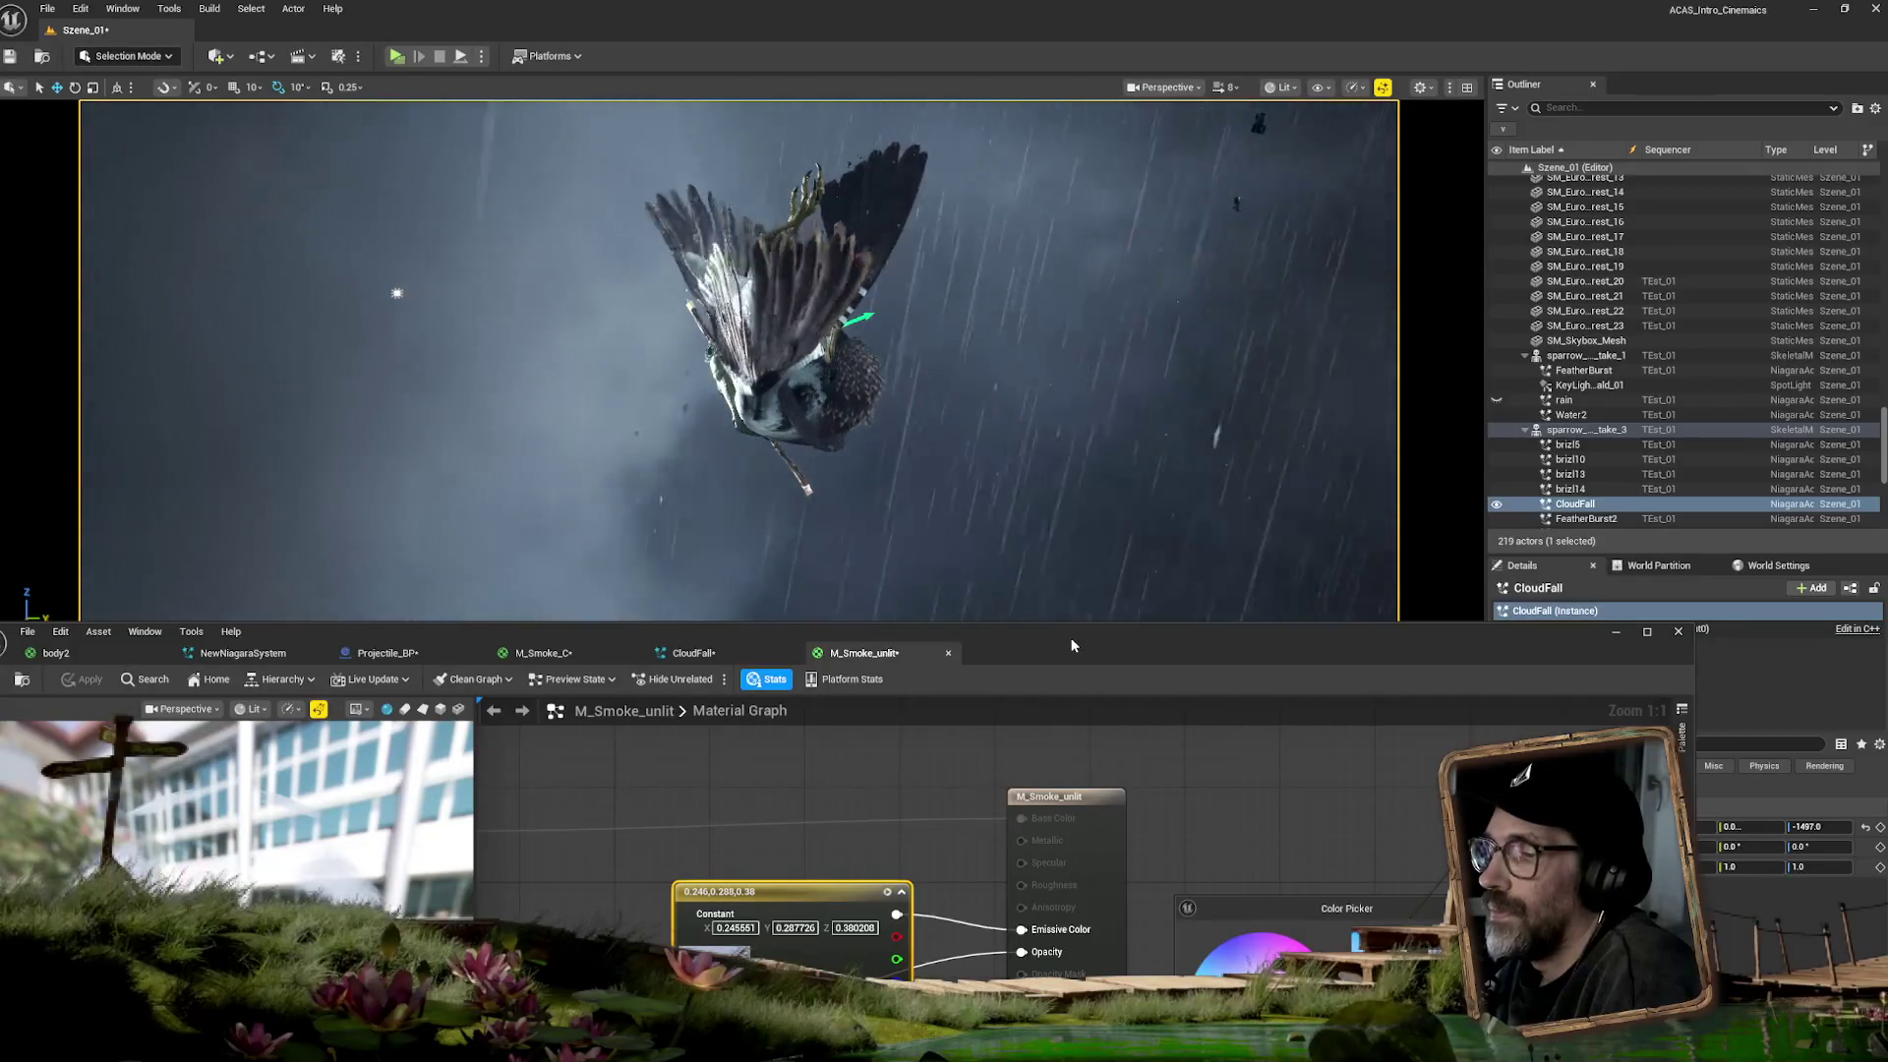
pyautogui.click(1094, 551)
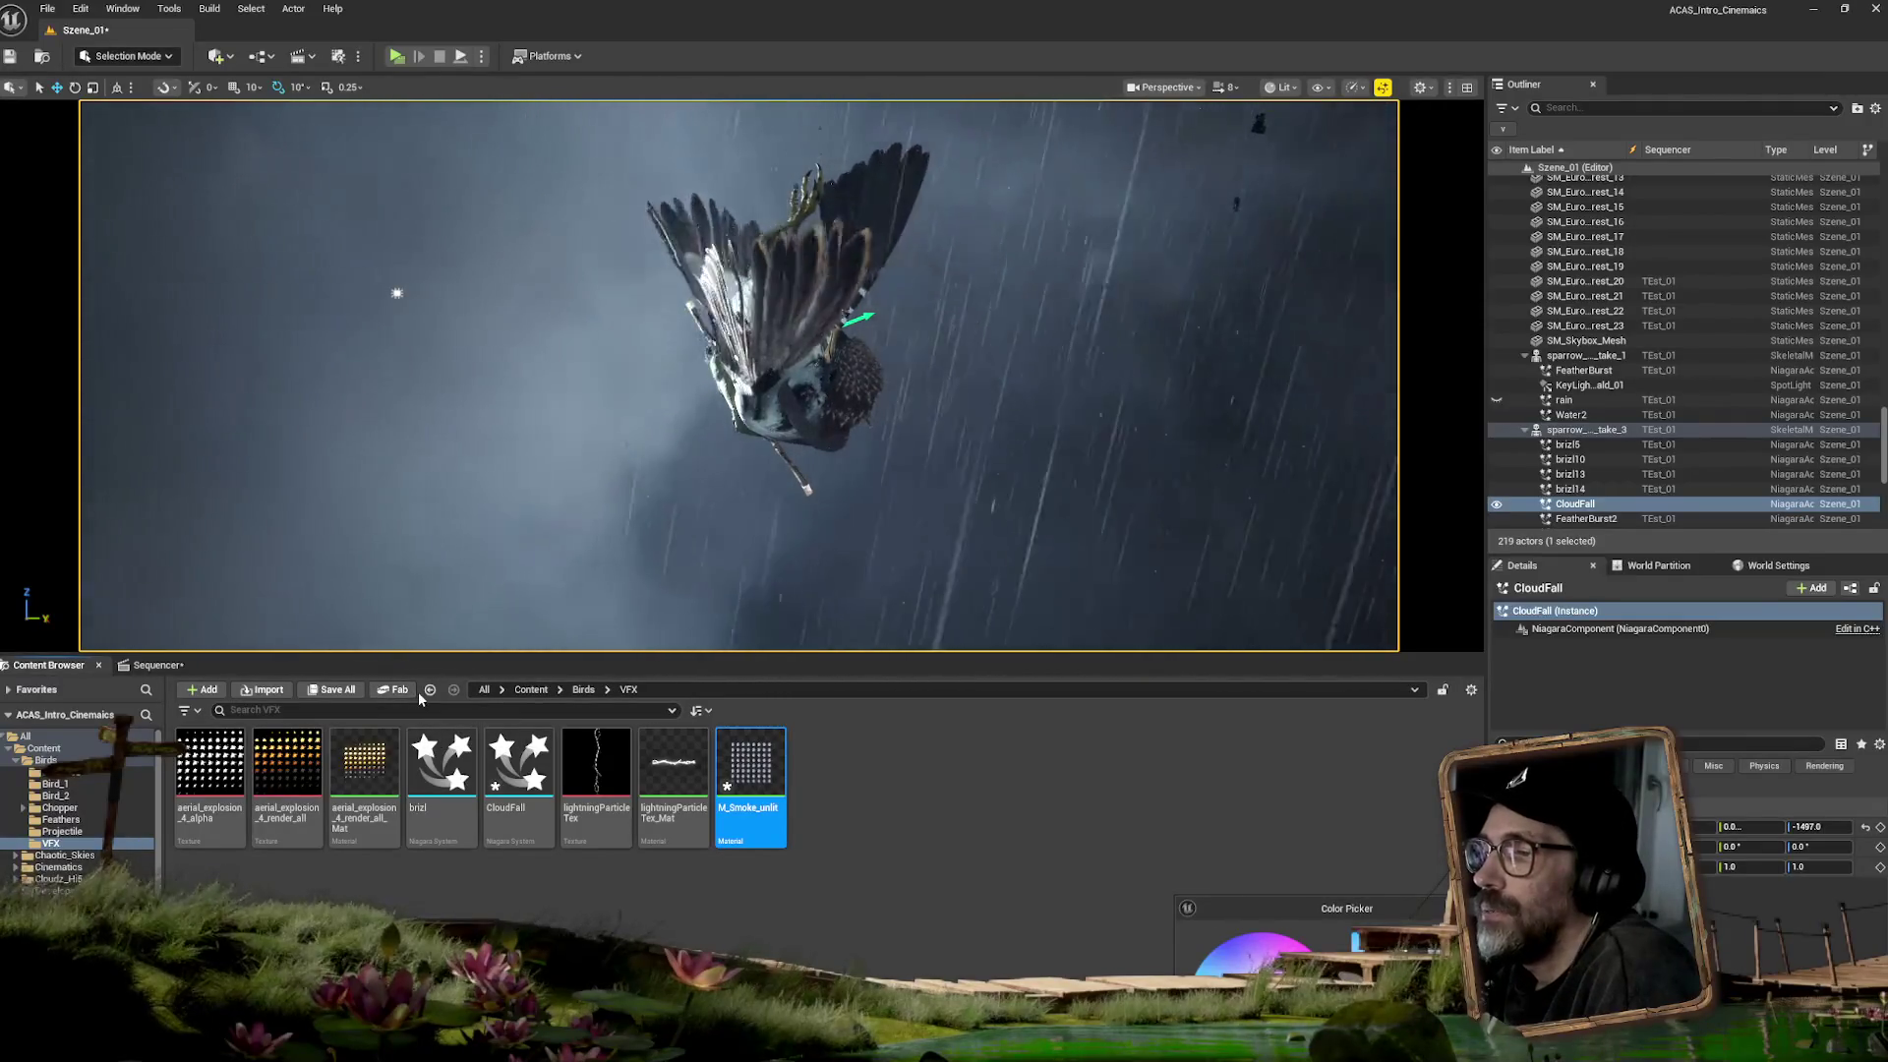
# - Raise Fountain001's spawn rate to about 95 and enlarge its sprites
pyautogui.hotkey('alt', 'Tab')
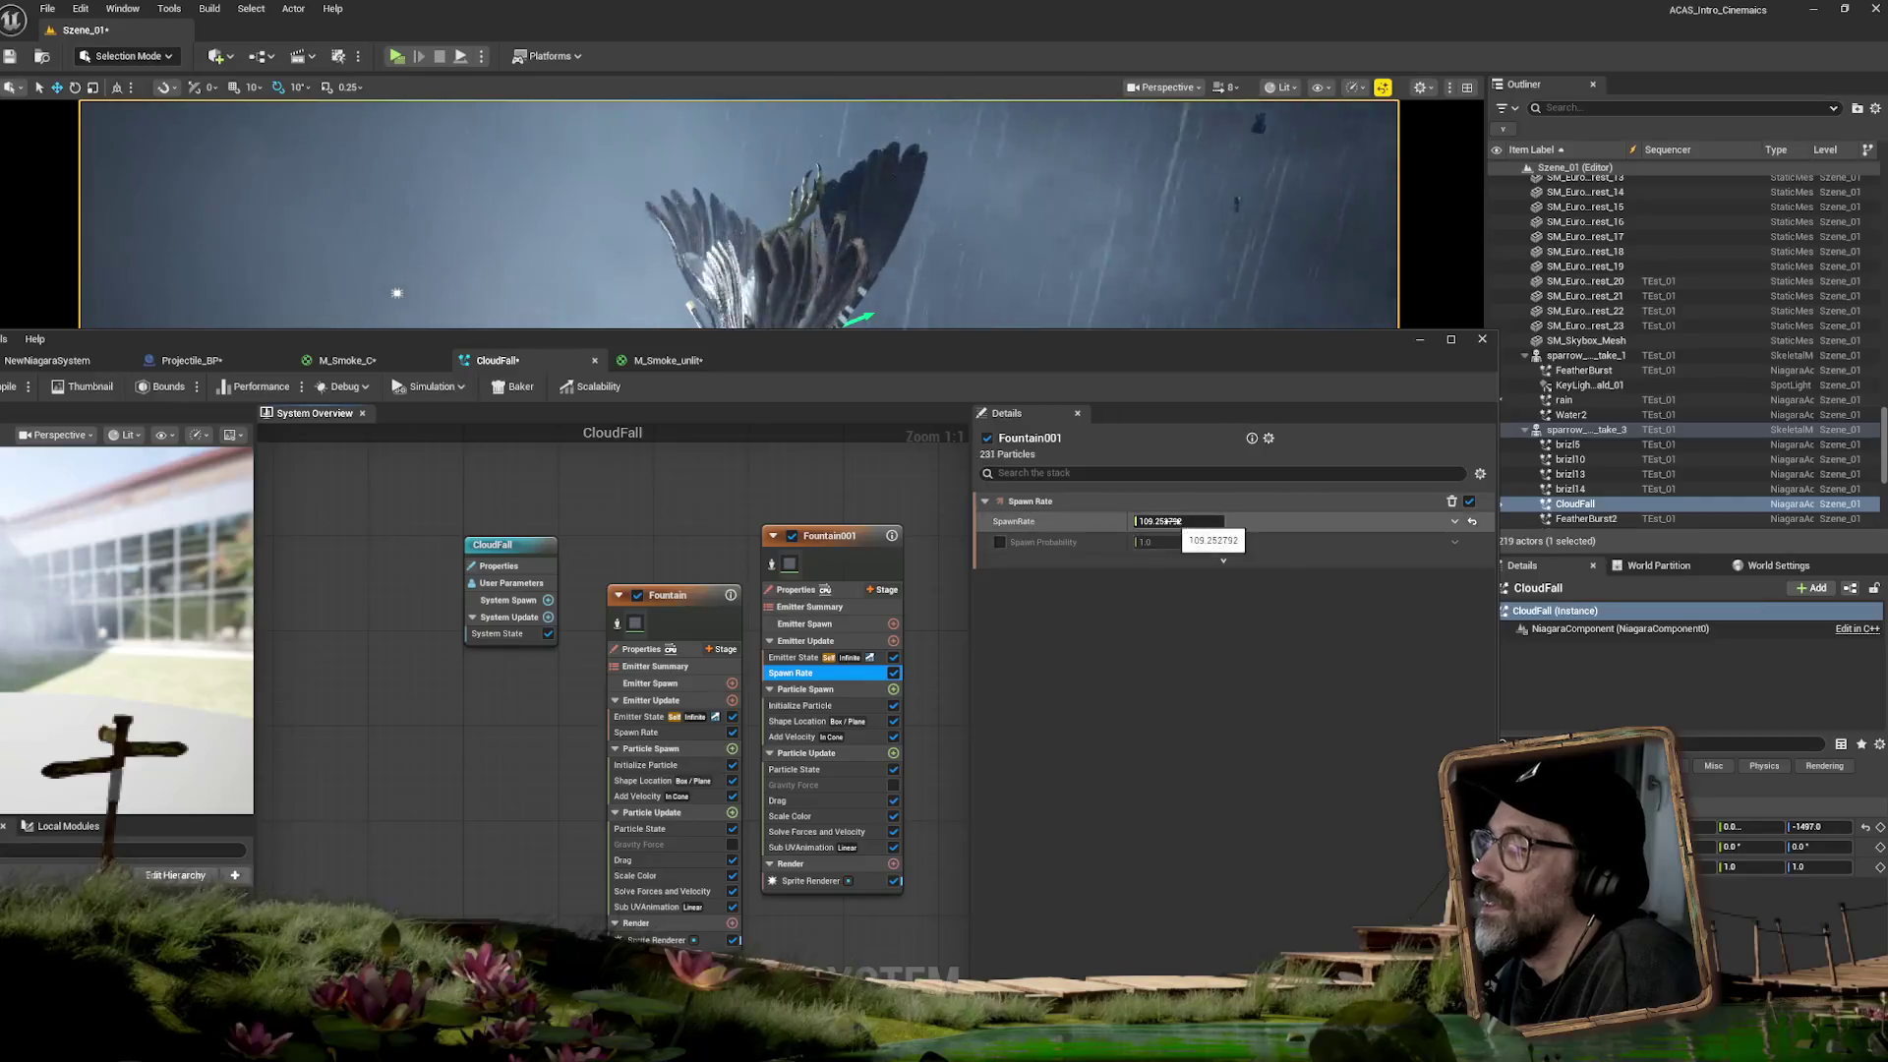
pyautogui.moveTo(1171, 521); pyautogui.dragTo(1210, 521)
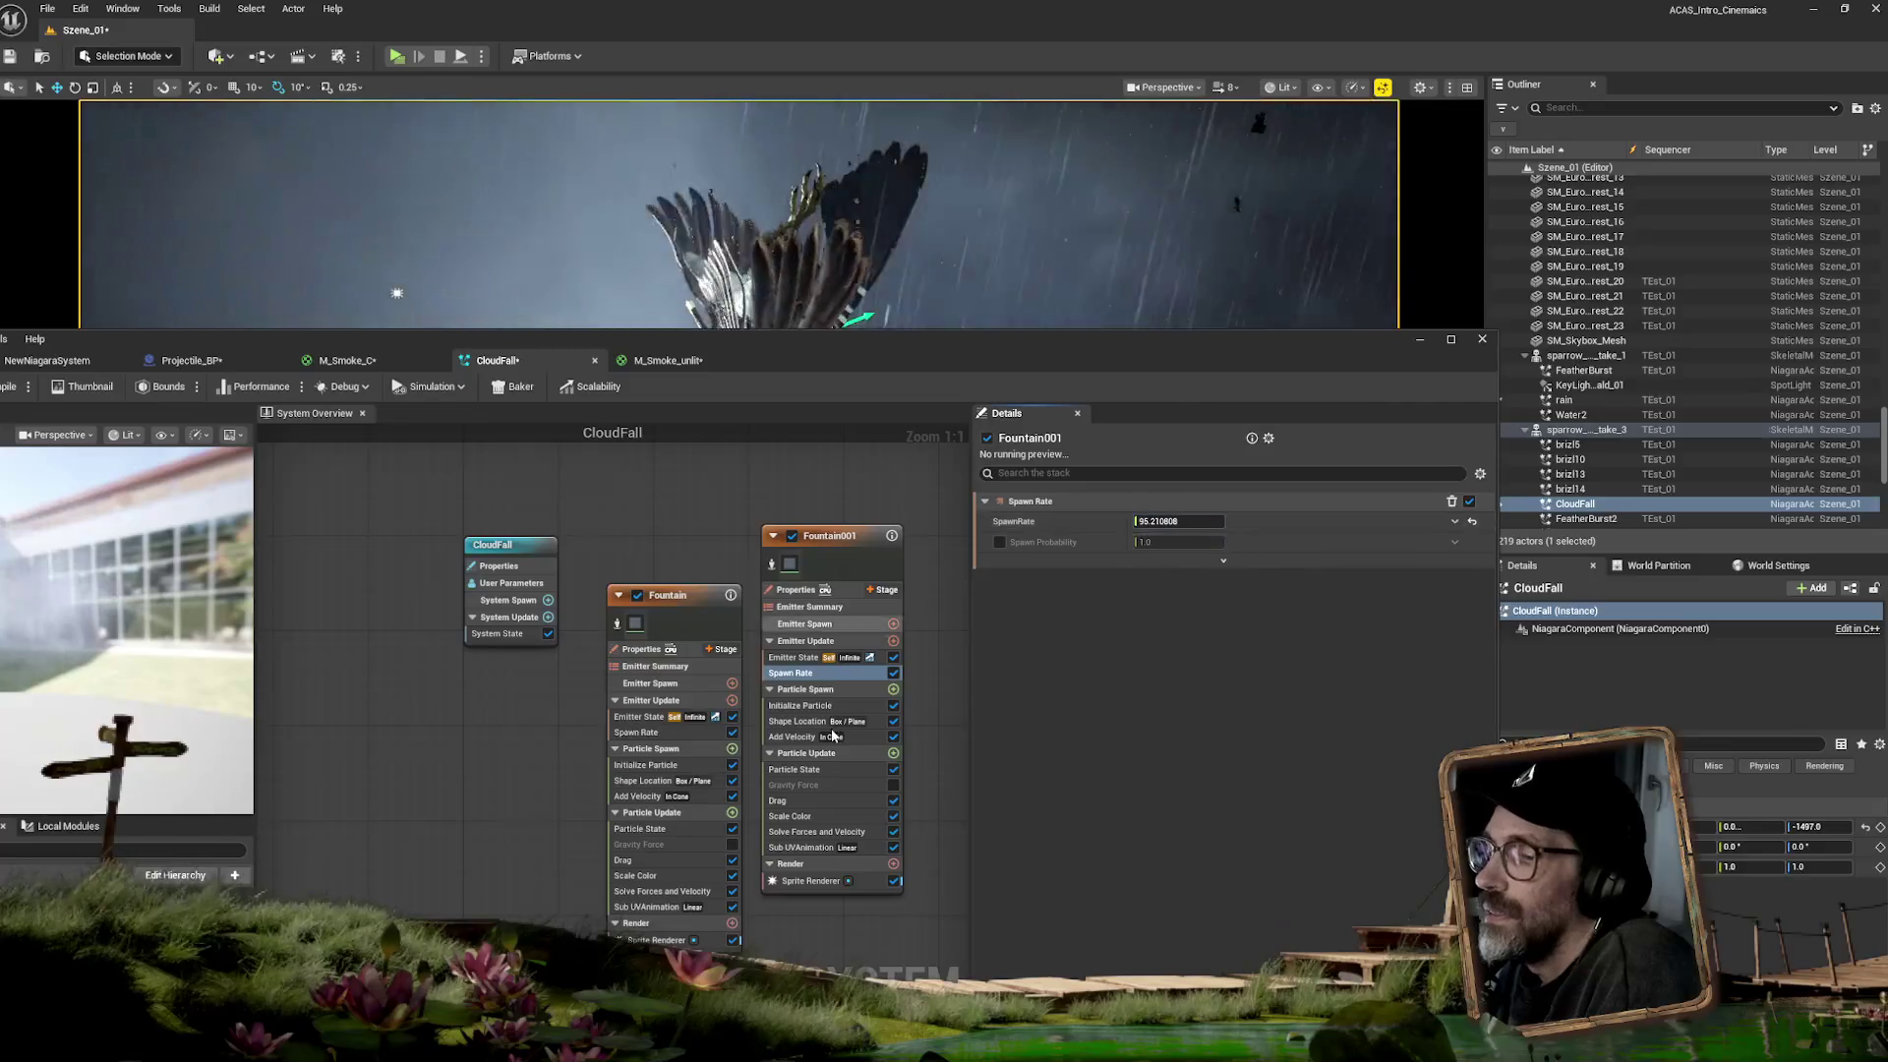
pyautogui.click(804, 706)
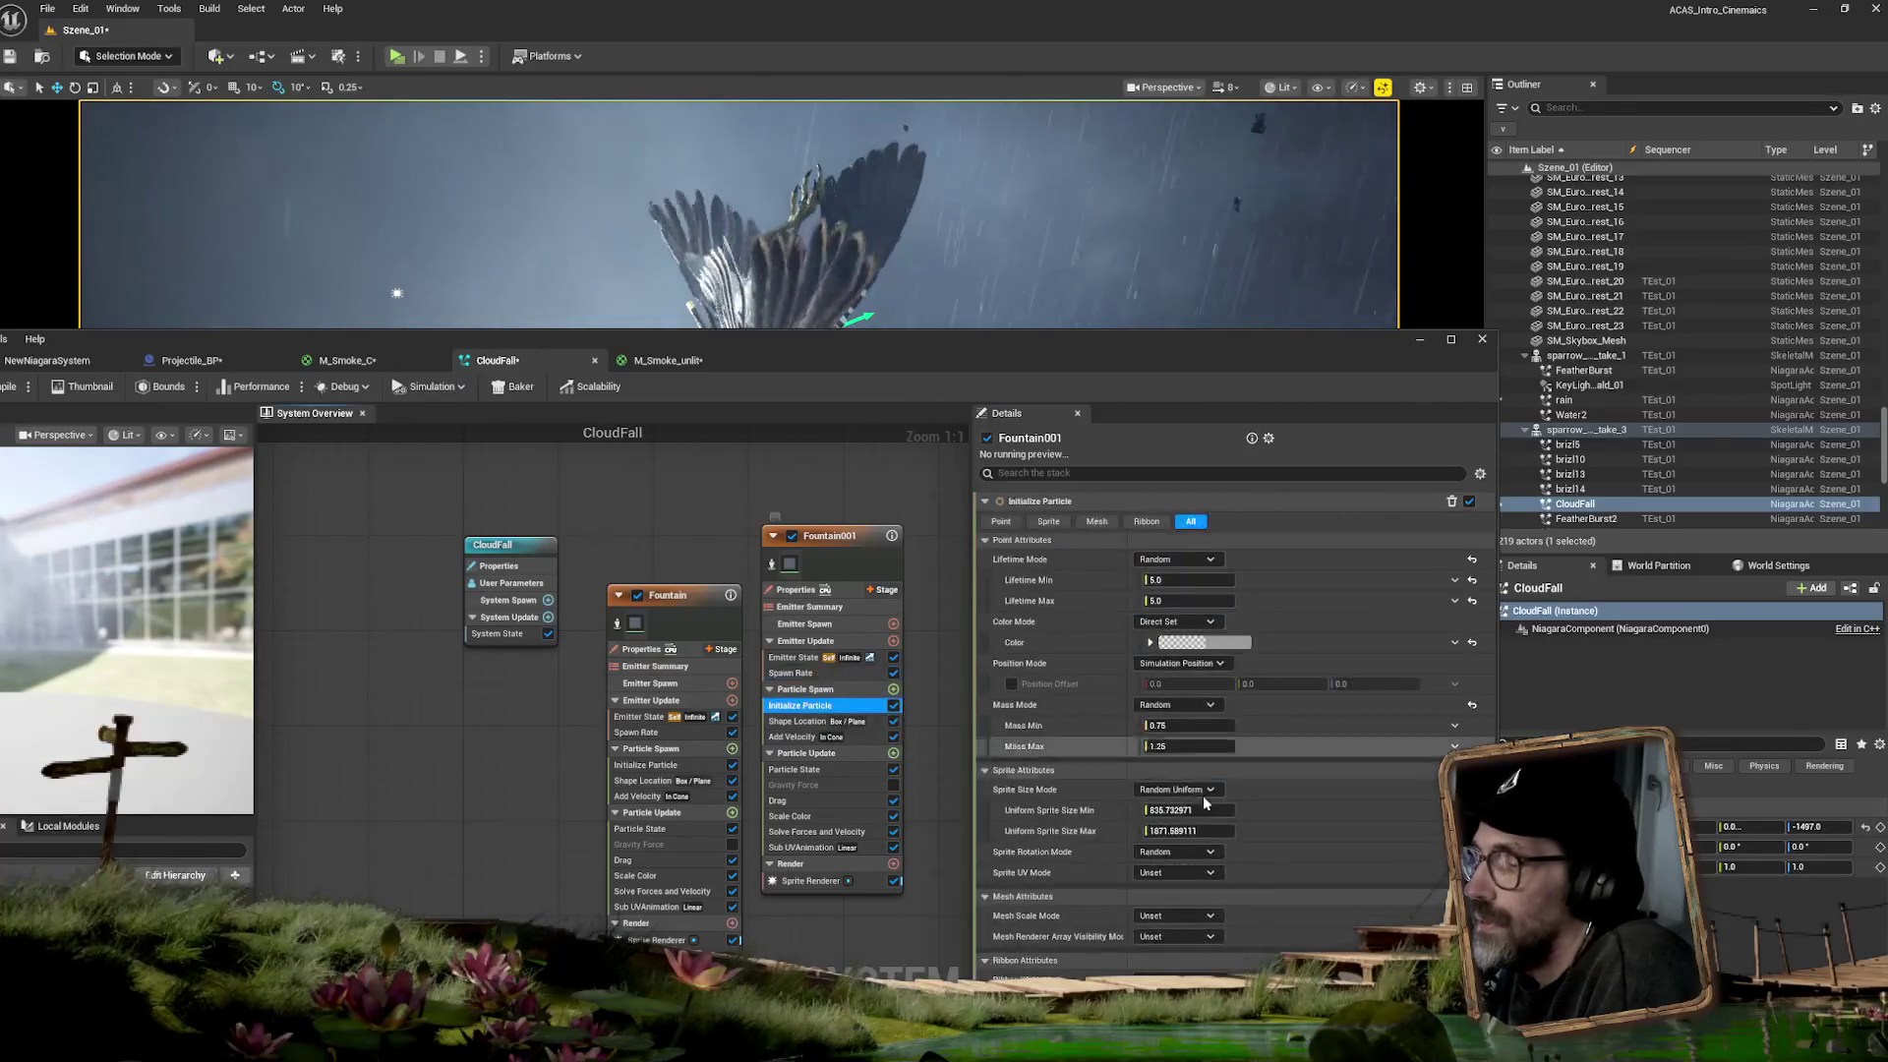
pyautogui.moveTo(1185, 831); pyautogui.dragTo(1219, 810)
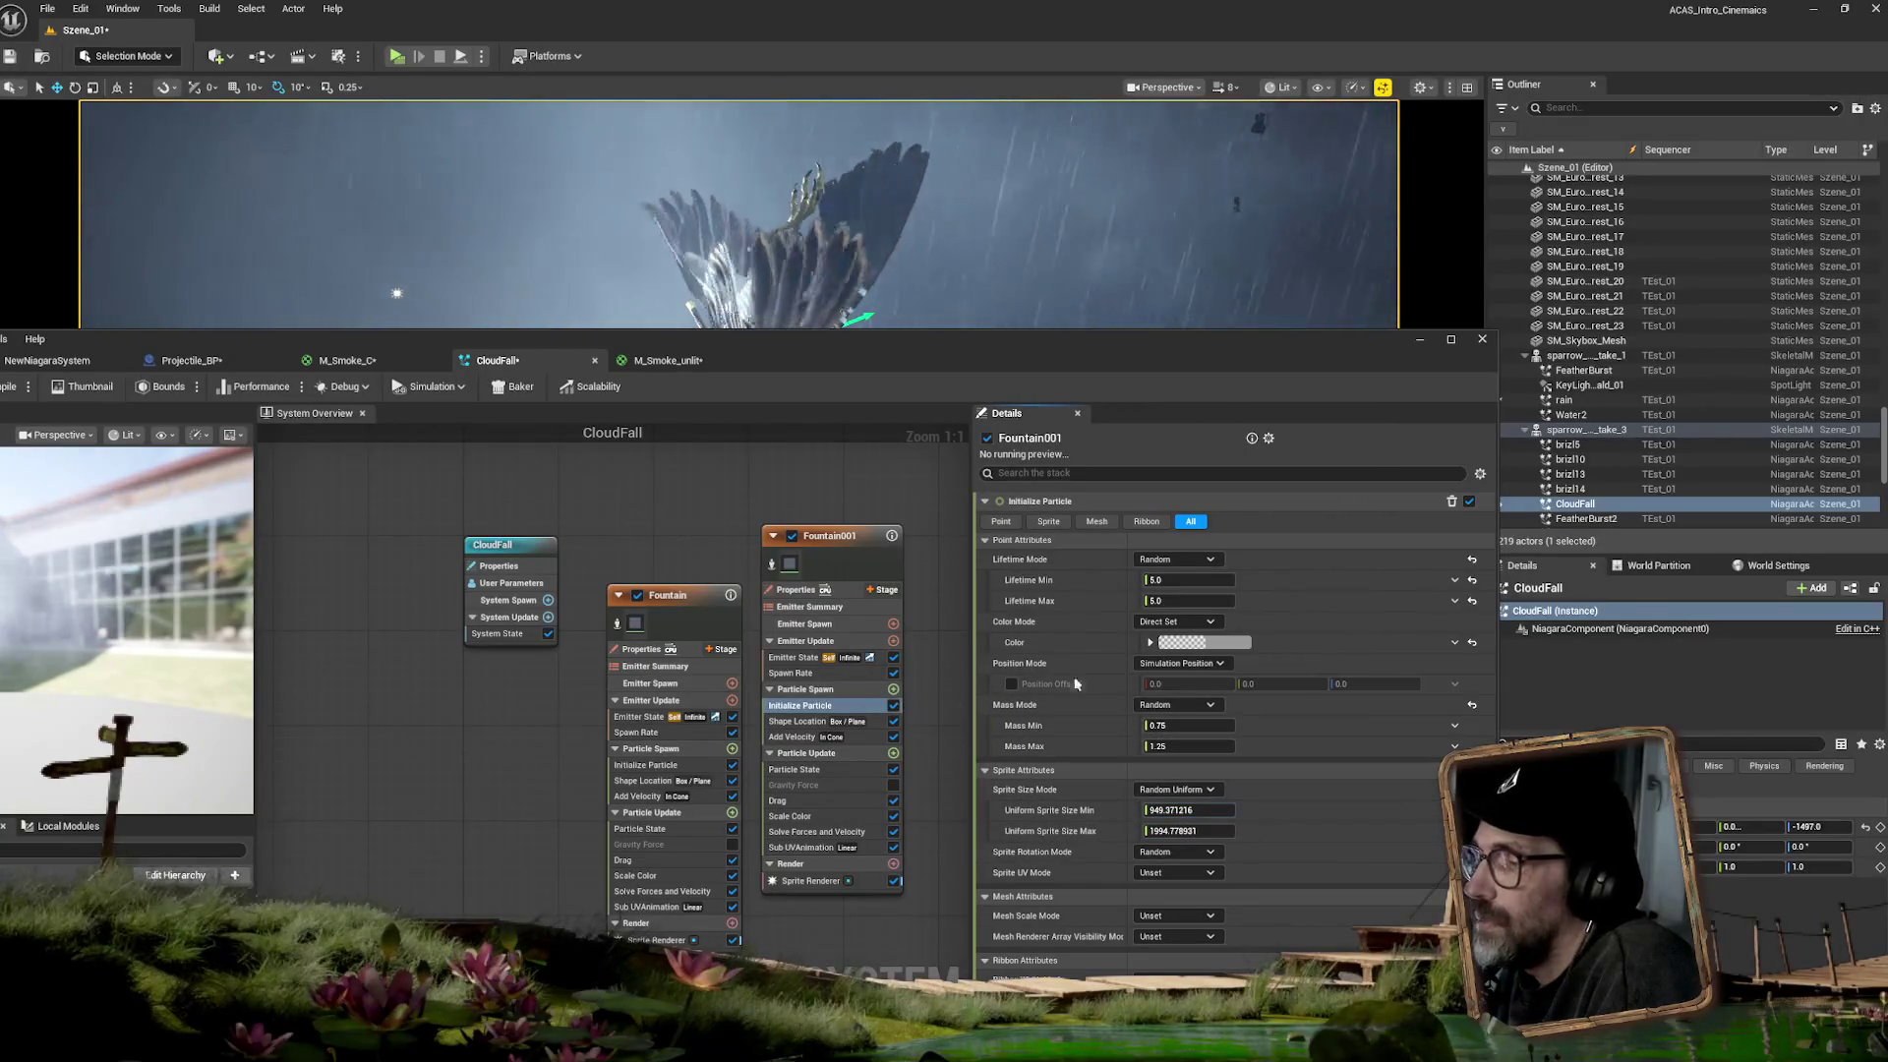
# - Darken Fountain001's particle colour and raise its opacity to 0.443
pyautogui.click(1217, 646)
pyautogui.moveTo(1440, 757); pyautogui.dragTo(1440, 763)
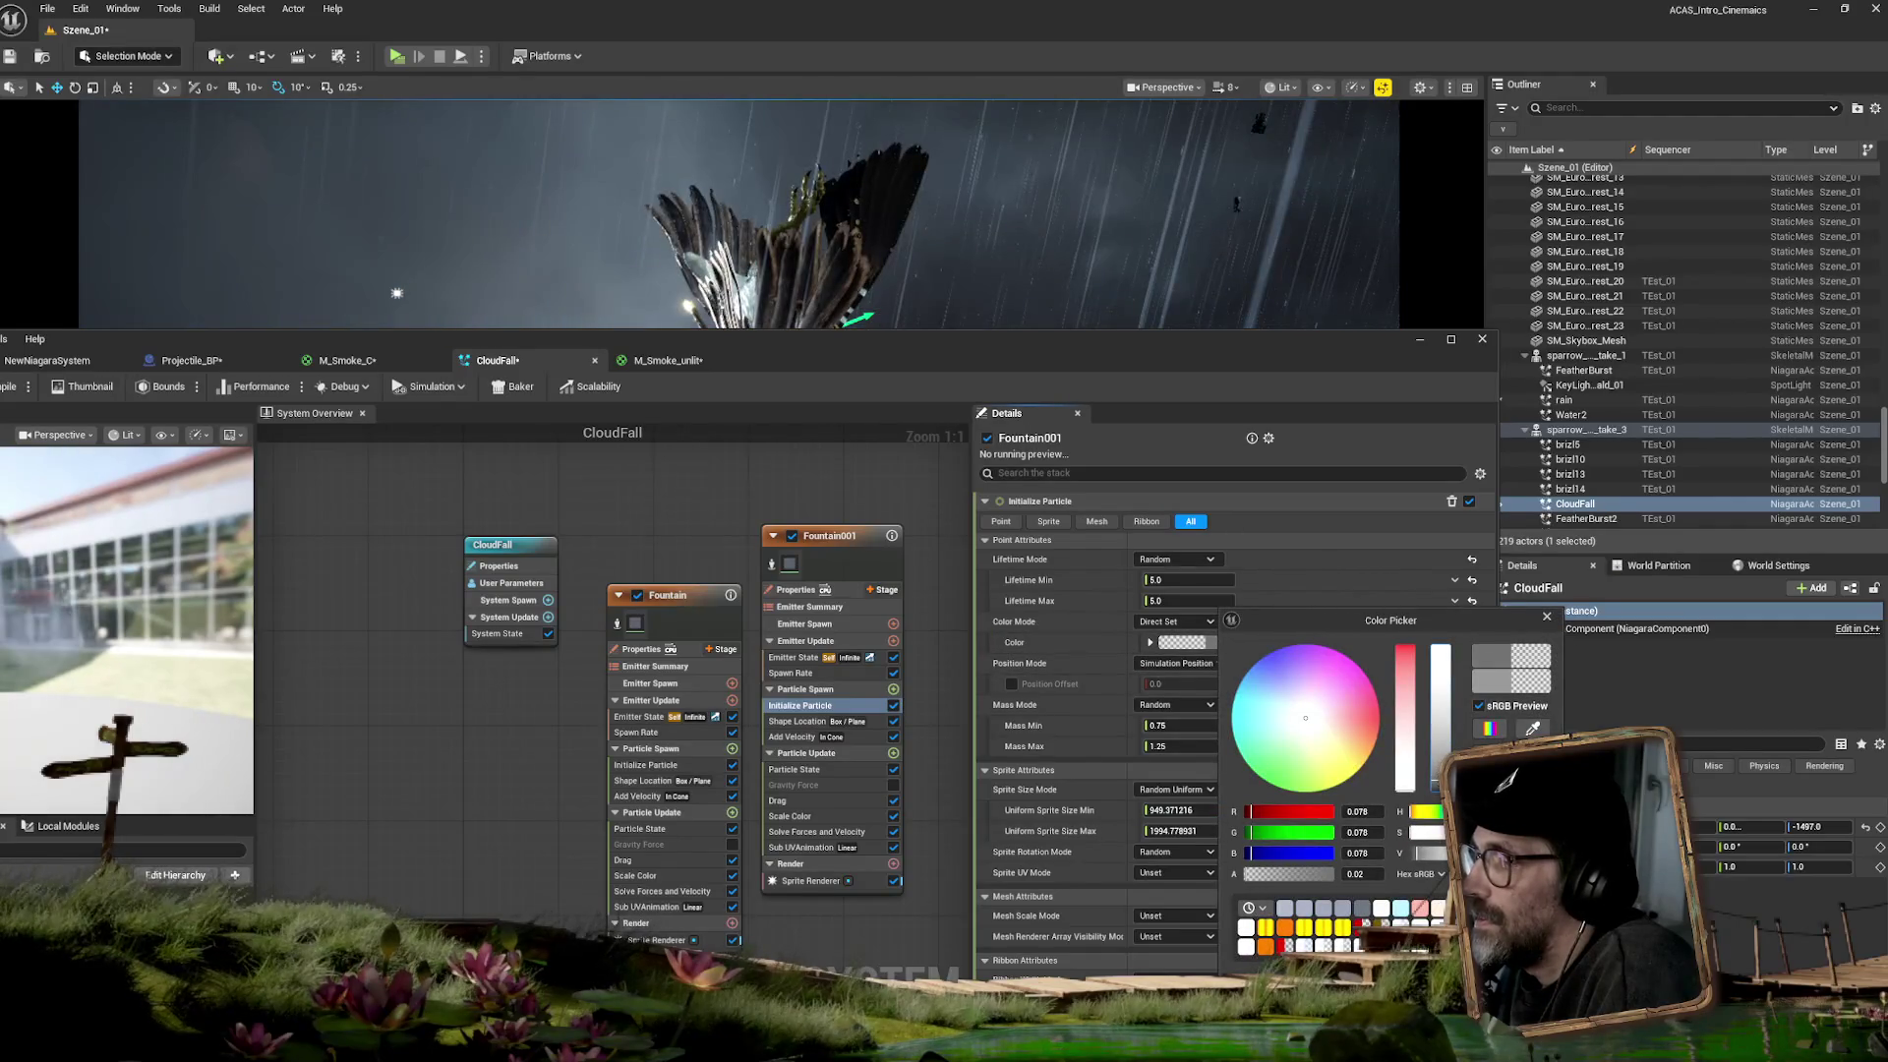
pyautogui.moveTo(1078, 345)
pyautogui.mouseDown()
pyautogui.moveTo(1066, 593)
pyautogui.moveTo(910, 622)
pyautogui.mouseUp()
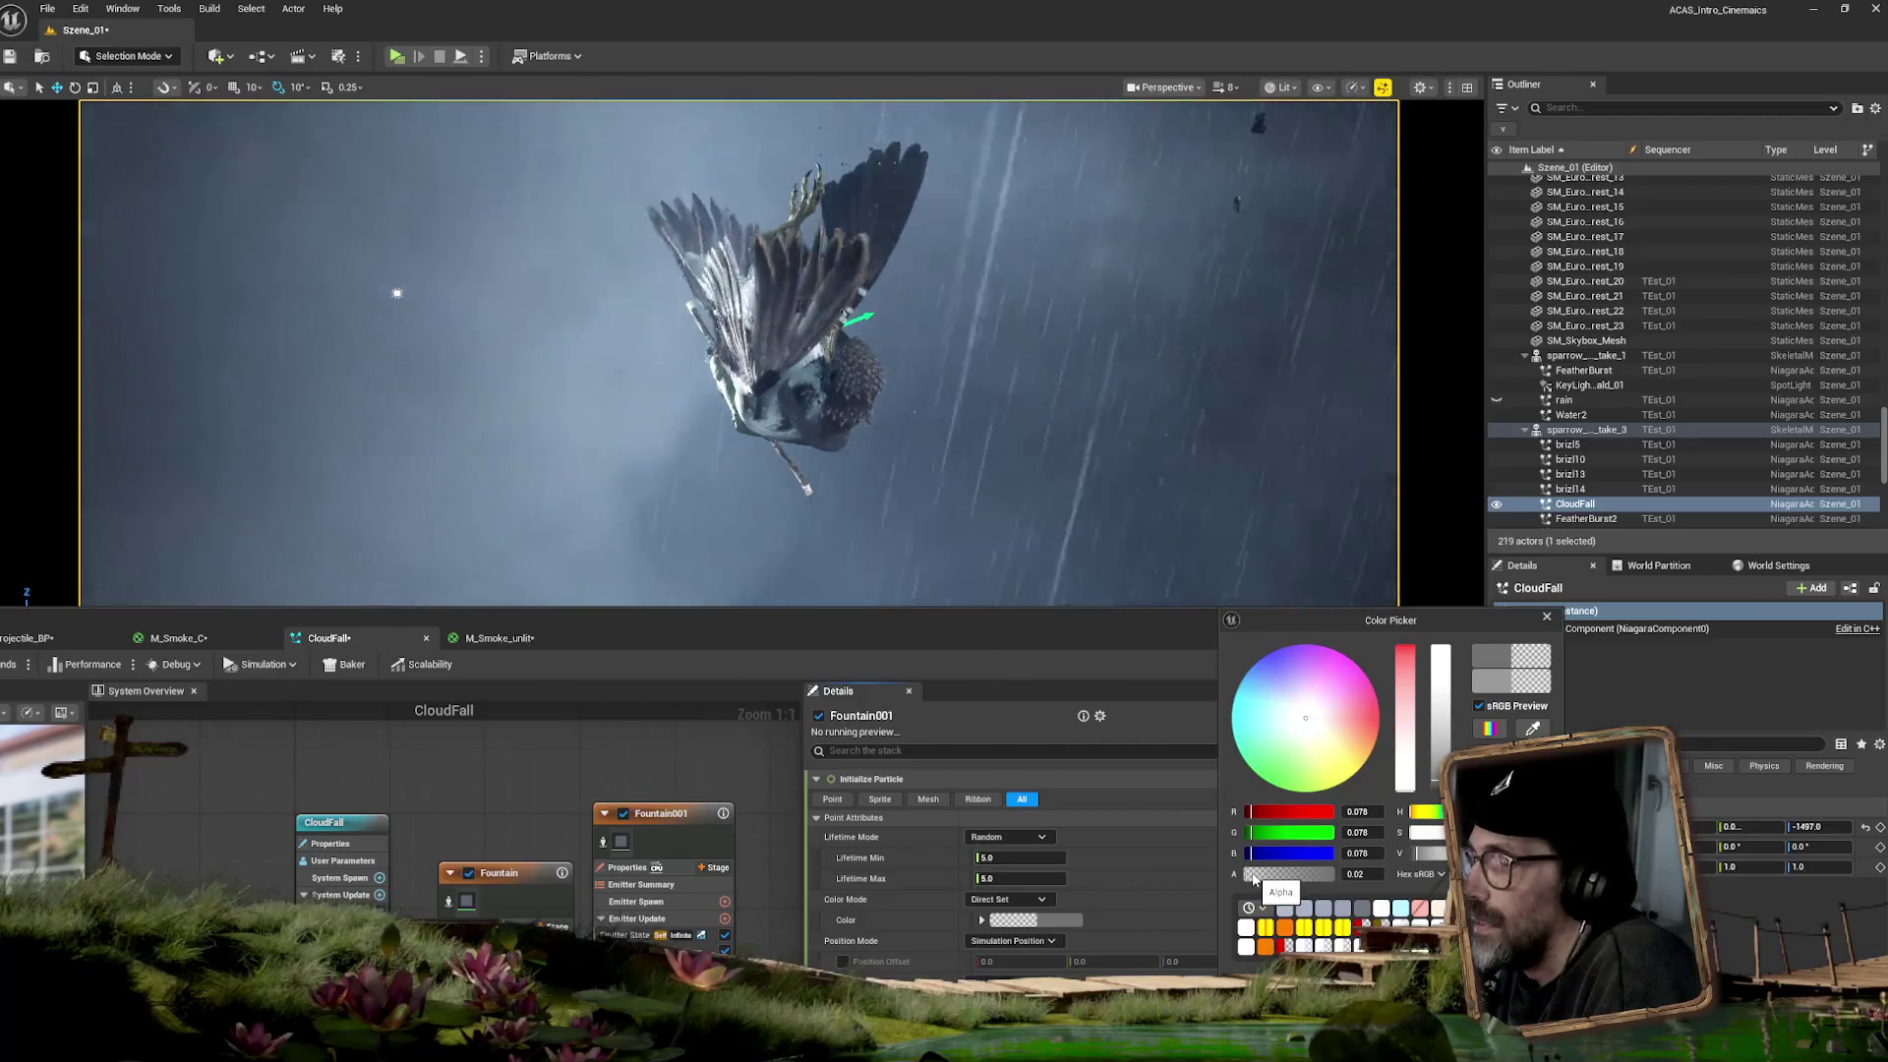
pyautogui.moveTo(1253, 876); pyautogui.dragTo(1285, 876)
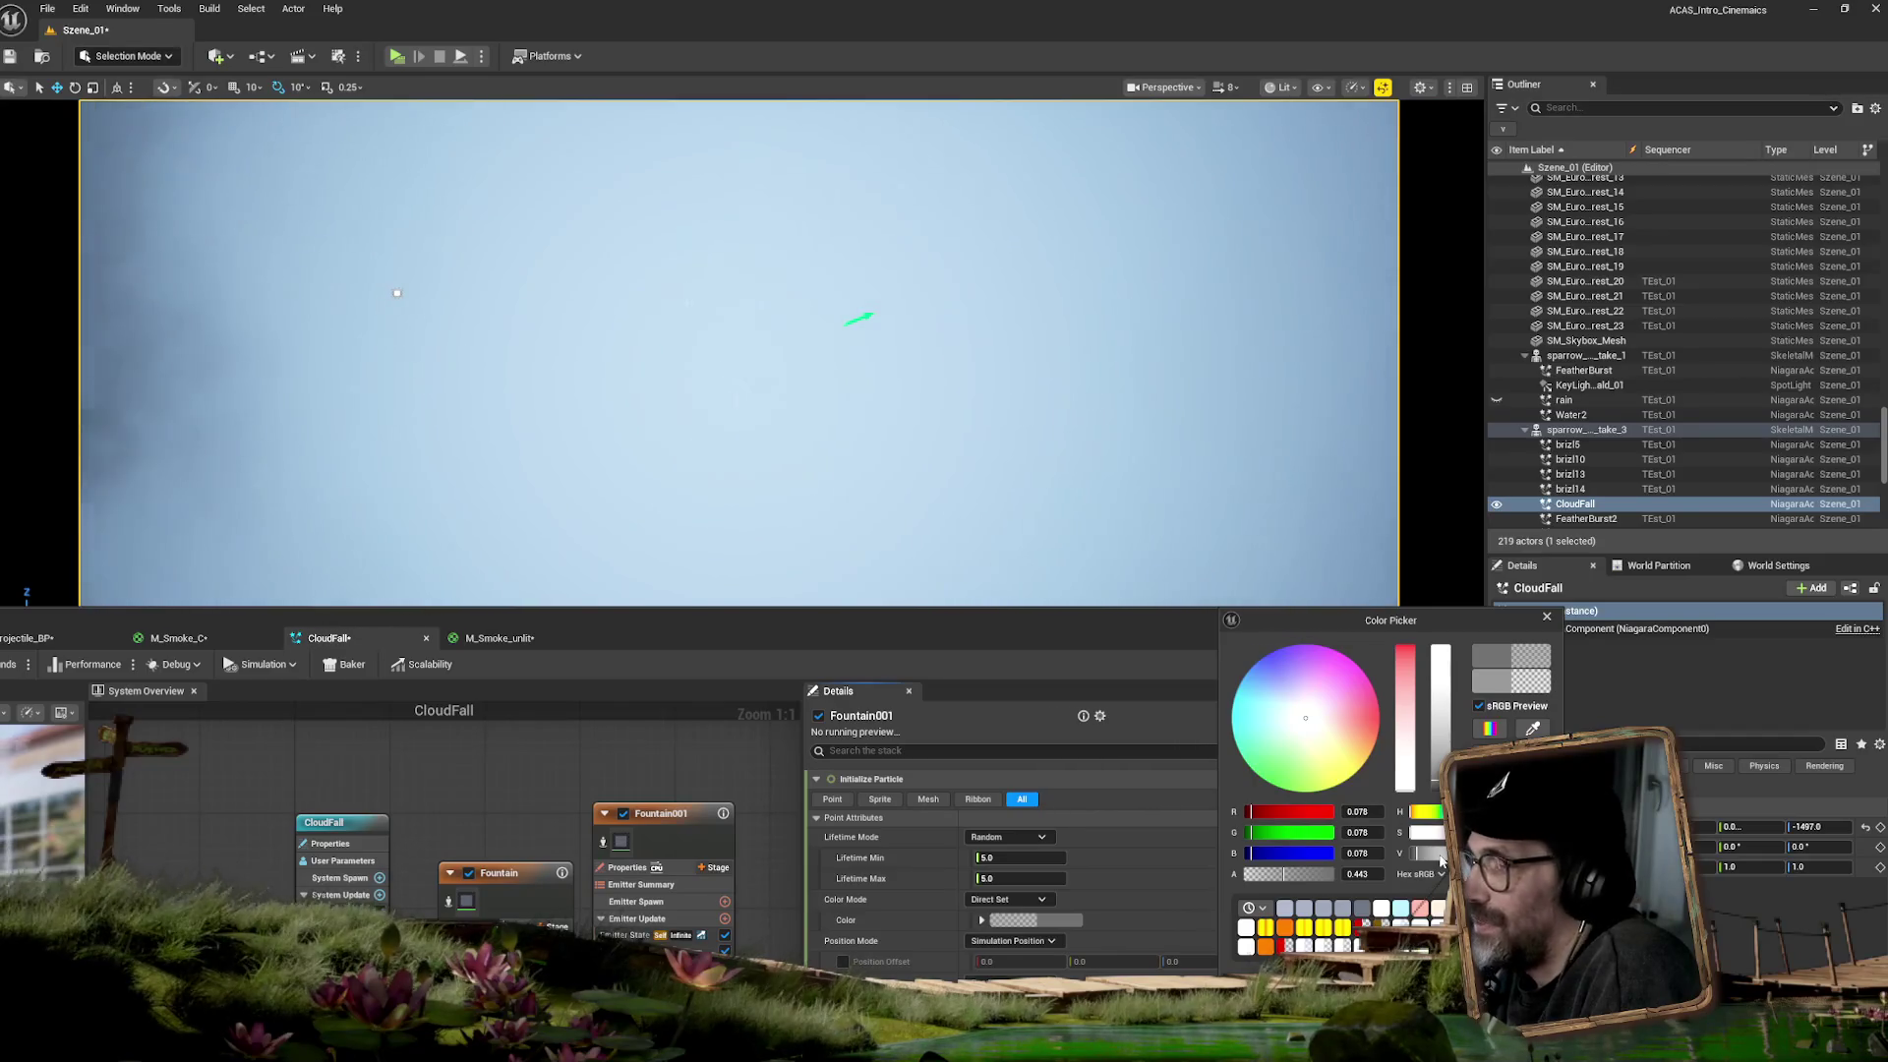
pyautogui.moveTo(750, 618); pyautogui.dragTo(733, 407)
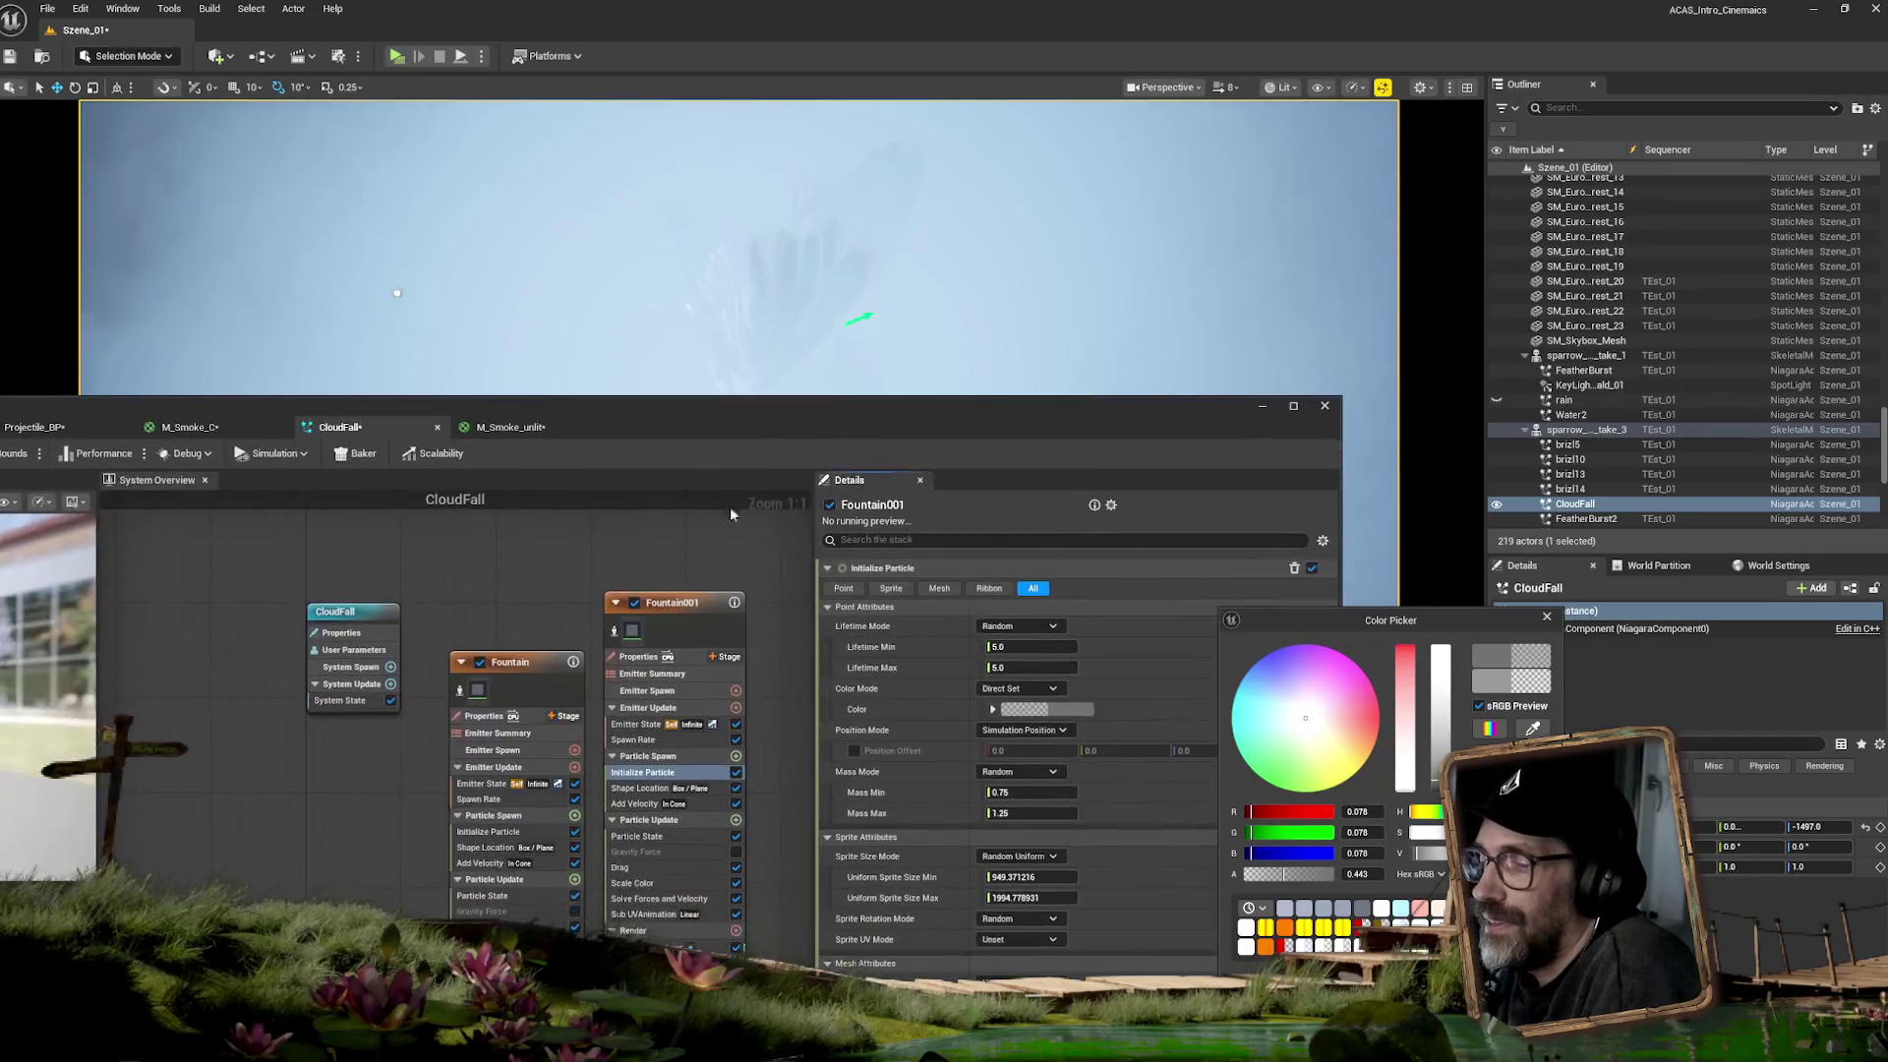
pyautogui.click(668, 947)
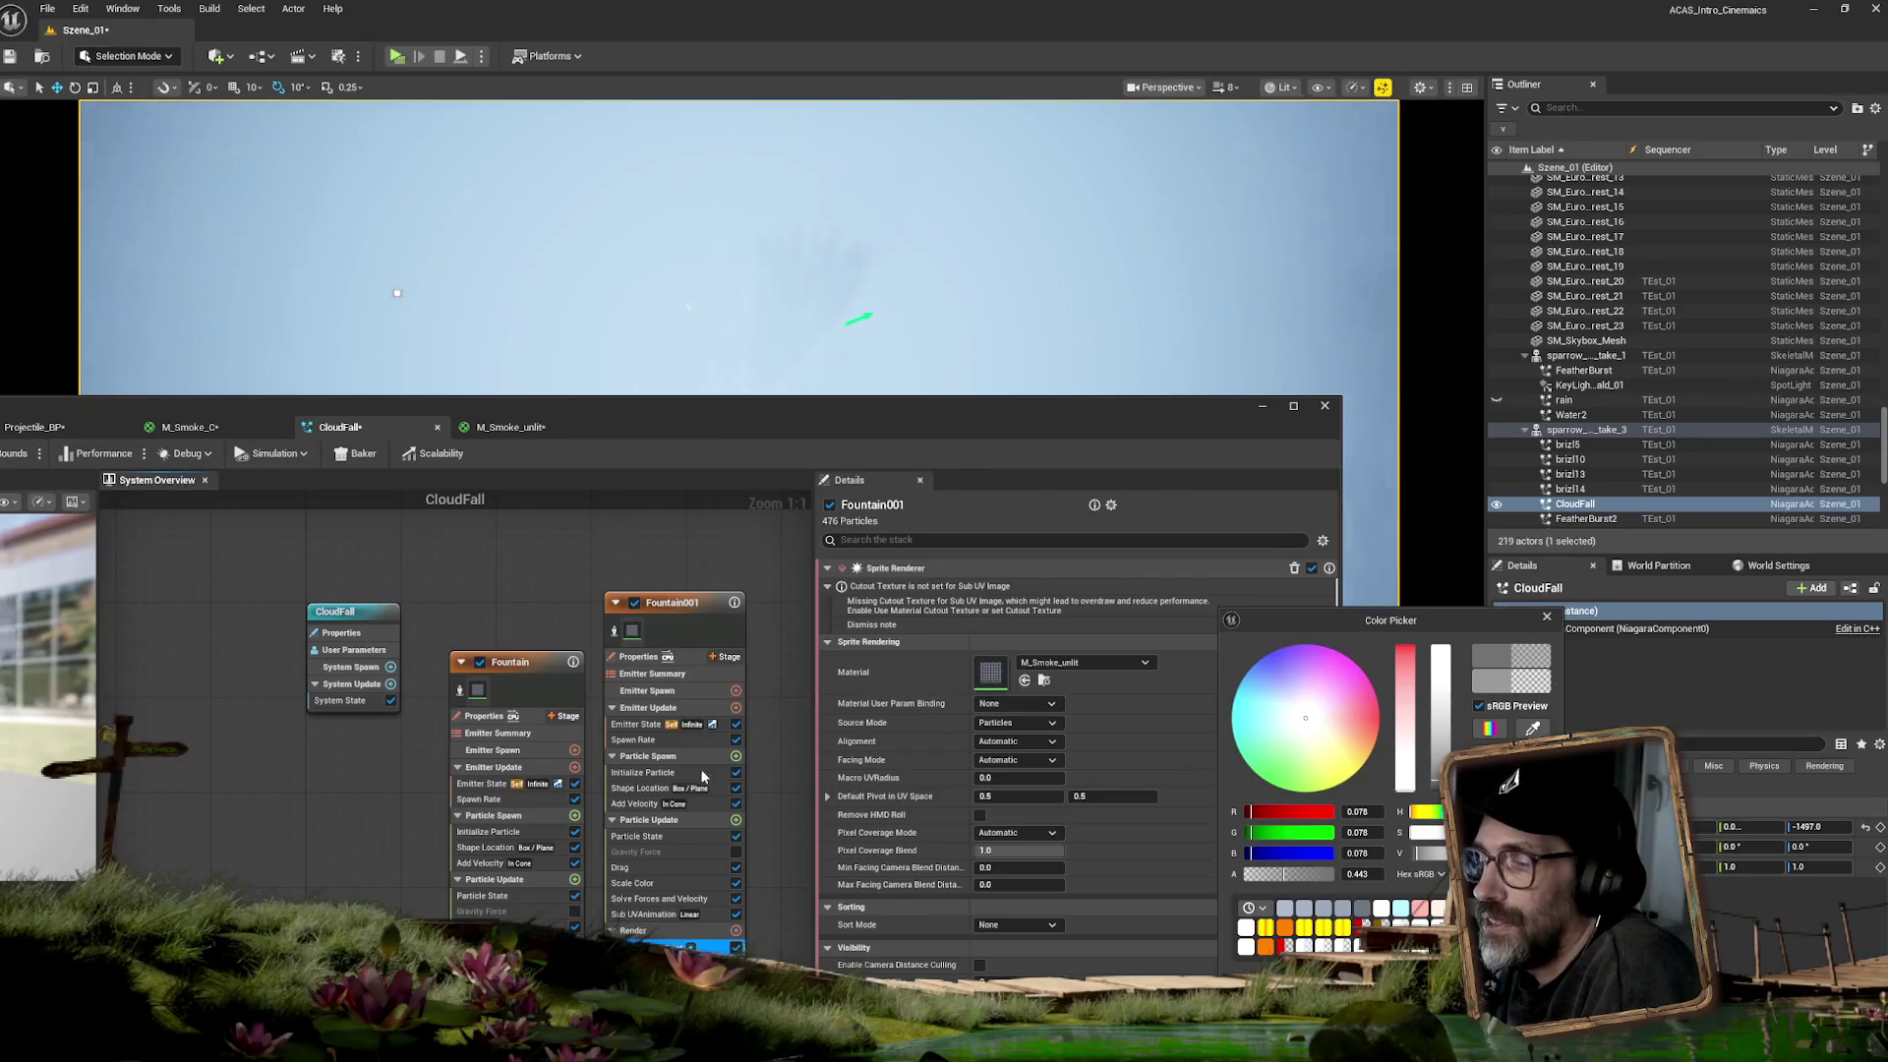
pyautogui.click(629, 774)
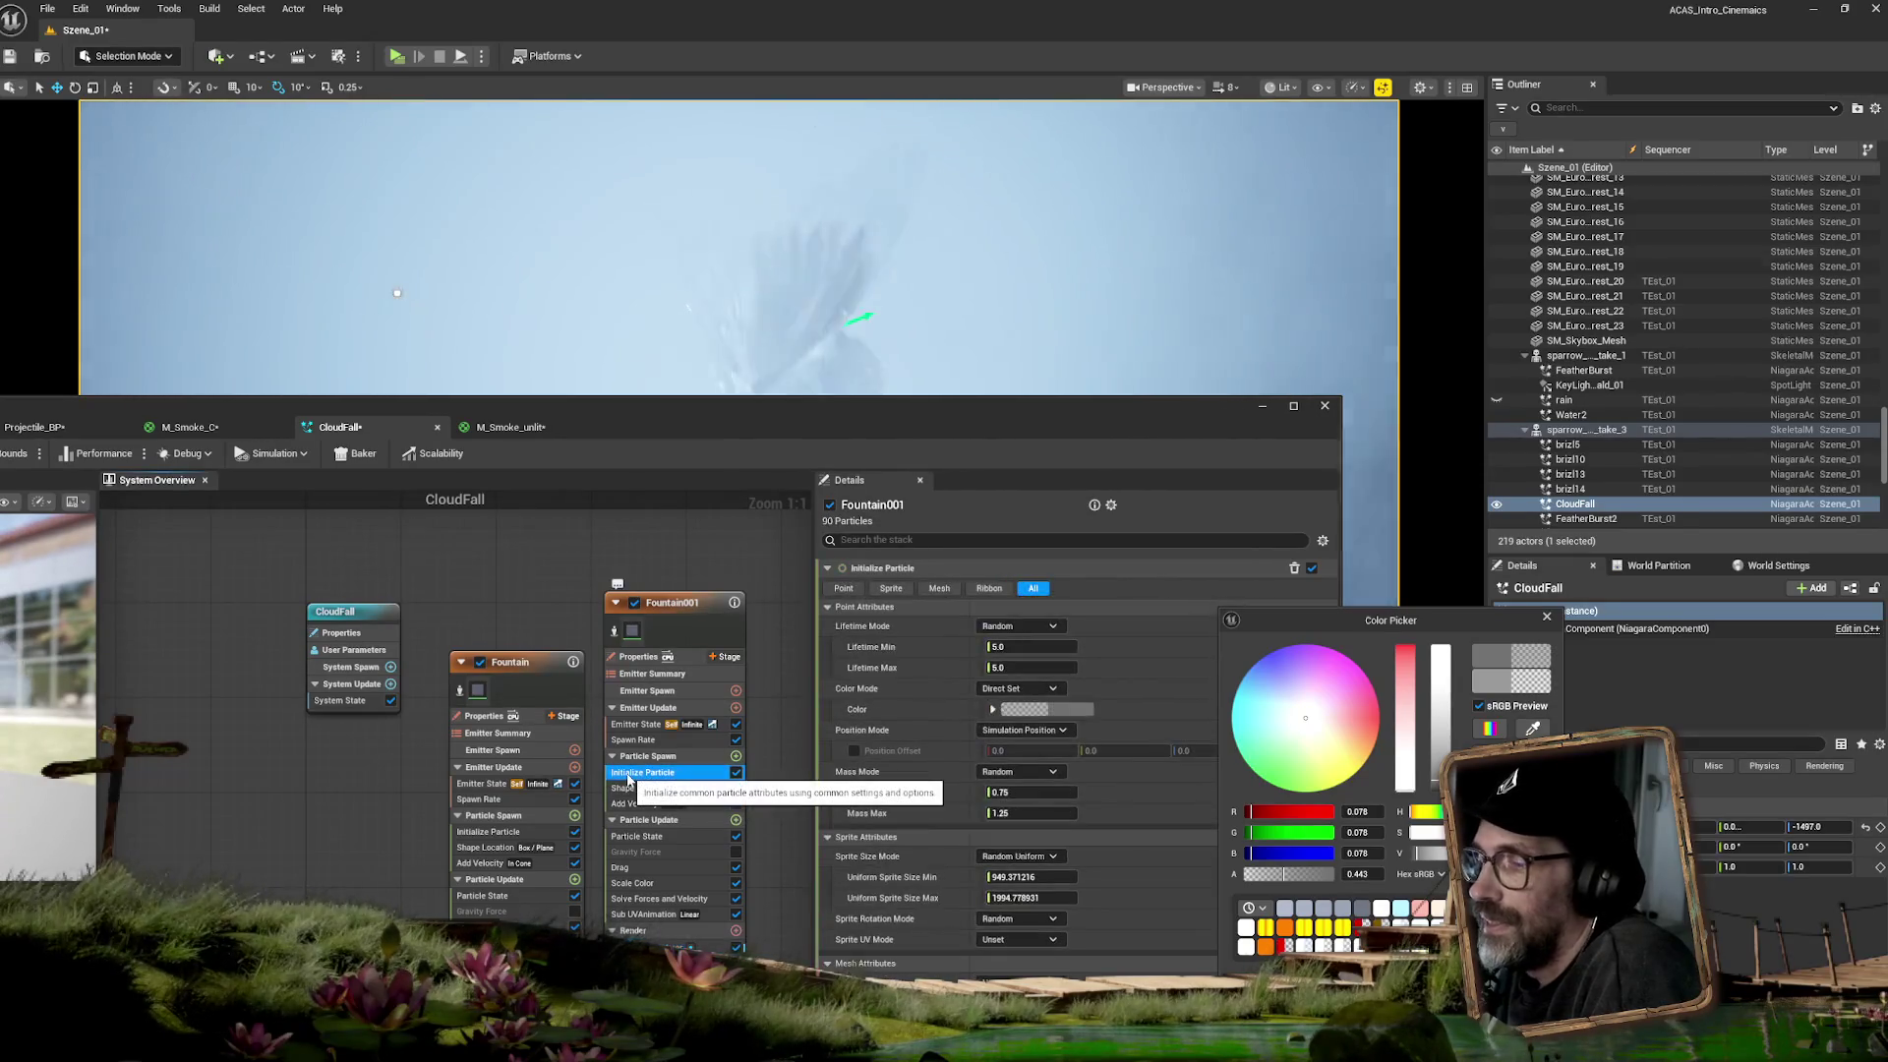
pyautogui.click(1546, 616)
pyautogui.moveTo(1067, 425); pyautogui.dragTo(1205, 705)
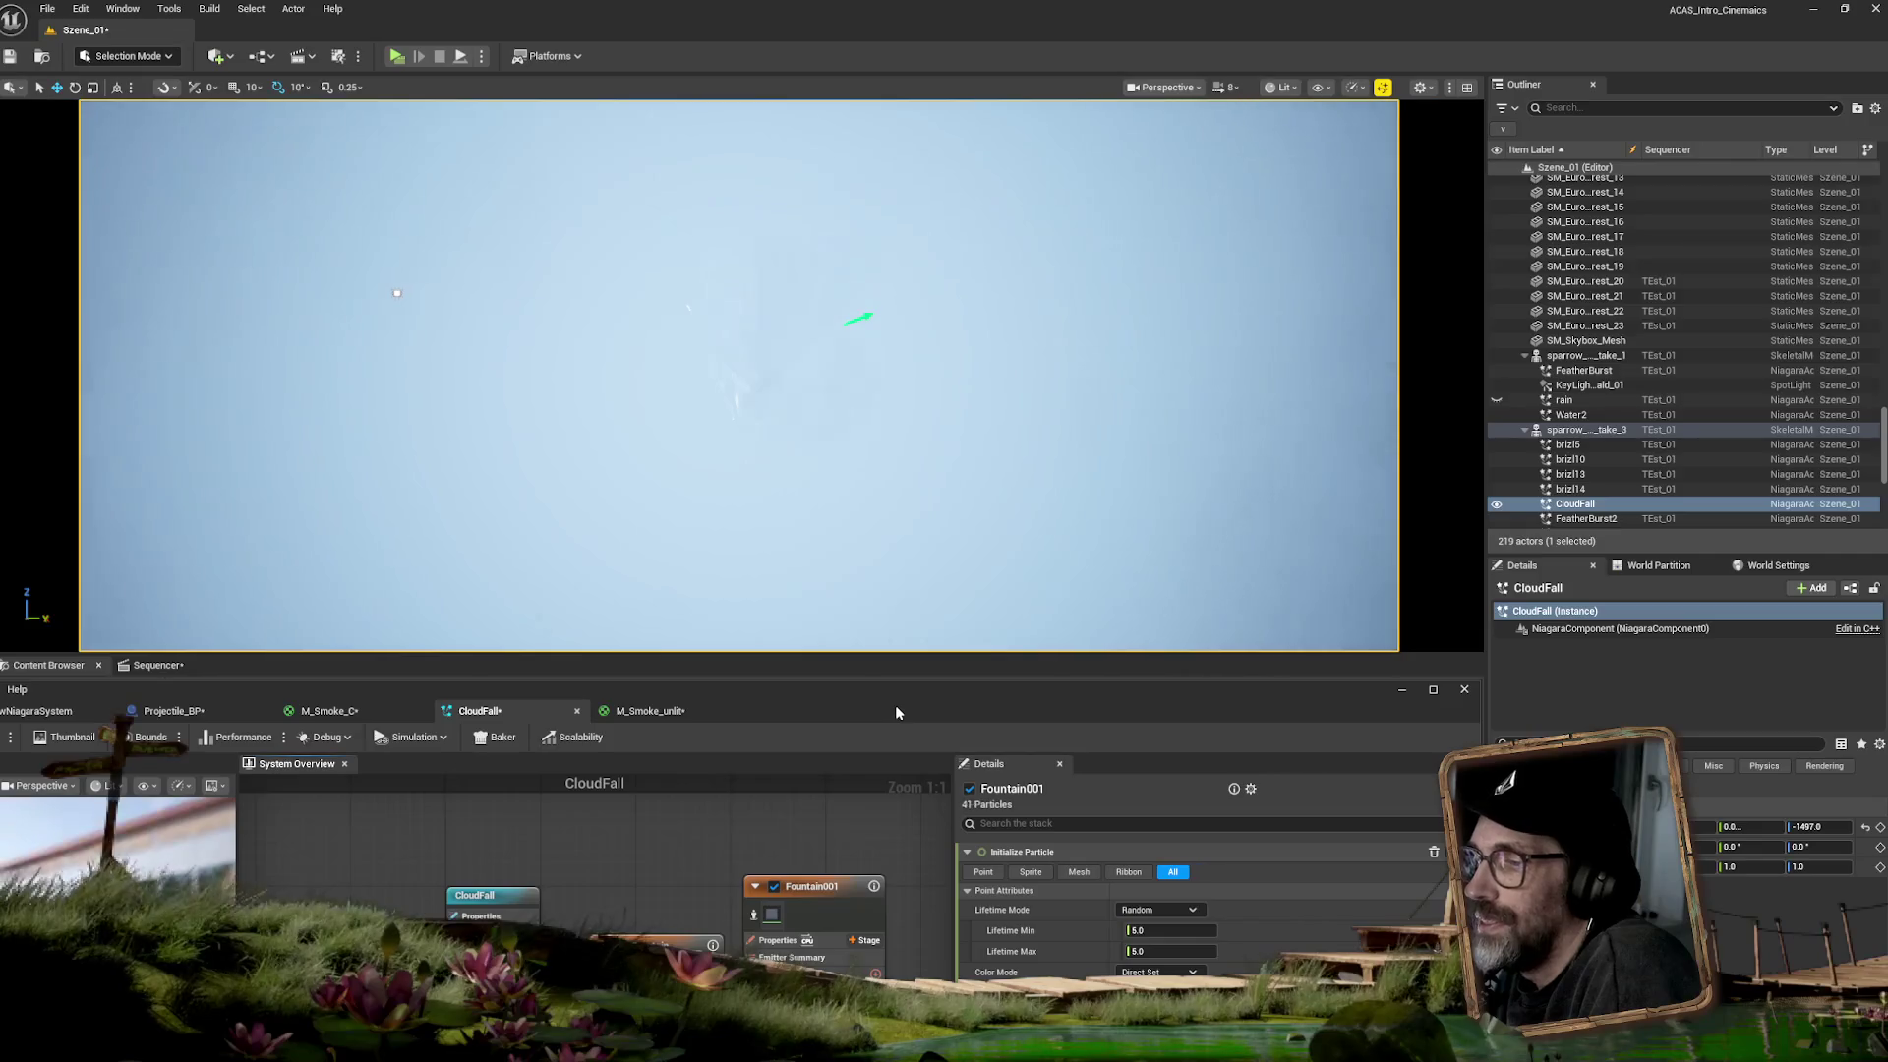
# - Lower Fountain001's SpawnRate to about 86.46
pyautogui.moveTo(895, 706); pyautogui.dragTo(933, 544)
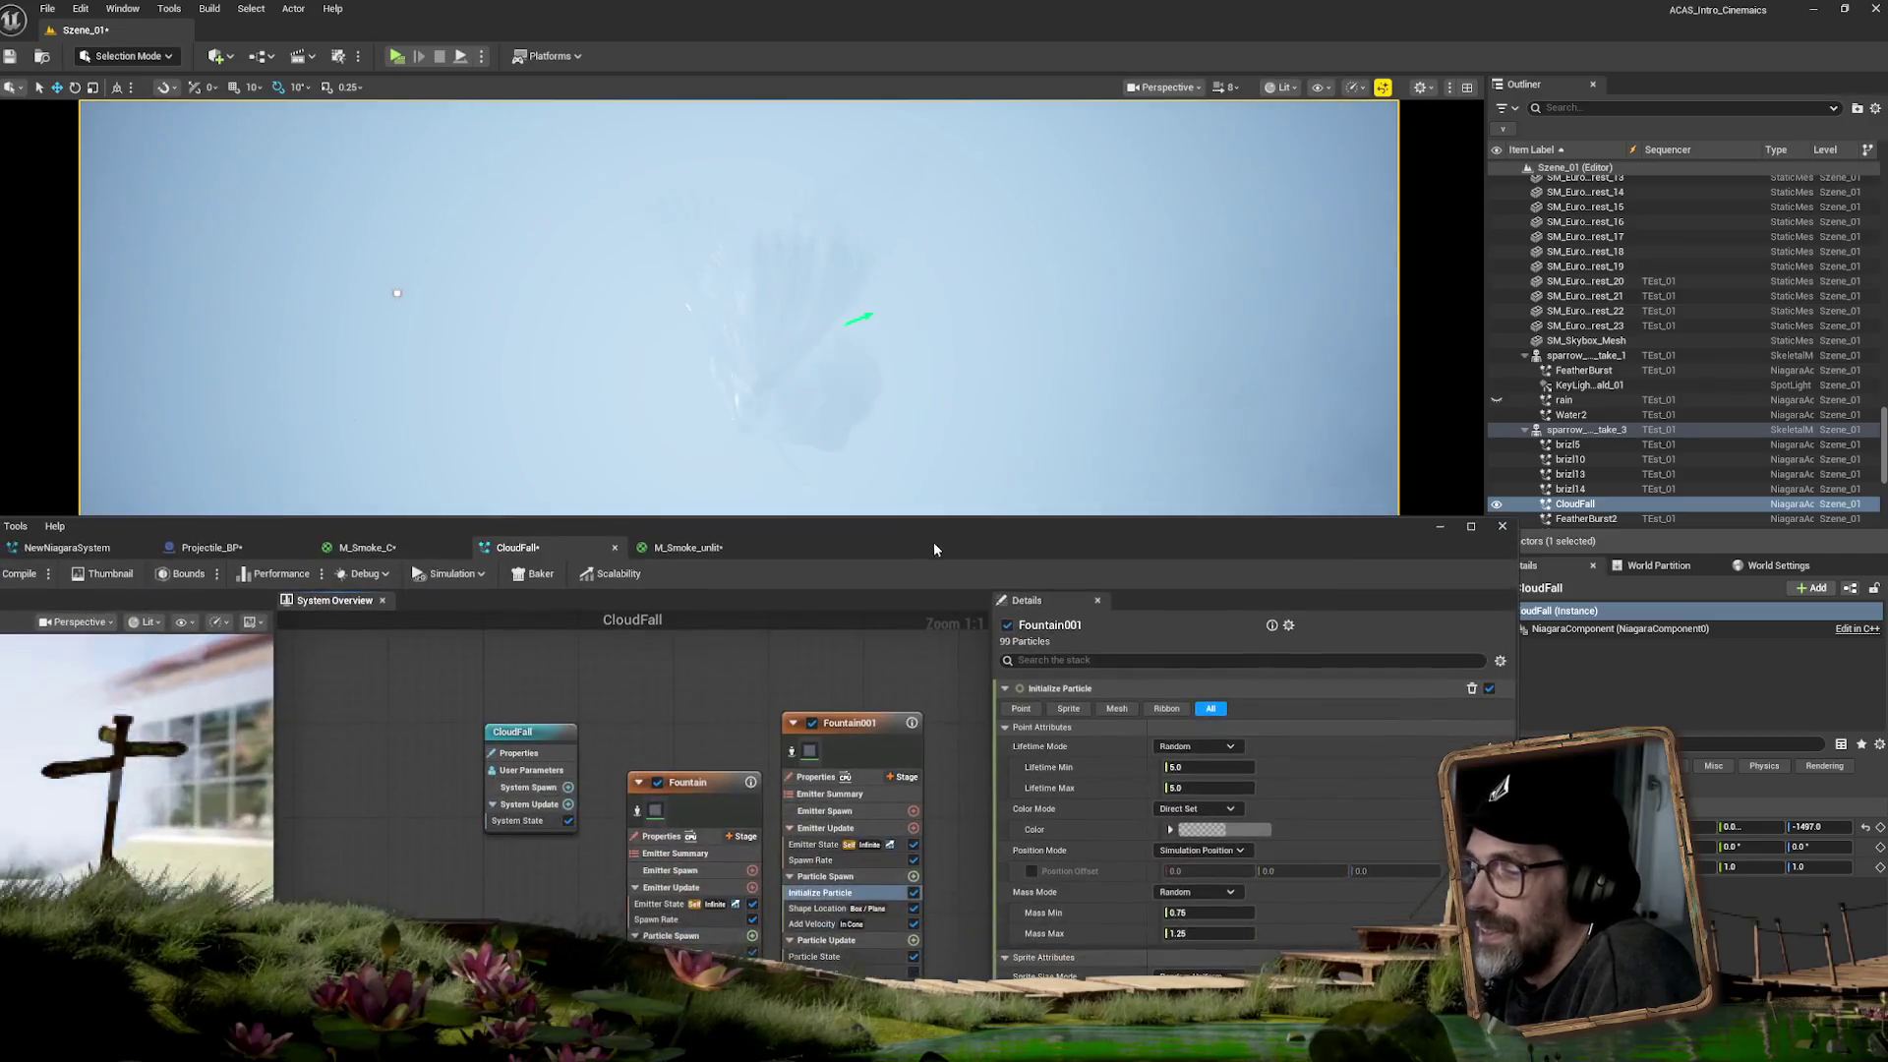
pyautogui.click(817, 860)
pyautogui.moveTo(1202, 710)
pyautogui.mouseDown()
pyautogui.moveTo(1175, 710)
pyautogui.moveTo(1200, 712)
pyautogui.mouseUp()
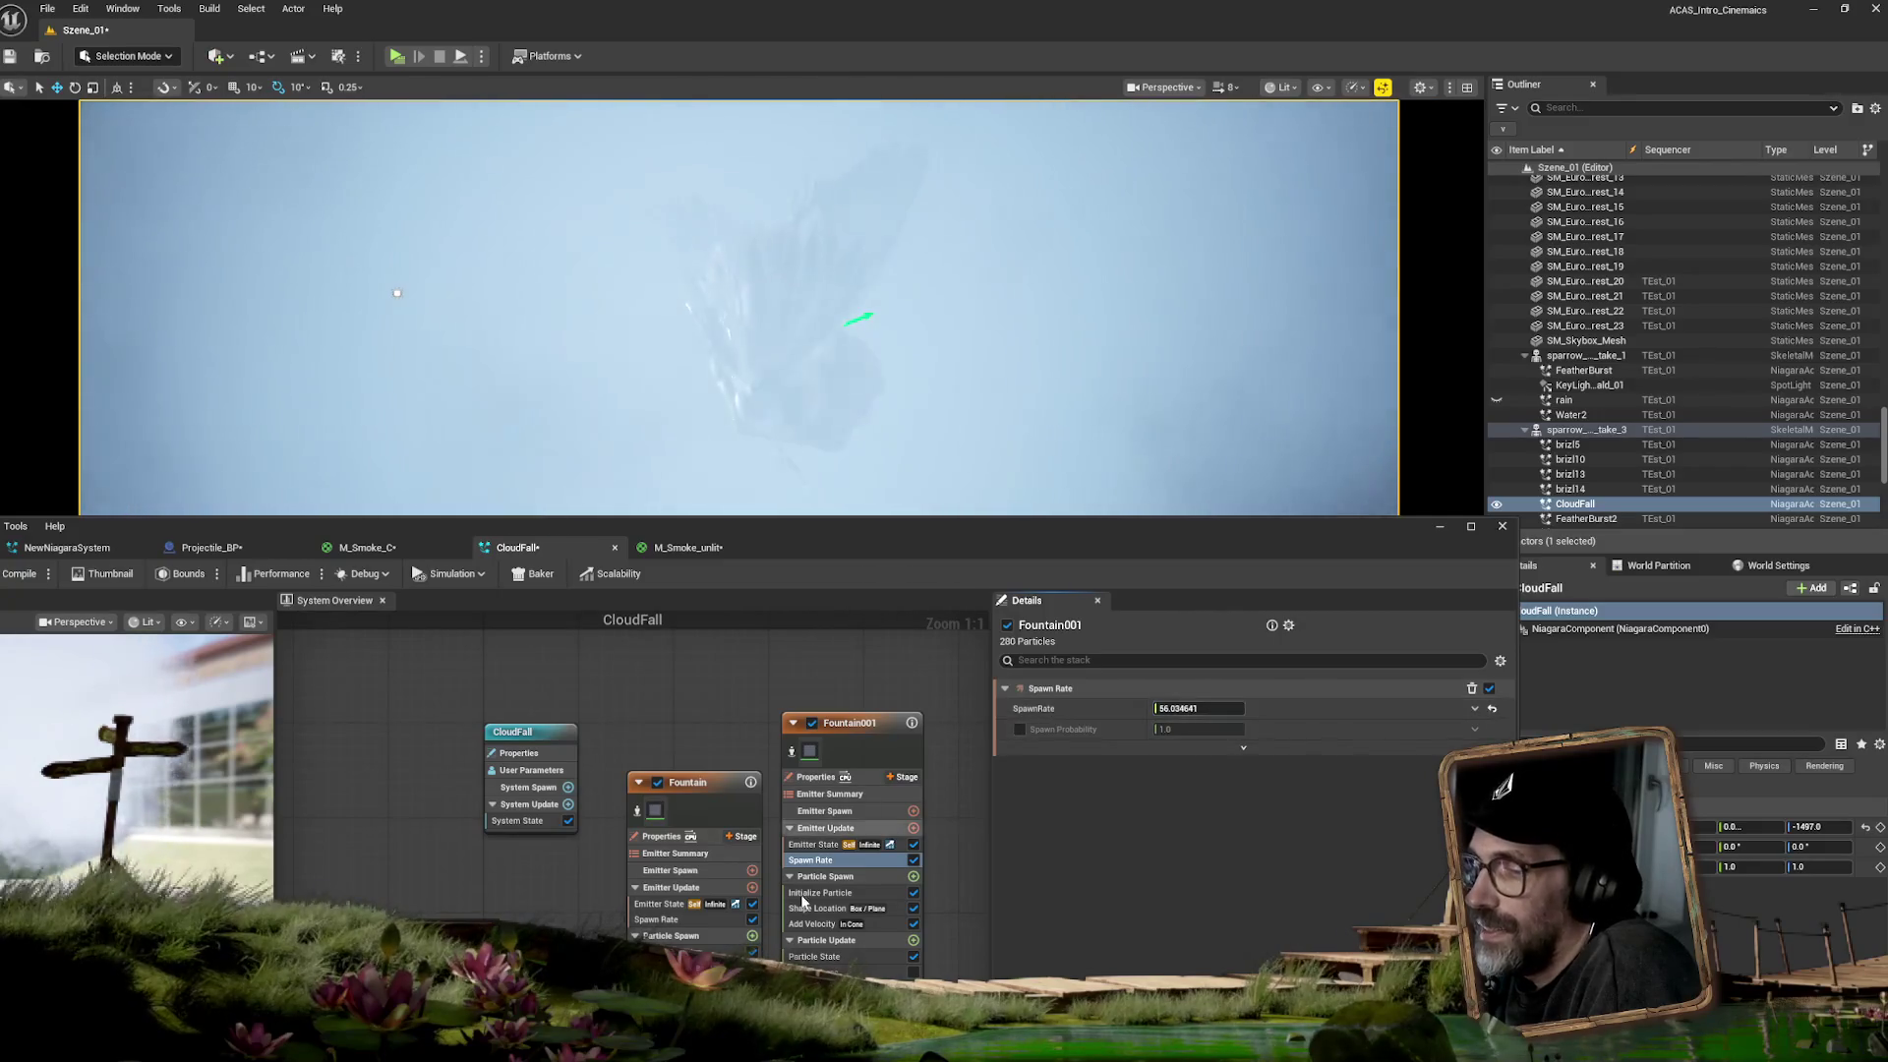
# - Darken the Initialize Particle colour further by lowering its Value slider
pyautogui.click(804, 895)
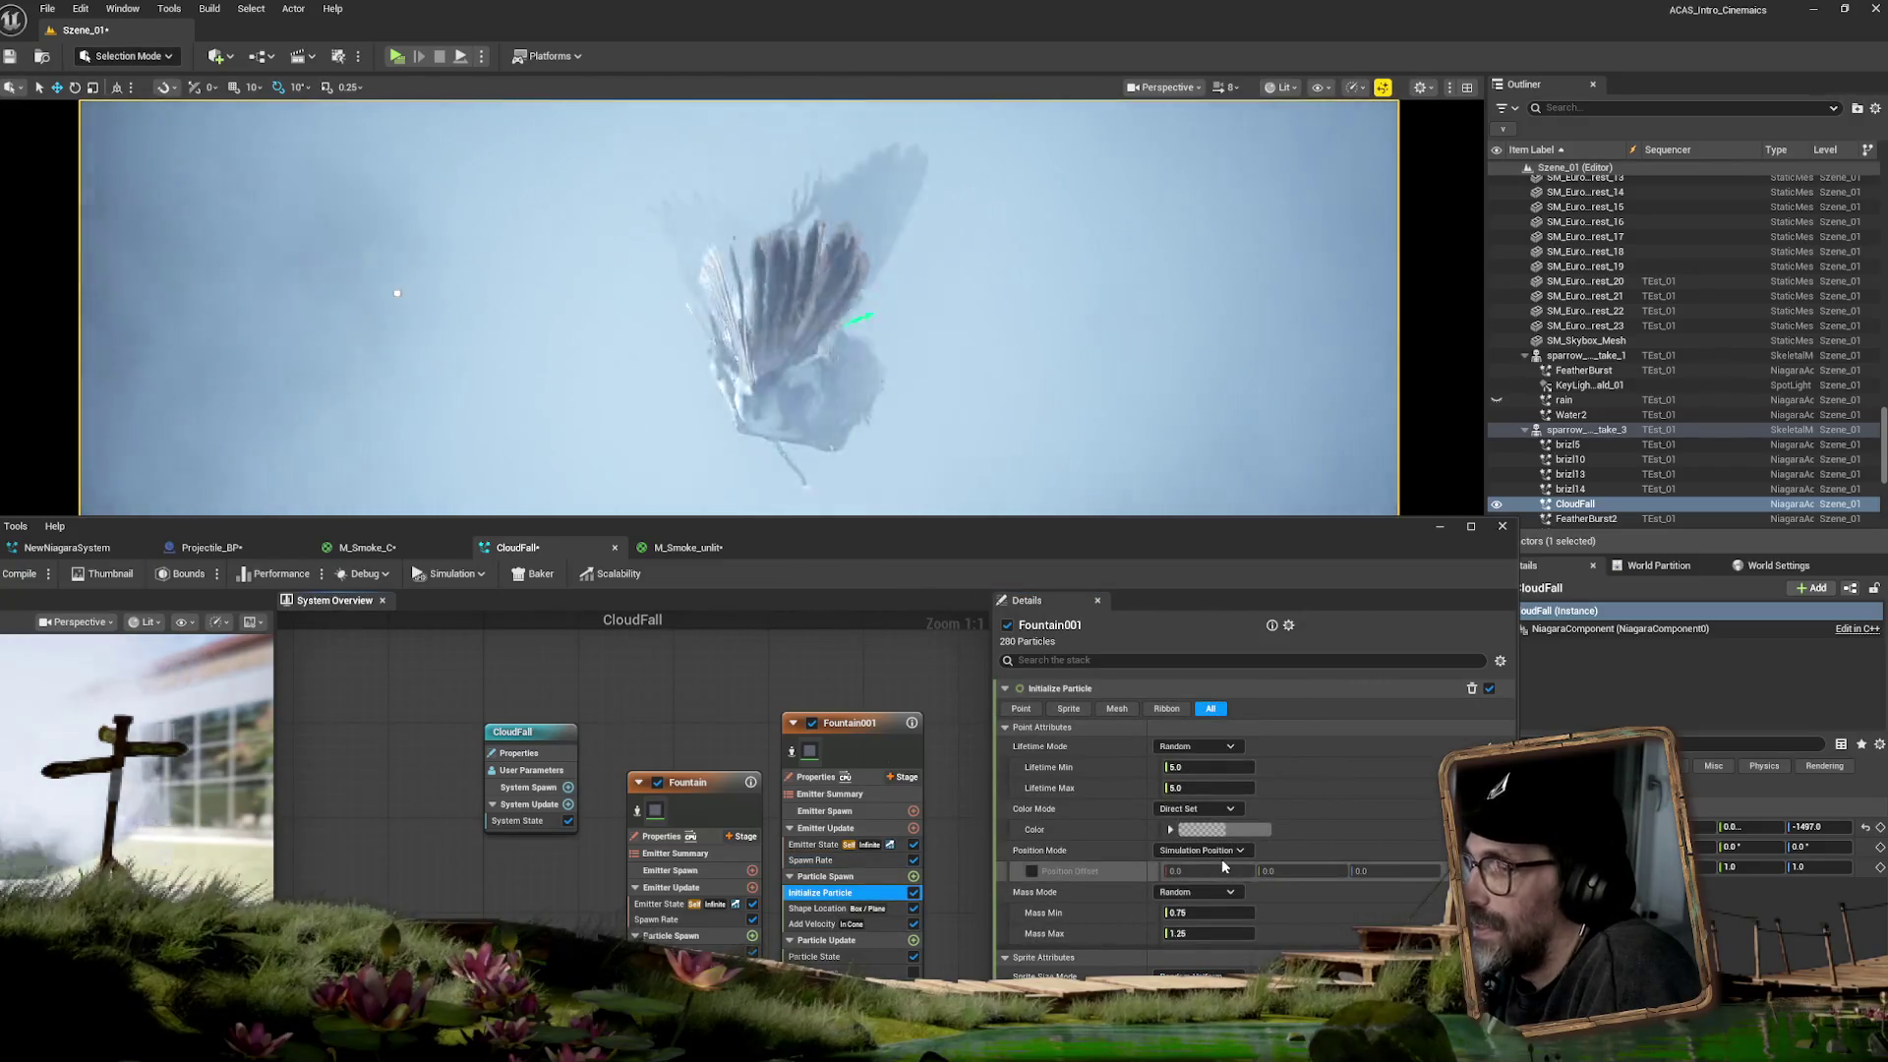
pyautogui.click(1219, 829)
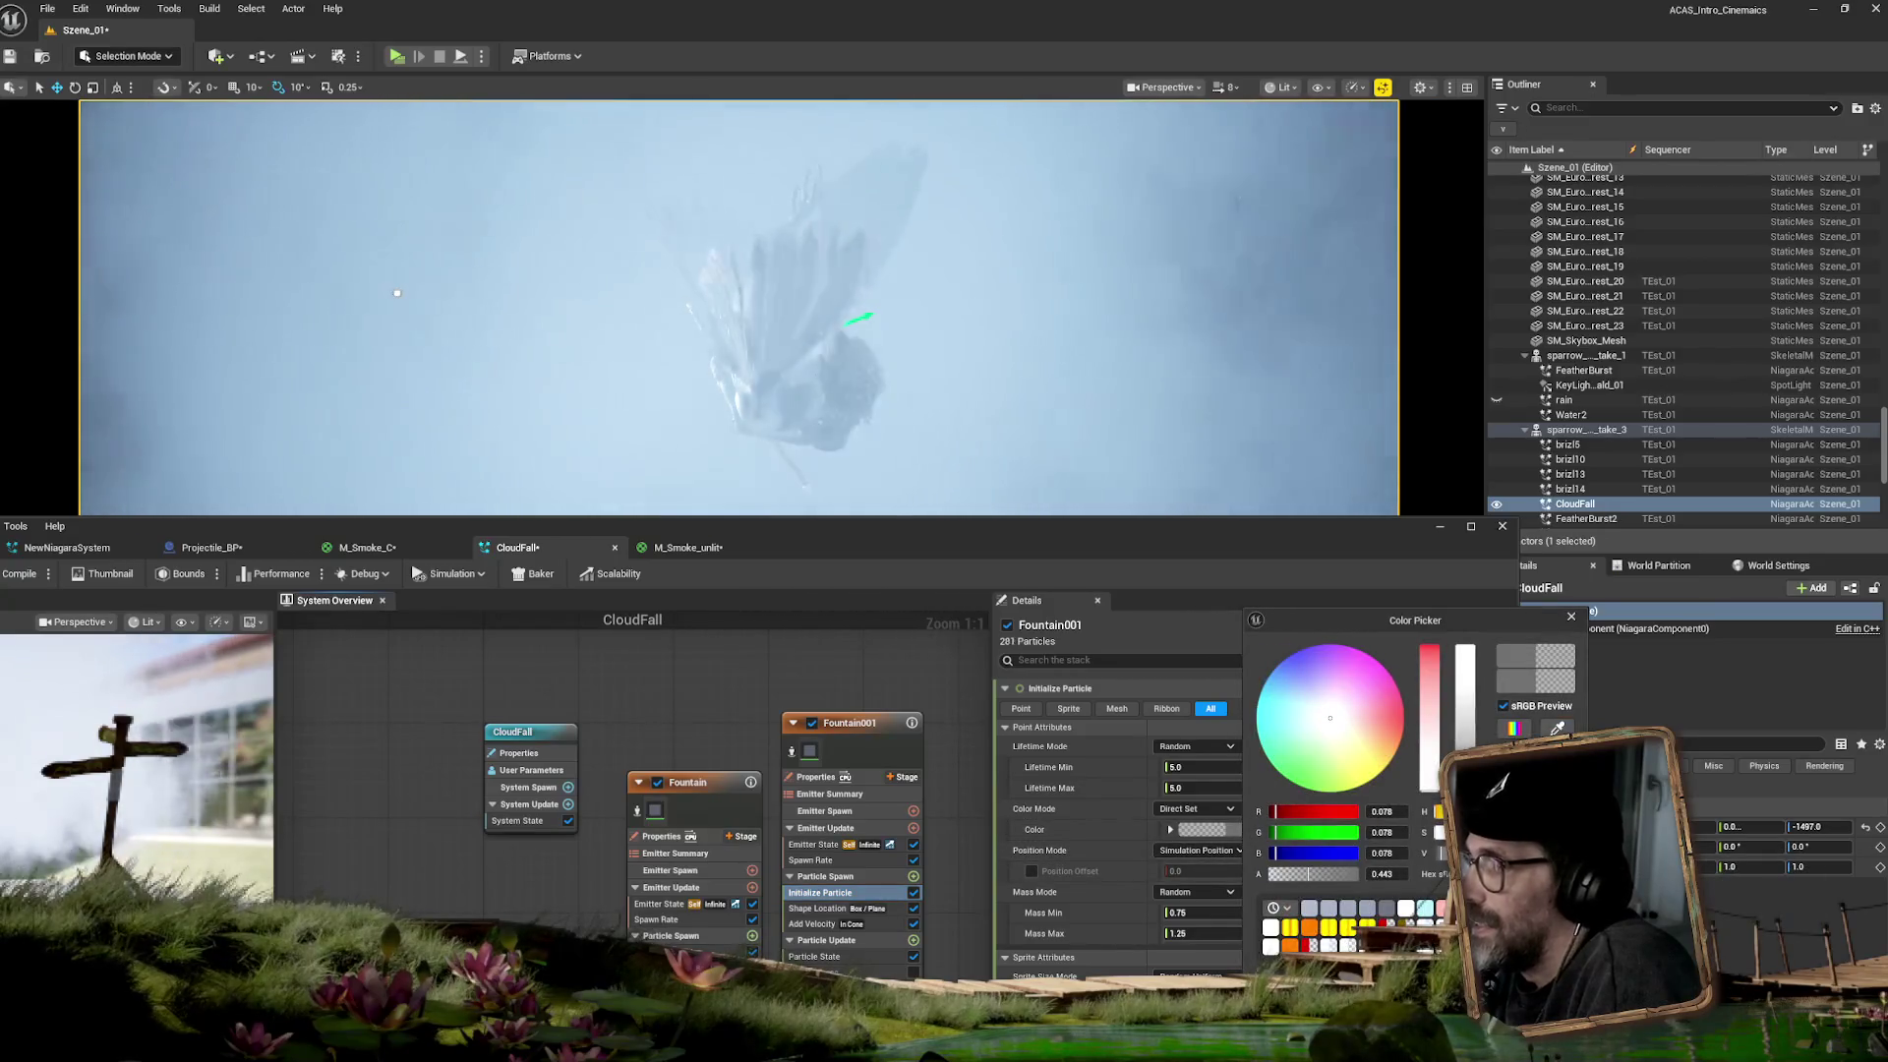
pyautogui.moveTo(1465, 777); pyautogui.dragTo(1515, 777)
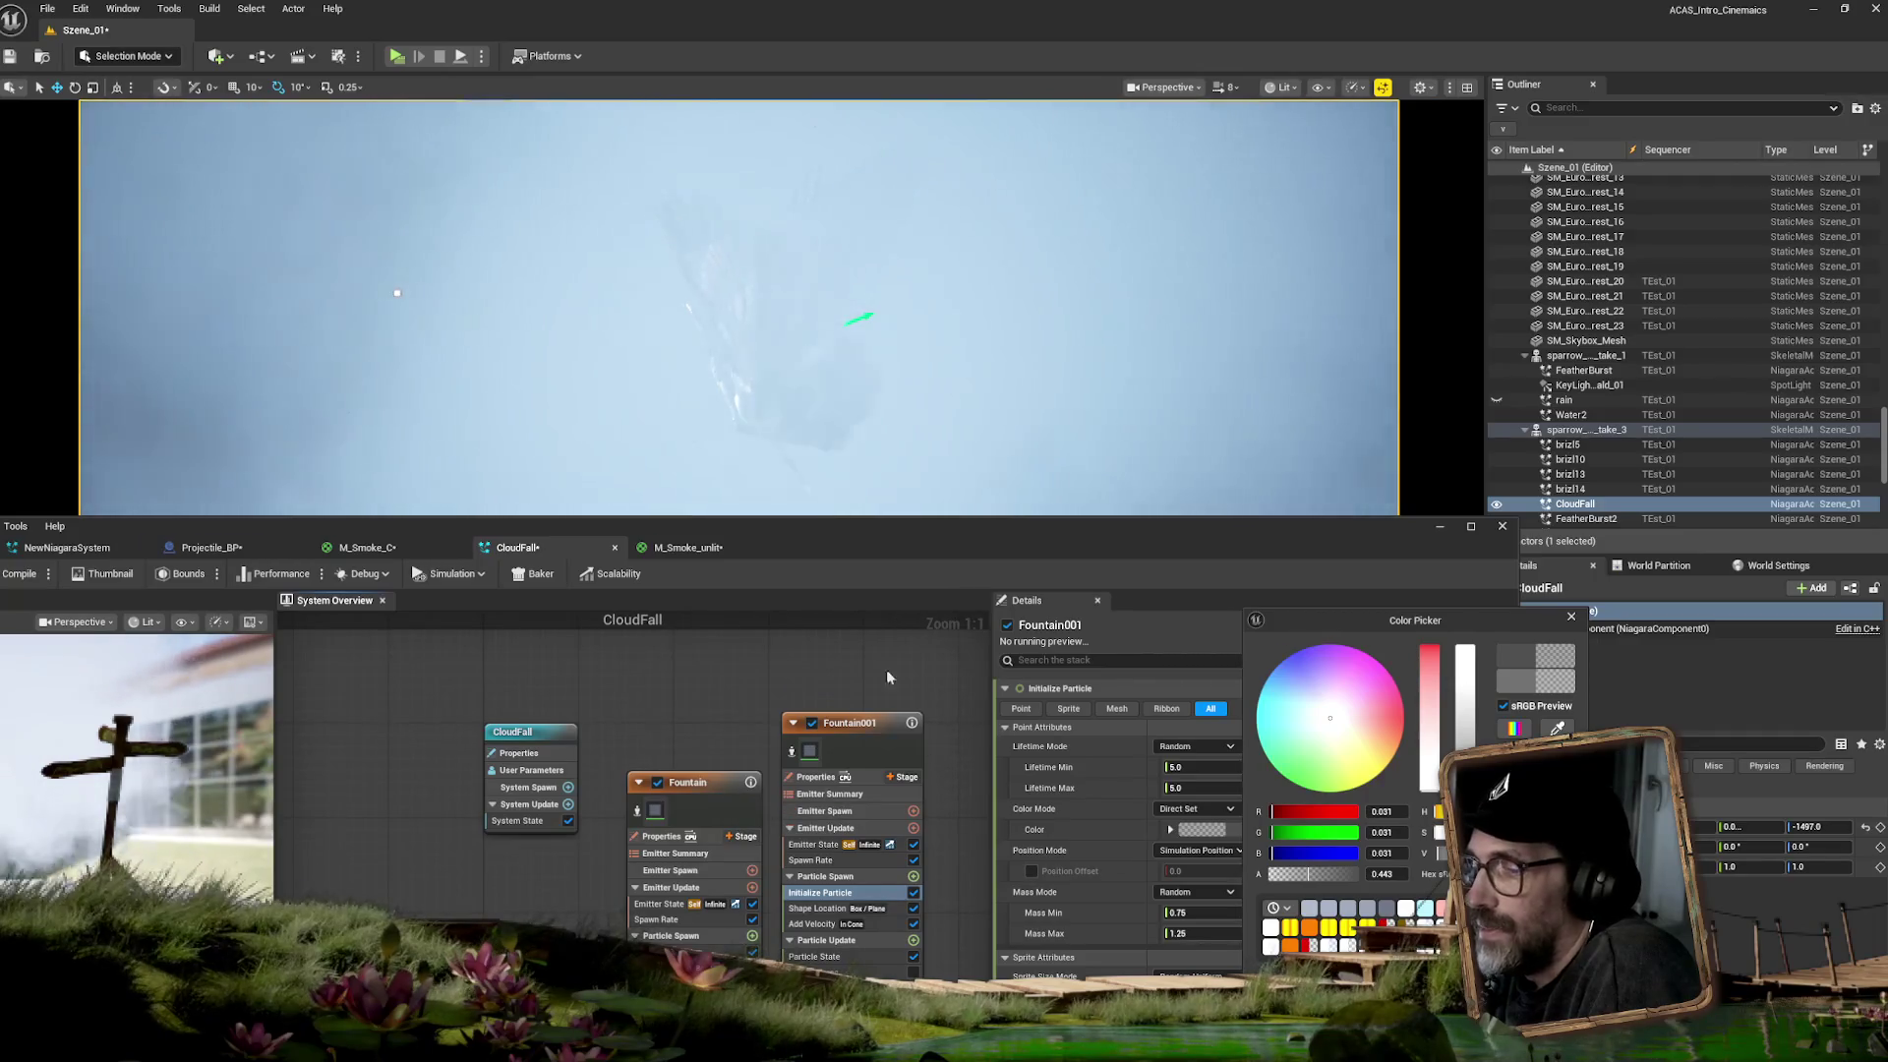
pyautogui.moveTo(1011, 547)
pyautogui.mouseDown()
pyautogui.moveTo(1138, 405)
pyautogui.moveTo(1043, 304)
pyautogui.mouseUp()
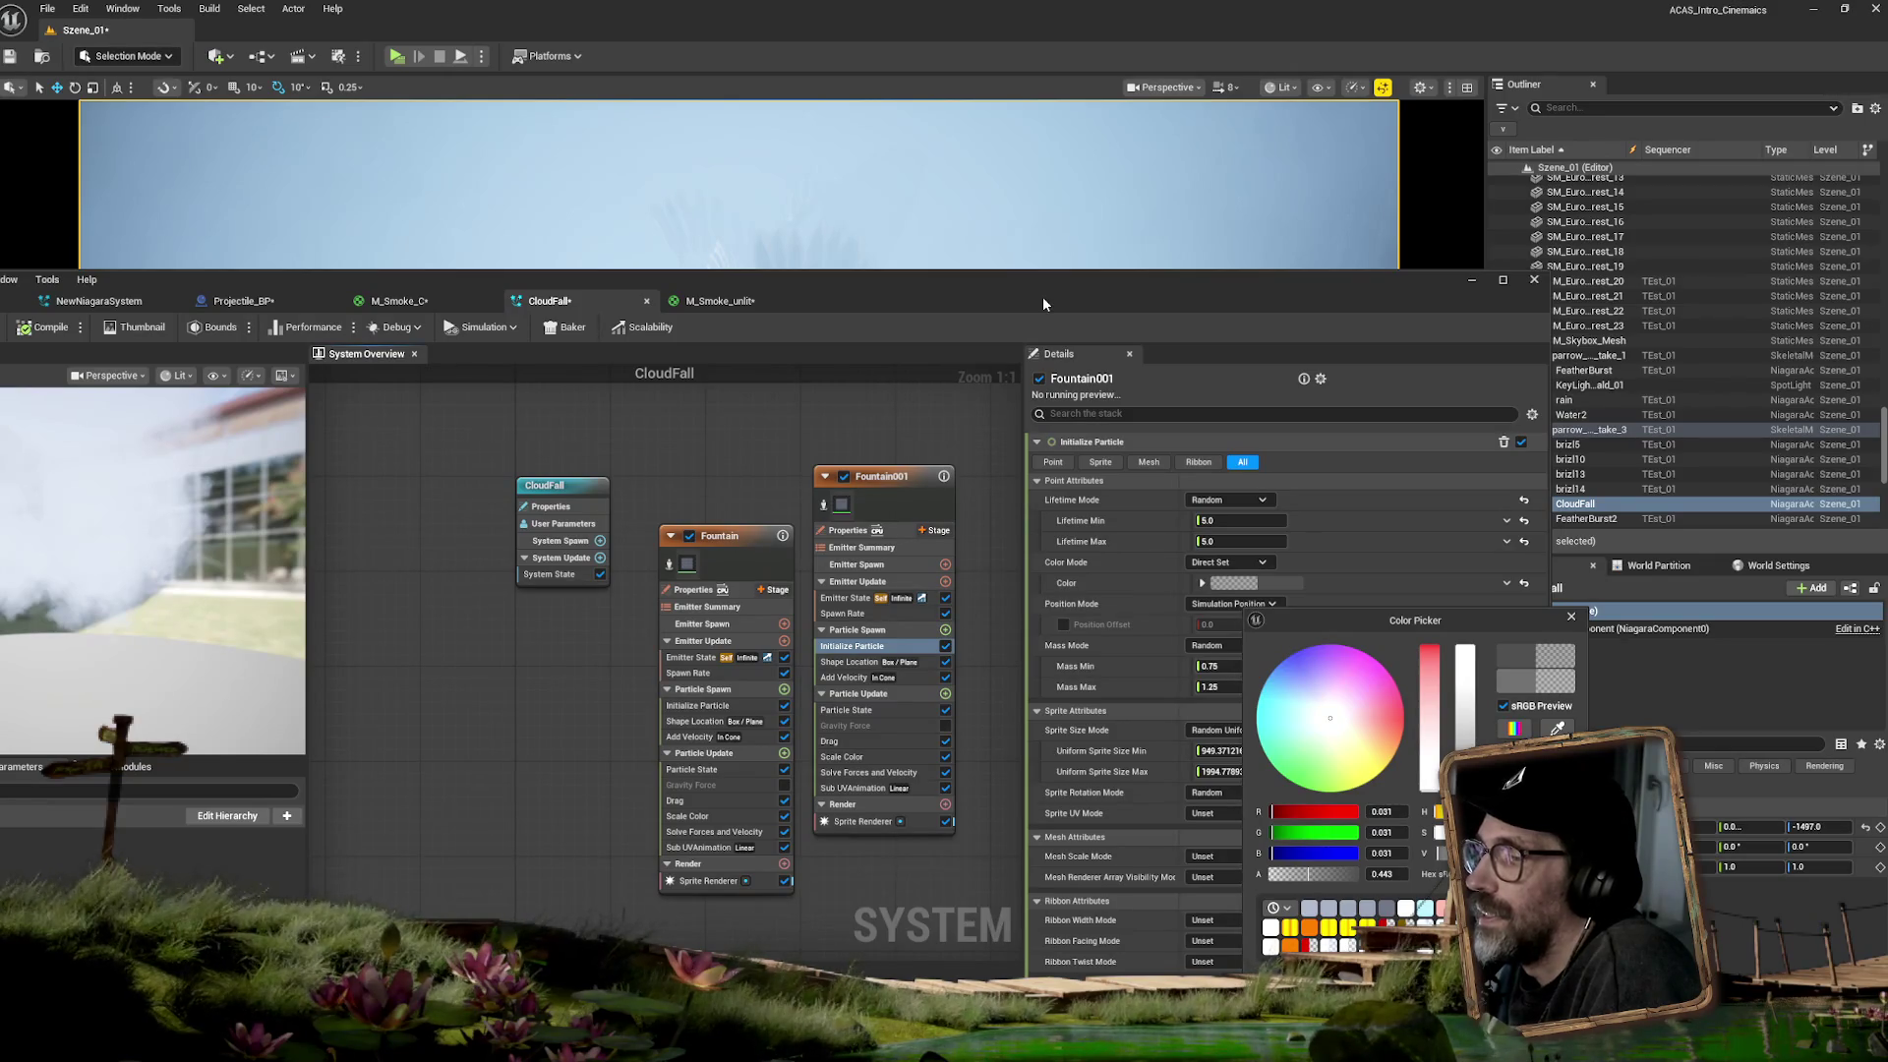
pyautogui.moveTo(1043, 297); pyautogui.dragTo(1031, 327)
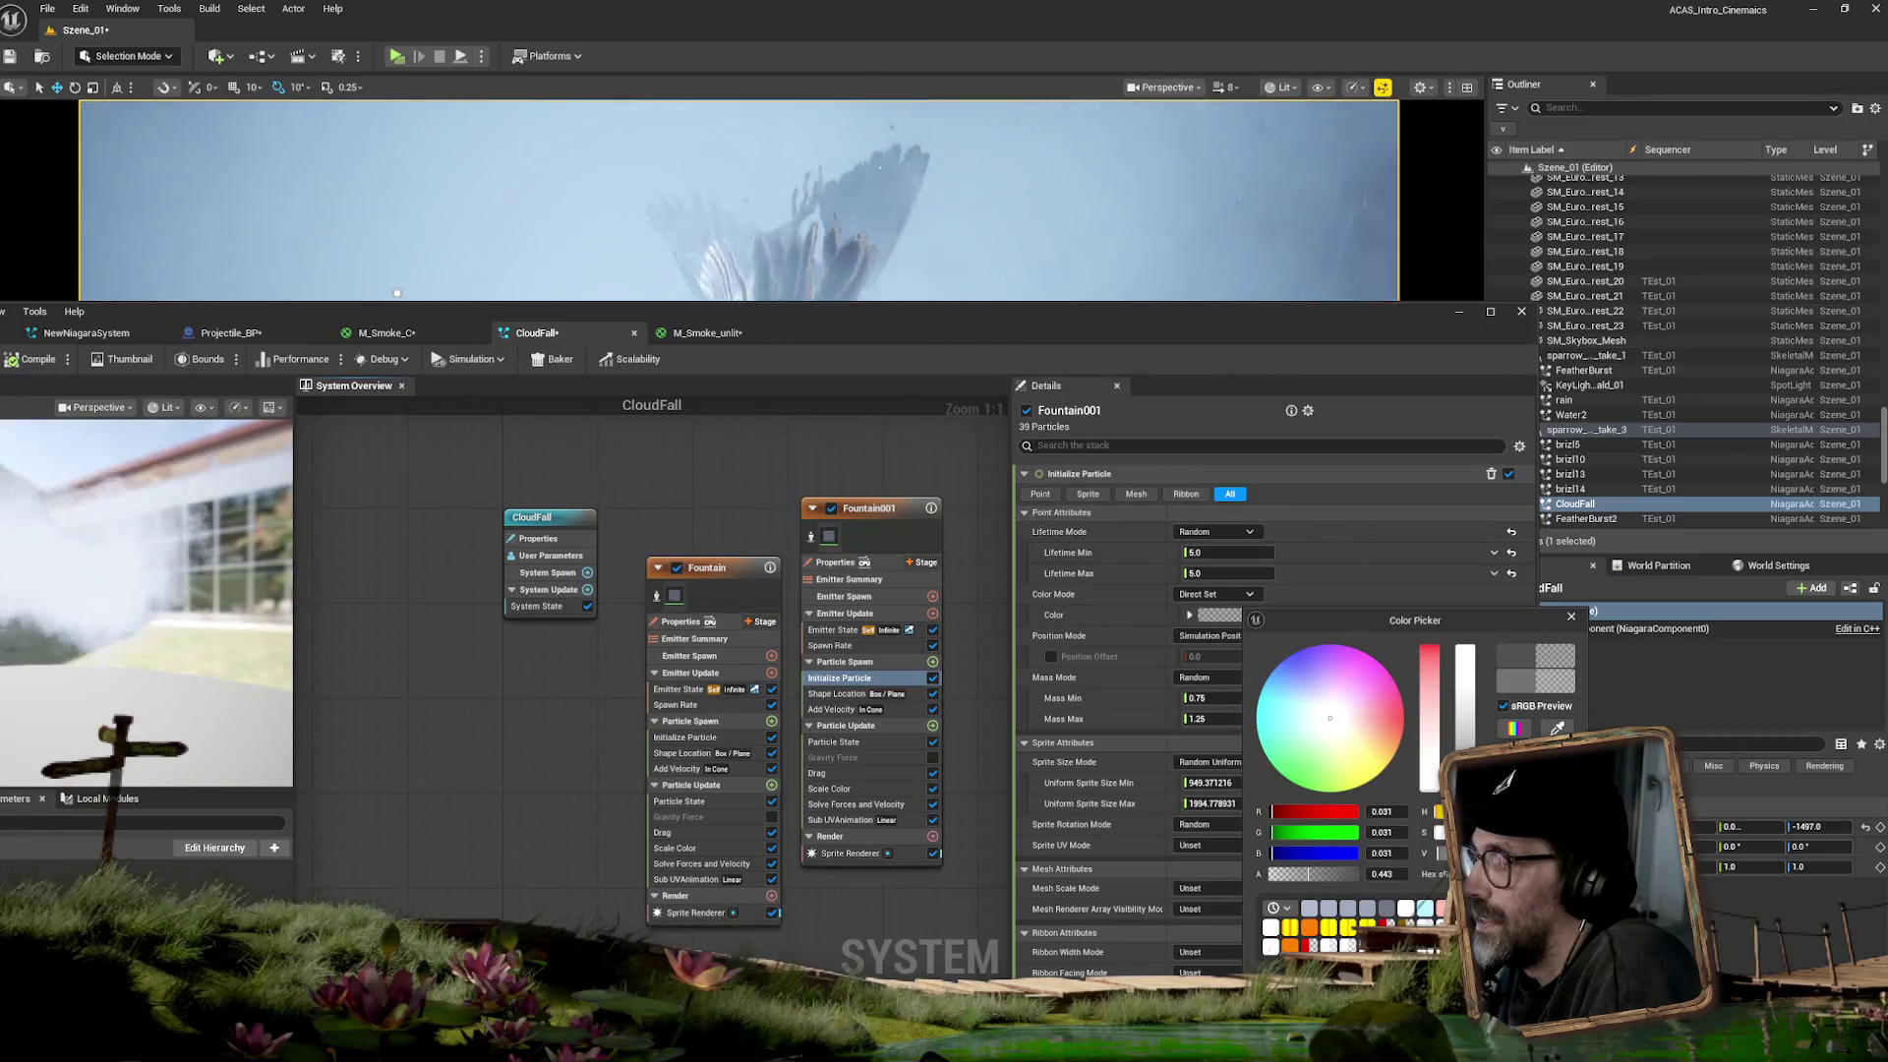
pyautogui.moveTo(997, 329); pyautogui.dragTo(1436, 427)
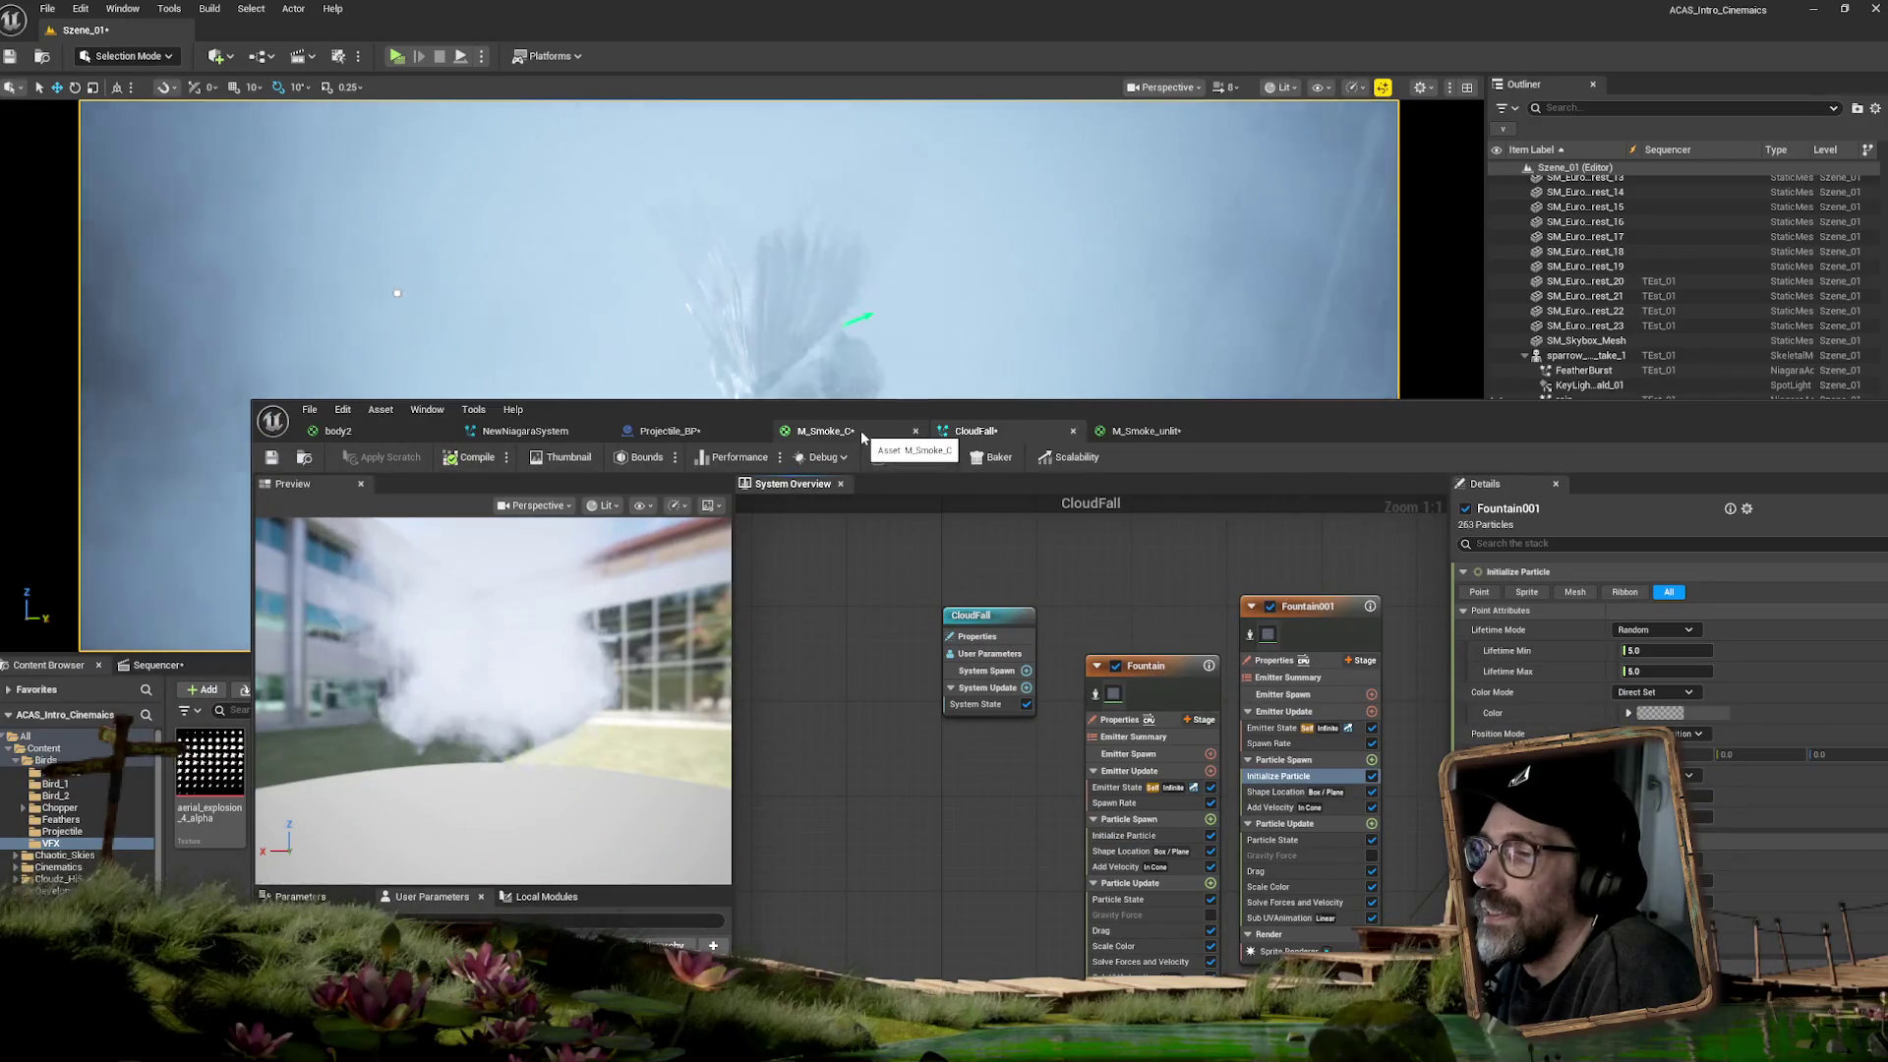
# - Darken M_Smoke_unlit's Constant emissive colour to about 0.098, 0.114, 0.151 and apply it
pyautogui.click(1138, 433)
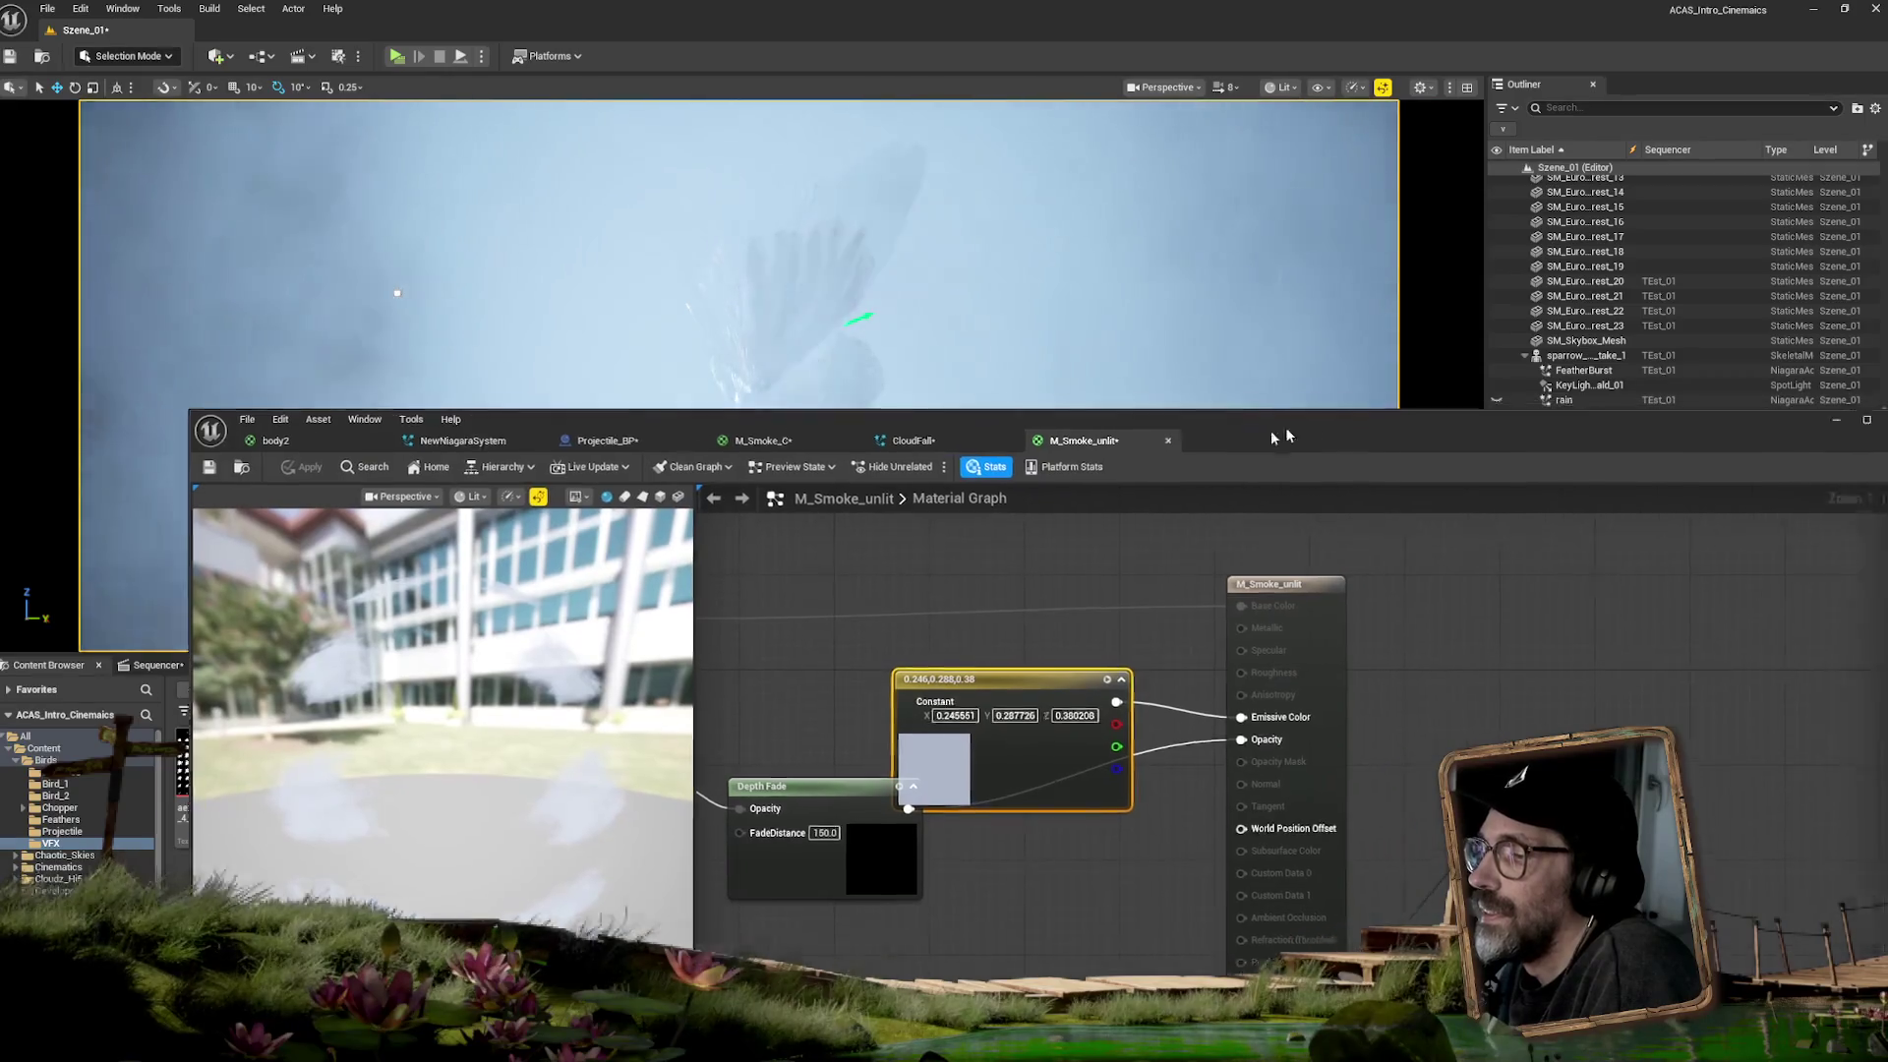
pyautogui.moveTo(1283, 436); pyautogui.dragTo(996, 603)
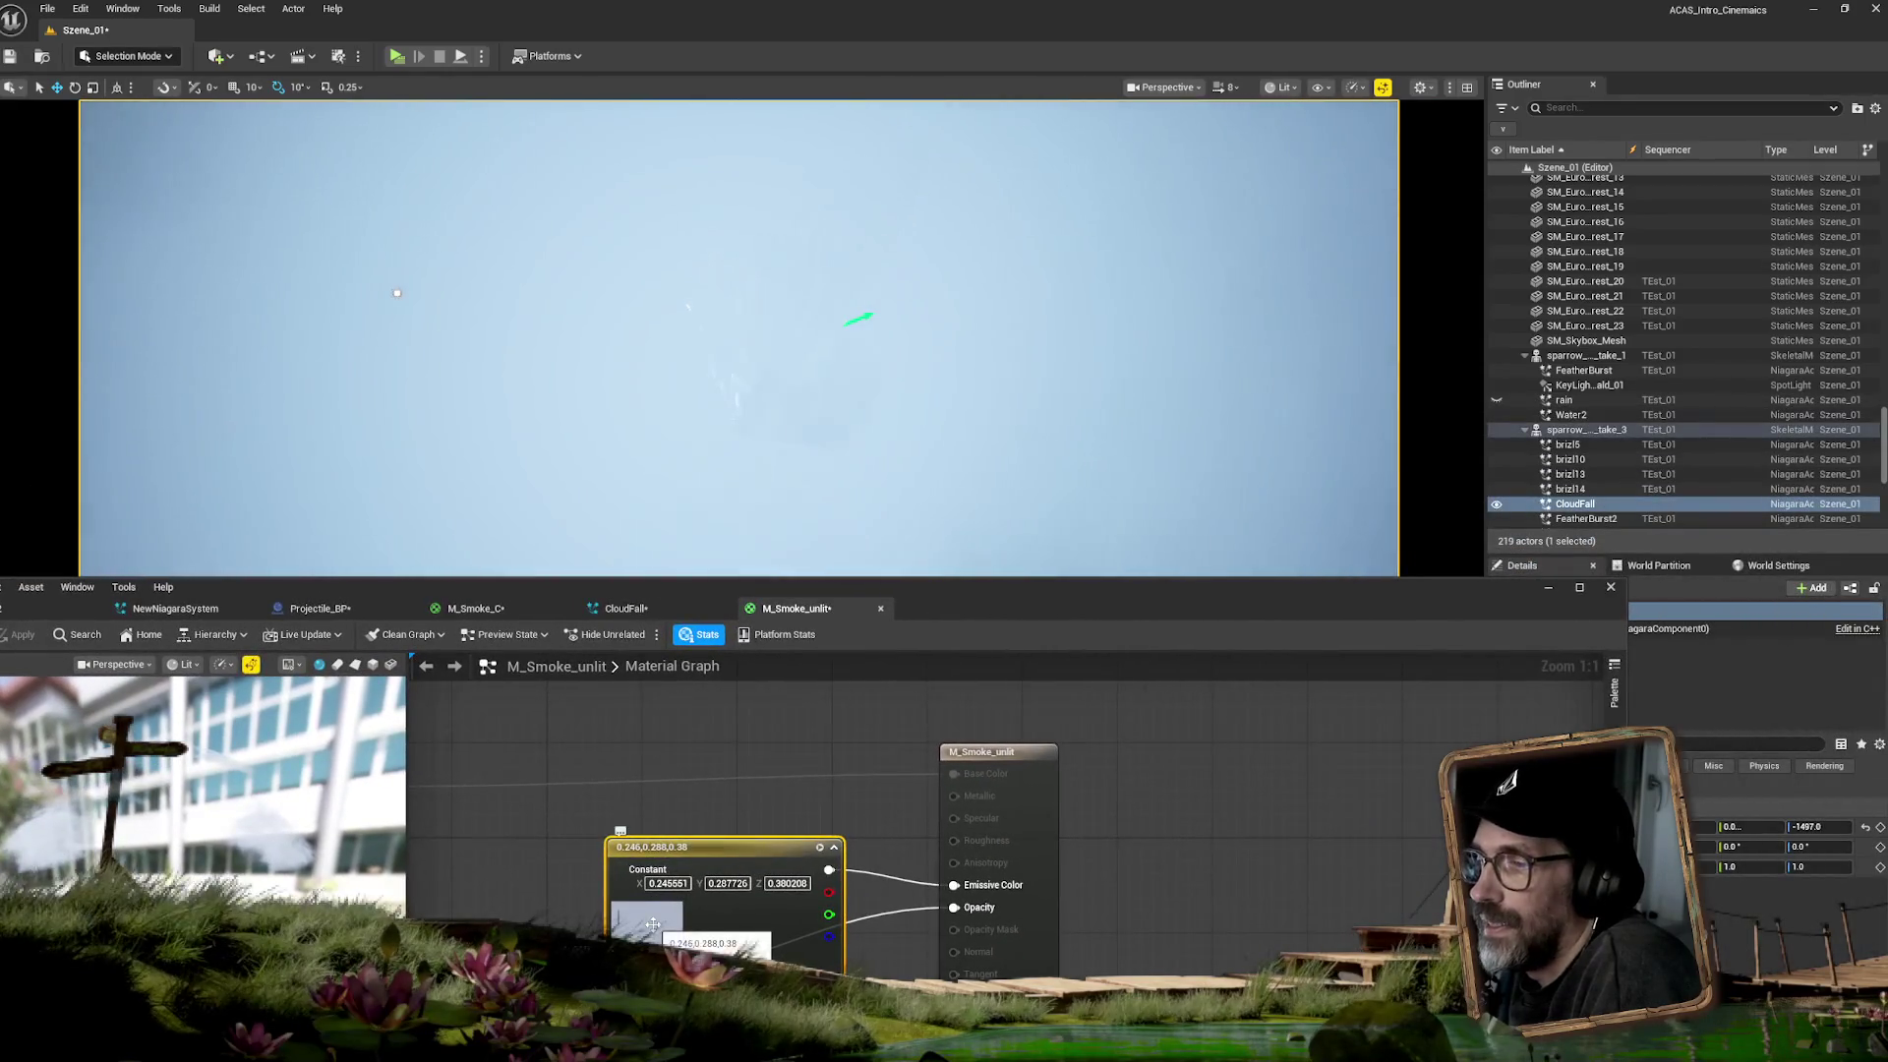
pyautogui.doubleClick(658, 923)
pyautogui.moveTo(889, 755); pyautogui.dragTo(880, 745)
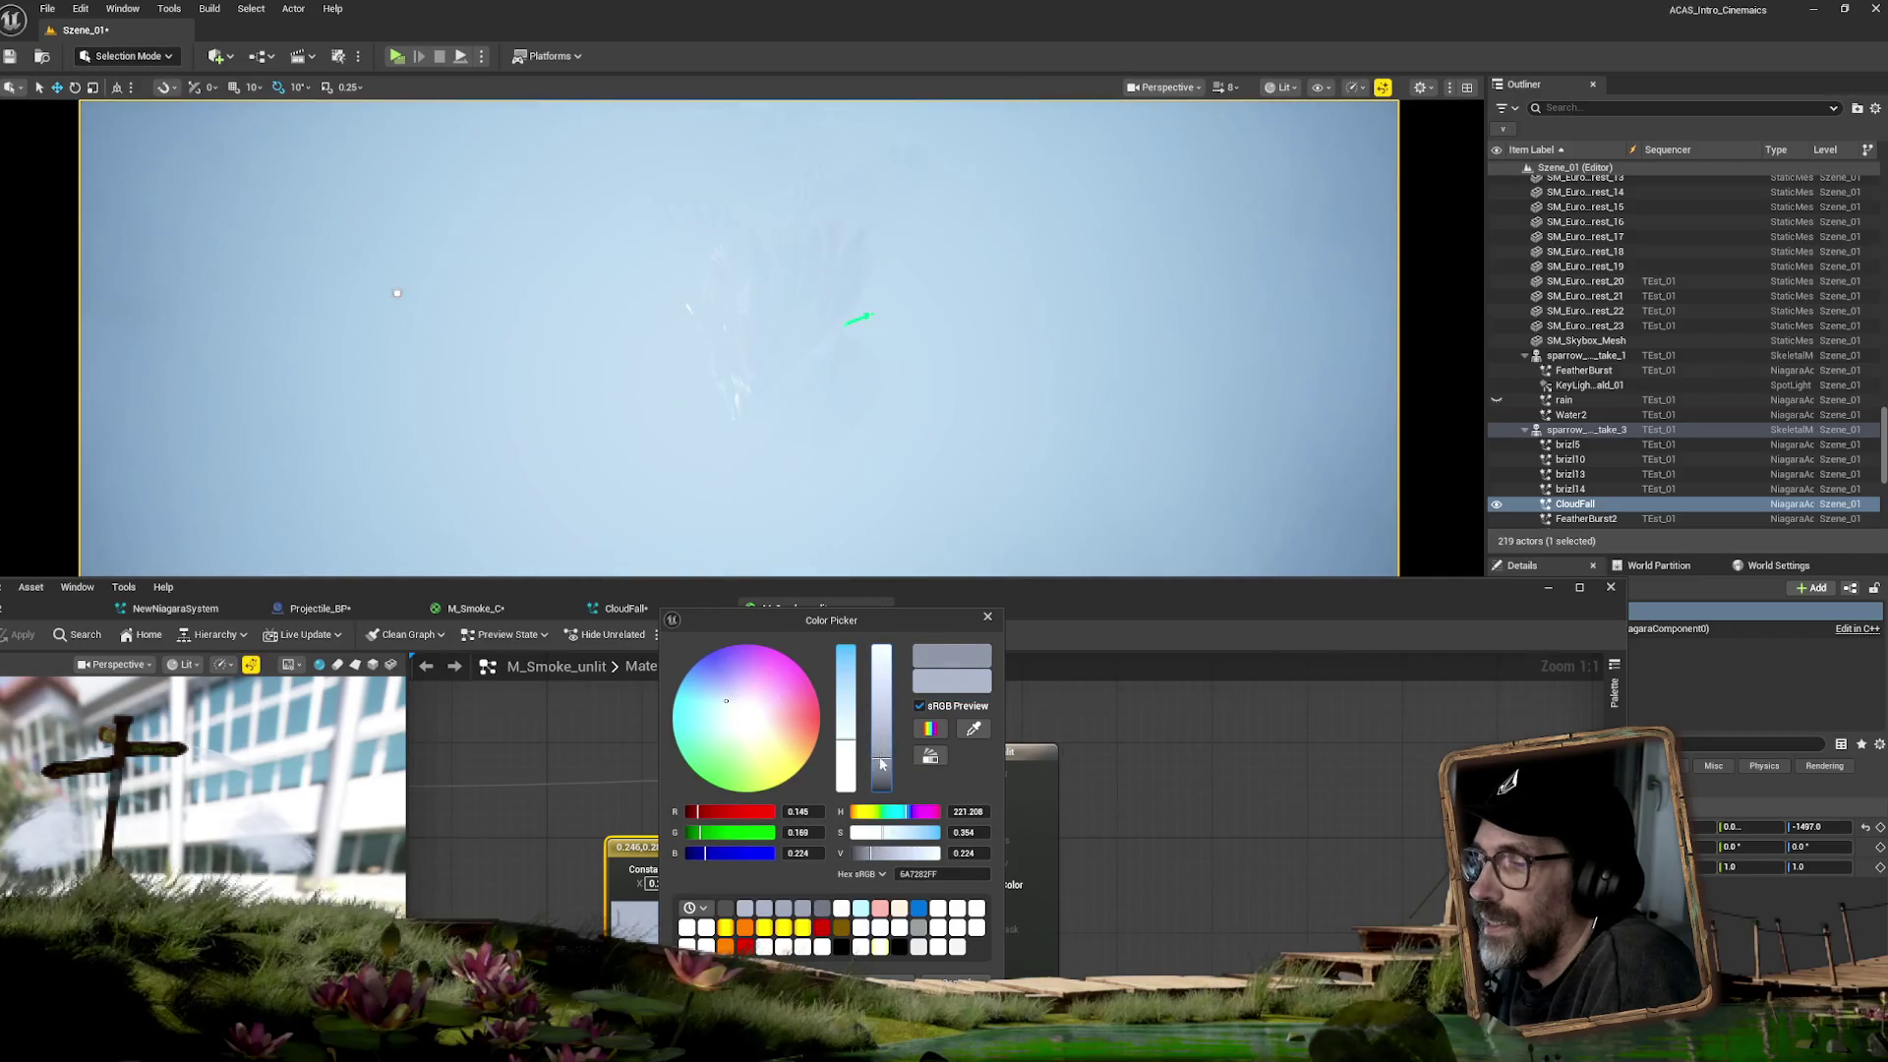
pyautogui.moveTo(368, 582); pyautogui.dragTo(539, 632)
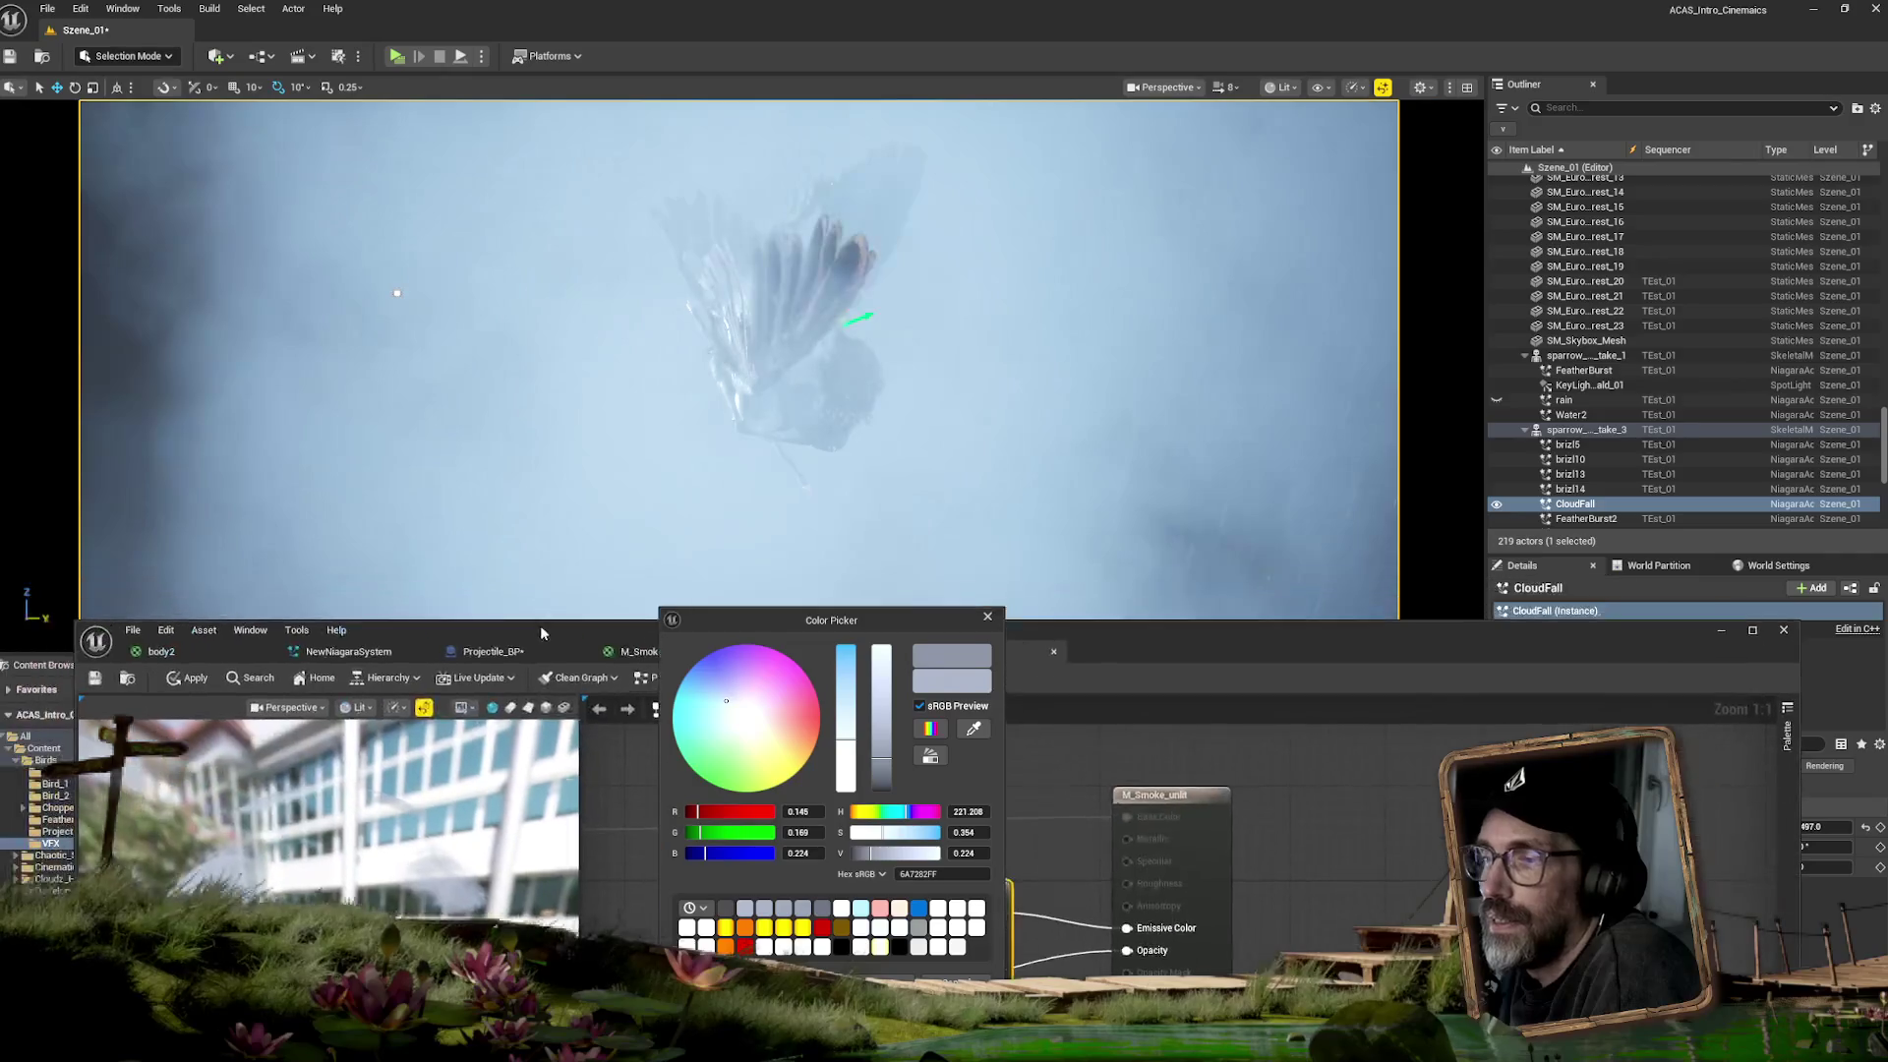
pyautogui.click(195, 678)
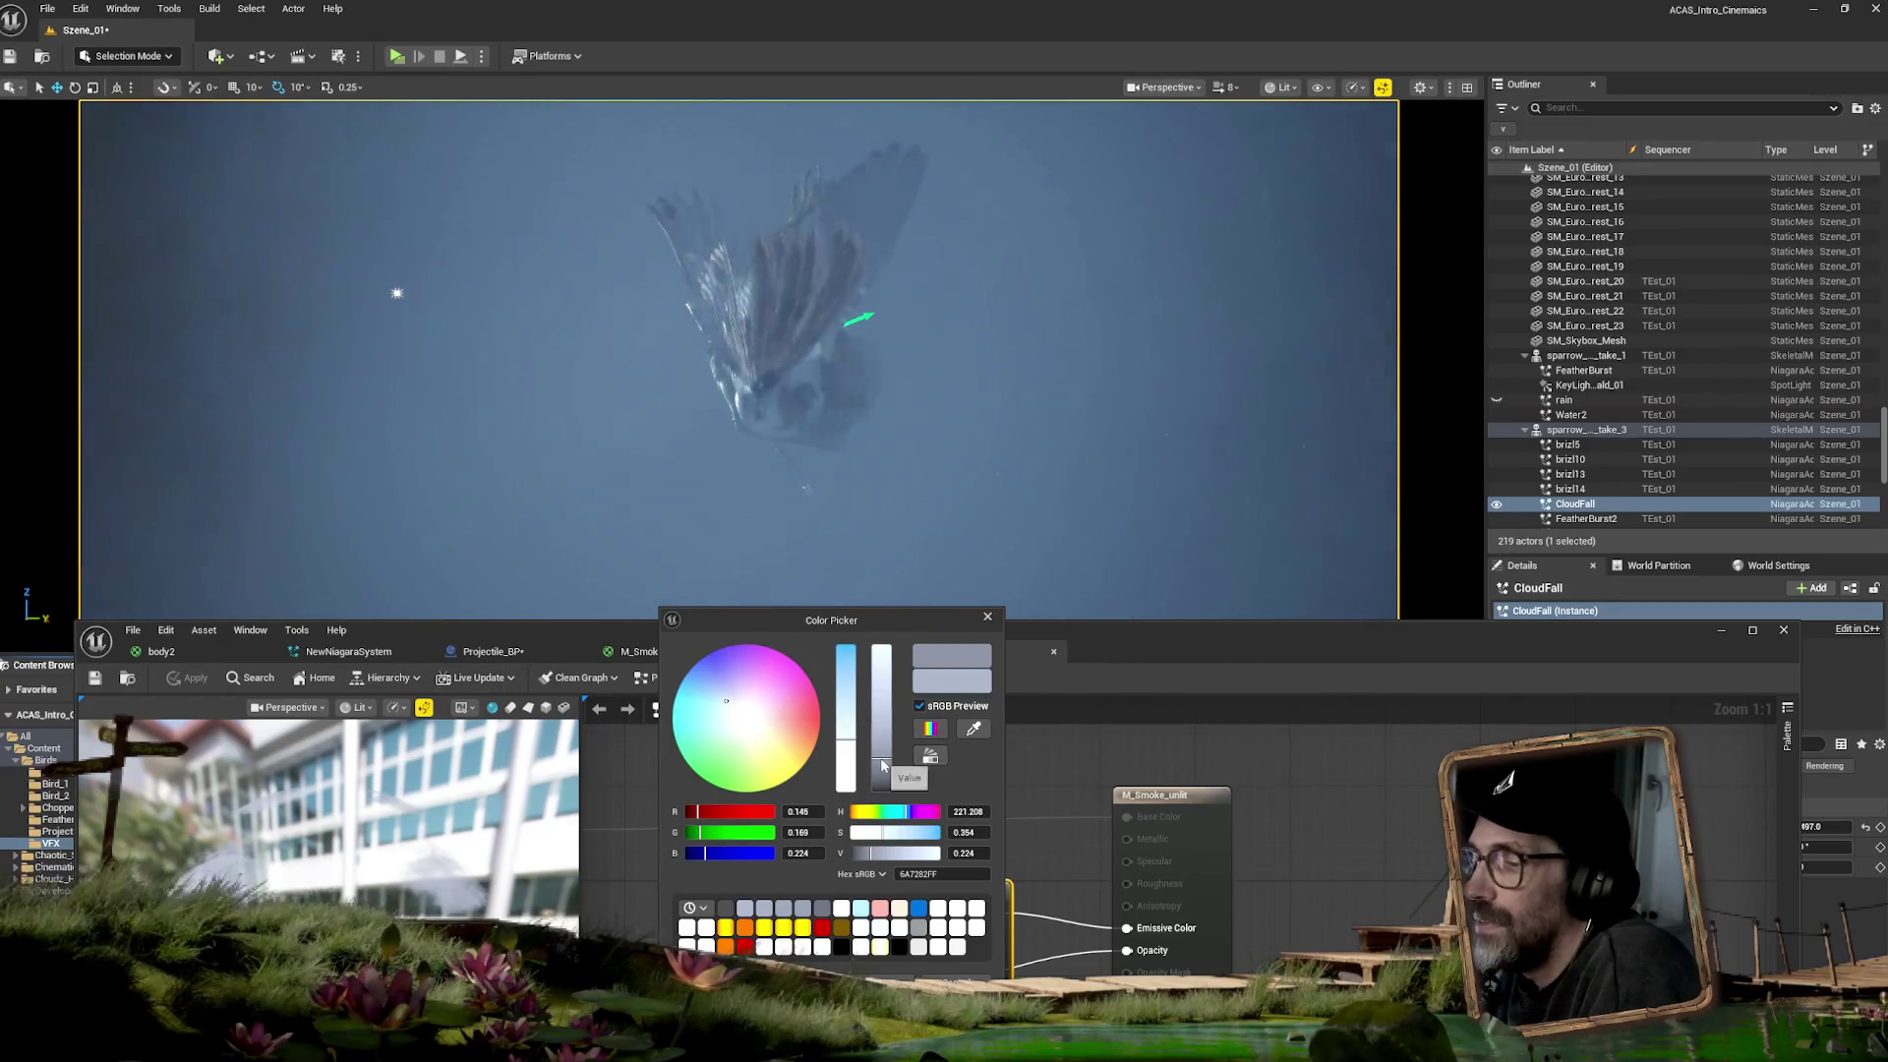
pyautogui.moveTo(882, 761); pyautogui.dragTo(880, 765)
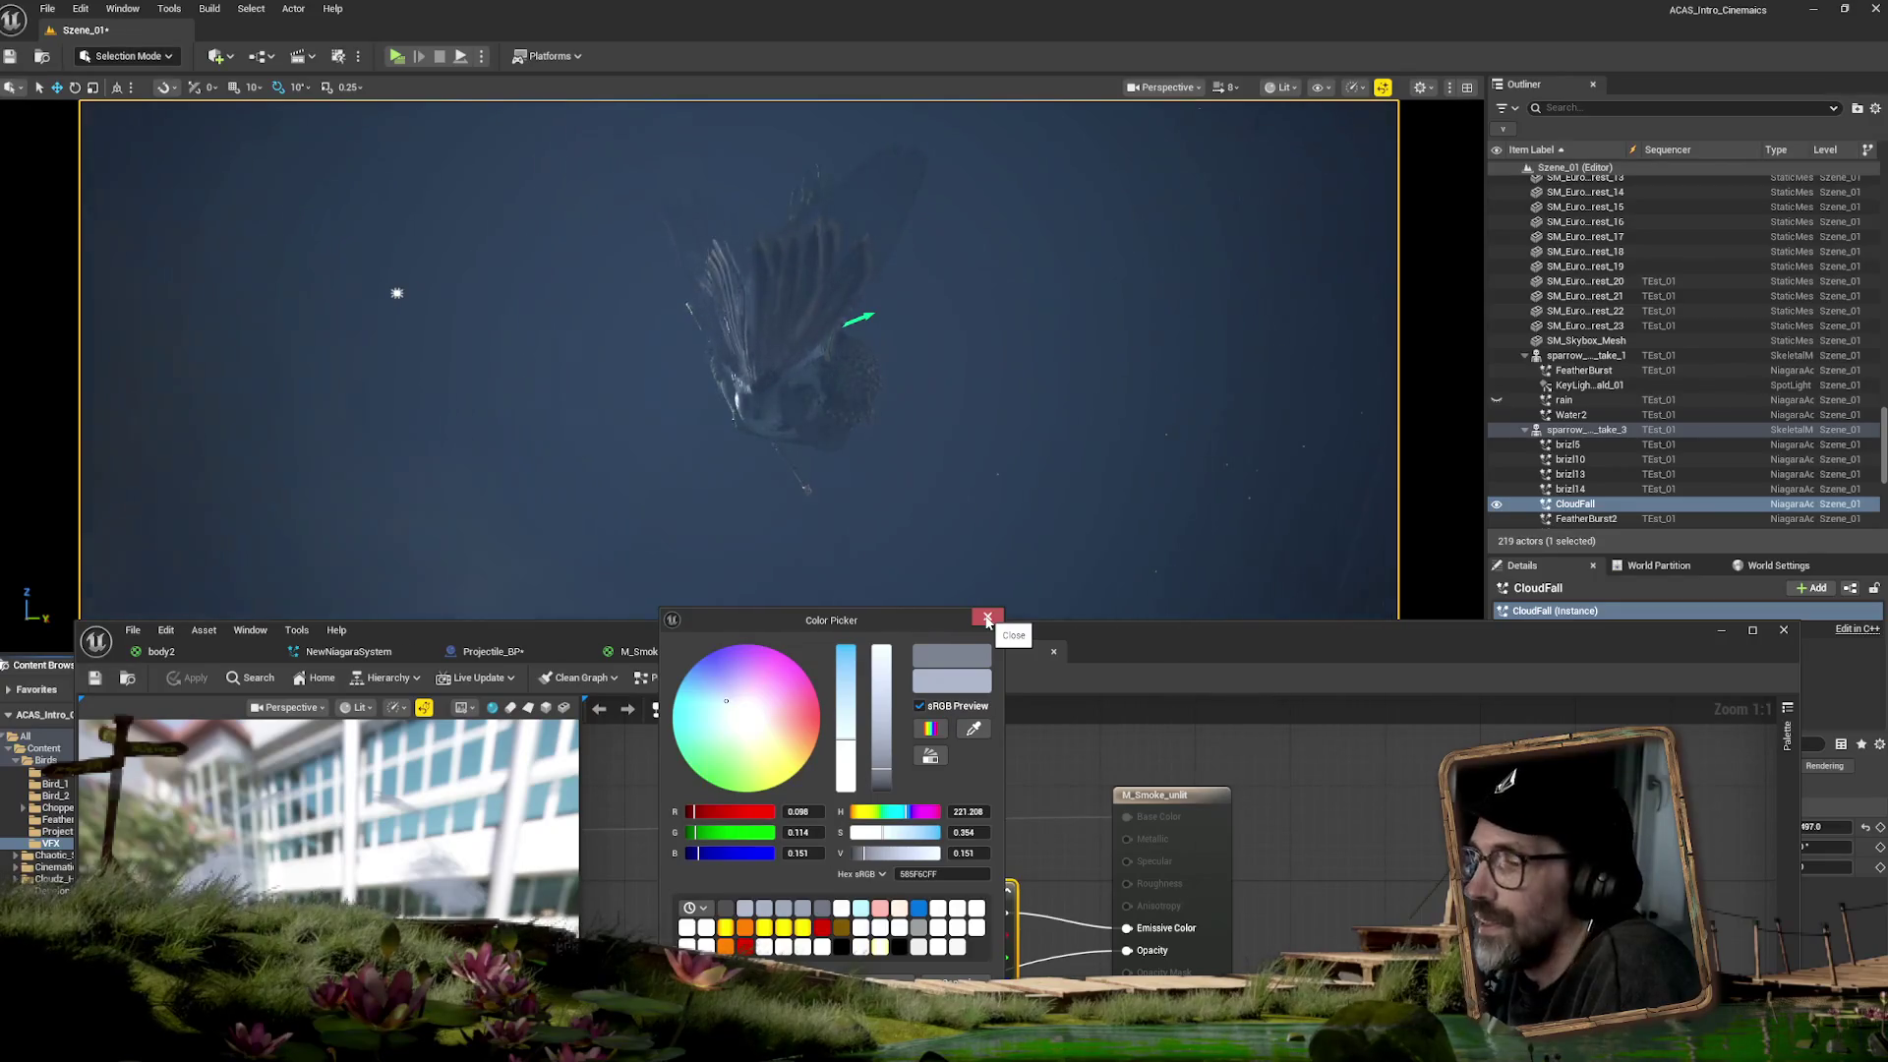
pyautogui.click(987, 618)
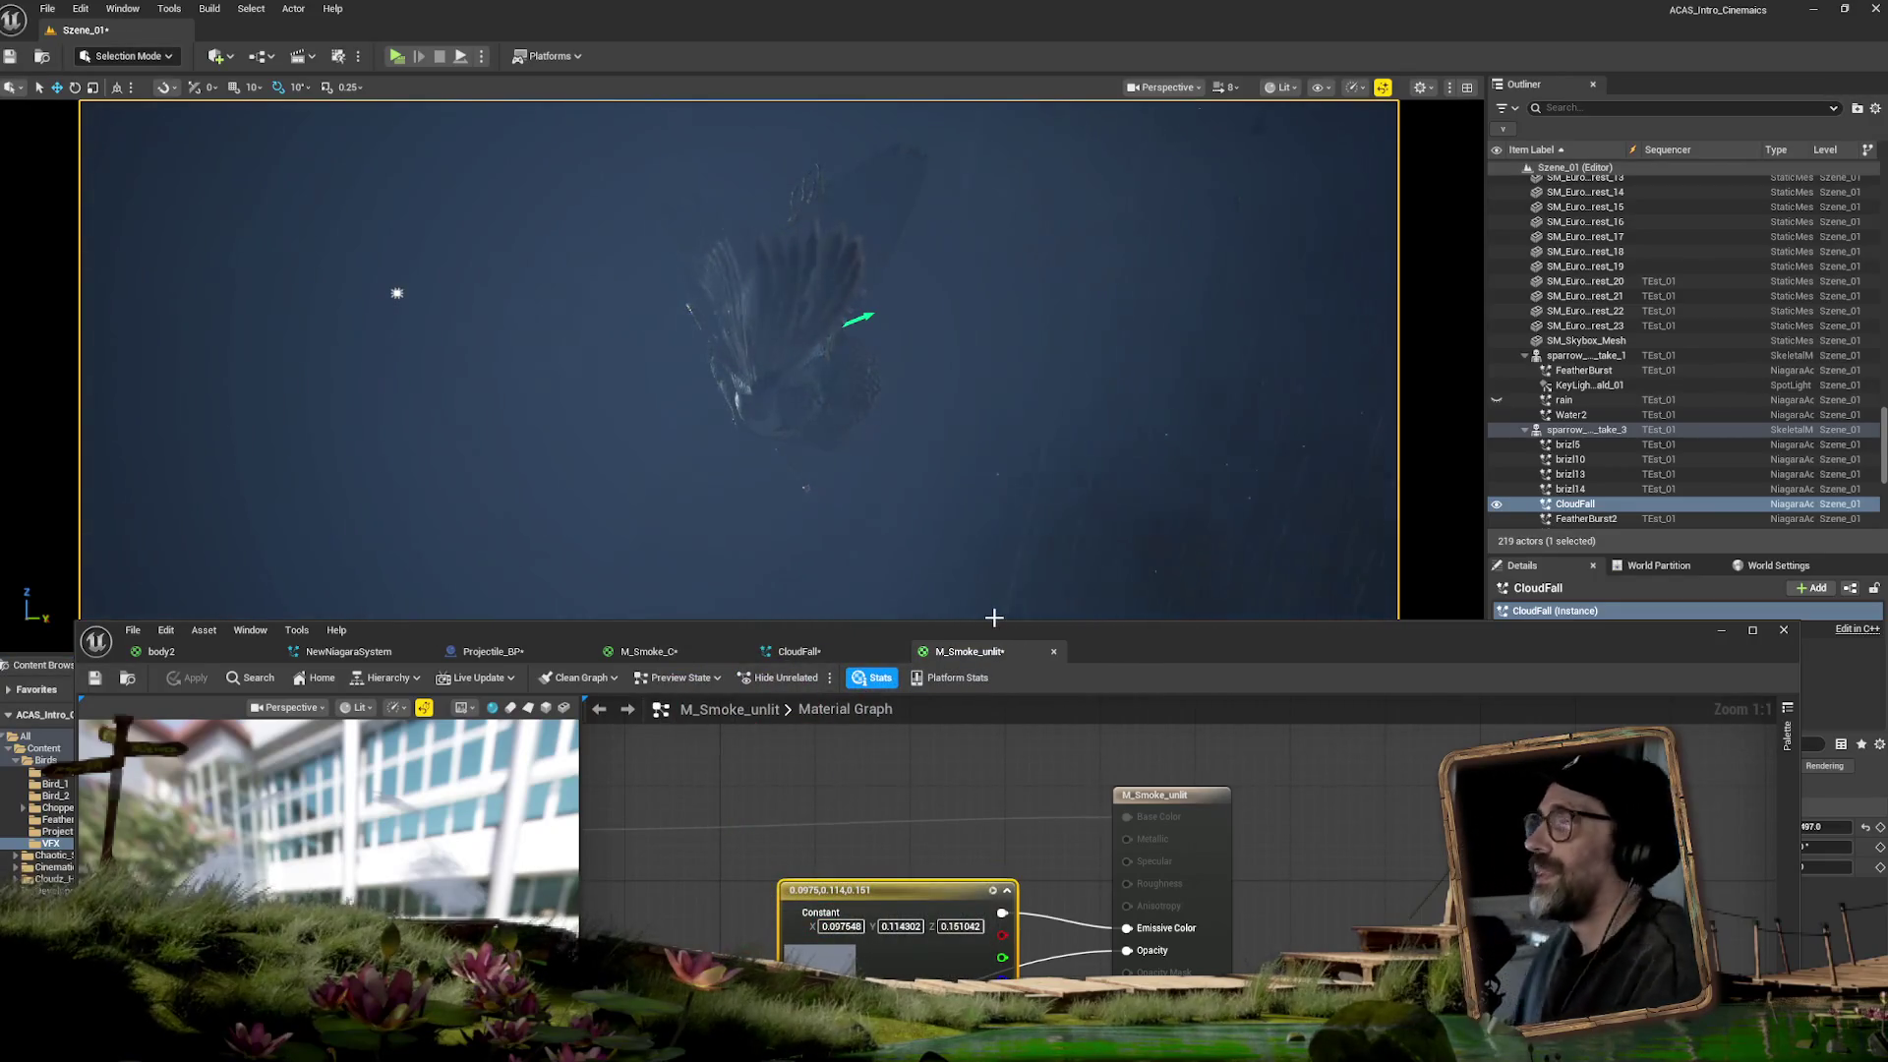
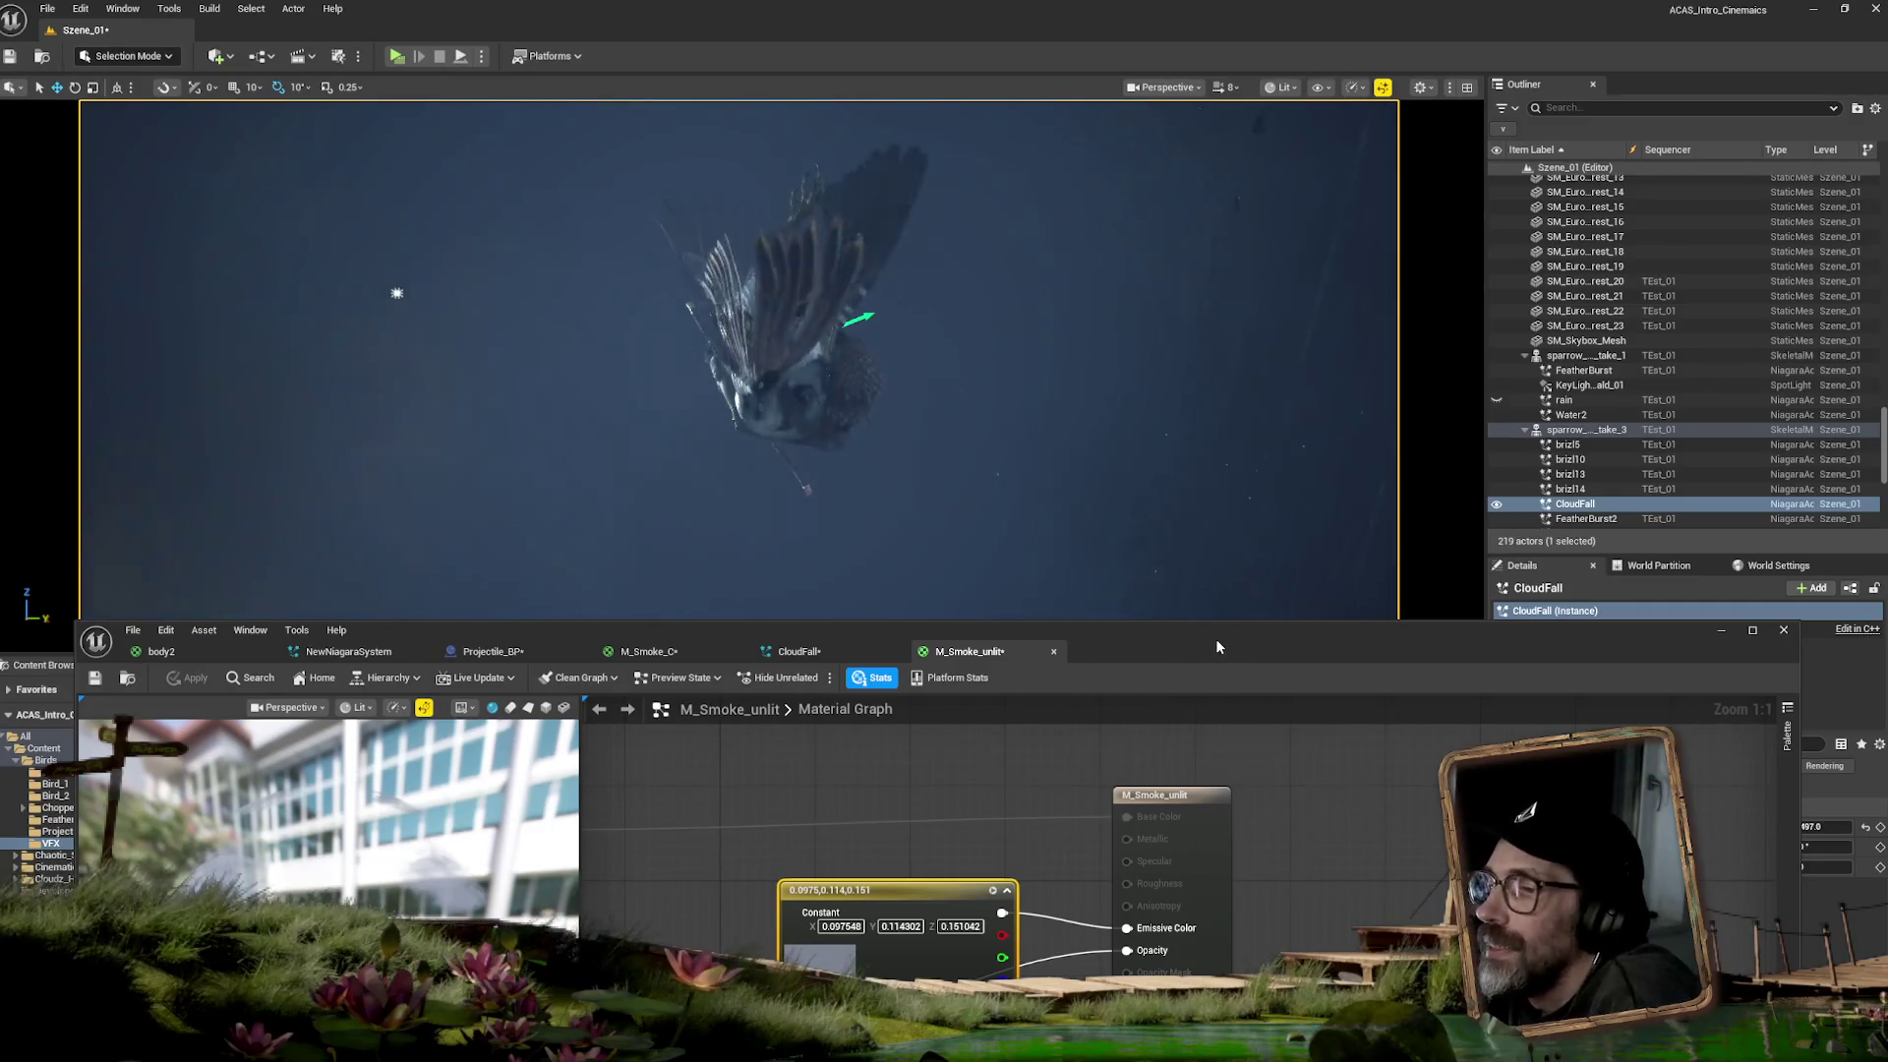
# - Open the Color Picker for the Fountain emitter's Initialize Particle colour in CloudFall
pyautogui.moveTo(1218, 646)
pyautogui.mouseDown()
pyautogui.moveTo(1276, 551)
pyautogui.moveTo(1305, 416)
pyautogui.moveTo(1140, 477)
pyautogui.moveTo(1090, 593)
pyautogui.mouseUp()
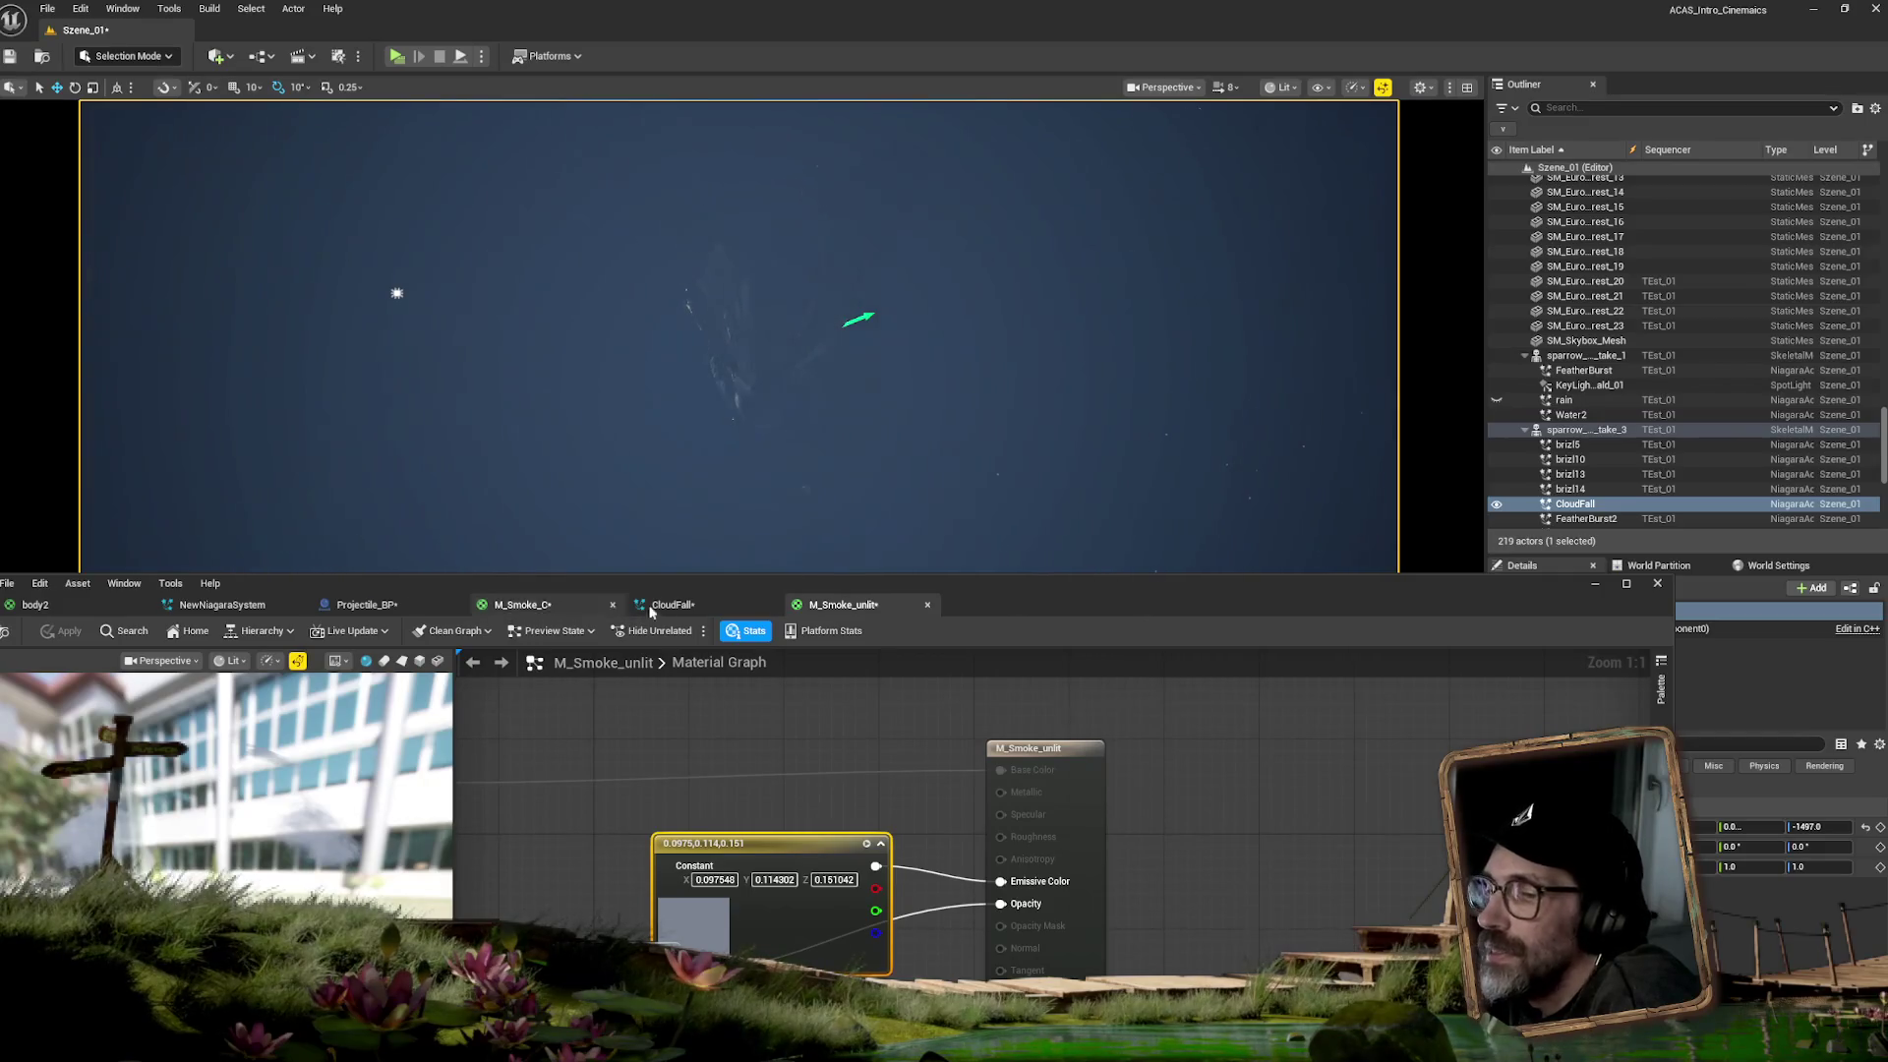
pyautogui.click(675, 607)
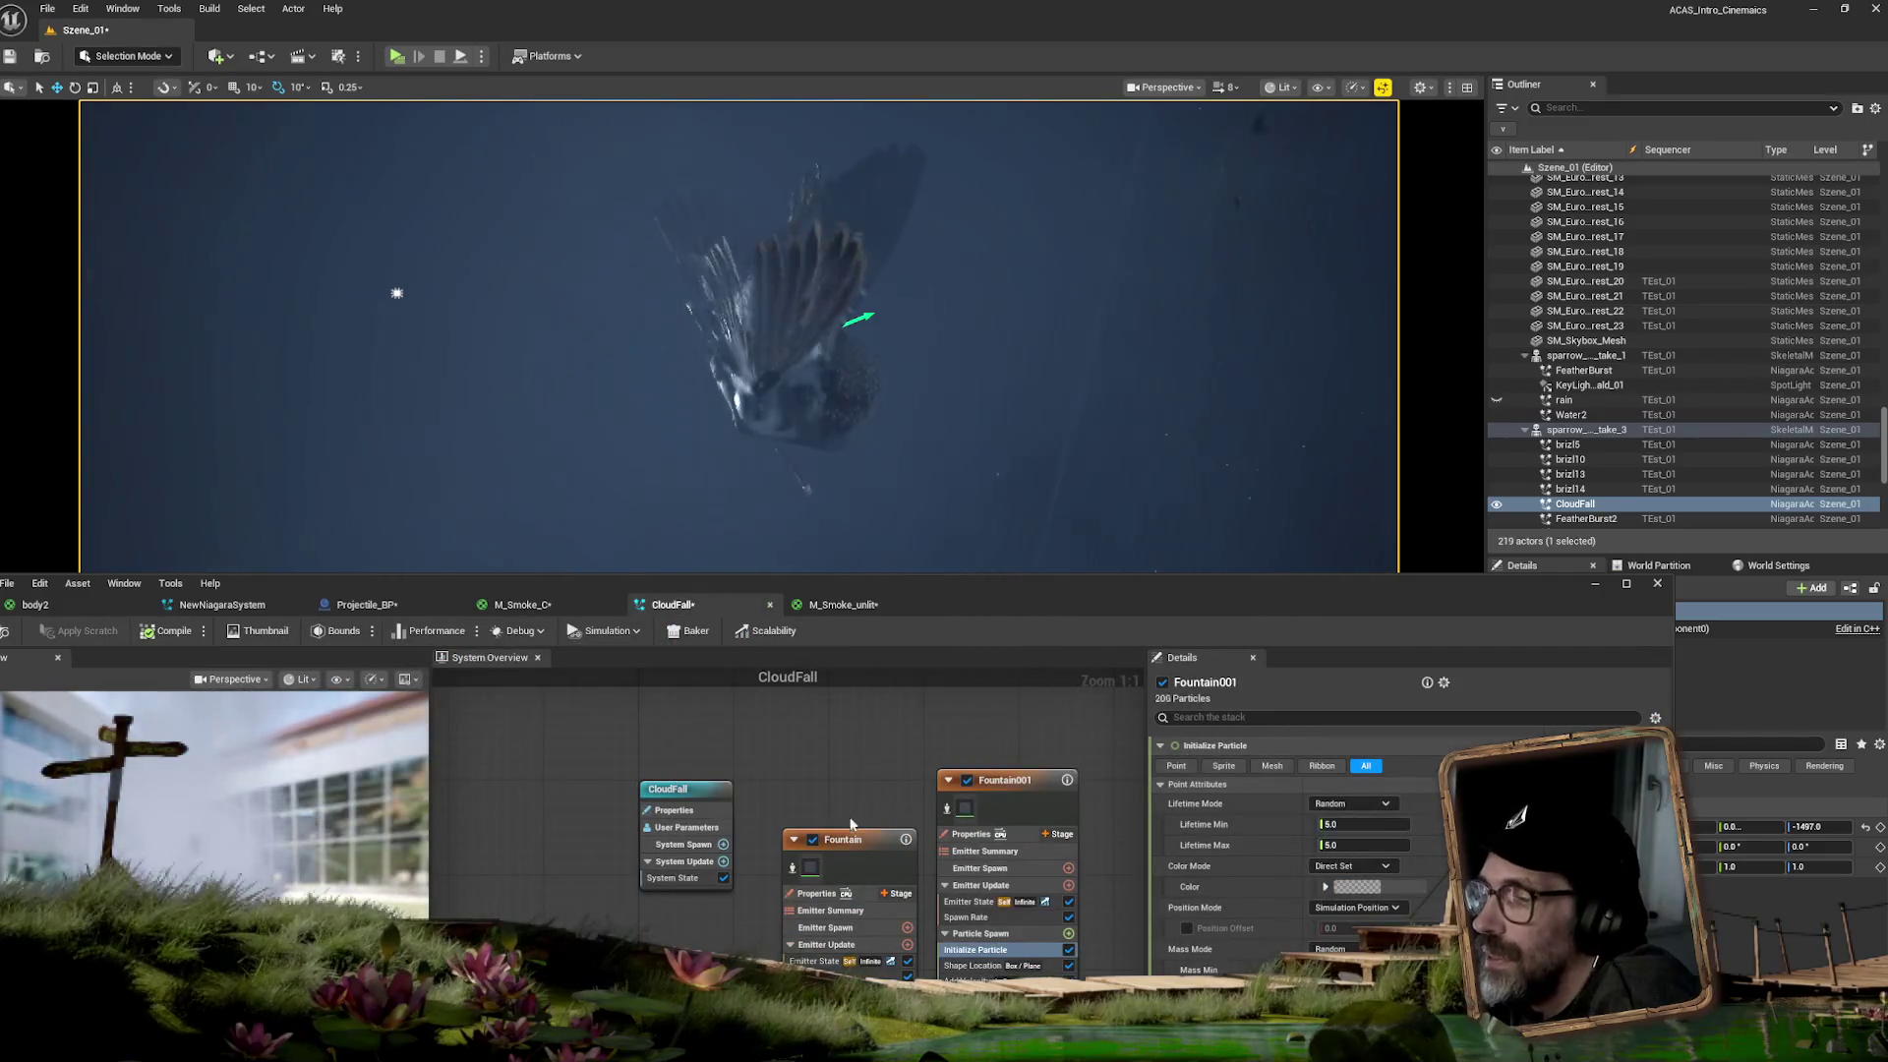
pyautogui.moveTo(847, 842); pyautogui.dragTo(848, 712)
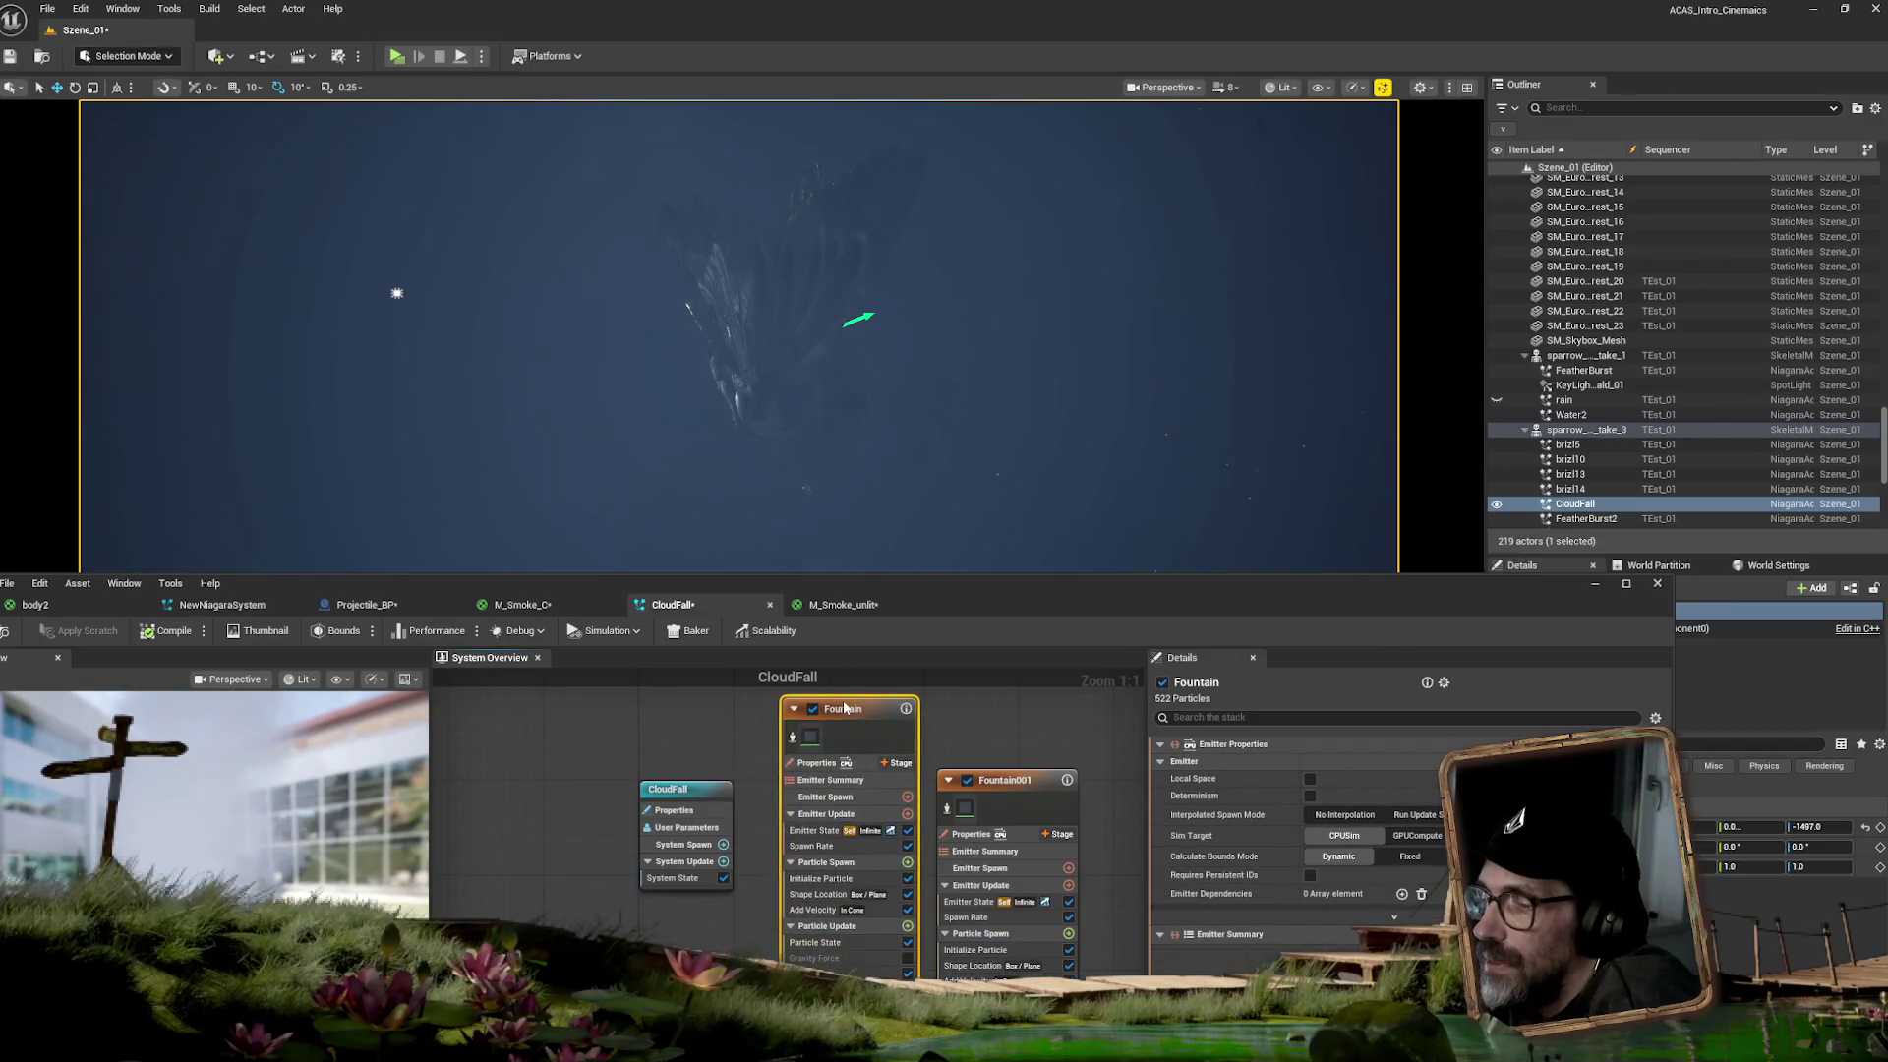
pyautogui.click(821, 880)
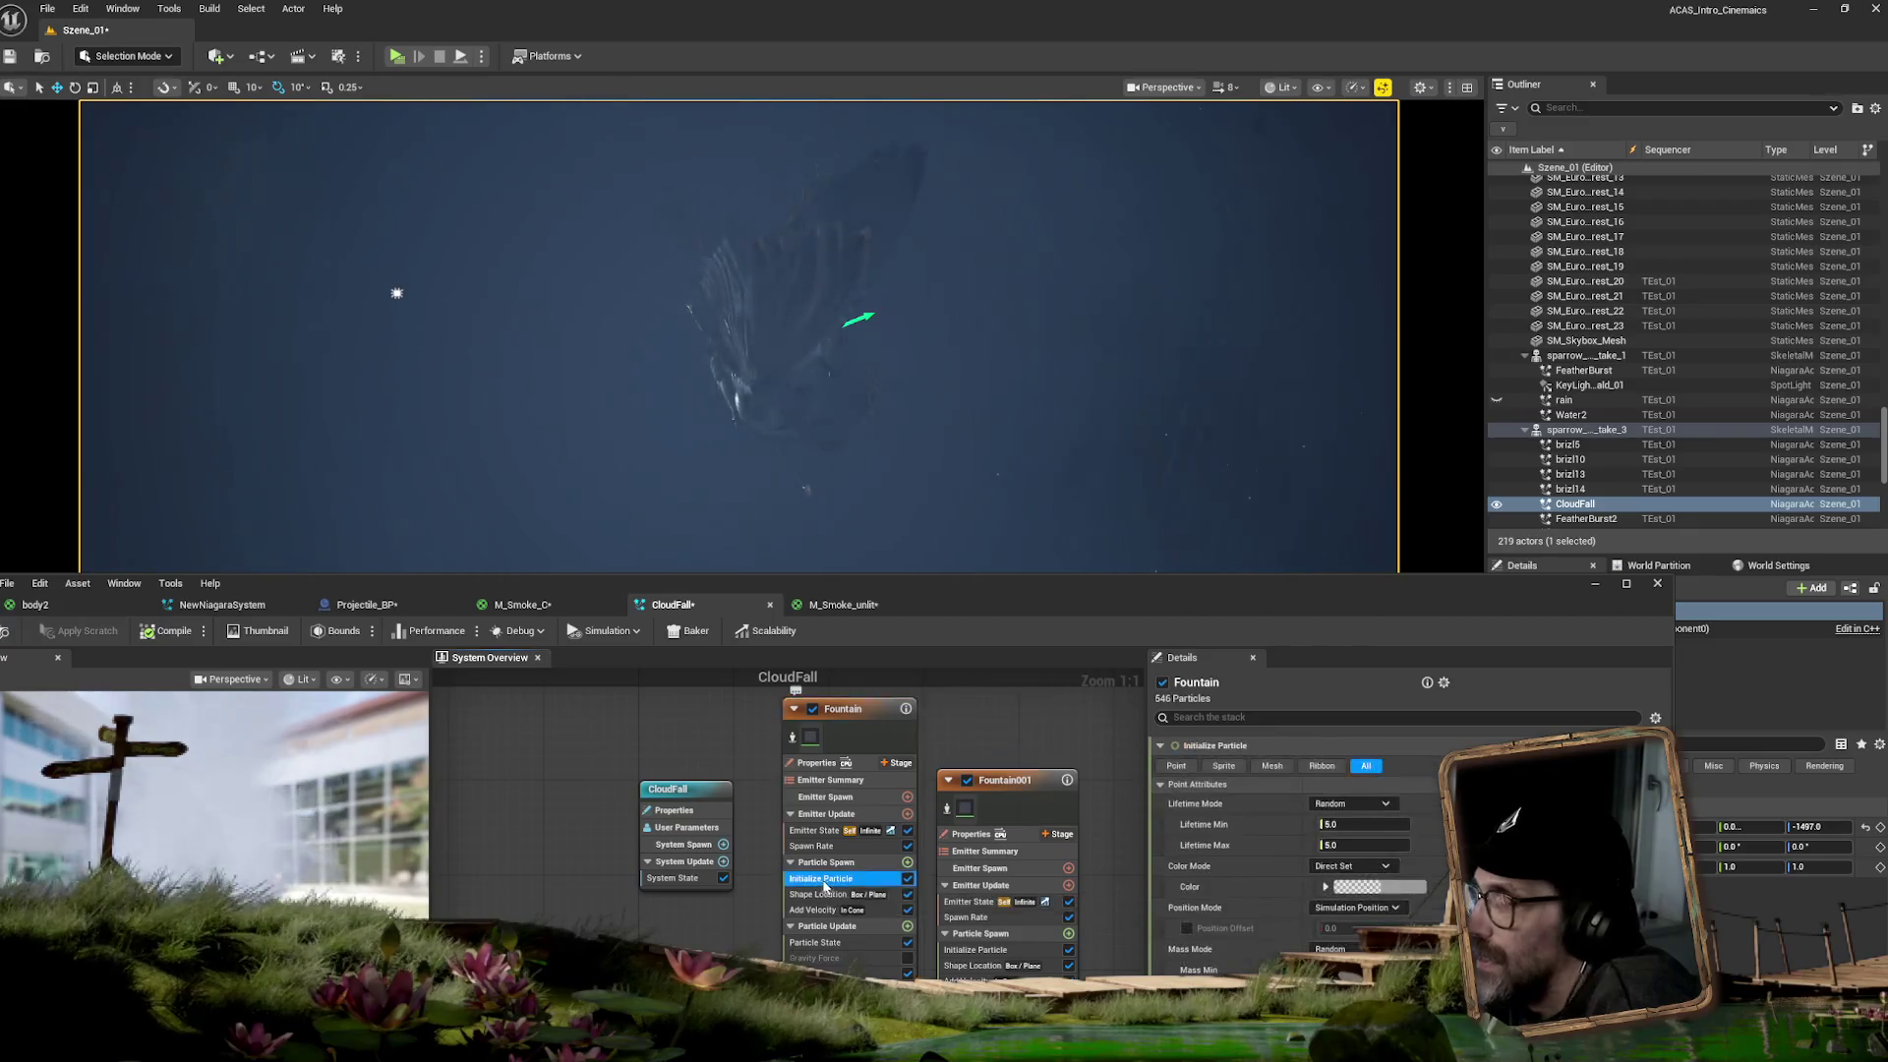
pyautogui.click(1394, 887)
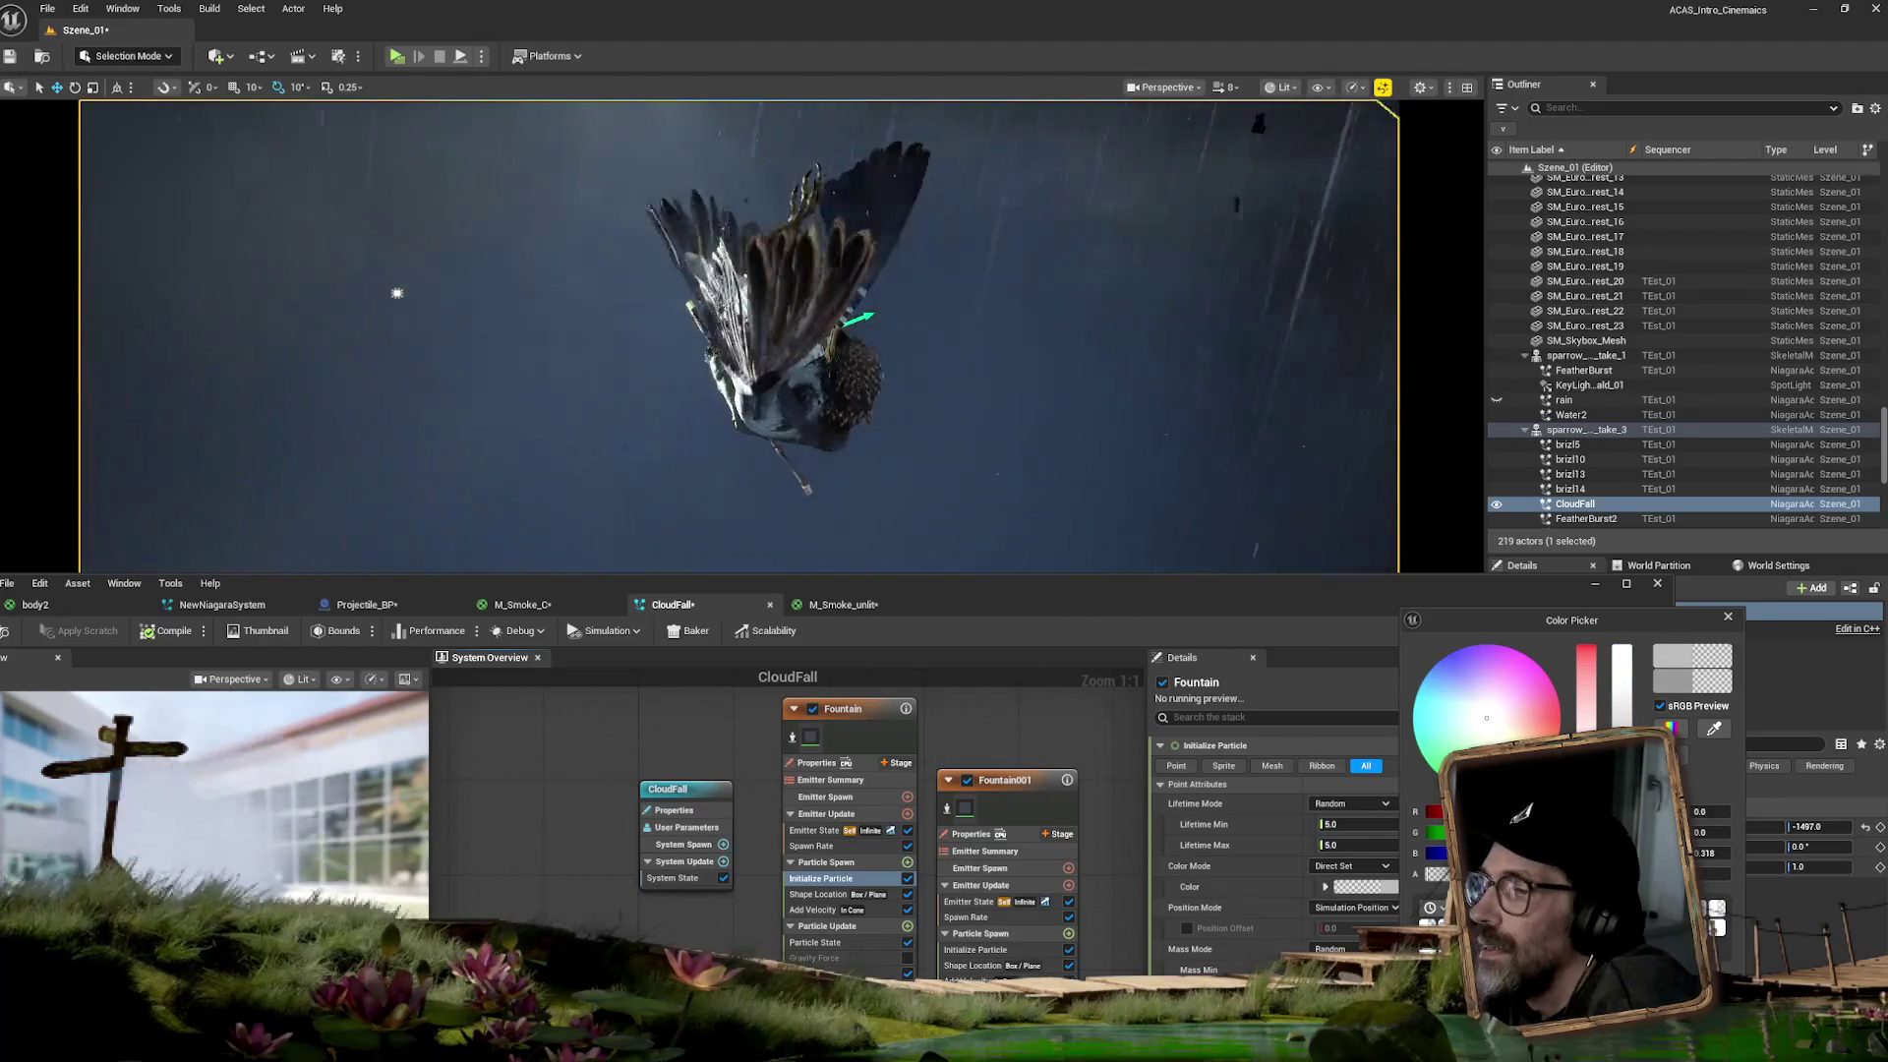
# - Raise the blue value of the Fountain particle colour, then go back to the M_Smoke_unlit graph
pyautogui.moveTo(1622, 708); pyautogui.dragTo(1635, 625)
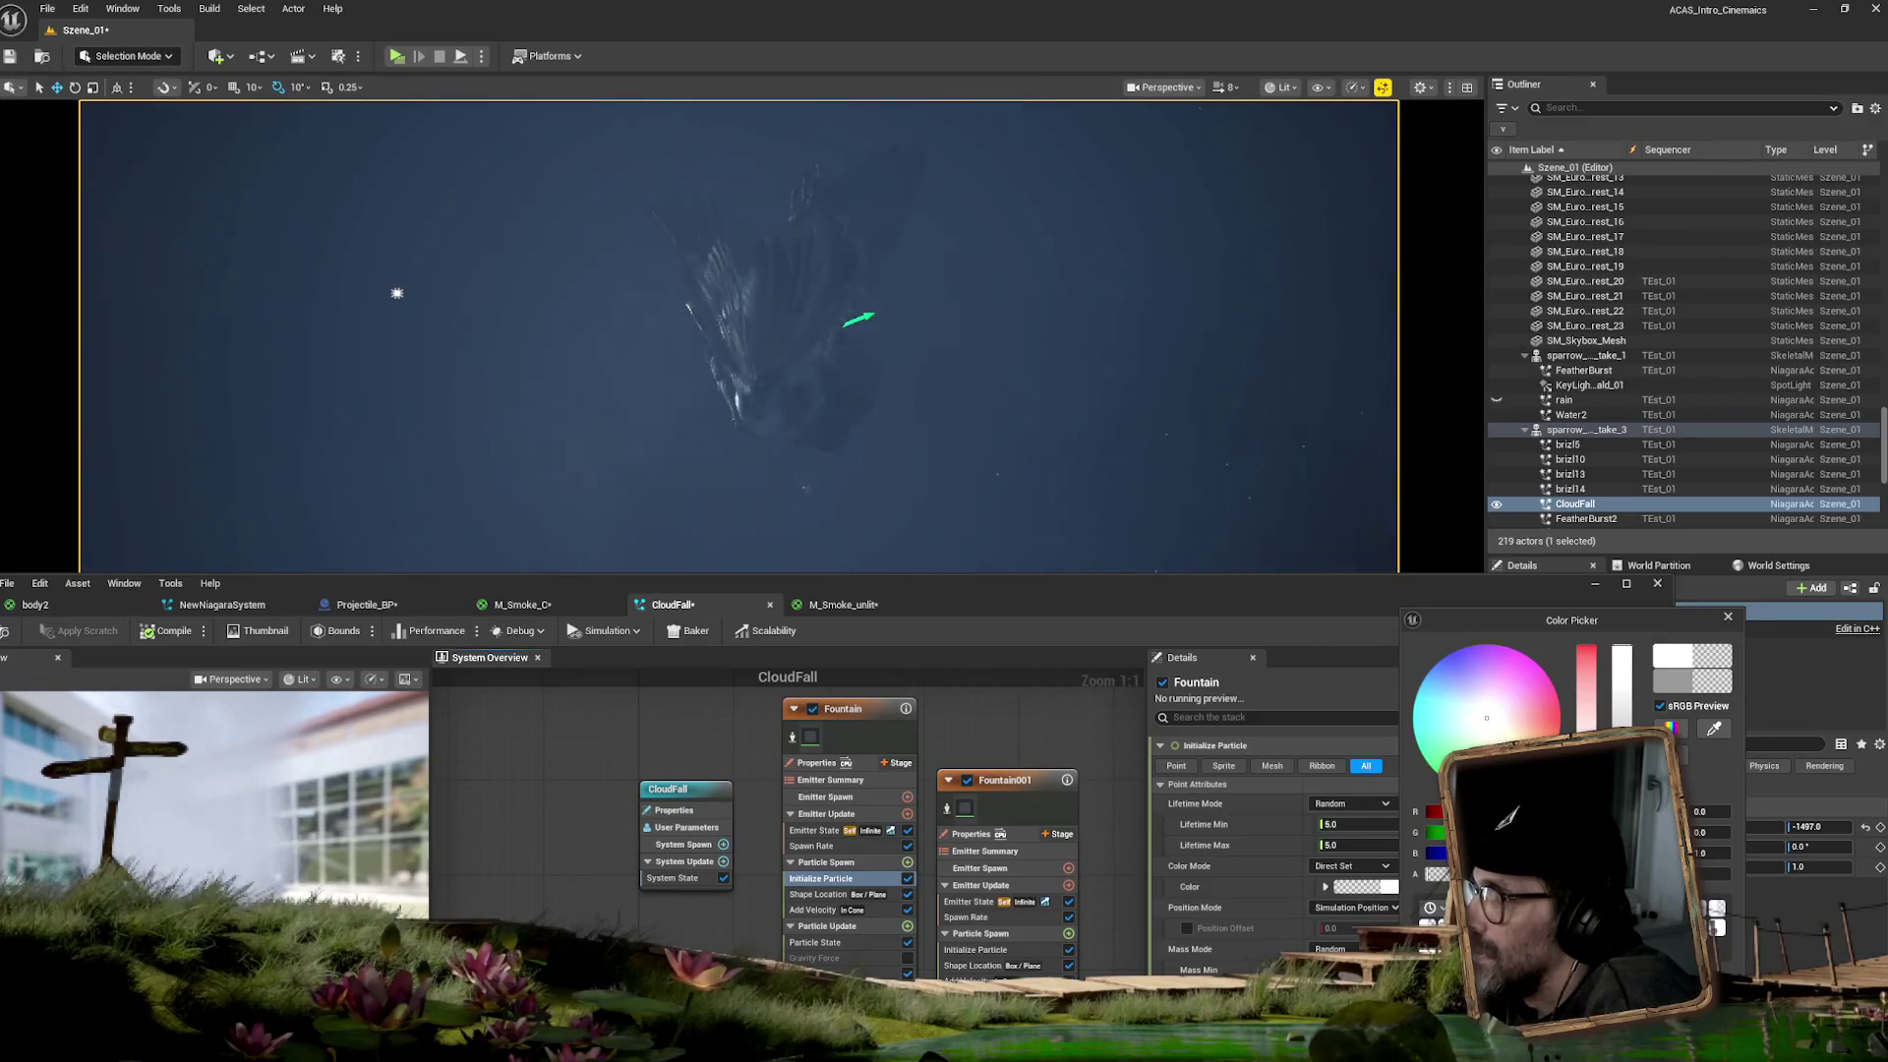
pyautogui.click(1727, 616)
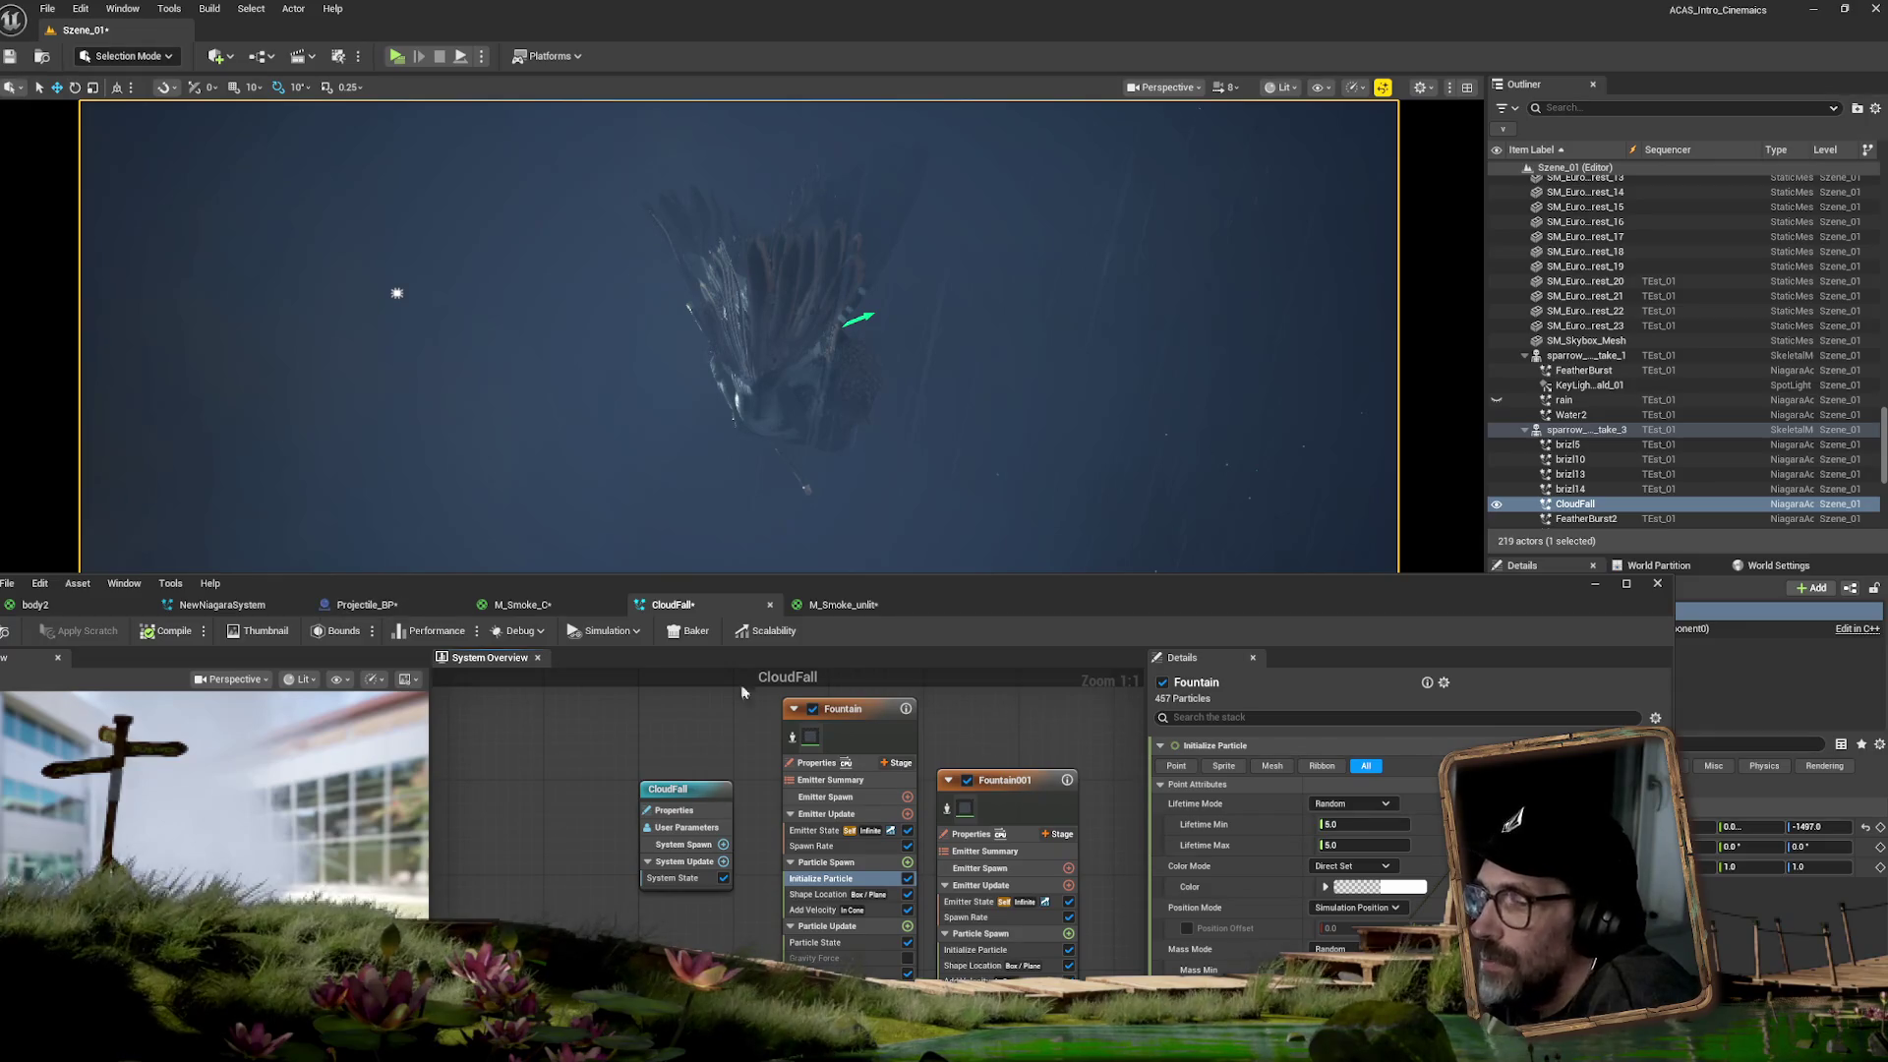
pyautogui.click(831, 607)
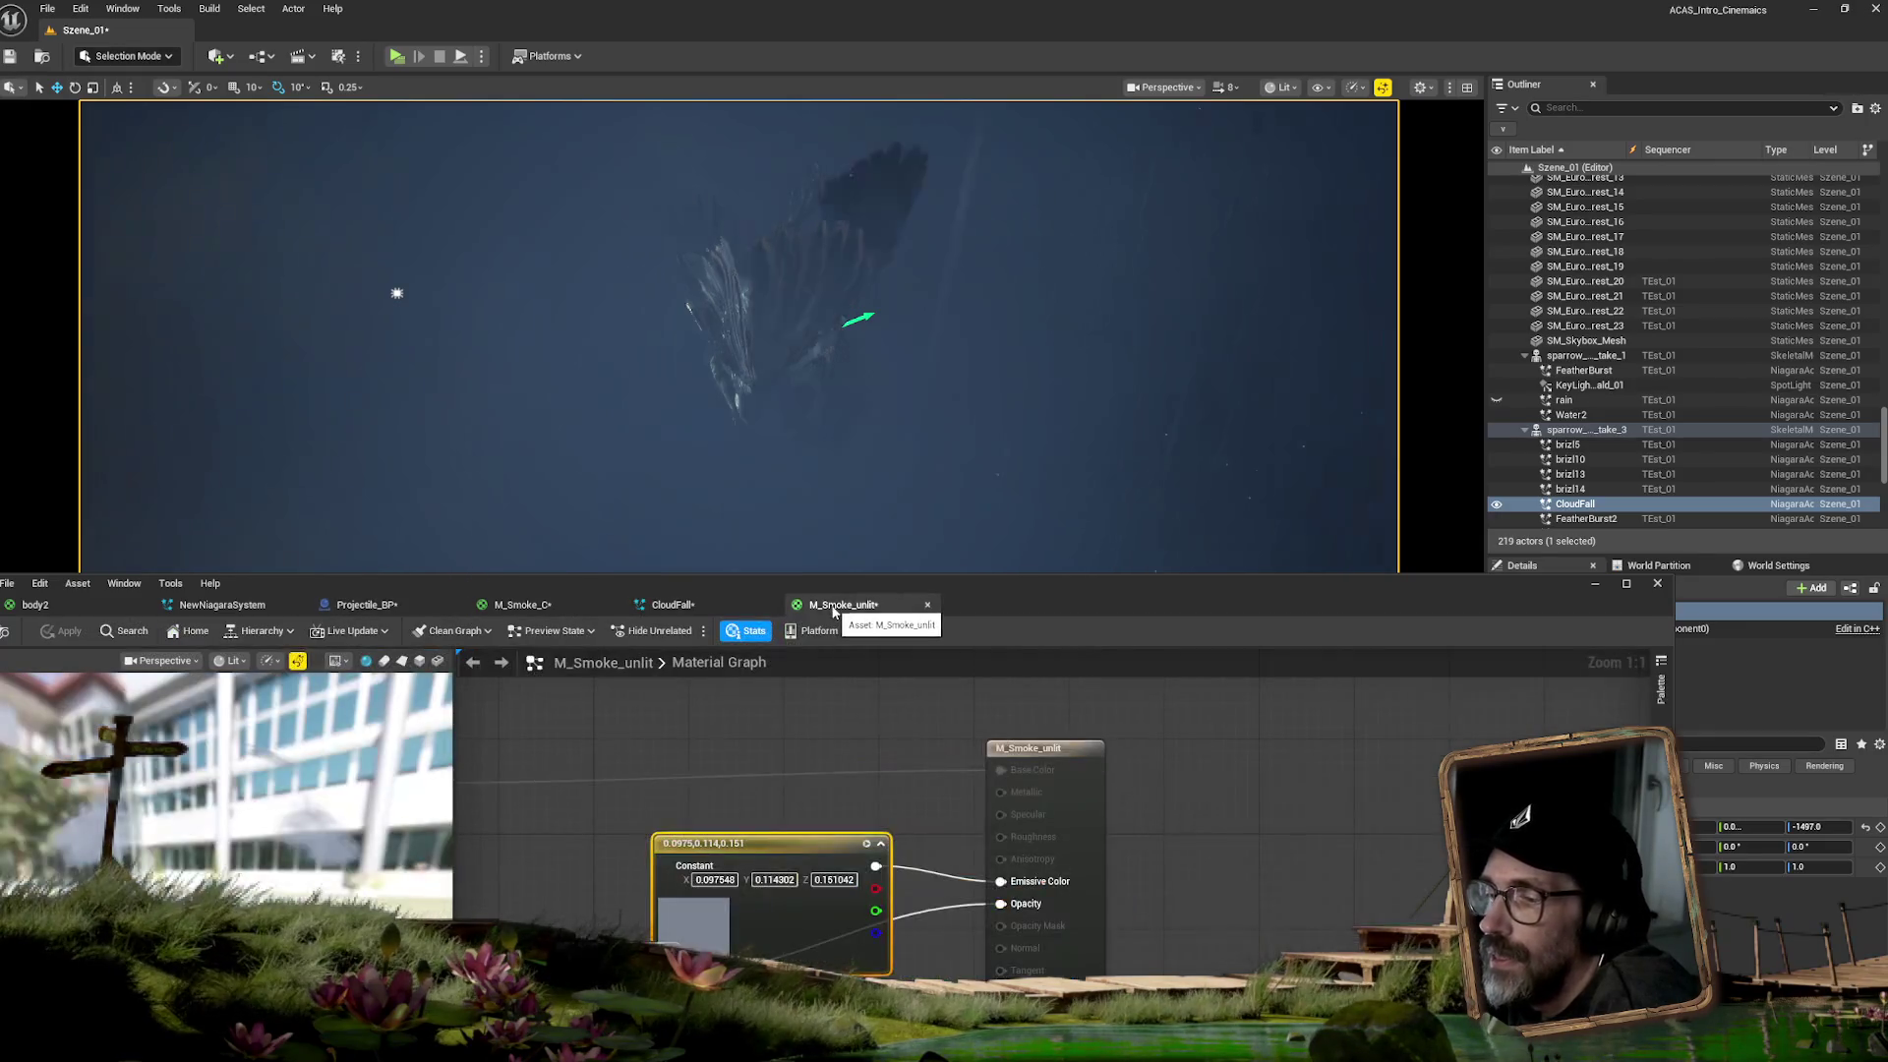
# - Lighten M_Smoke_unlit's emissive Constant3Vector to 0.129, 0.133, 0.151 and apply it
pyautogui.doubleClick(710, 918)
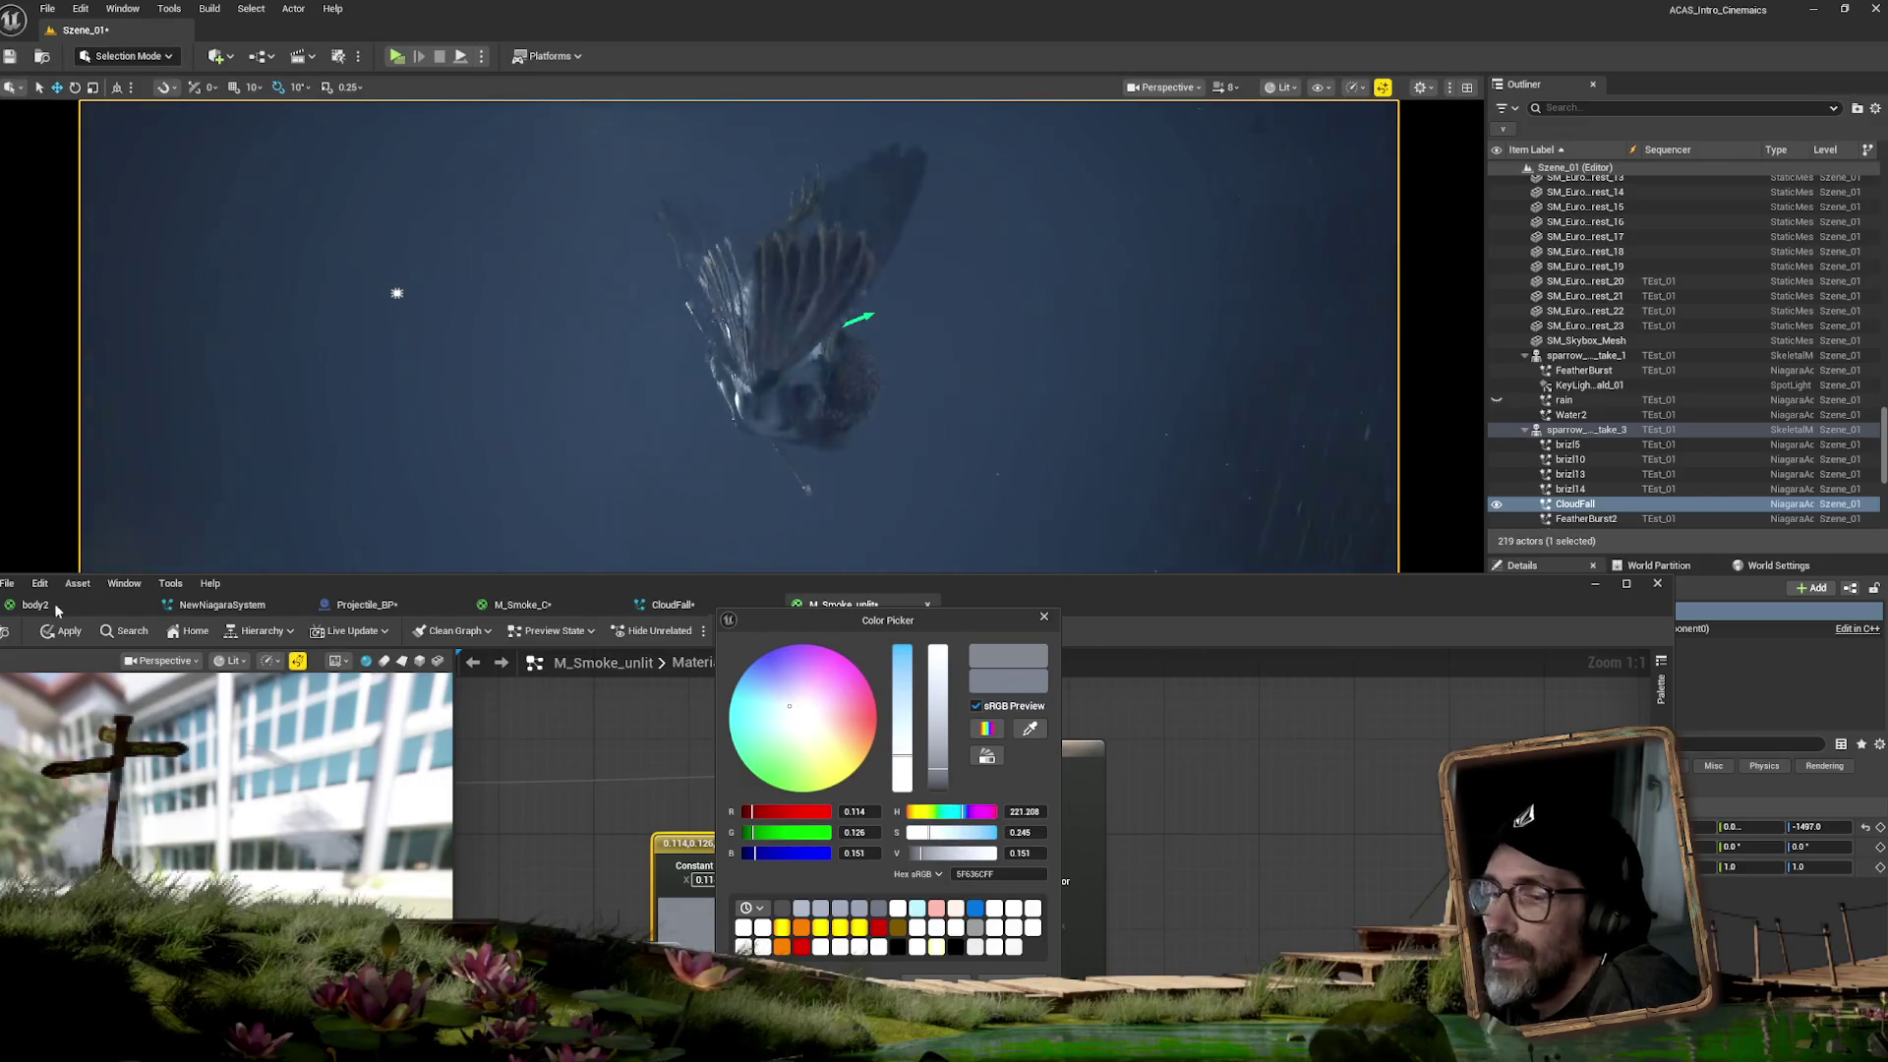
pyautogui.click(64, 634)
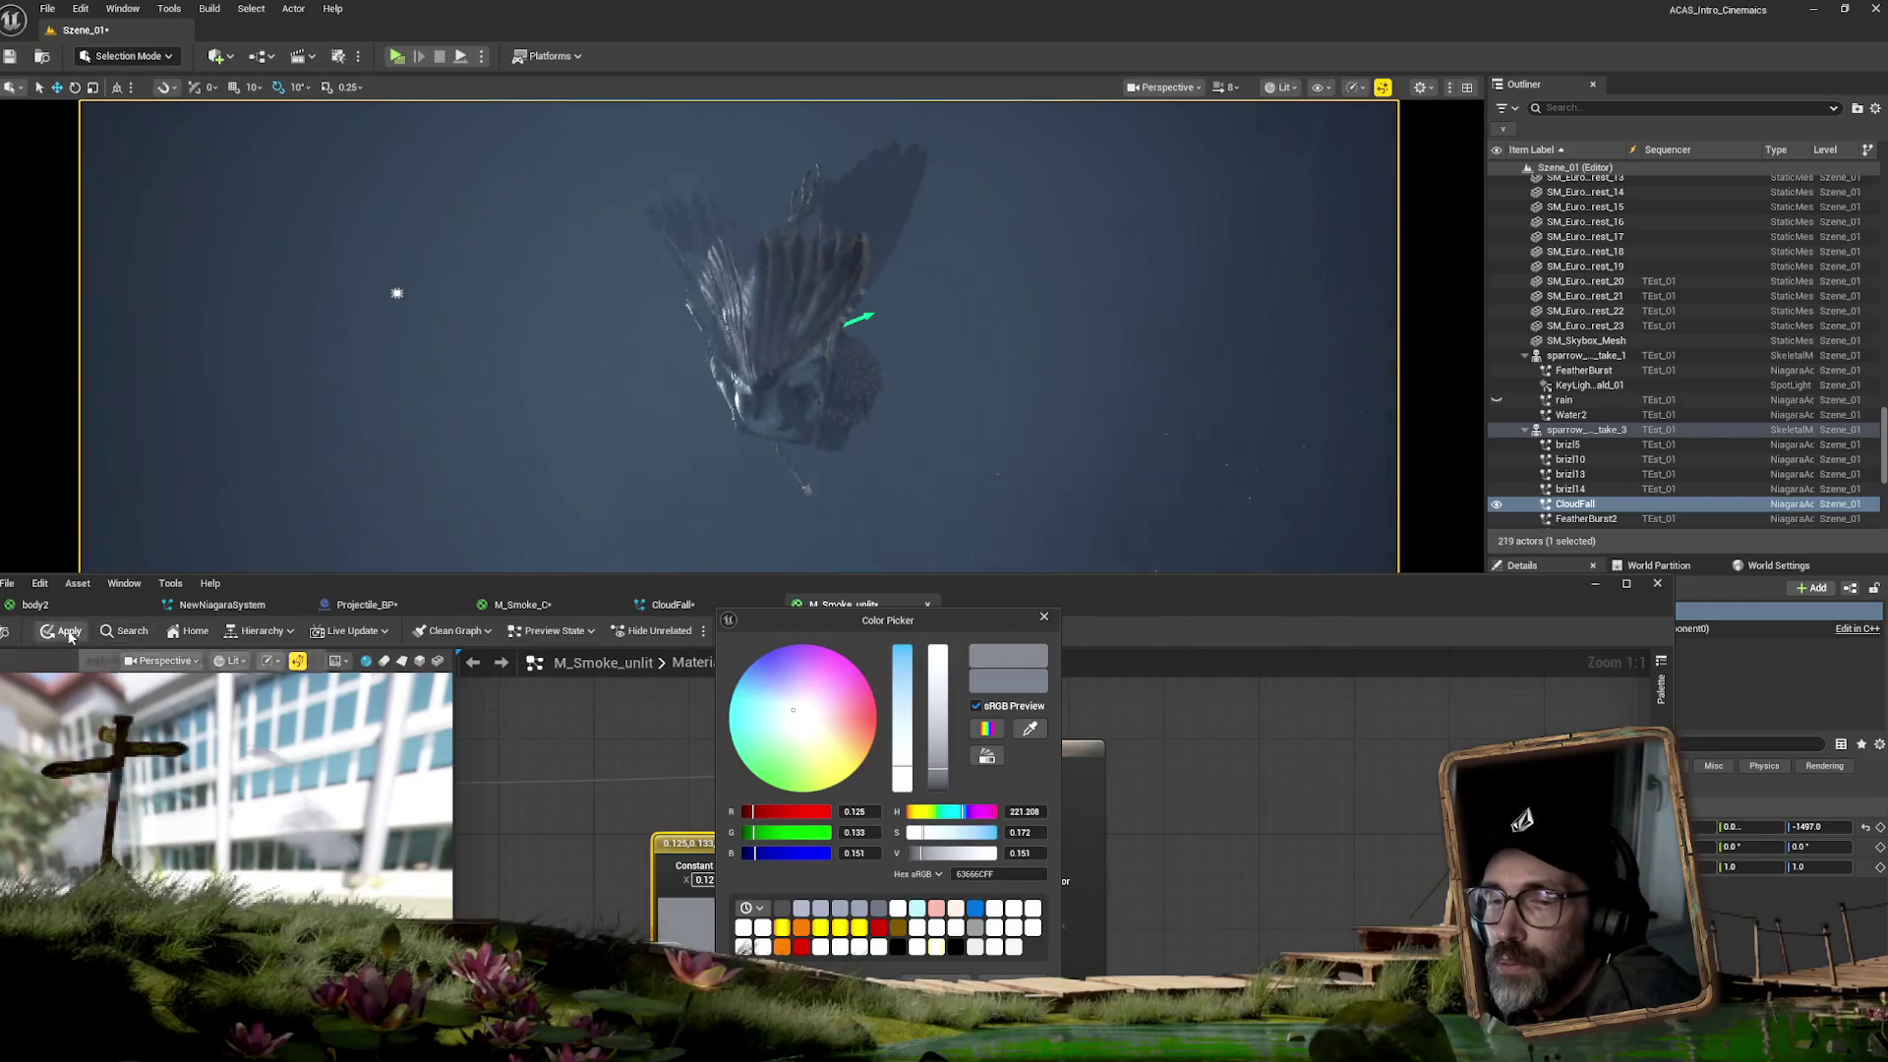
pyautogui.click(70, 636)
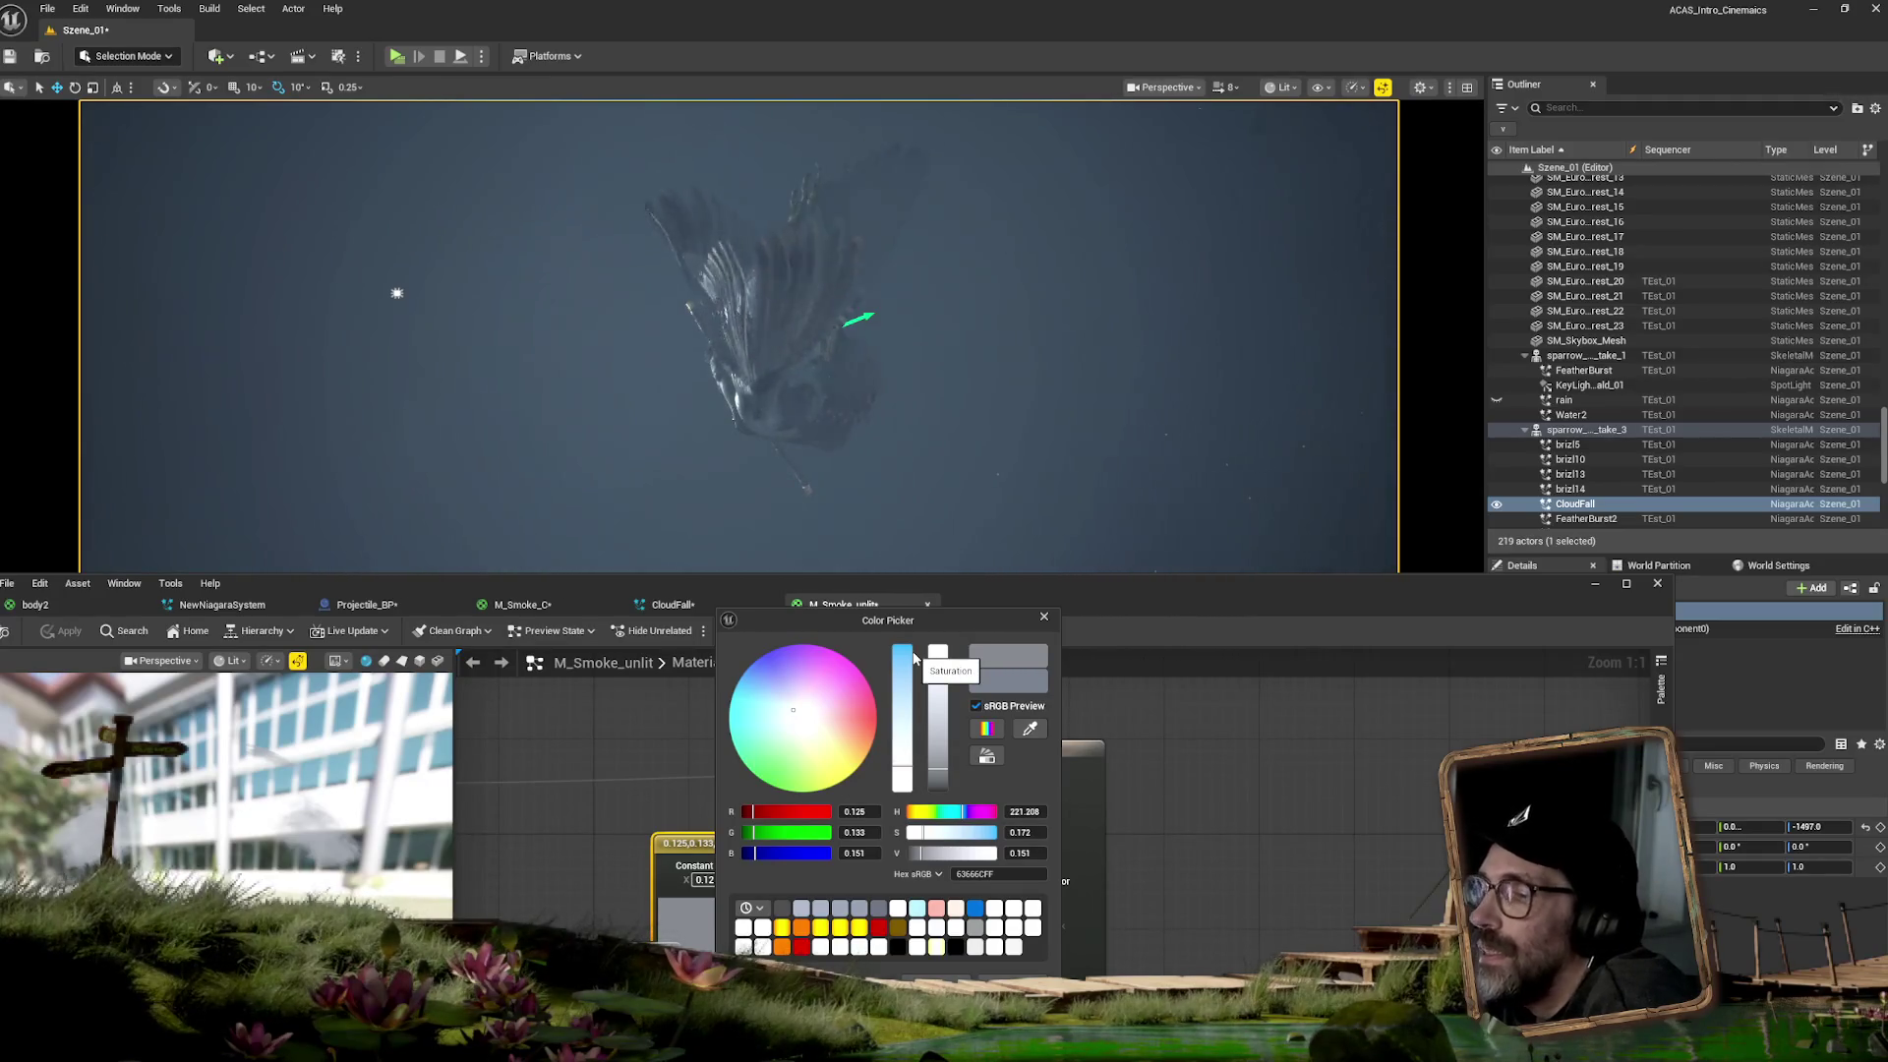
pyautogui.click(1044, 616)
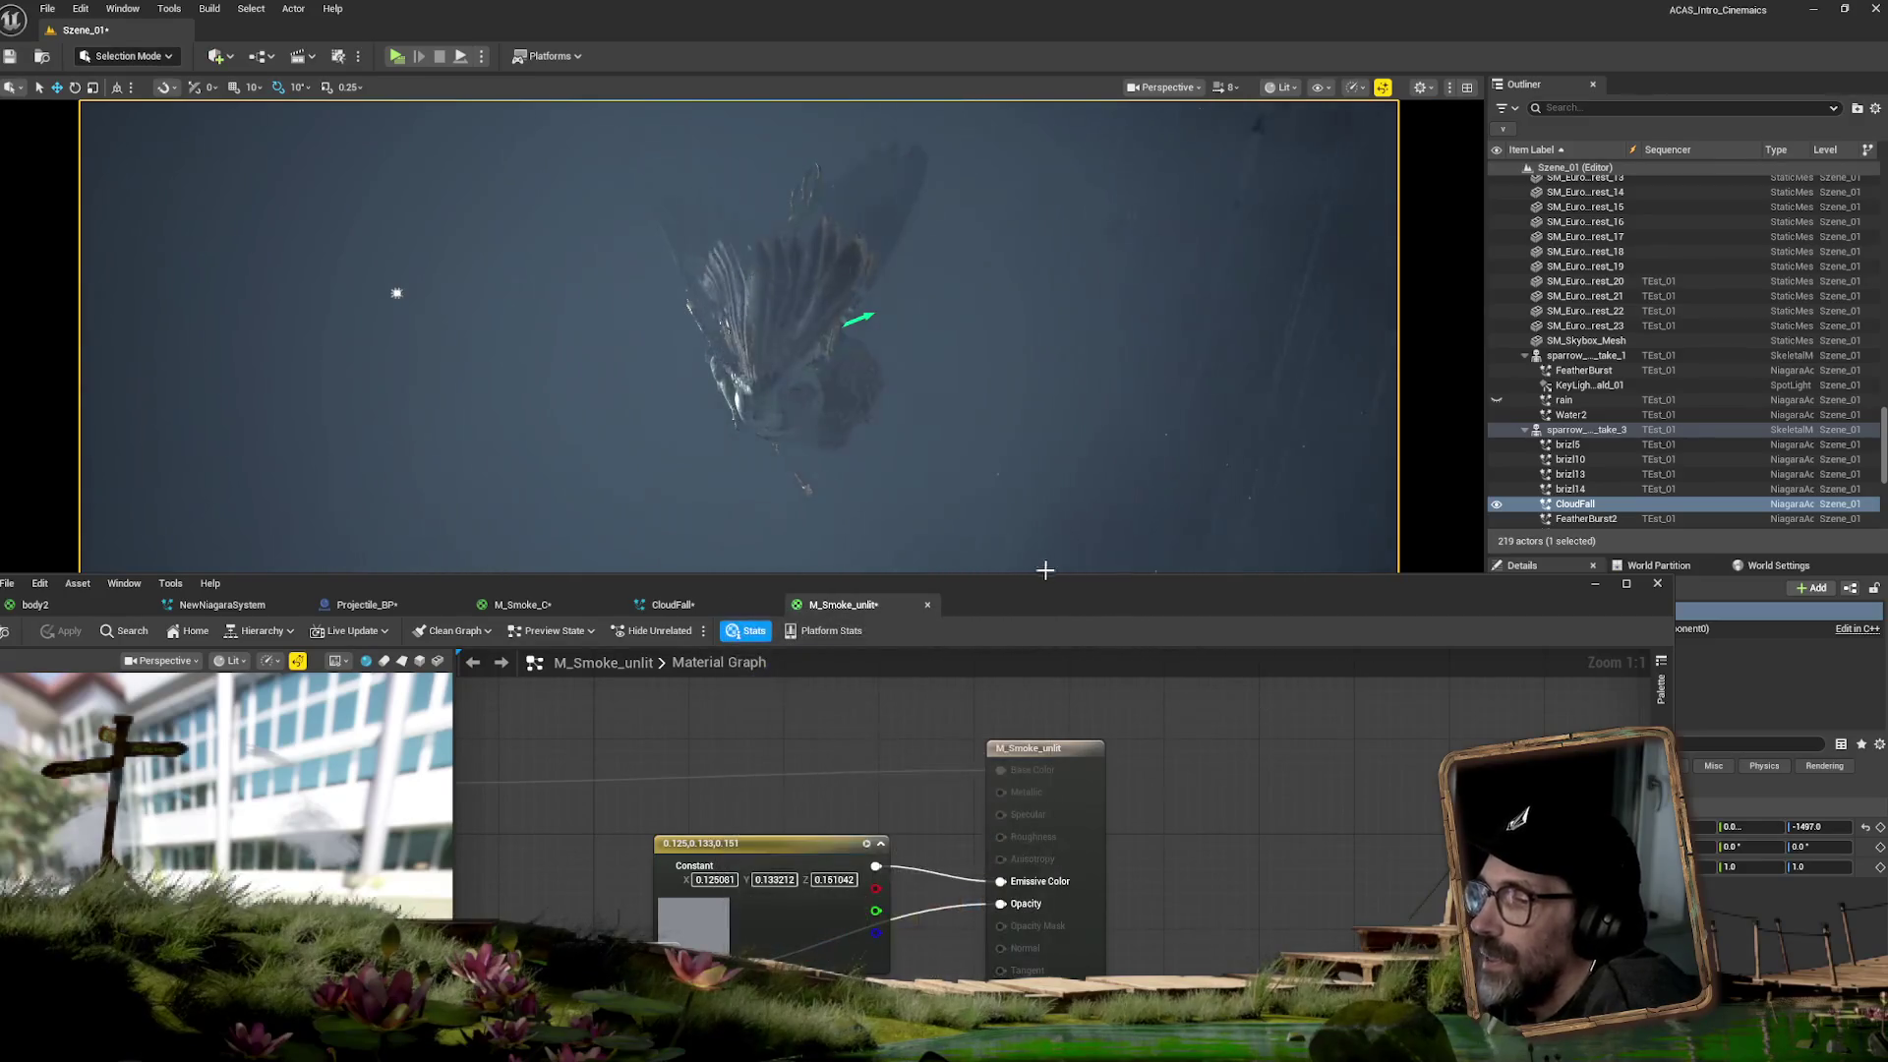
pyautogui.moveTo(995, 586)
pyautogui.mouseDown()
pyautogui.moveTo(1241, 617)
pyautogui.moveTo(1858, 643)
pyautogui.moveTo(1883, 572)
pyautogui.mouseUp()
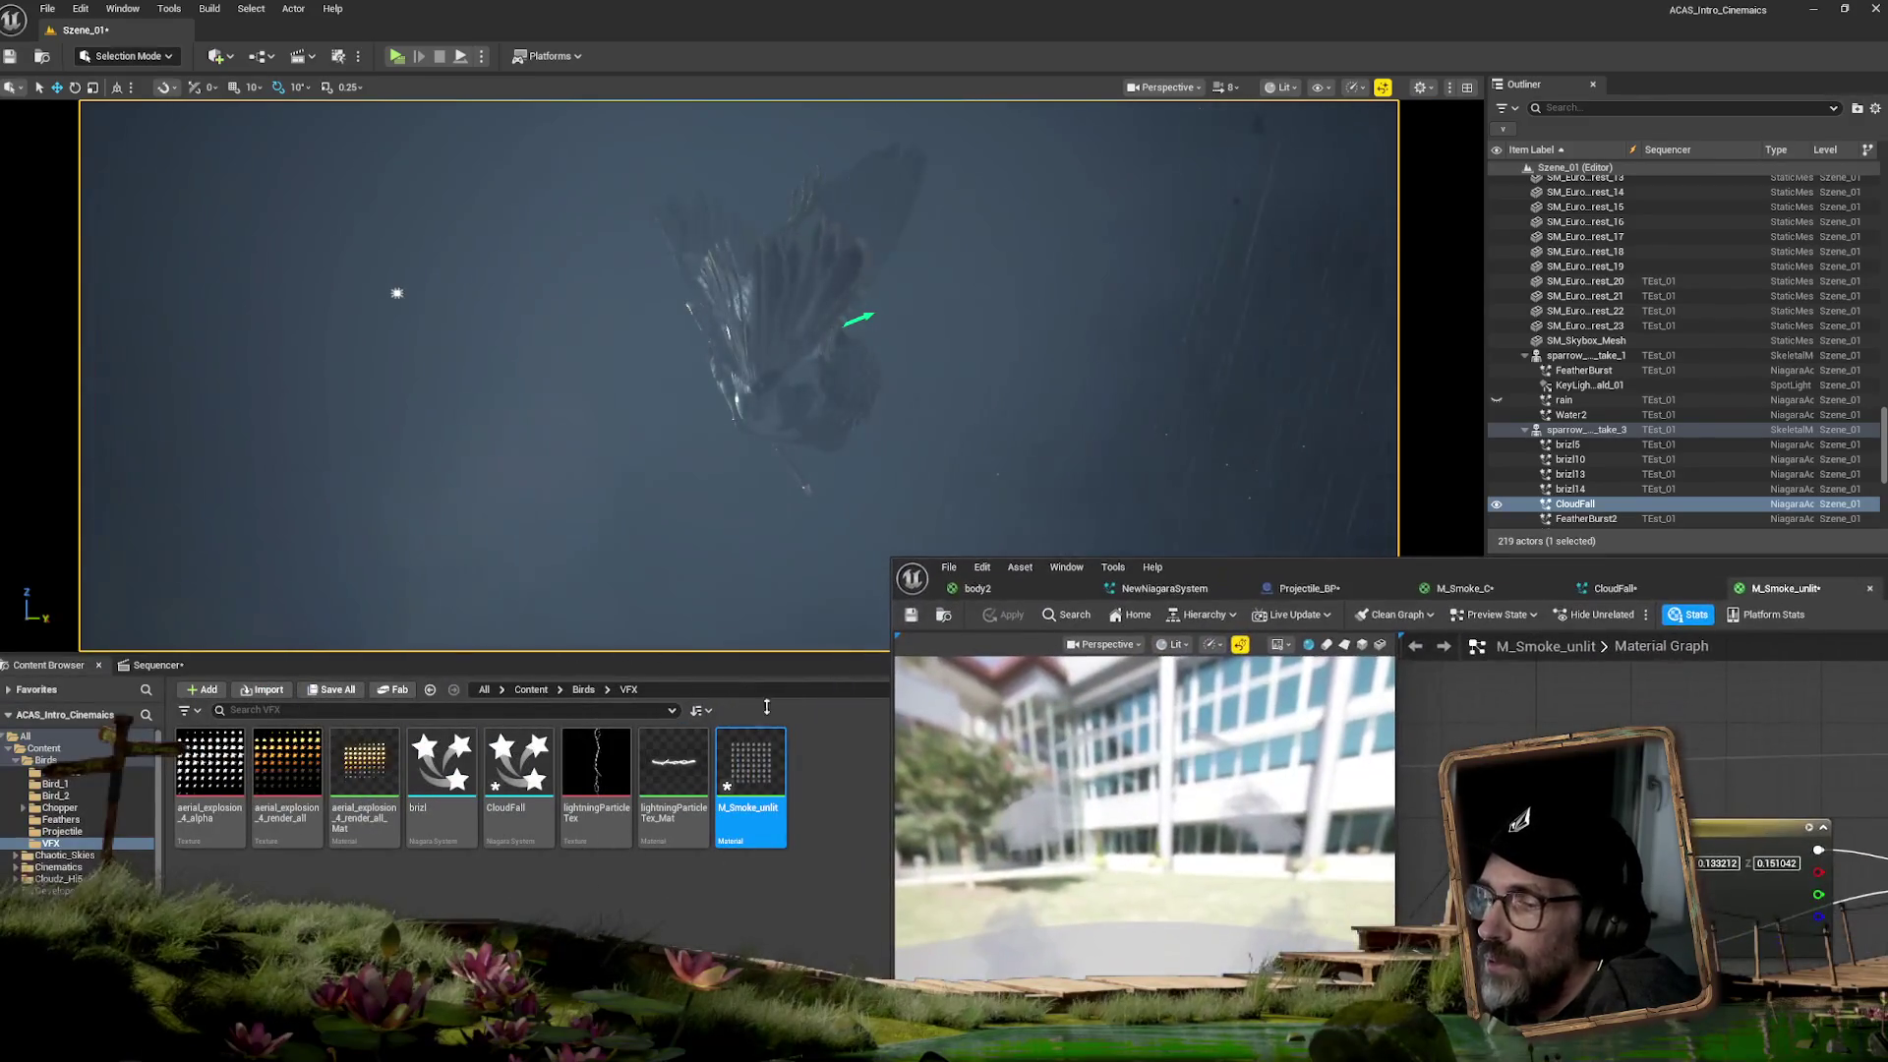
# - Duplicate the M_Smoke_unlit material in the VFX folder as M_Smoke_unlit1
pyautogui.click(745, 759)
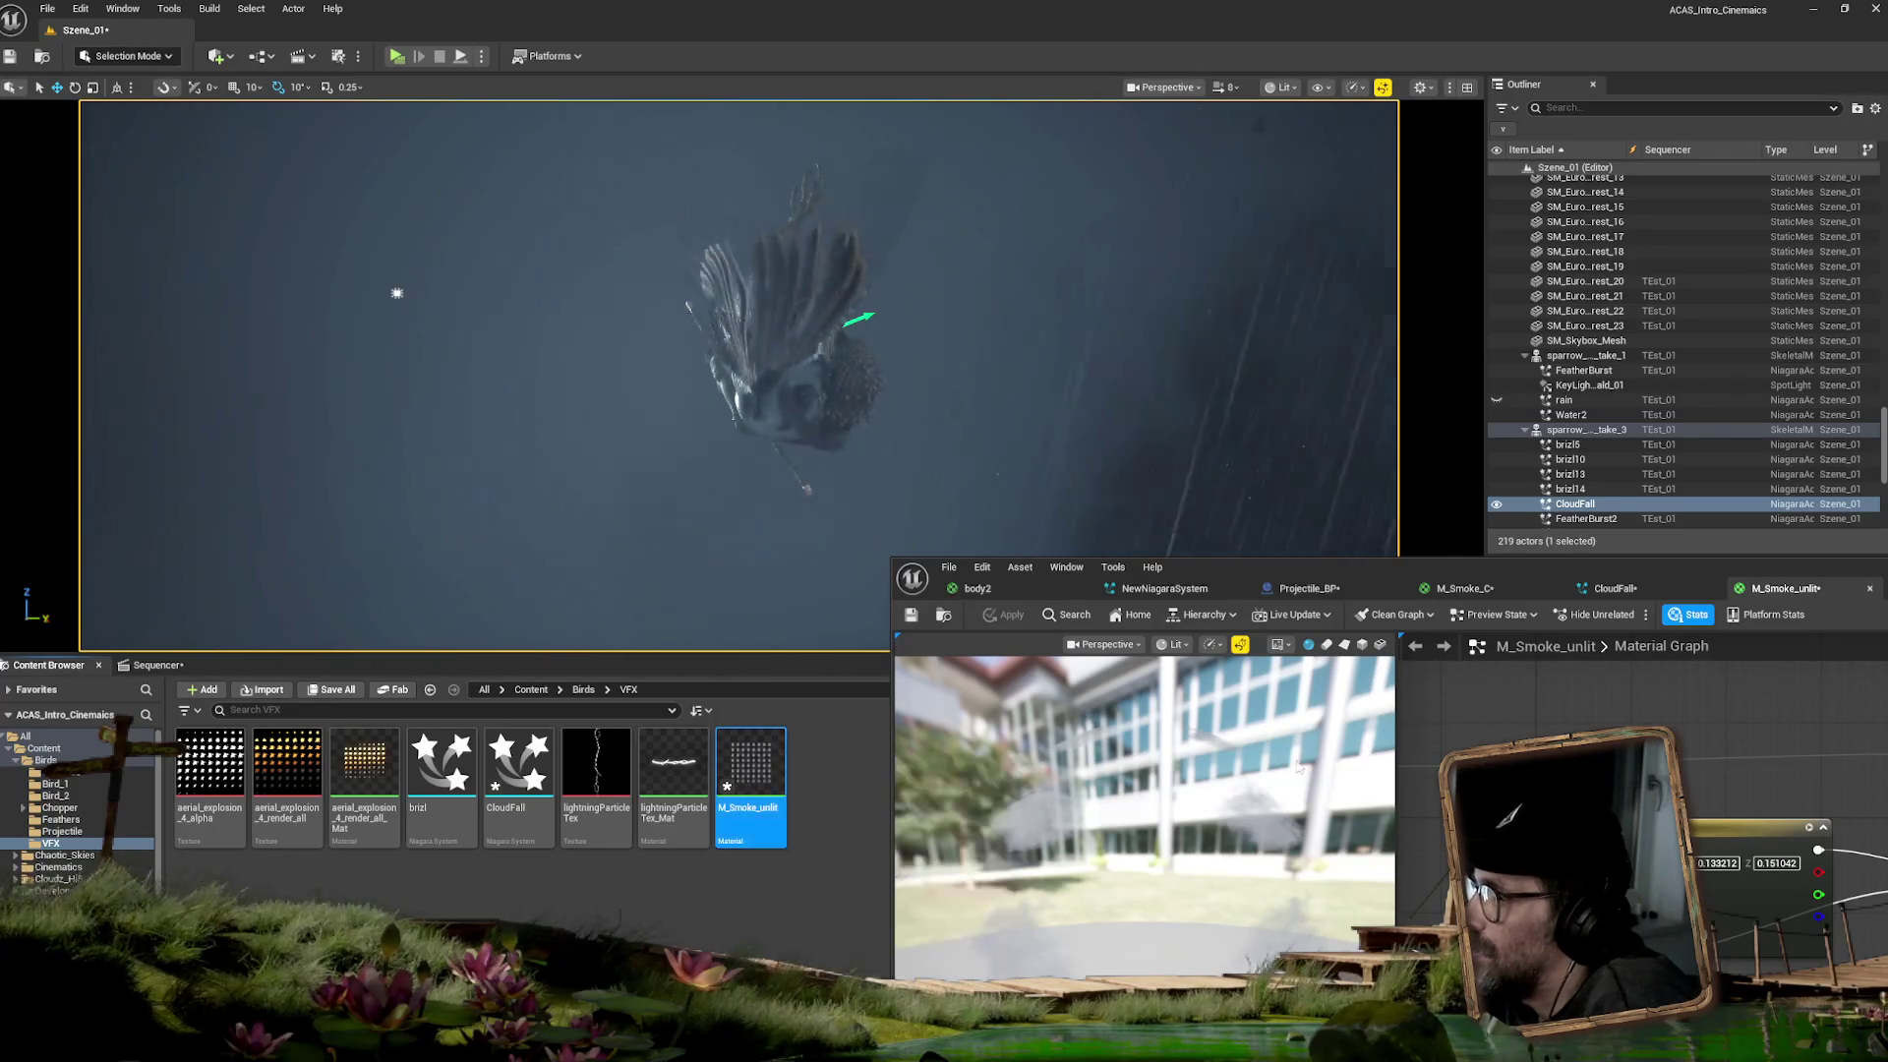
pyautogui.moveTo(1599, 565); pyautogui.dragTo(1088, 299)
pyautogui.moveTo(976, 565)
pyautogui.mouseDown()
pyautogui.moveTo(1075, 557)
pyautogui.moveTo(1411, 623)
pyautogui.moveTo(1749, 640)
pyautogui.moveTo(1665, 645)
pyautogui.moveTo(1605, 747)
pyautogui.moveTo(1129, 704)
pyautogui.mouseUp()
pyautogui.moveTo(1082, 295); pyautogui.dragTo(1727, 340)
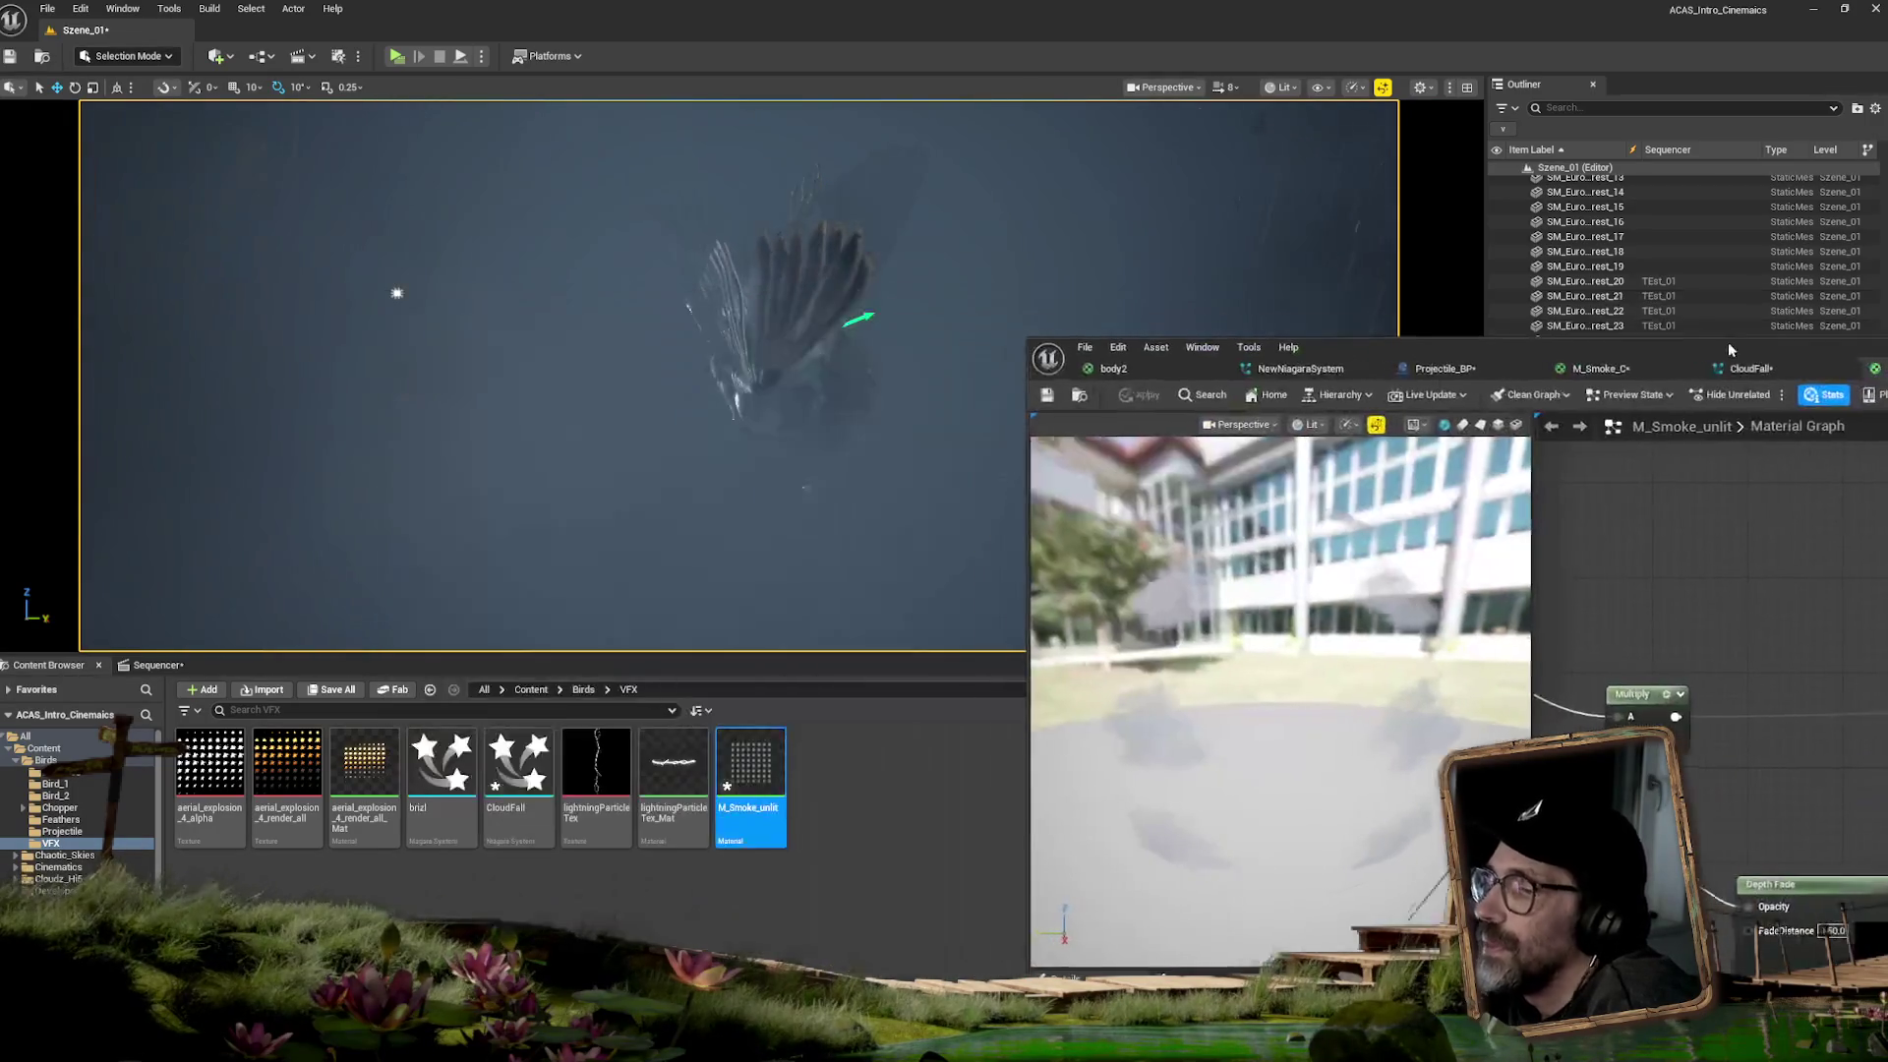
pyautogui.rightClick(753, 757)
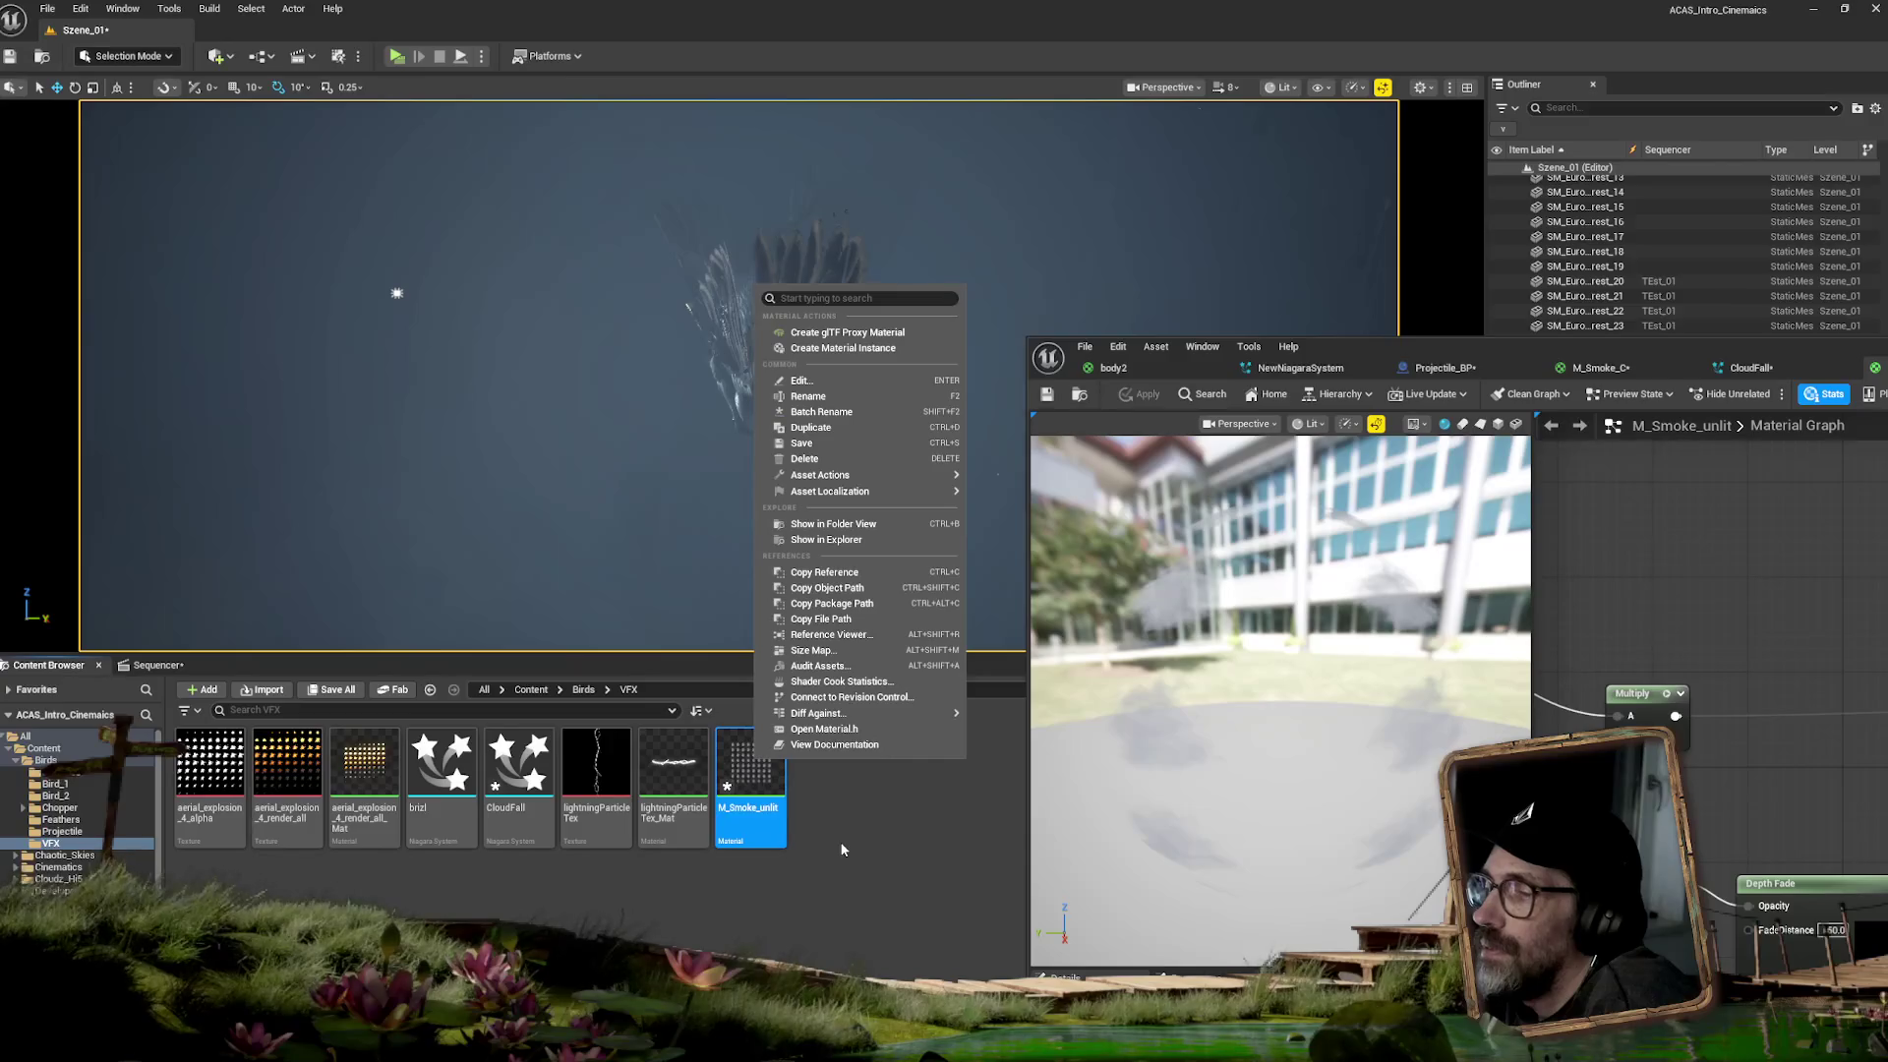
pyautogui.click(810, 426)
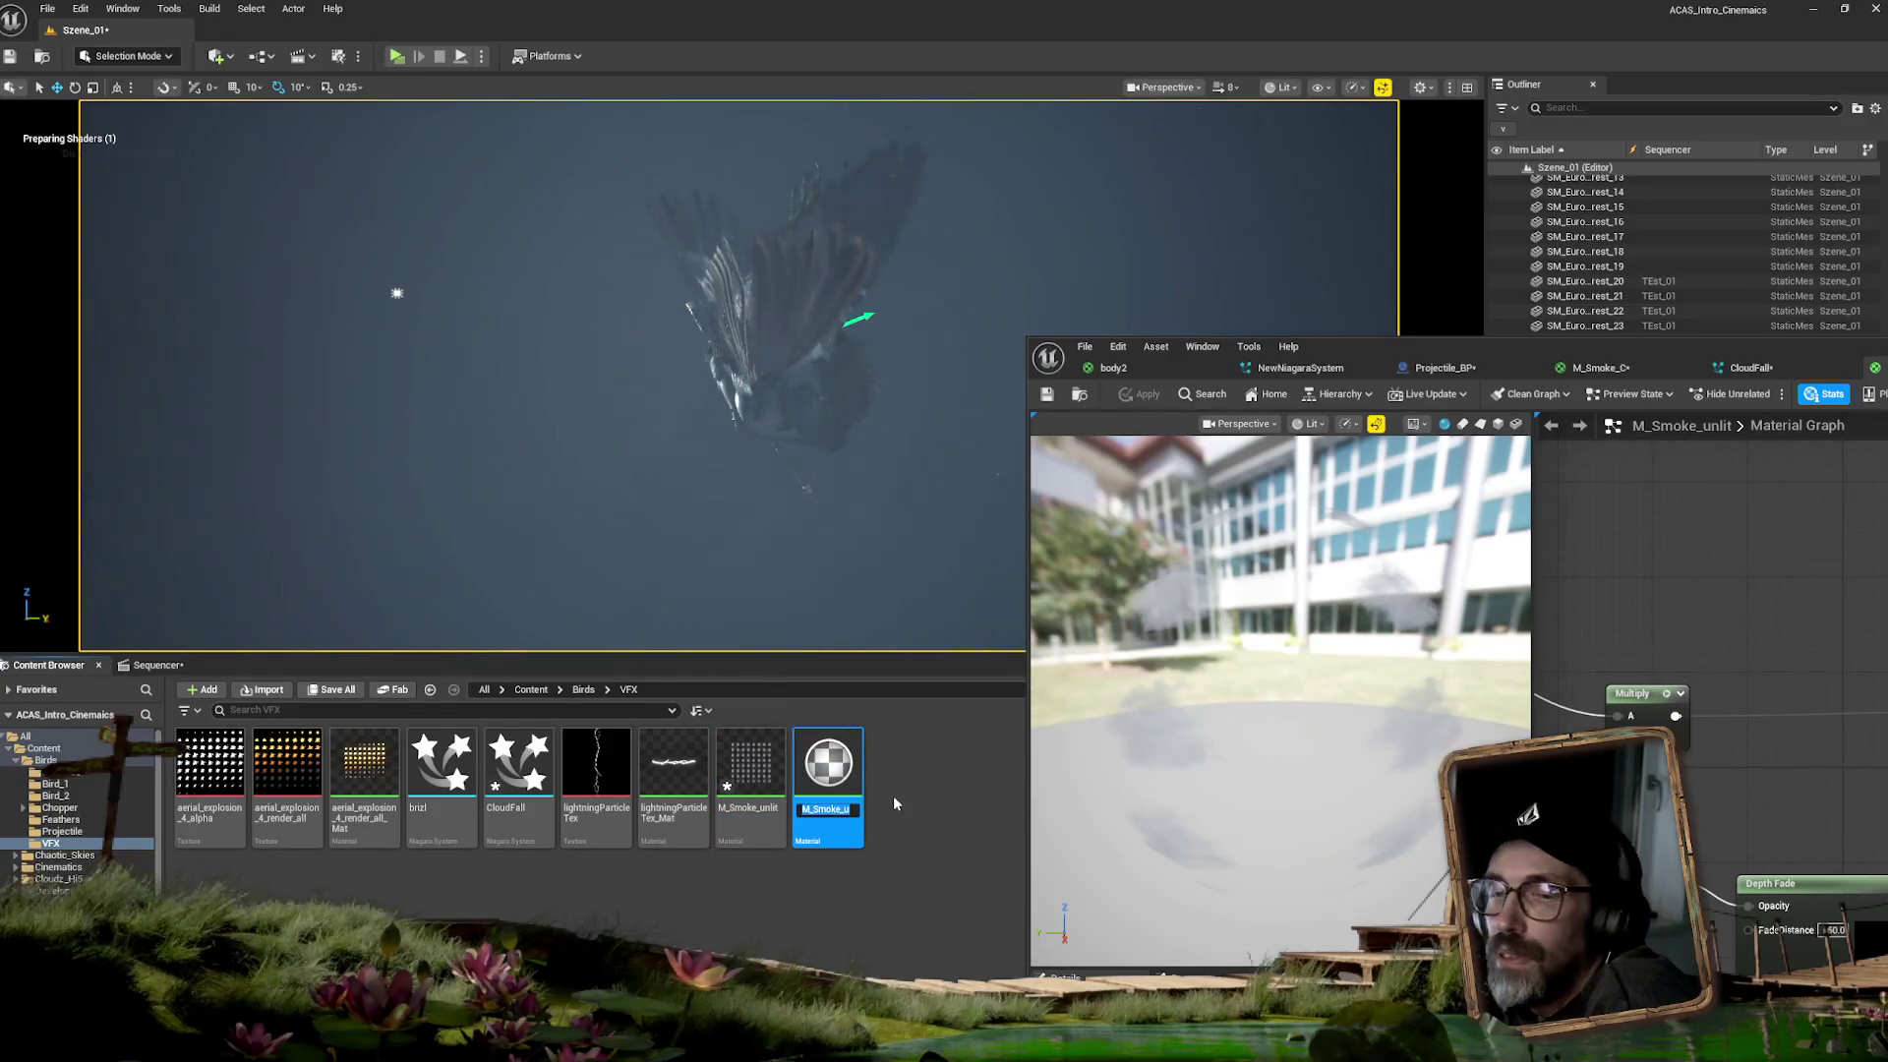
pyautogui.press('Return')
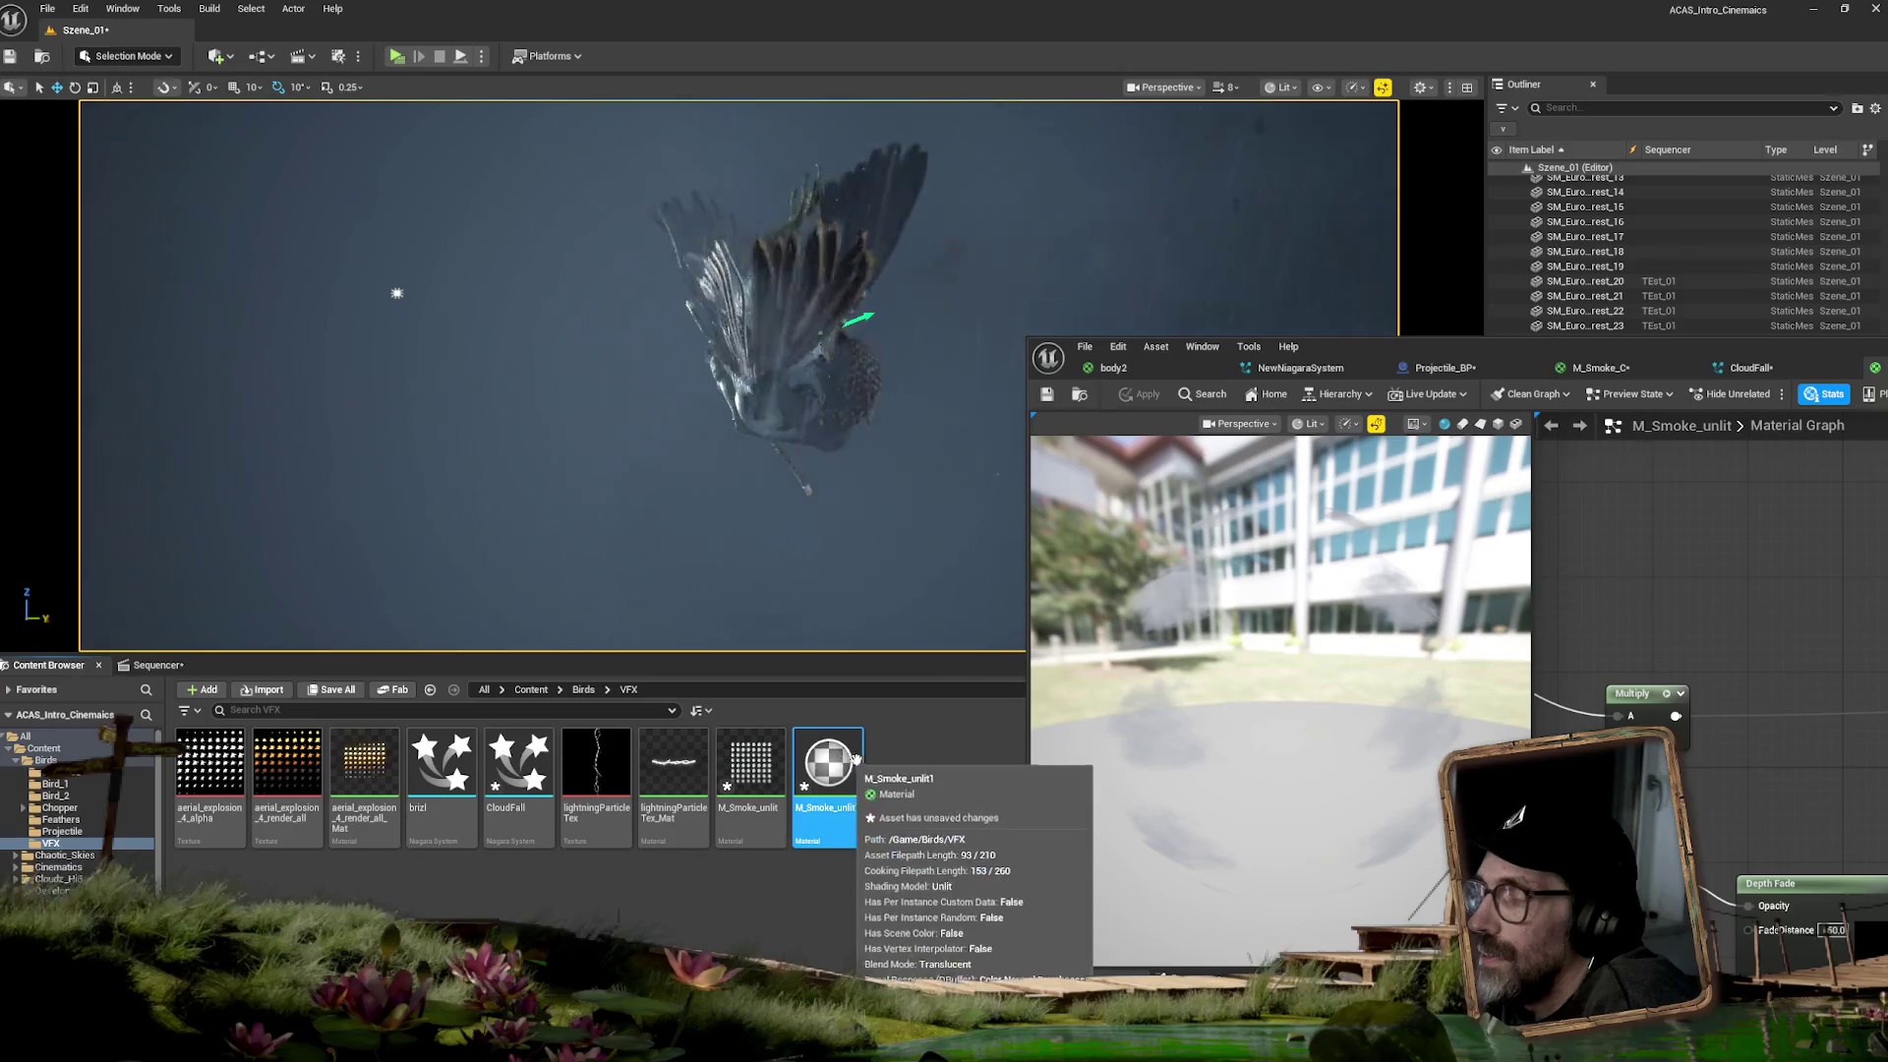
# - Open M_Smoke_unlit1's material graph and select its constant colour node
pyautogui.click(936, 803)
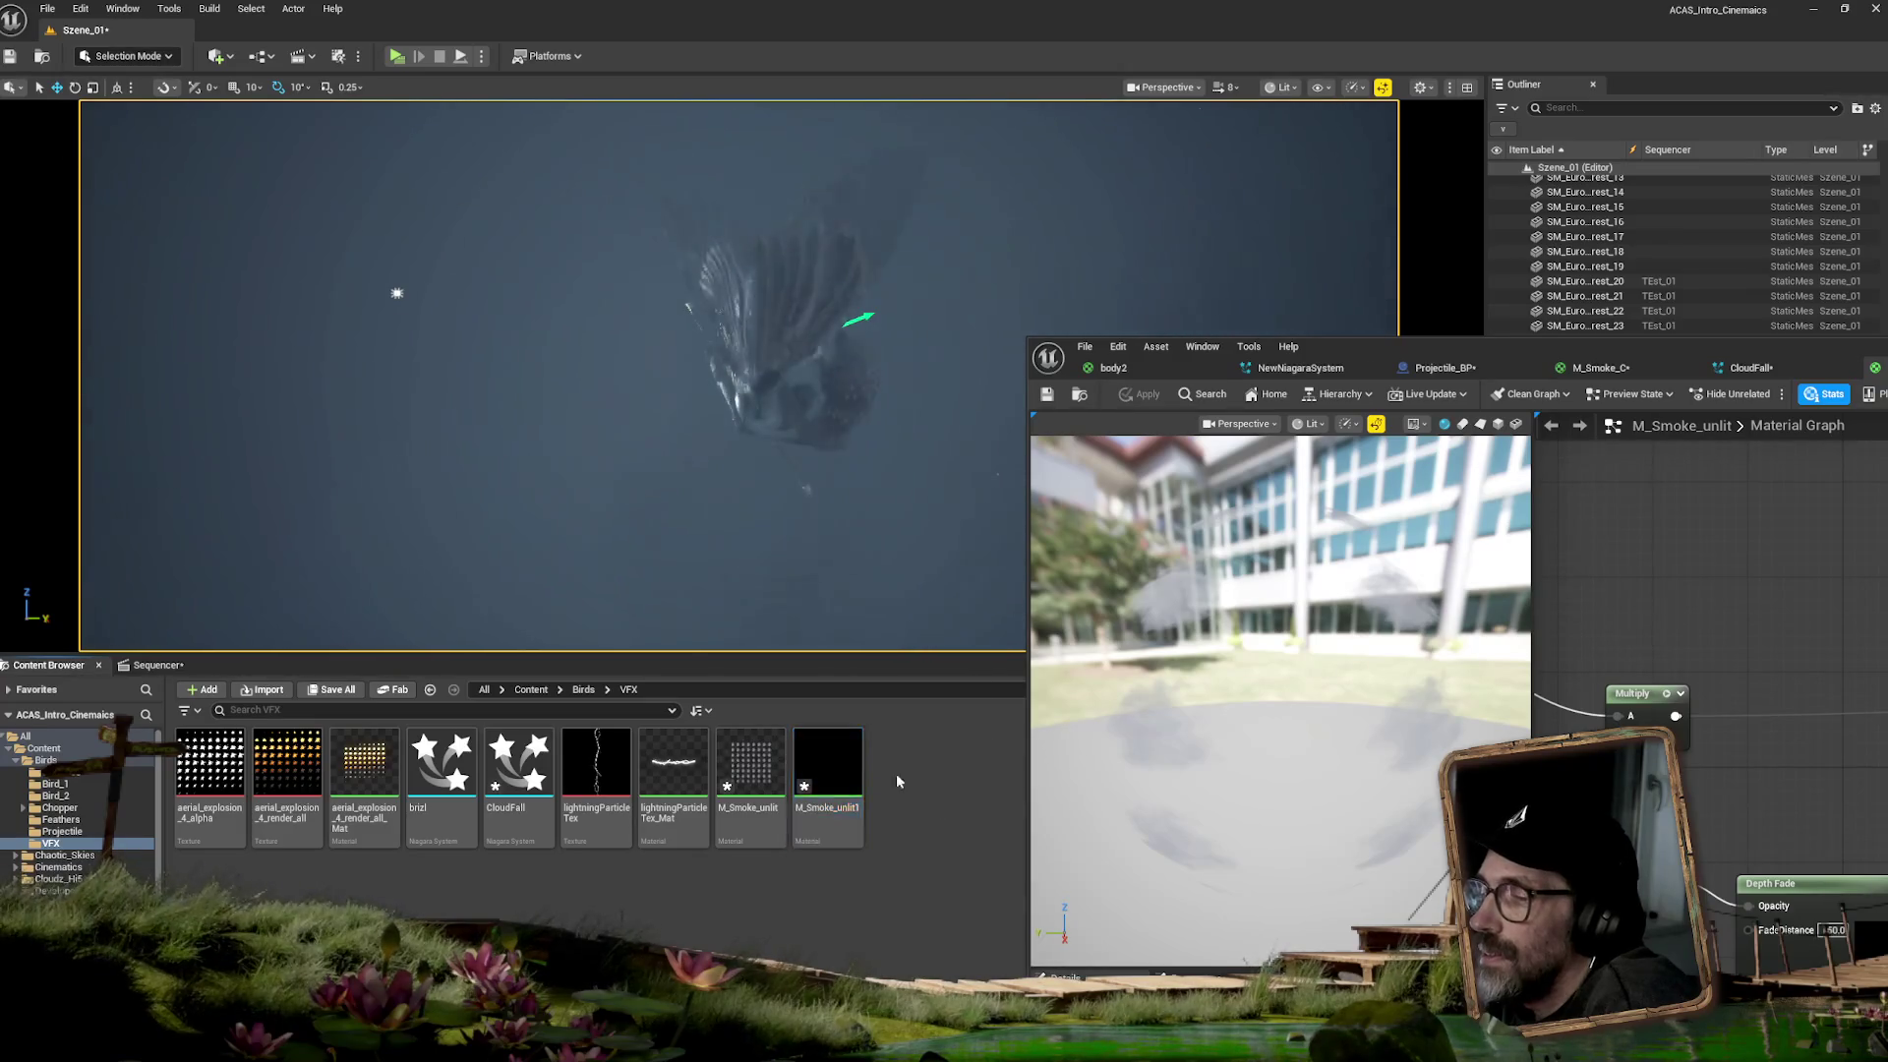
pyautogui.doubleClick(819, 762)
pyautogui.moveTo(1396, 346); pyautogui.dragTo(606, 325)
pyautogui.click(993, 674)
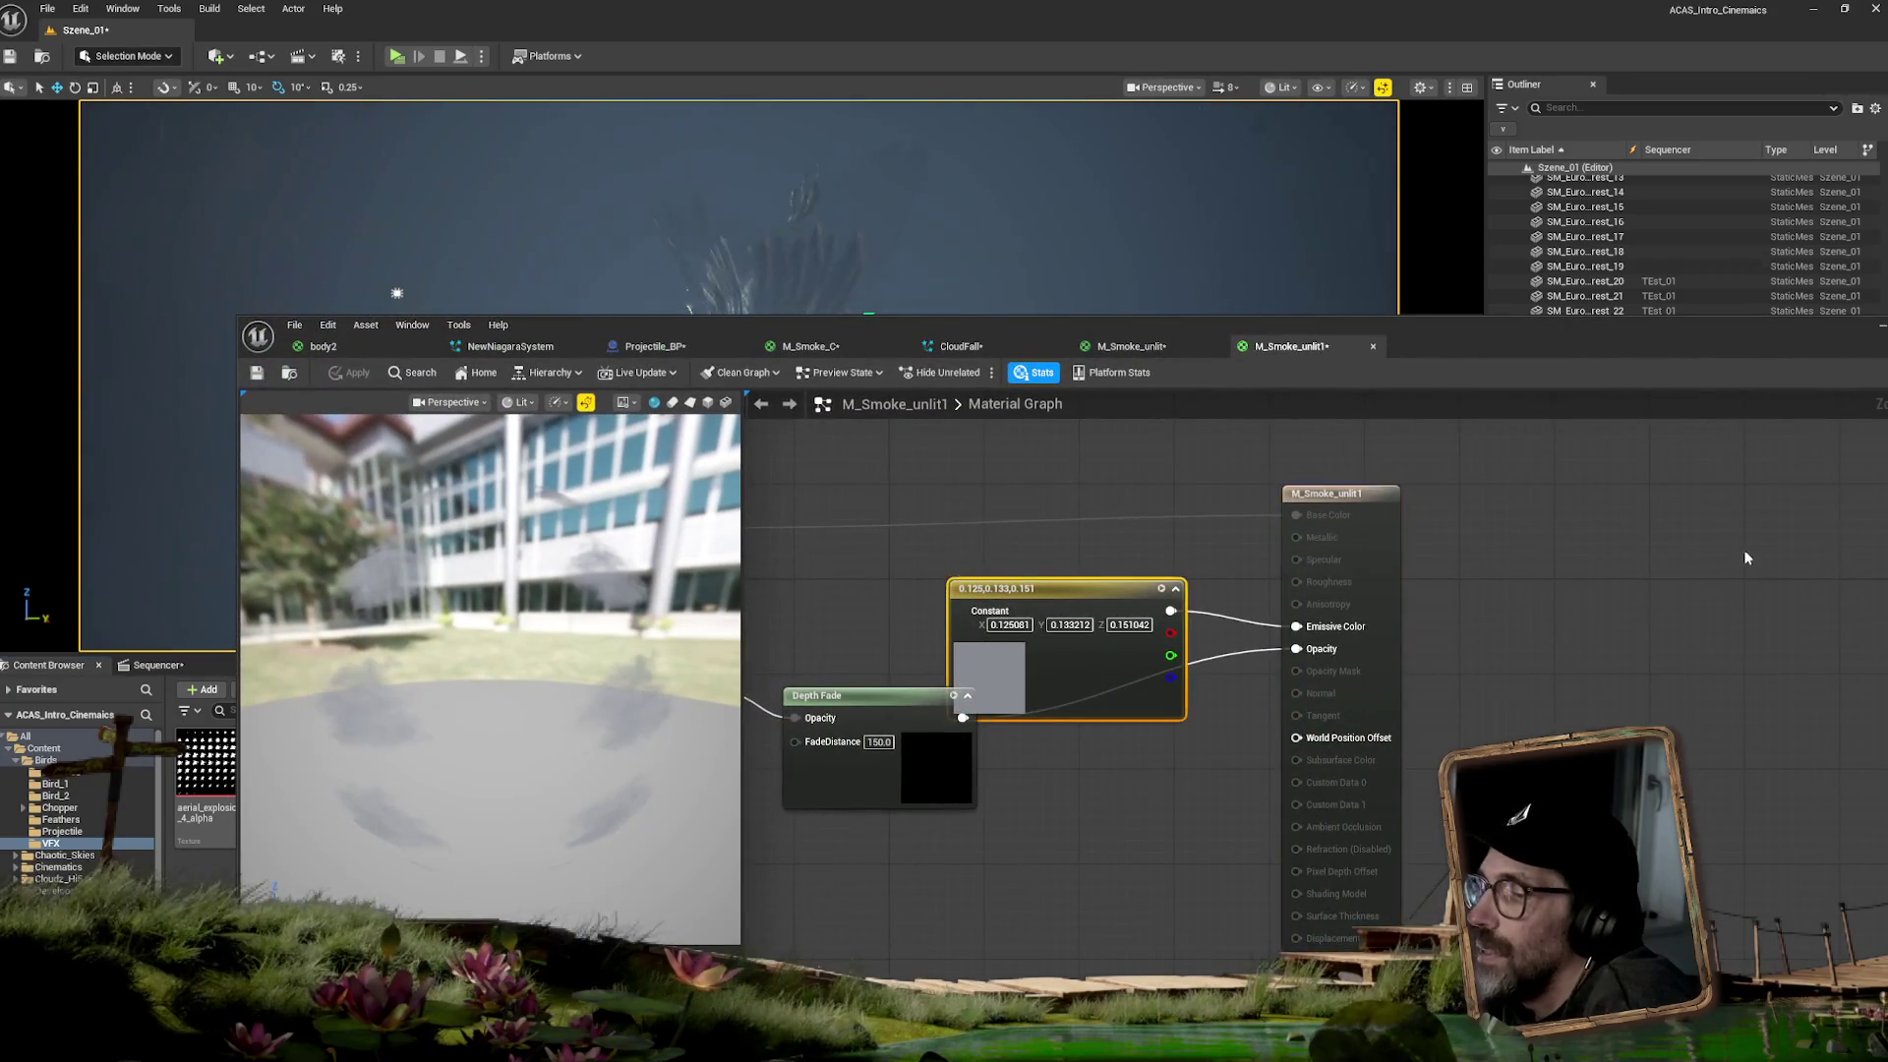
# - Set M_Smoke_unlit1's constant colour to 0.142, 0.152, 0.172, apply it, and return to CloudFall
pyautogui.moveTo(1580, 343)
pyautogui.mouseDown()
pyautogui.moveTo(1424, 464)
pyautogui.moveTo(1402, 536)
pyautogui.mouseUp()
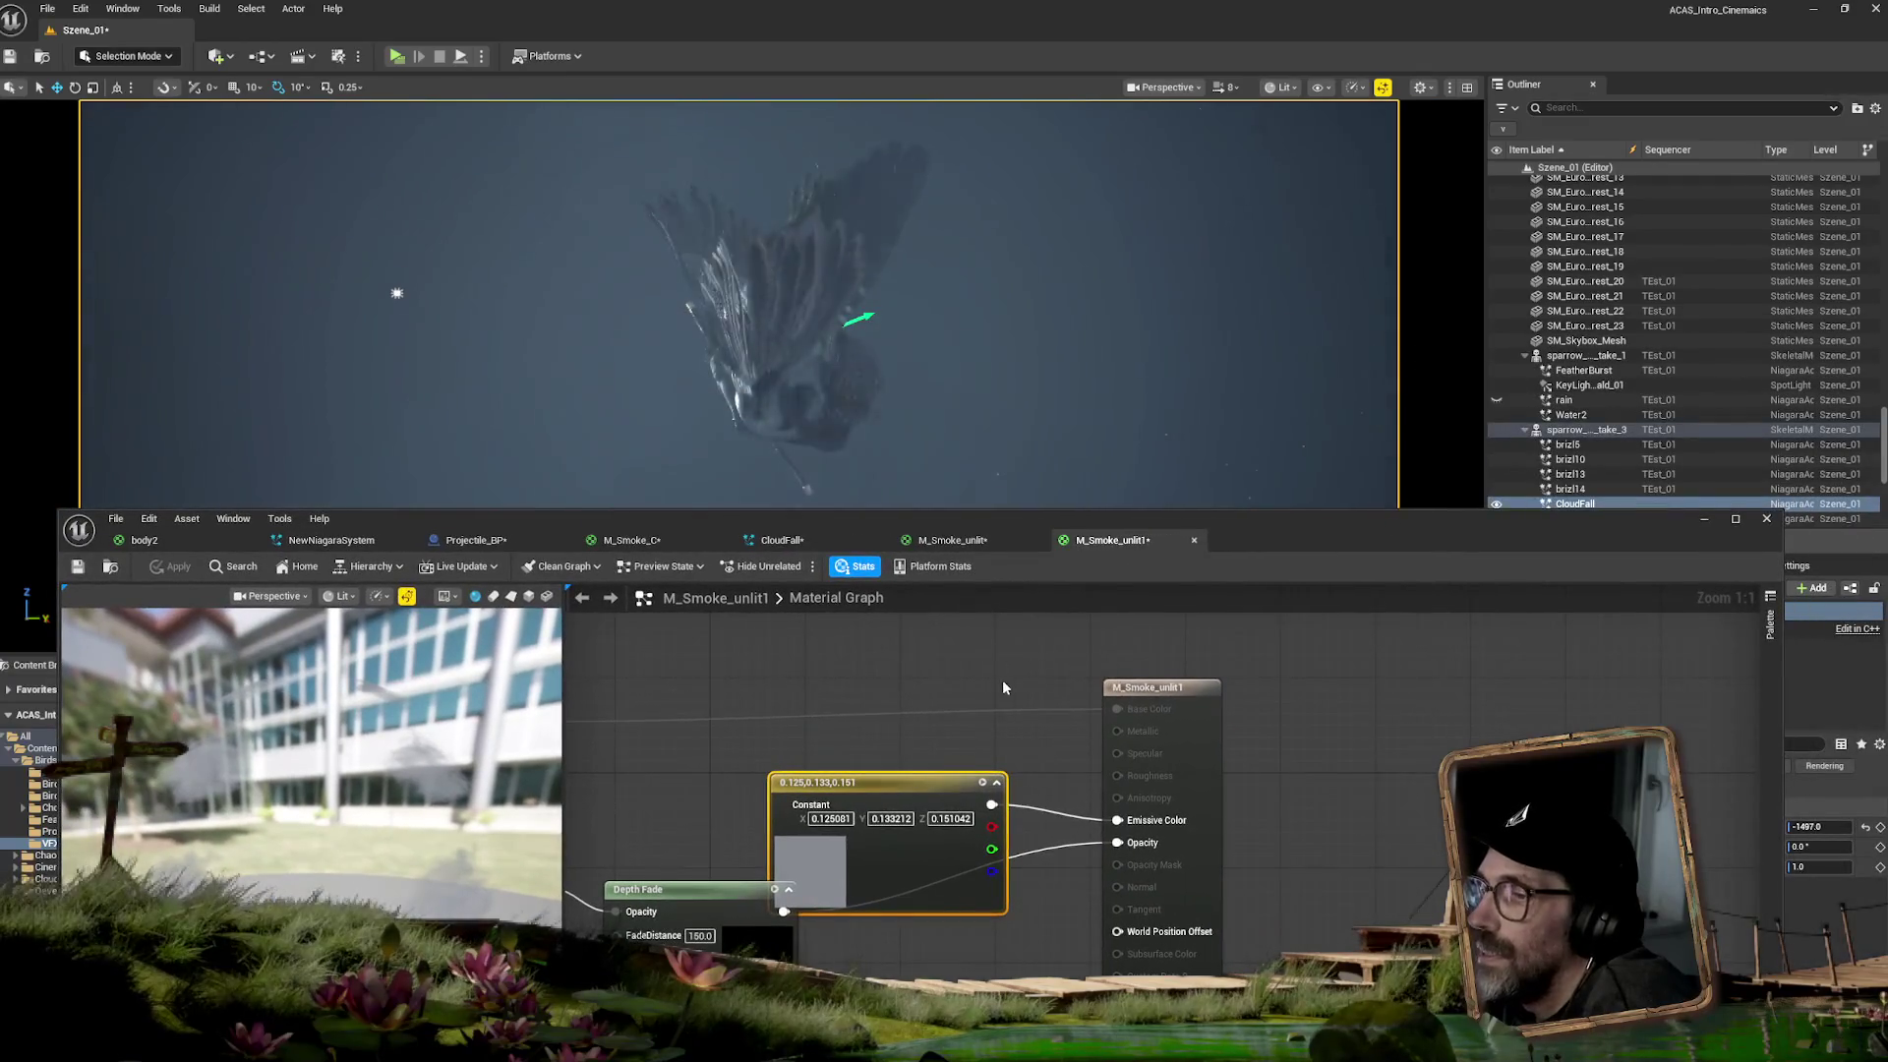
pyautogui.doubleClick(821, 866)
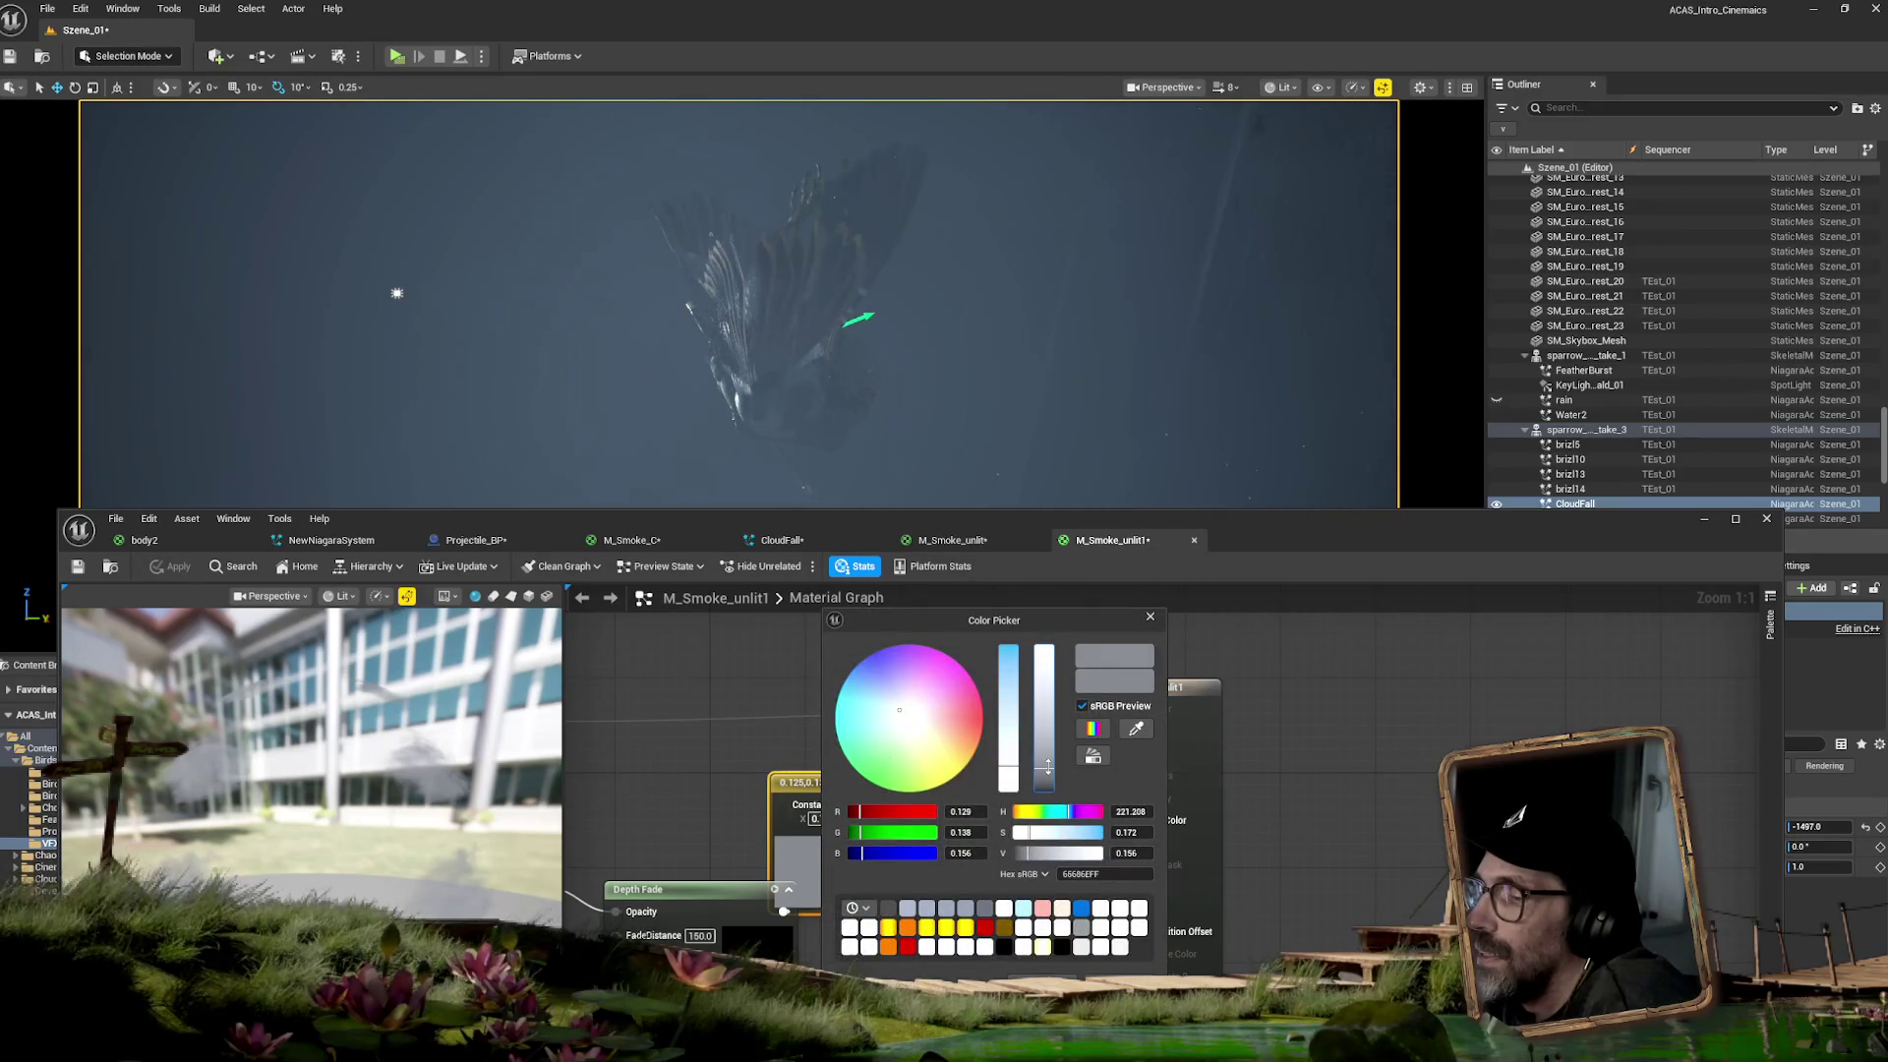
pyautogui.press('Return')
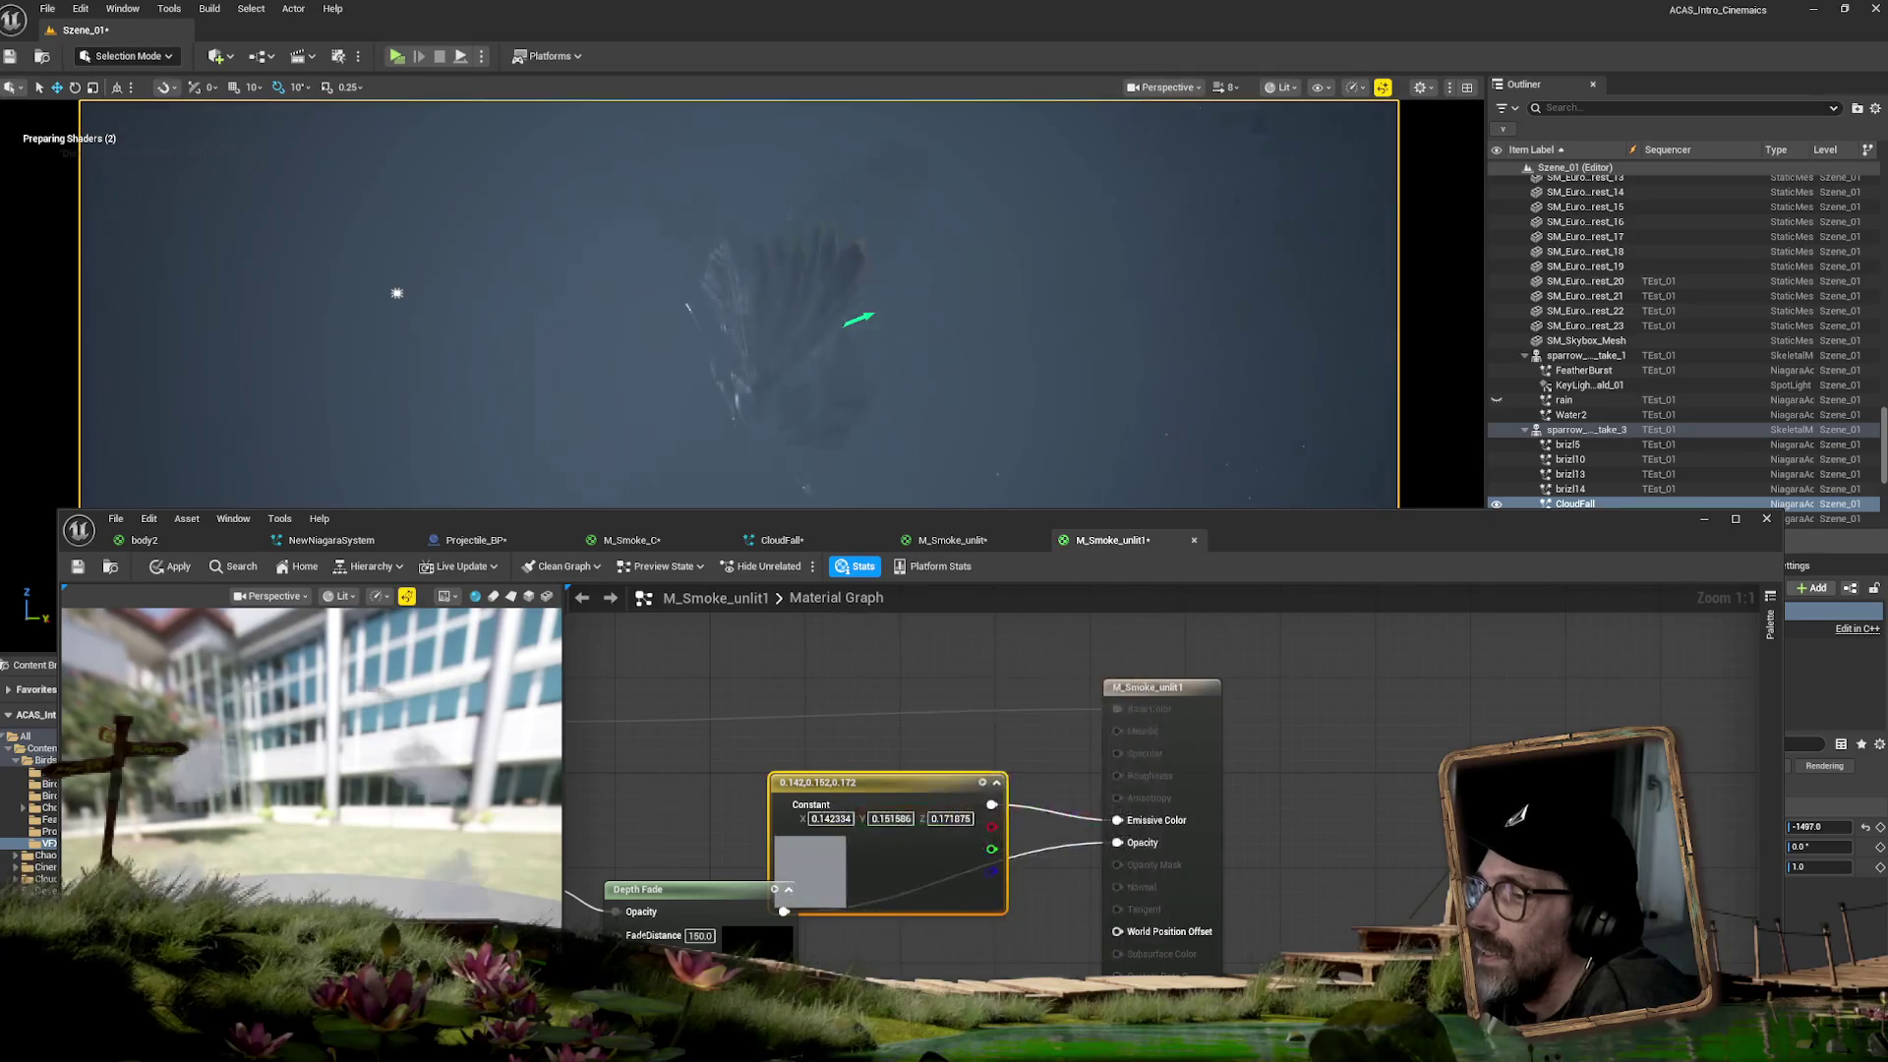
pyautogui.moveTo(1246, 531); pyautogui.dragTo(1571, 589)
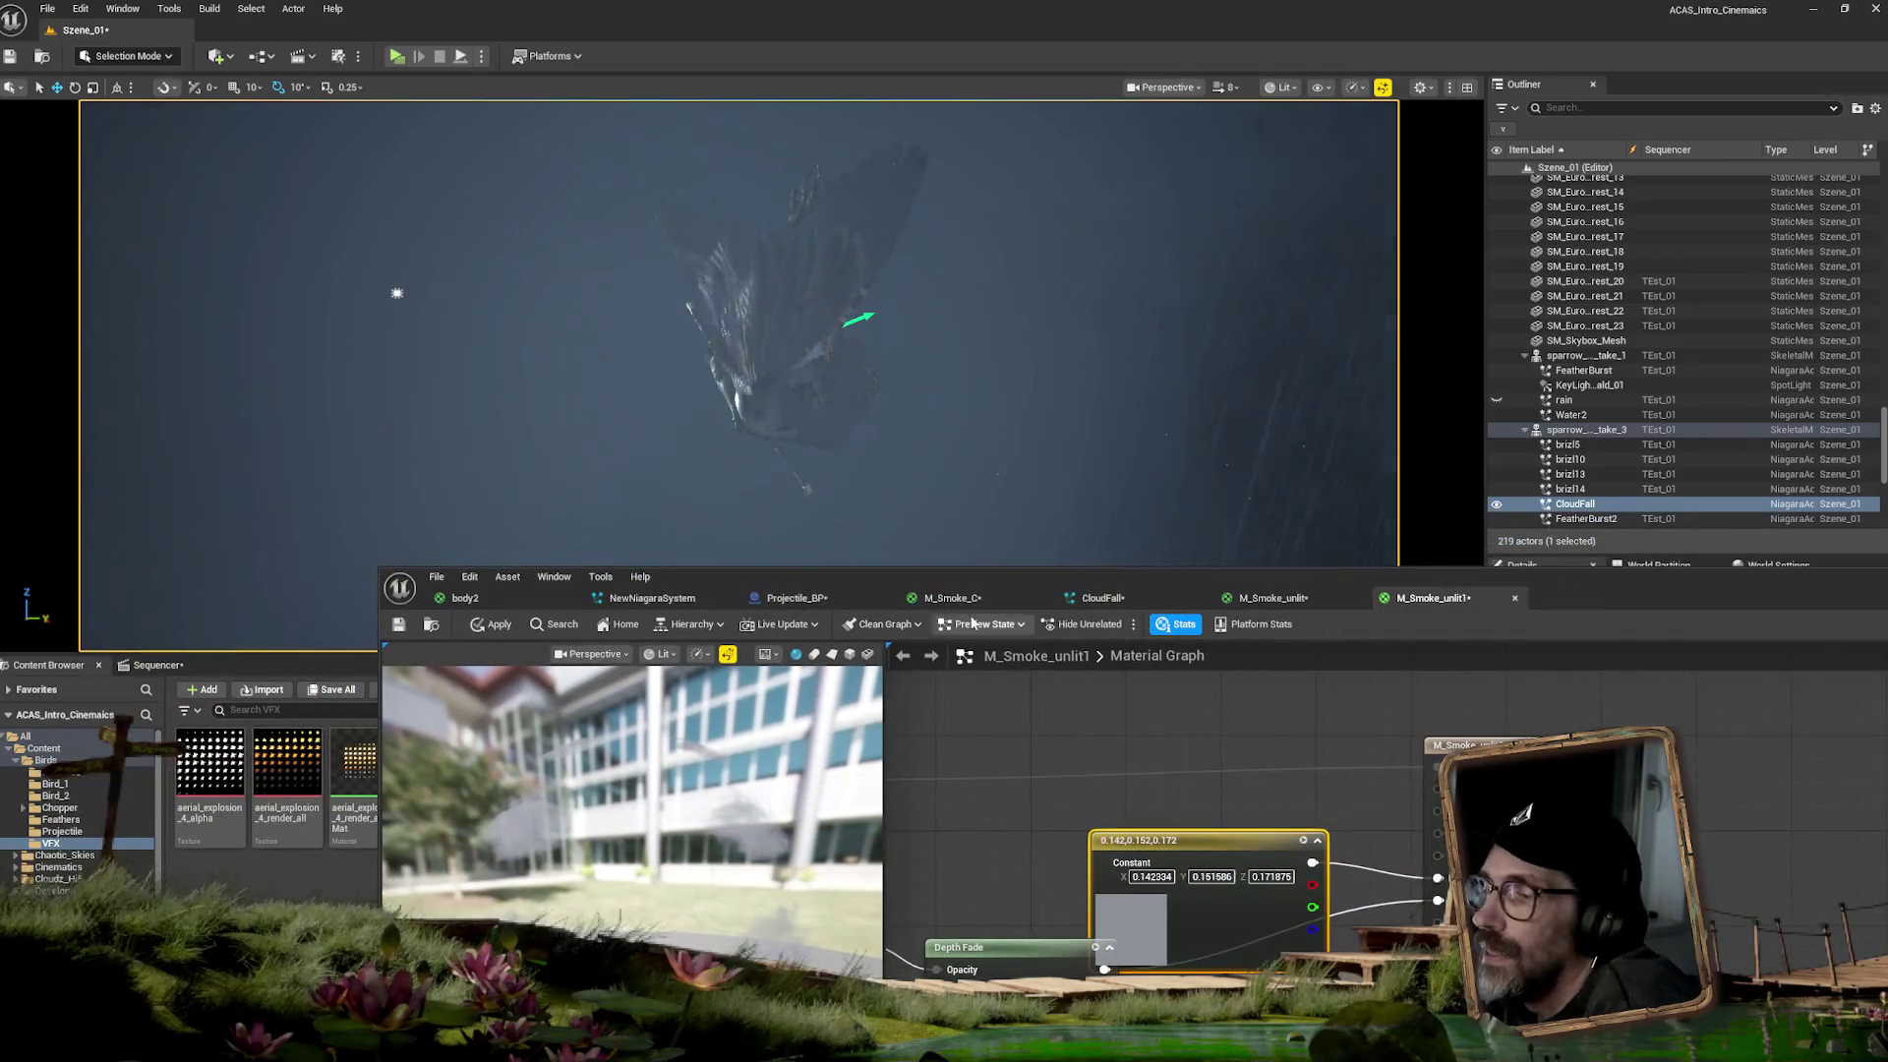
pyautogui.click(485, 628)
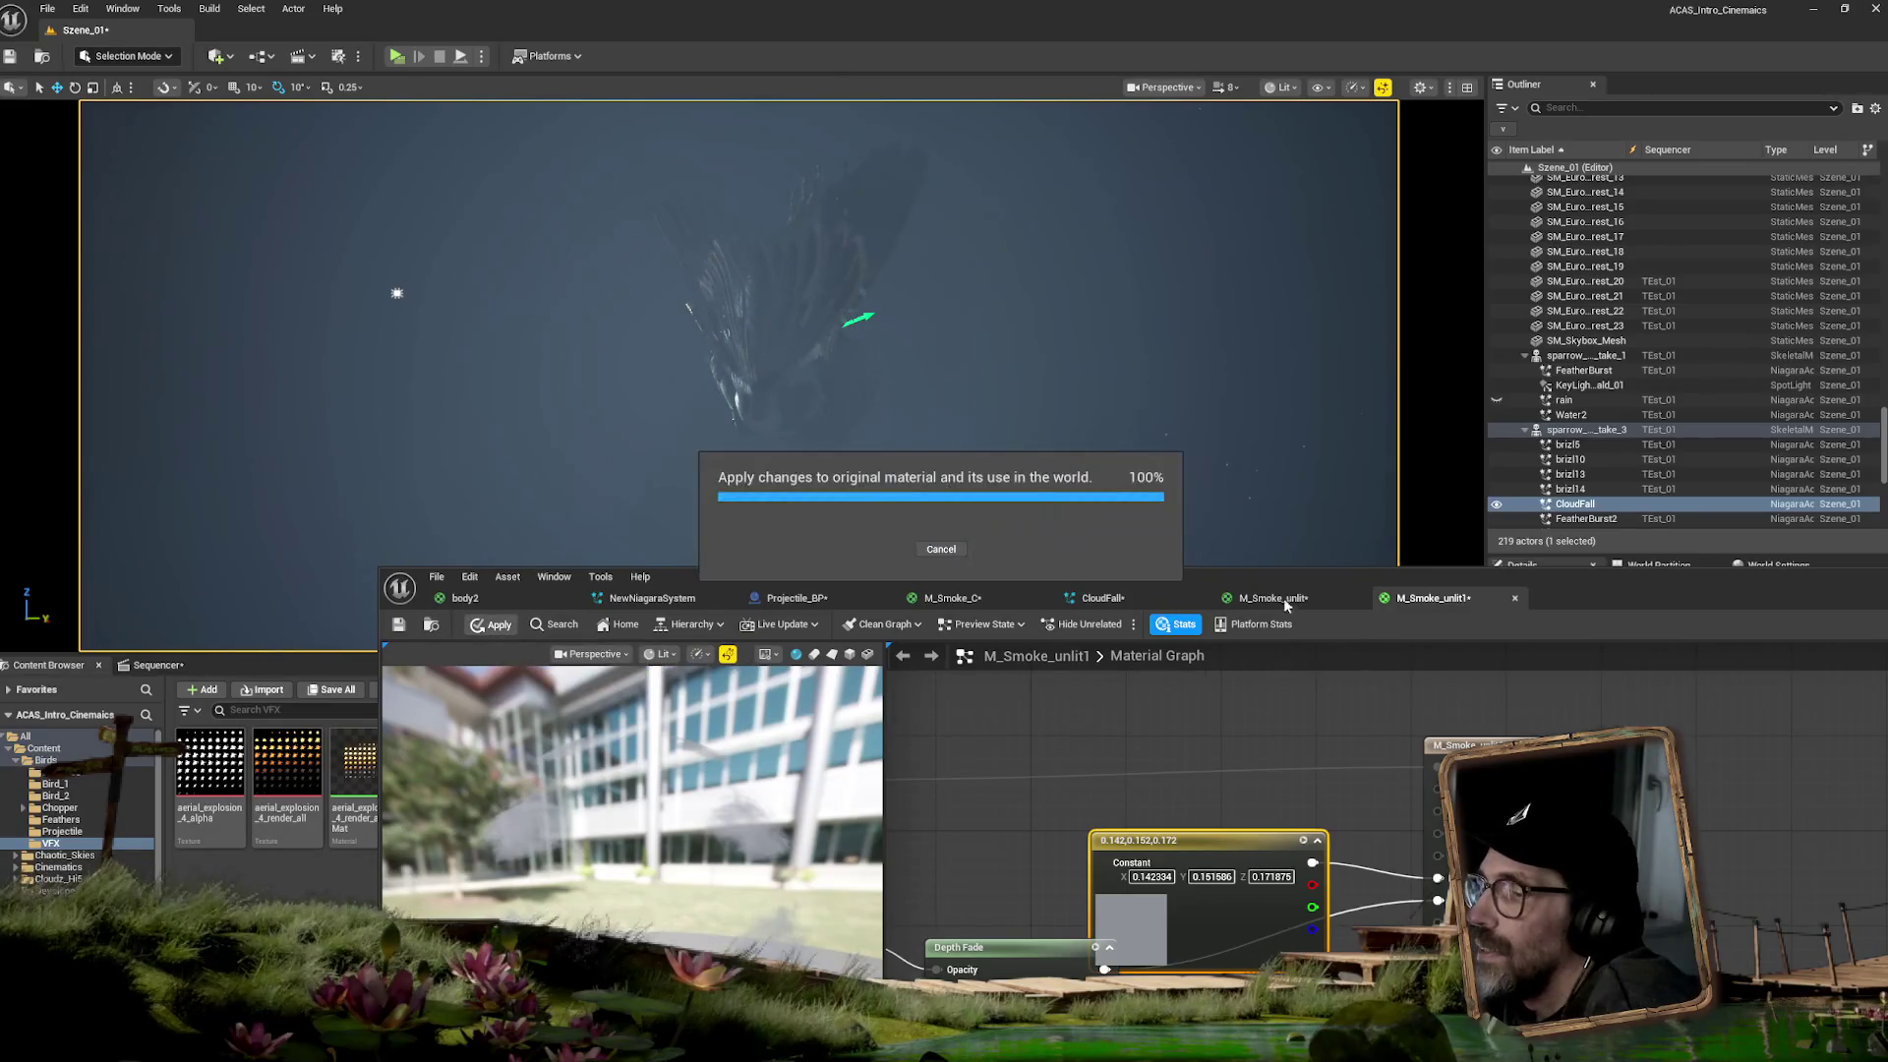
pyautogui.click(1130, 597)
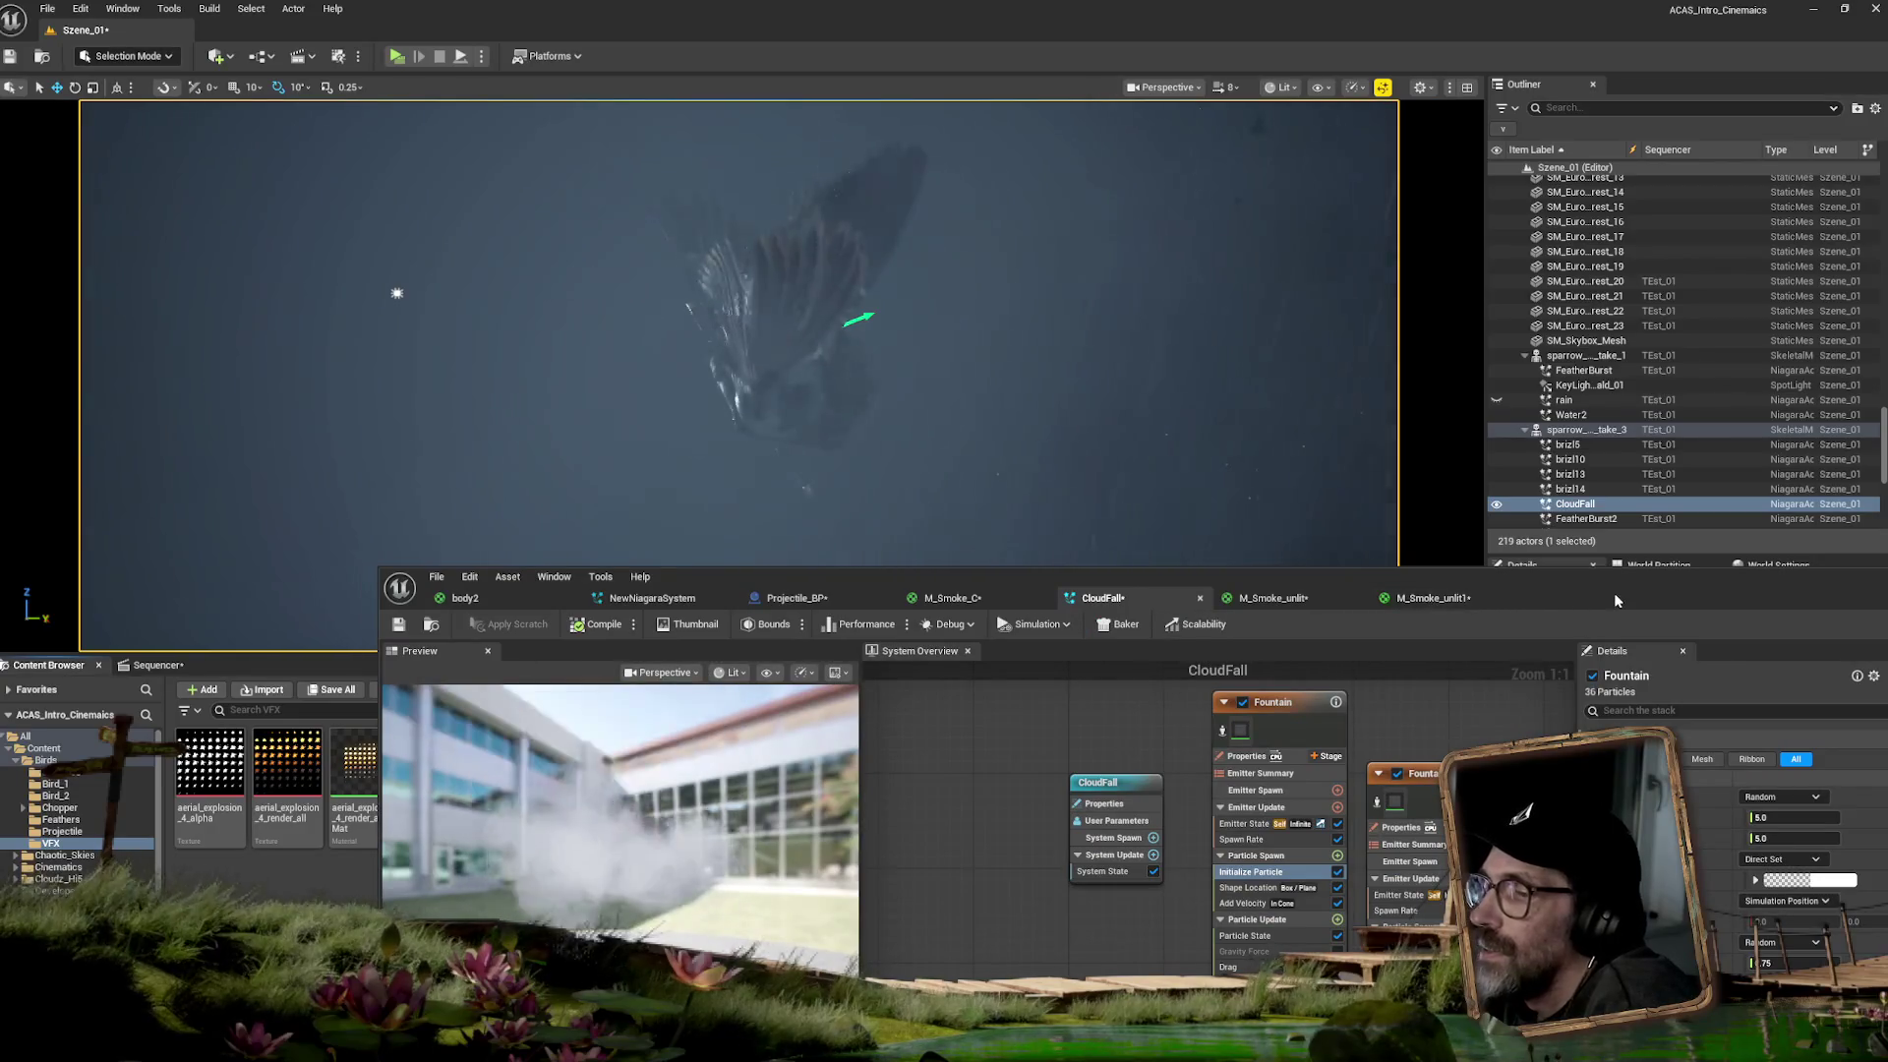
# - Assign M_Smoke_unlit1 as the material of the Fountain emitter's Sprite Renderer
pyautogui.moveTo(1583, 587)
pyautogui.mouseDown()
pyautogui.moveTo(1307, 809)
pyautogui.moveTo(1108, 704)
pyautogui.moveTo(1094, 395)
pyautogui.mouseUp()
pyautogui.click(795, 847)
pyautogui.moveTo(1335, 396); pyautogui.dragTo(265, 386)
pyautogui.moveTo(828, 786)
pyautogui.mouseDown()
pyautogui.moveTo(550, 678)
pyautogui.moveTo(295, 640)
pyautogui.mouseUp()
pyautogui.moveTo(302, 375)
pyautogui.mouseDown()
pyautogui.moveTo(1150, 686)
pyautogui.moveTo(1538, 736)
pyautogui.mouseUp()
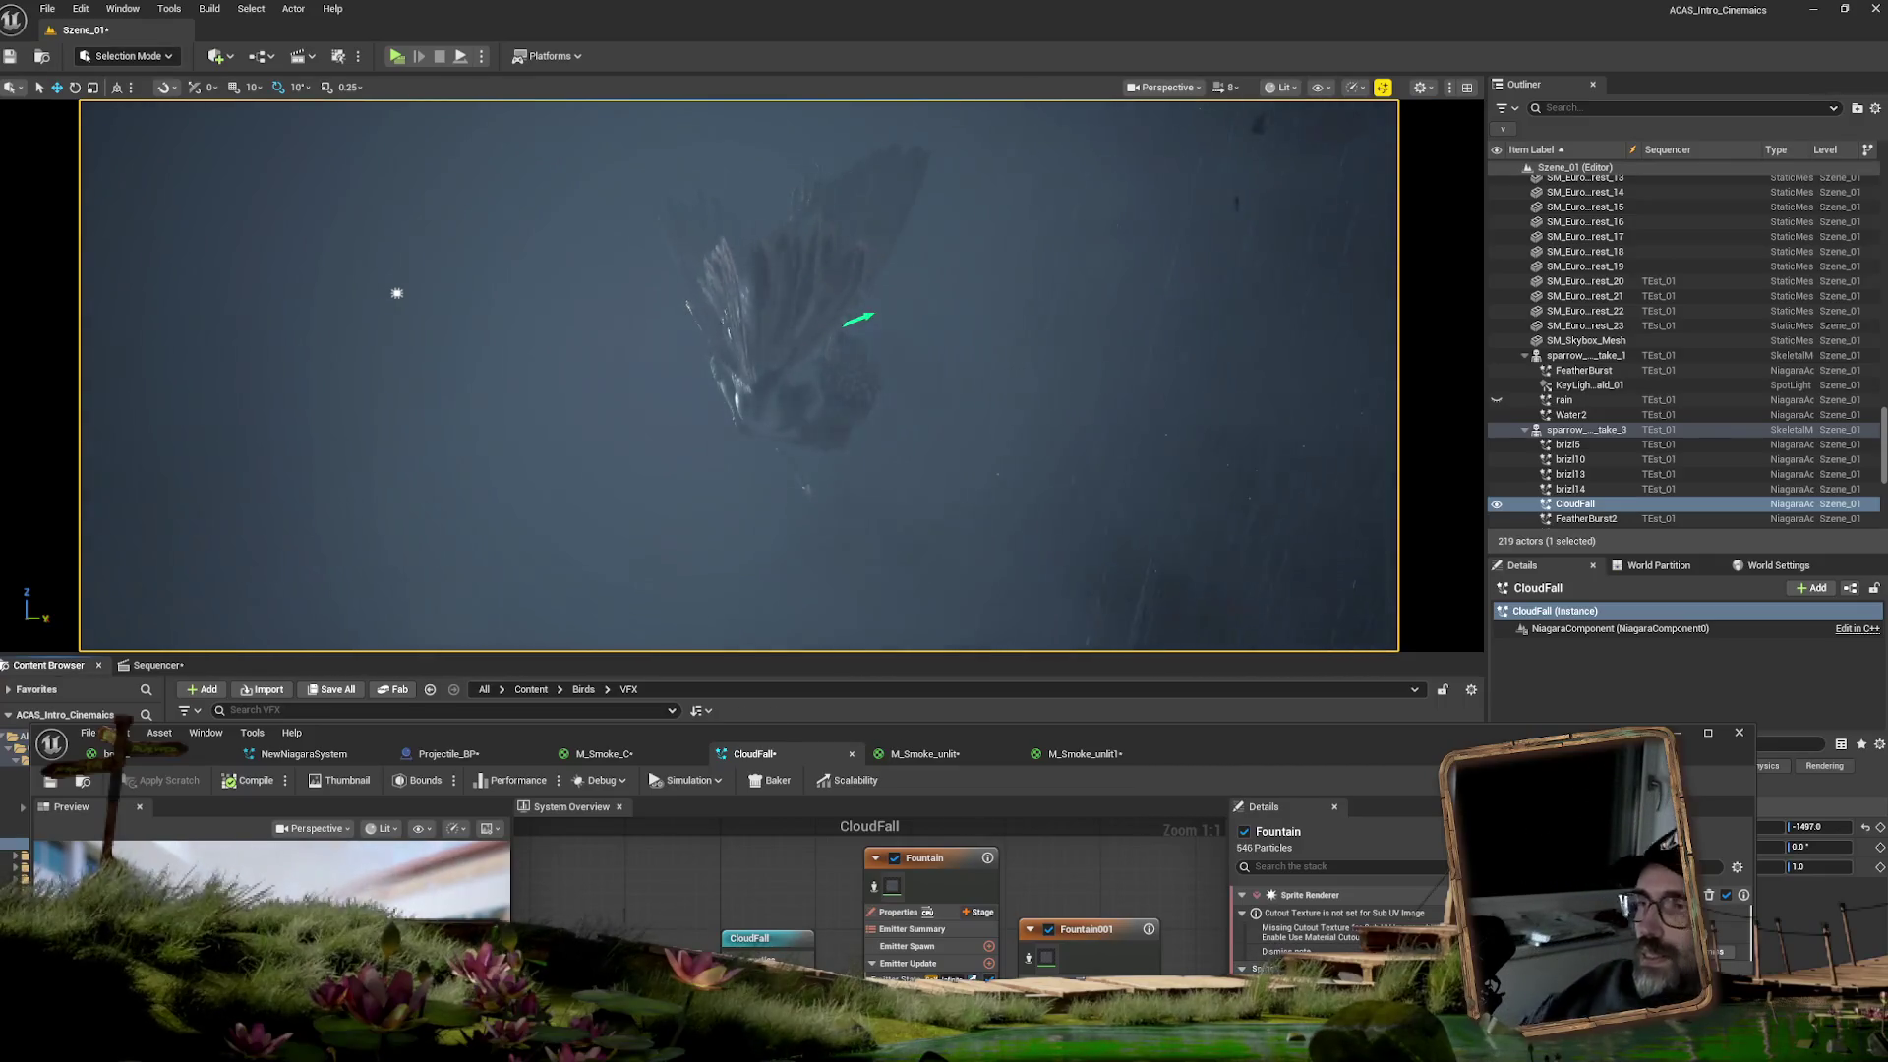
# - Close the CloudFall Niagara editor, keeping the material changes
pyautogui.moveTo(1231, 729); pyautogui.dragTo(725, 764)
pyautogui.click(1232, 759)
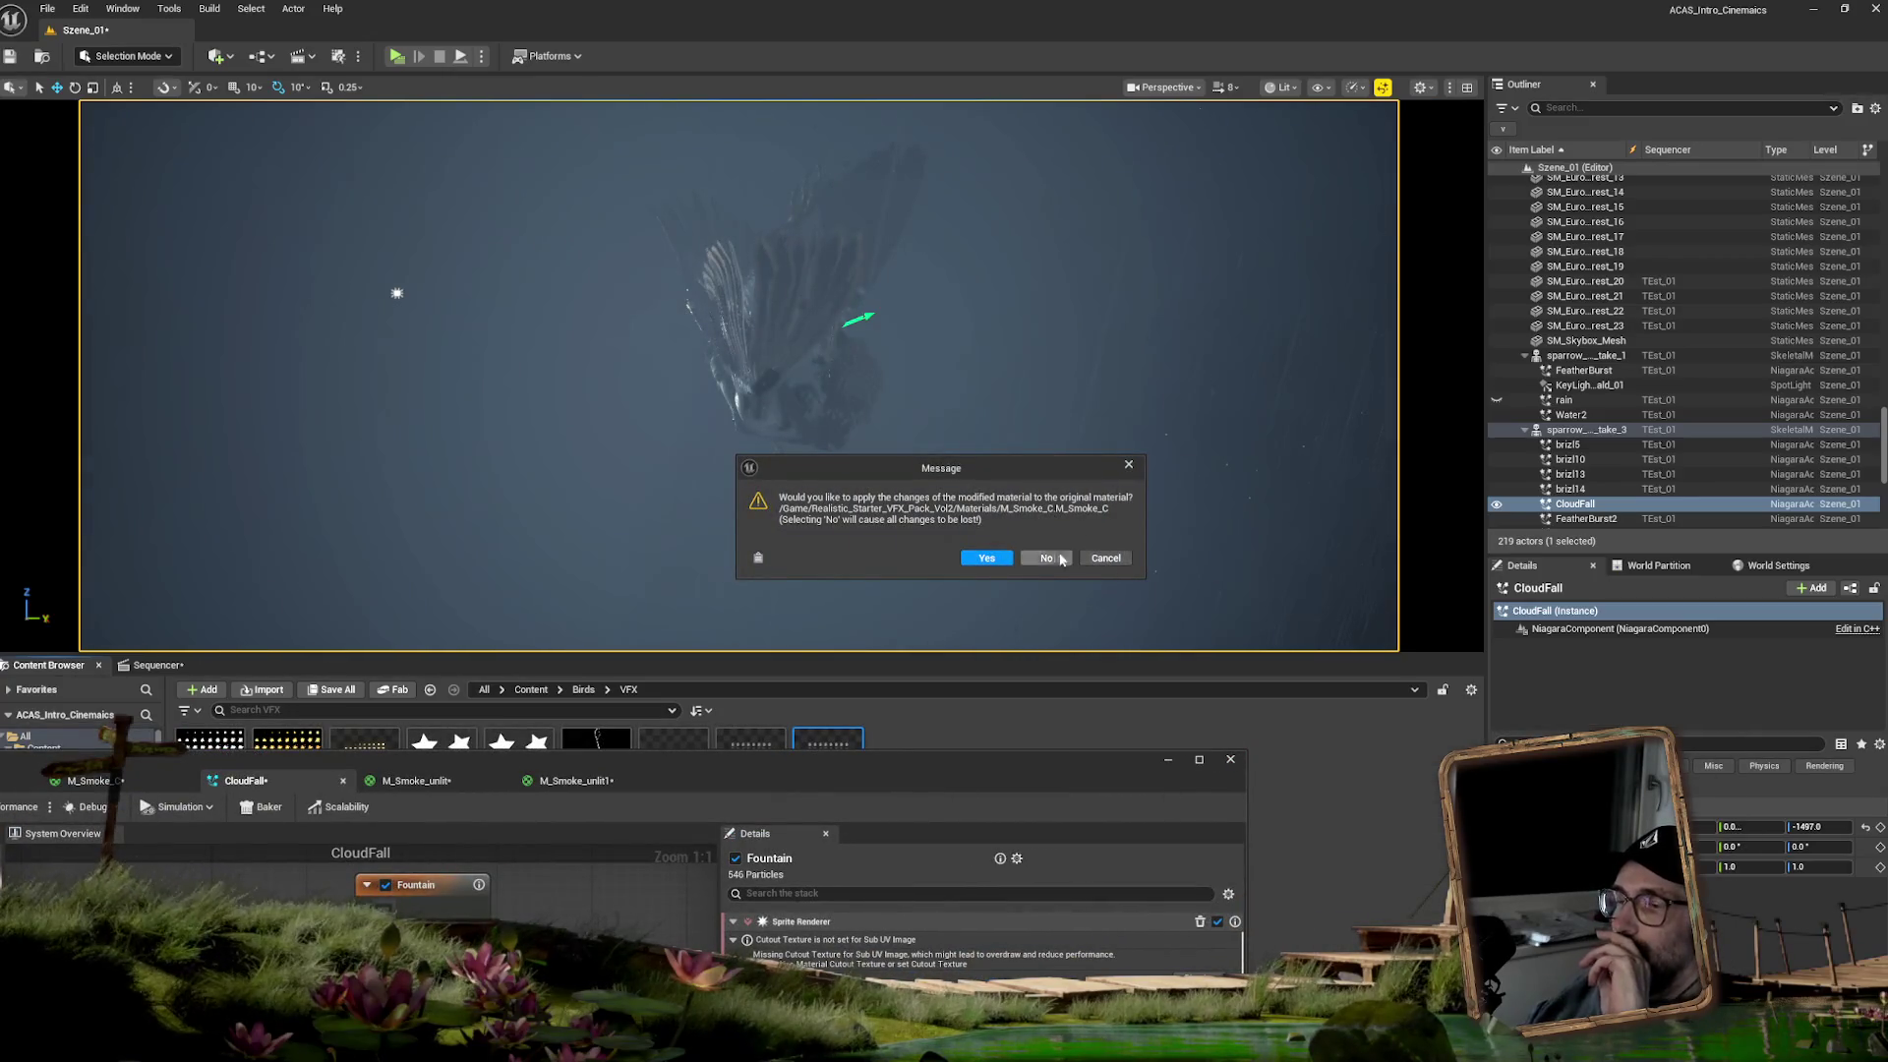
pyautogui.click(1003, 559)
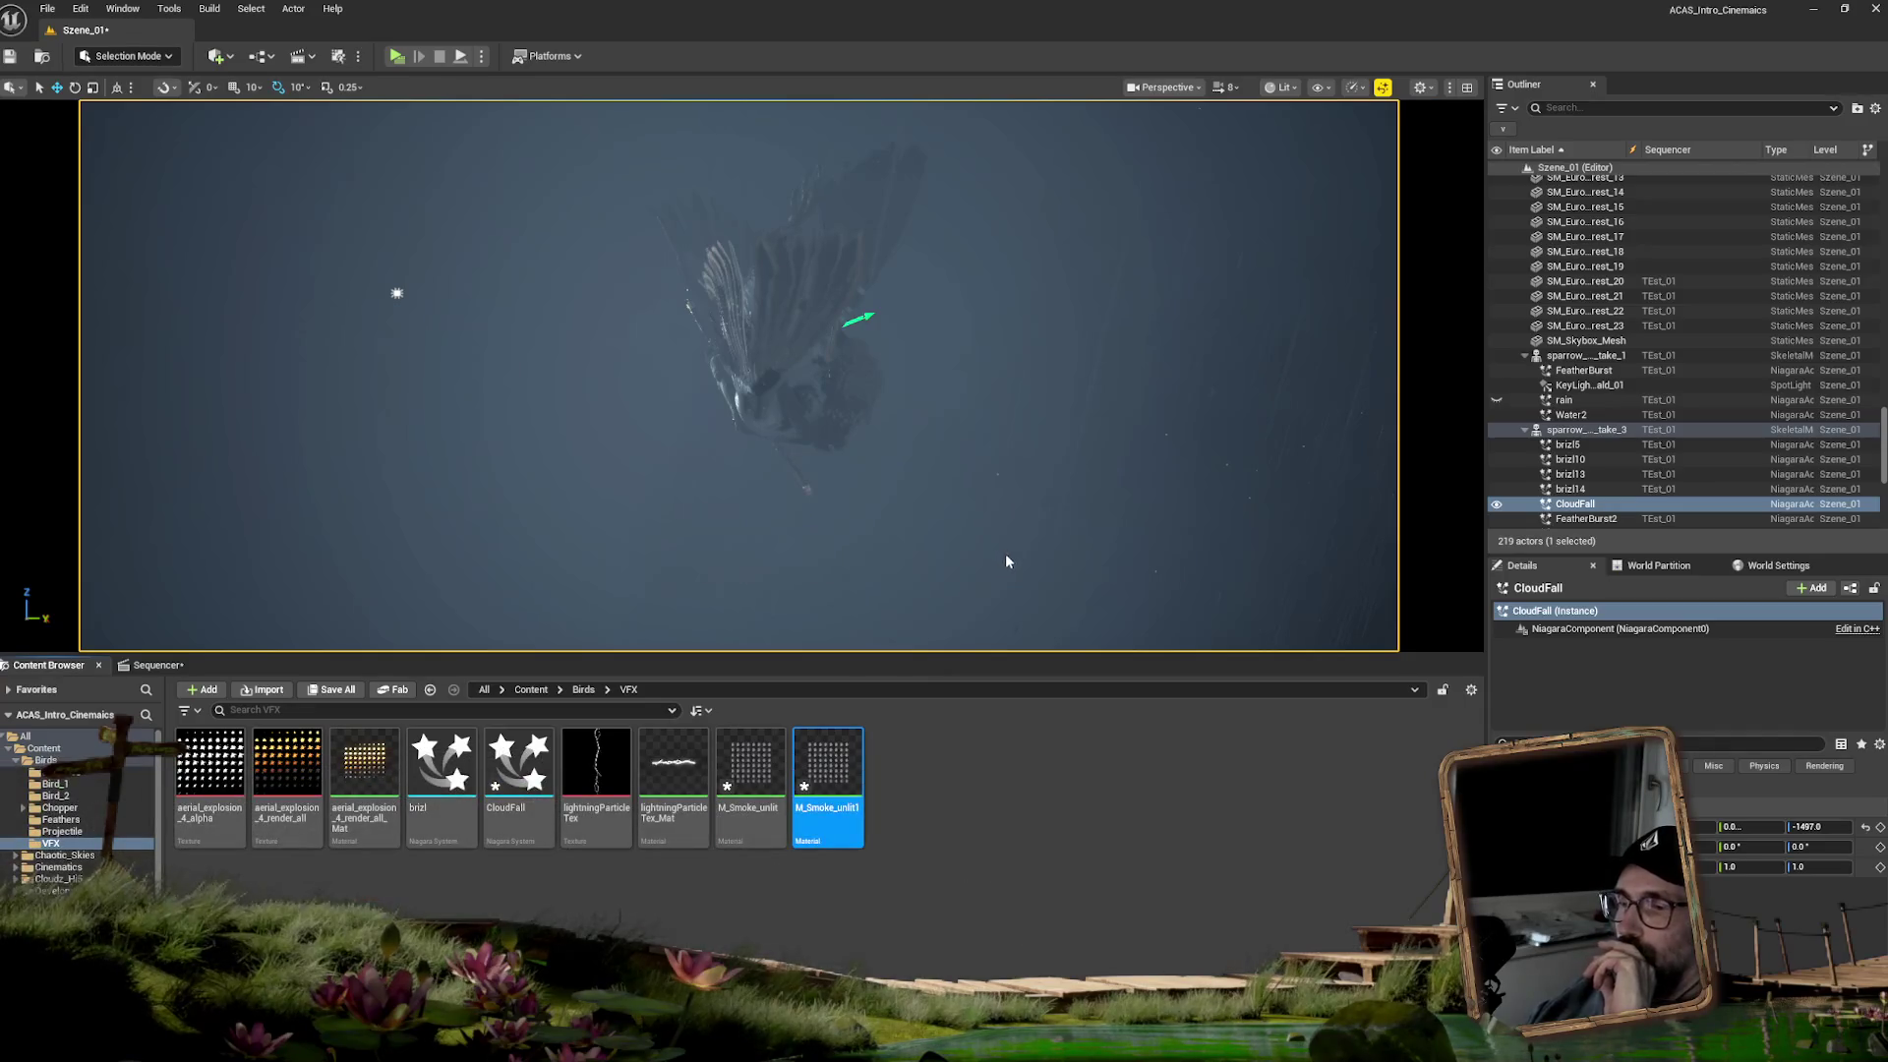
# - Show the Sequencer with the playhead back at frame 2890 and select the sparrow
pyautogui.click(158, 666)
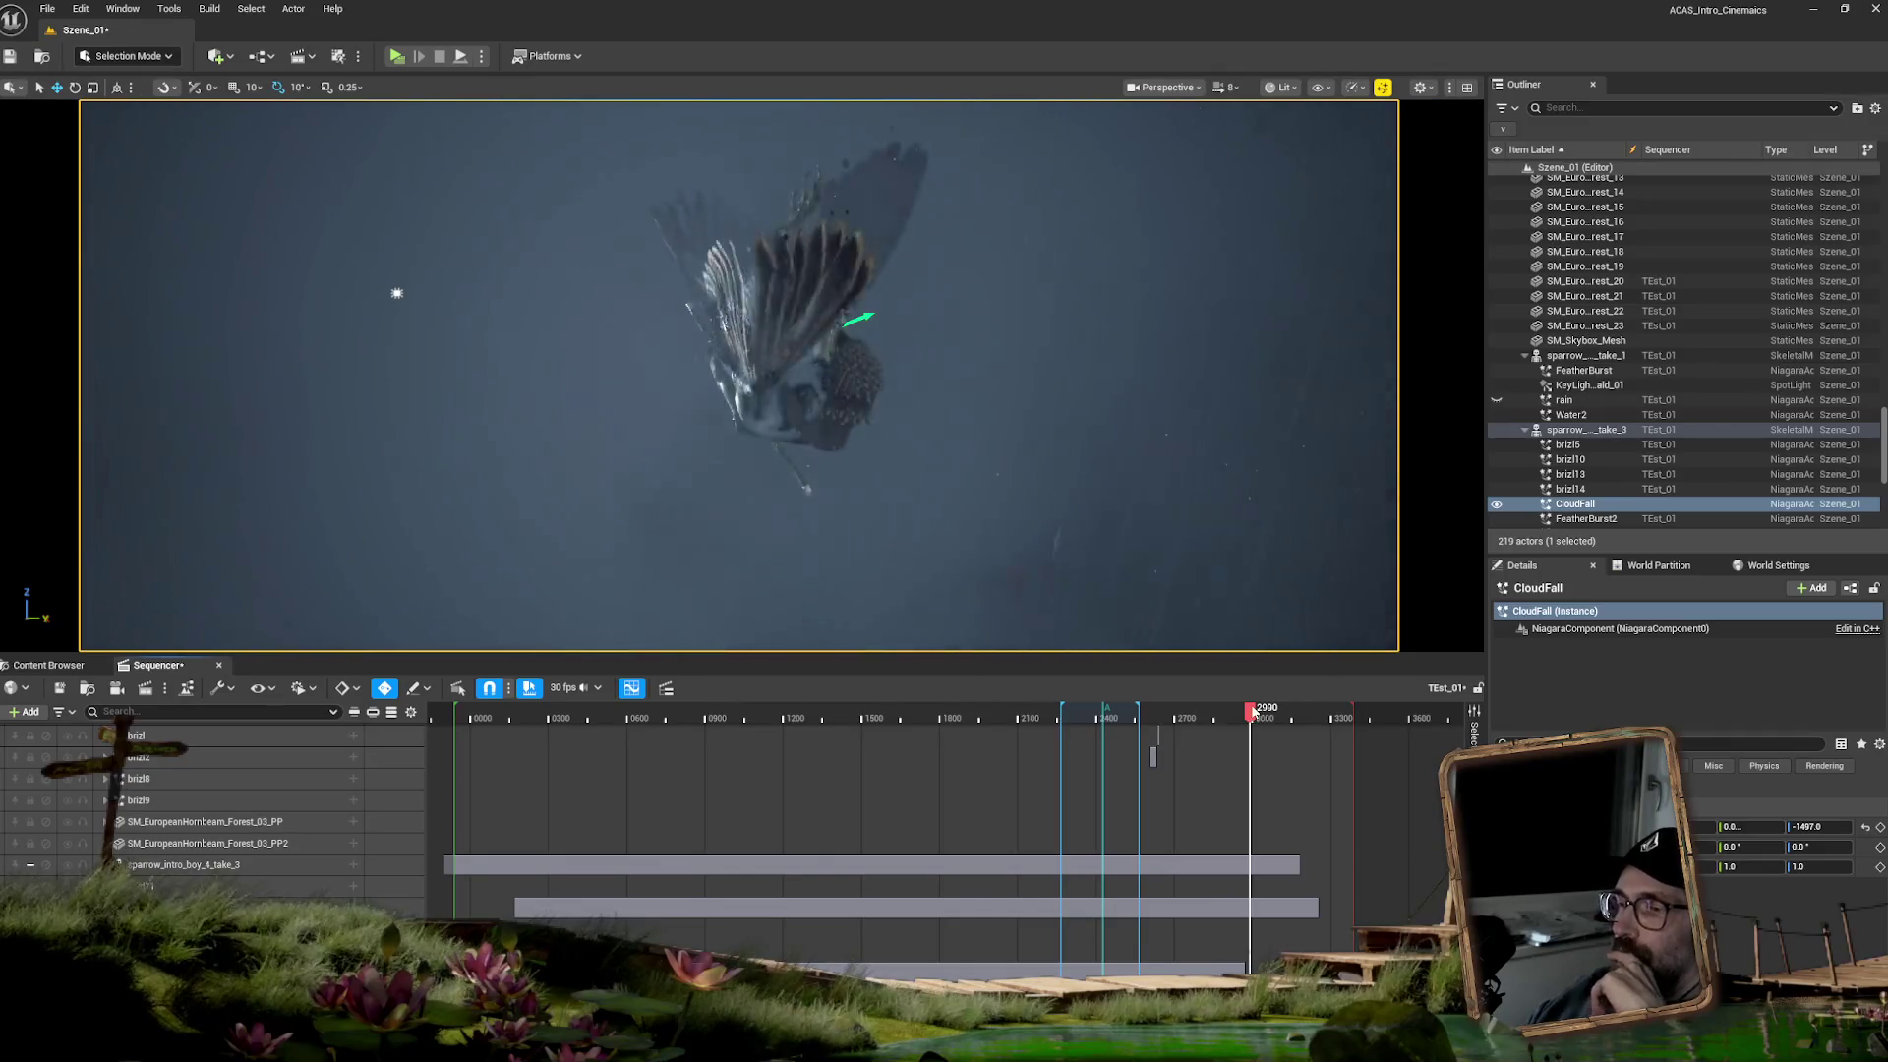
pyautogui.moveTo(1247, 710)
pyautogui.mouseDown()
pyautogui.moveTo(1196, 710)
pyautogui.moveTo(1224, 709)
pyautogui.mouseUp()
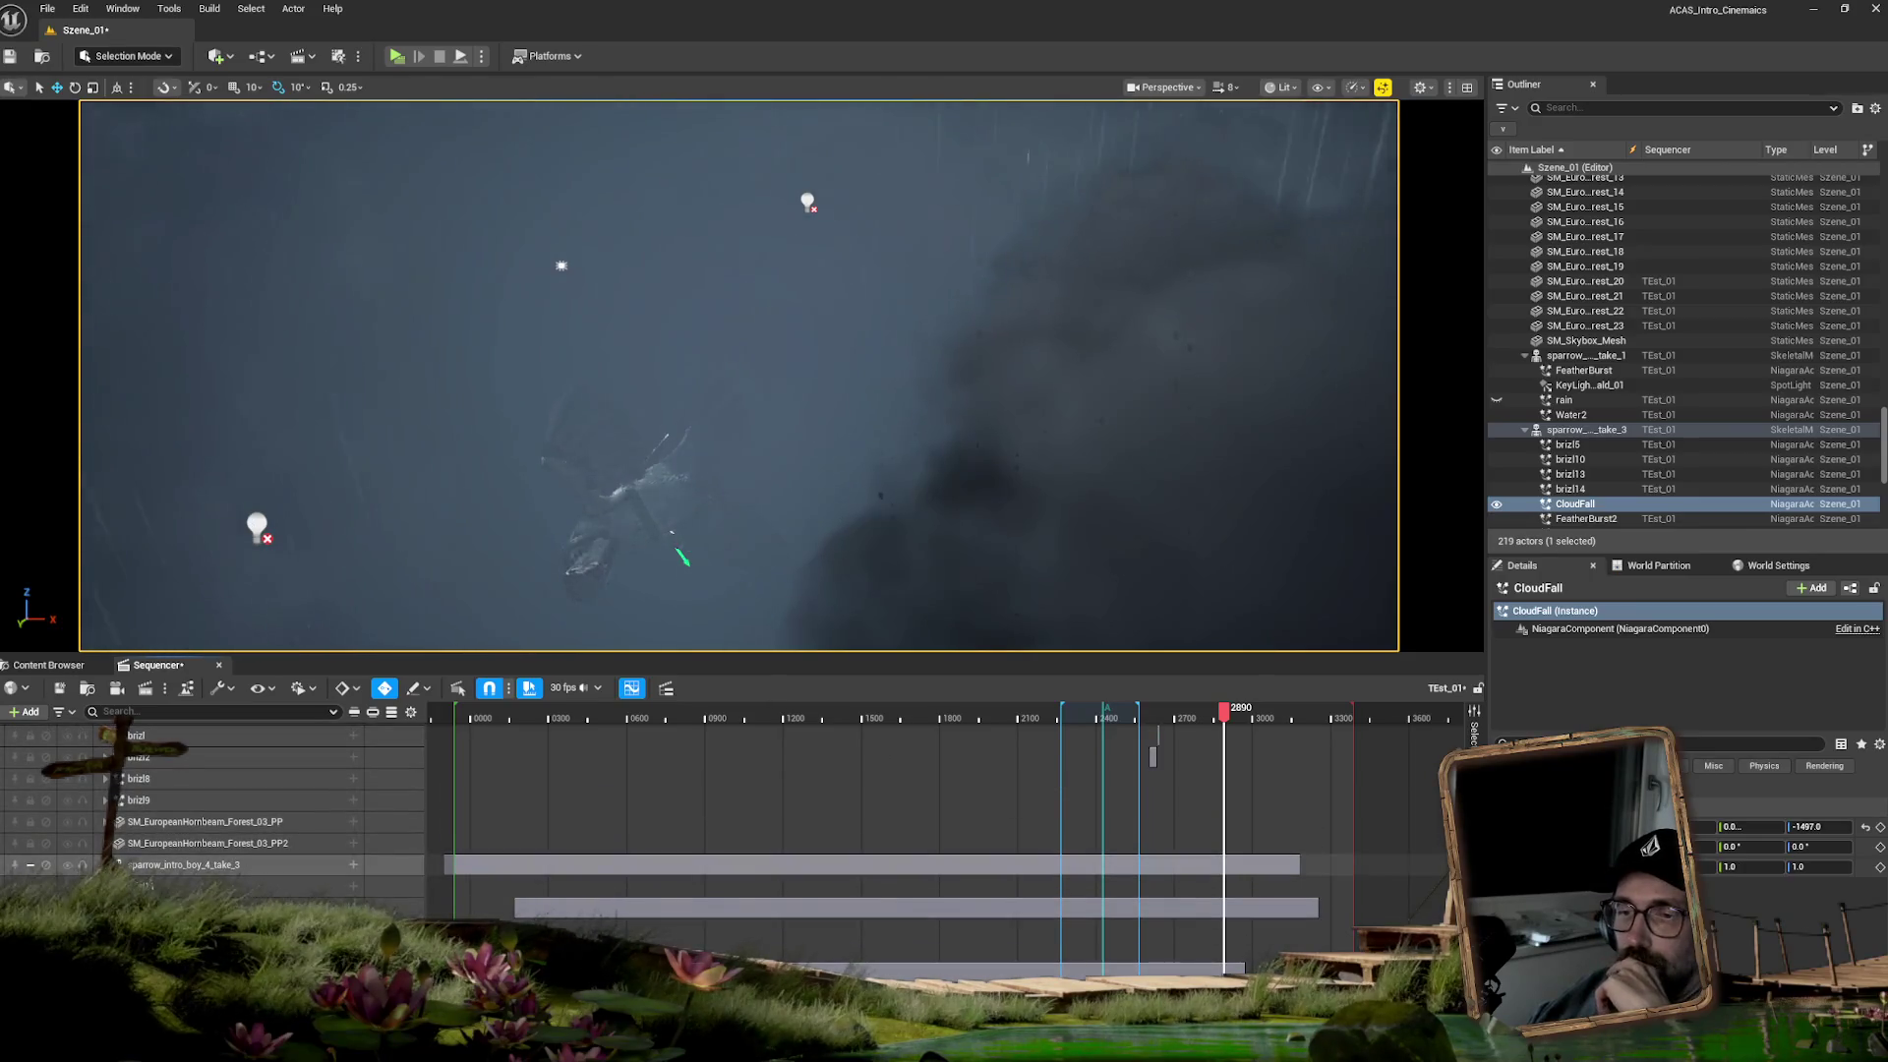
pyautogui.click(670, 494)
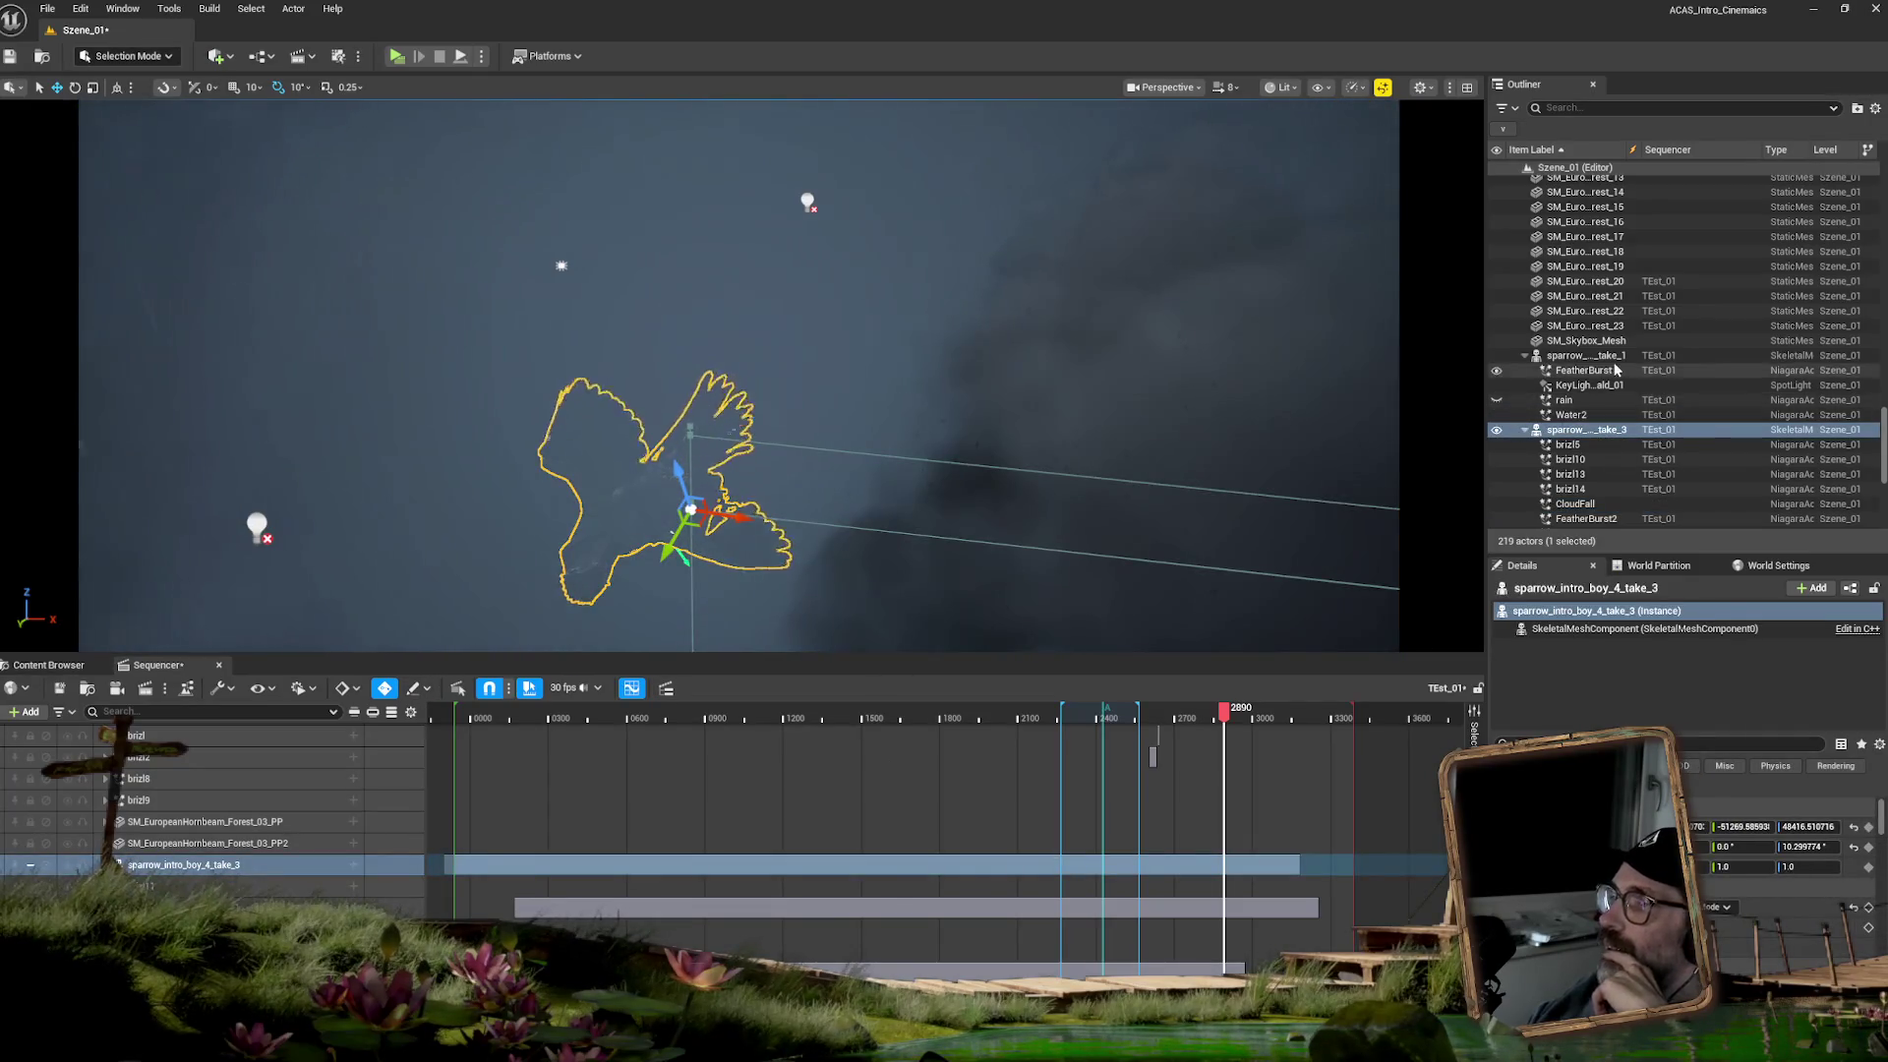
# - Find CloudFall in the Outliner and drag it toward the Sequencer
pyautogui.moveTo(1882, 423); pyautogui.dragTo(1883, 292)
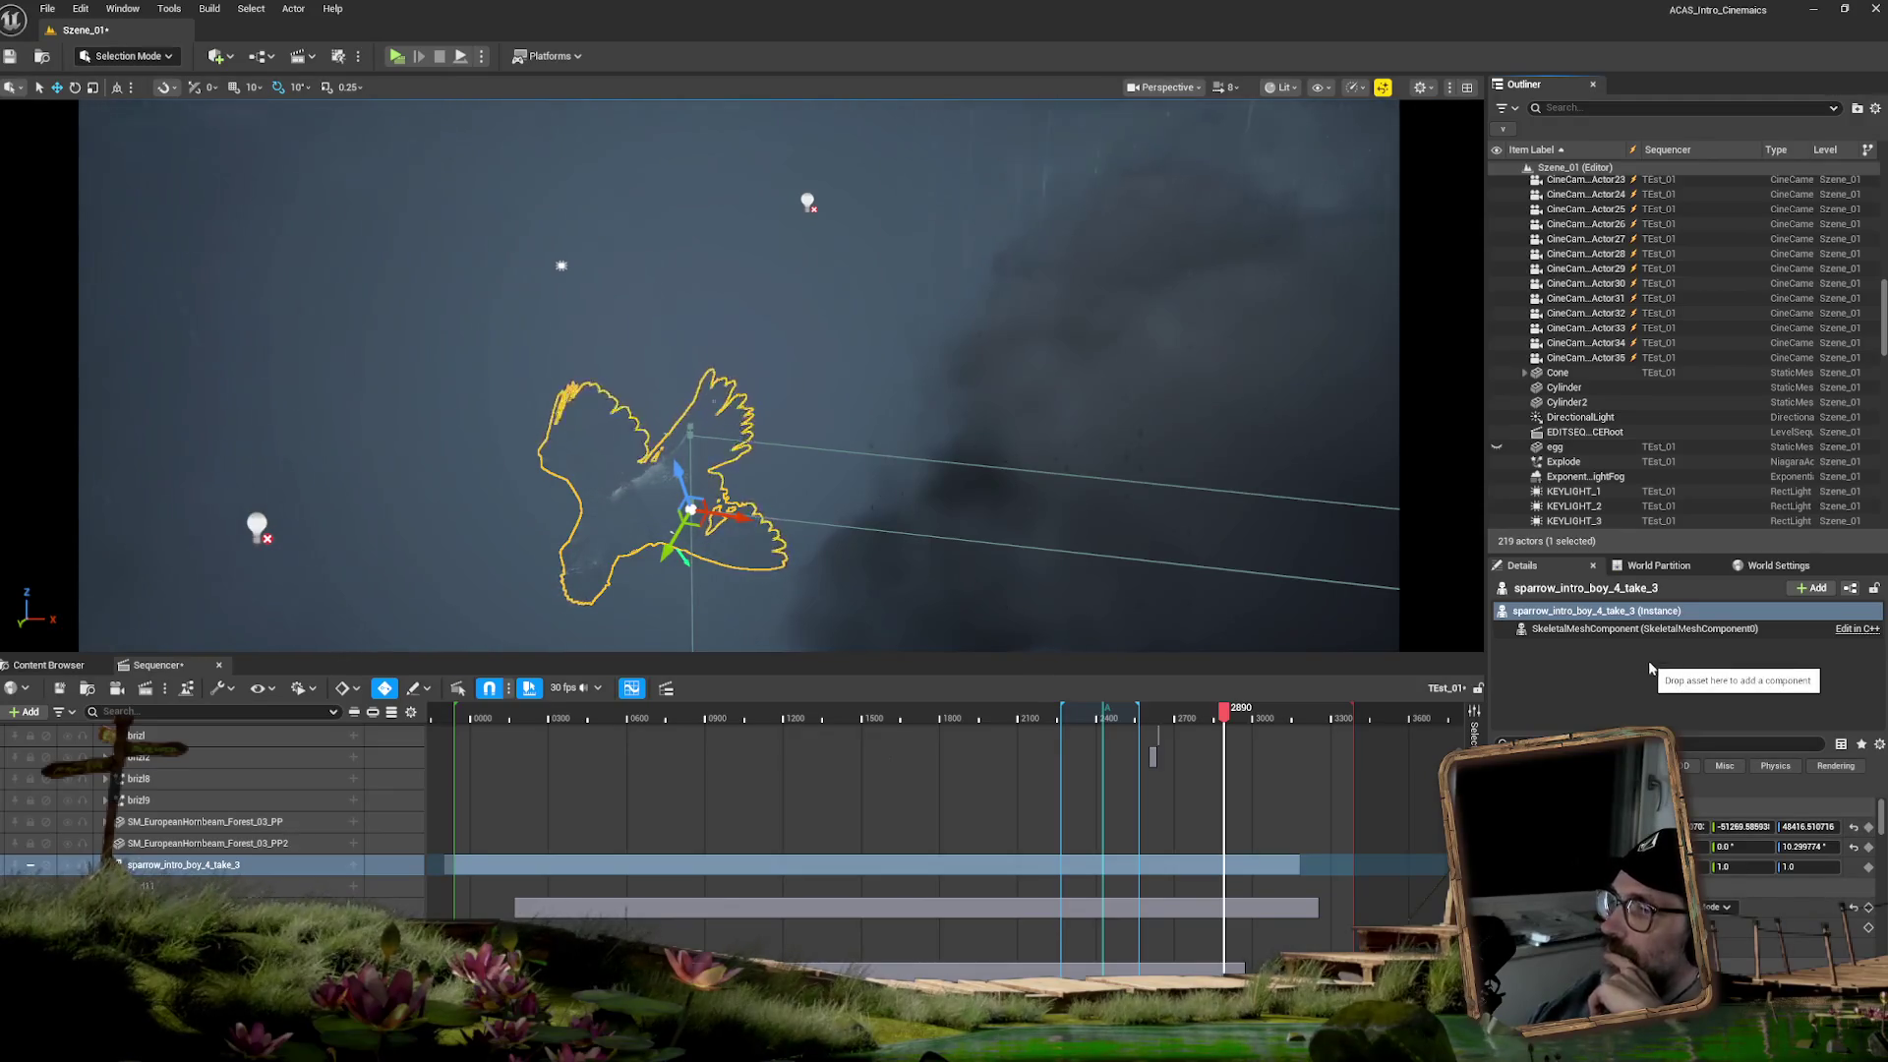
pyautogui.scroll(9, 1617, 406)
pyautogui.scroll(2, 1619, 405)
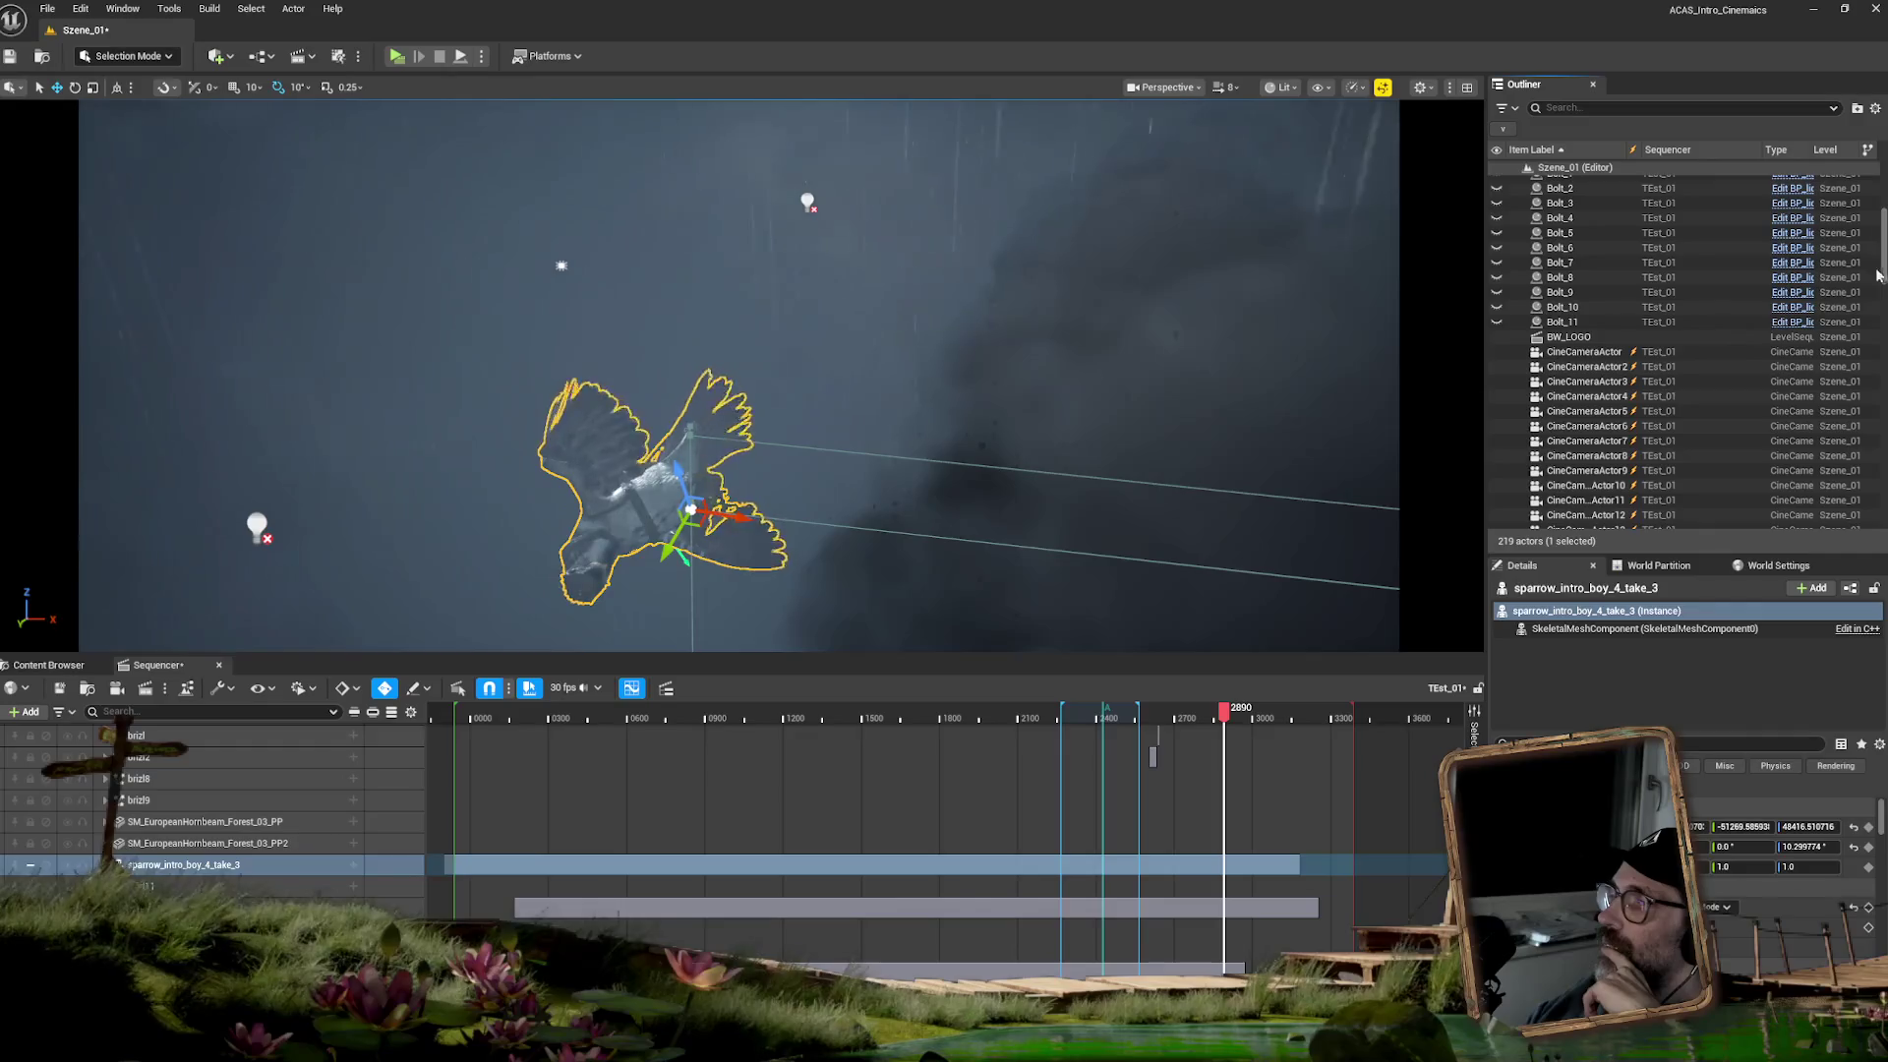
pyautogui.moveTo(1878, 277); pyautogui.dragTo(1866, 468)
pyautogui.moveTo(1574, 473)
pyautogui.mouseDown()
pyautogui.moveTo(1580, 497)
pyautogui.moveTo(485, 670)
pyautogui.mouseUp()
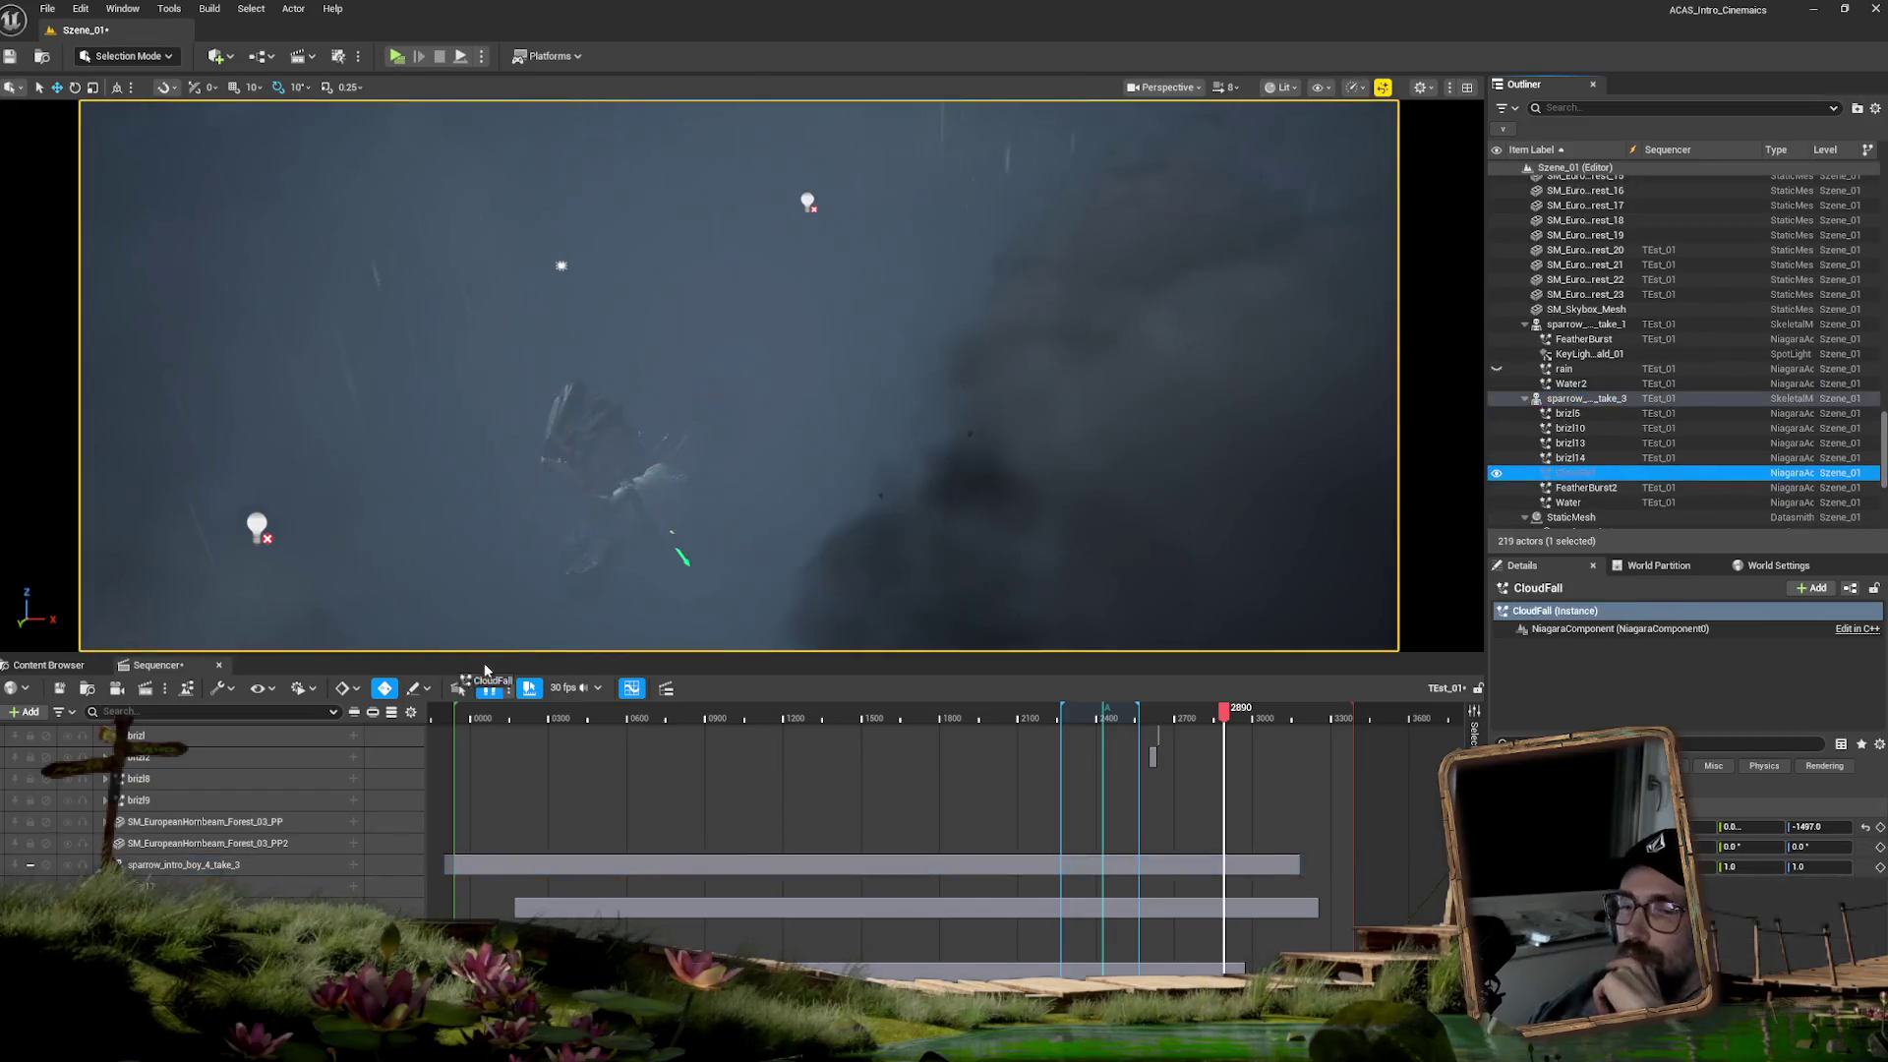
# - Add CloudFall as a track with NiagaraComponent0 and a System Life Cycle track
pyautogui.moveTo(224, 859); pyautogui.dragTo(239, 859)
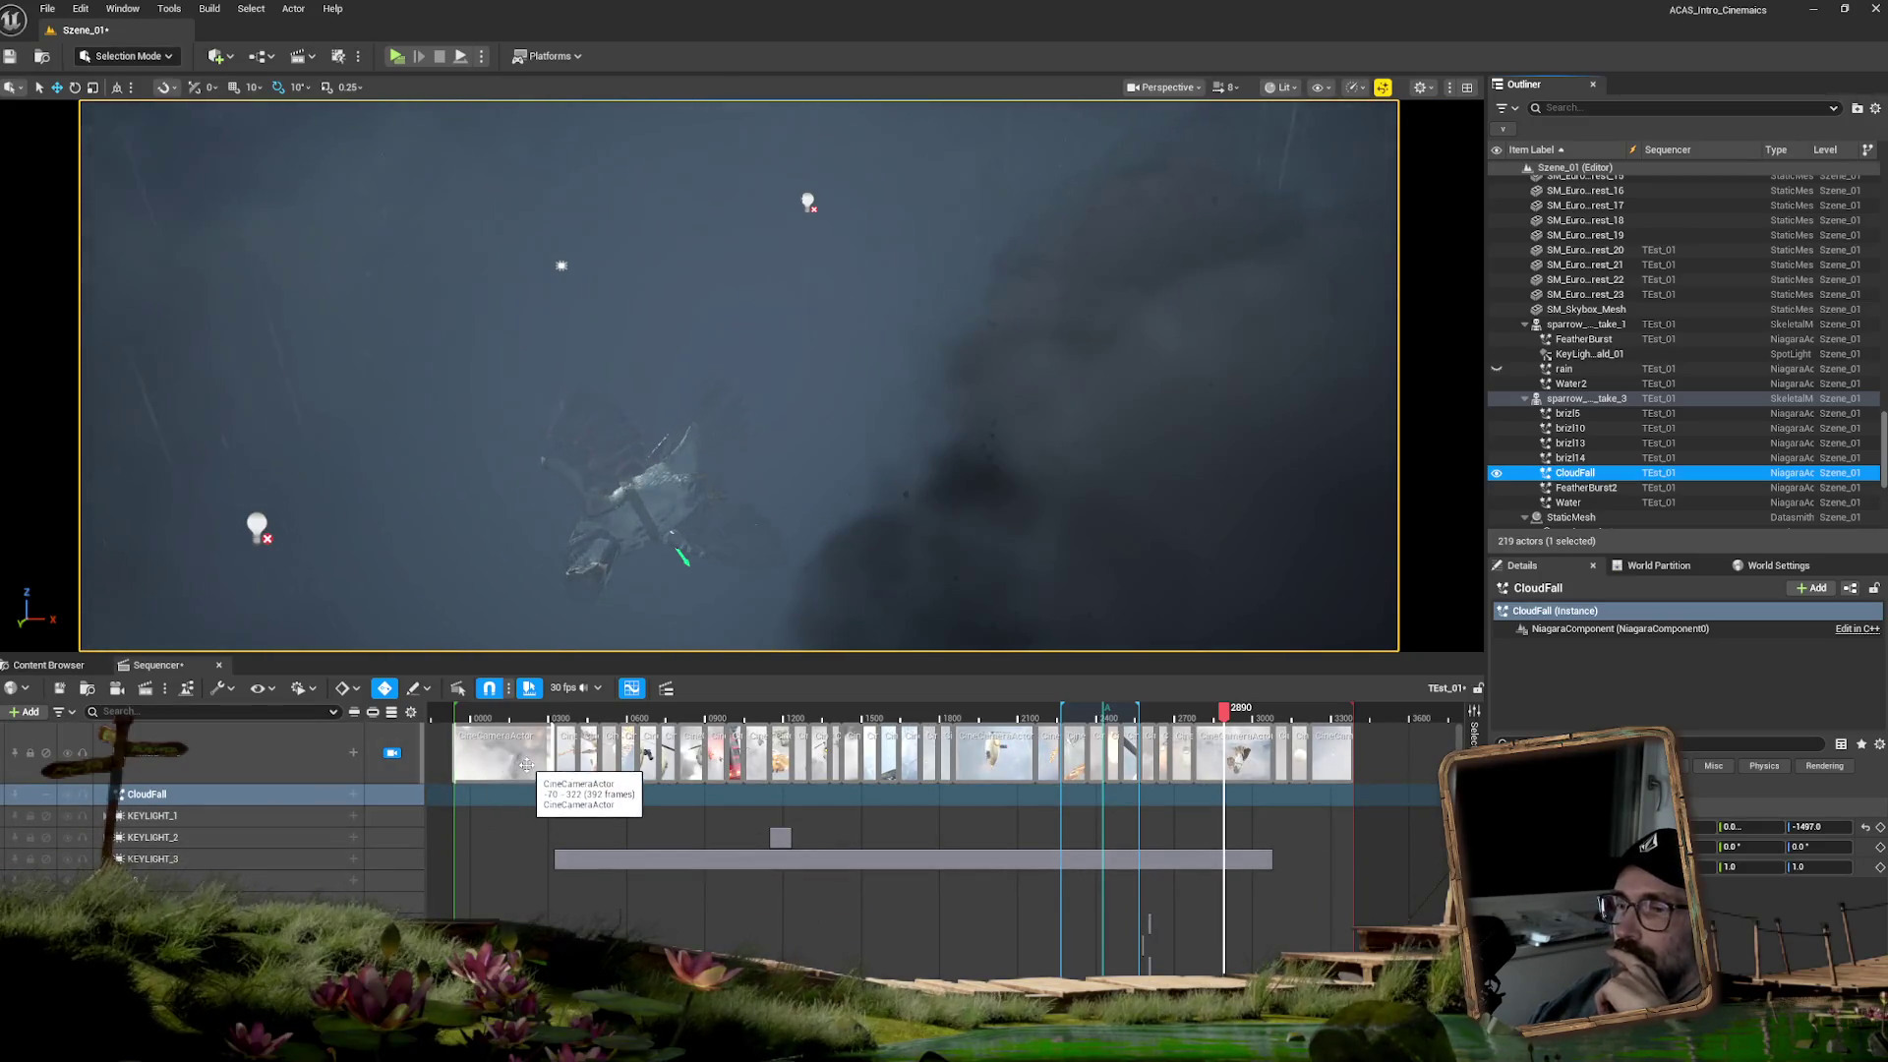
pyautogui.click(354, 794)
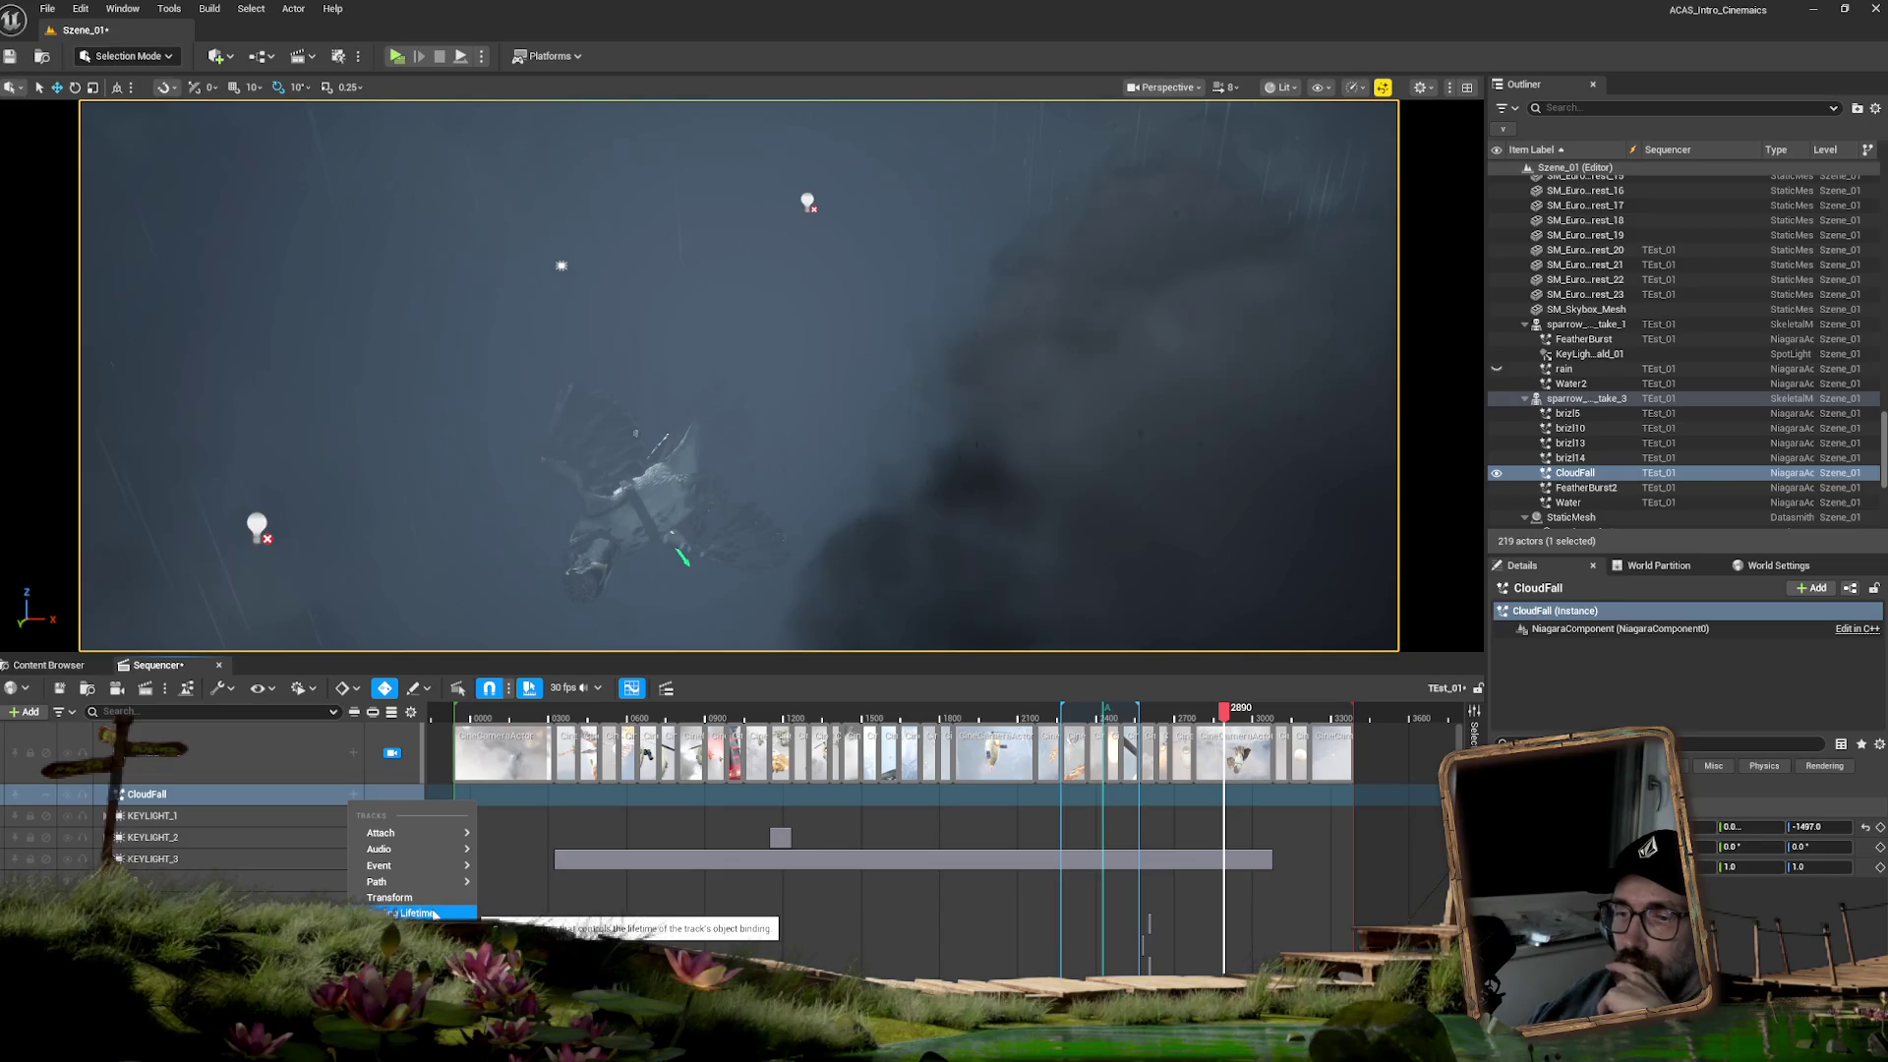
pyautogui.click(406, 946)
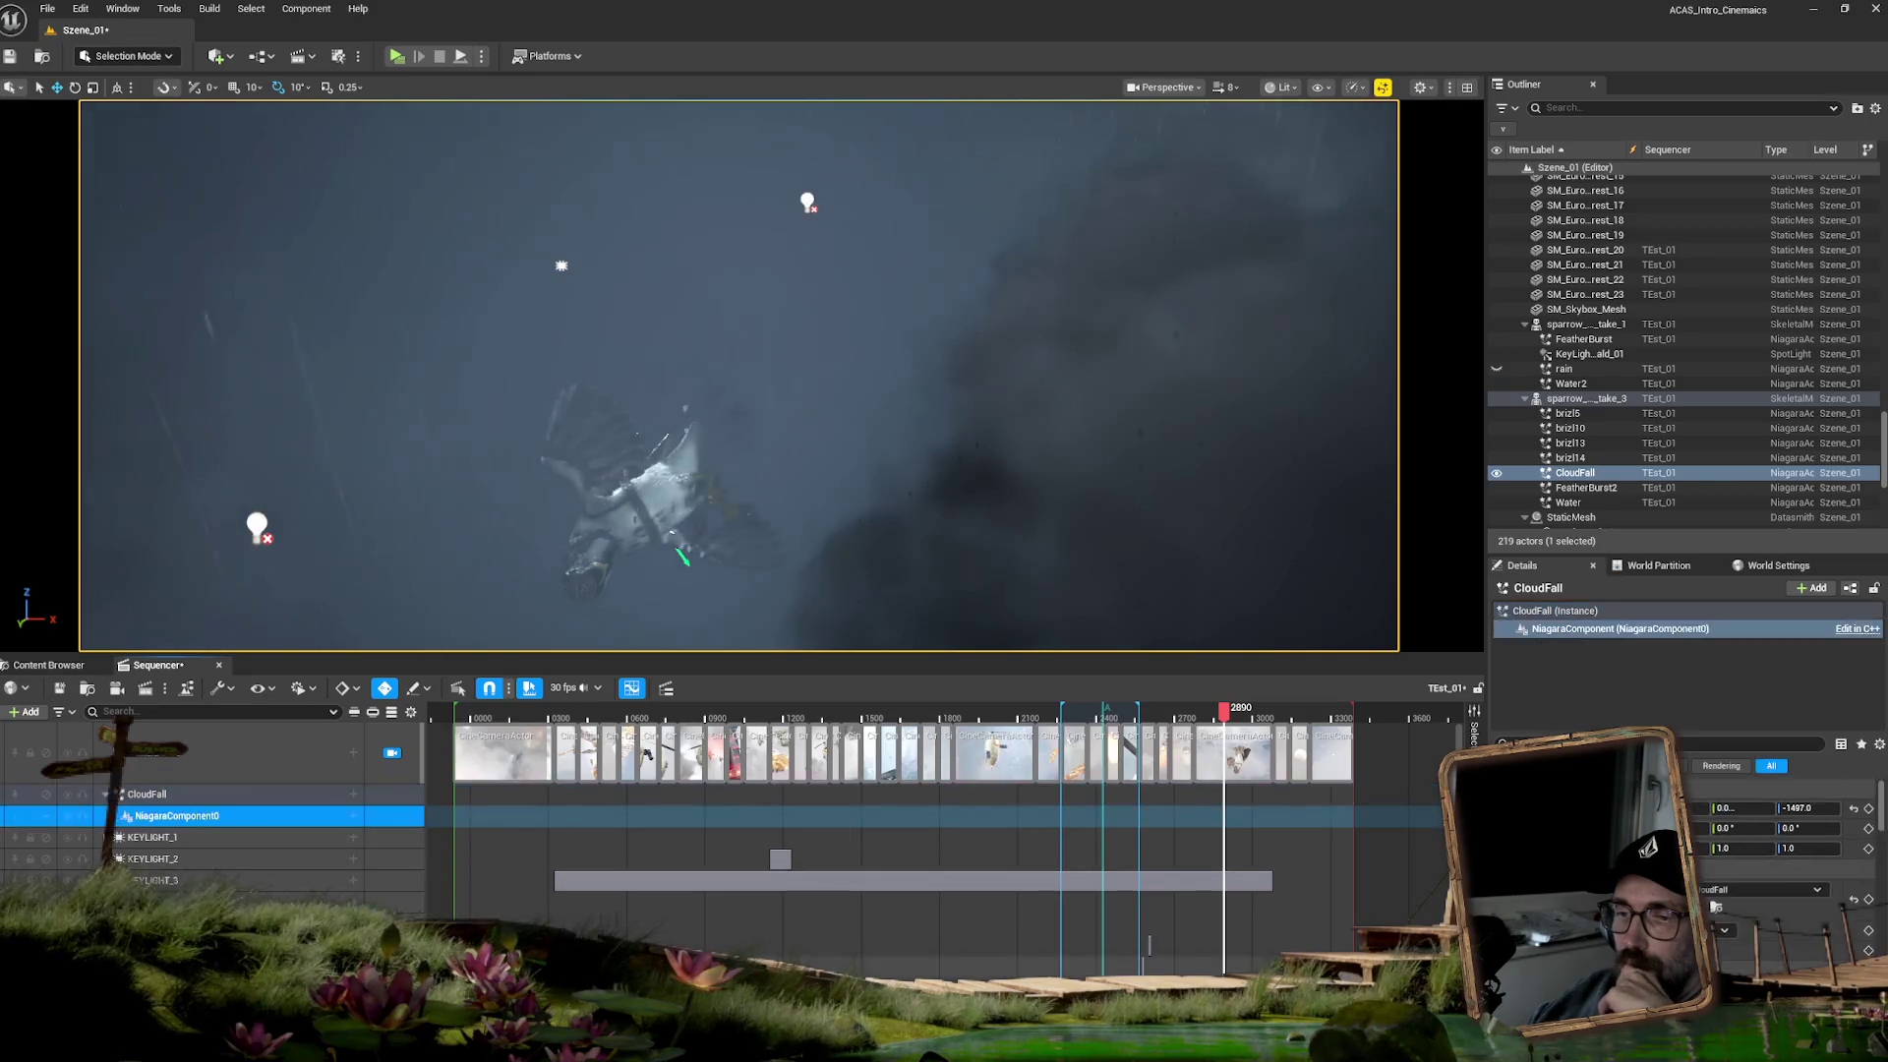
pyautogui.click(353, 815)
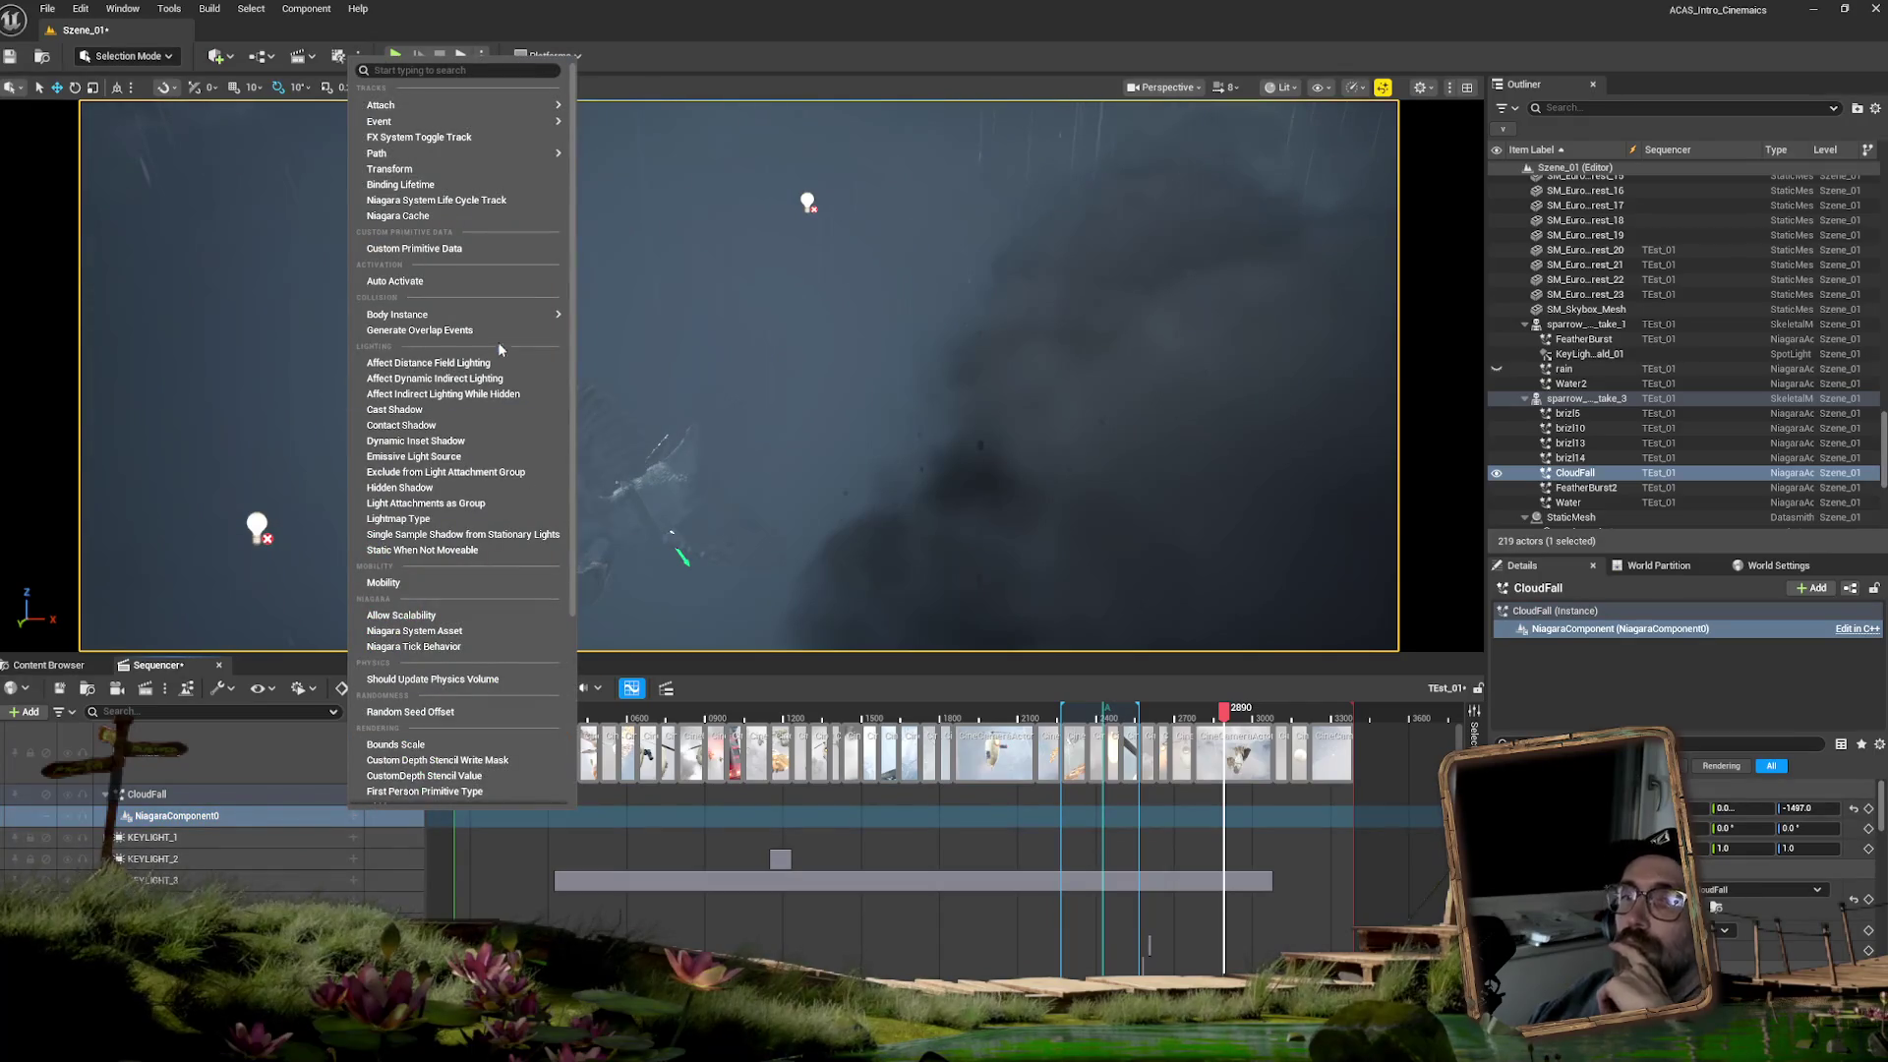
pyautogui.click(493, 209)
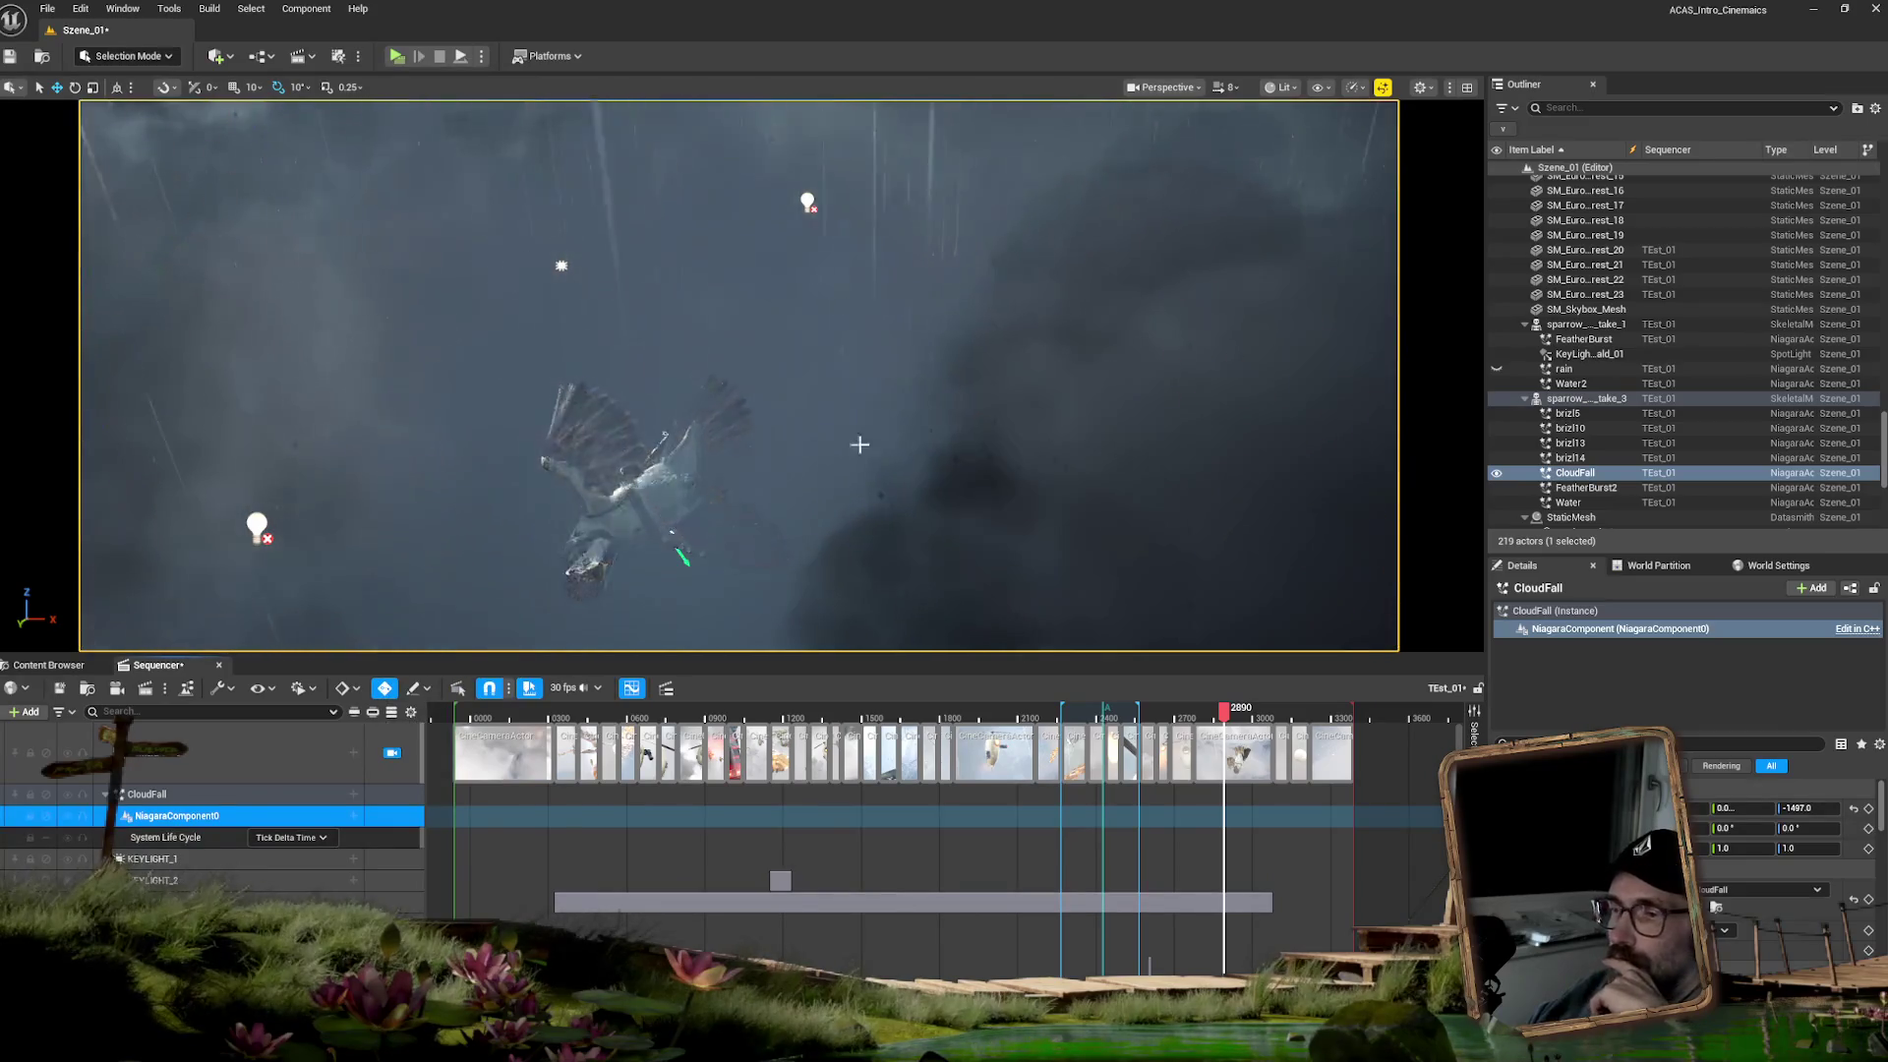
# - Delete the NiagaraComponent0 track together with its System Life Cycle track
pyautogui.click(751, 901)
pyautogui.scroll(-2, 751, 900)
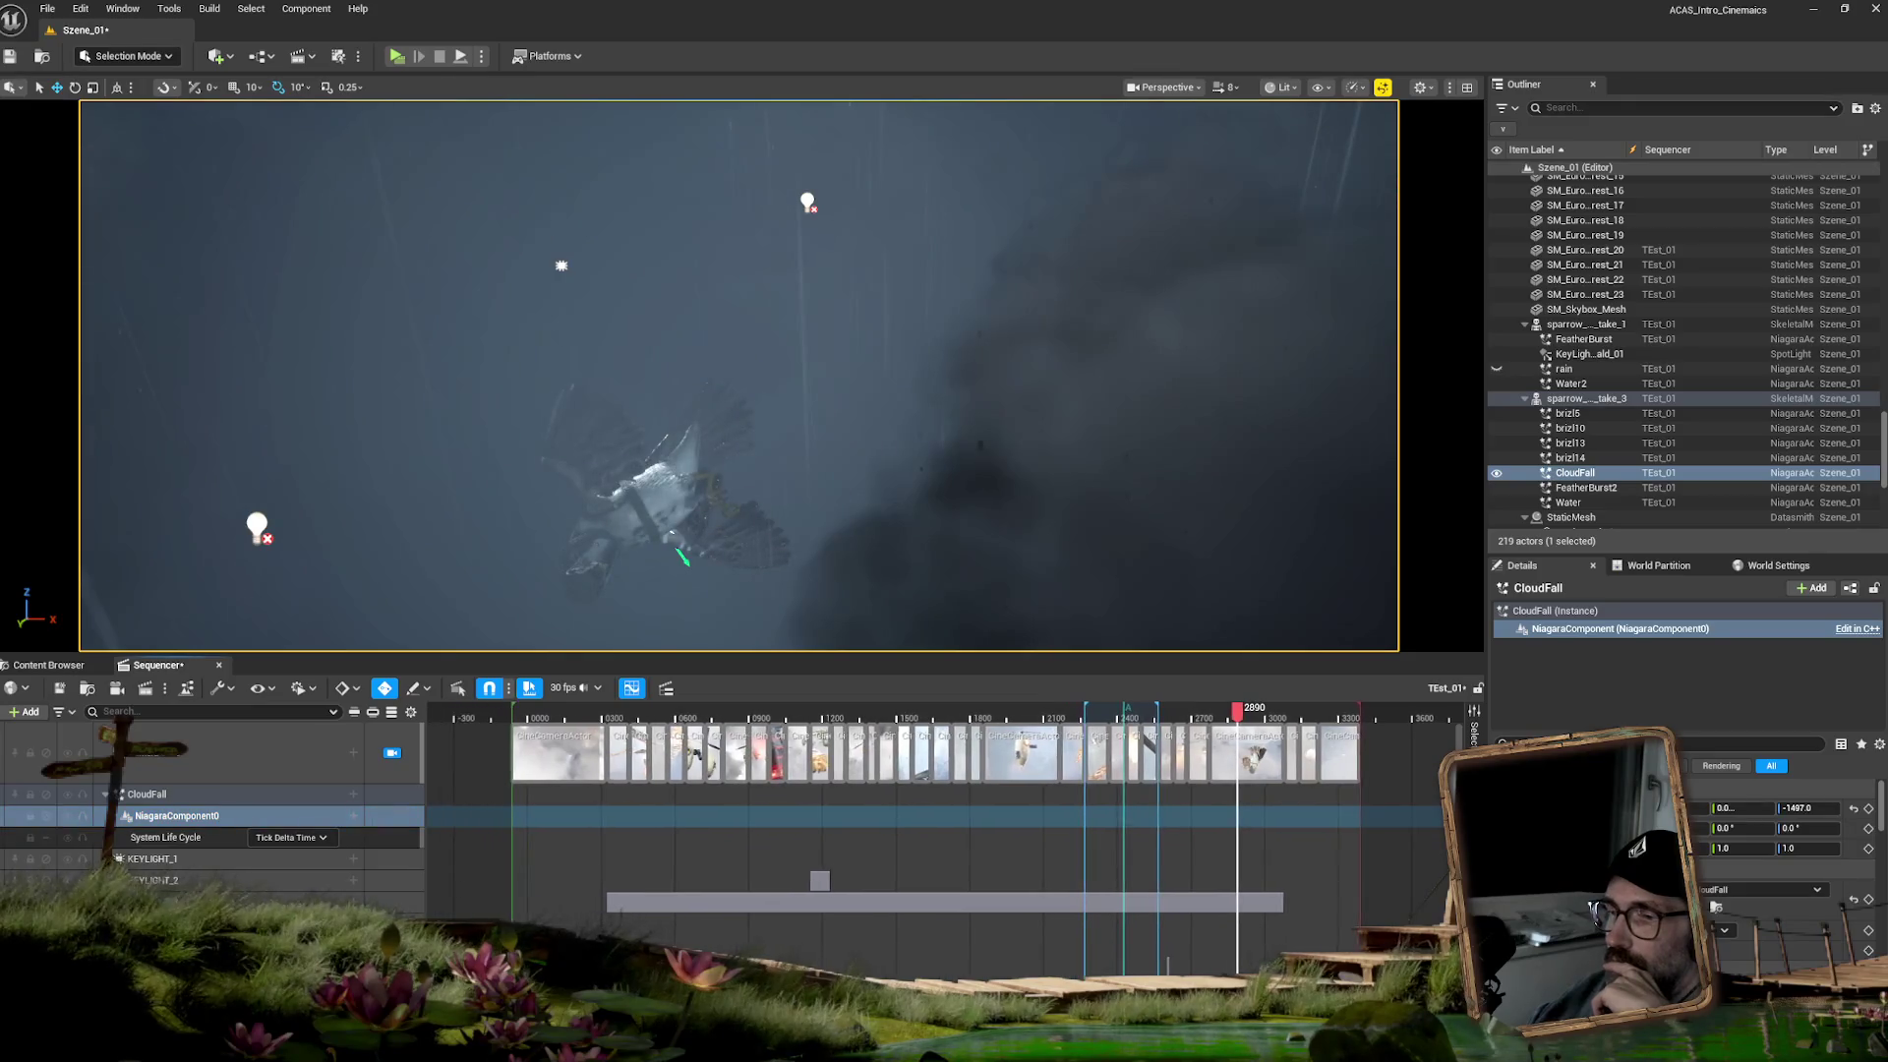
pyautogui.scroll(3, 944, 836)
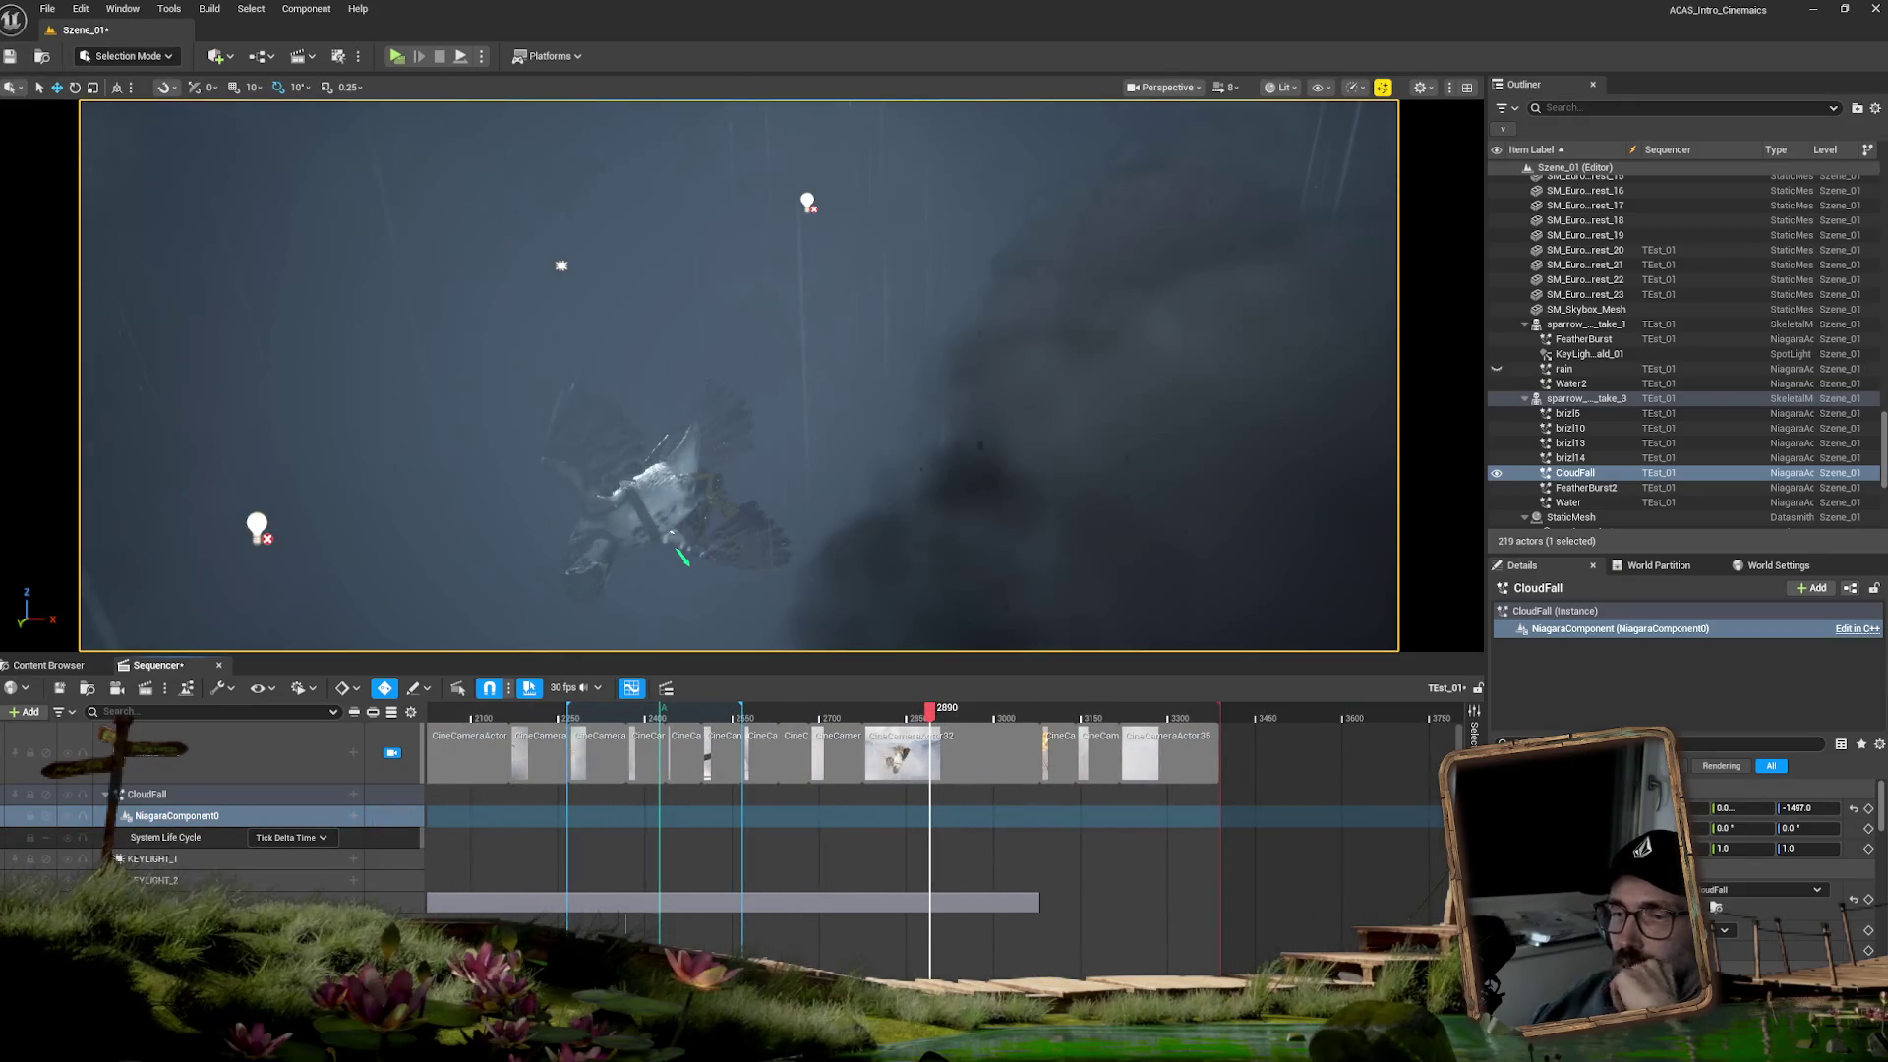
pyautogui.scroll(-5, 924, 836)
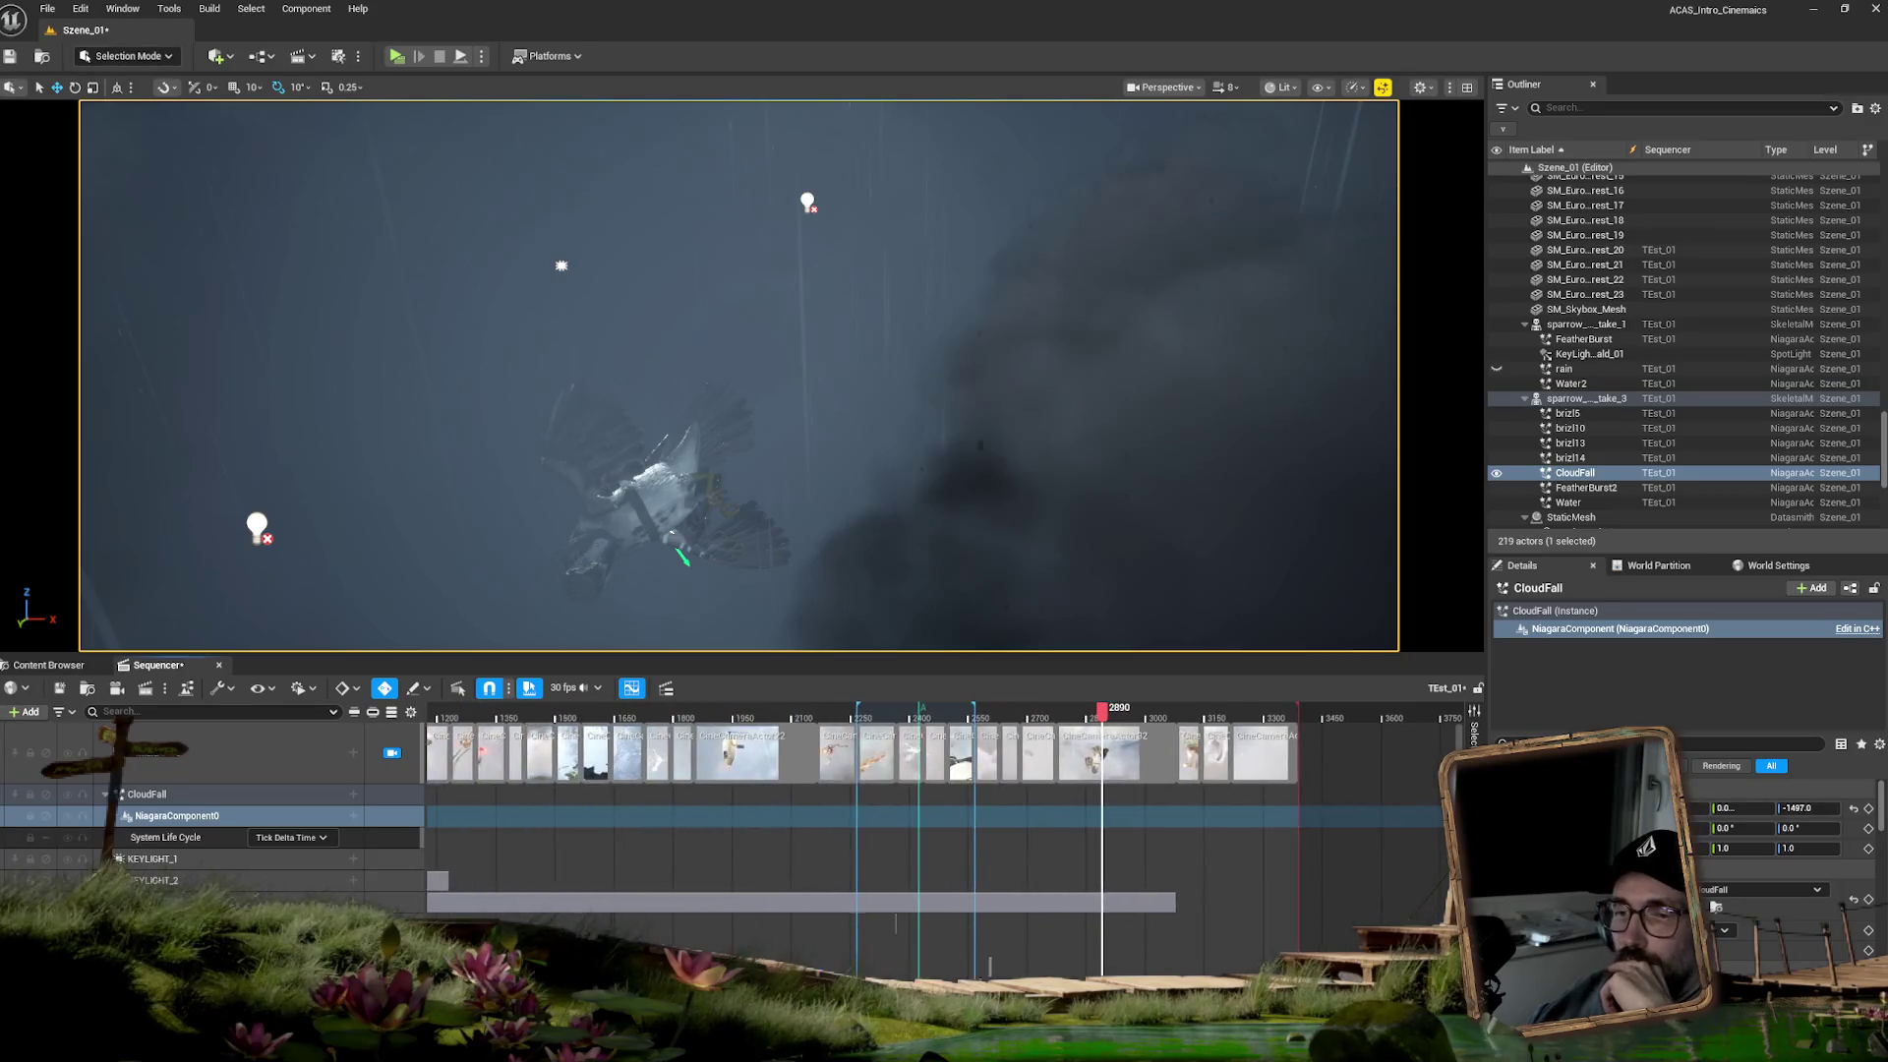
pyautogui.scroll(-1, 925, 836)
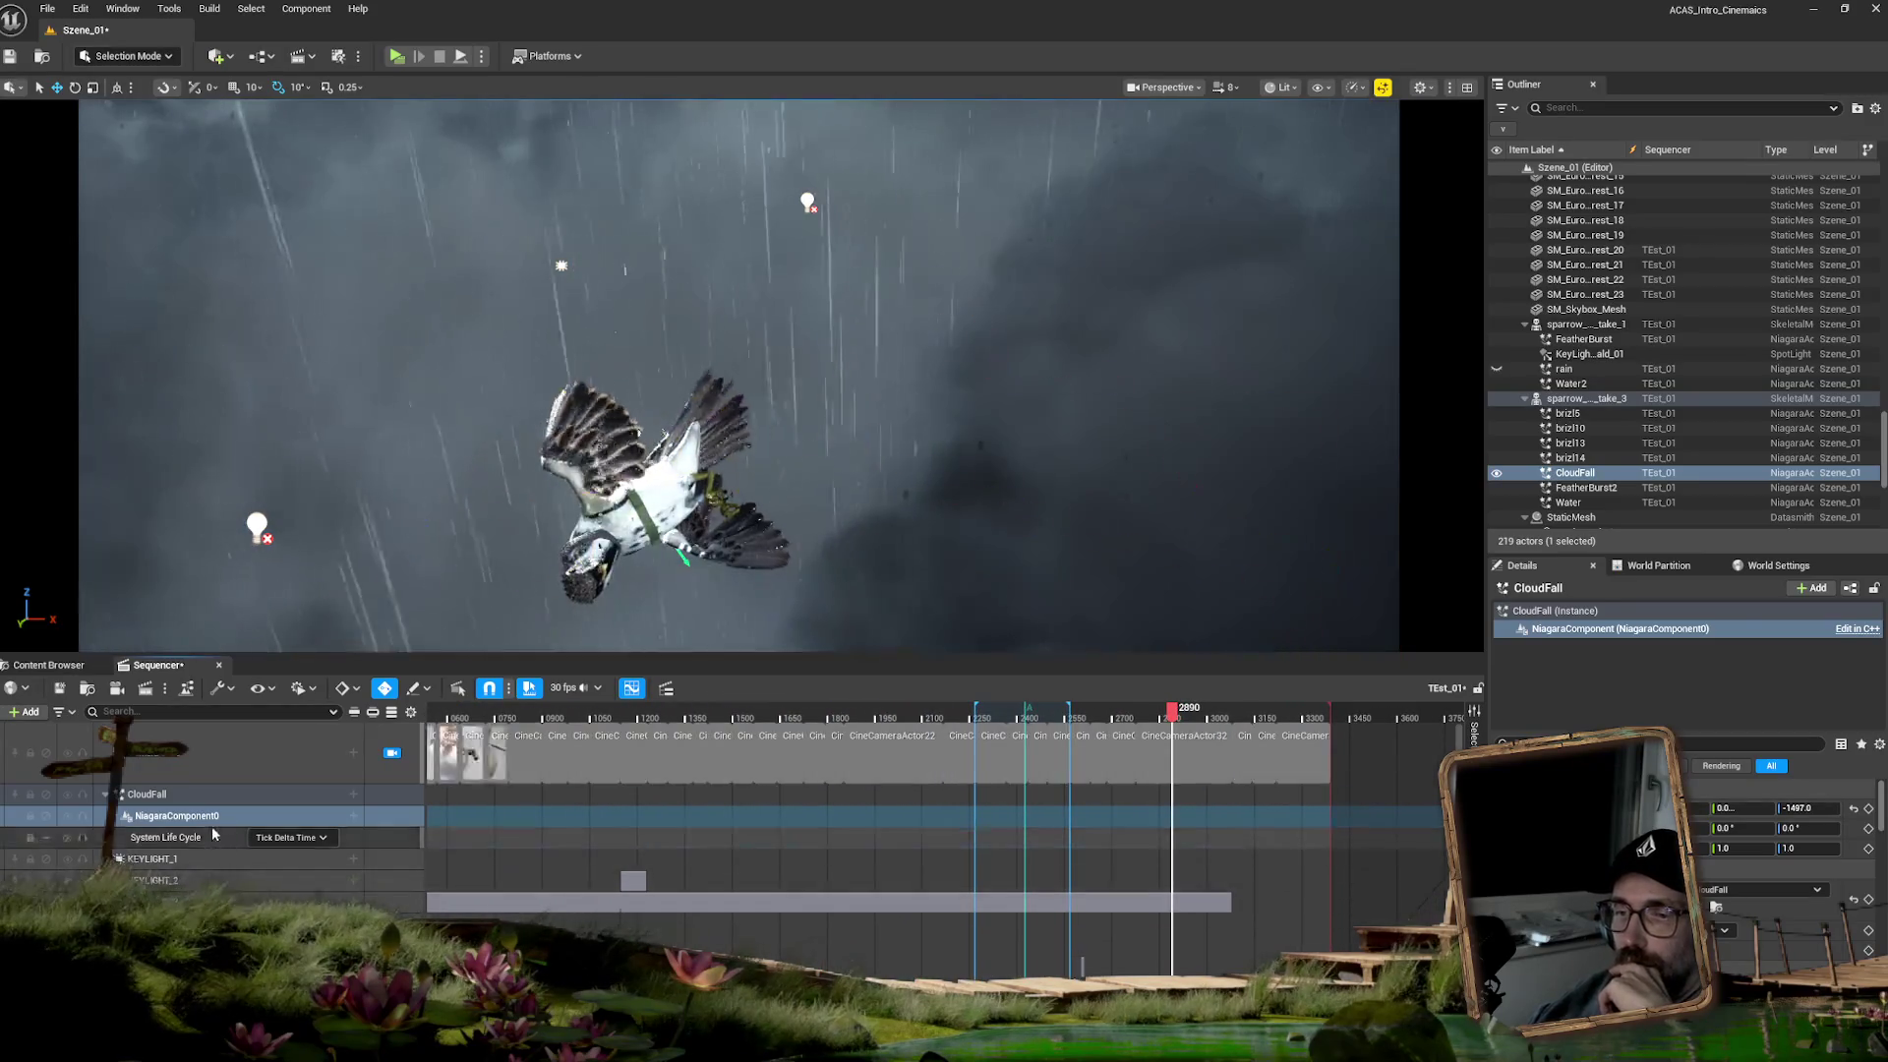
pyautogui.click(167, 837)
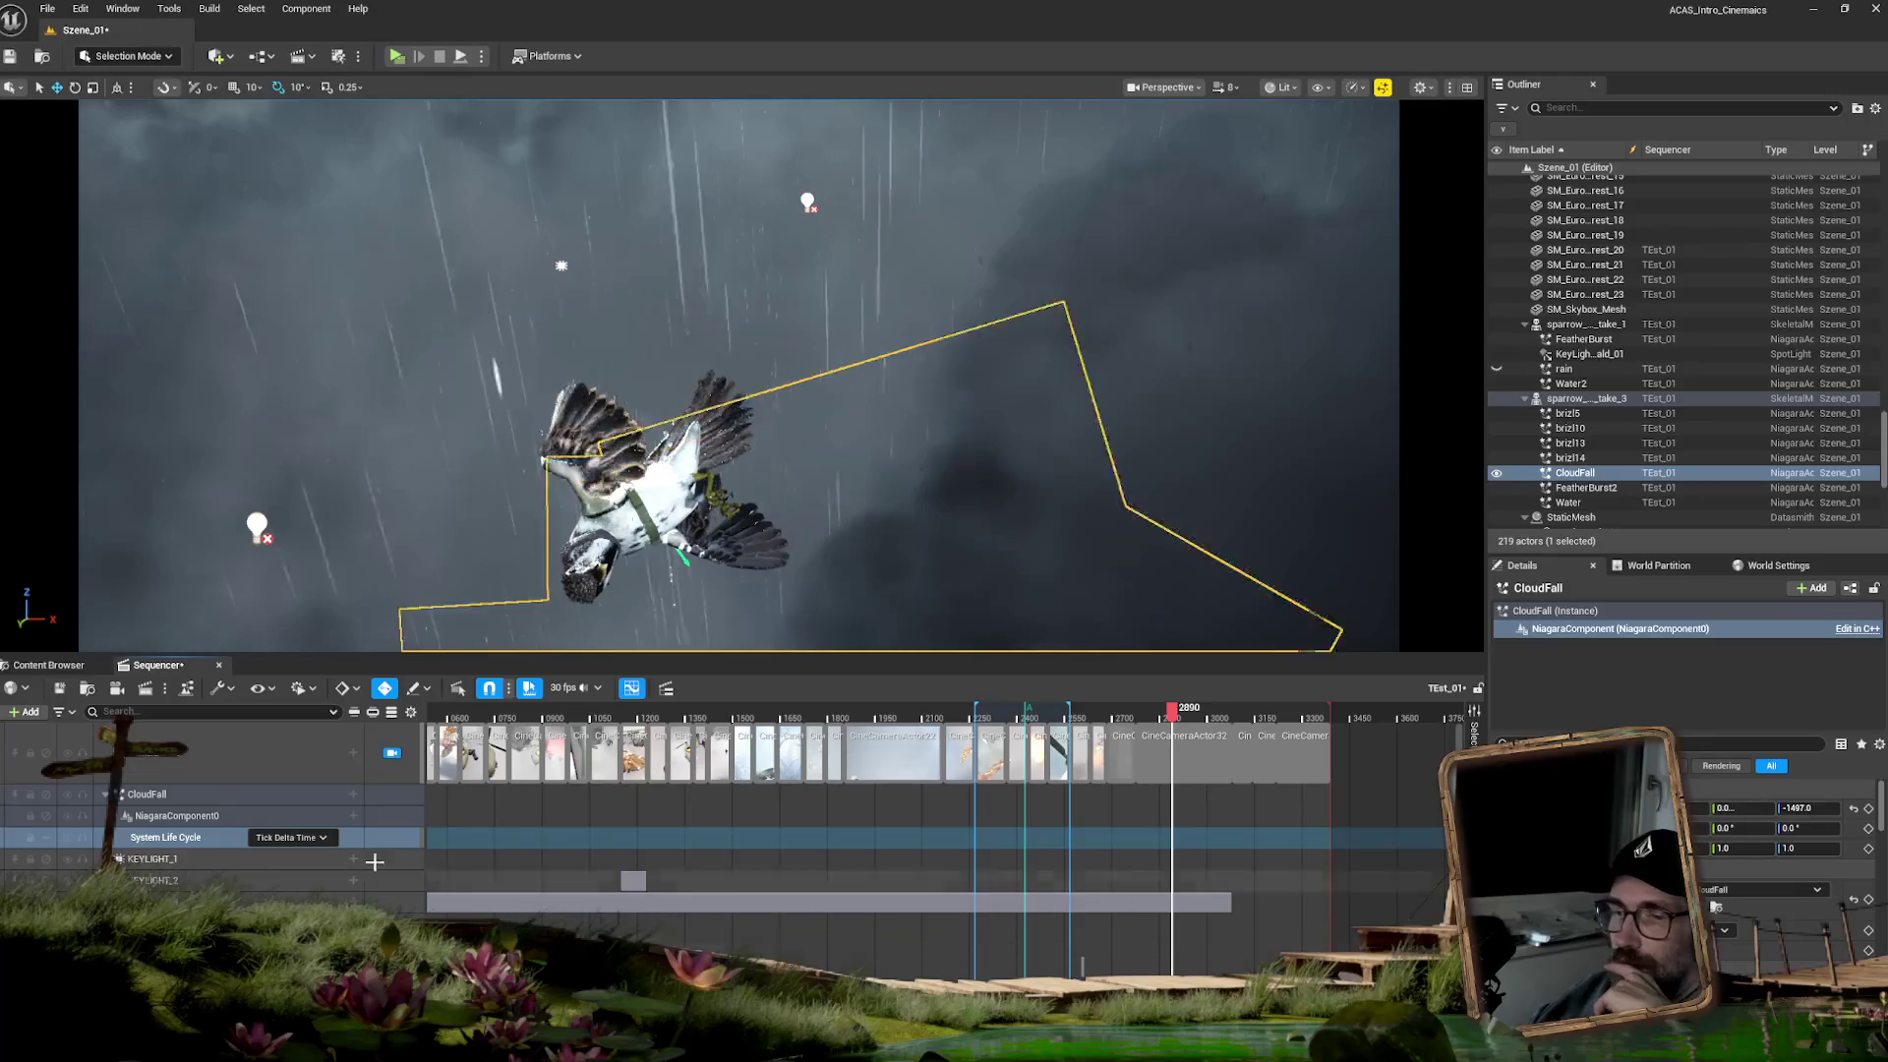
pyautogui.click(199, 821)
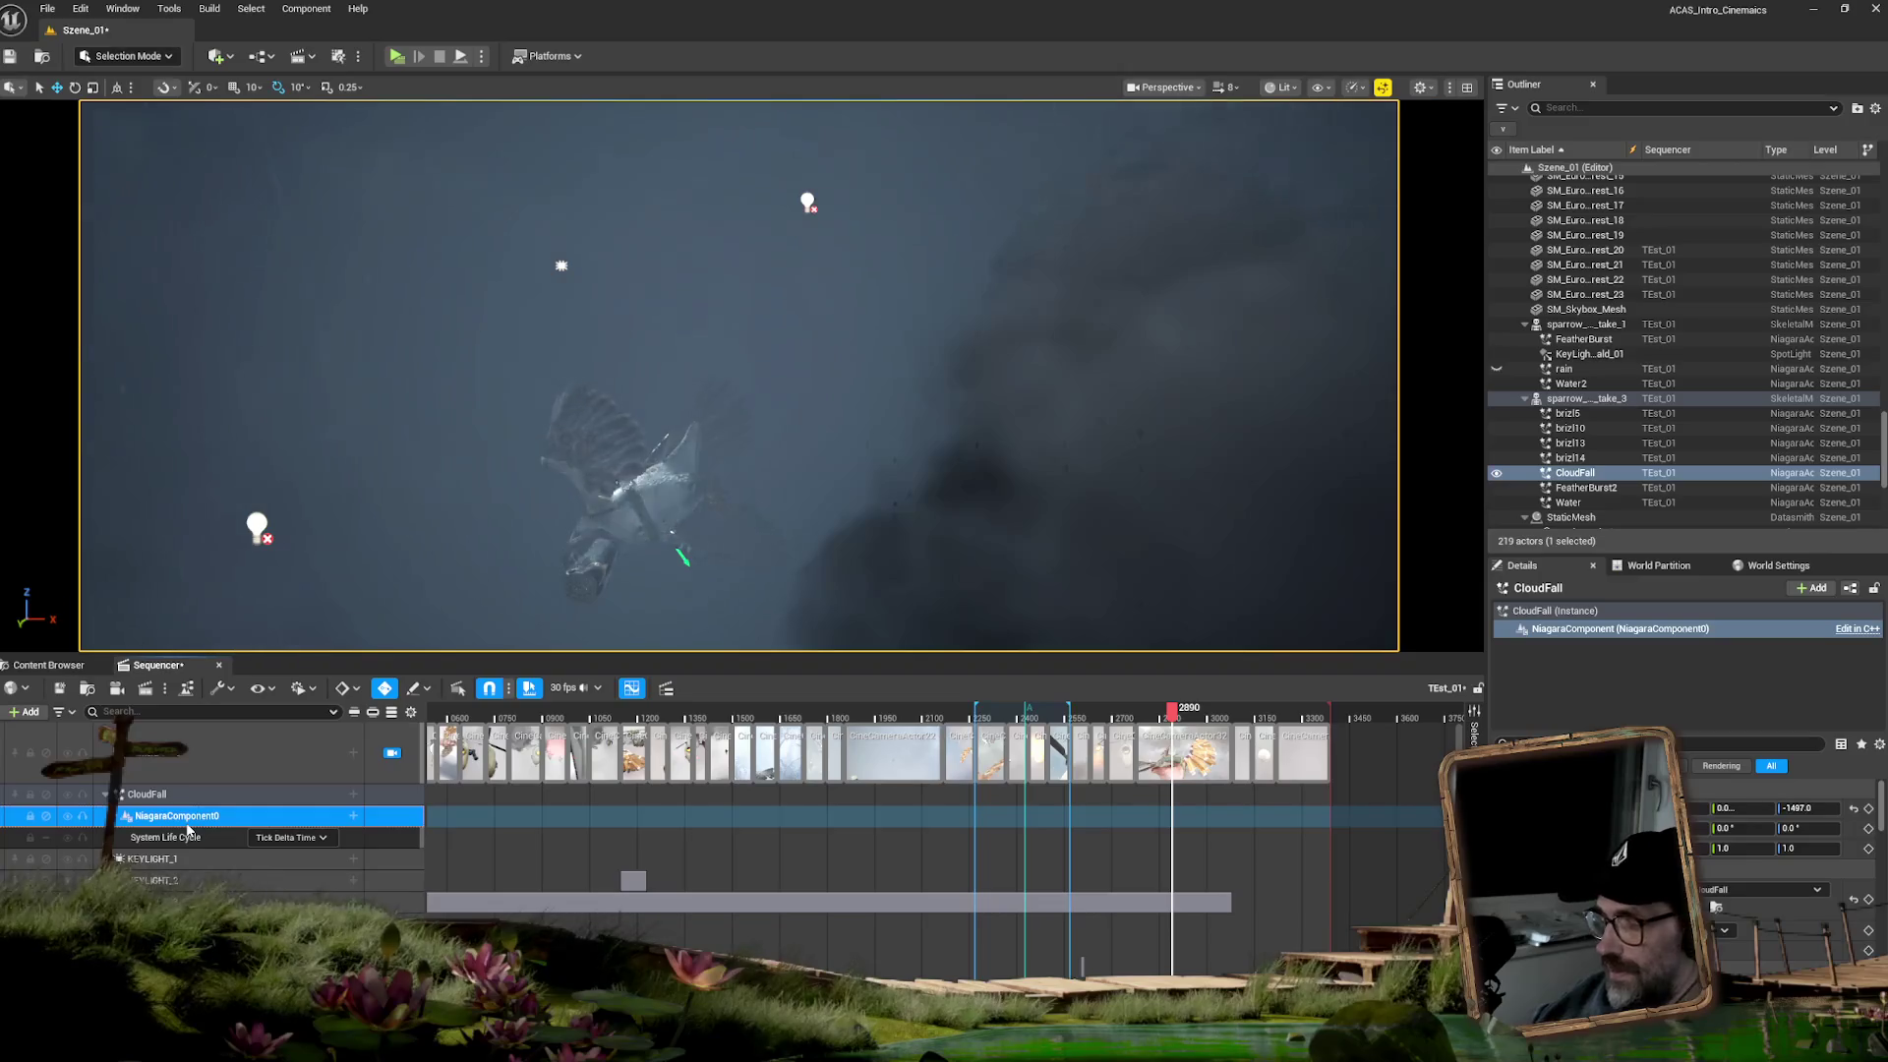
pyautogui.press('Delete')
pyautogui.click(356, 796)
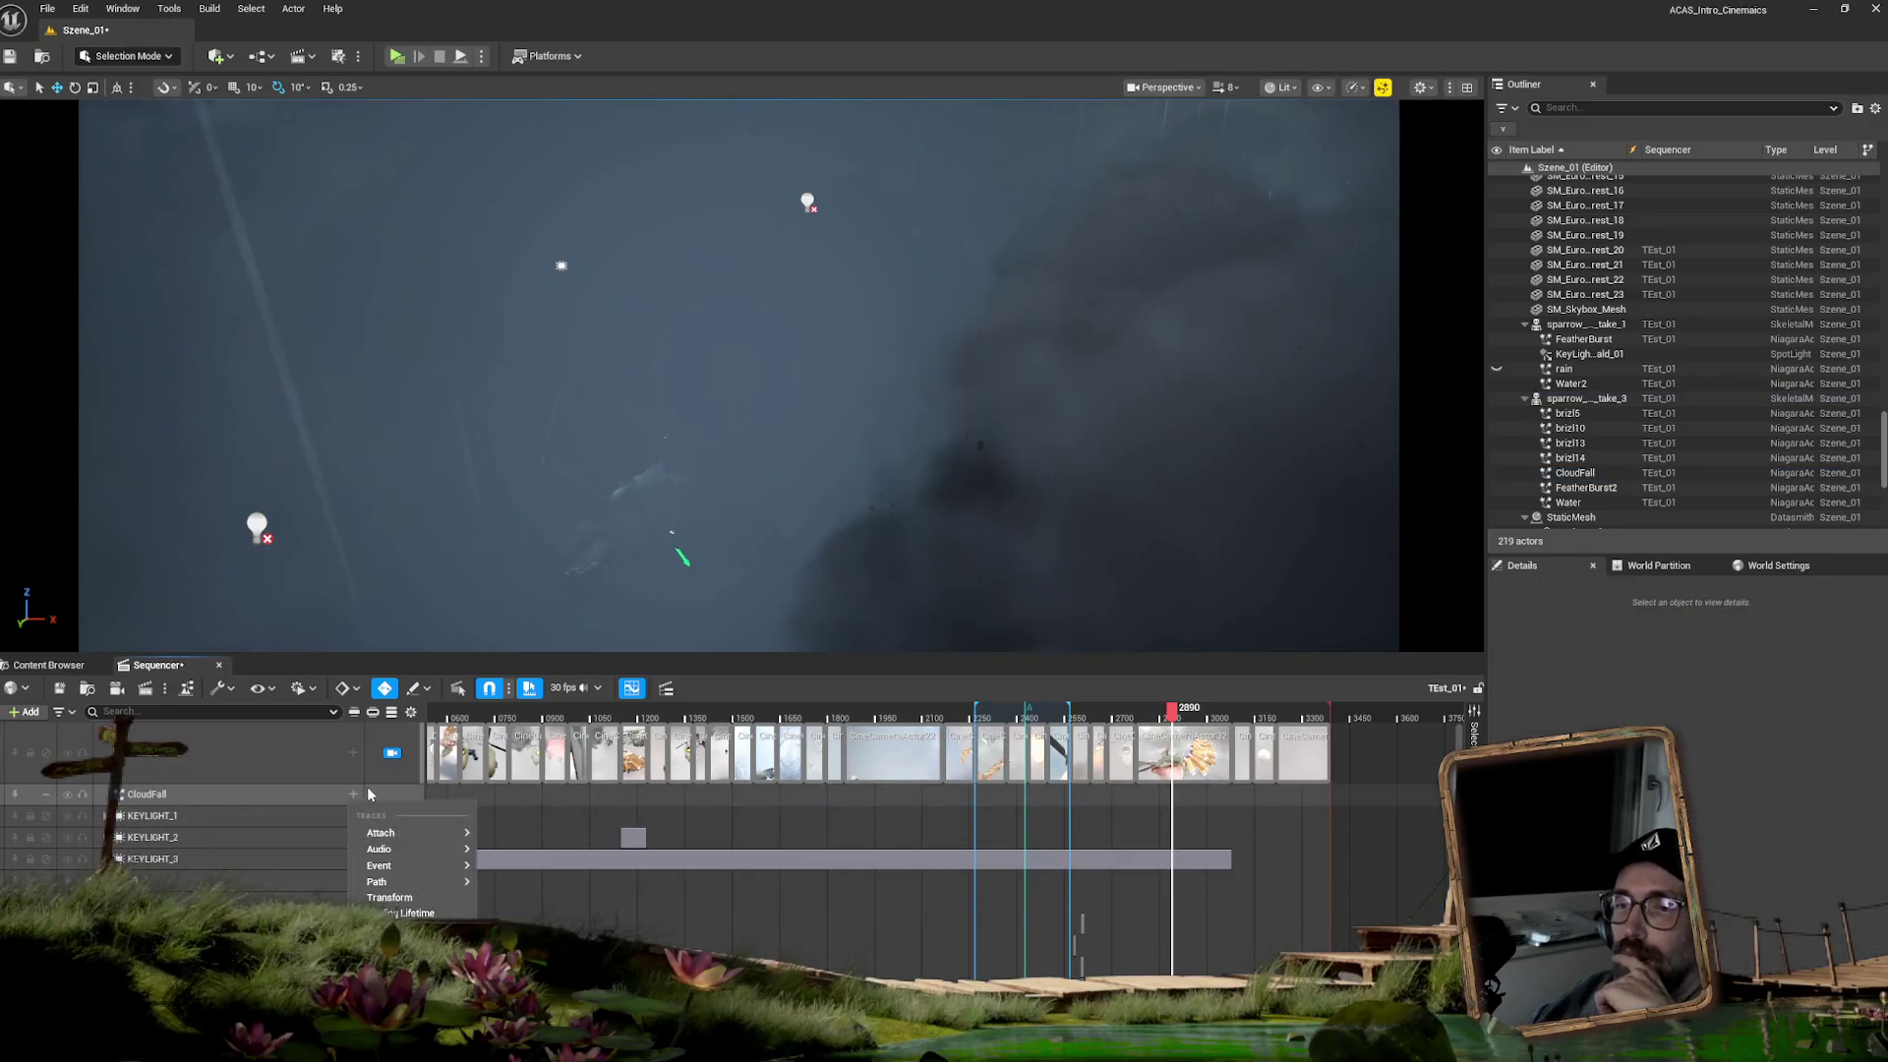
# - Add a Binding Lifetime track to CloudFall, then delete it
pyautogui.click(389, 913)
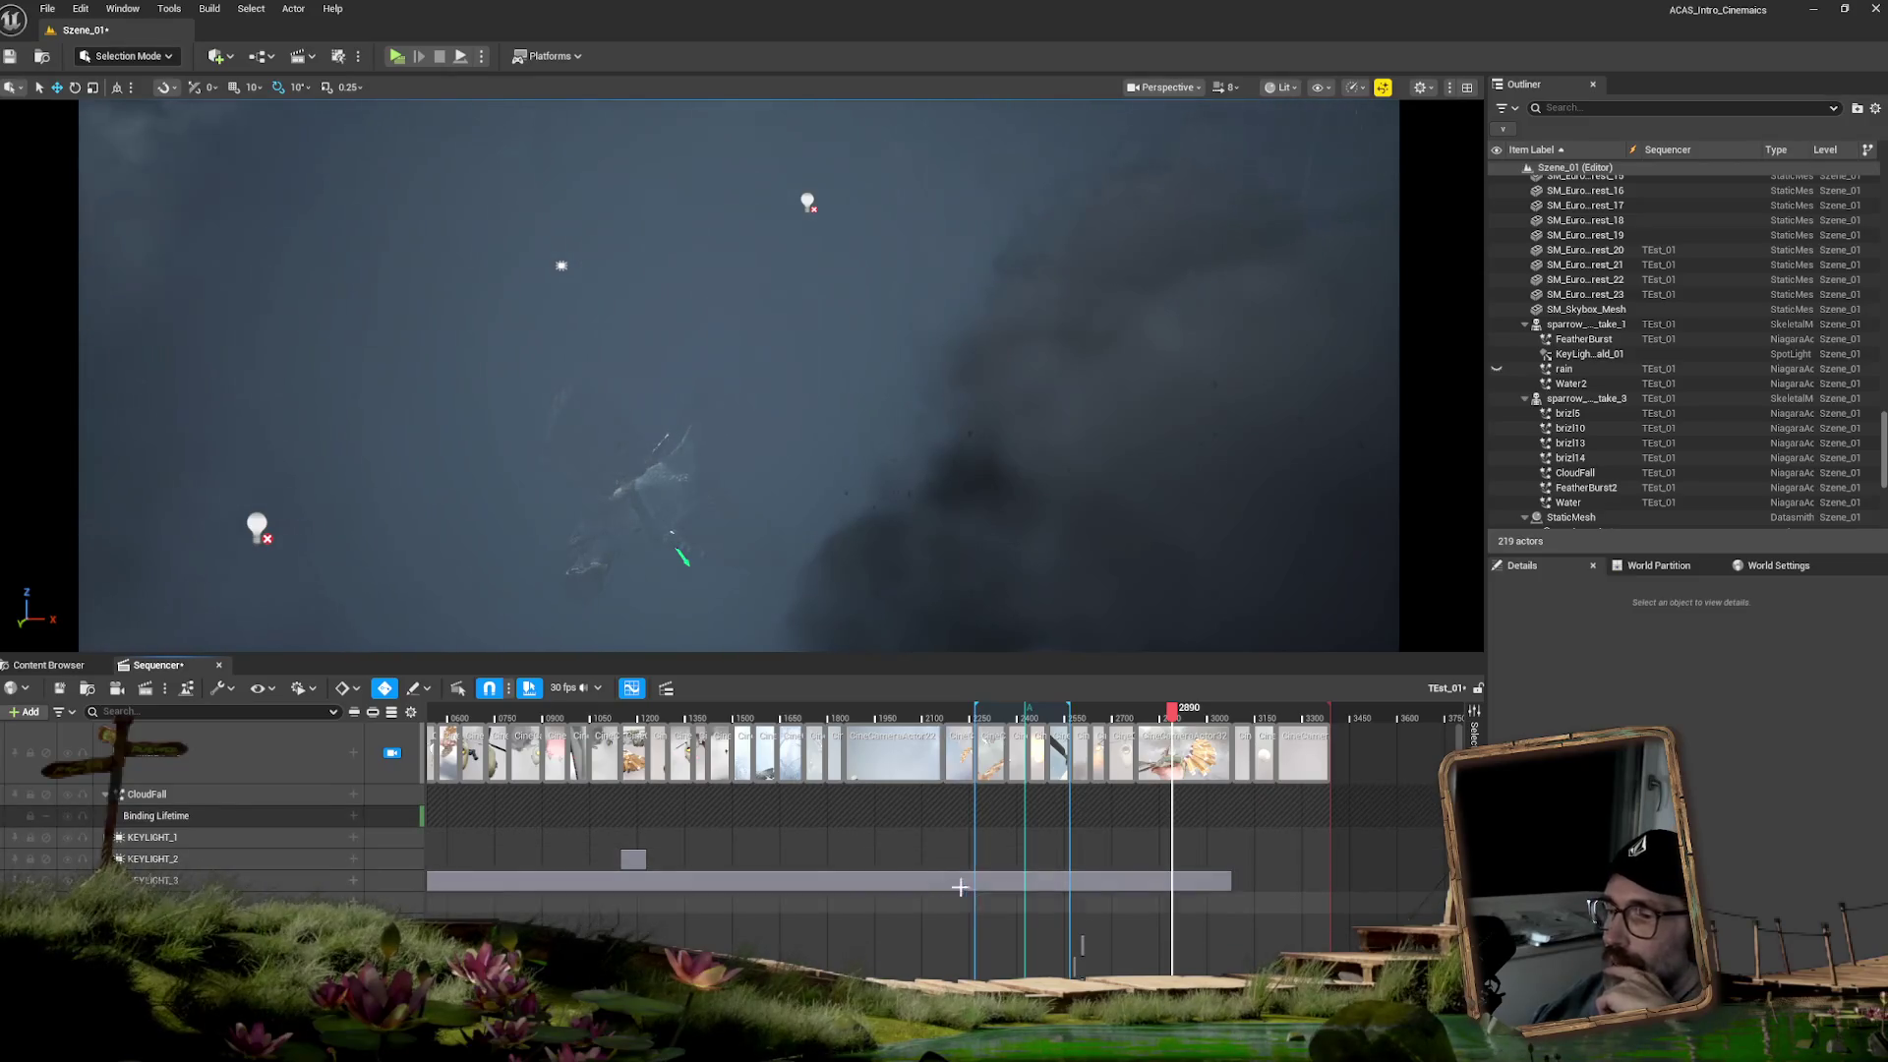
pyautogui.click(230, 811)
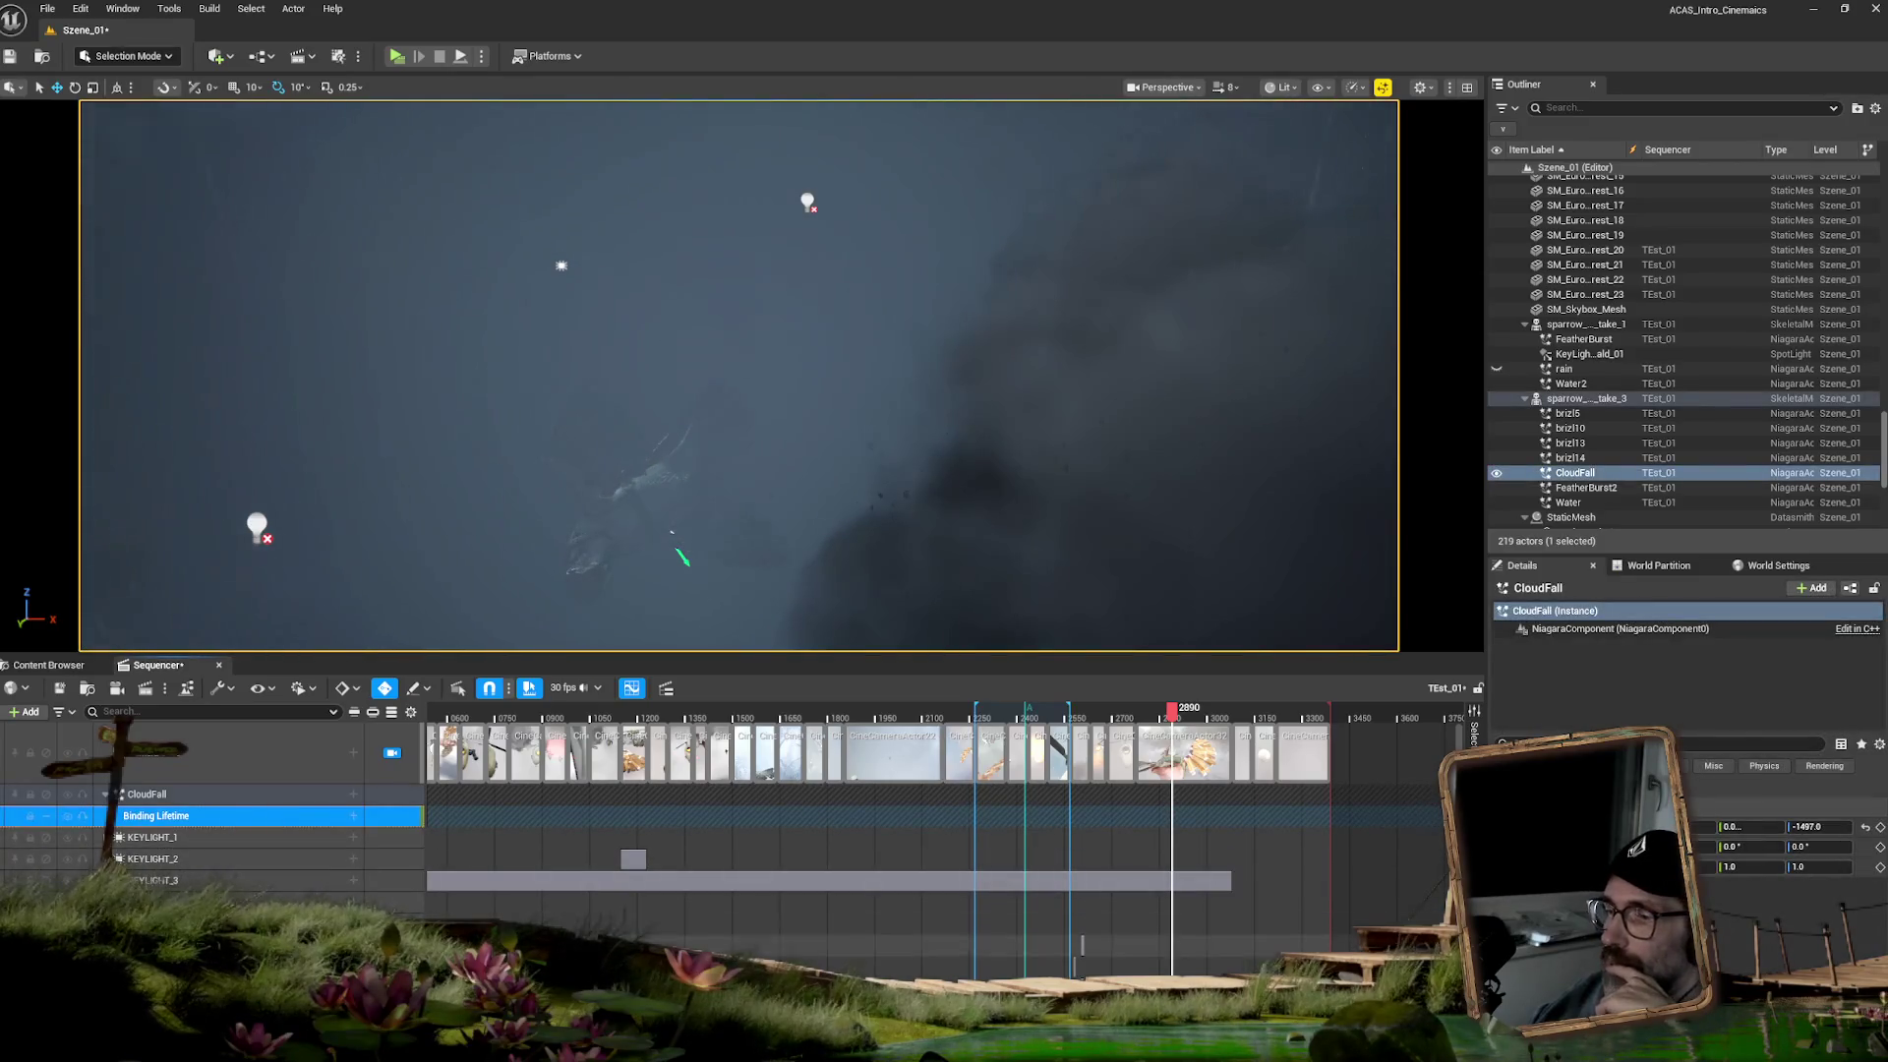
pyautogui.scroll(5, 1081, 945)
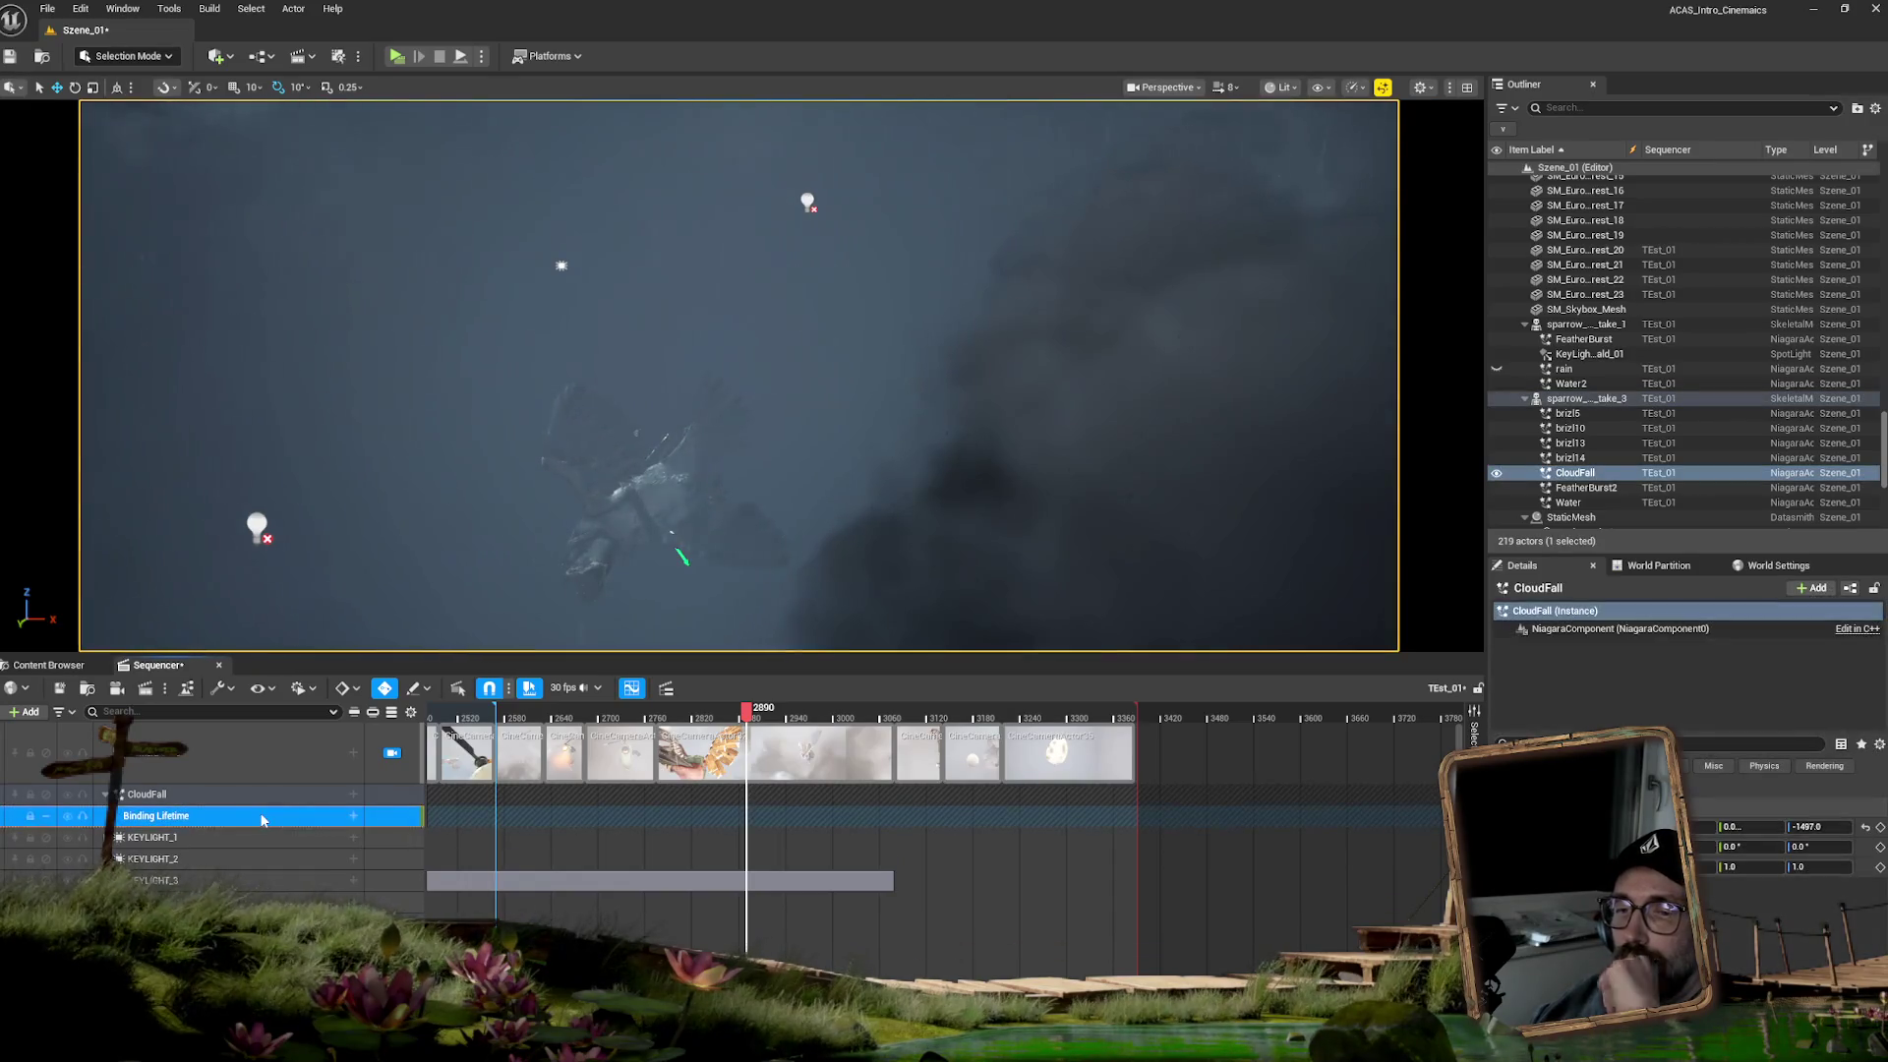
pyautogui.press('Delete')
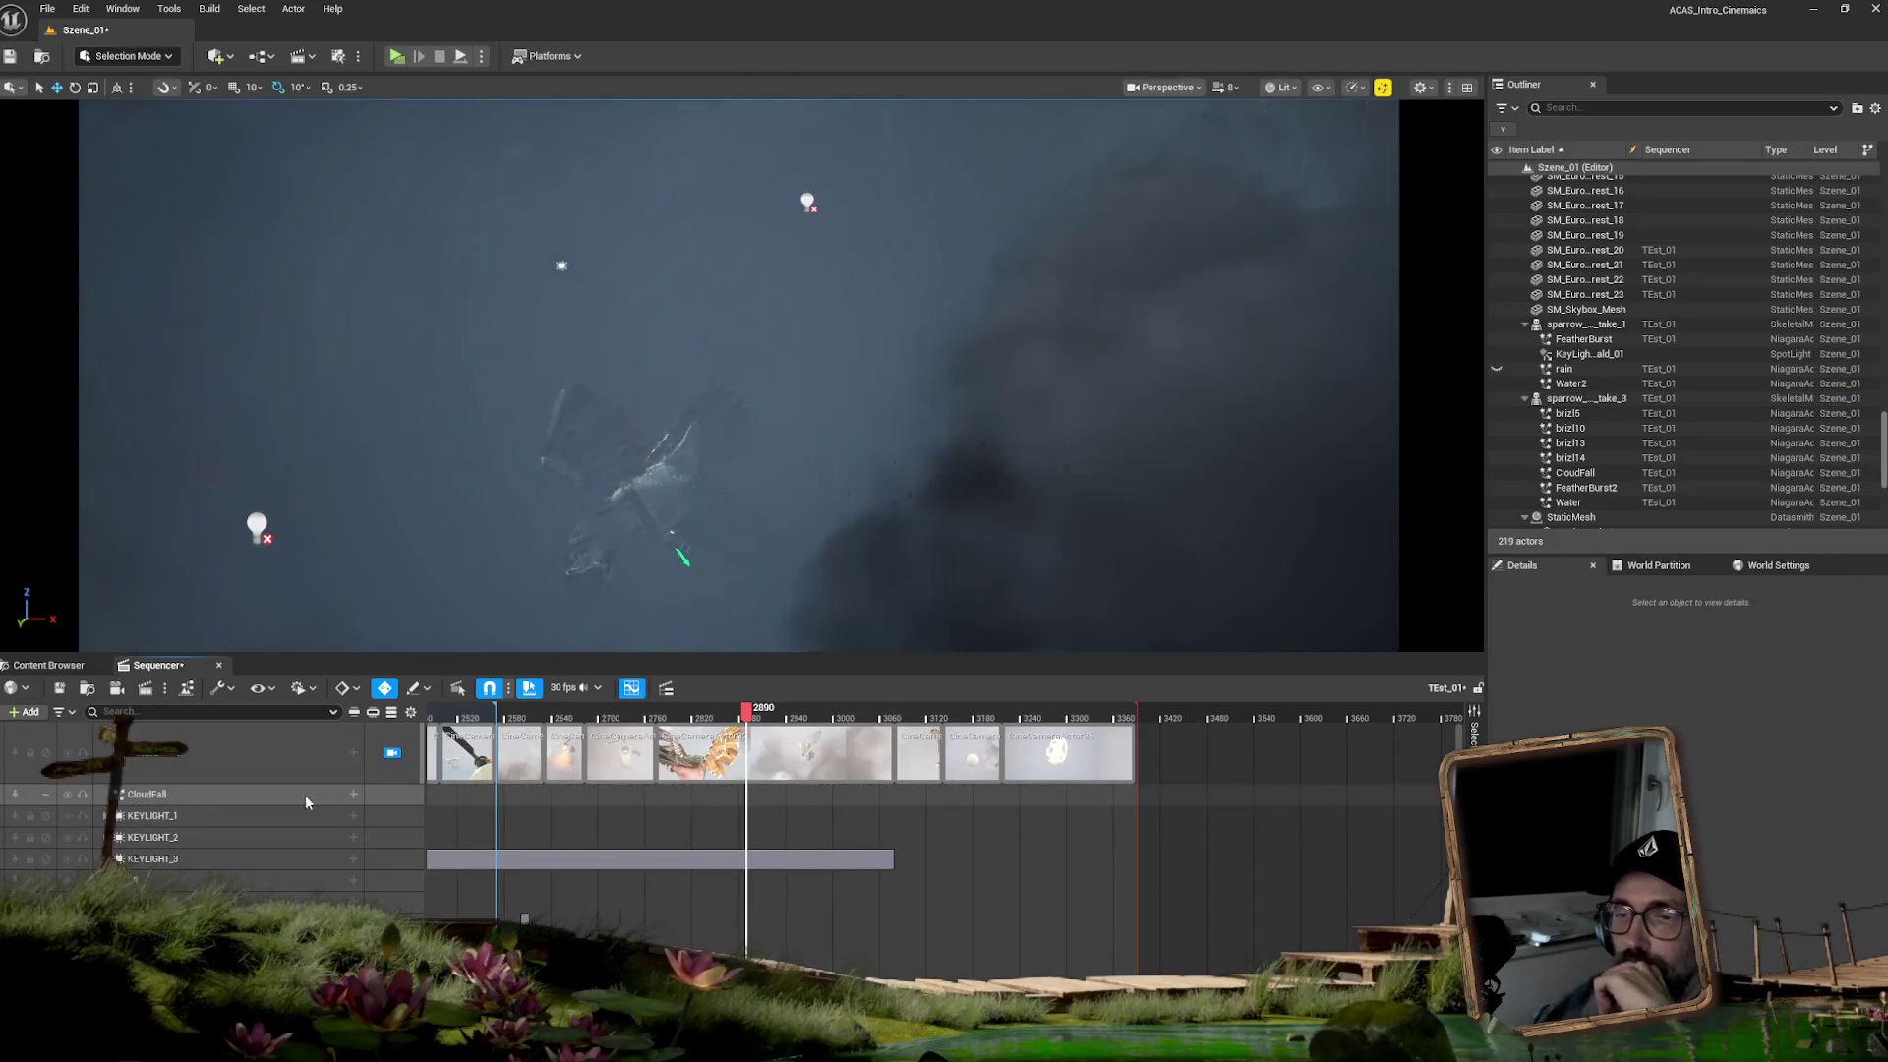
# - Re-add NiagaraComponent0 with a System Life Cycle track left on Tick Delta Time
pyautogui.click(352, 796)
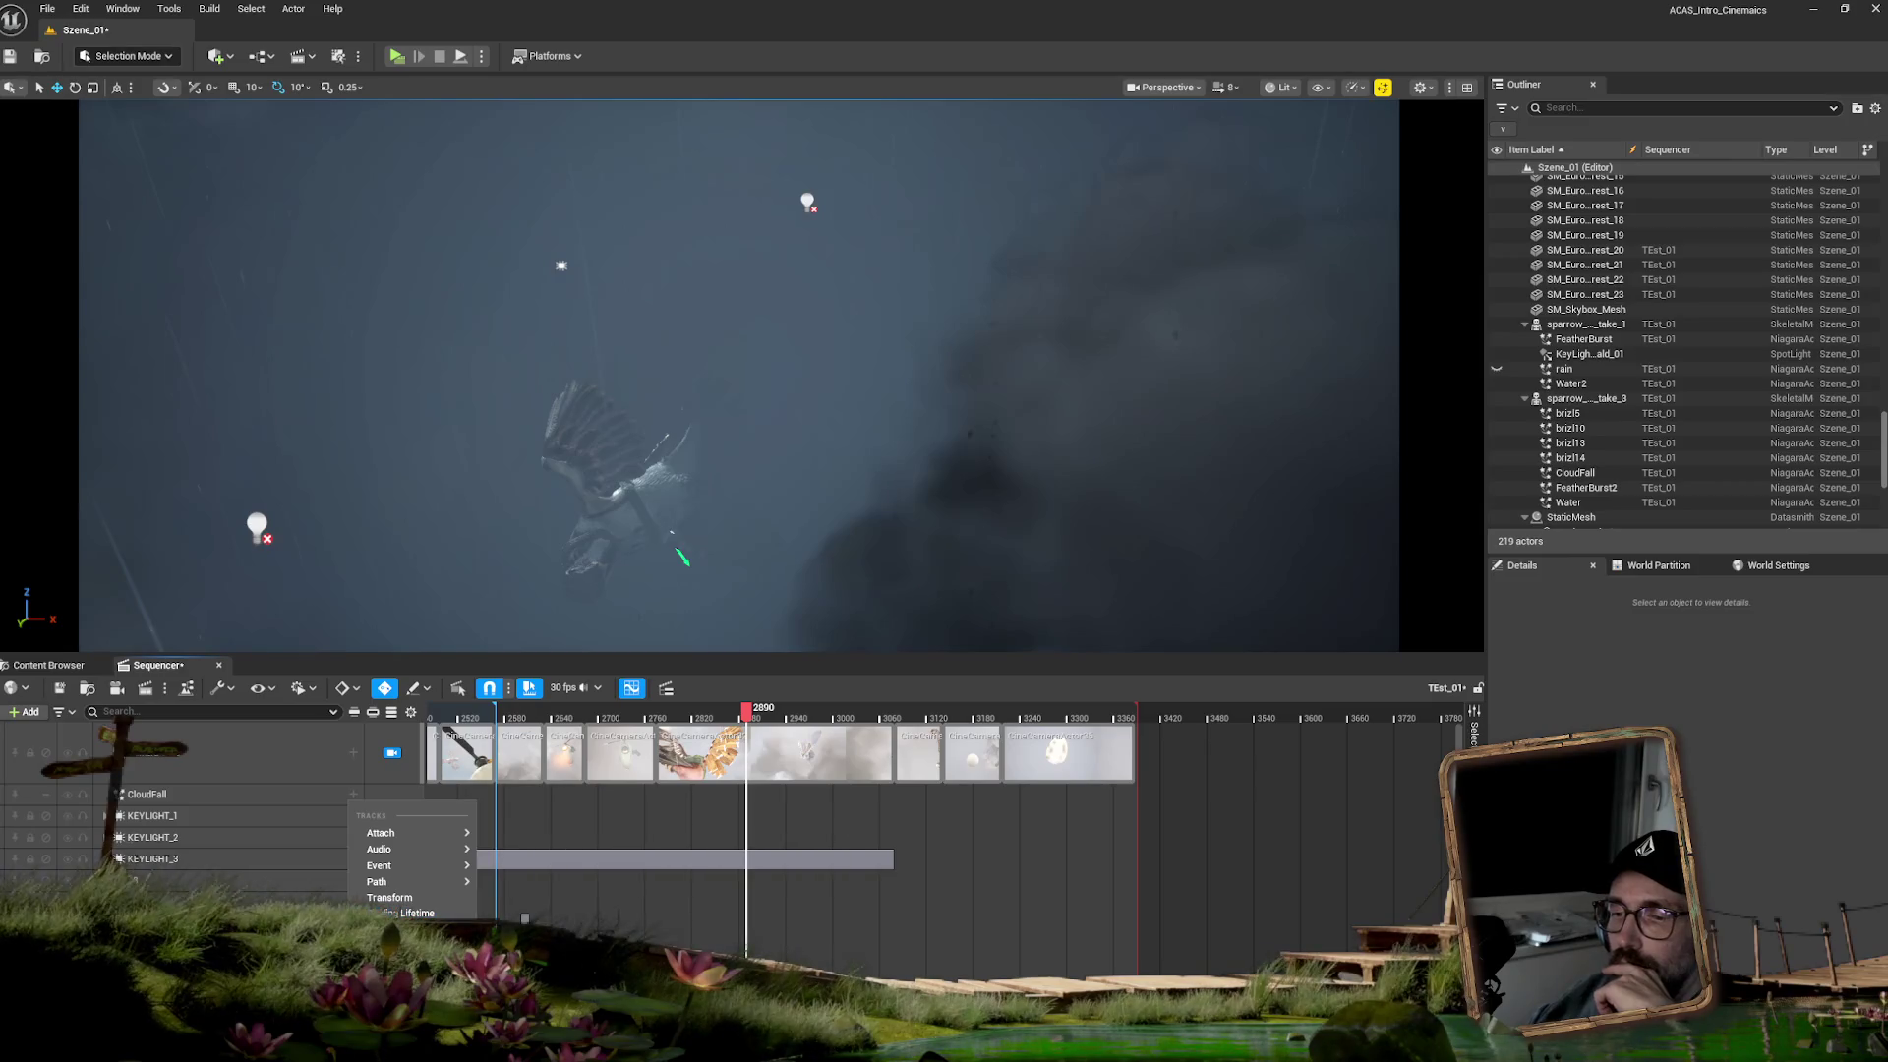
pyautogui.click(403, 944)
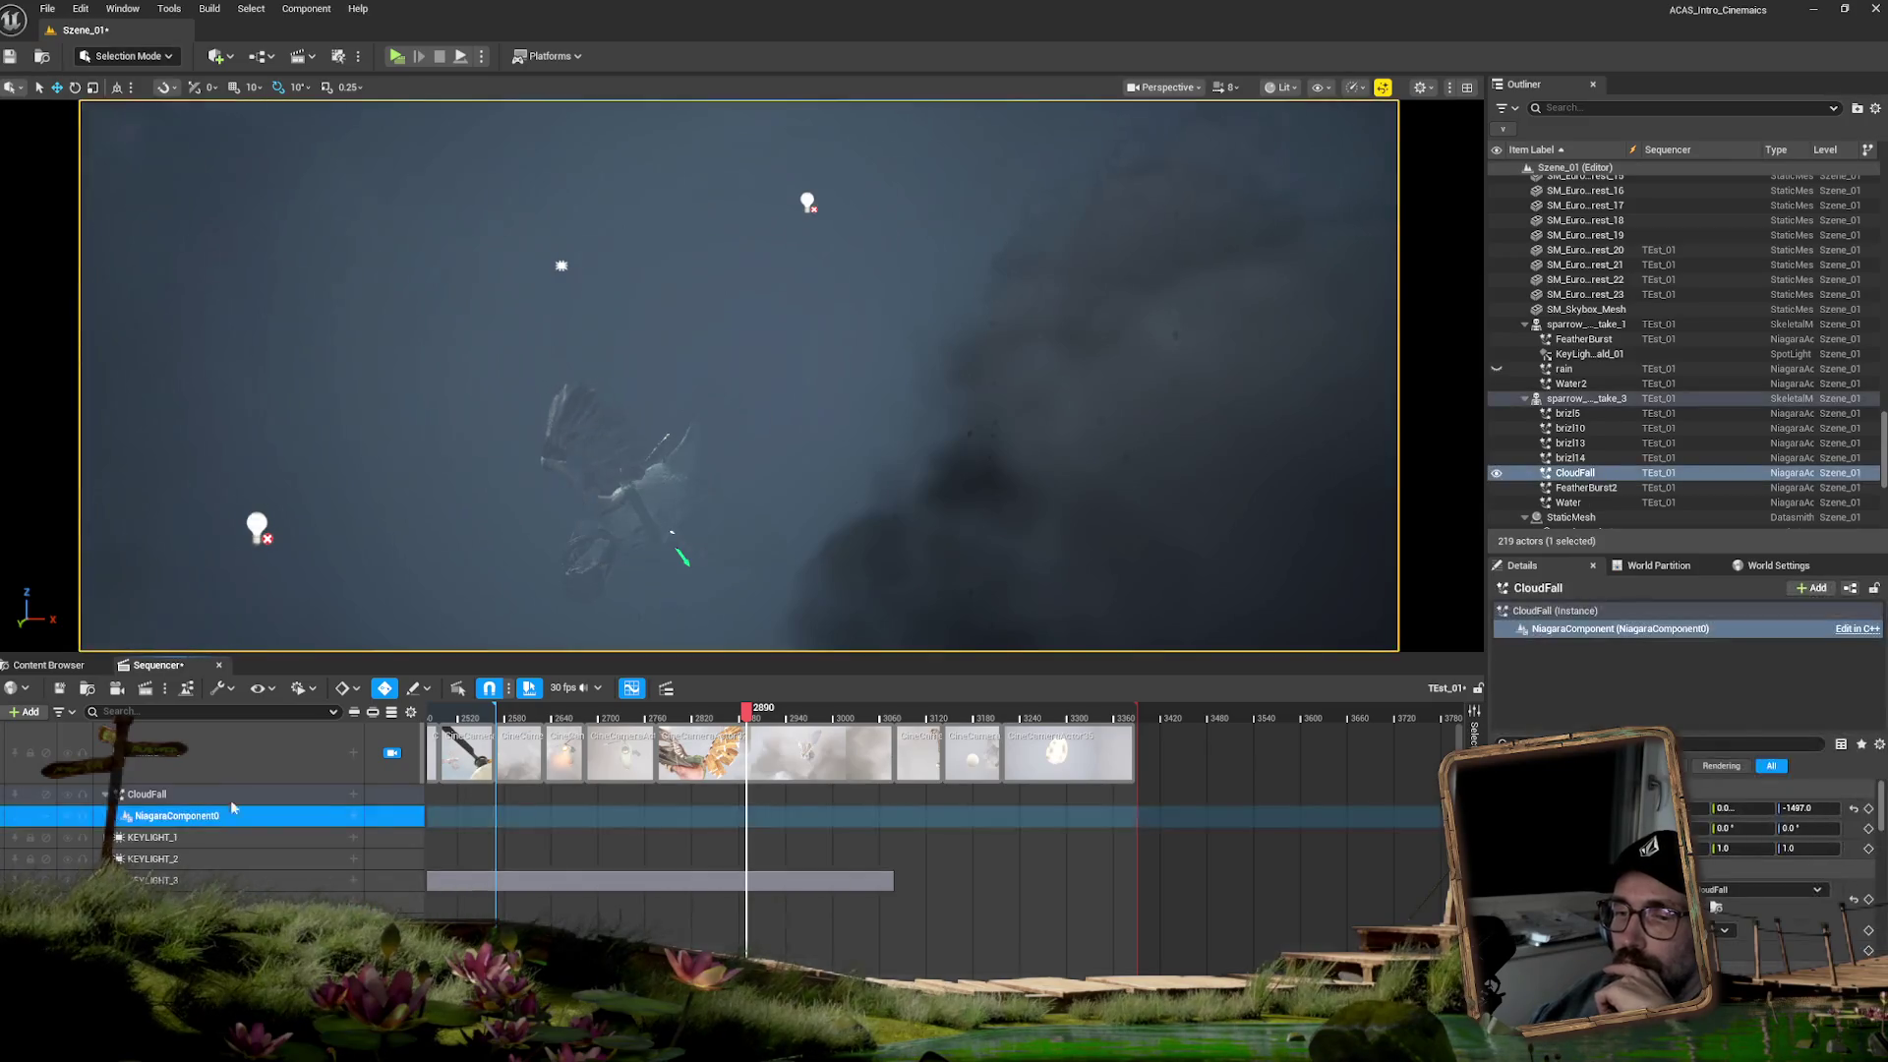
pyautogui.click(353, 816)
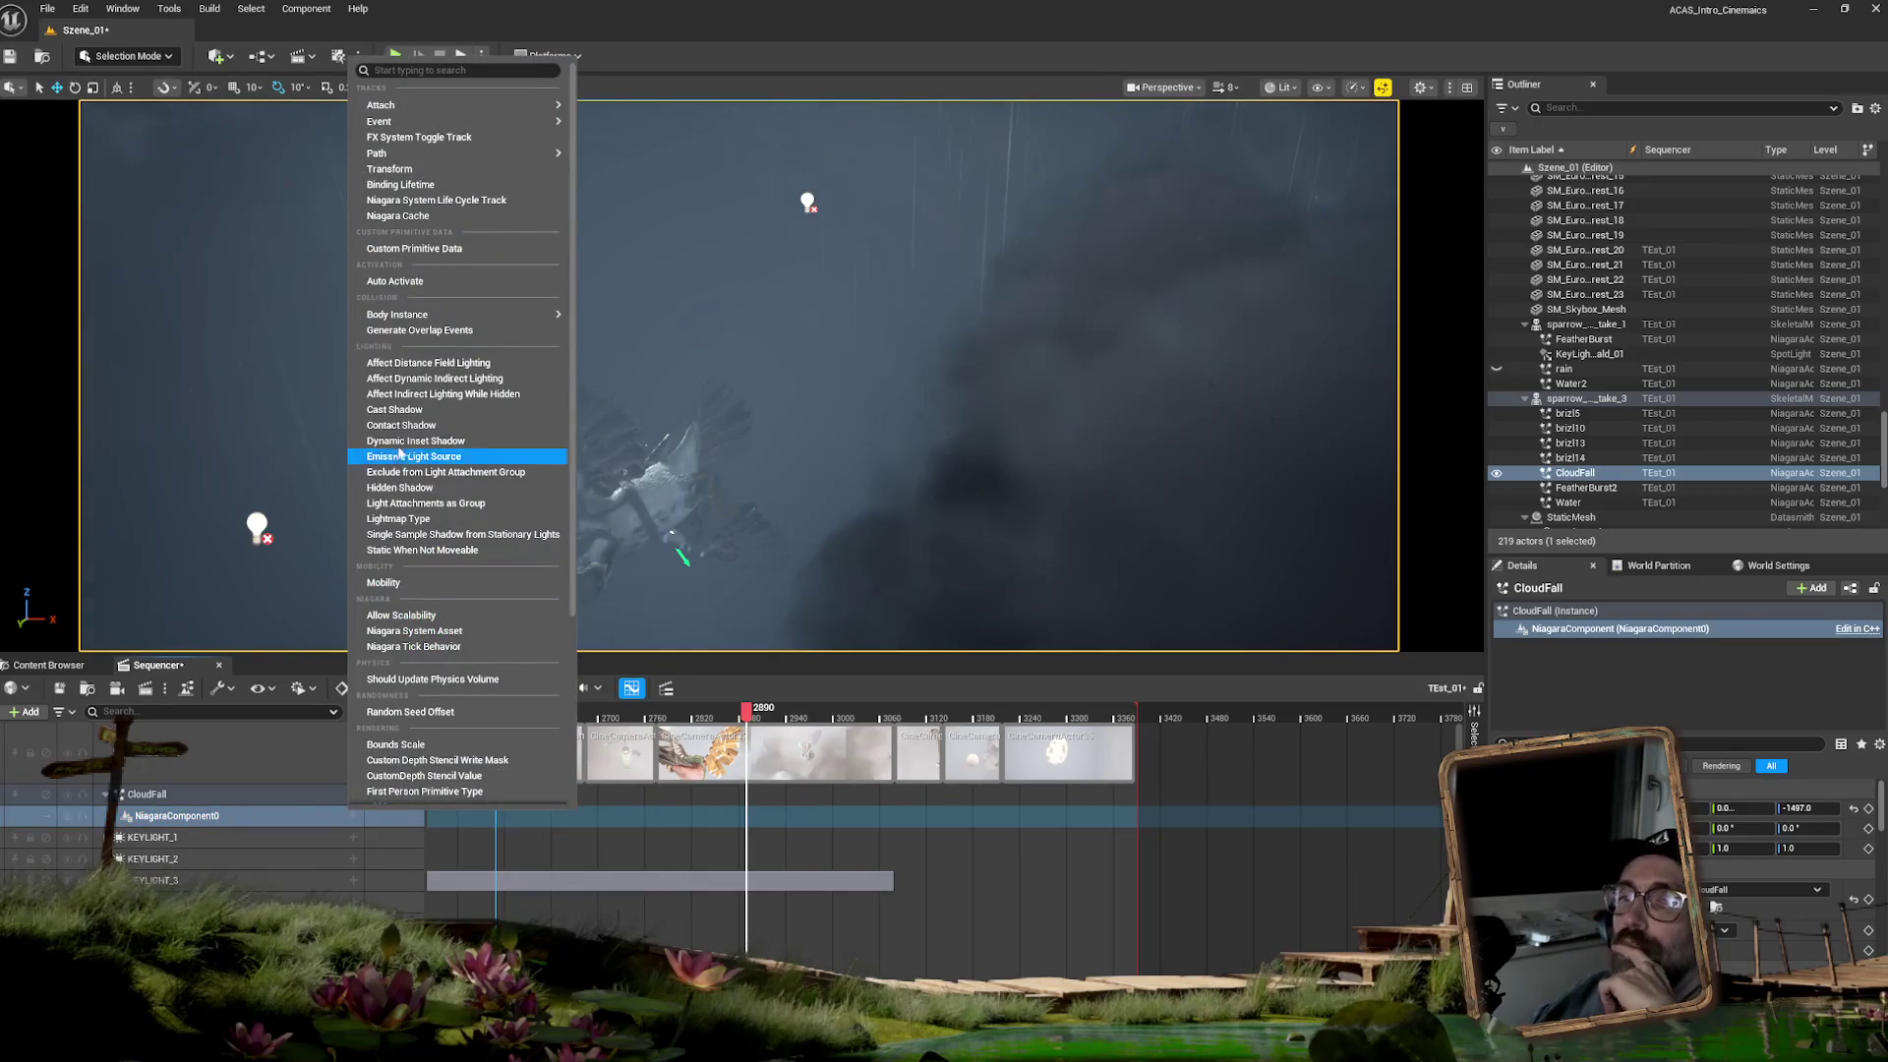
pyautogui.click(403, 184)
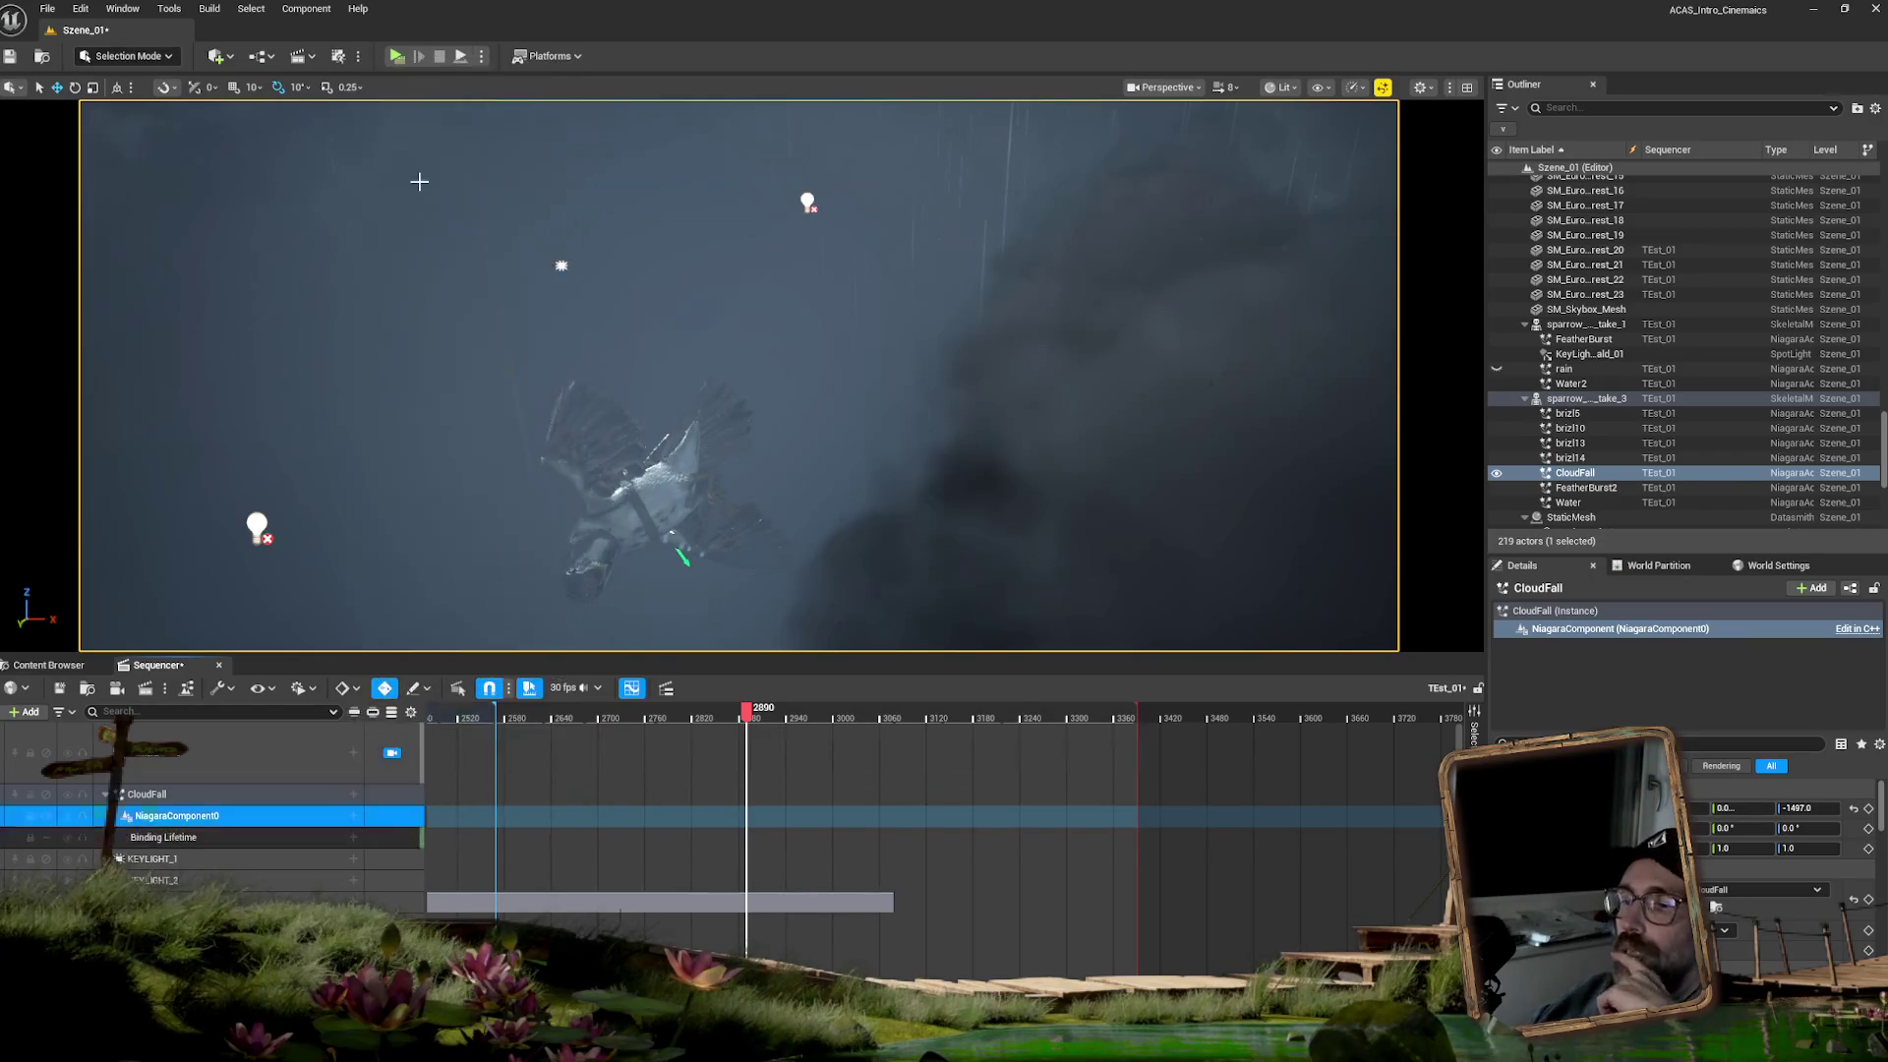
pyautogui.click(251, 836)
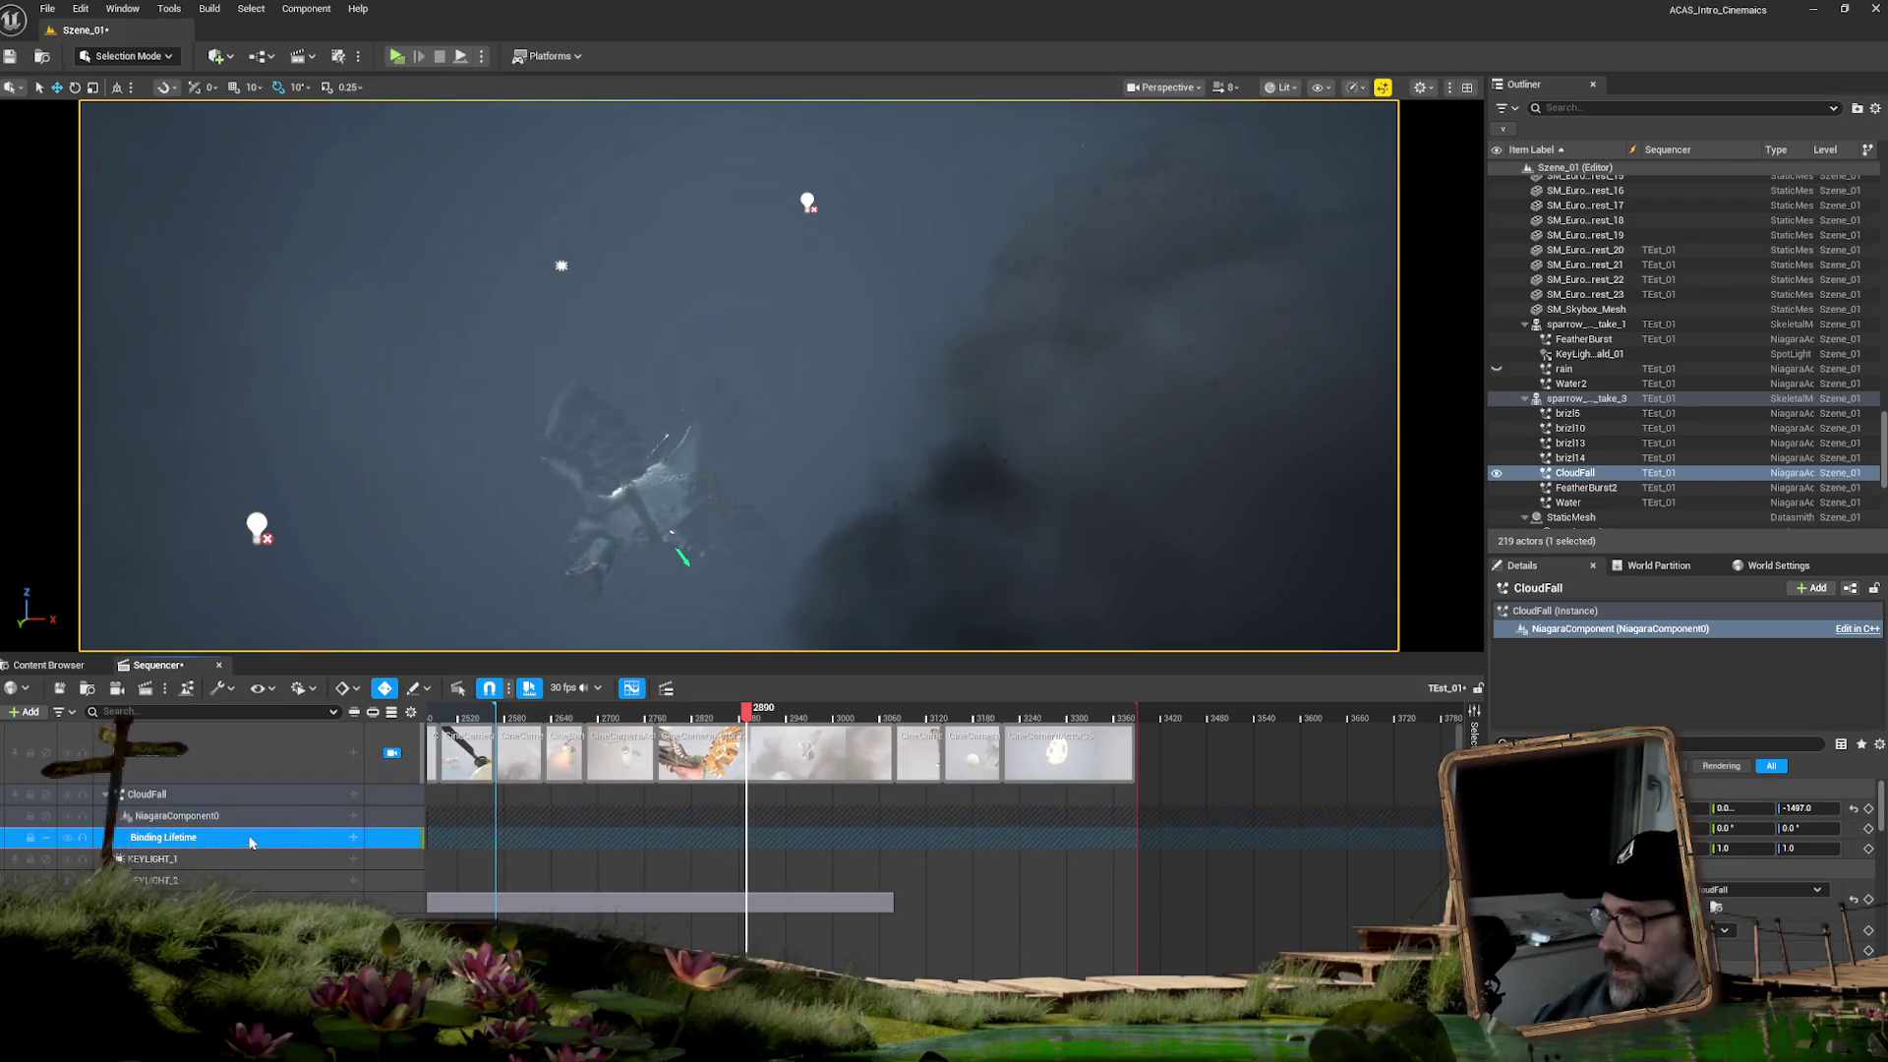
pyautogui.press('Delete')
pyautogui.click(354, 817)
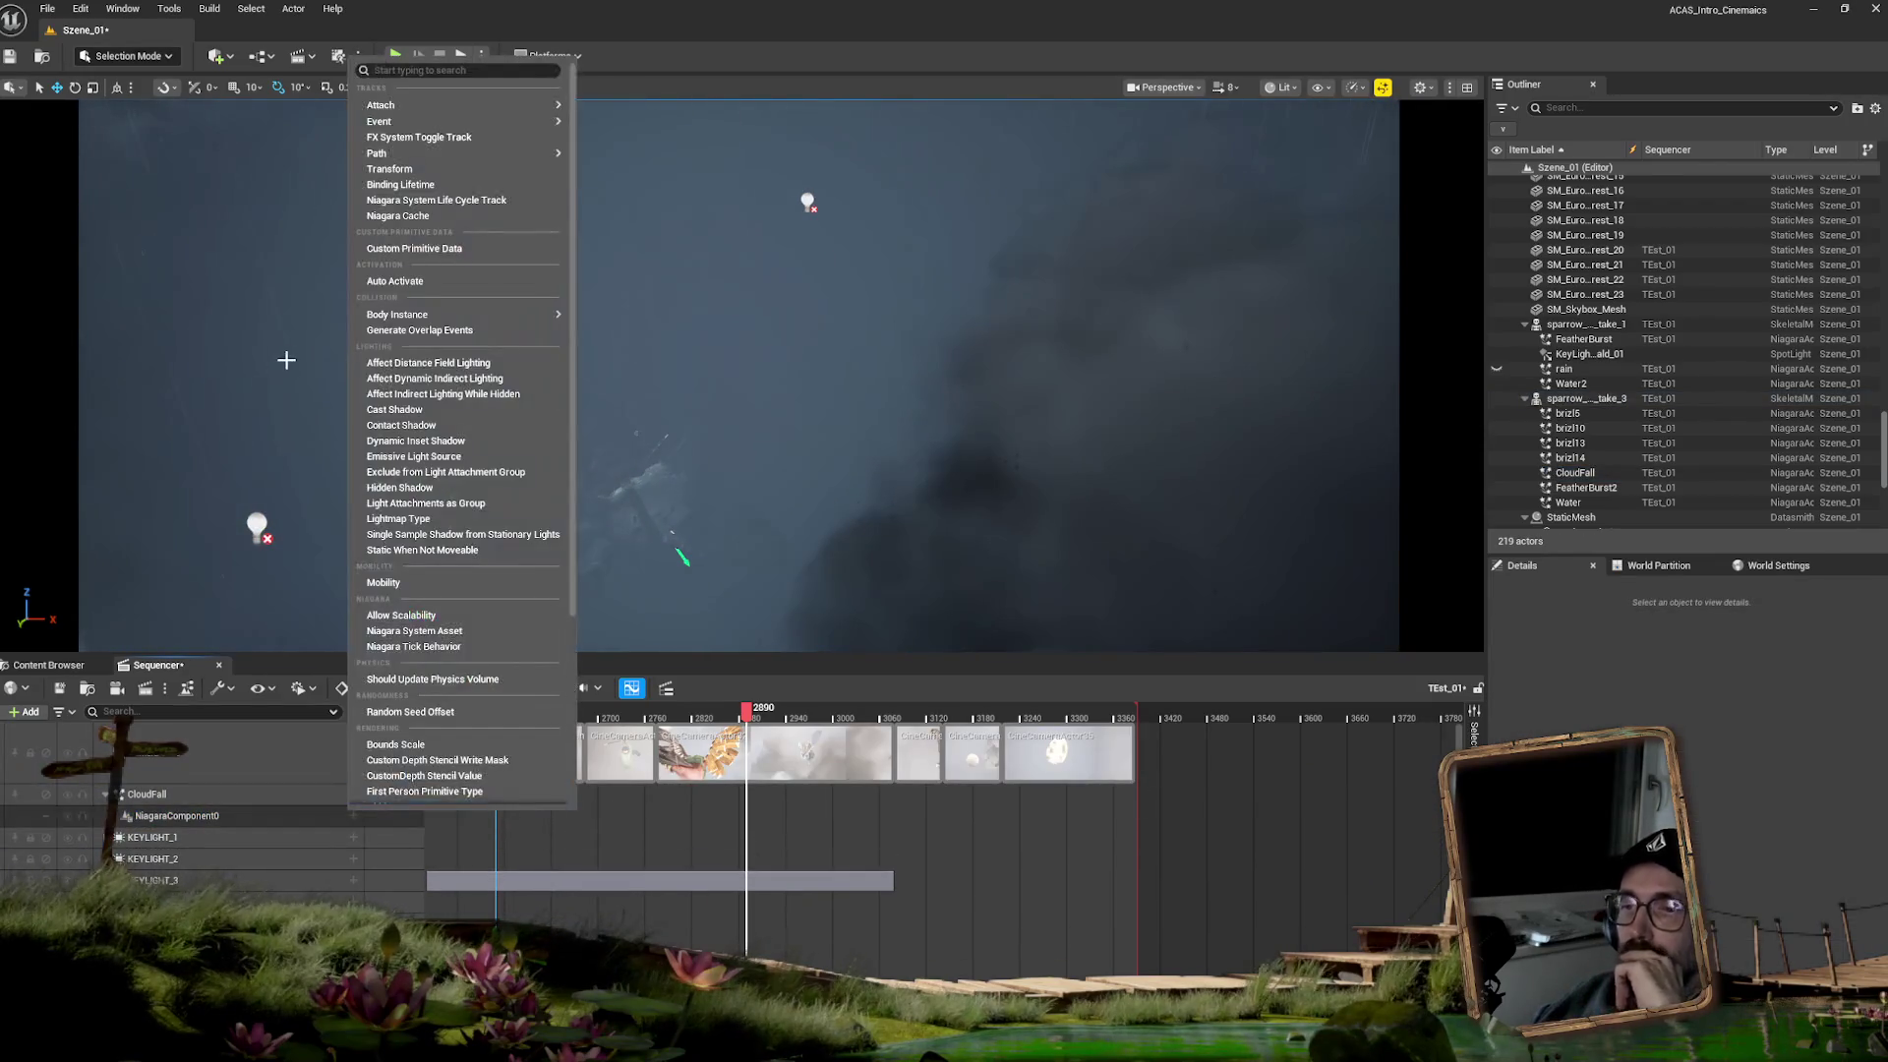
pyautogui.click(476, 202)
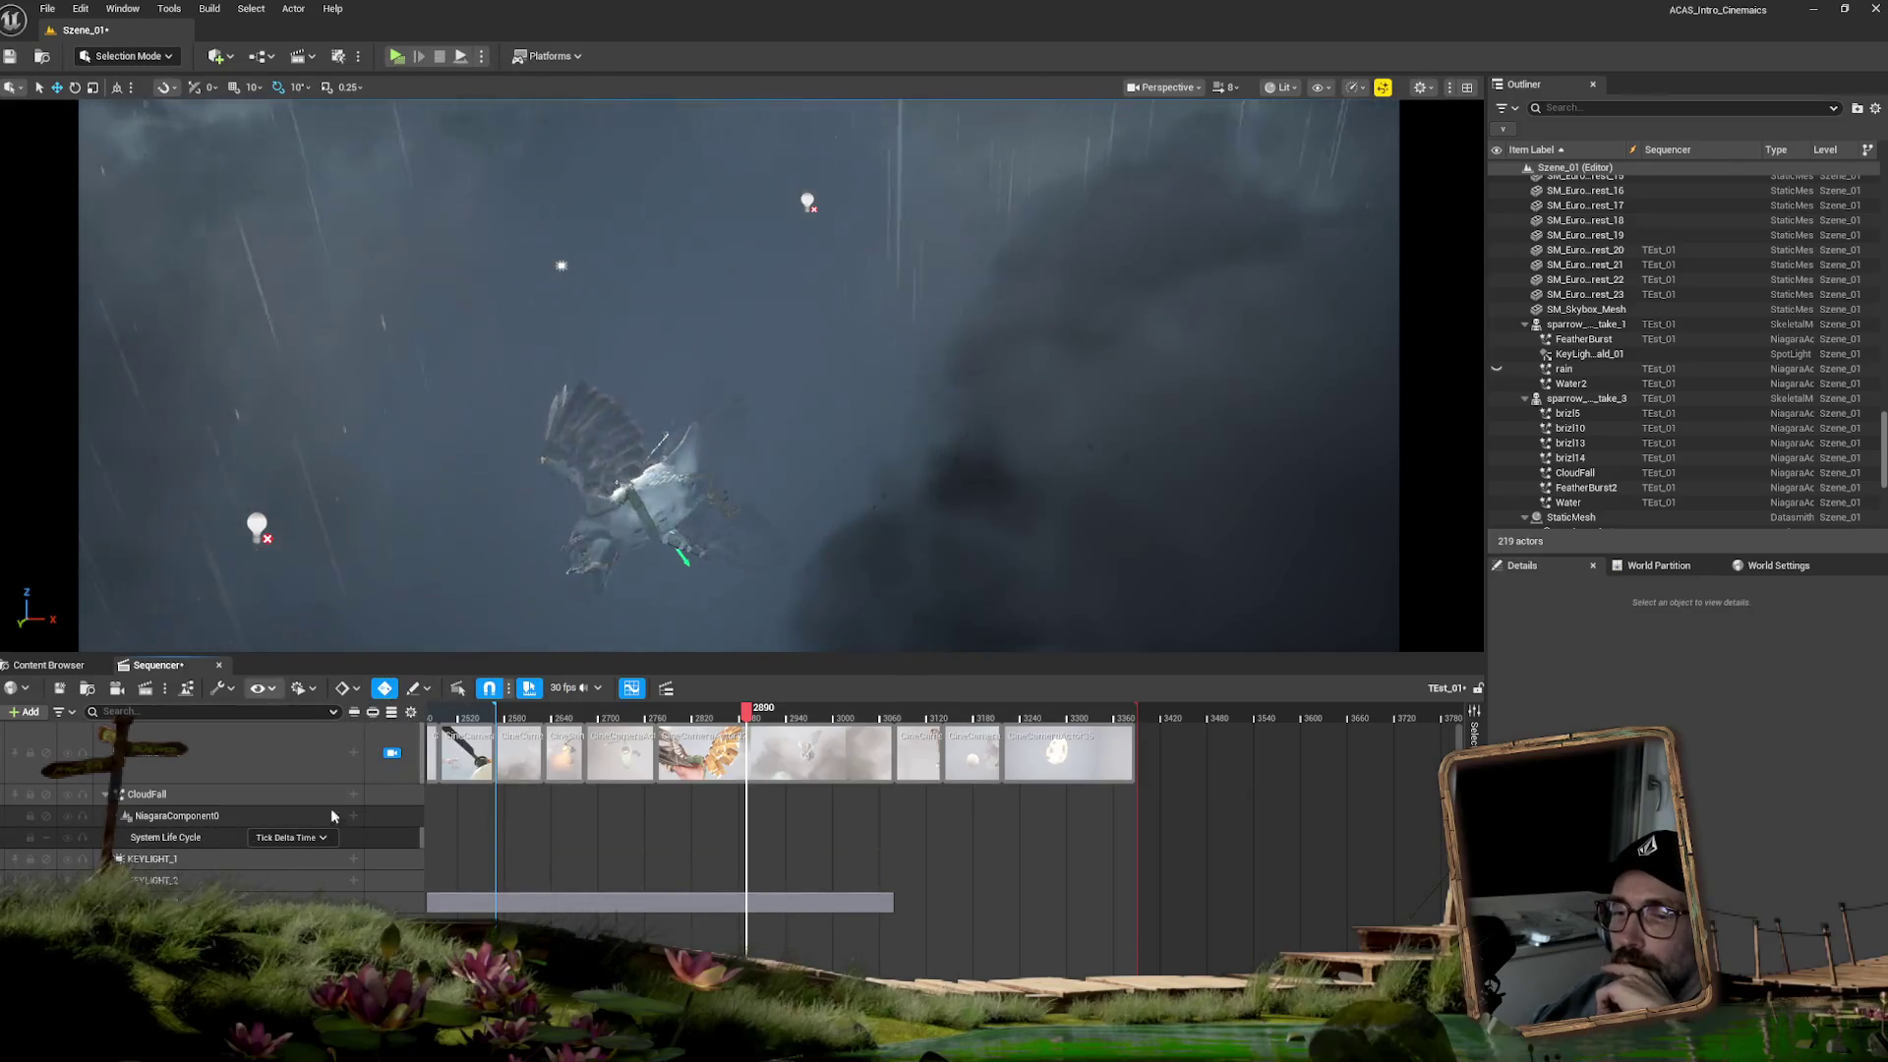
pyautogui.click(322, 838)
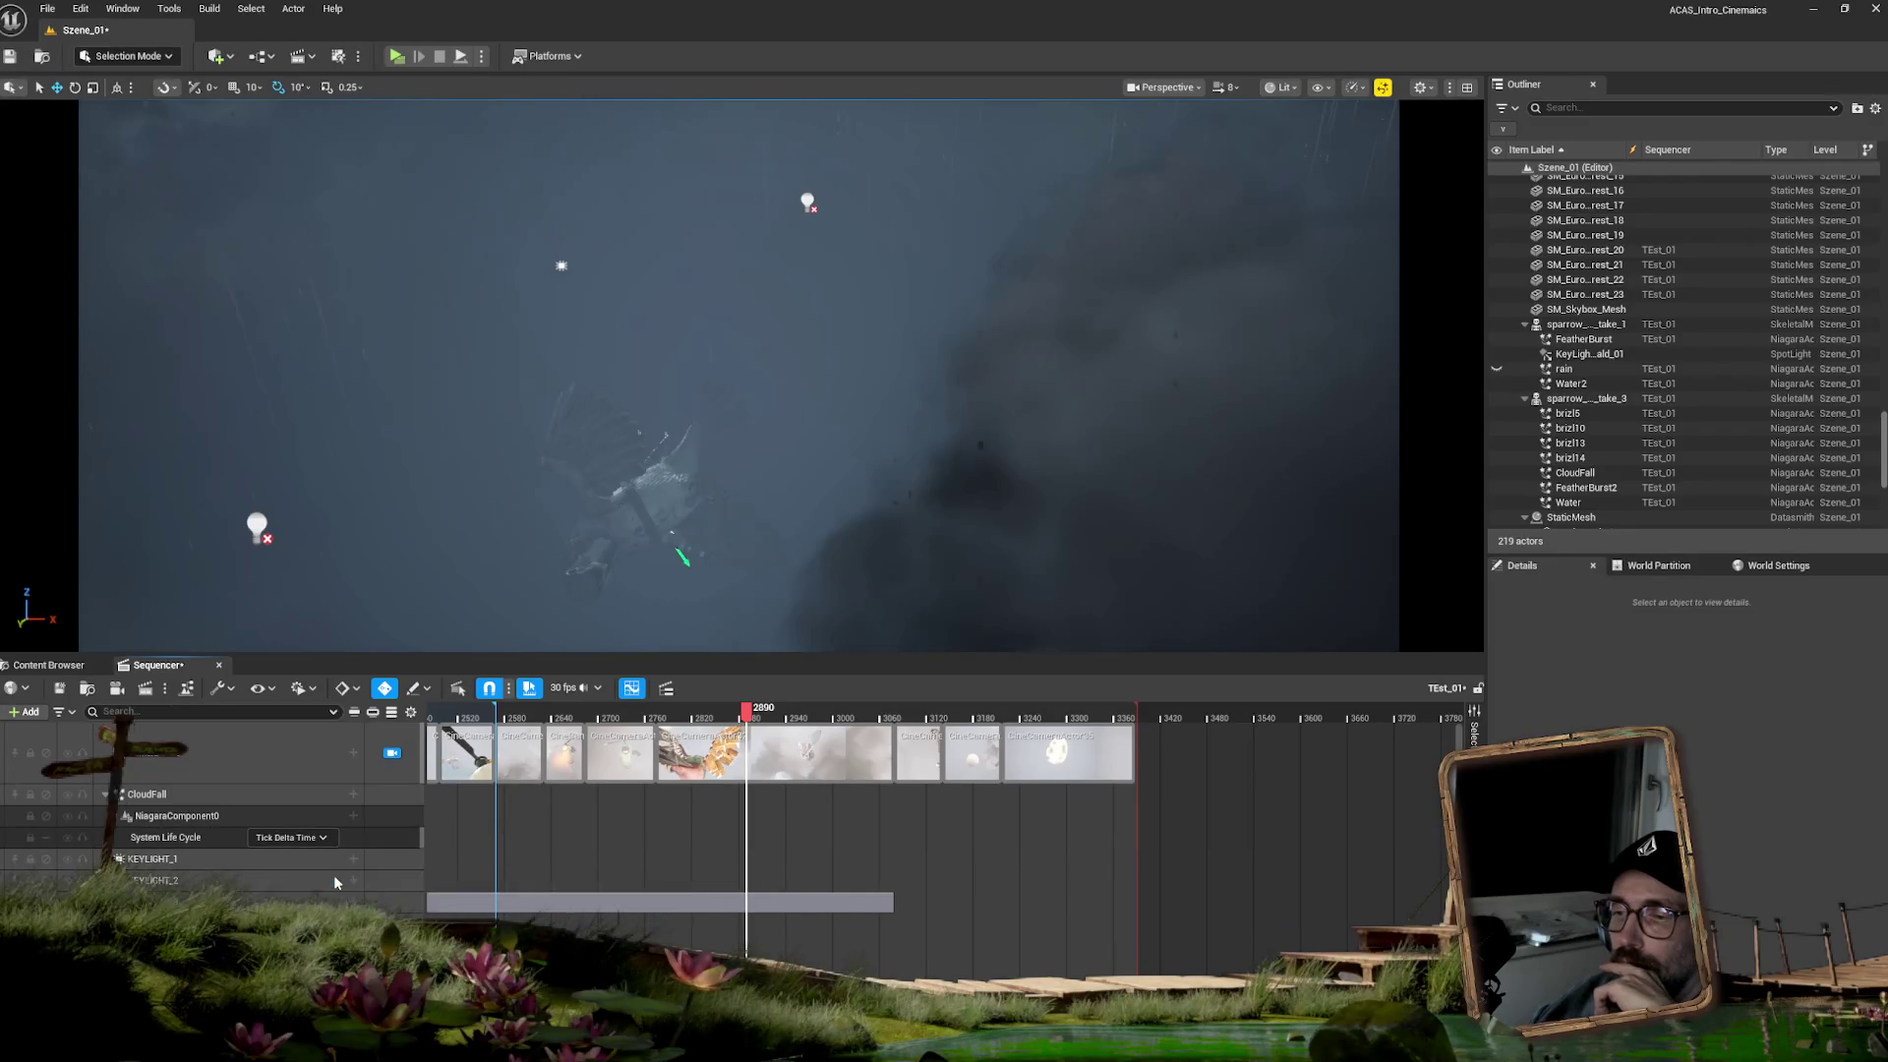
pyautogui.click(313, 837)
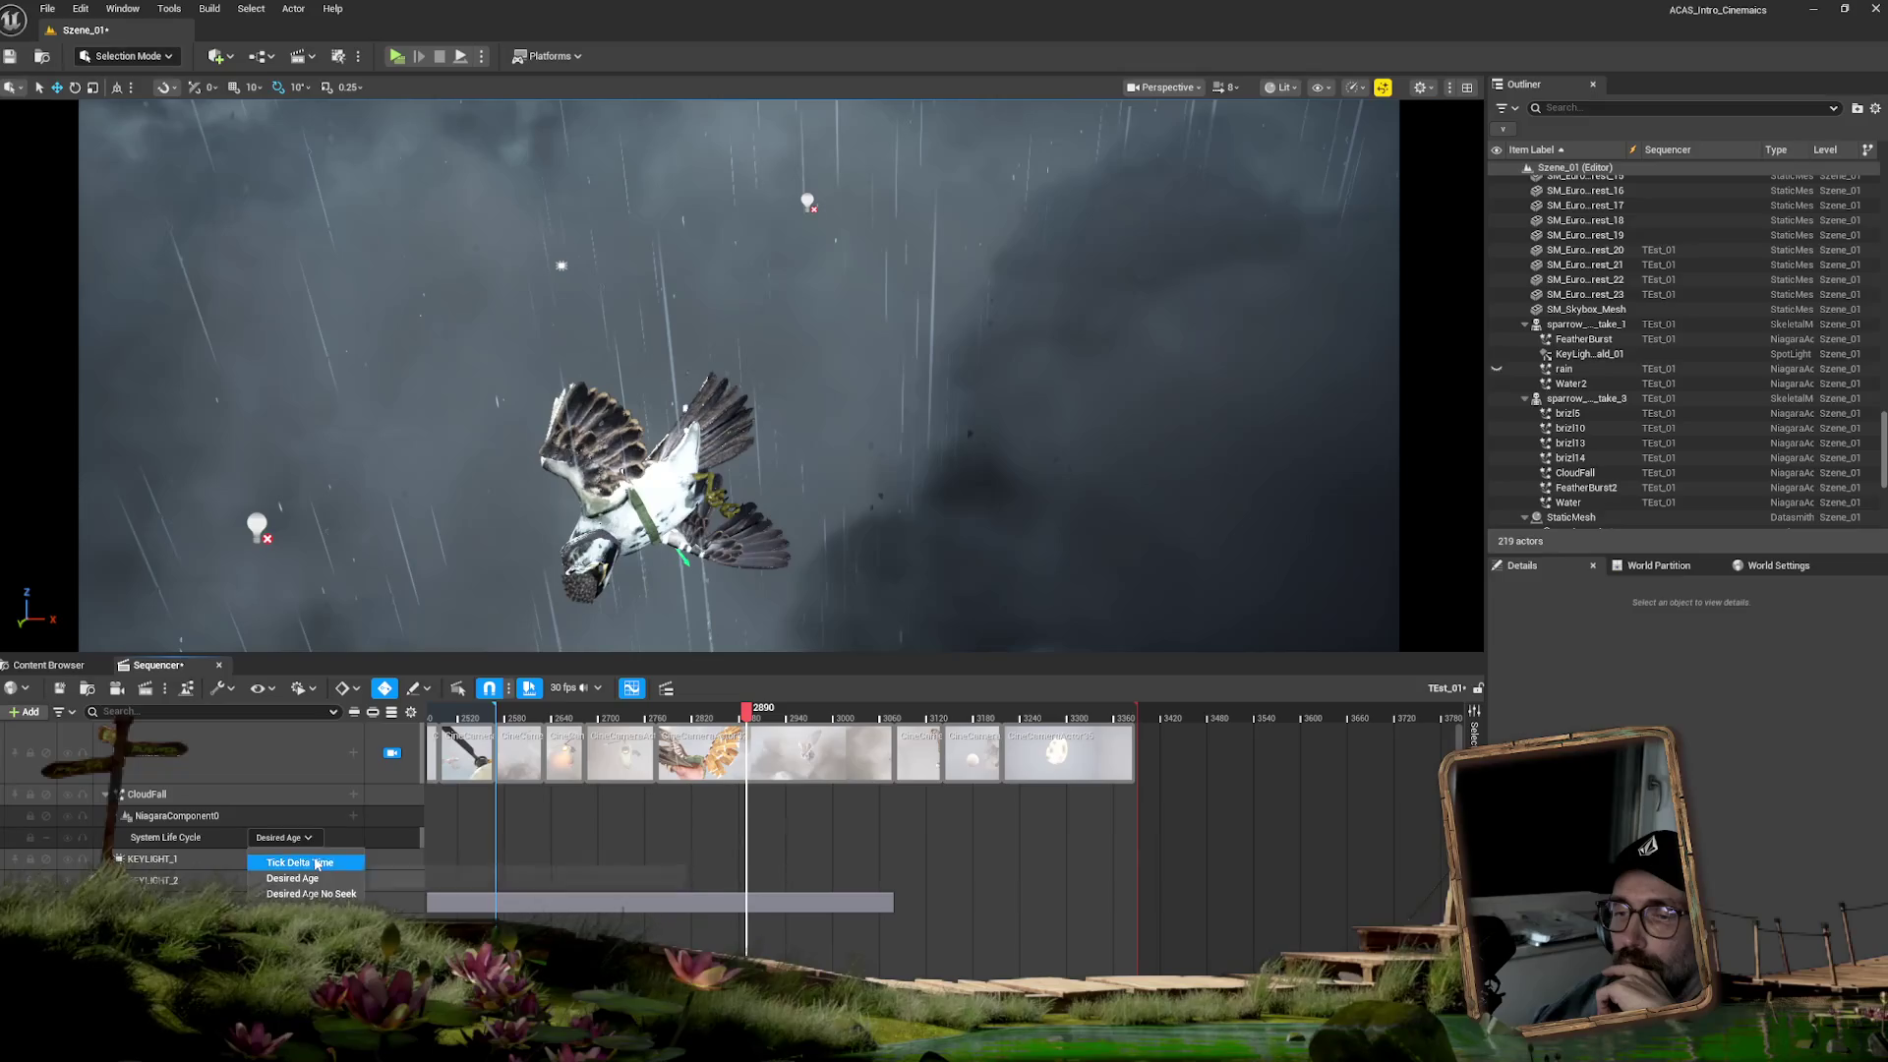
pyautogui.click(317, 864)
pyautogui.scroll(-3, 384, 831)
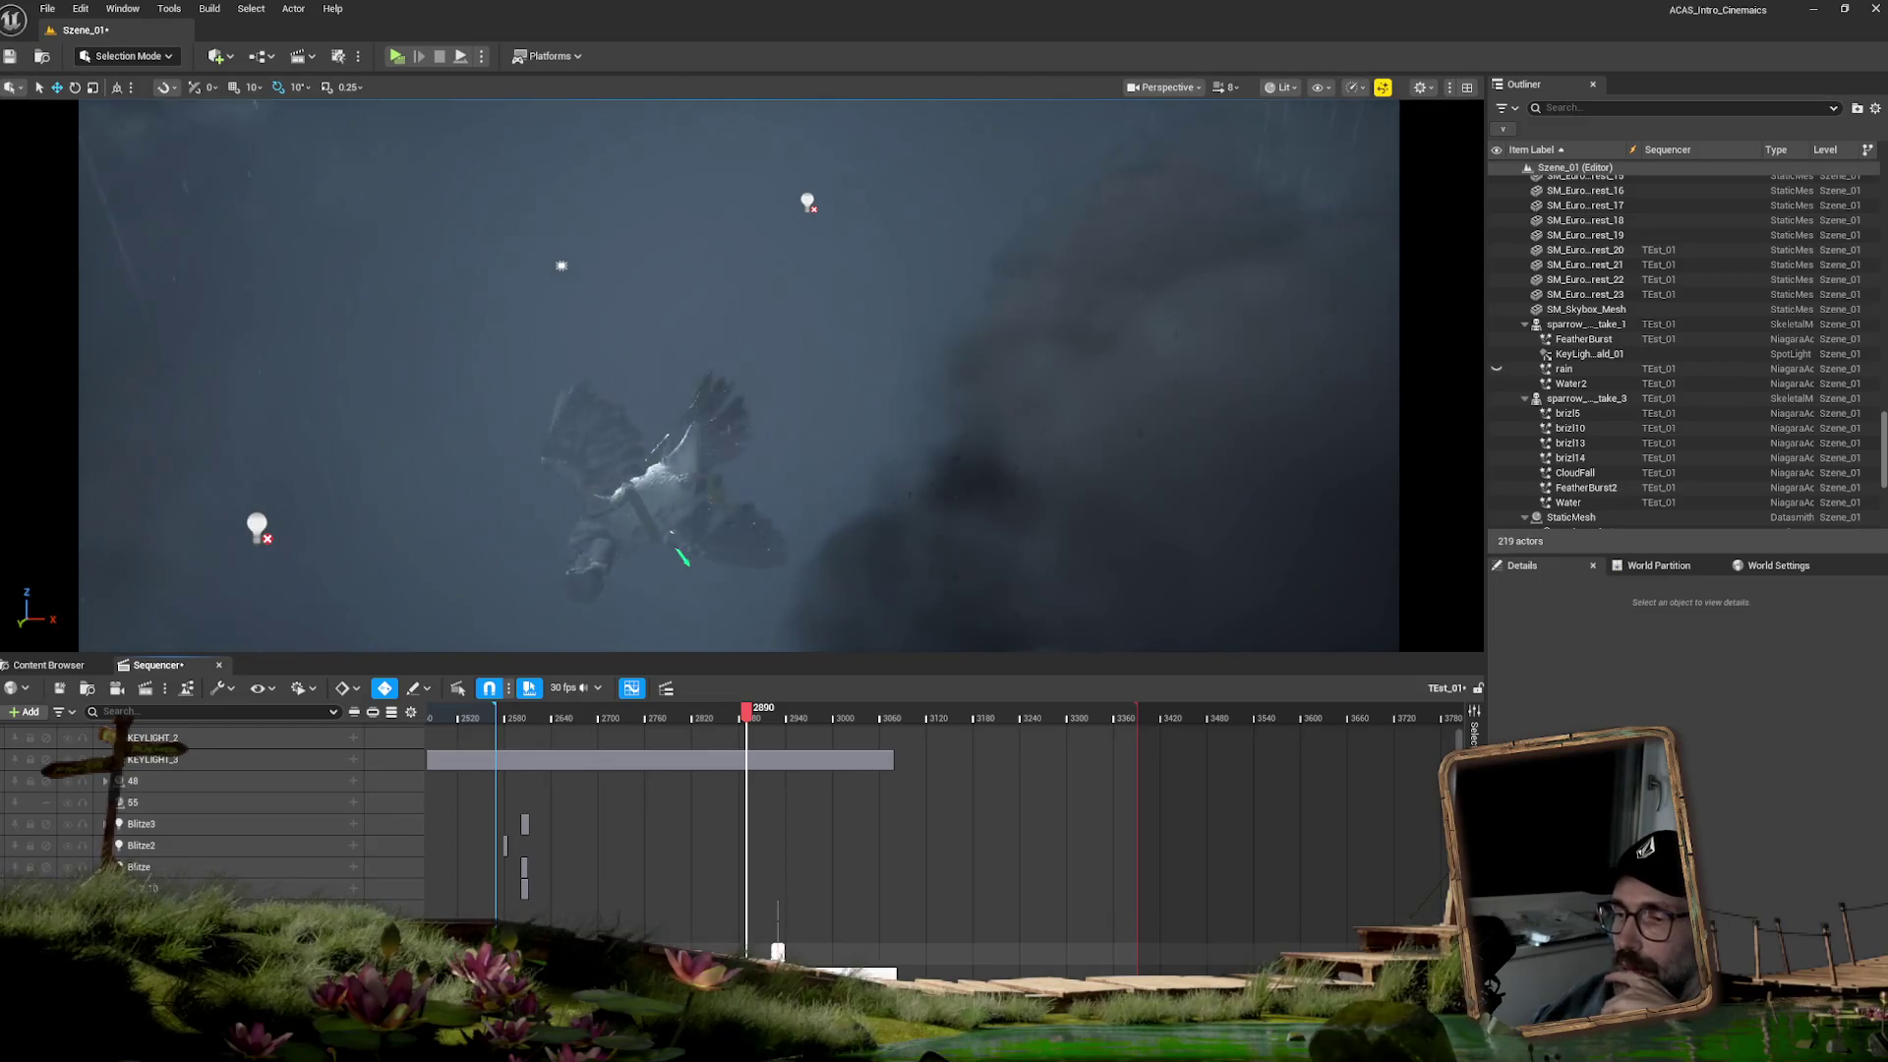
pyautogui.scroll(3, 305, 822)
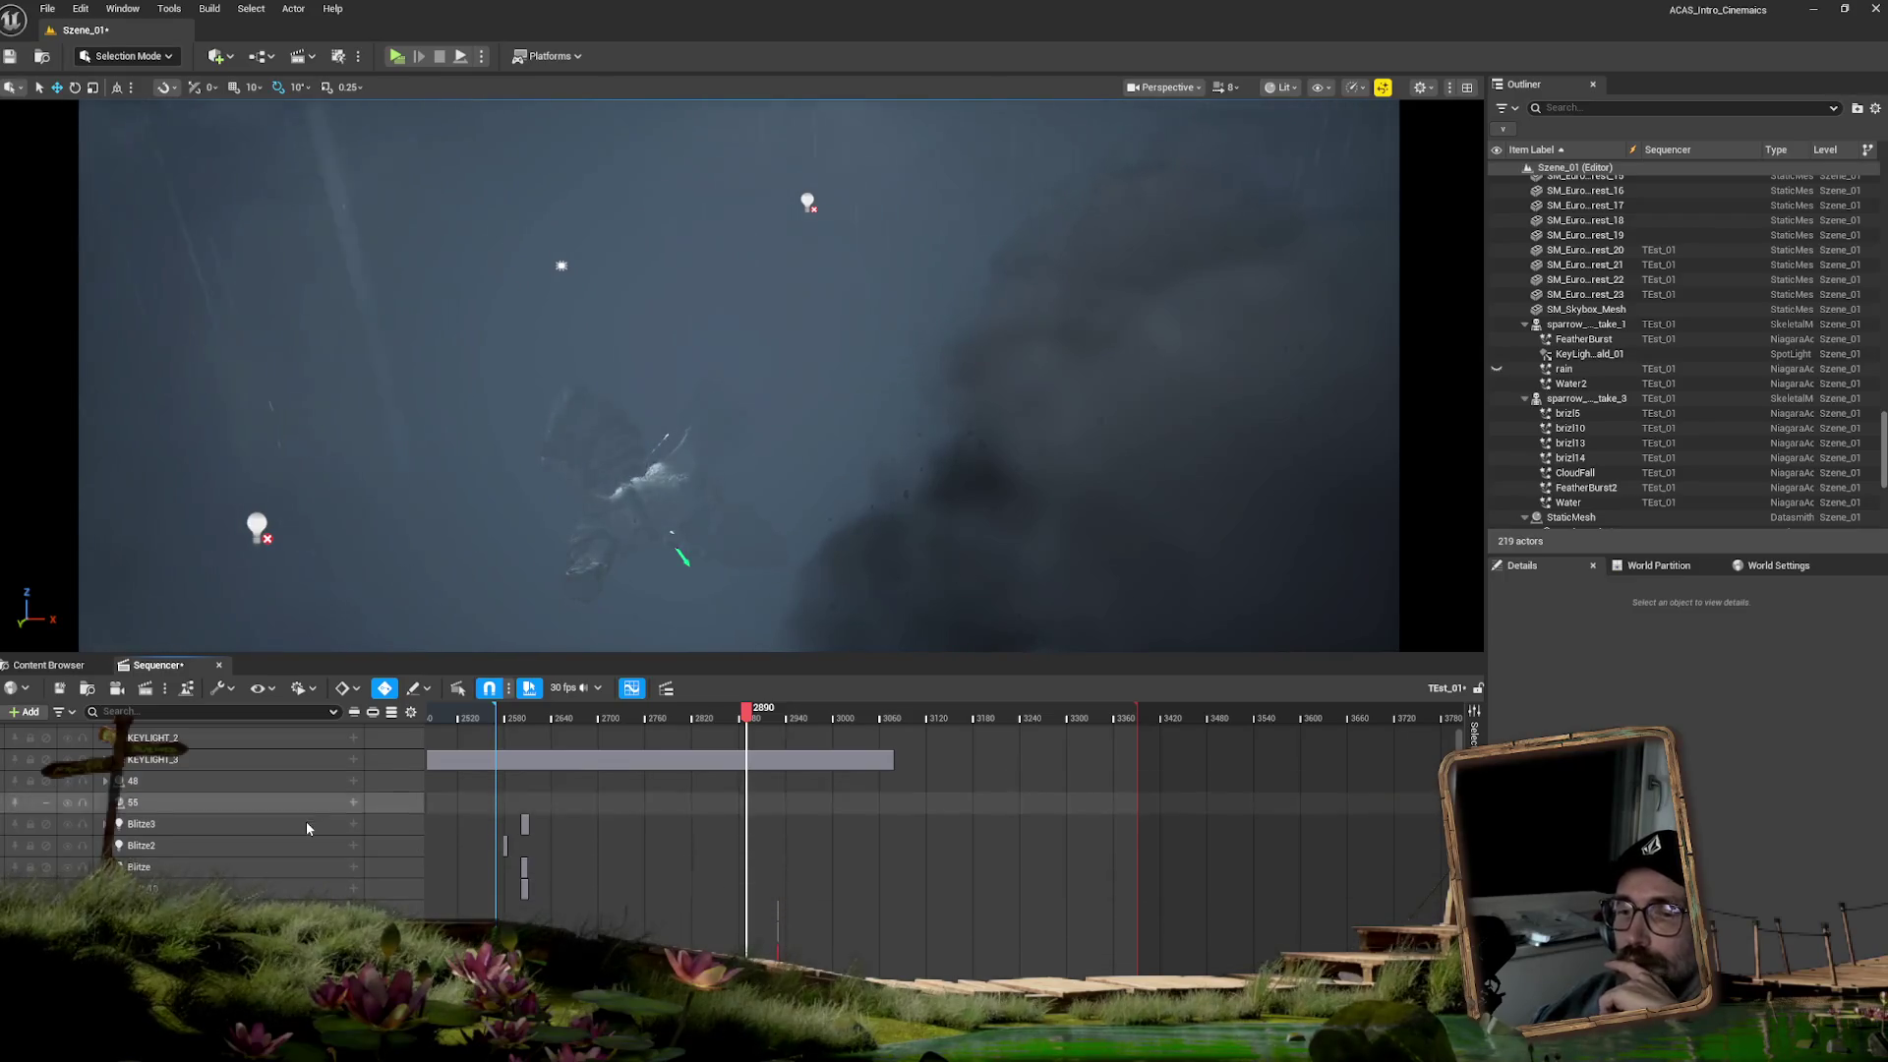
pyautogui.scroll(1, 304, 818)
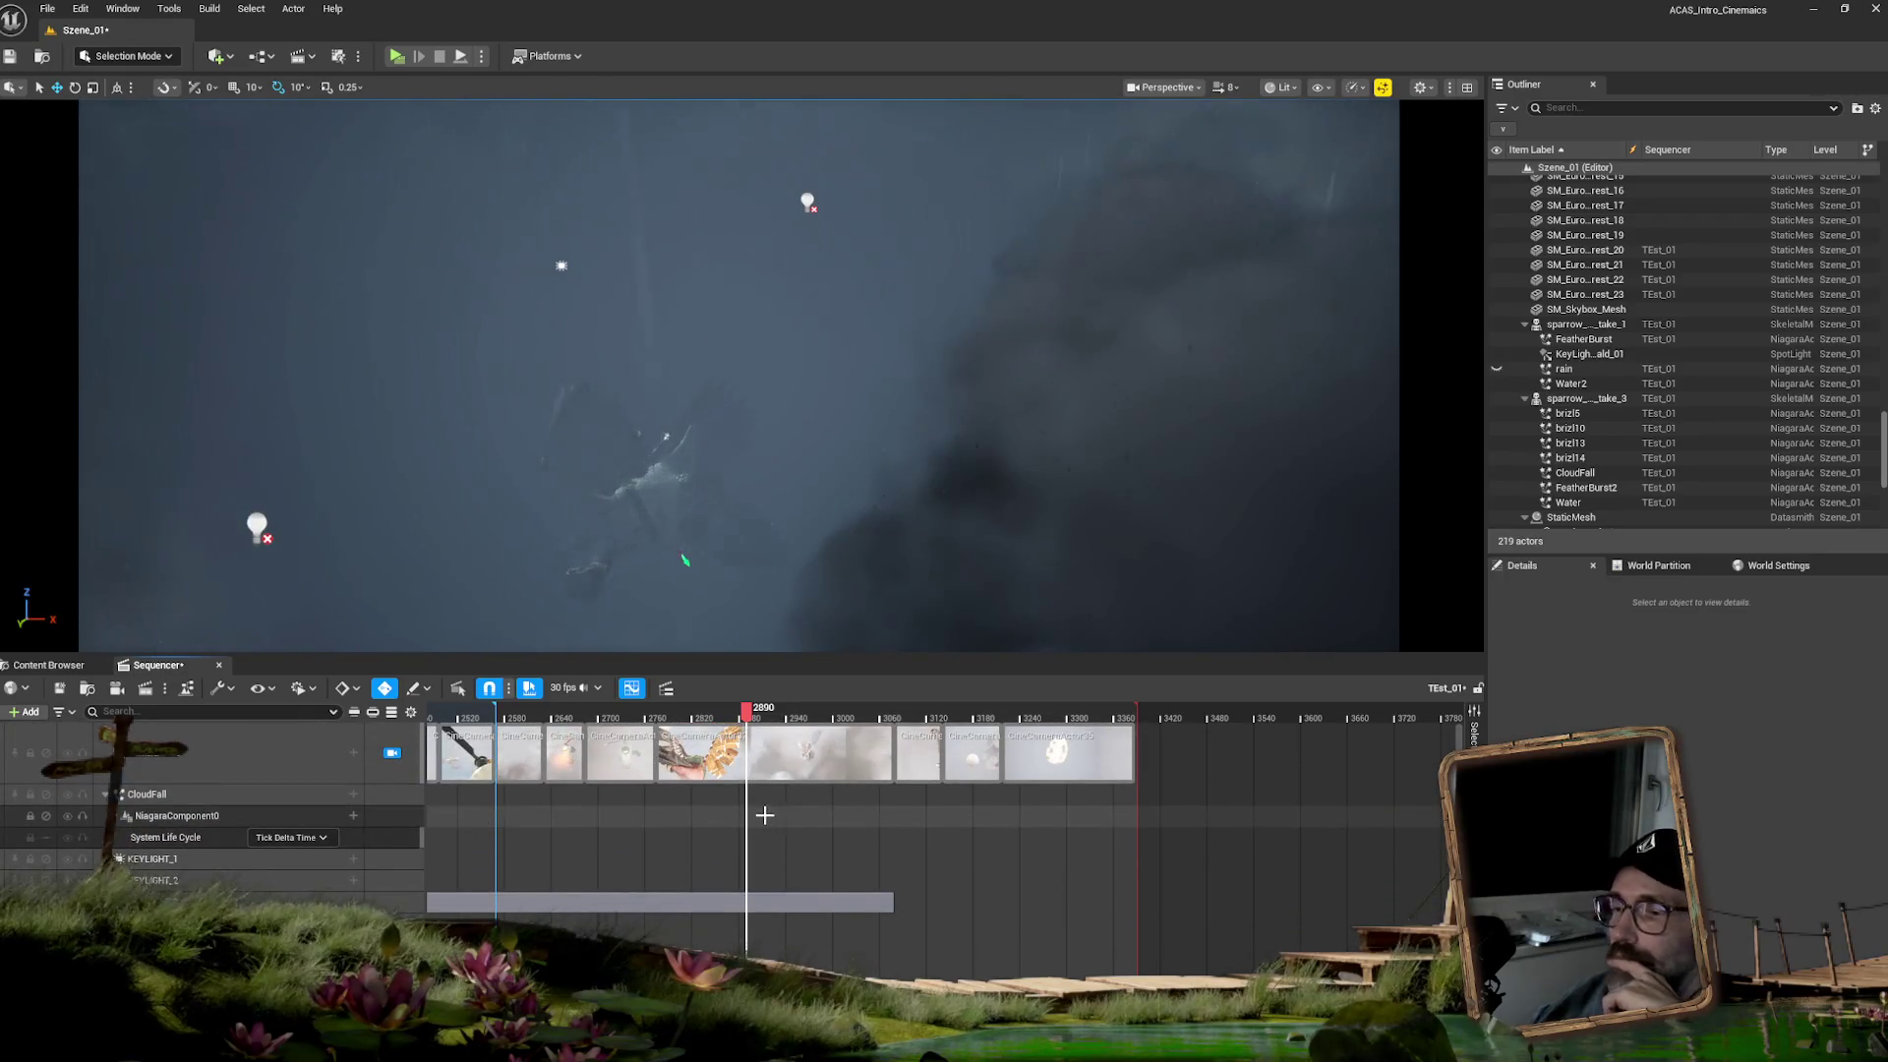
pyautogui.scroll(-6, 1136, 958)
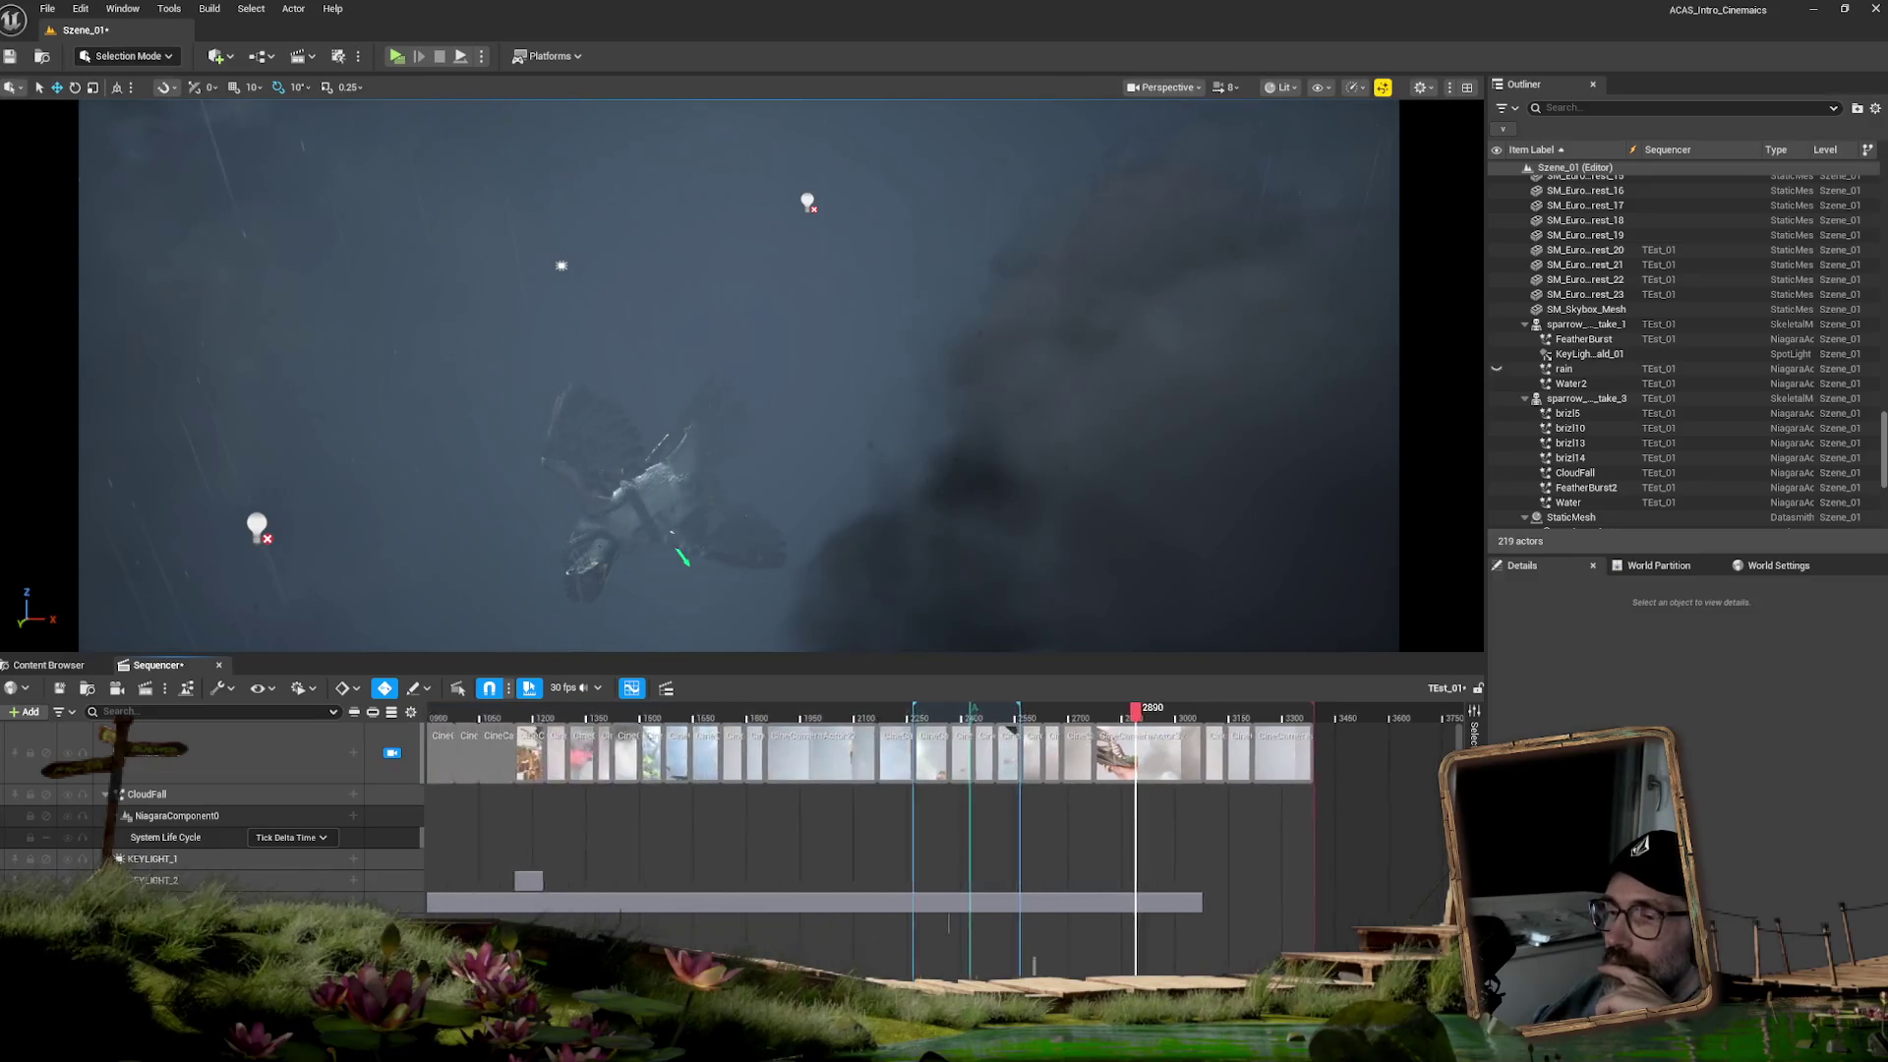
pyautogui.scroll(6, 1135, 958)
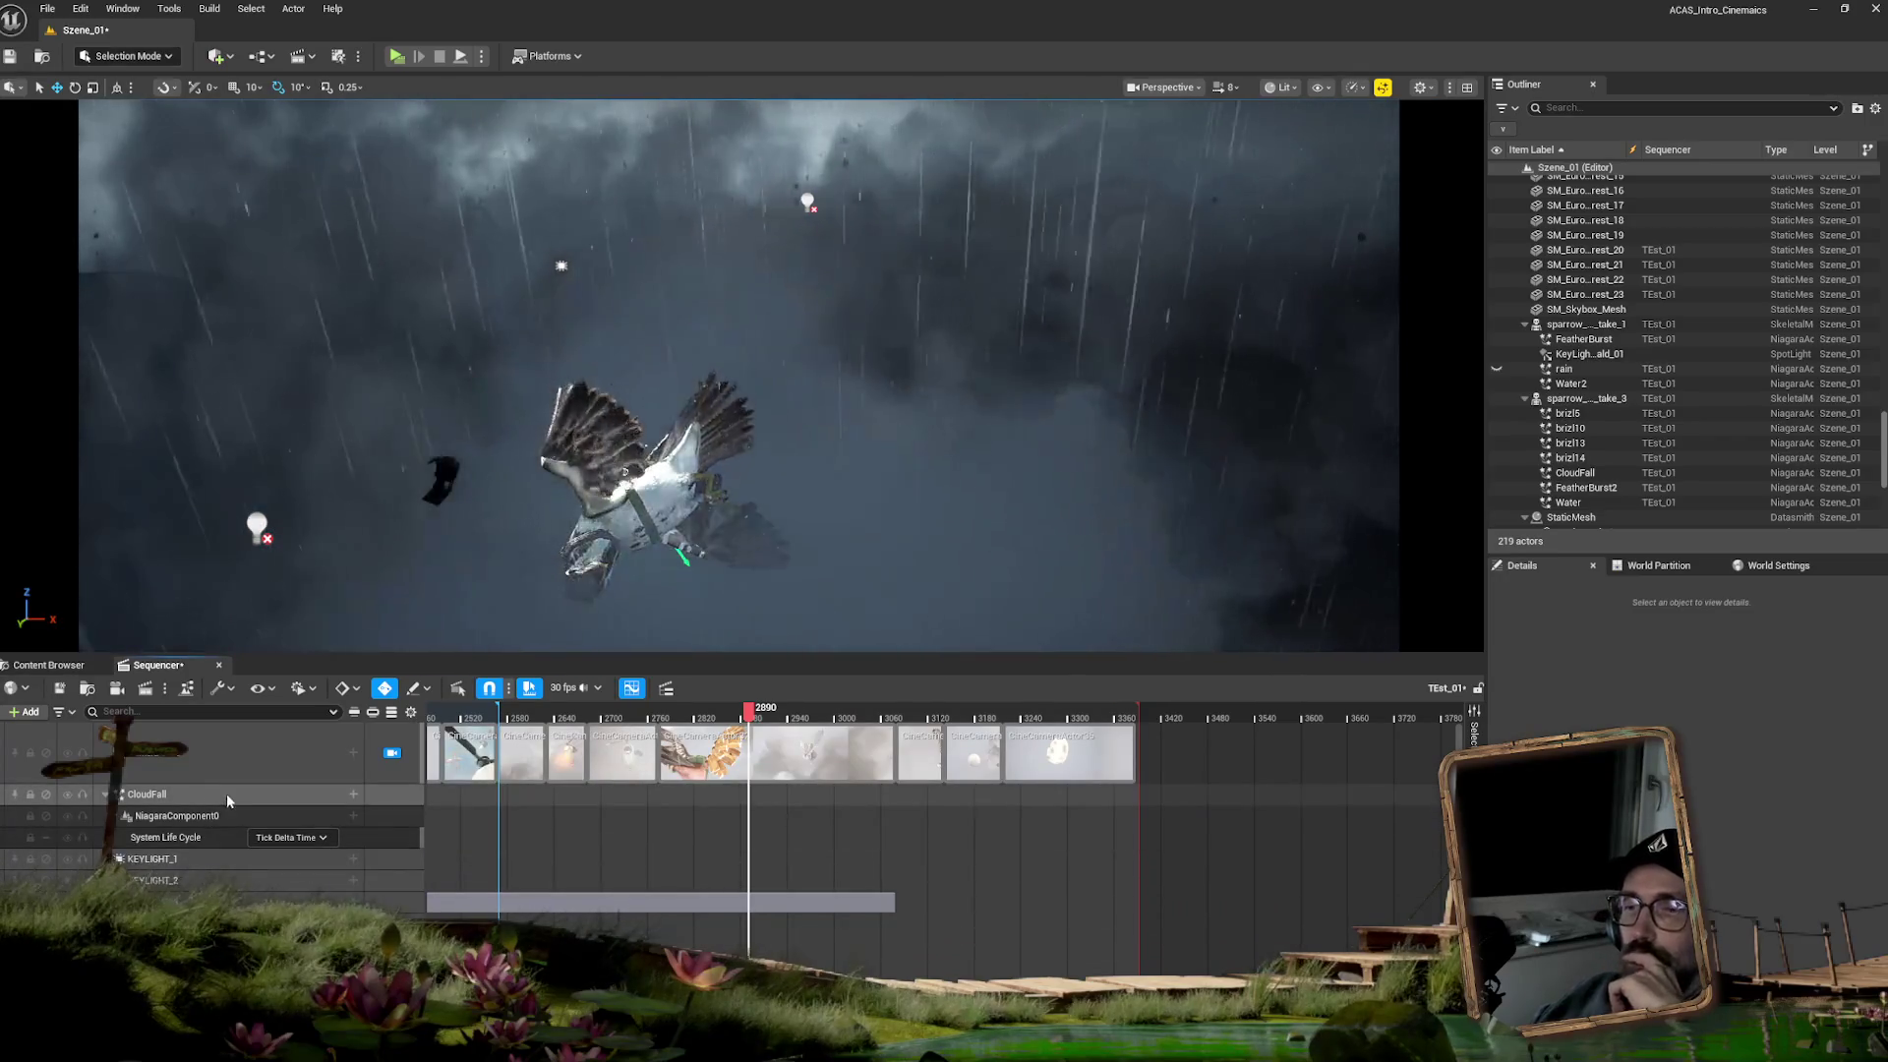
pyautogui.click(168, 837)
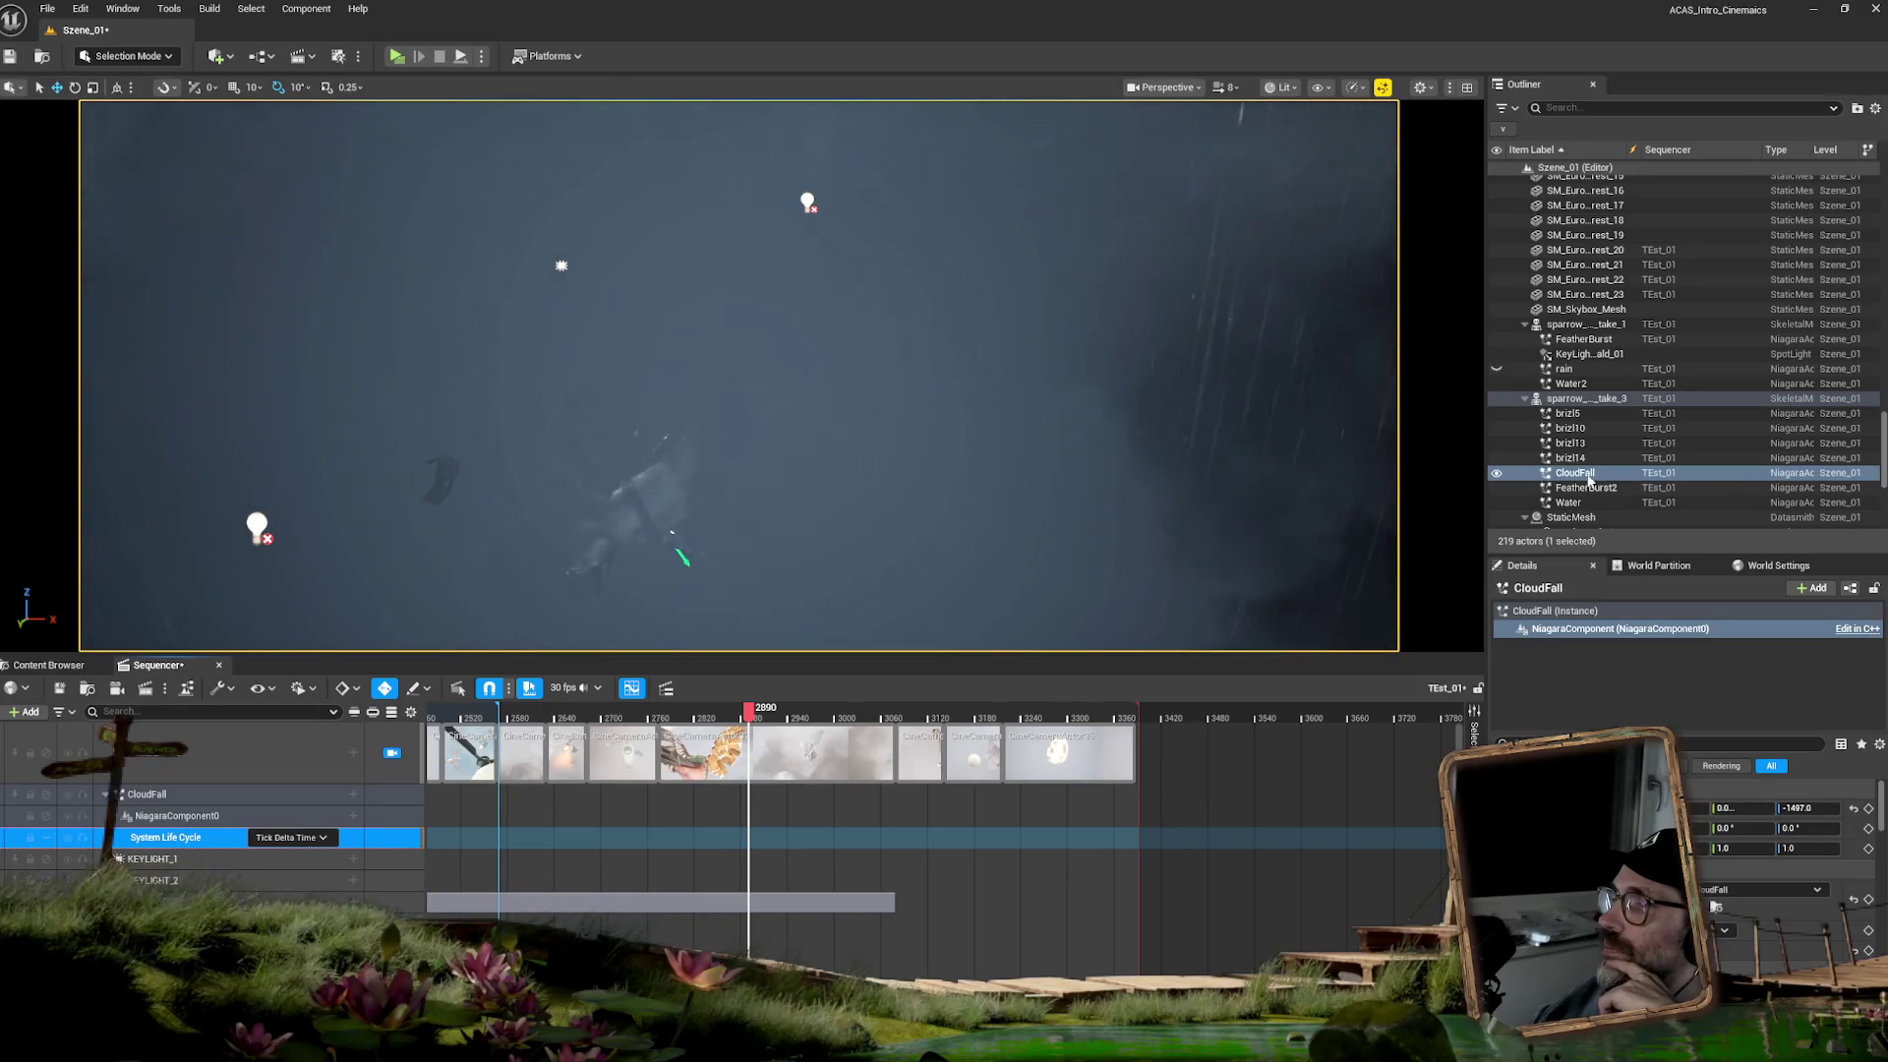
# - Open the CloudFall Niagara system from the VFX folder and save it
pyautogui.click(66, 670)
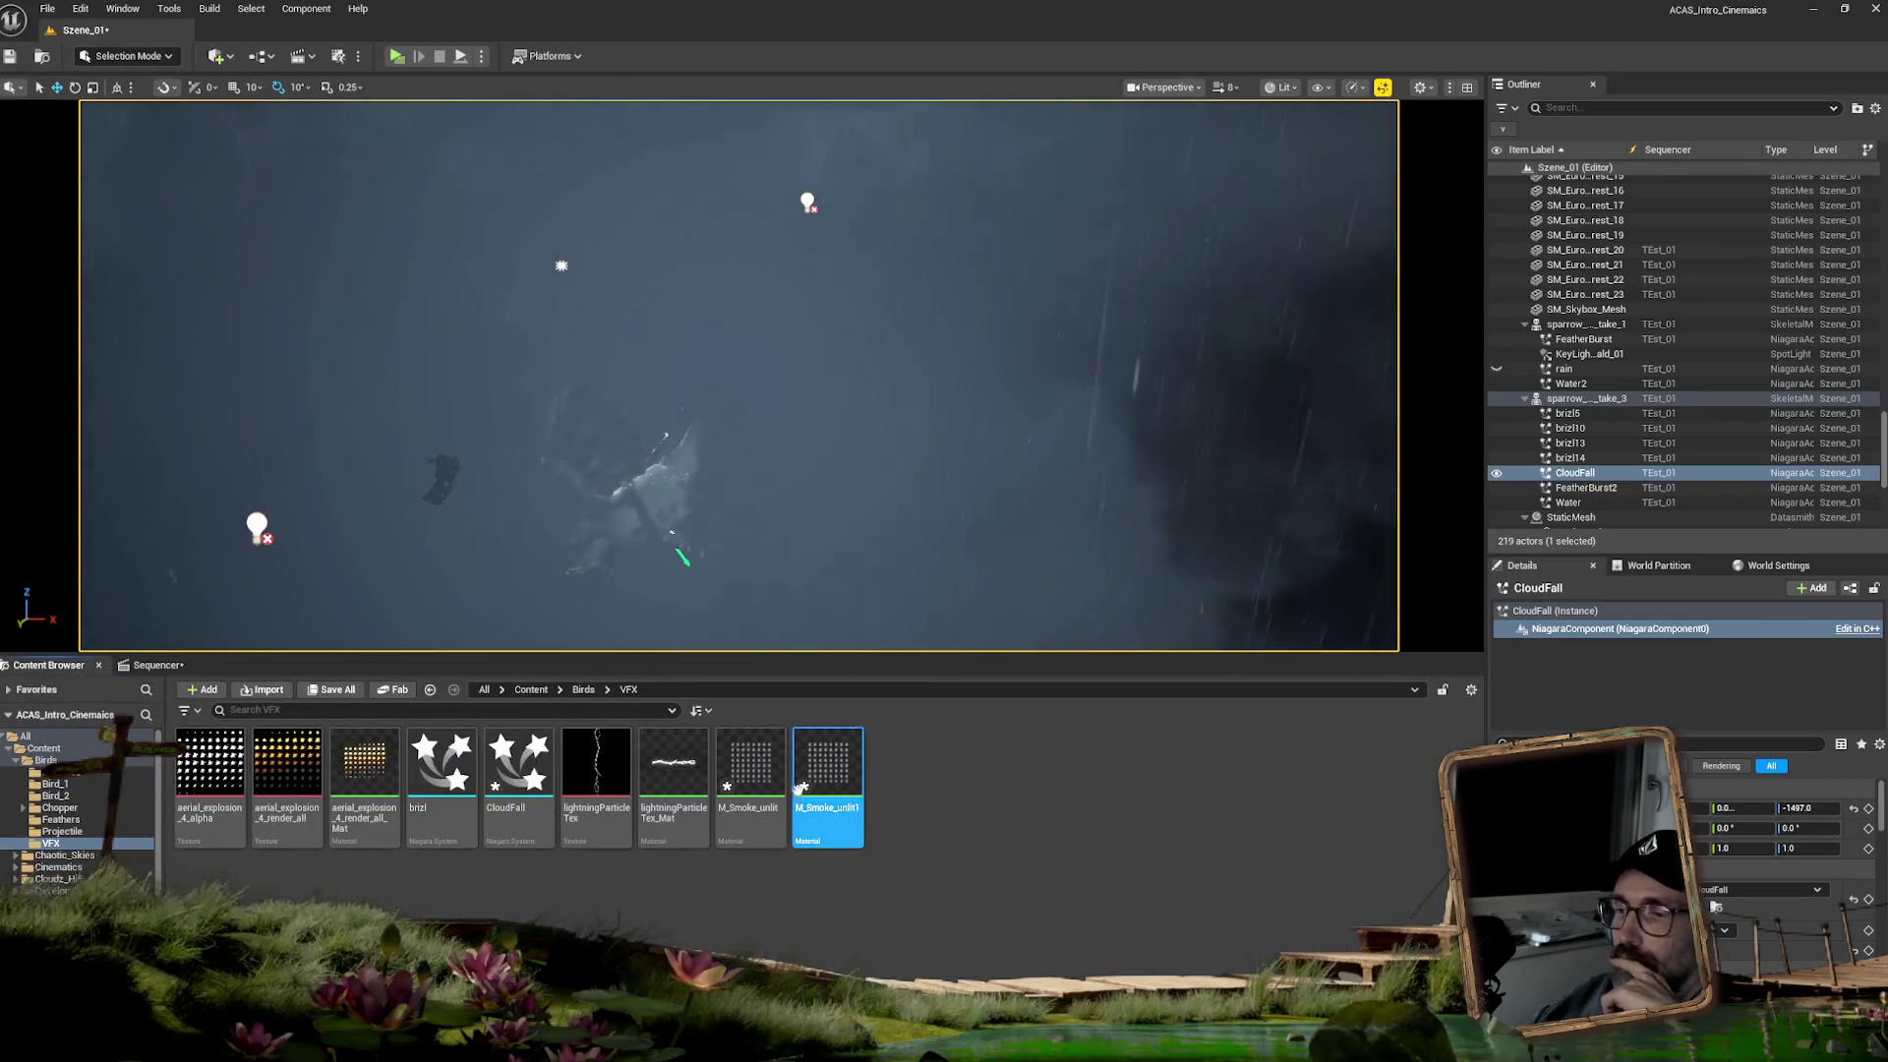
pyautogui.doubleClick(505, 774)
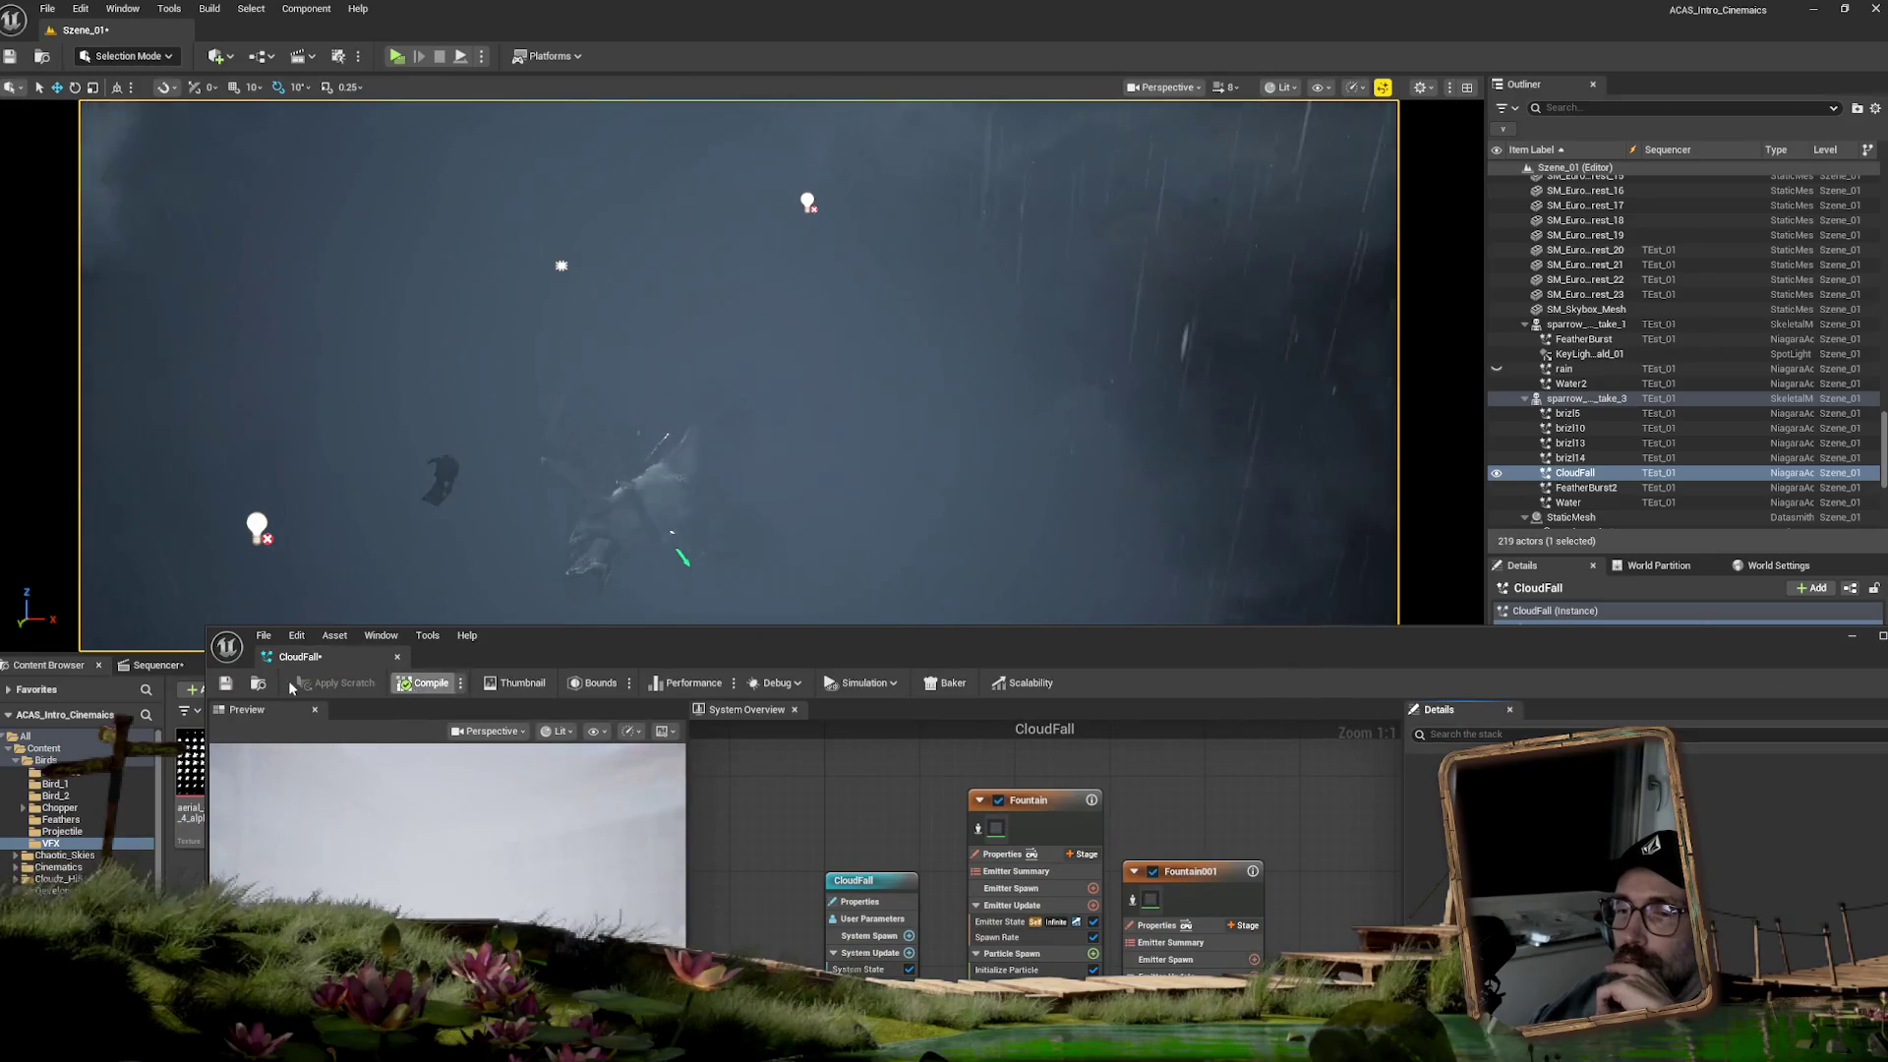
pyautogui.click(231, 686)
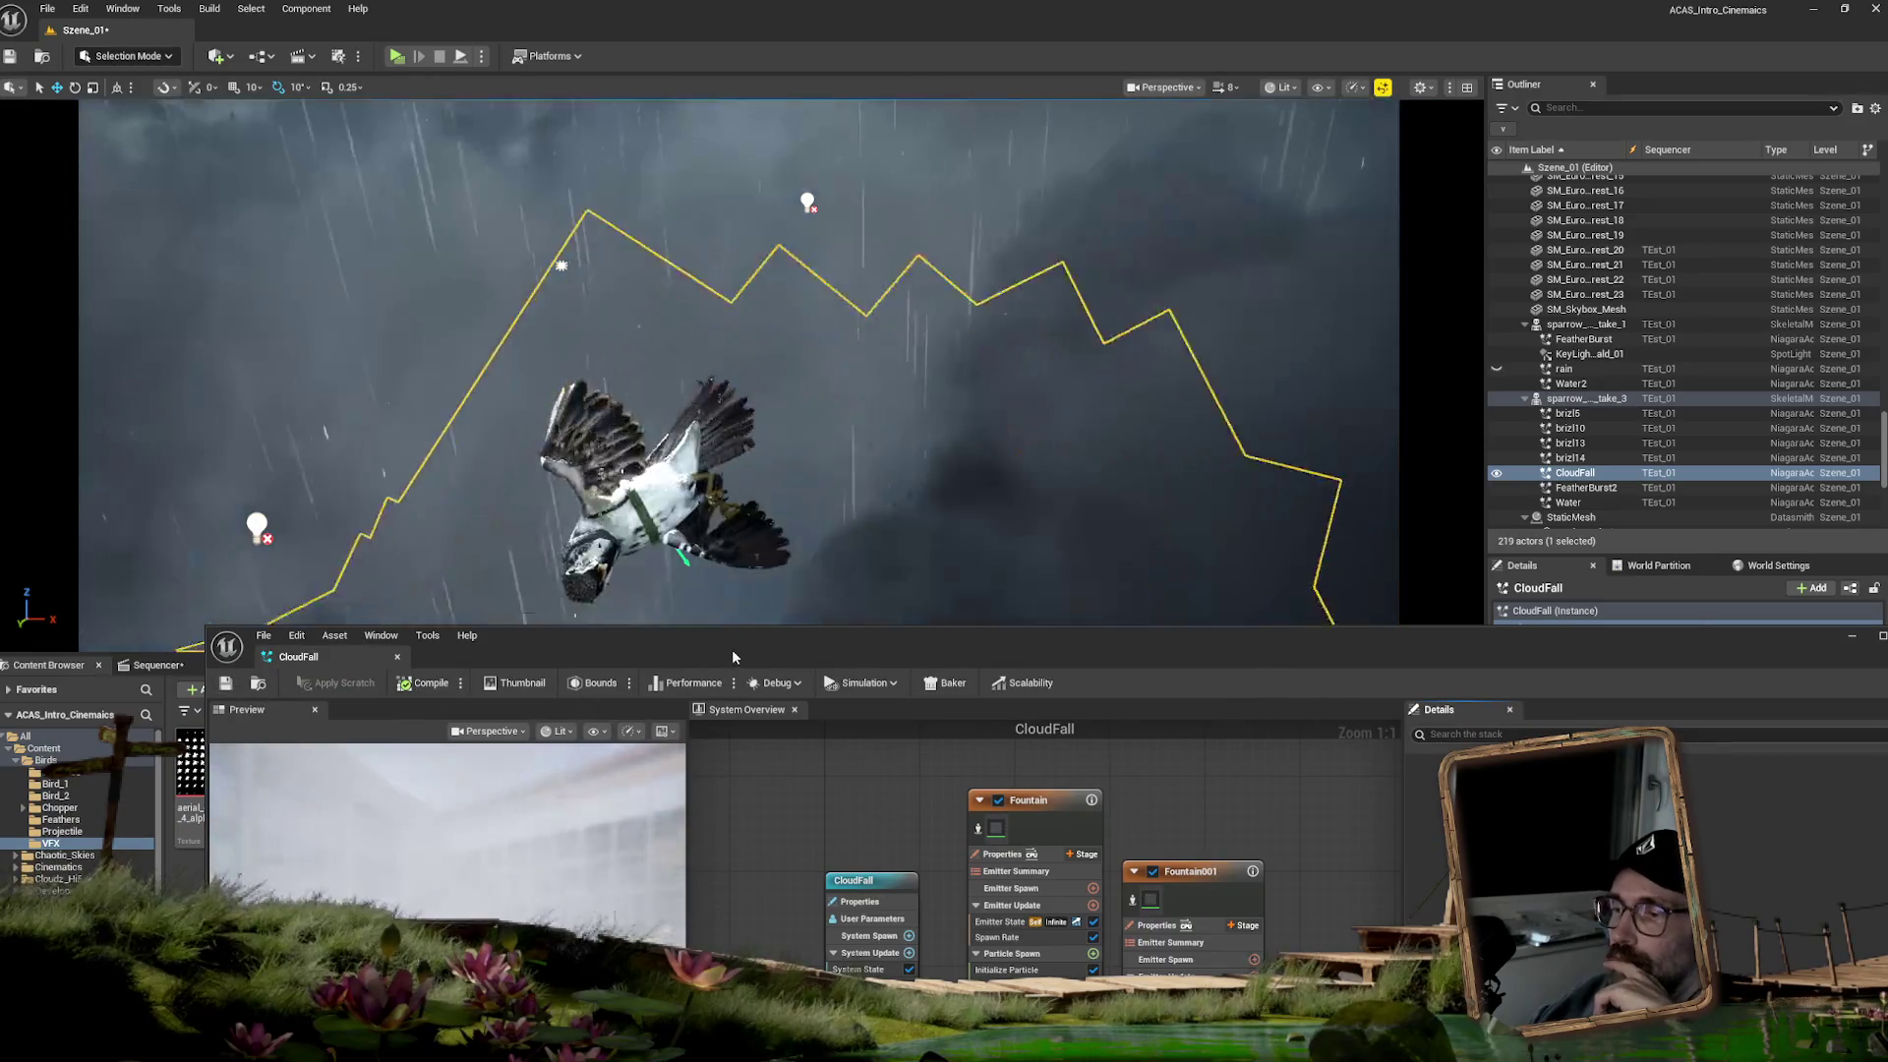
pyautogui.moveTo(732, 649); pyautogui.dragTo(663, 498)
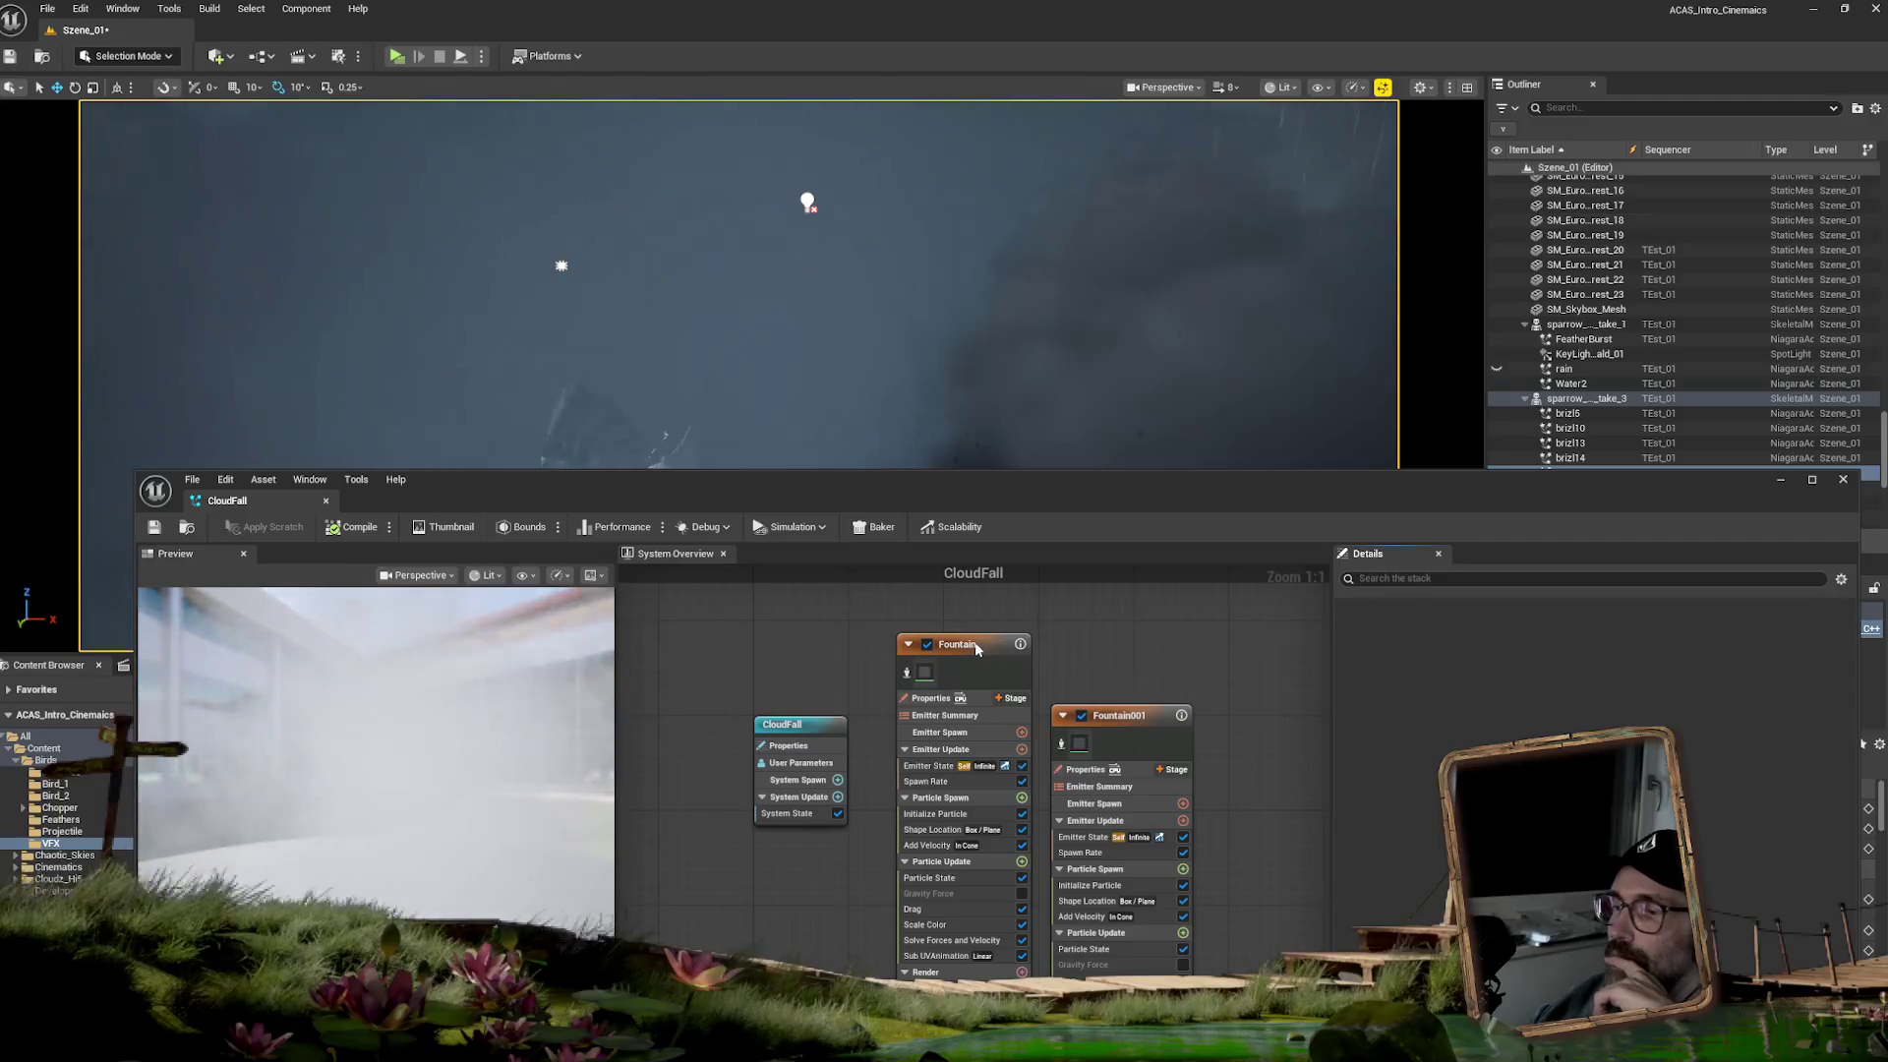
# - Inspect the Fountain emitter's properties and summary, undoing a trial Interpolated Spawn Mode change
pyautogui.moveTo(987, 641); pyautogui.dragTo(976, 677)
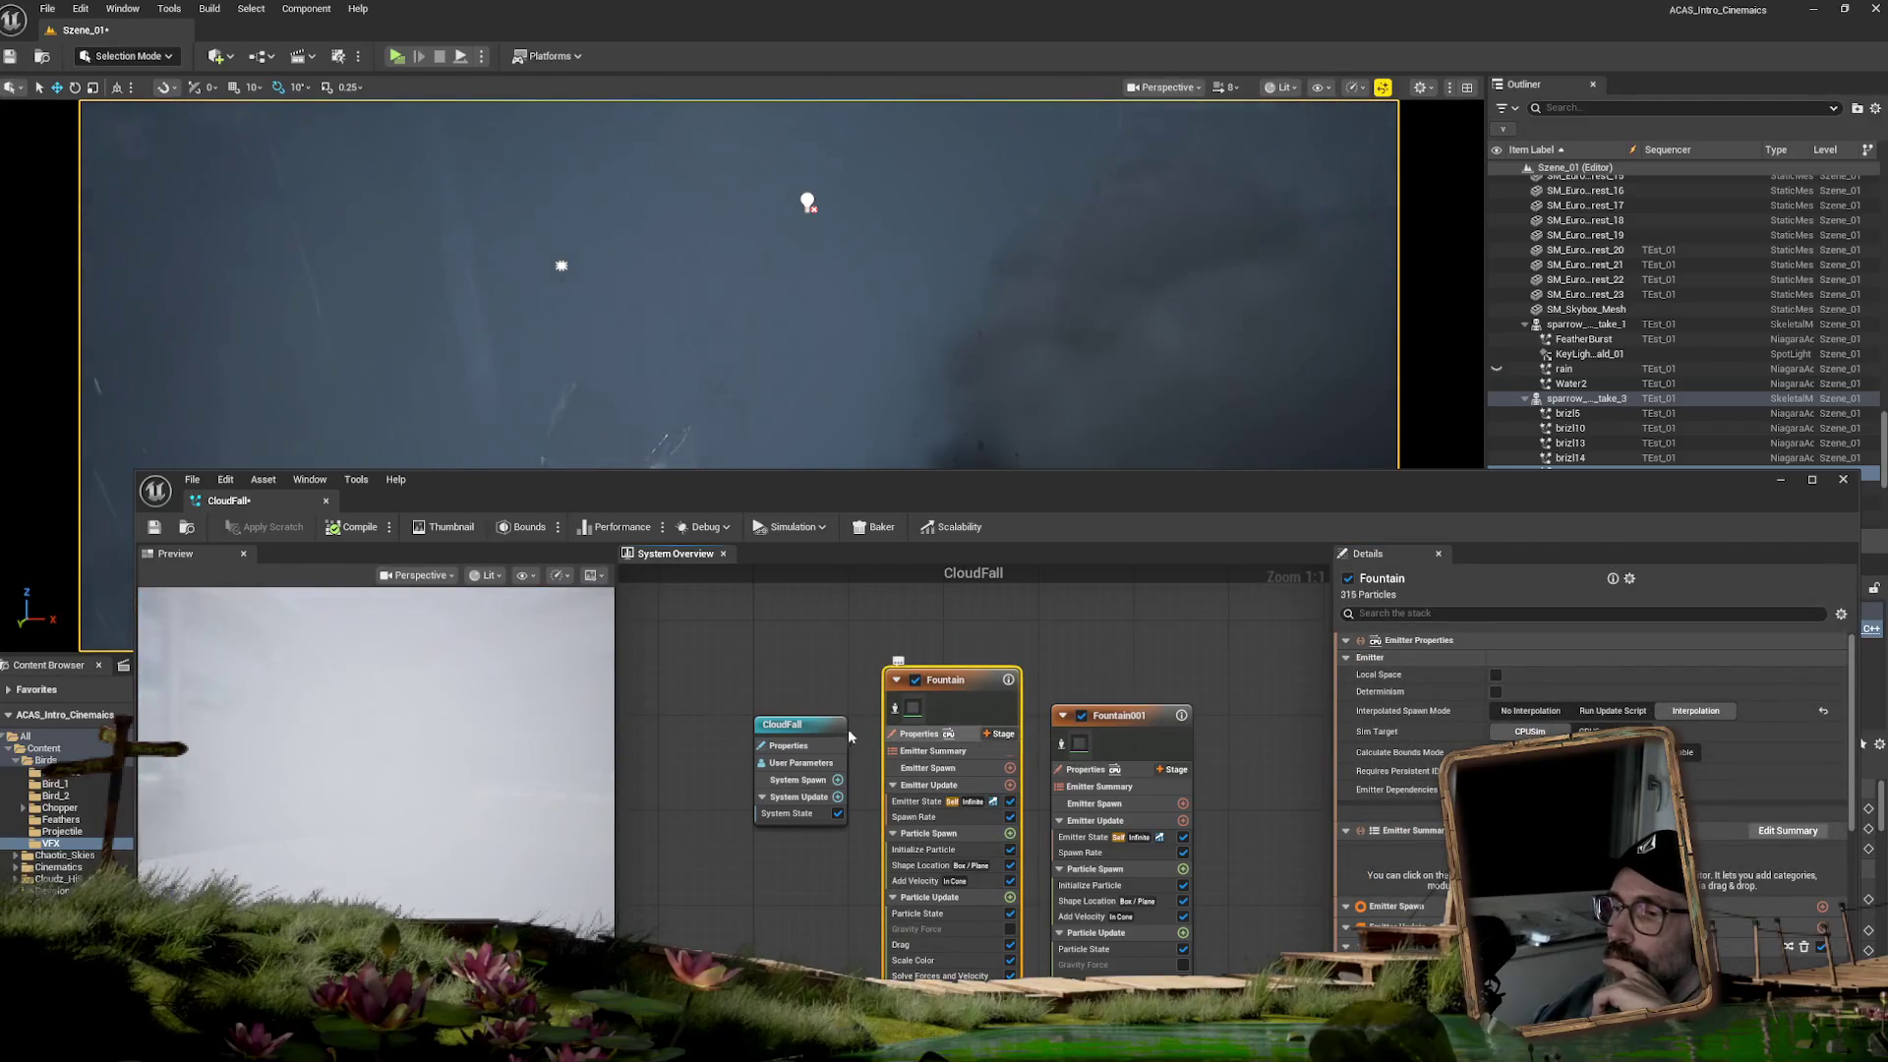
pyautogui.click(826, 745)
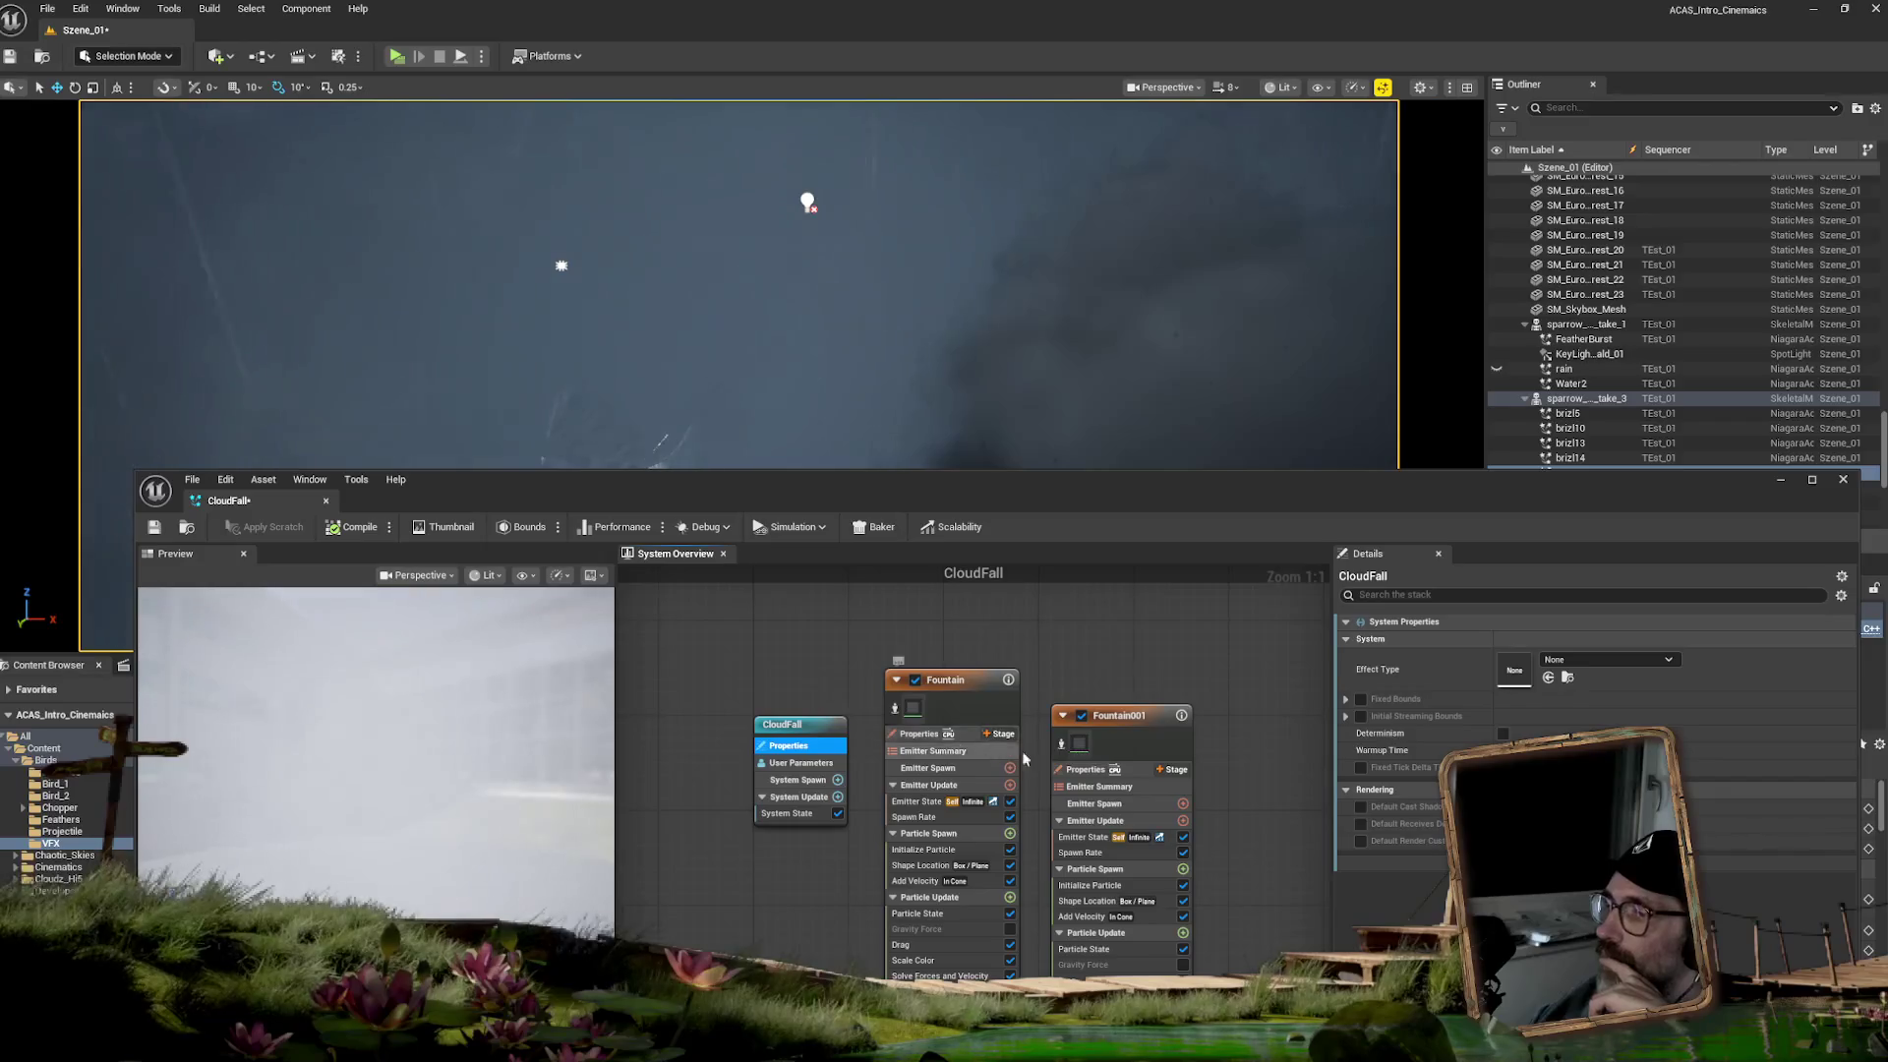
pyautogui.click(920, 733)
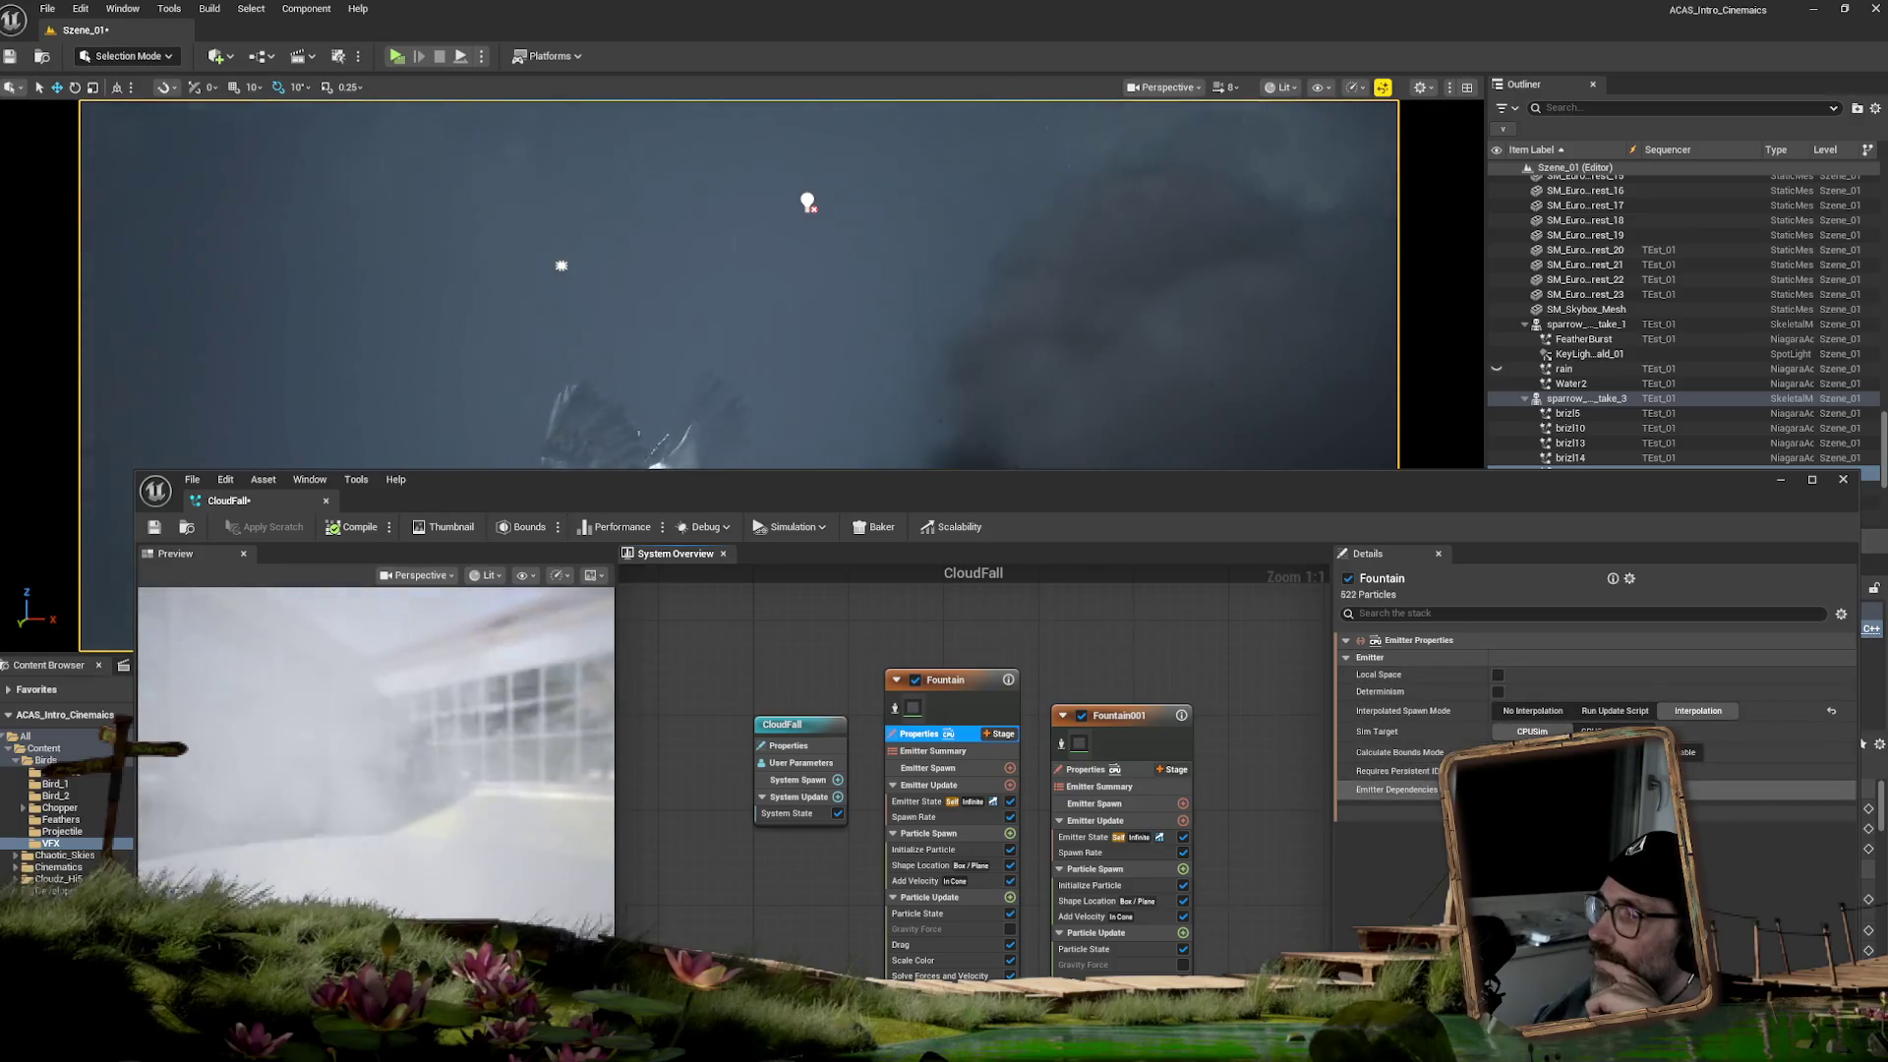
pyautogui.click(1614, 710)
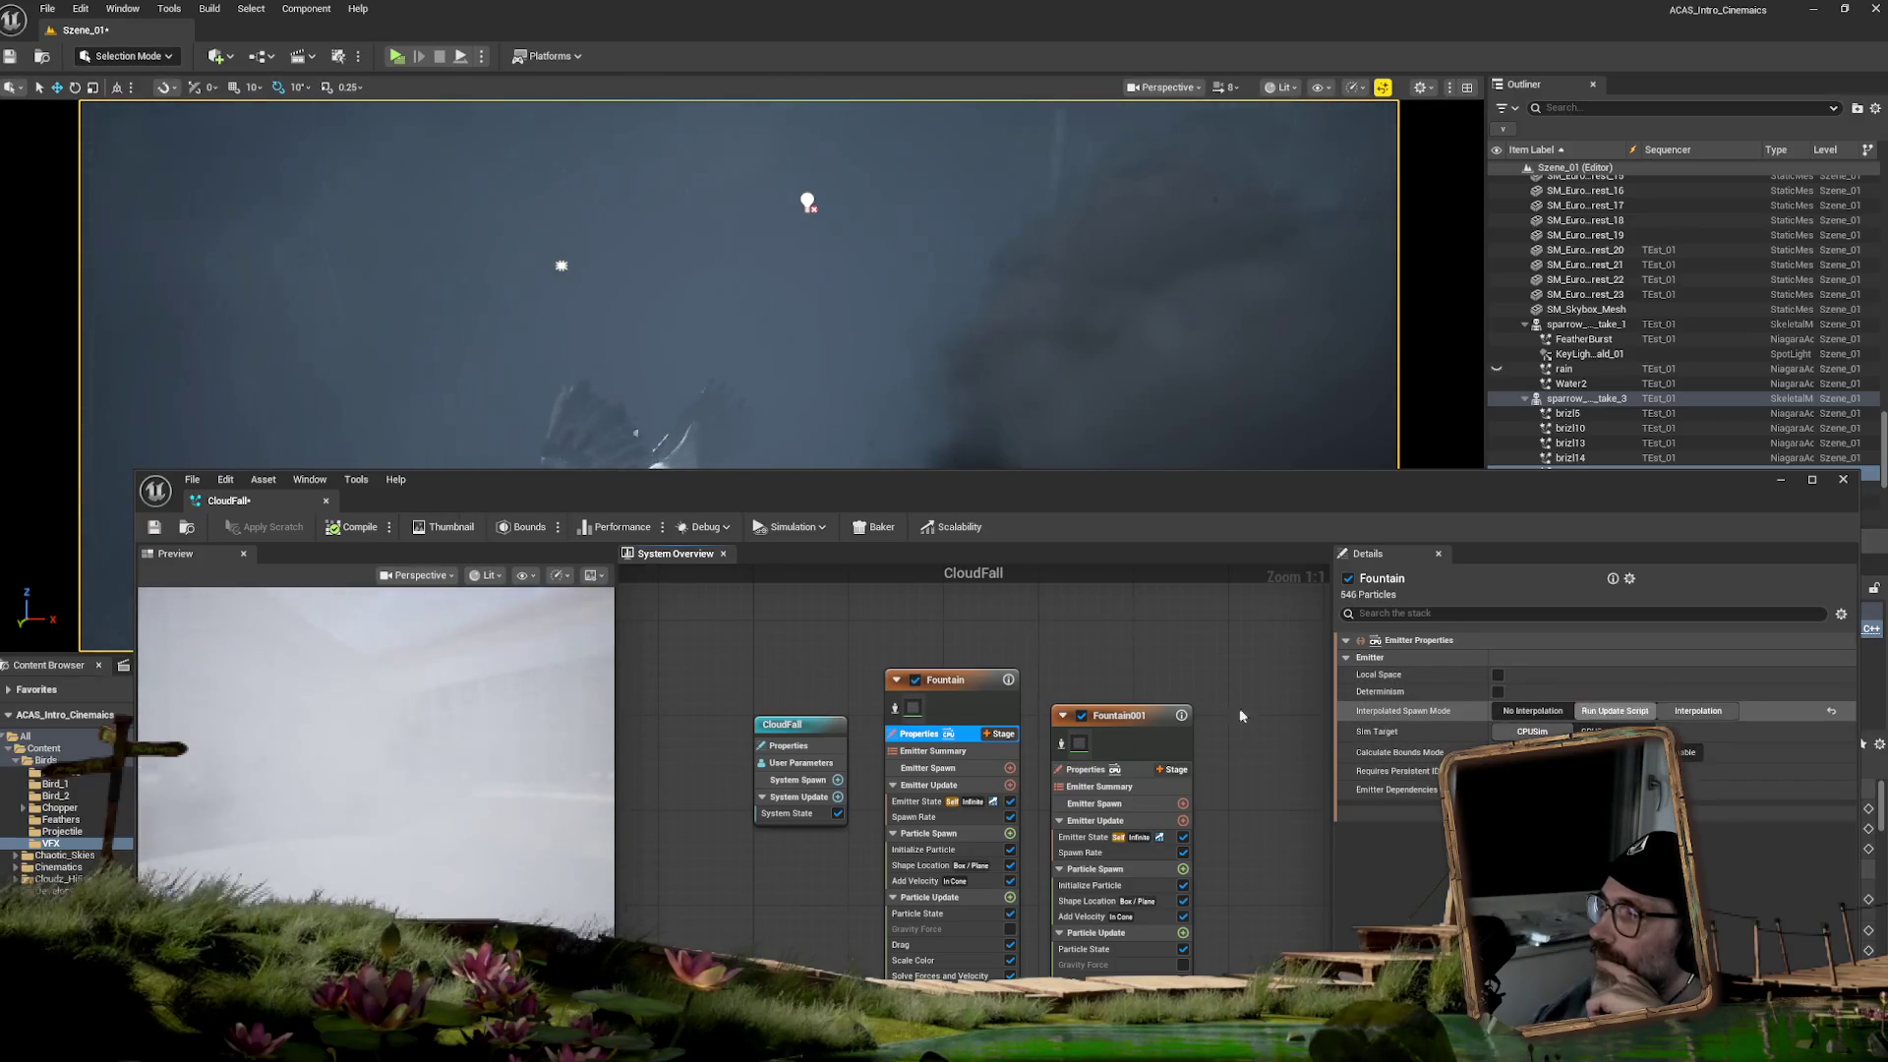
pyautogui.hotkey('ctrl', 'z')
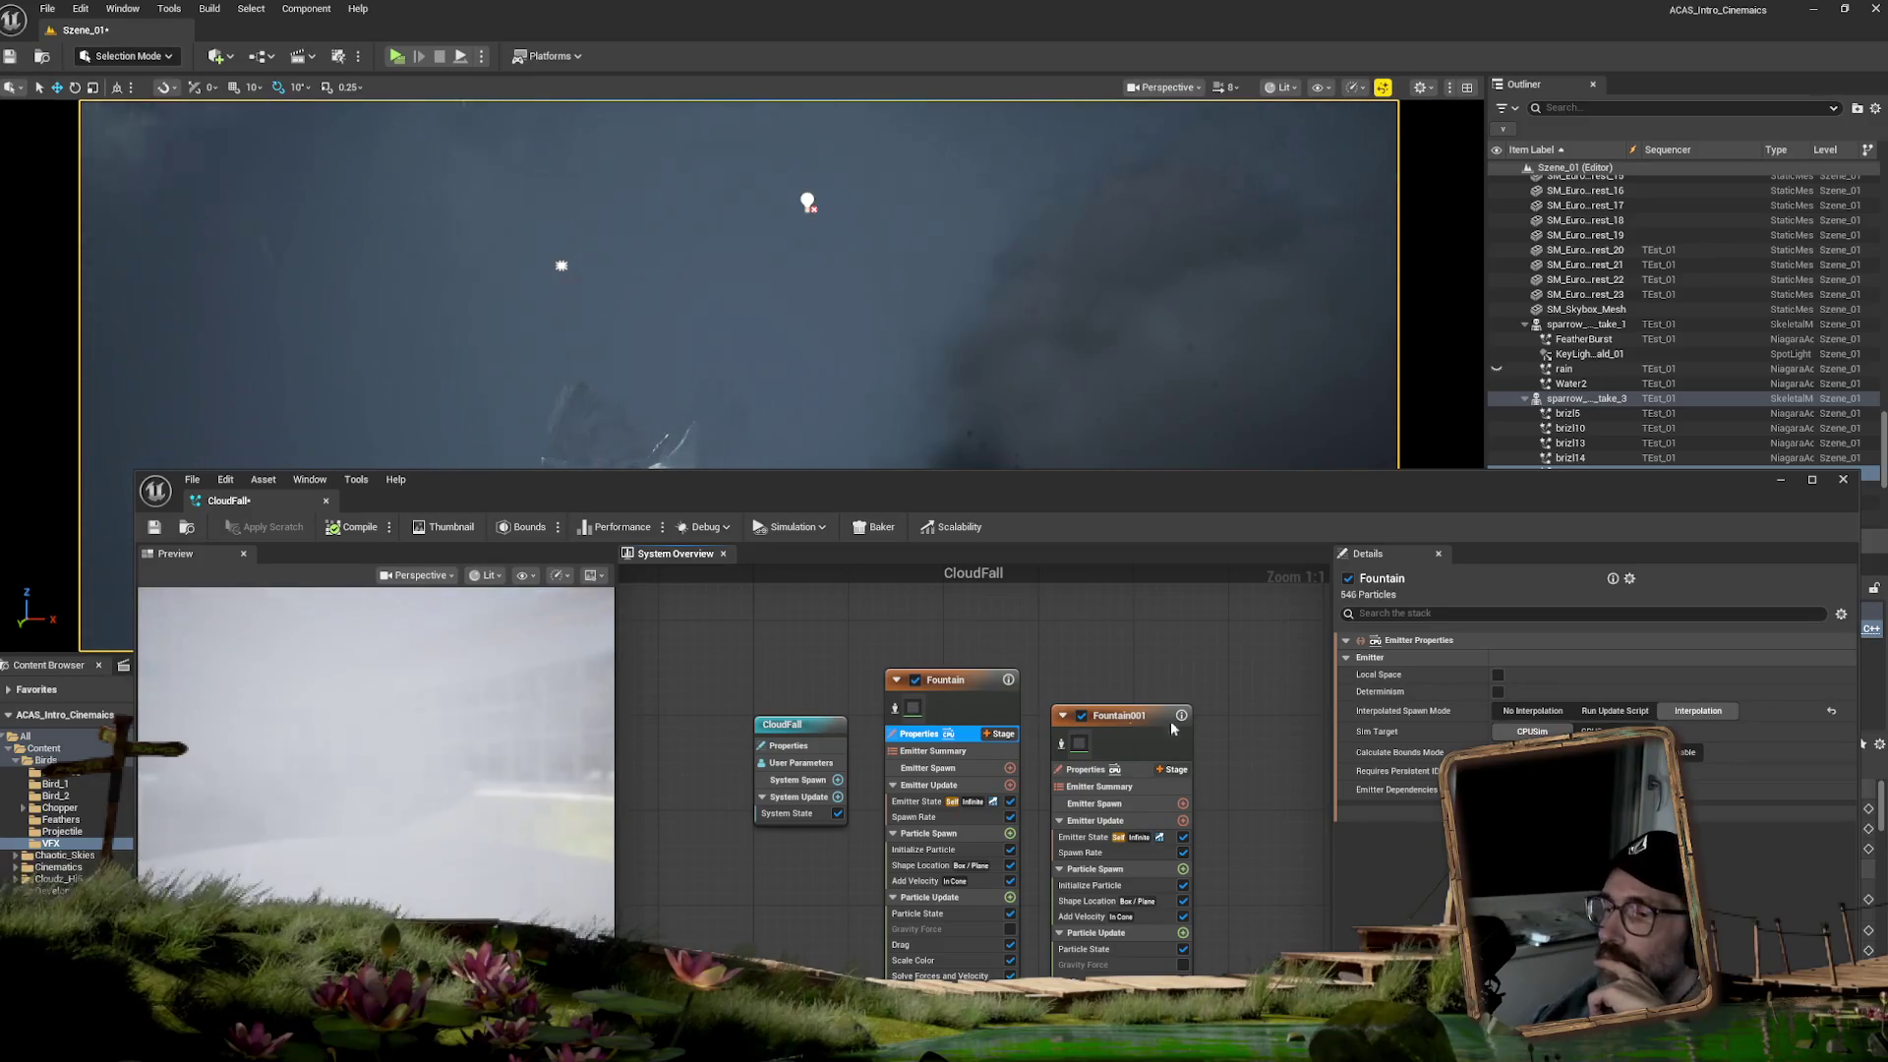
pyautogui.click(936, 753)
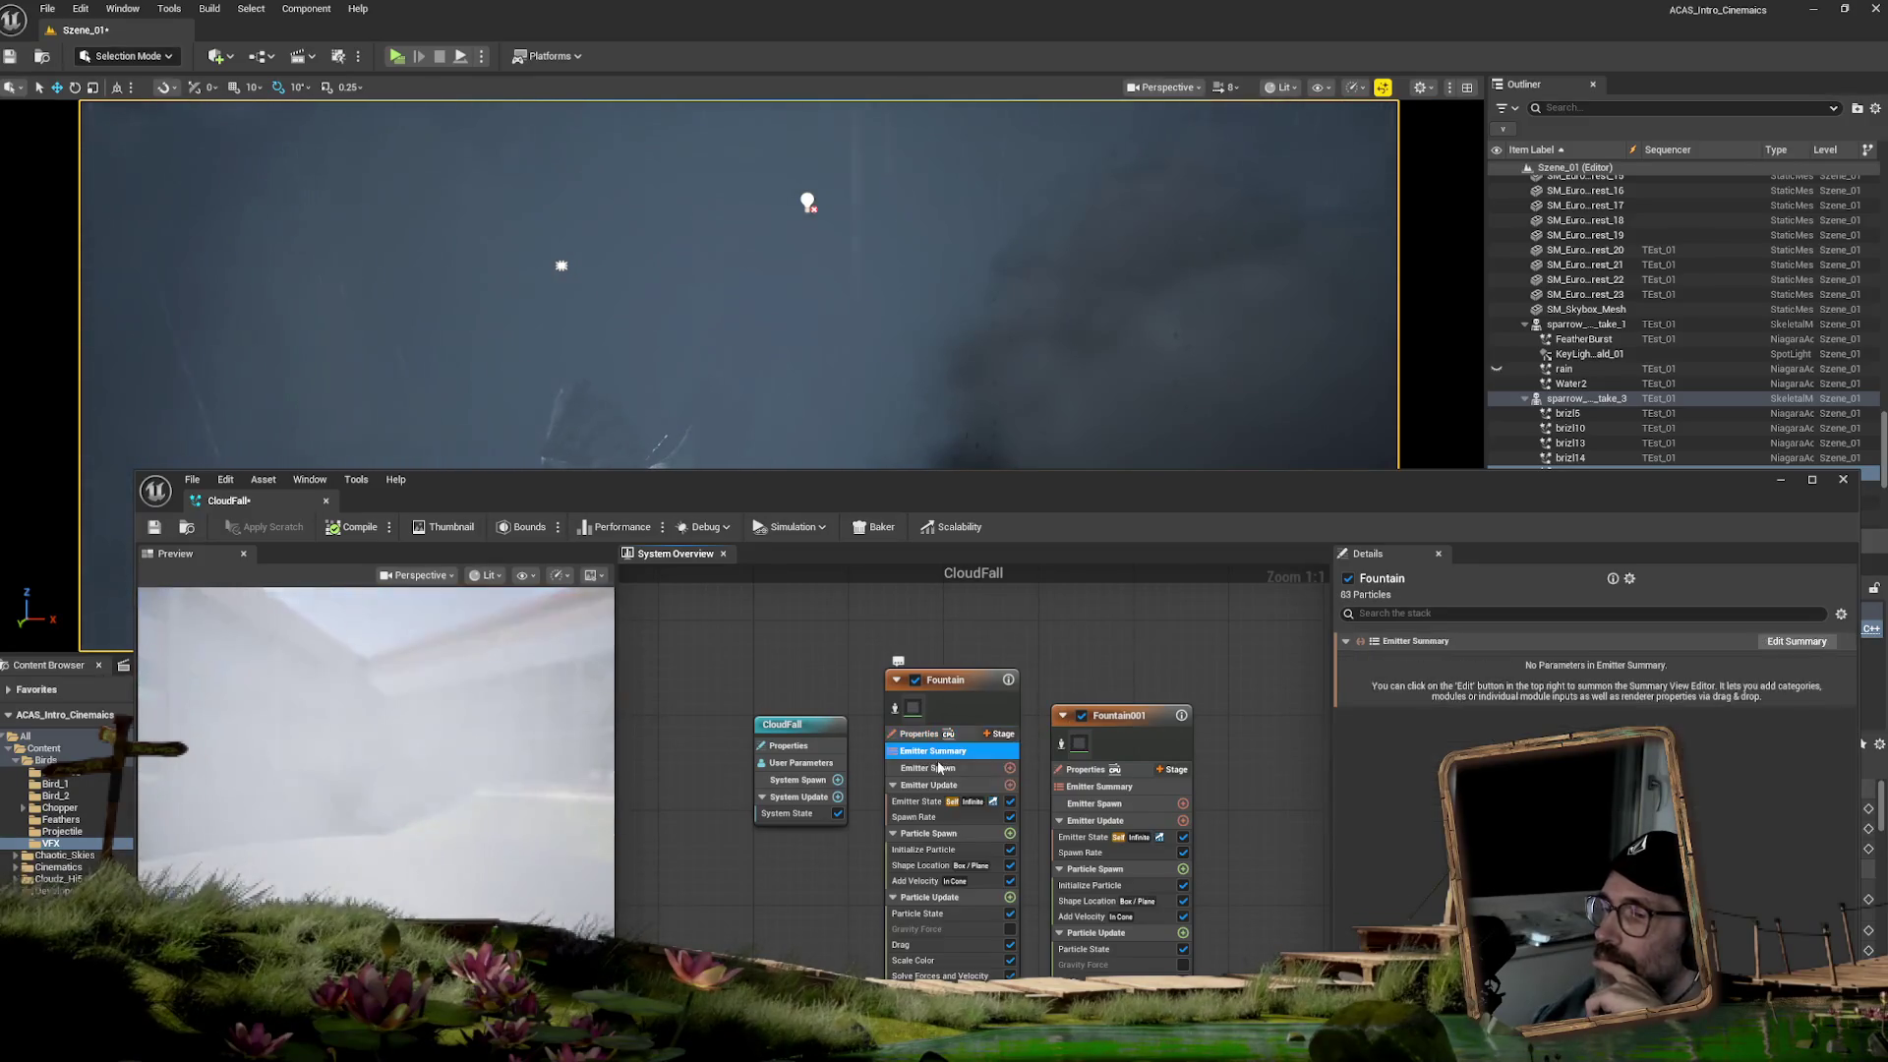
# - Change Loop Behavior from Infinite to Once on the Fountain and Fountain001 emitters
pyautogui.click(928, 784)
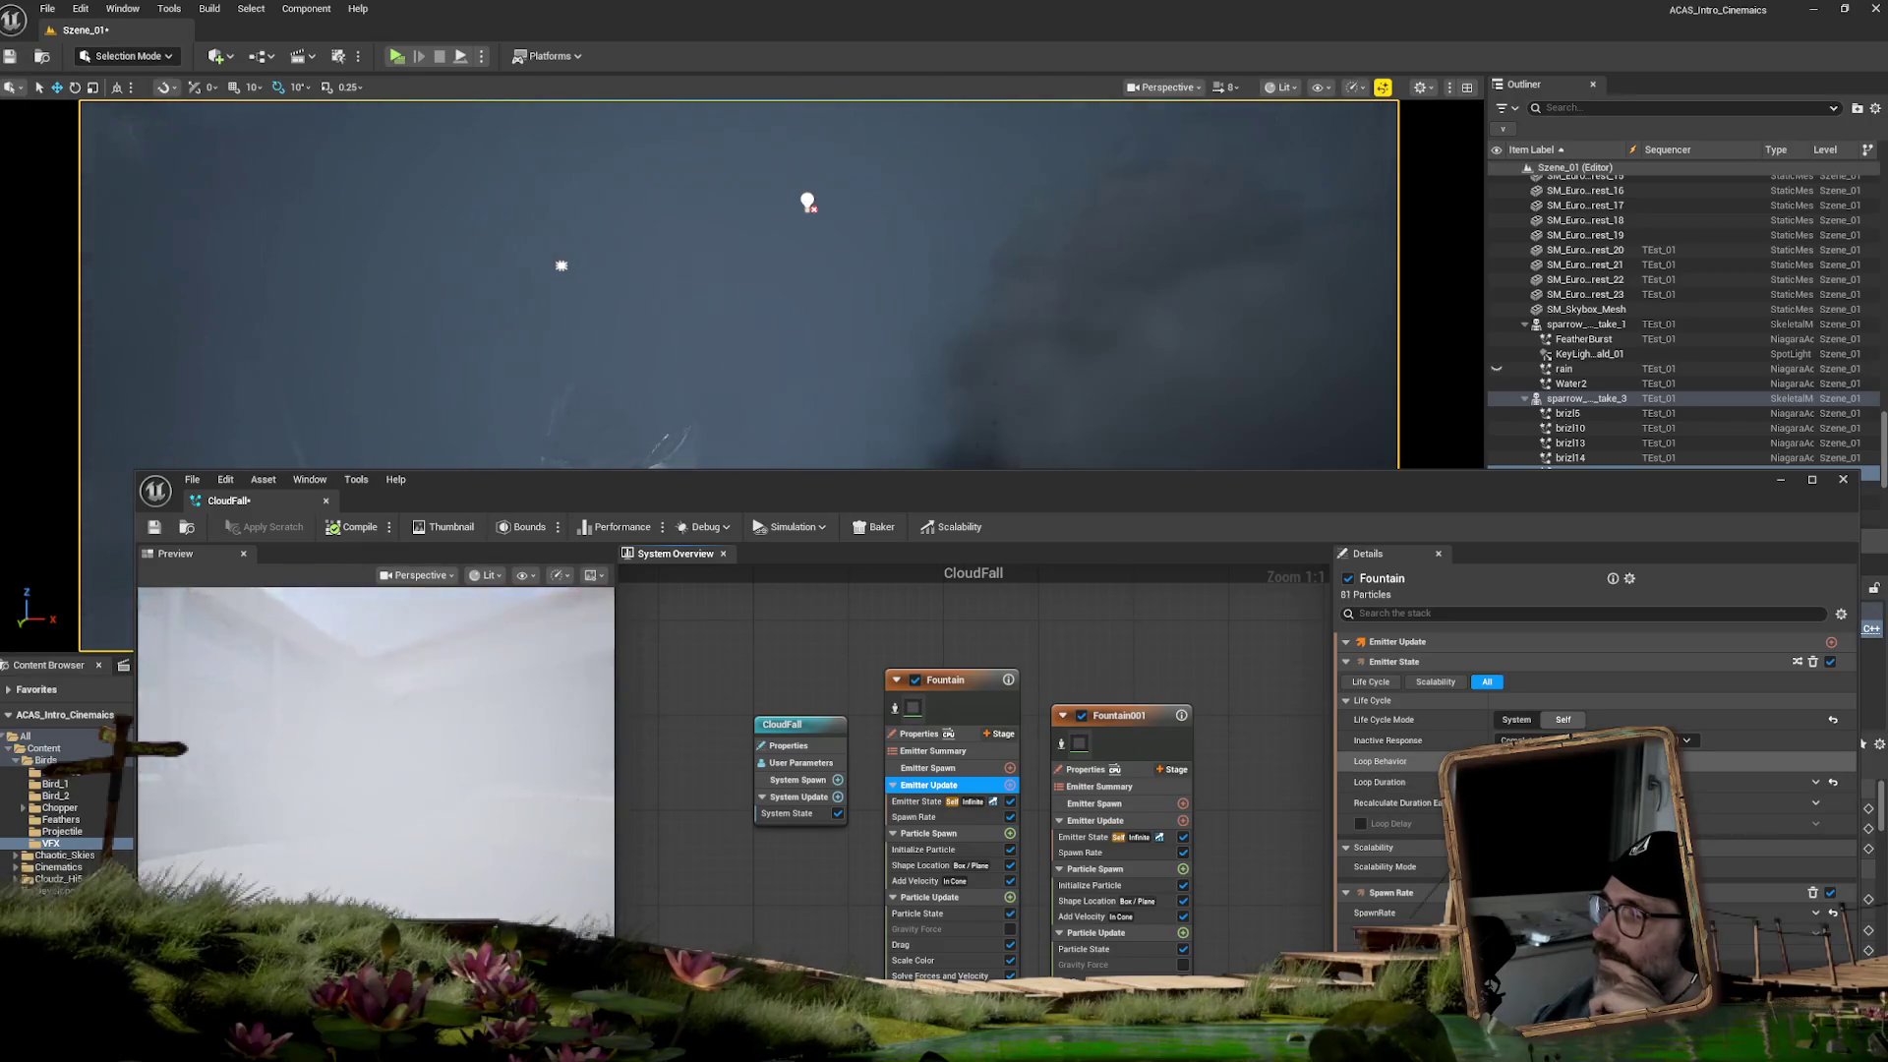
pyautogui.click(1573, 800)
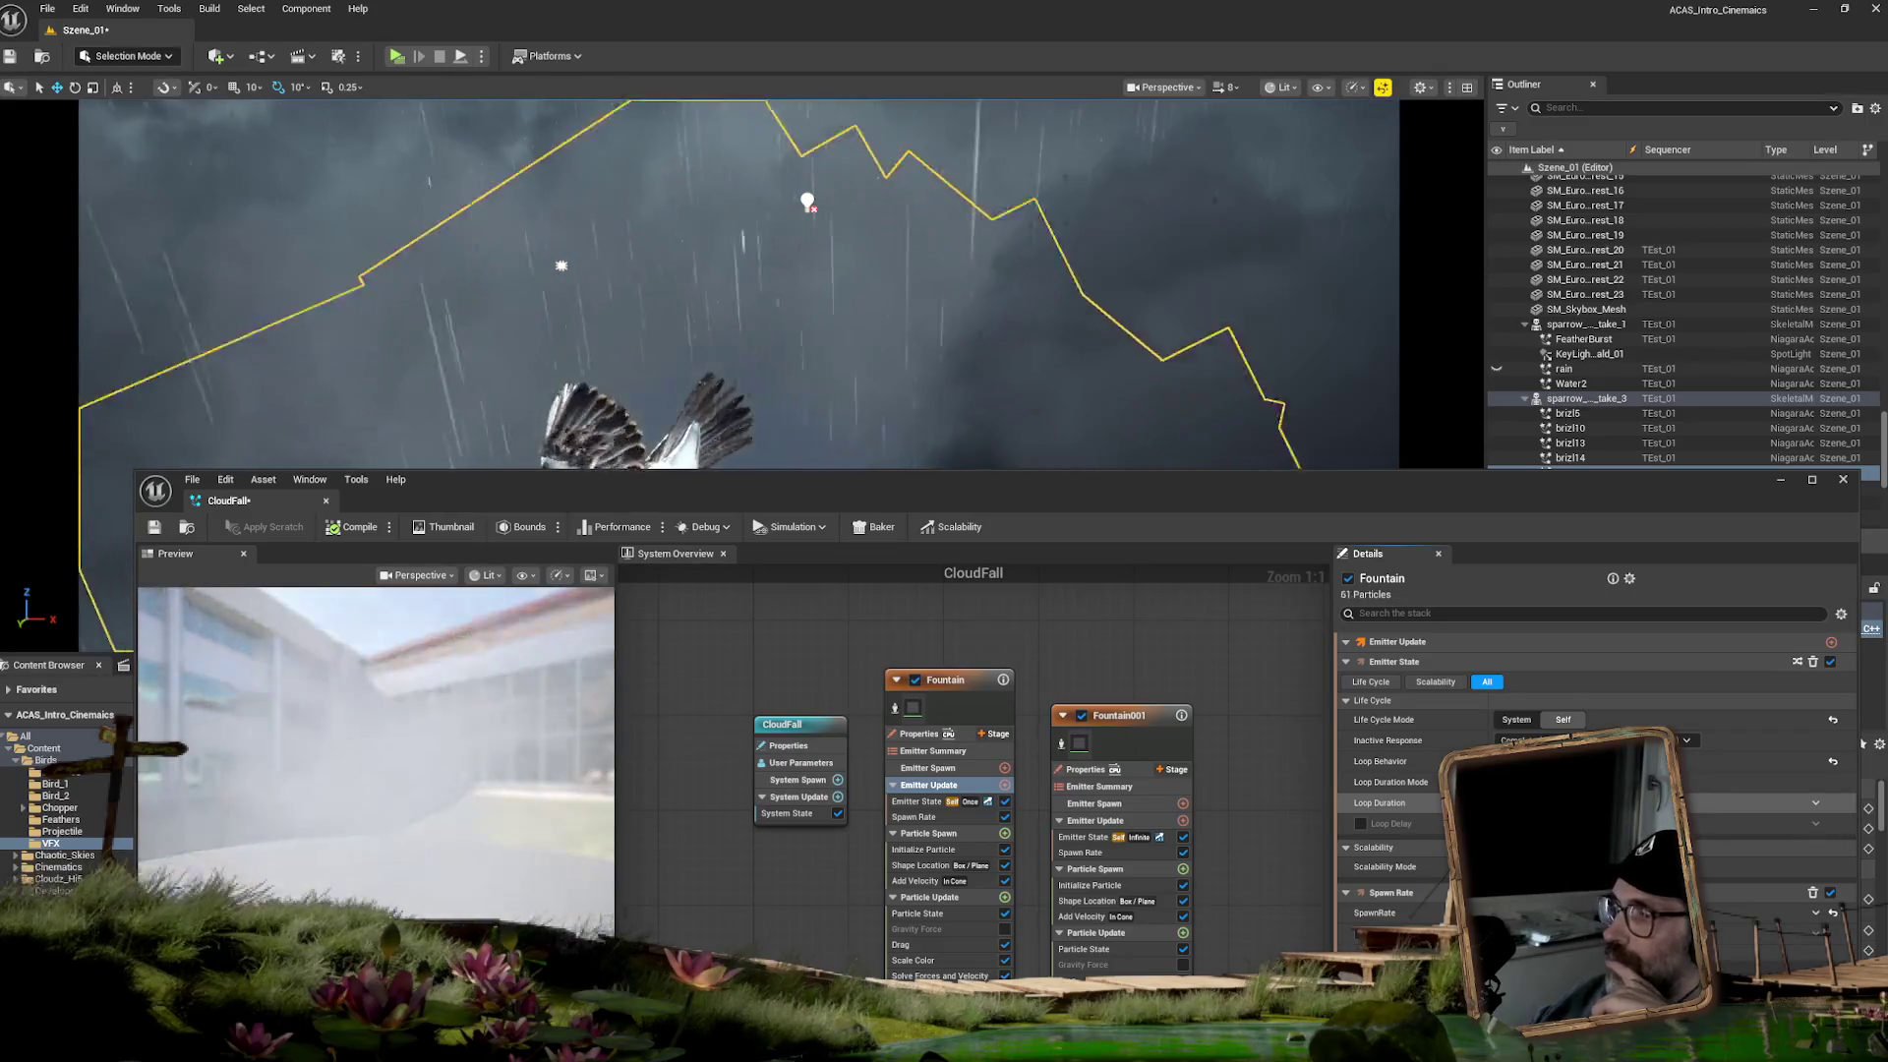
pyautogui.click(1380, 802)
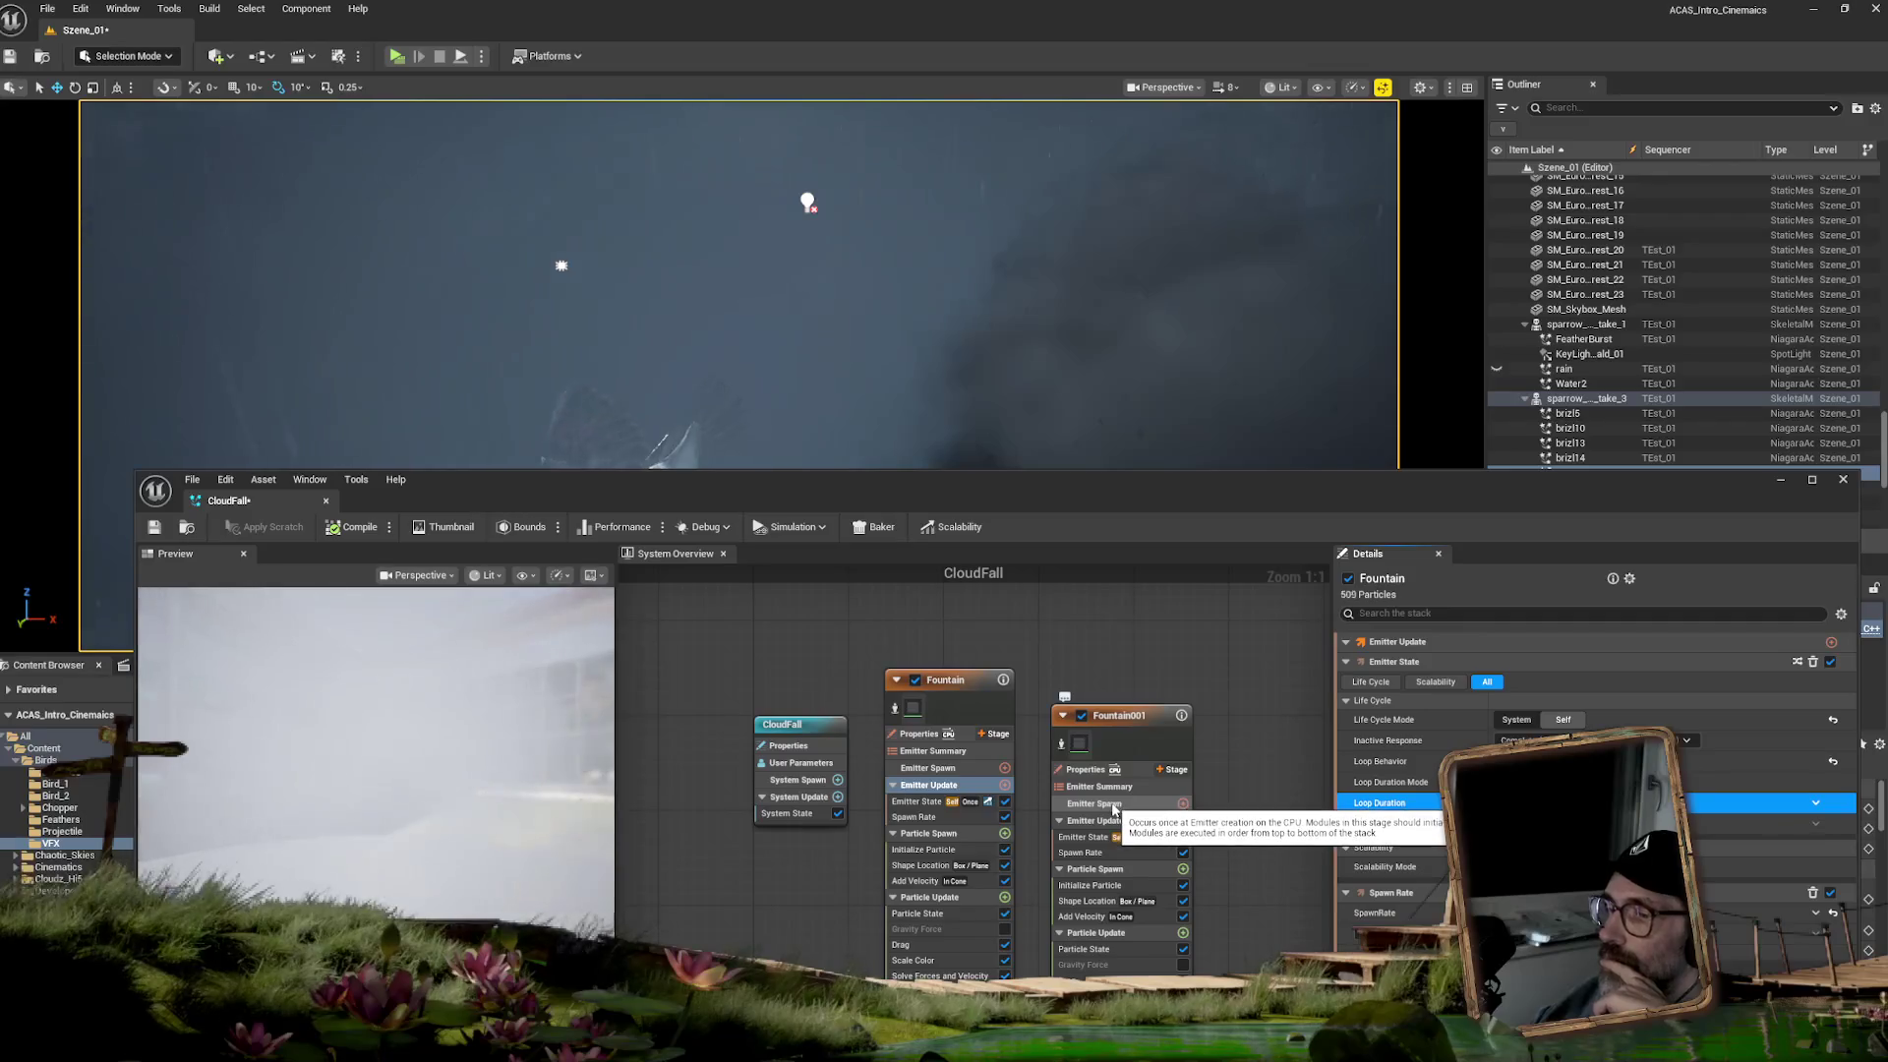
pyautogui.click(1534, 781)
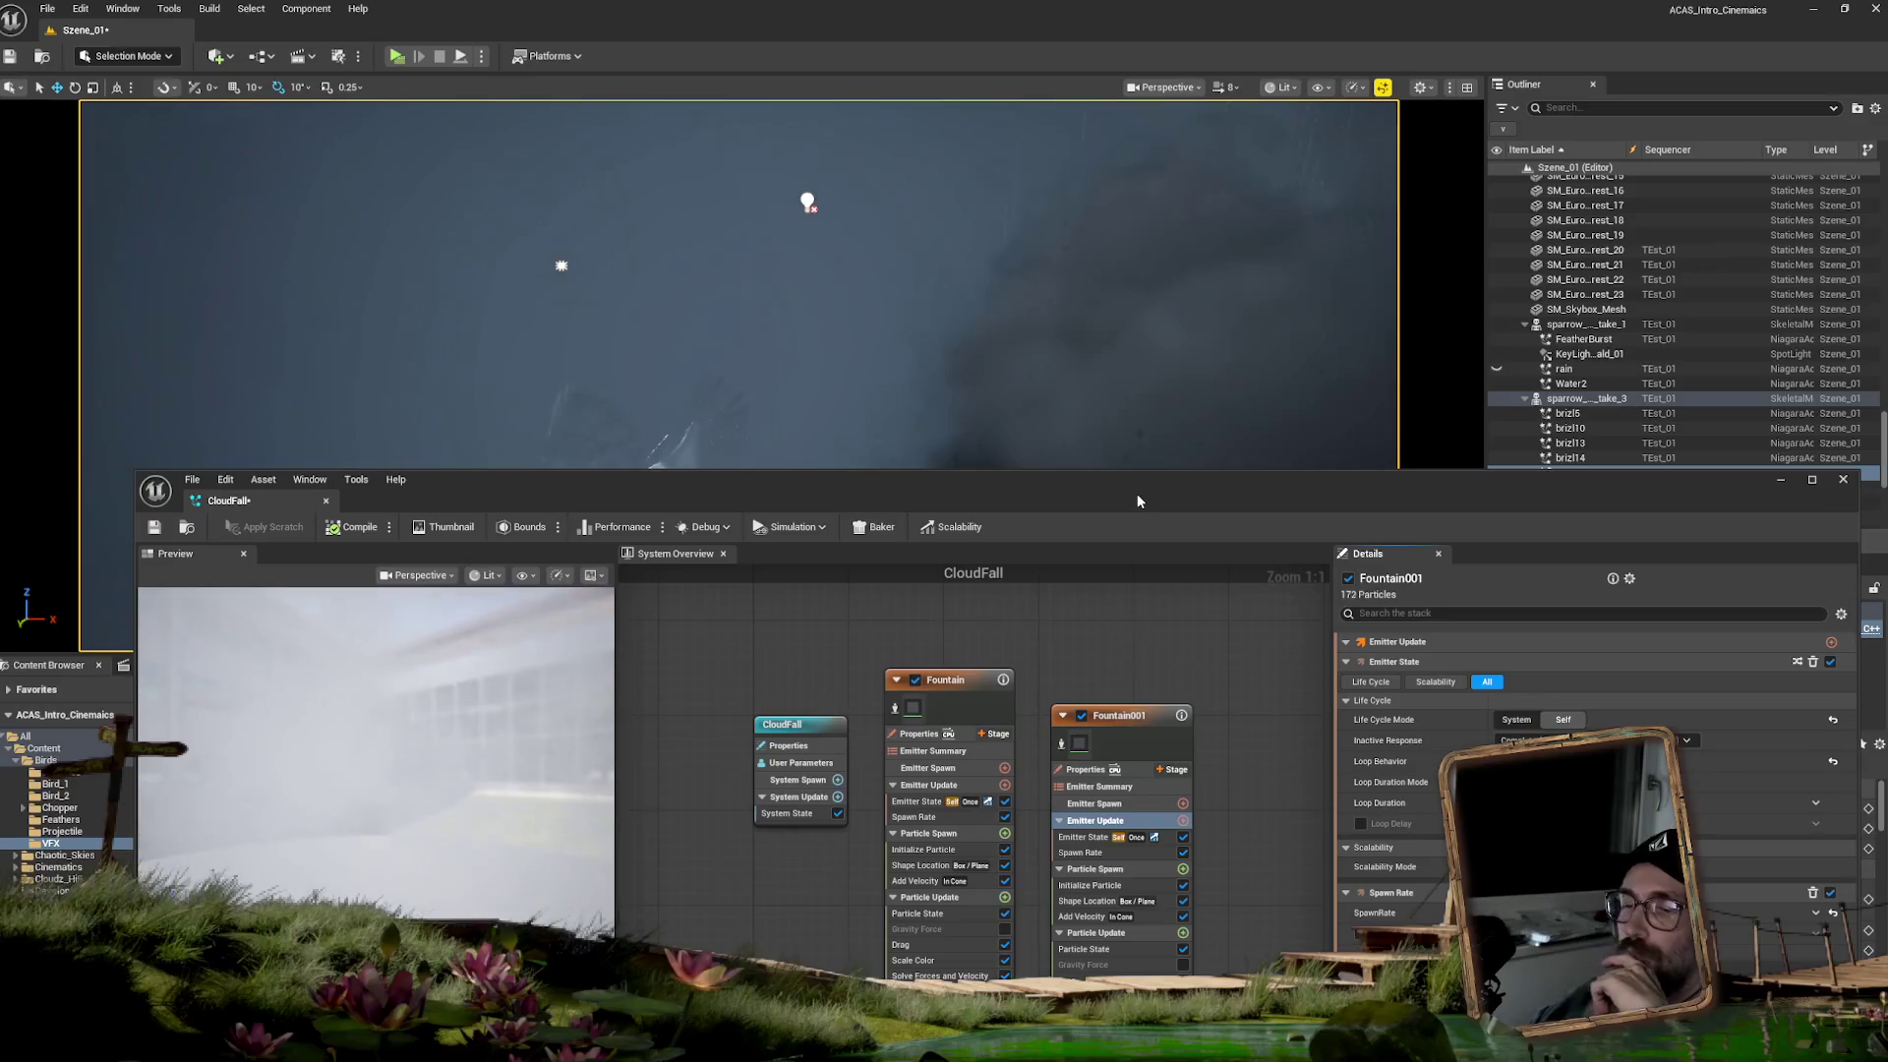
pyautogui.moveTo(1137, 501); pyautogui.dragTo(1242, 529)
# - Save the CloudFall system and return to the sequence timeline
pyautogui.click(261, 554)
pyautogui.moveTo(647, 523); pyautogui.dragTo(719, 936)
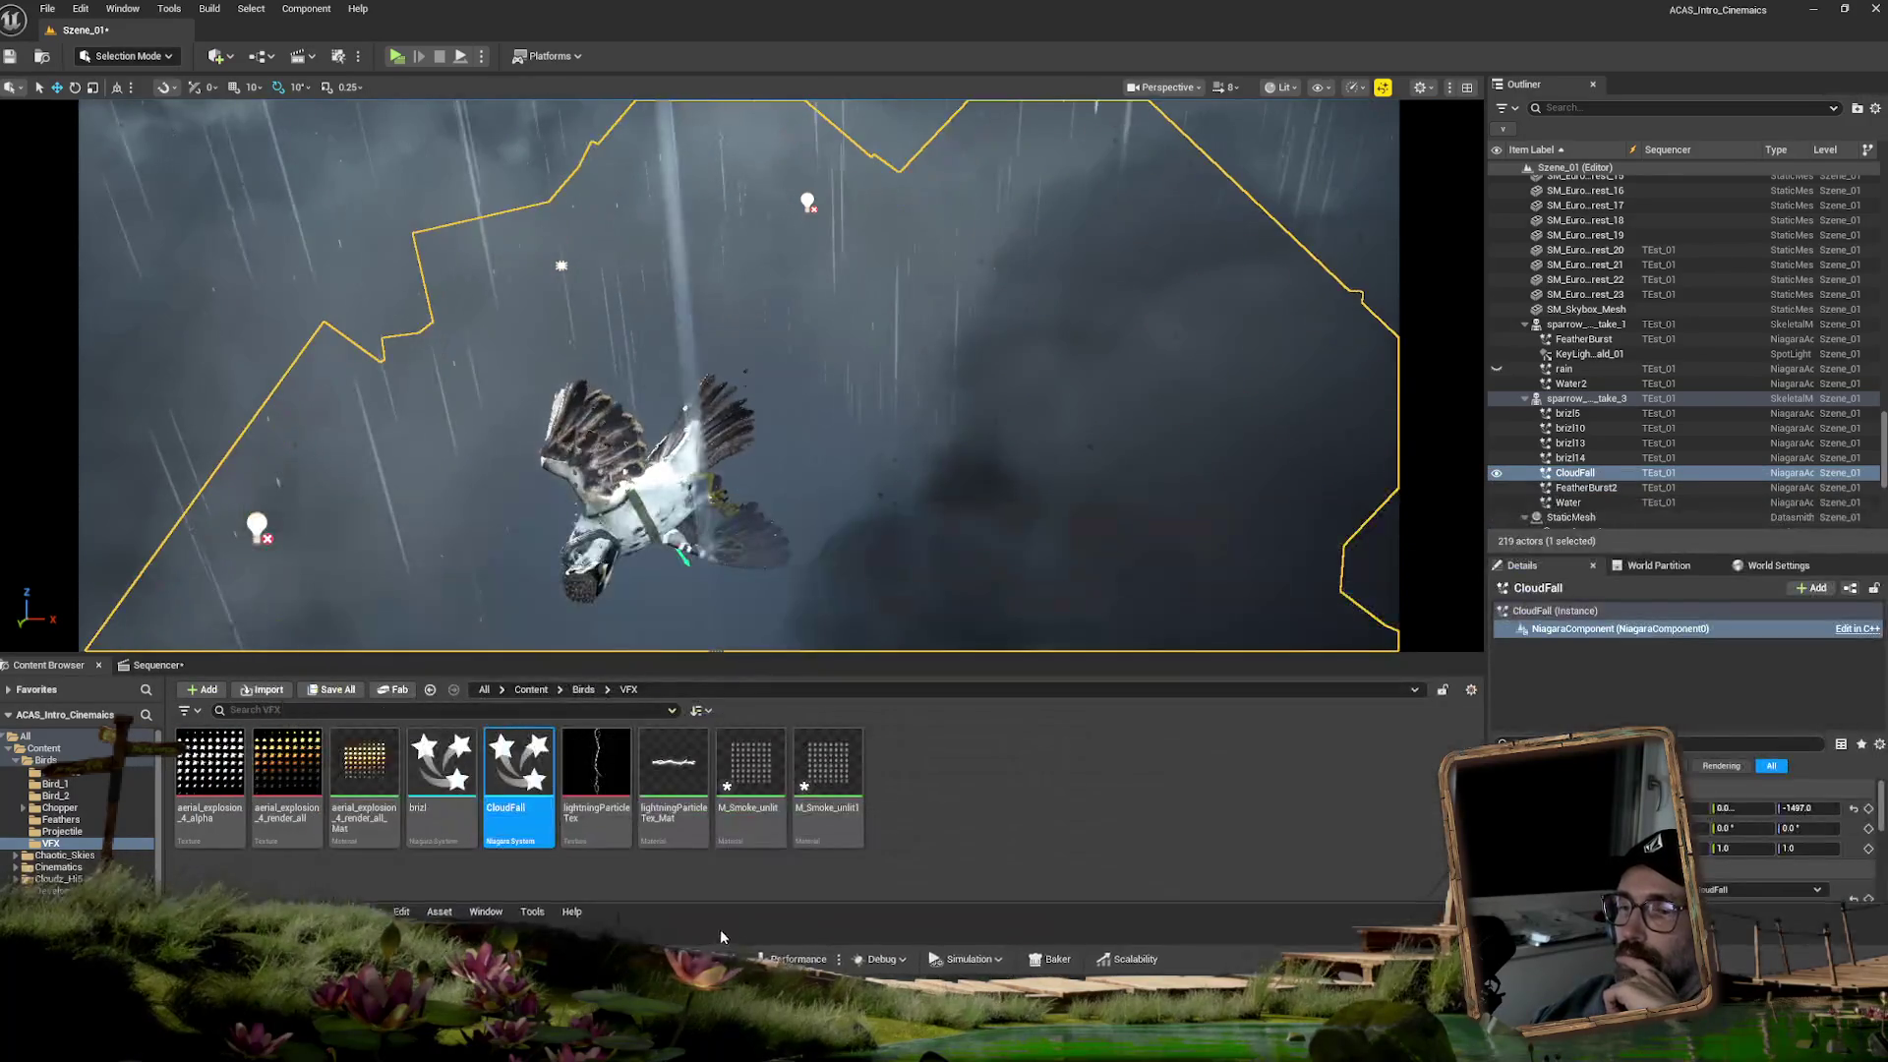
pyautogui.click(156, 666)
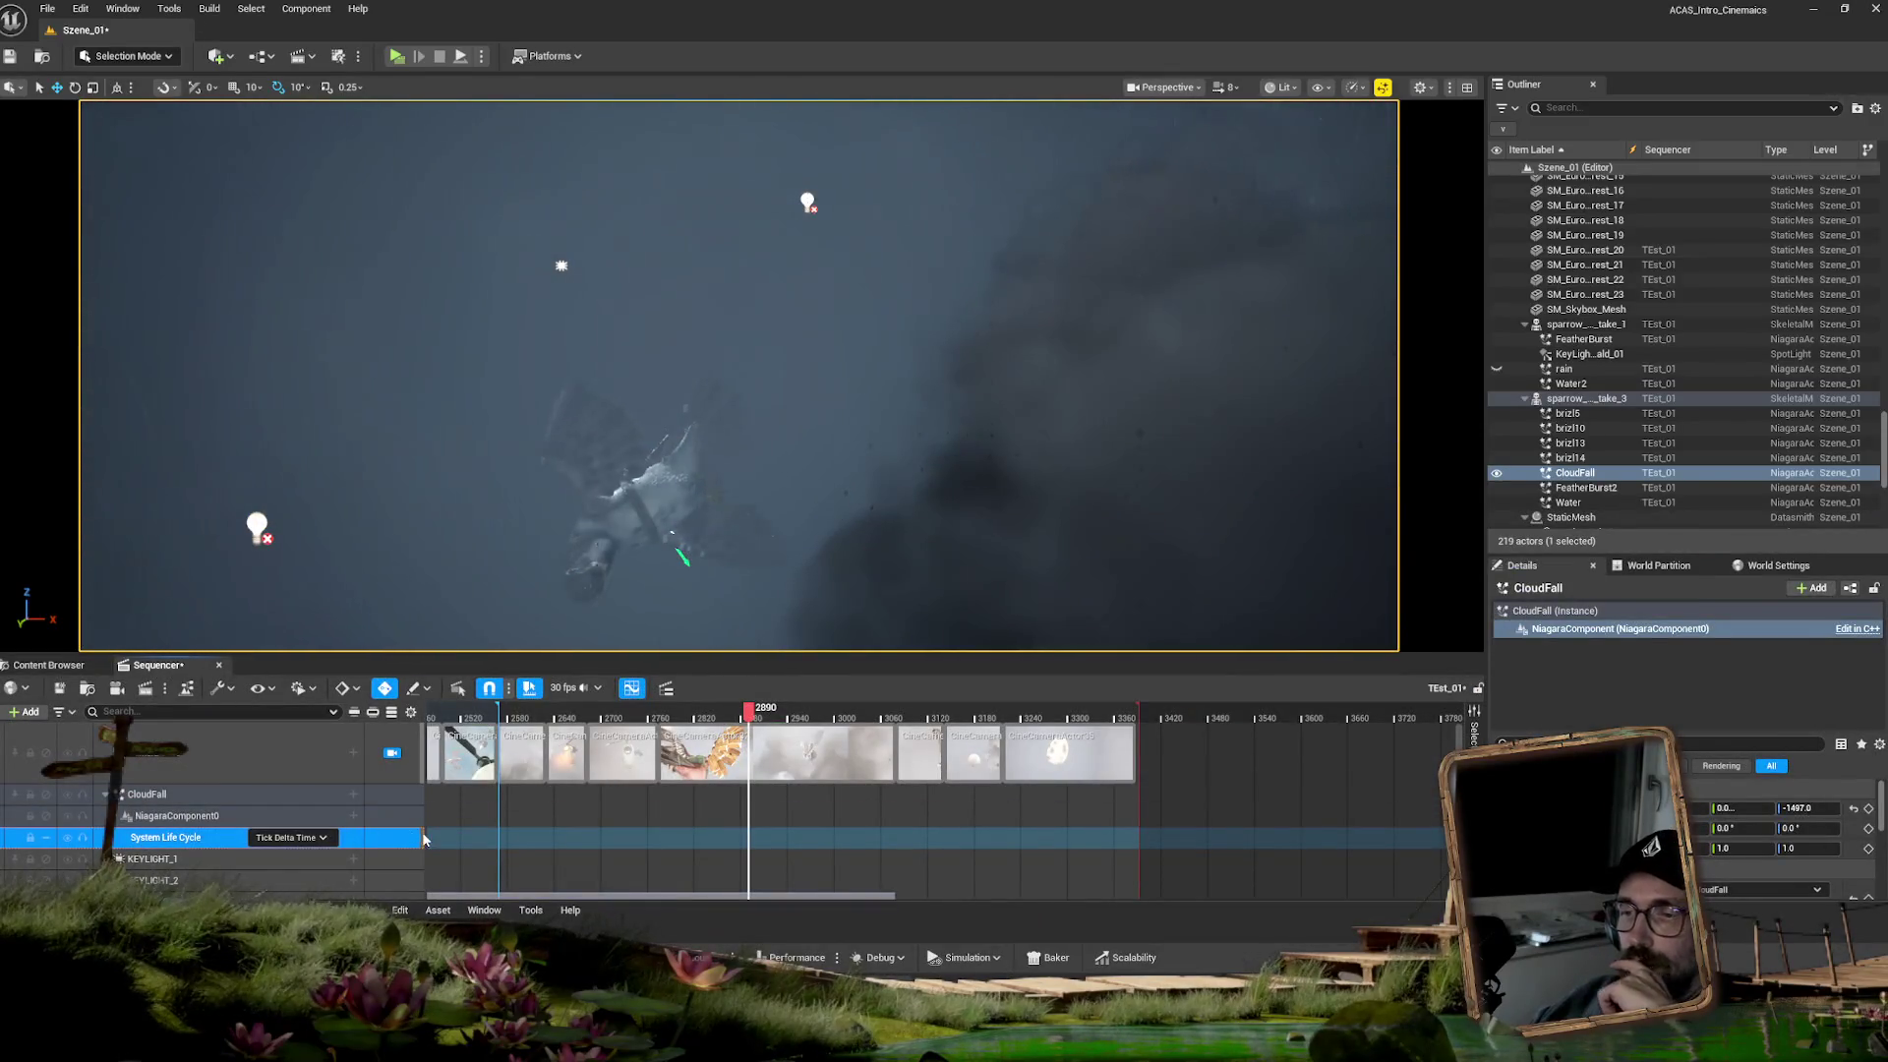
pyautogui.moveTo(426, 834); pyautogui.dragTo(341, 834)
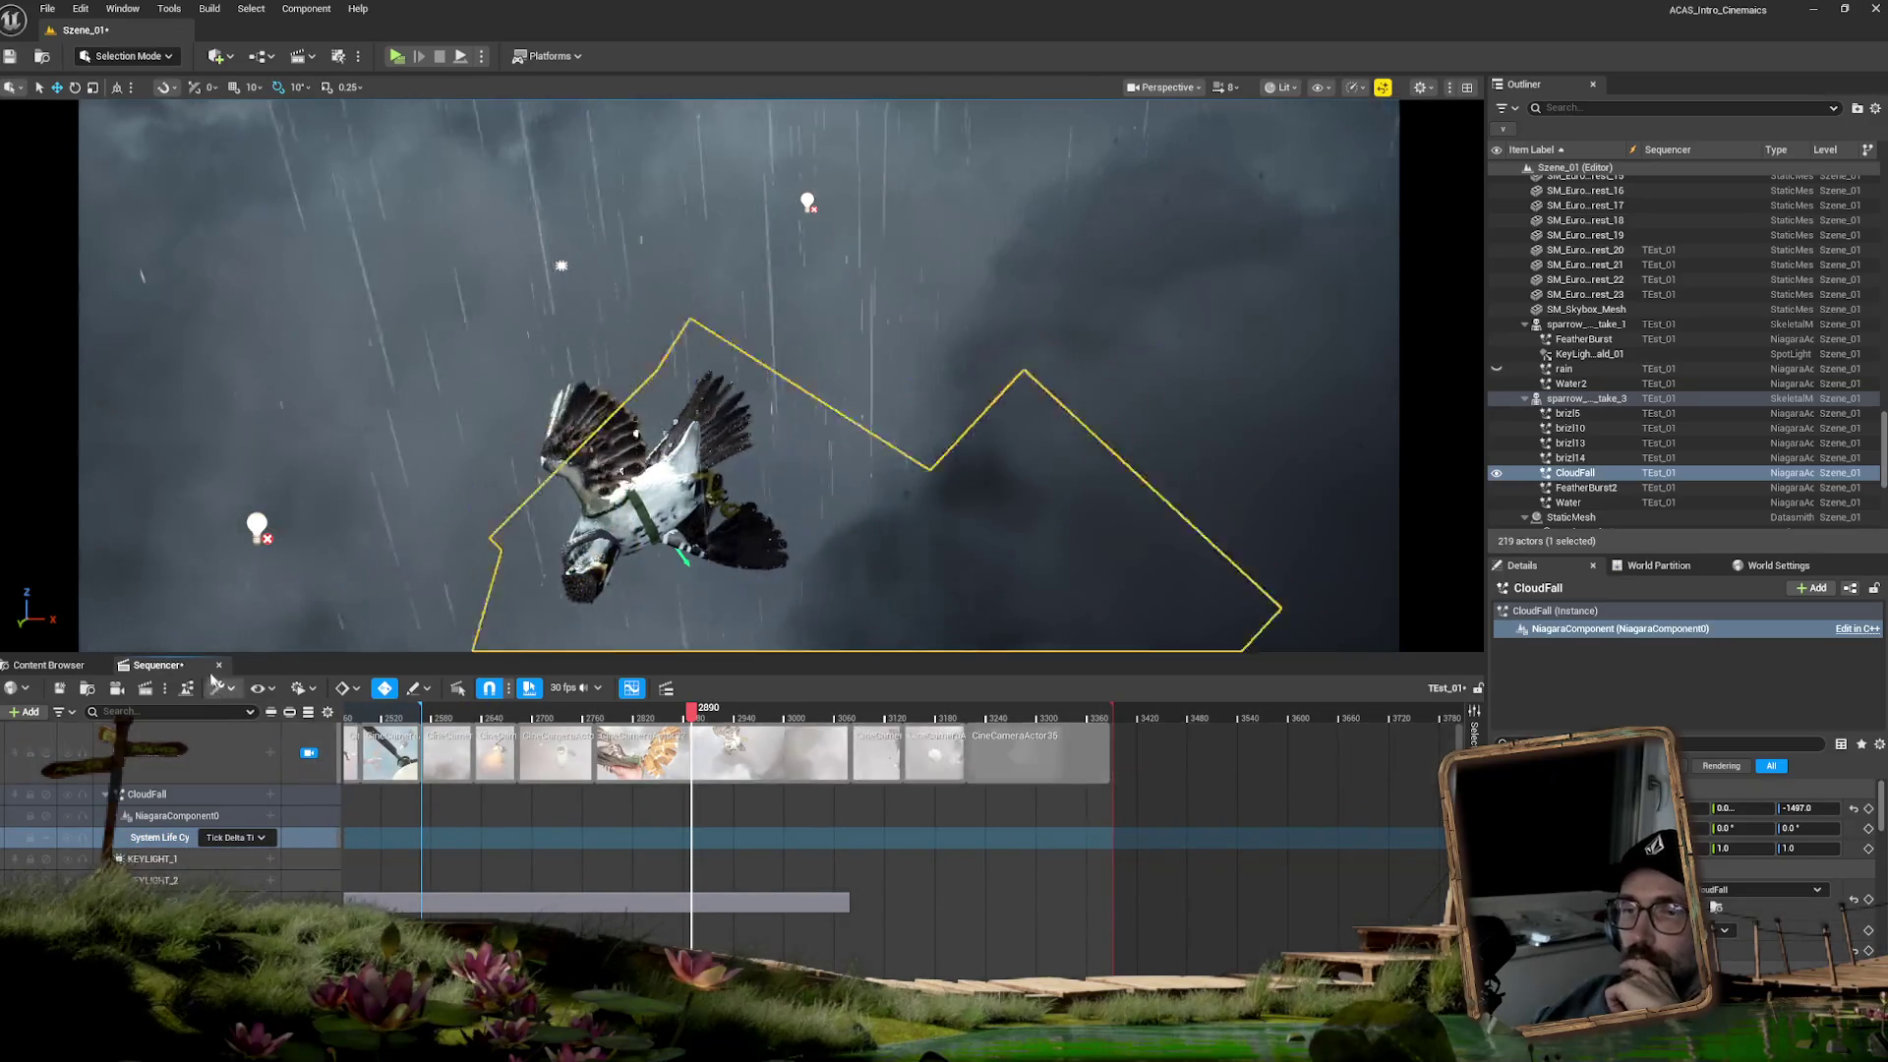
# - Save all modified assets and the Szene_01 level, then close Sequencer
pyautogui.click(47, 8)
pyautogui.click(74, 219)
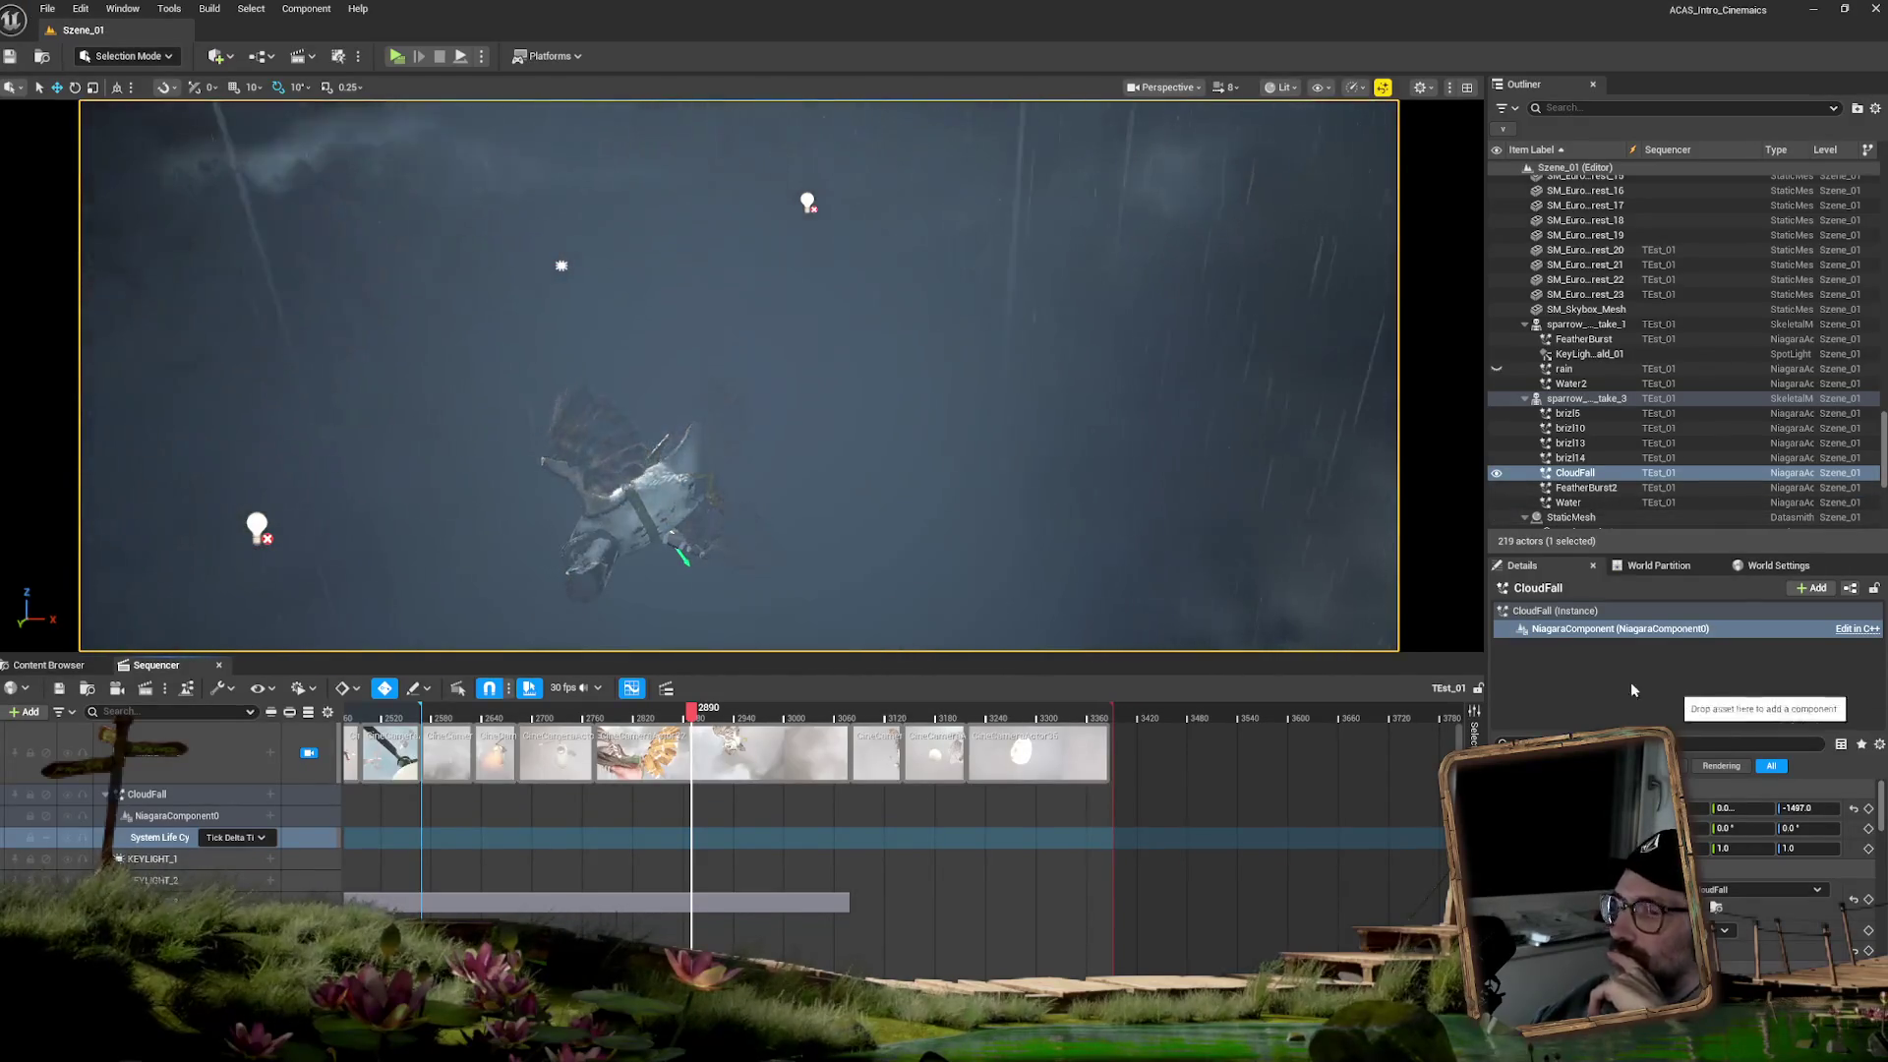
pyautogui.click(220, 666)
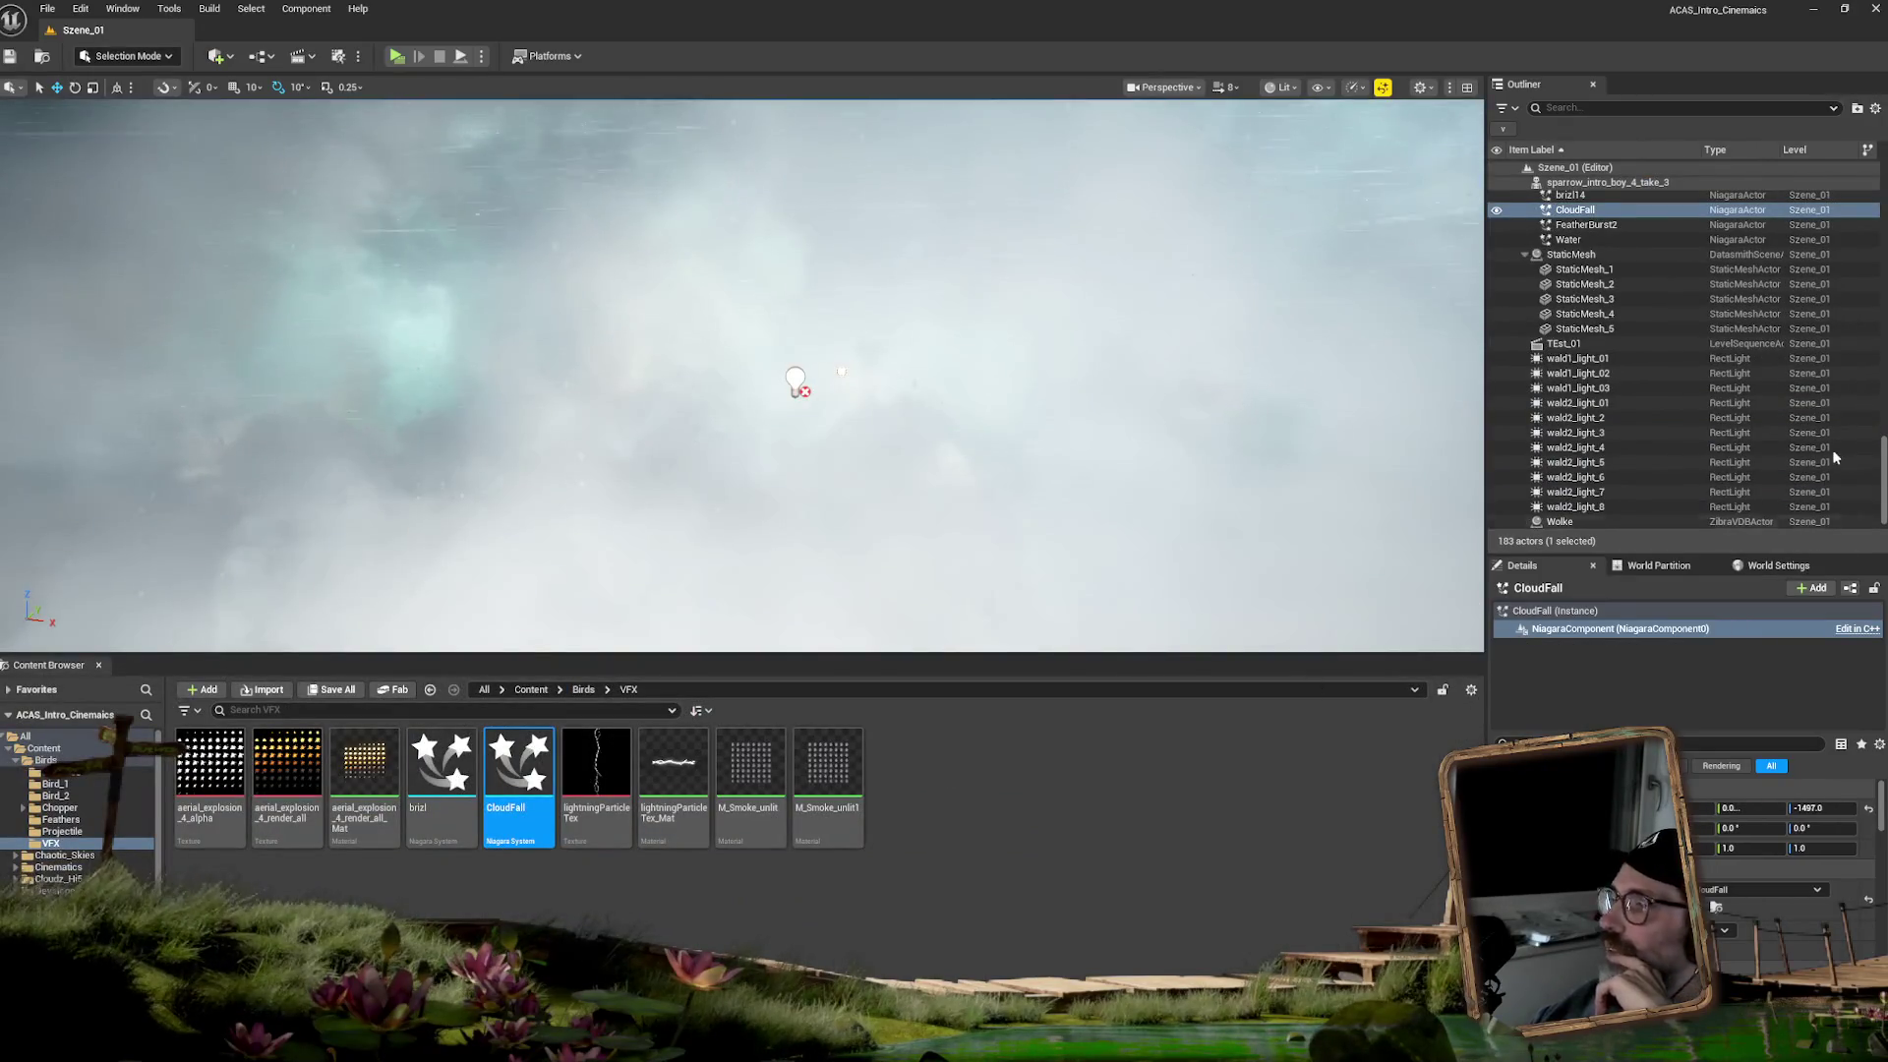
# - Reopen TEst_01, select the brizl13 and CloudFall tracks, and lock the viewport to Camera Cuts
pyautogui.click(1626, 344)
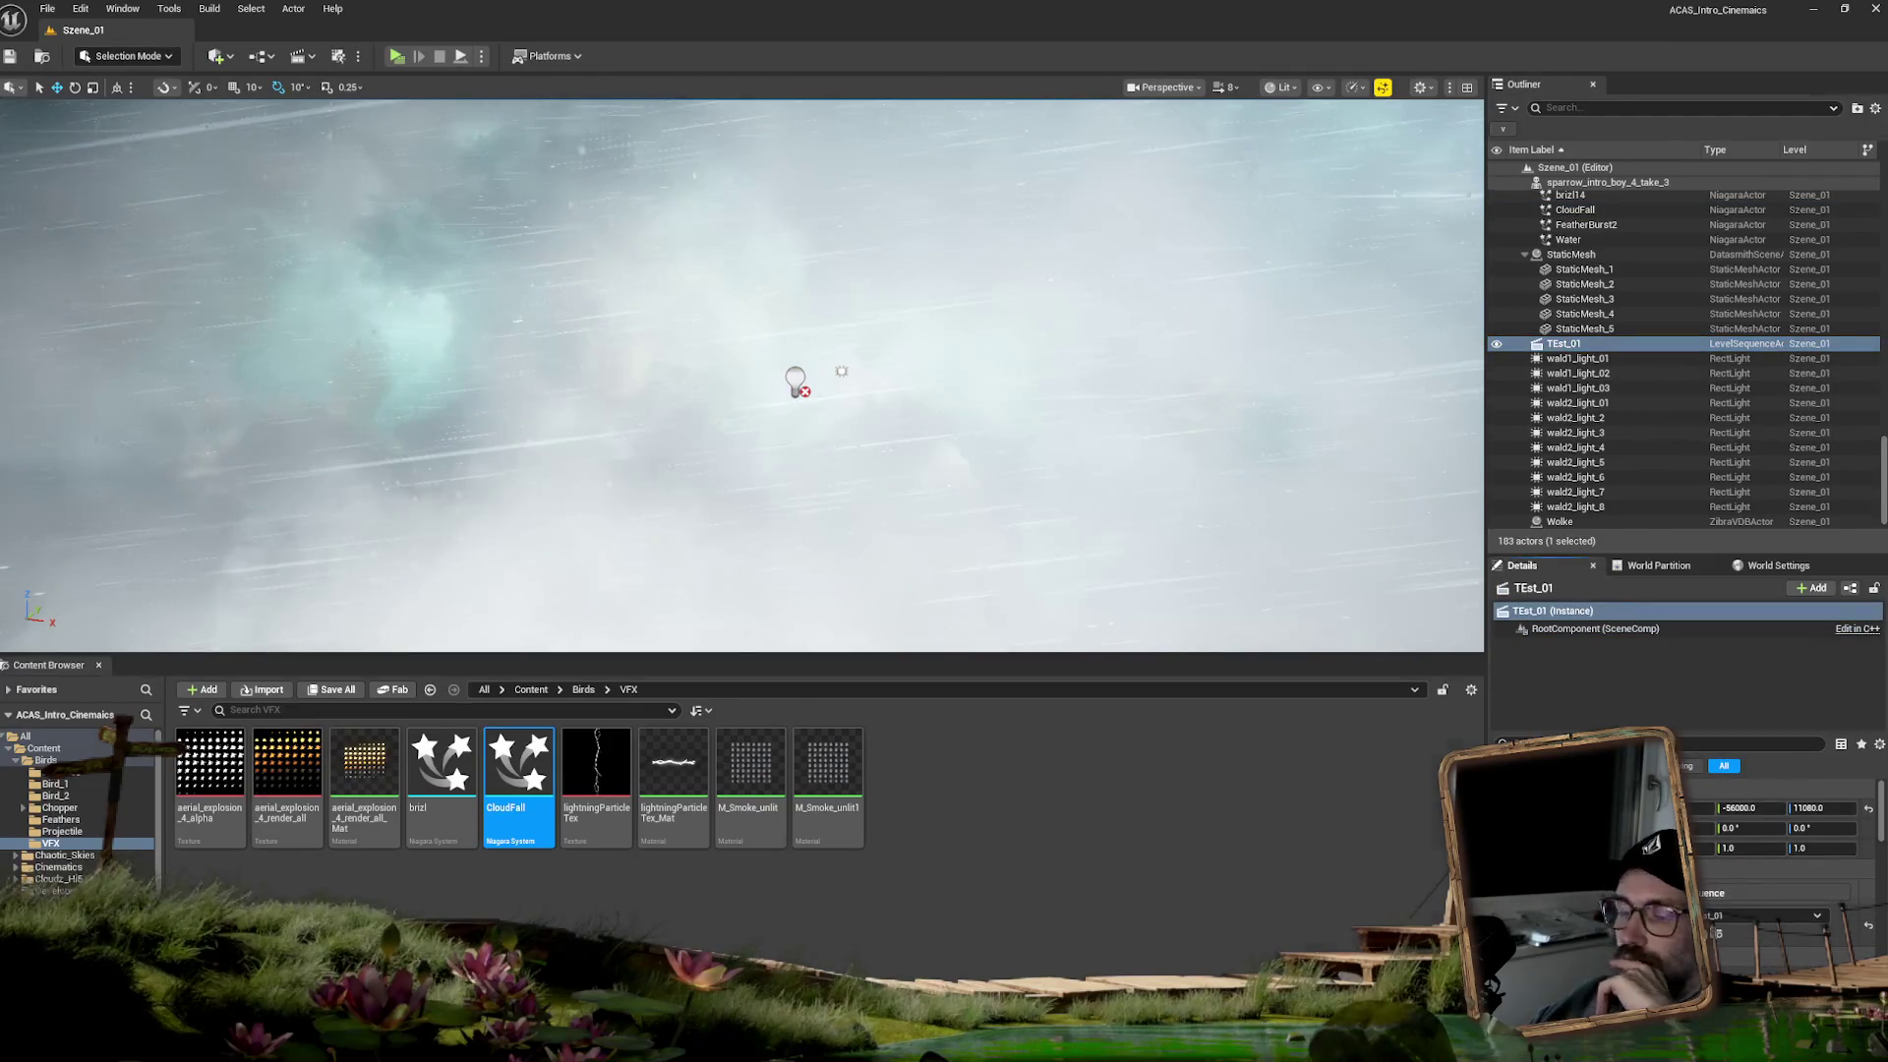
pyautogui.doubleClick(1563, 344)
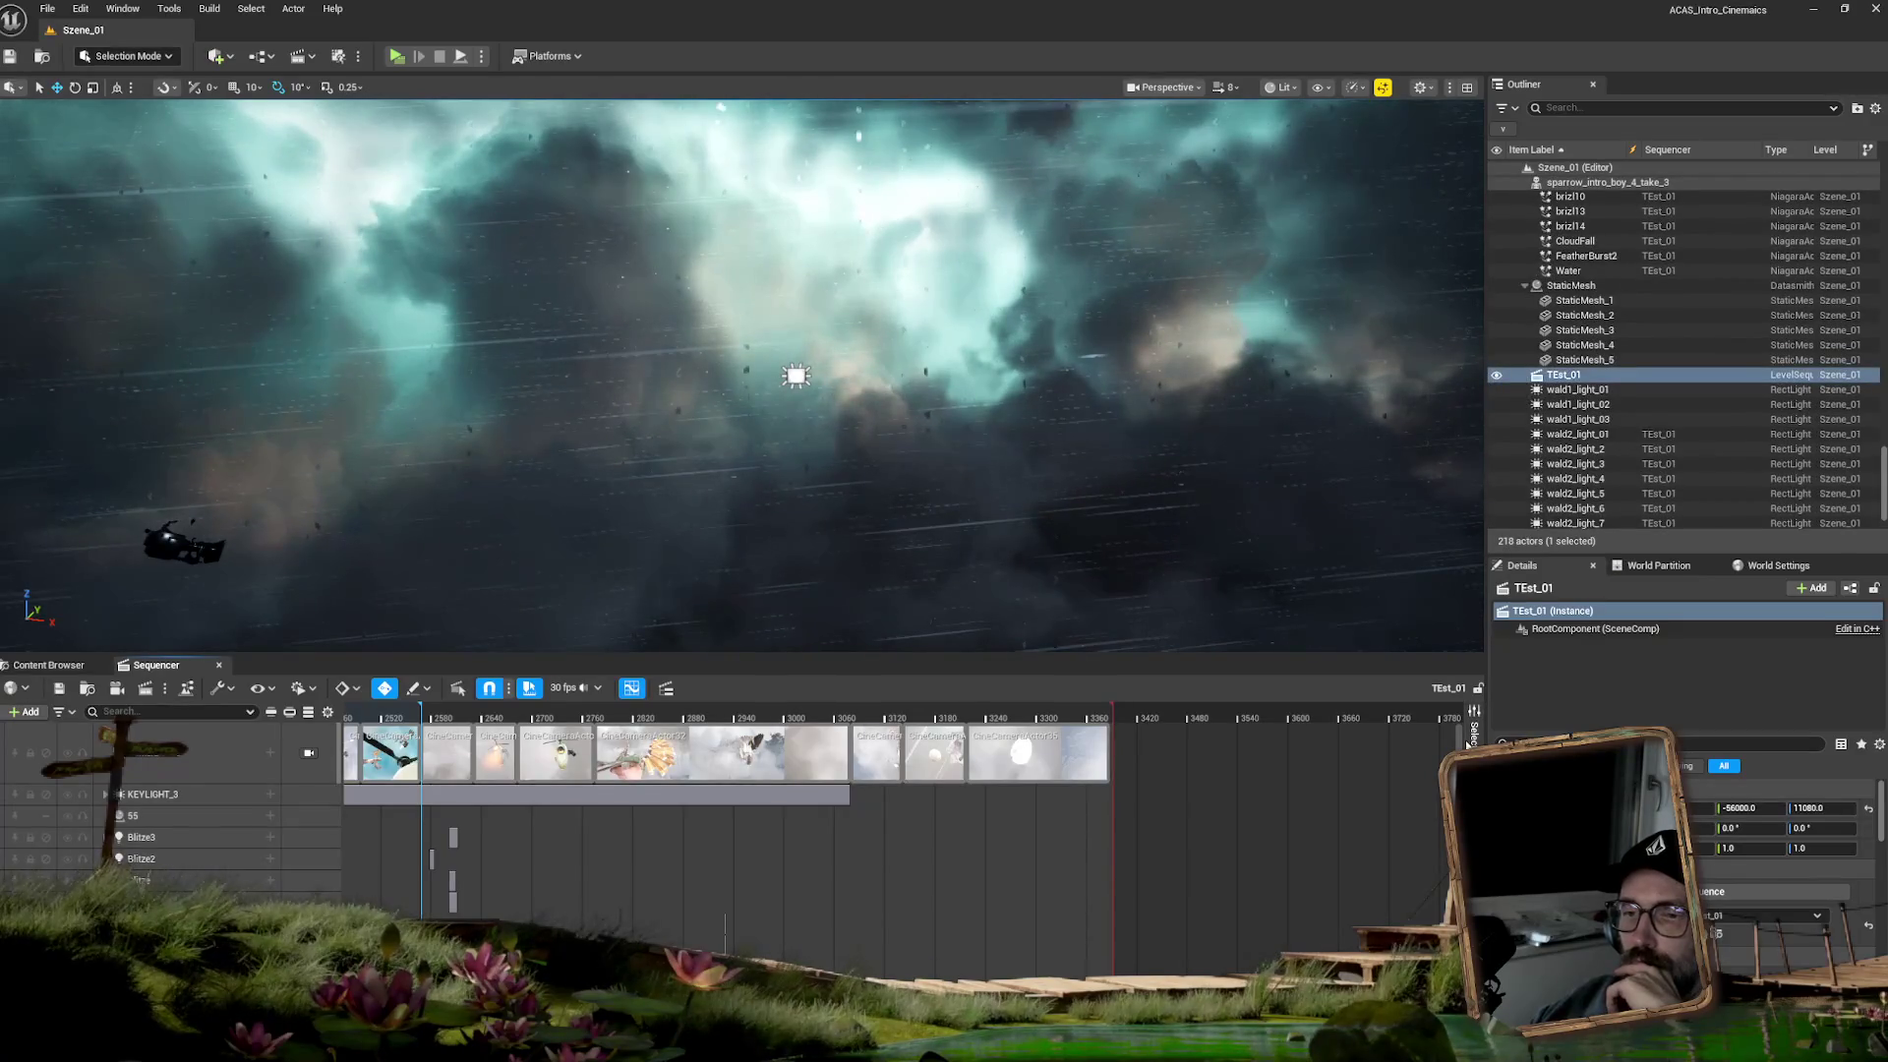
pyautogui.scroll(-3, 1065, 891)
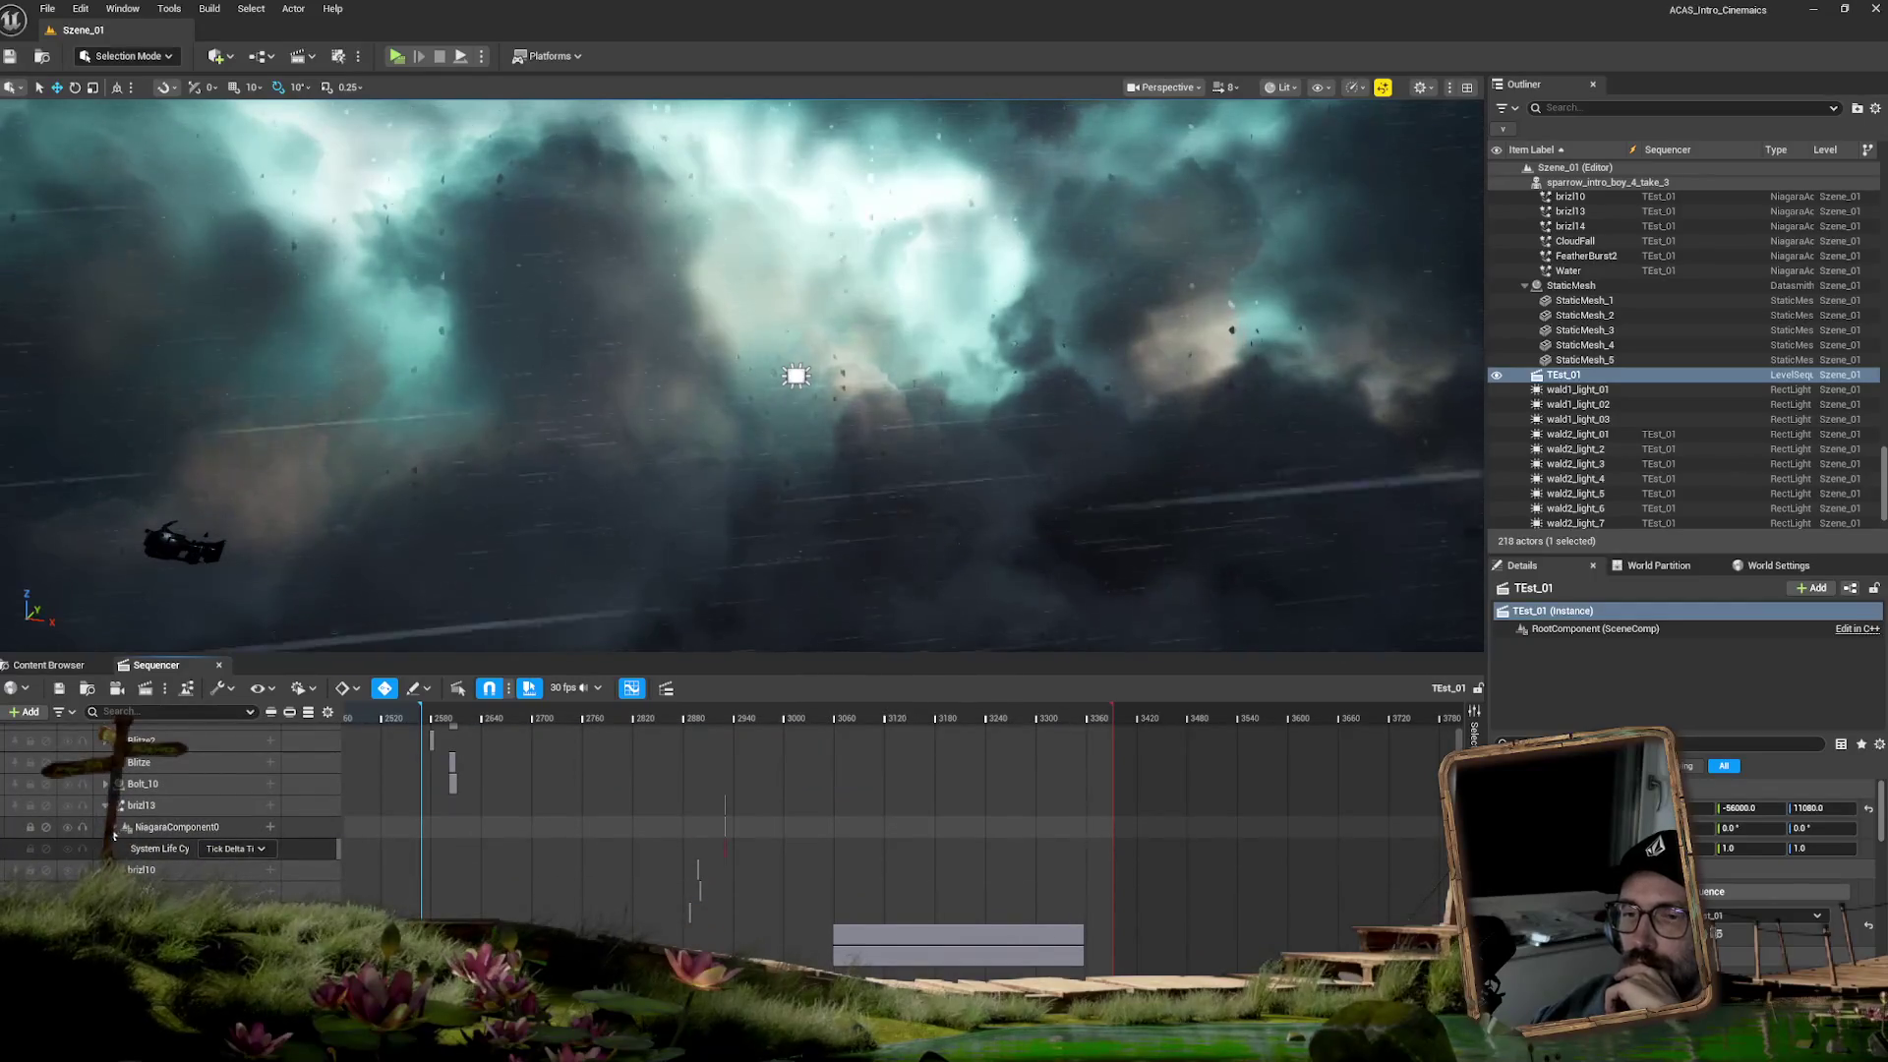
pyautogui.click(143, 807)
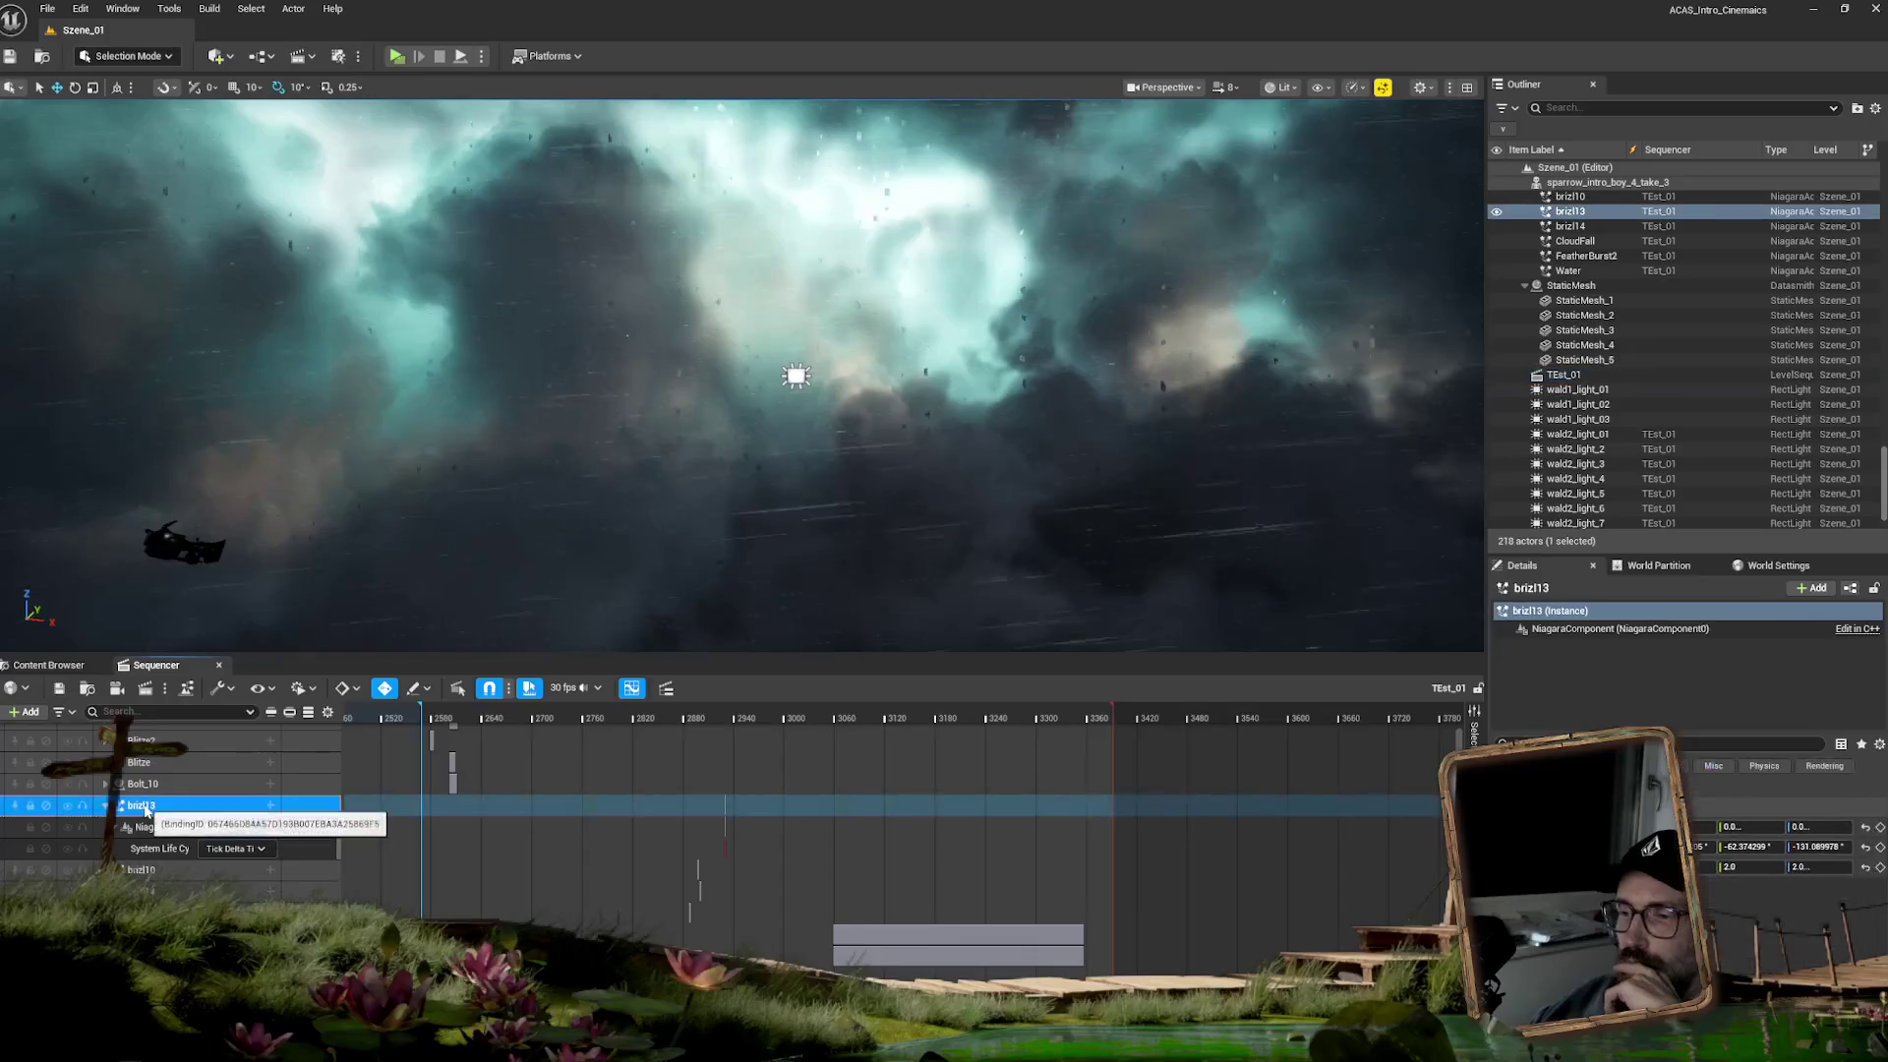
pyautogui.scroll(-5, 160, 852)
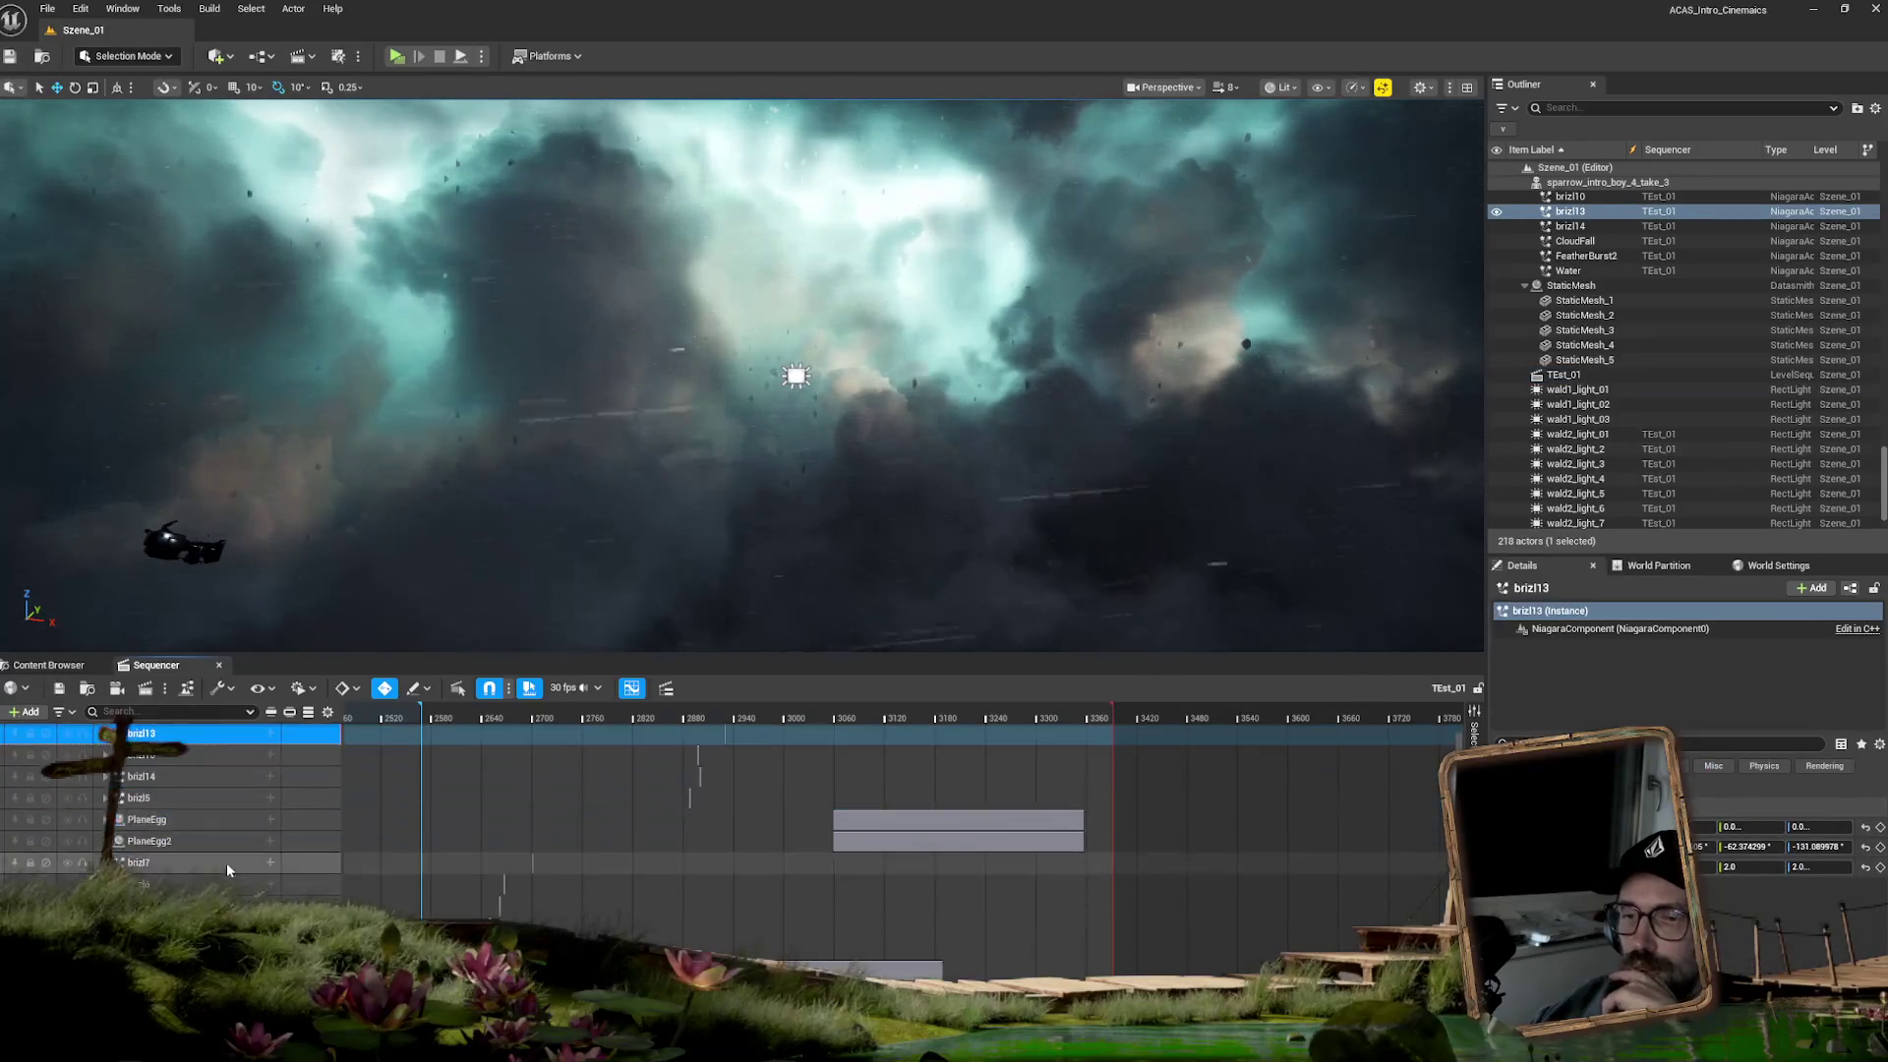
pyautogui.click(160, 851)
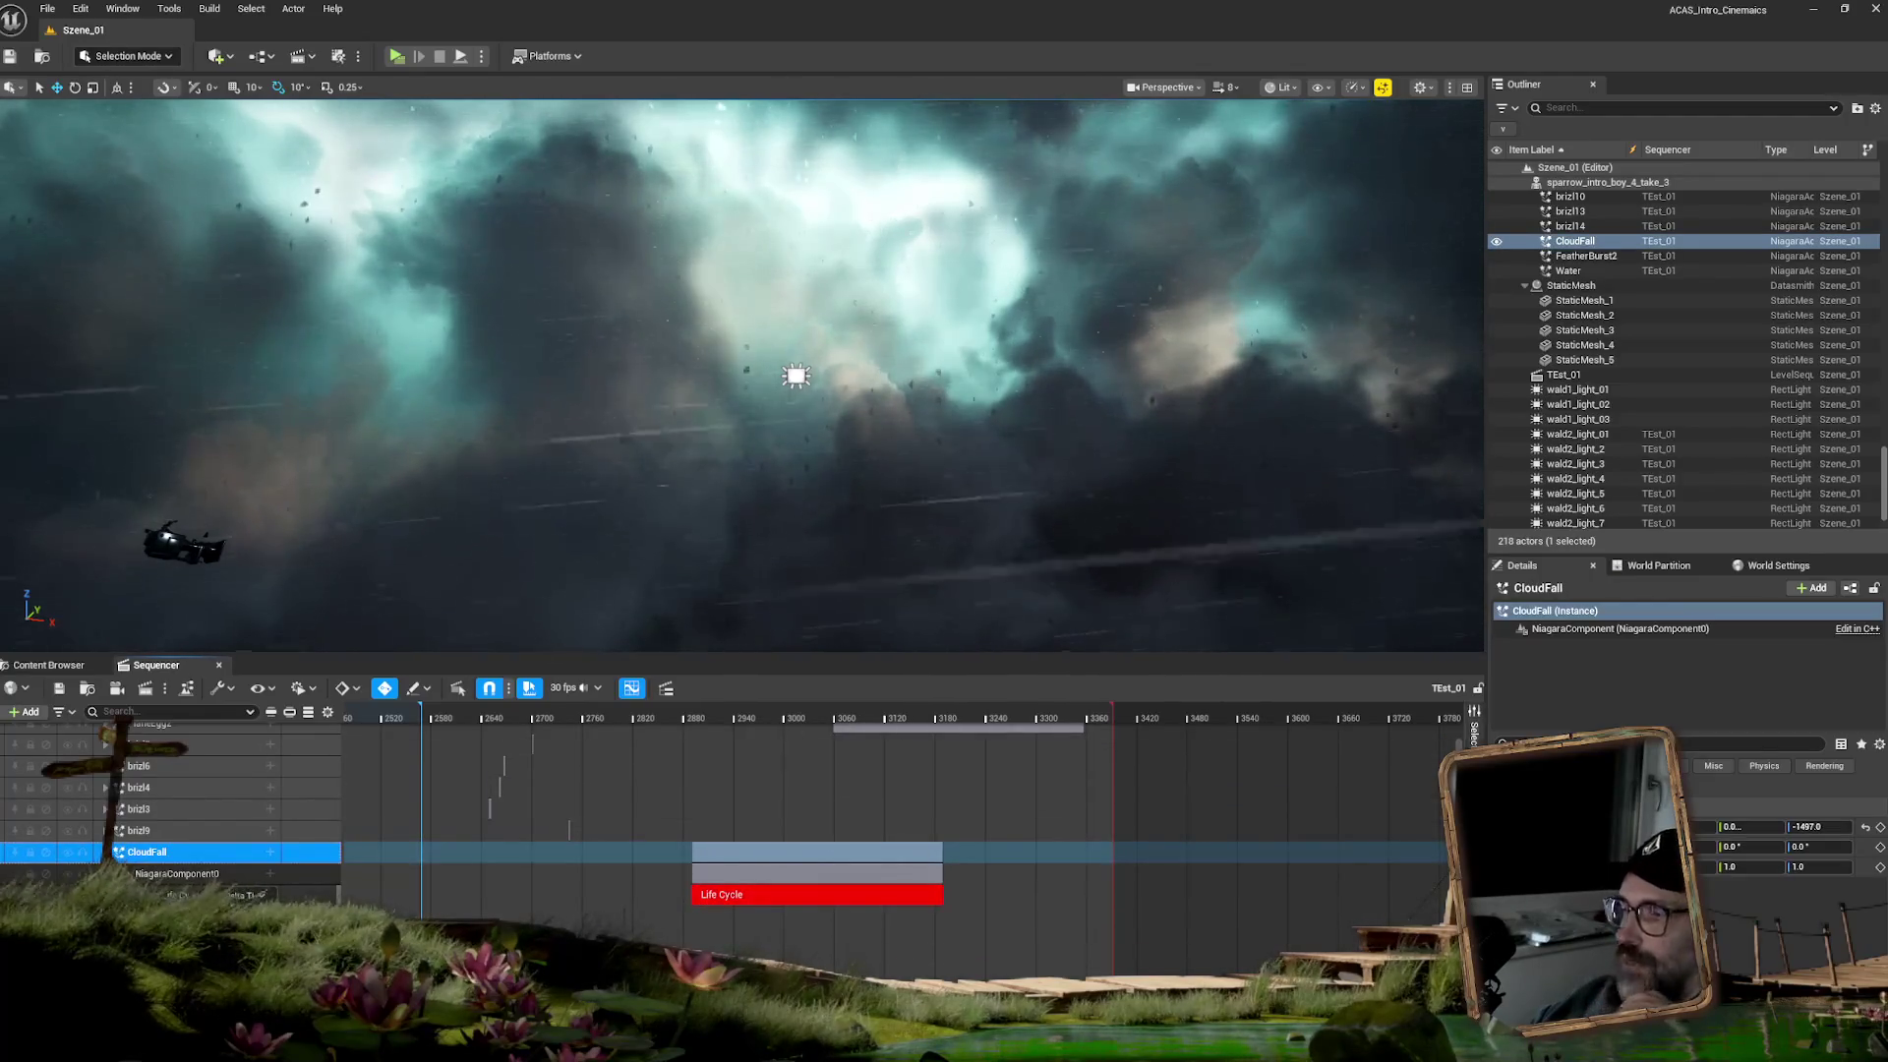
pyautogui.scroll(10, 193, 754)
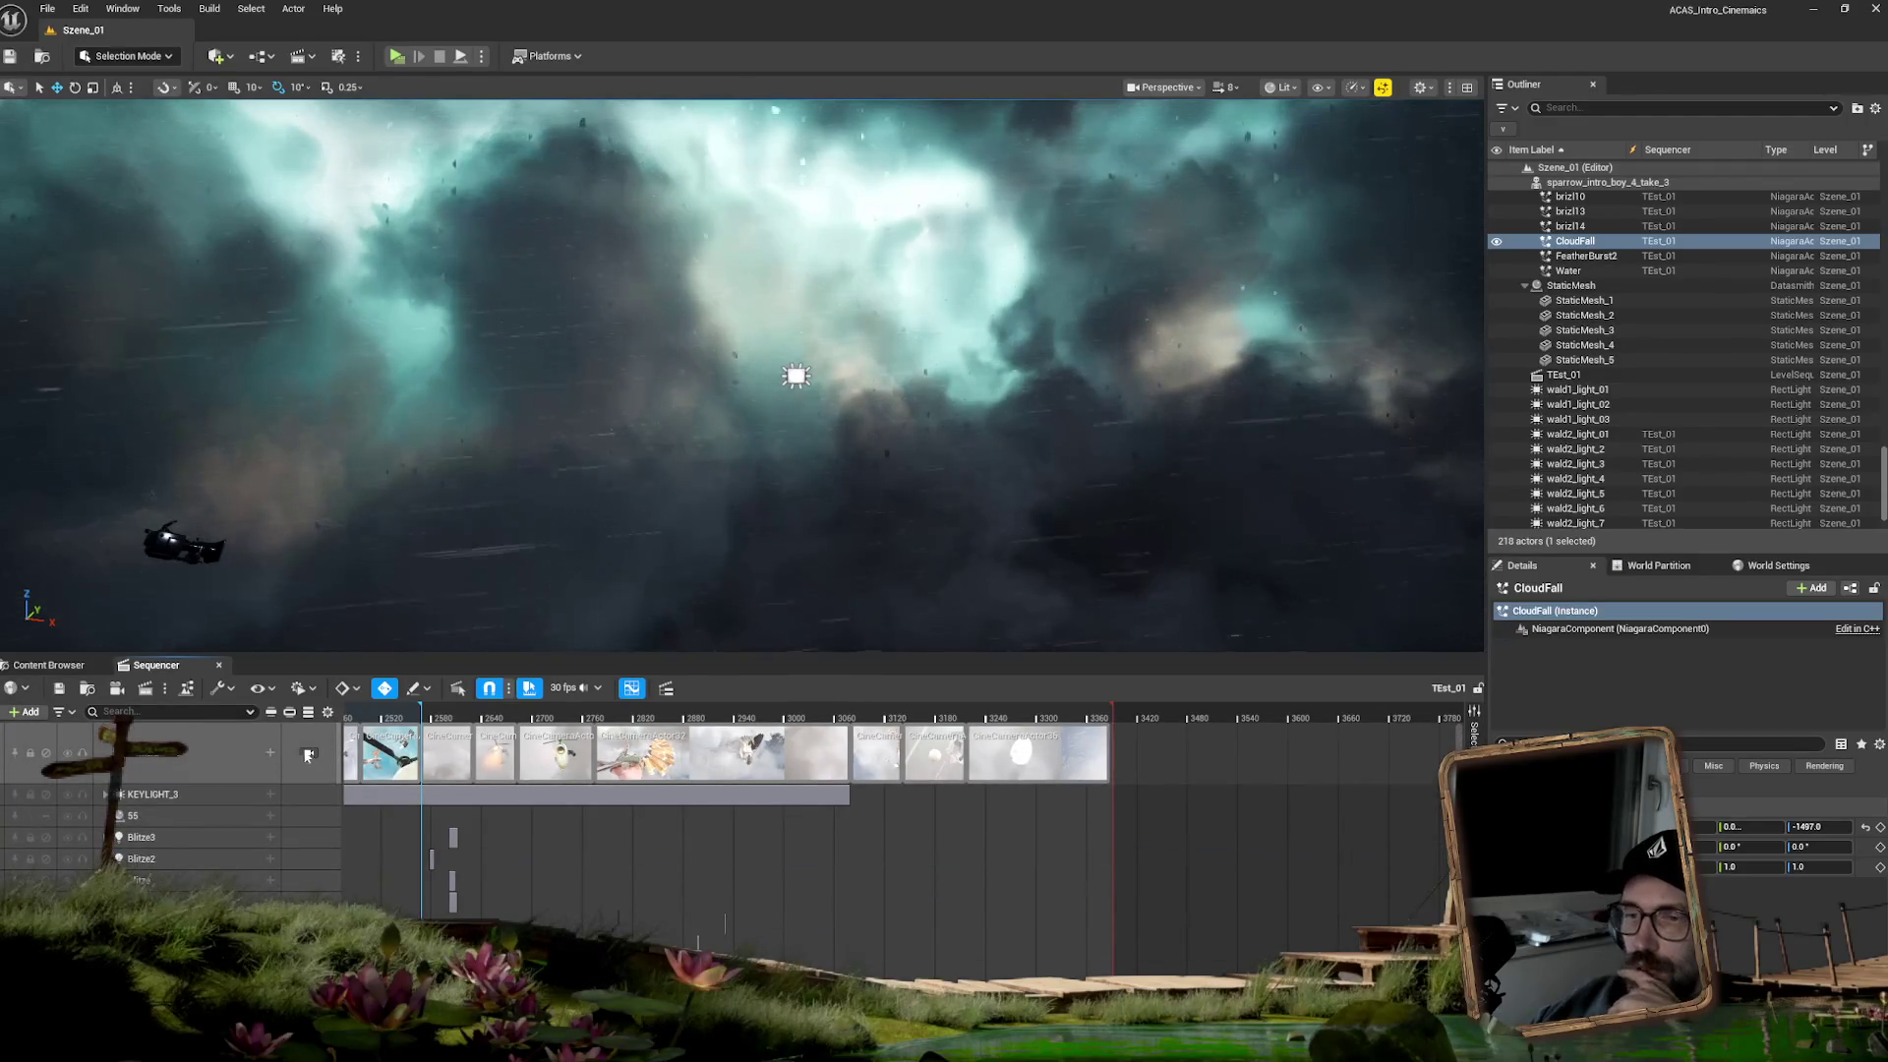
pyautogui.click(308, 754)
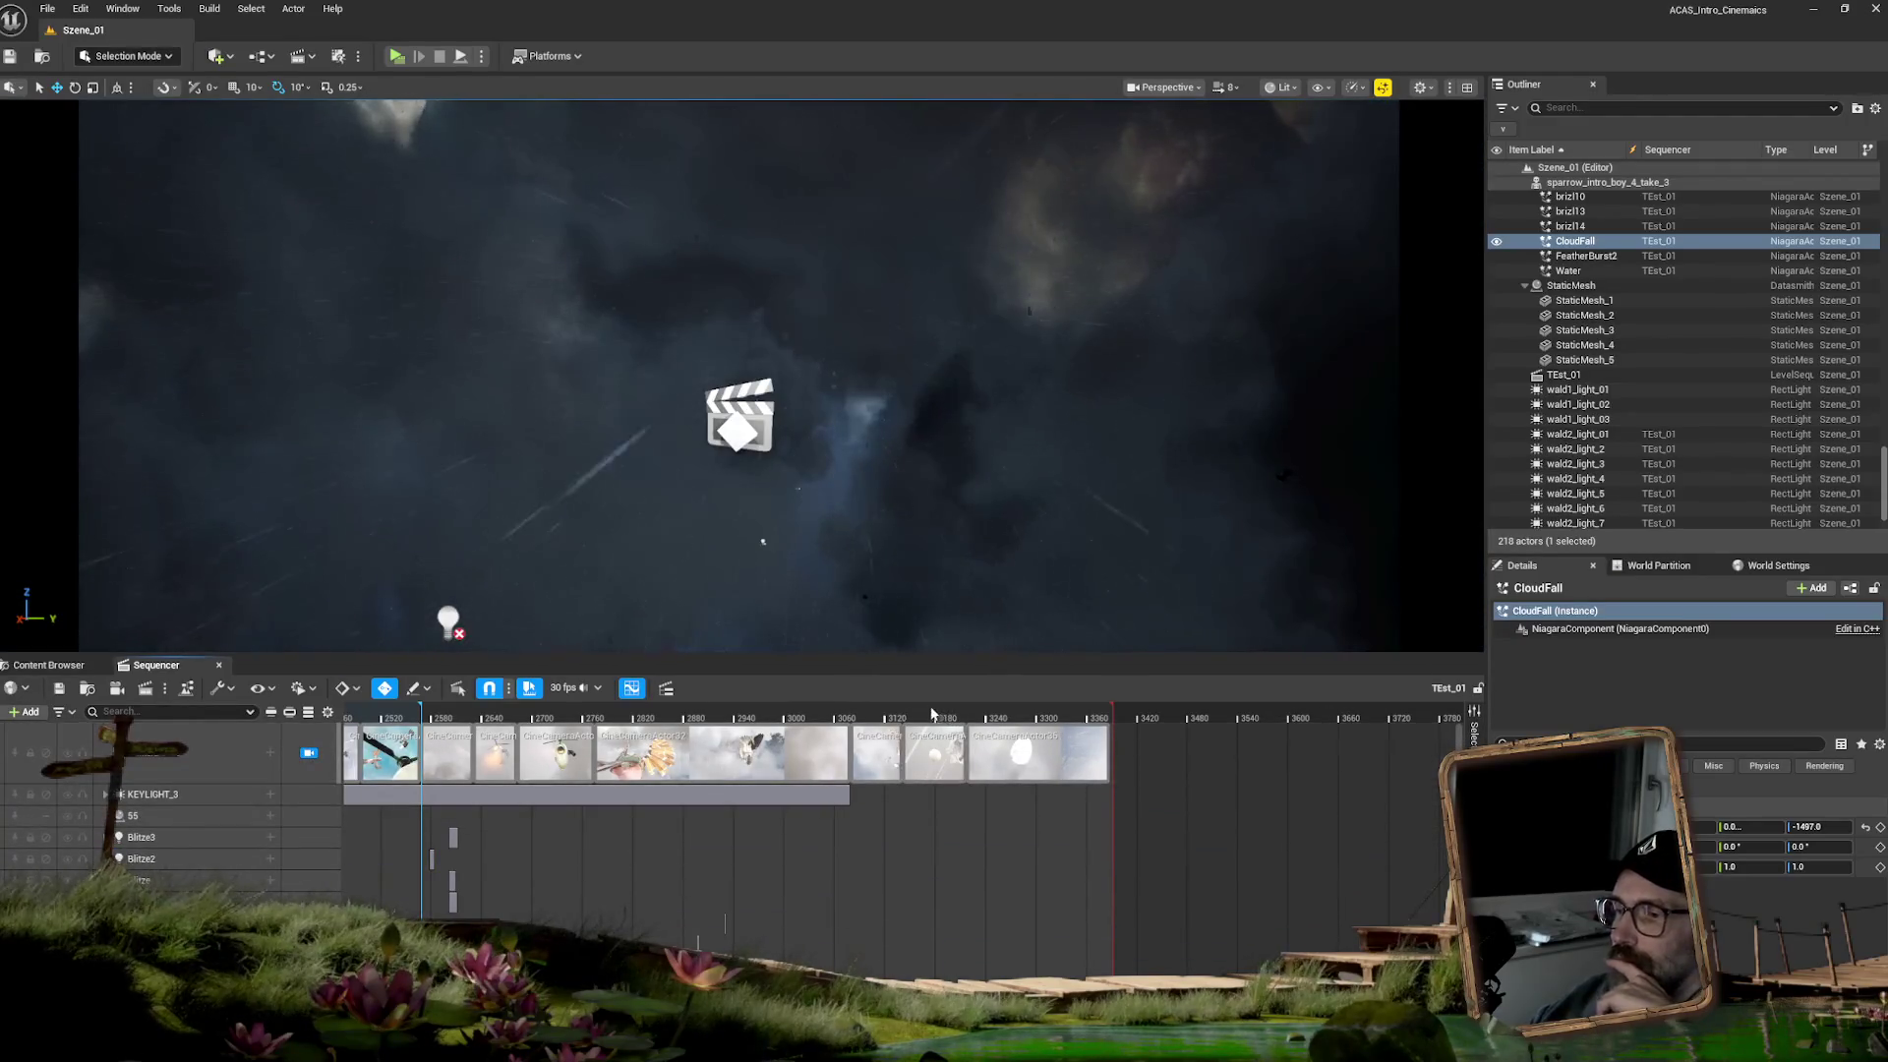
# - Scrub the playhead back through the bird shot to preview it
pyautogui.moveTo(912, 711); pyautogui.dragTo(821, 710)
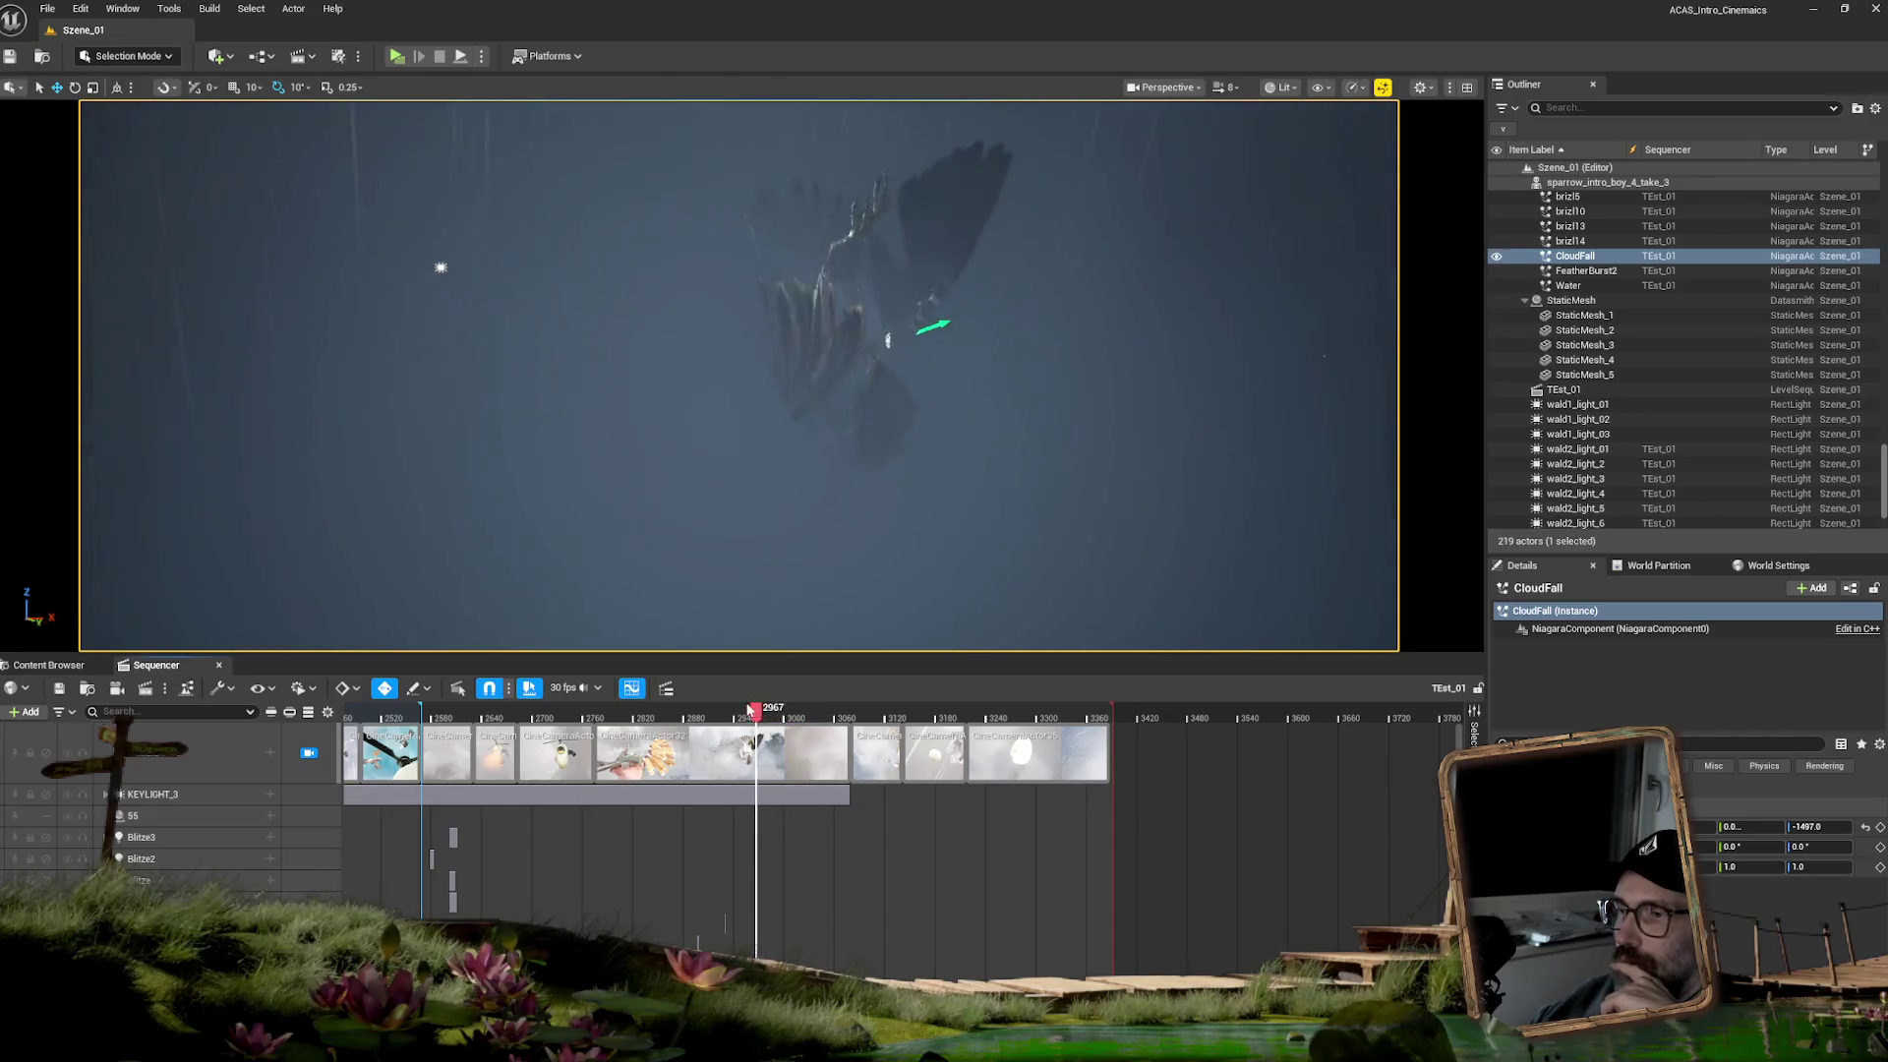
pyautogui.moveTo(731, 710); pyautogui.dragTo(698, 709)
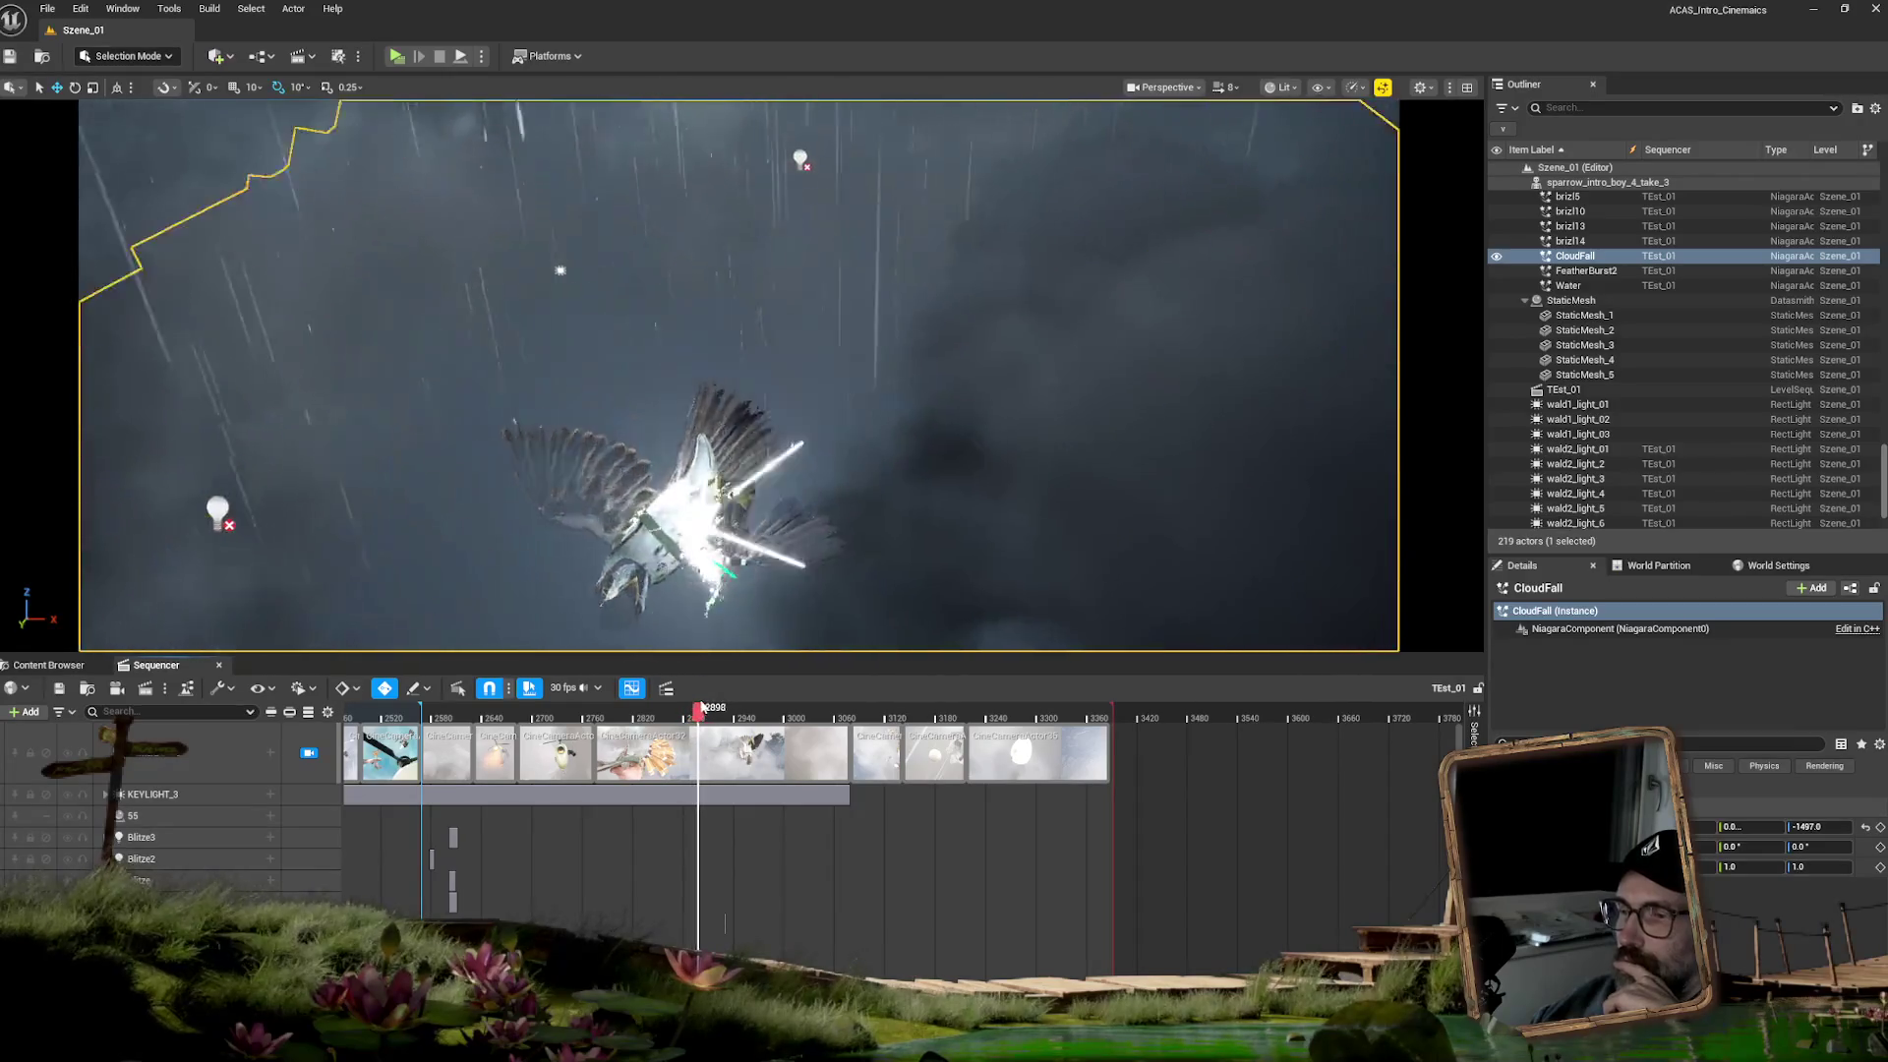
pyautogui.moveTo(698, 709)
pyautogui.mouseDown()
pyautogui.moveTo(678, 706)
pyautogui.moveTo(767, 707)
pyautogui.moveTo(674, 708)
pyautogui.moveTo(735, 708)
pyautogui.mouseUp()
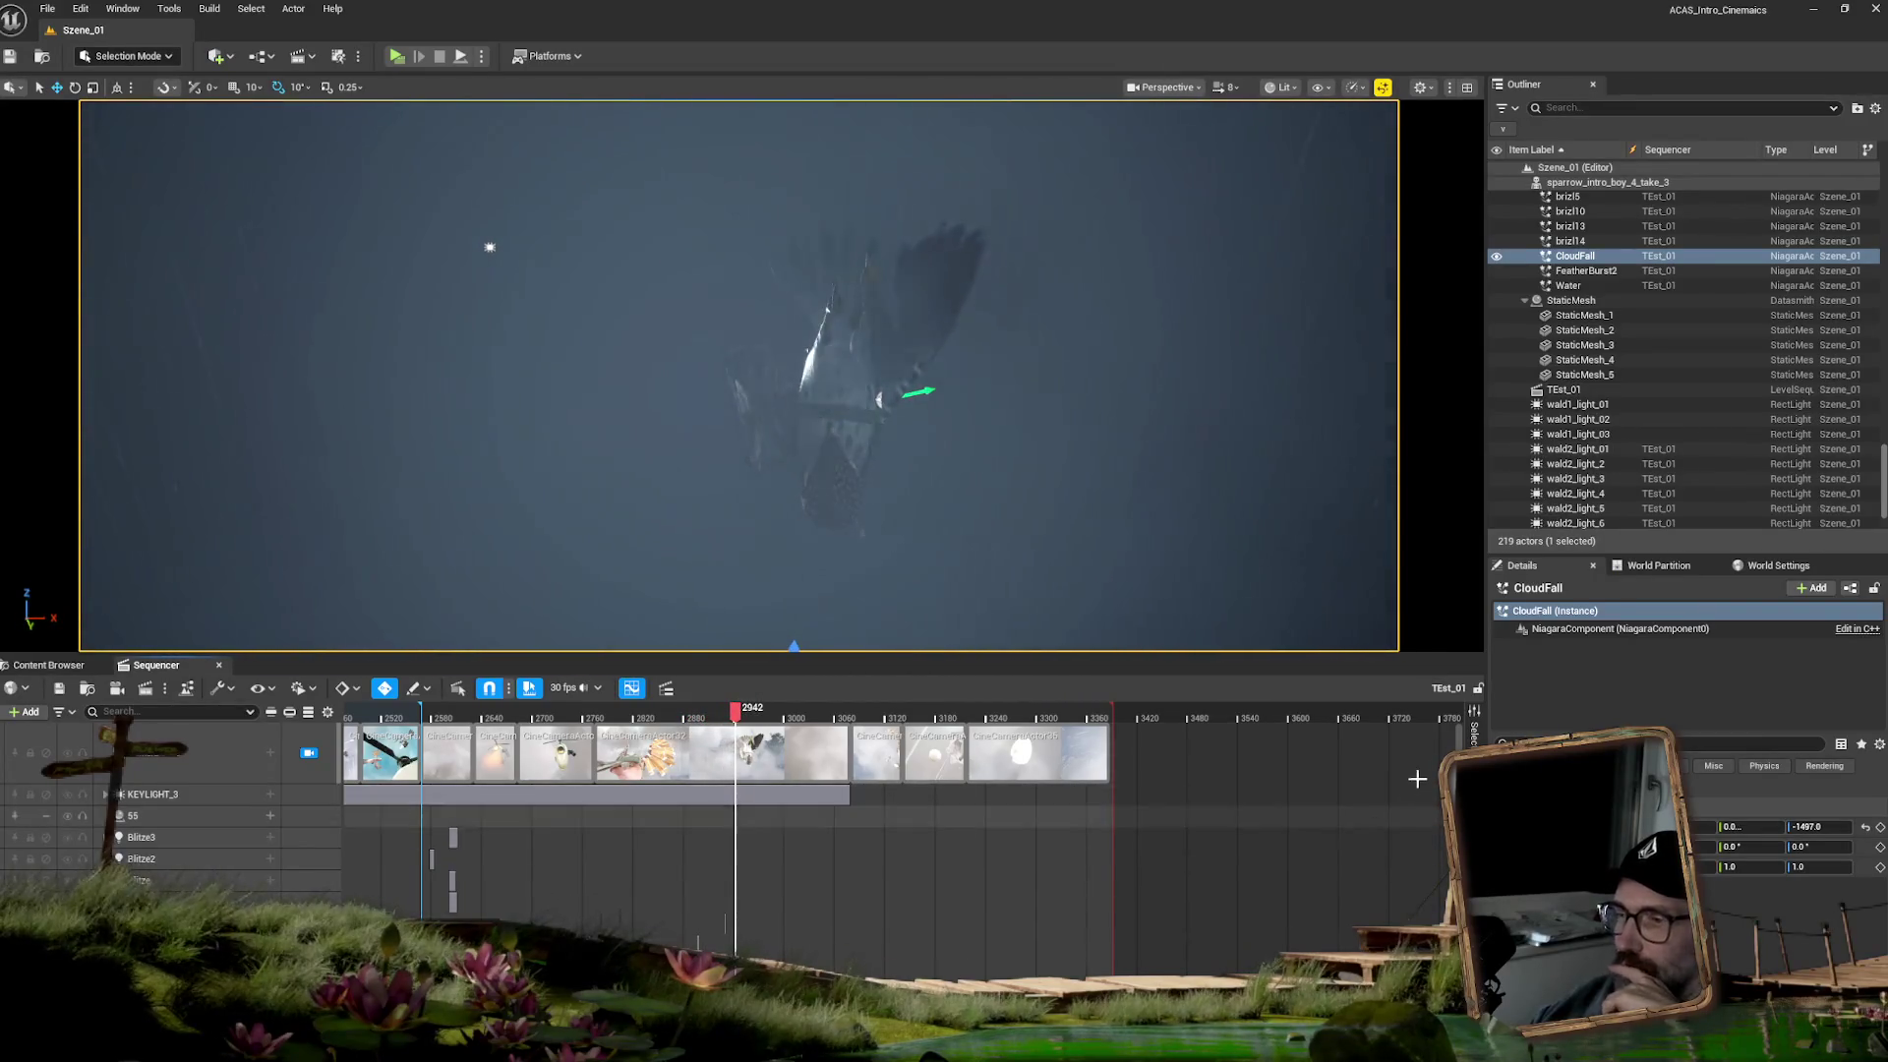
# - Shift CloudFall's Life Cycle section later to about frame 2904 and show the VFX folder
pyautogui.scroll(-5, 1297, 836)
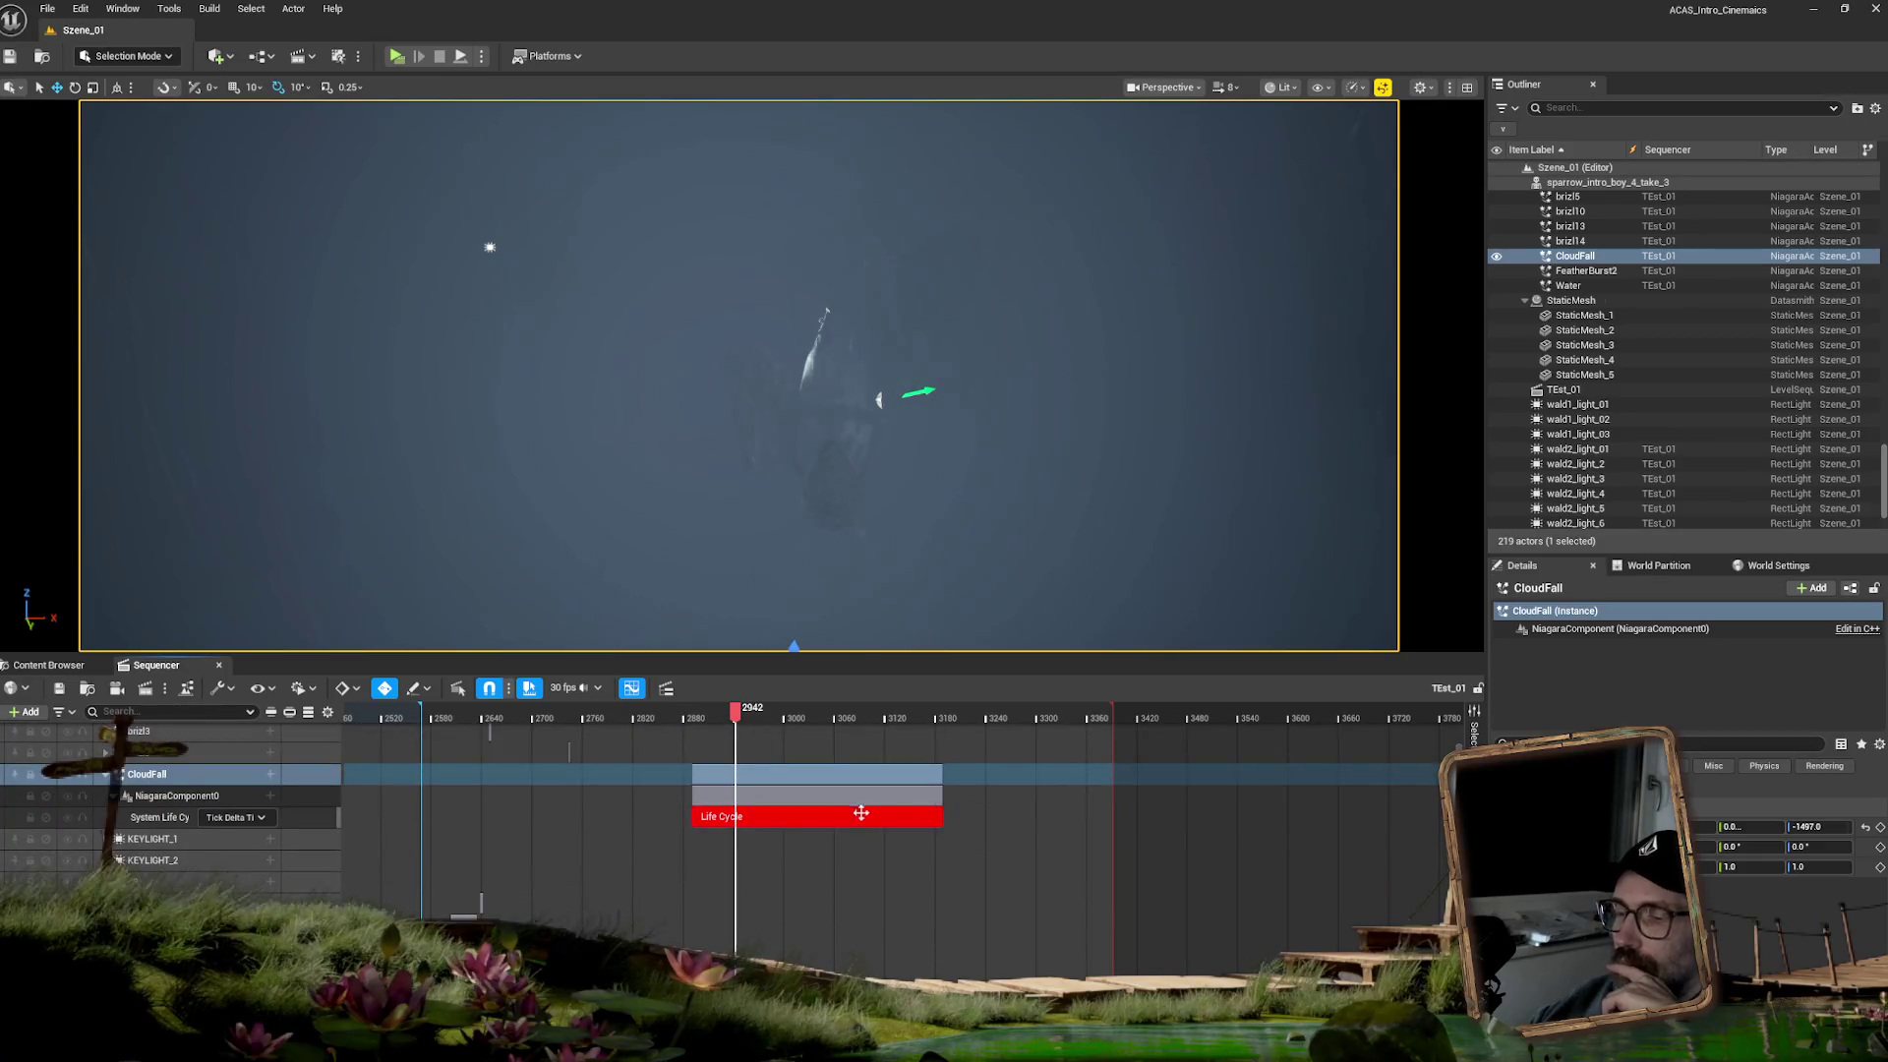
pyautogui.click(775, 817)
pyautogui.moveTo(780, 816); pyautogui.dragTo(796, 817)
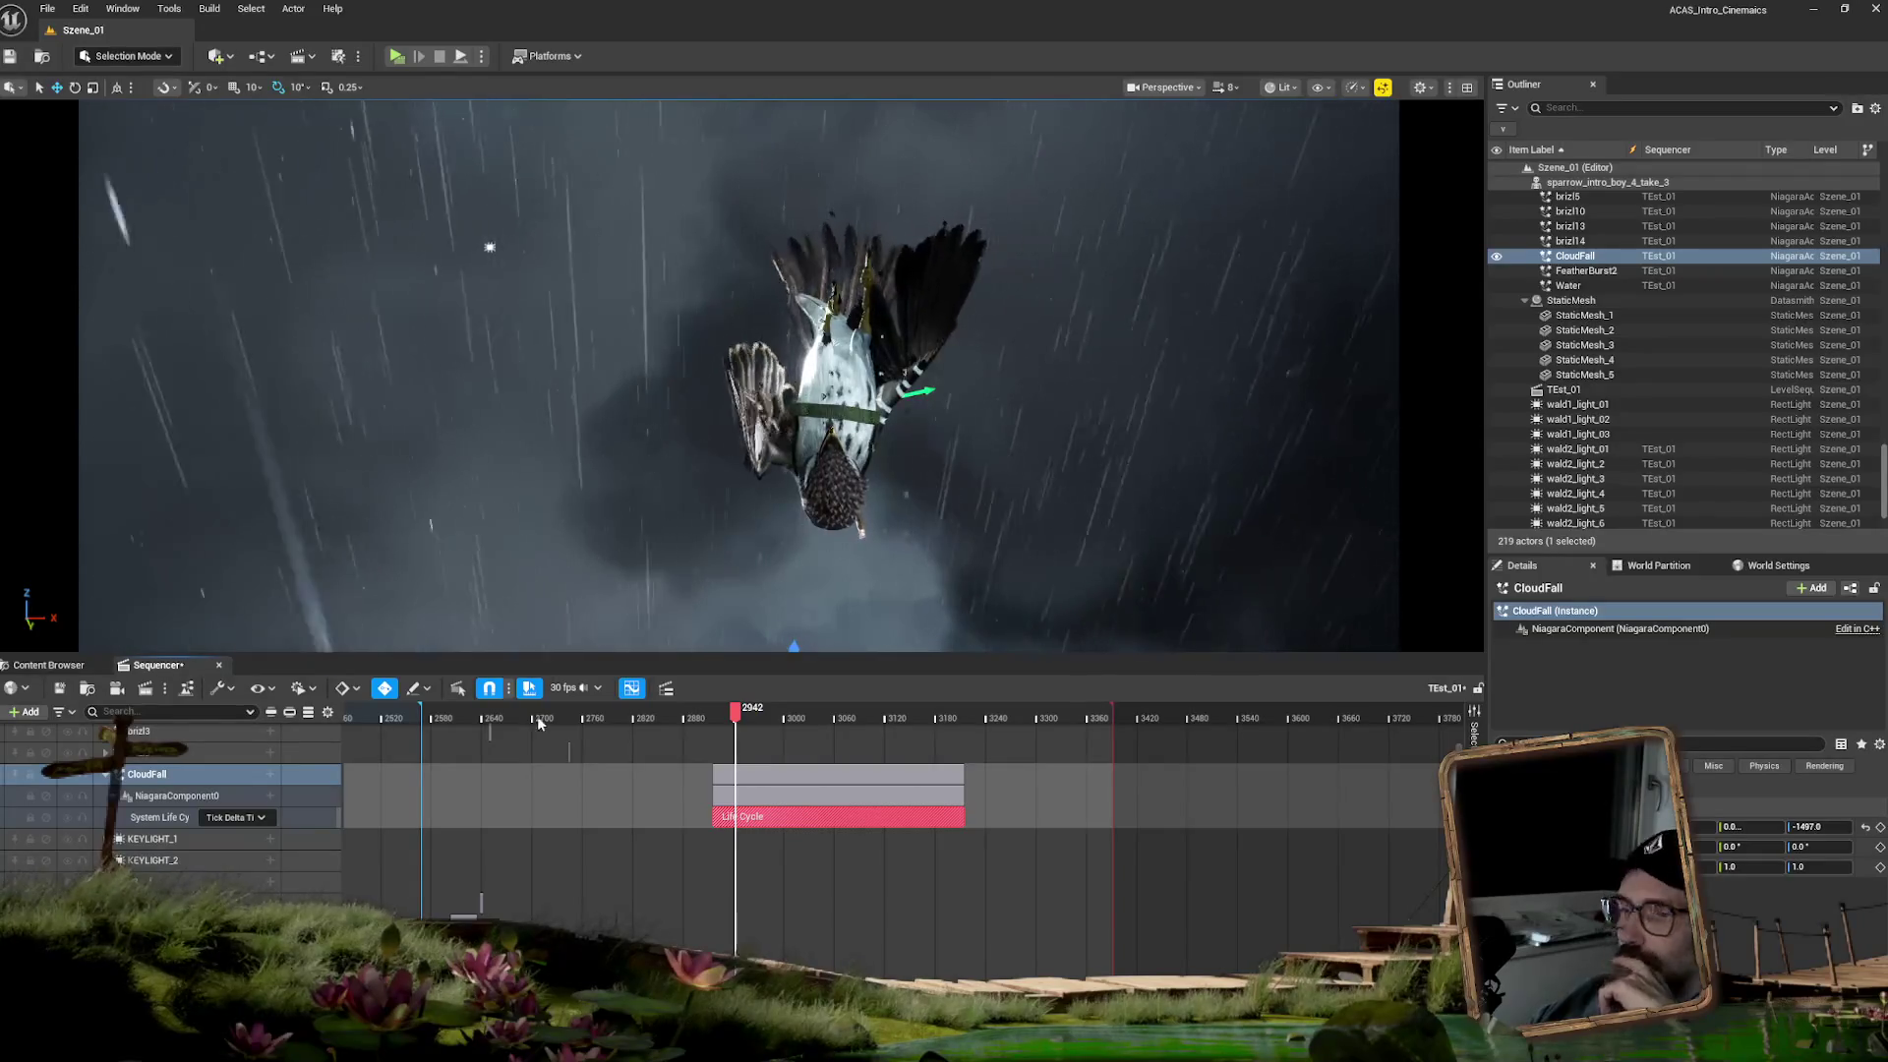
pyautogui.click(51, 665)
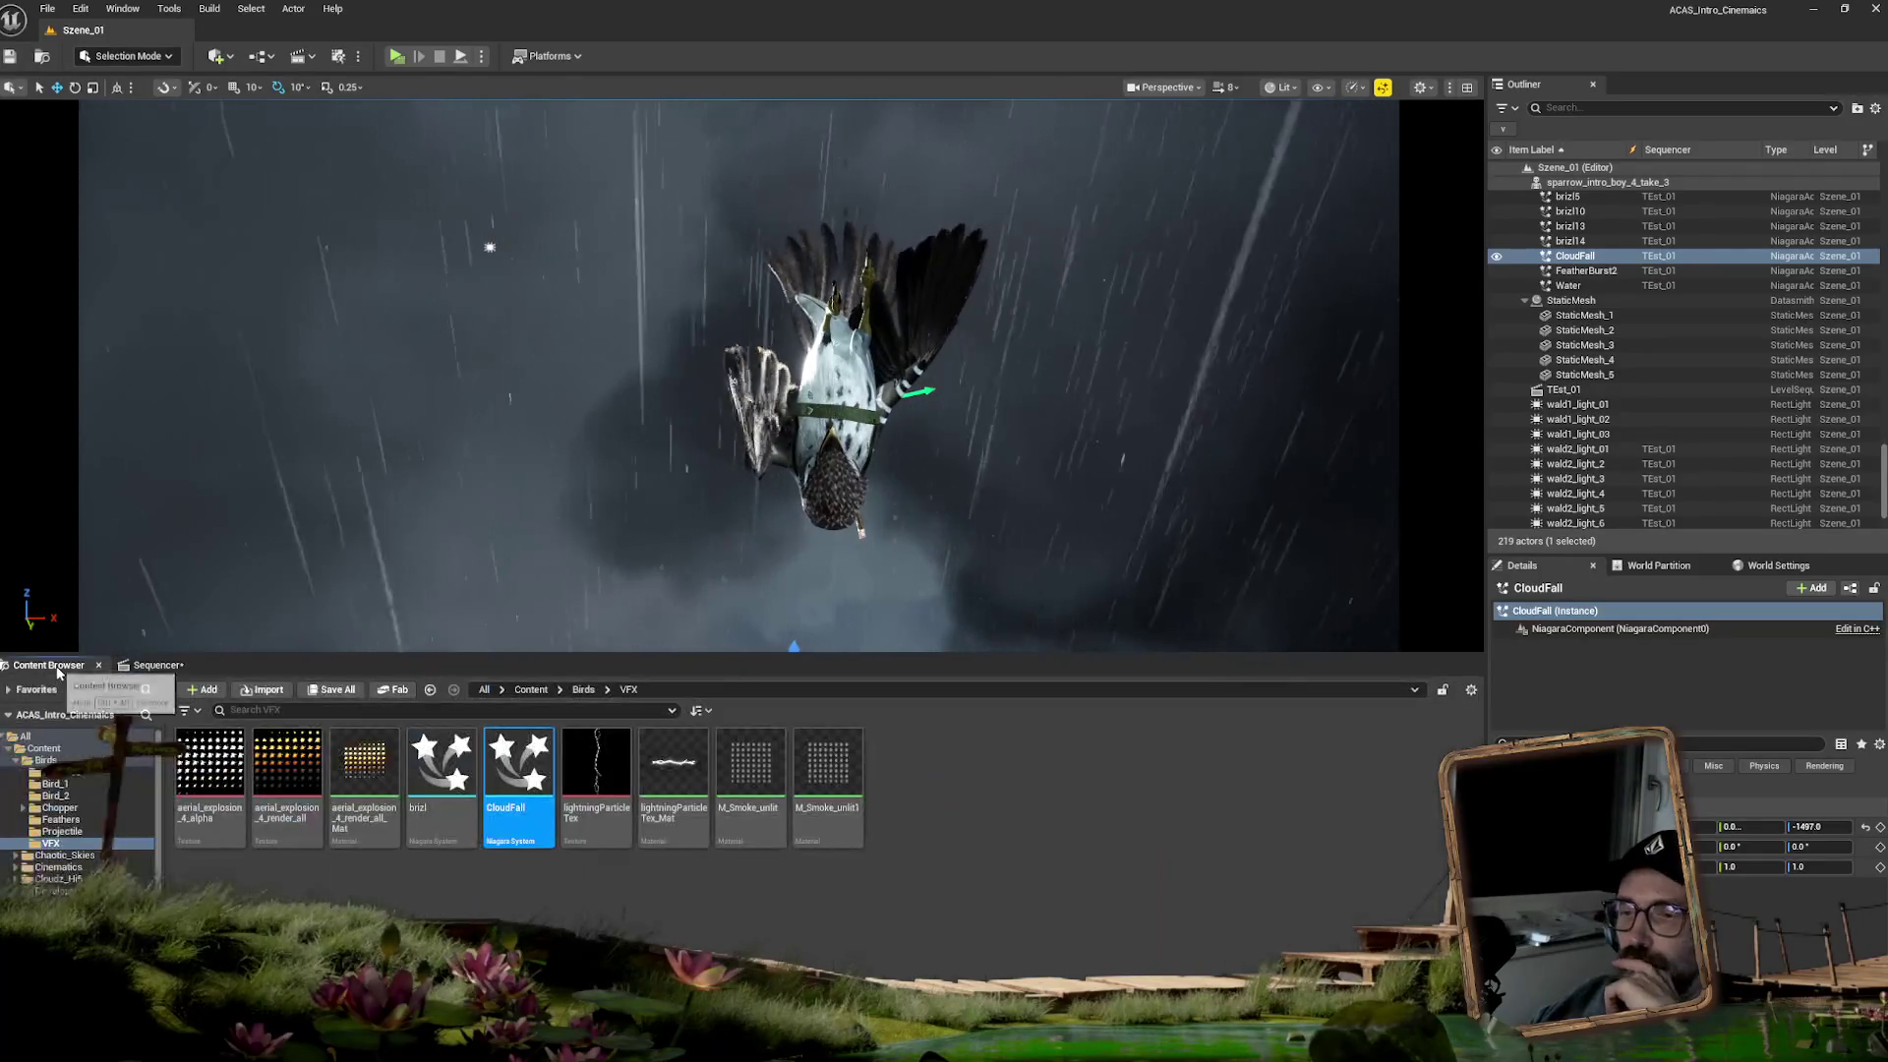
# - In M_Smoke_unlit, make the Emissive Color constant a slightly less saturated grey
pyautogui.click(758, 757)
pyautogui.doubleClick(758, 757)
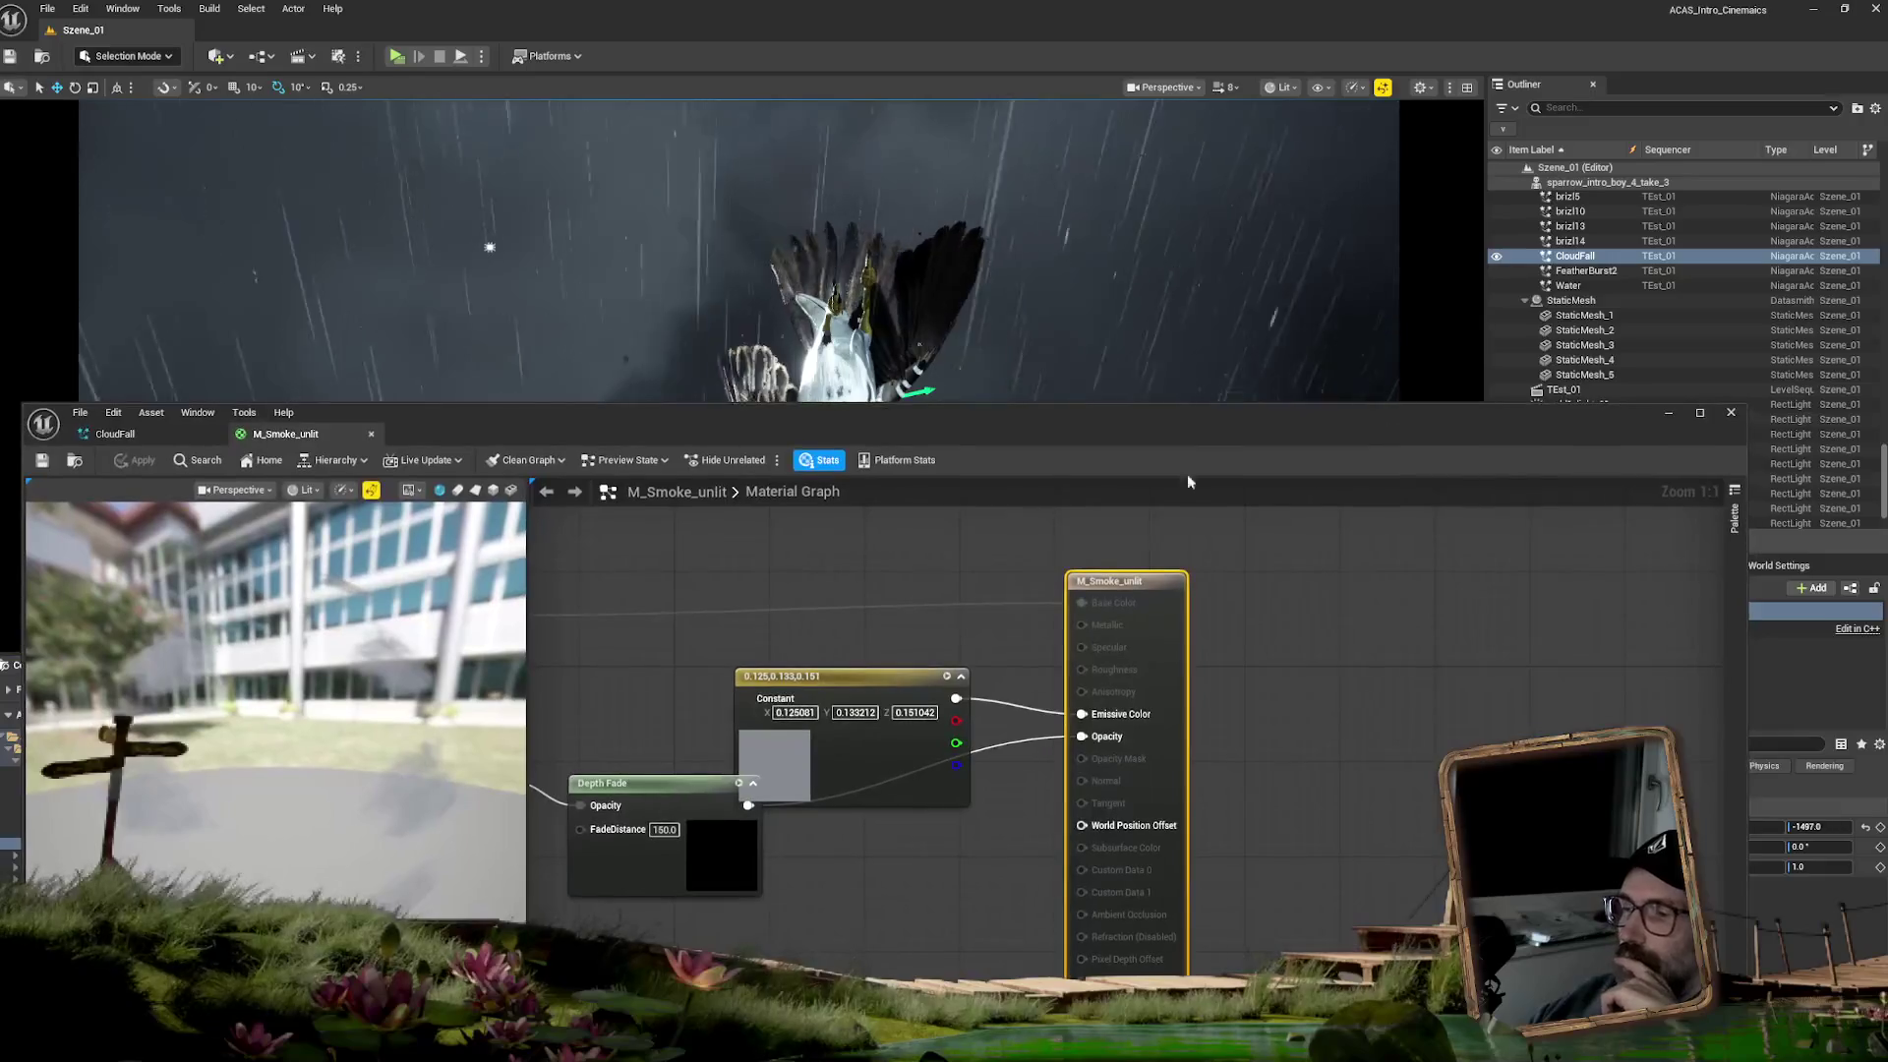
pyautogui.click(788, 771)
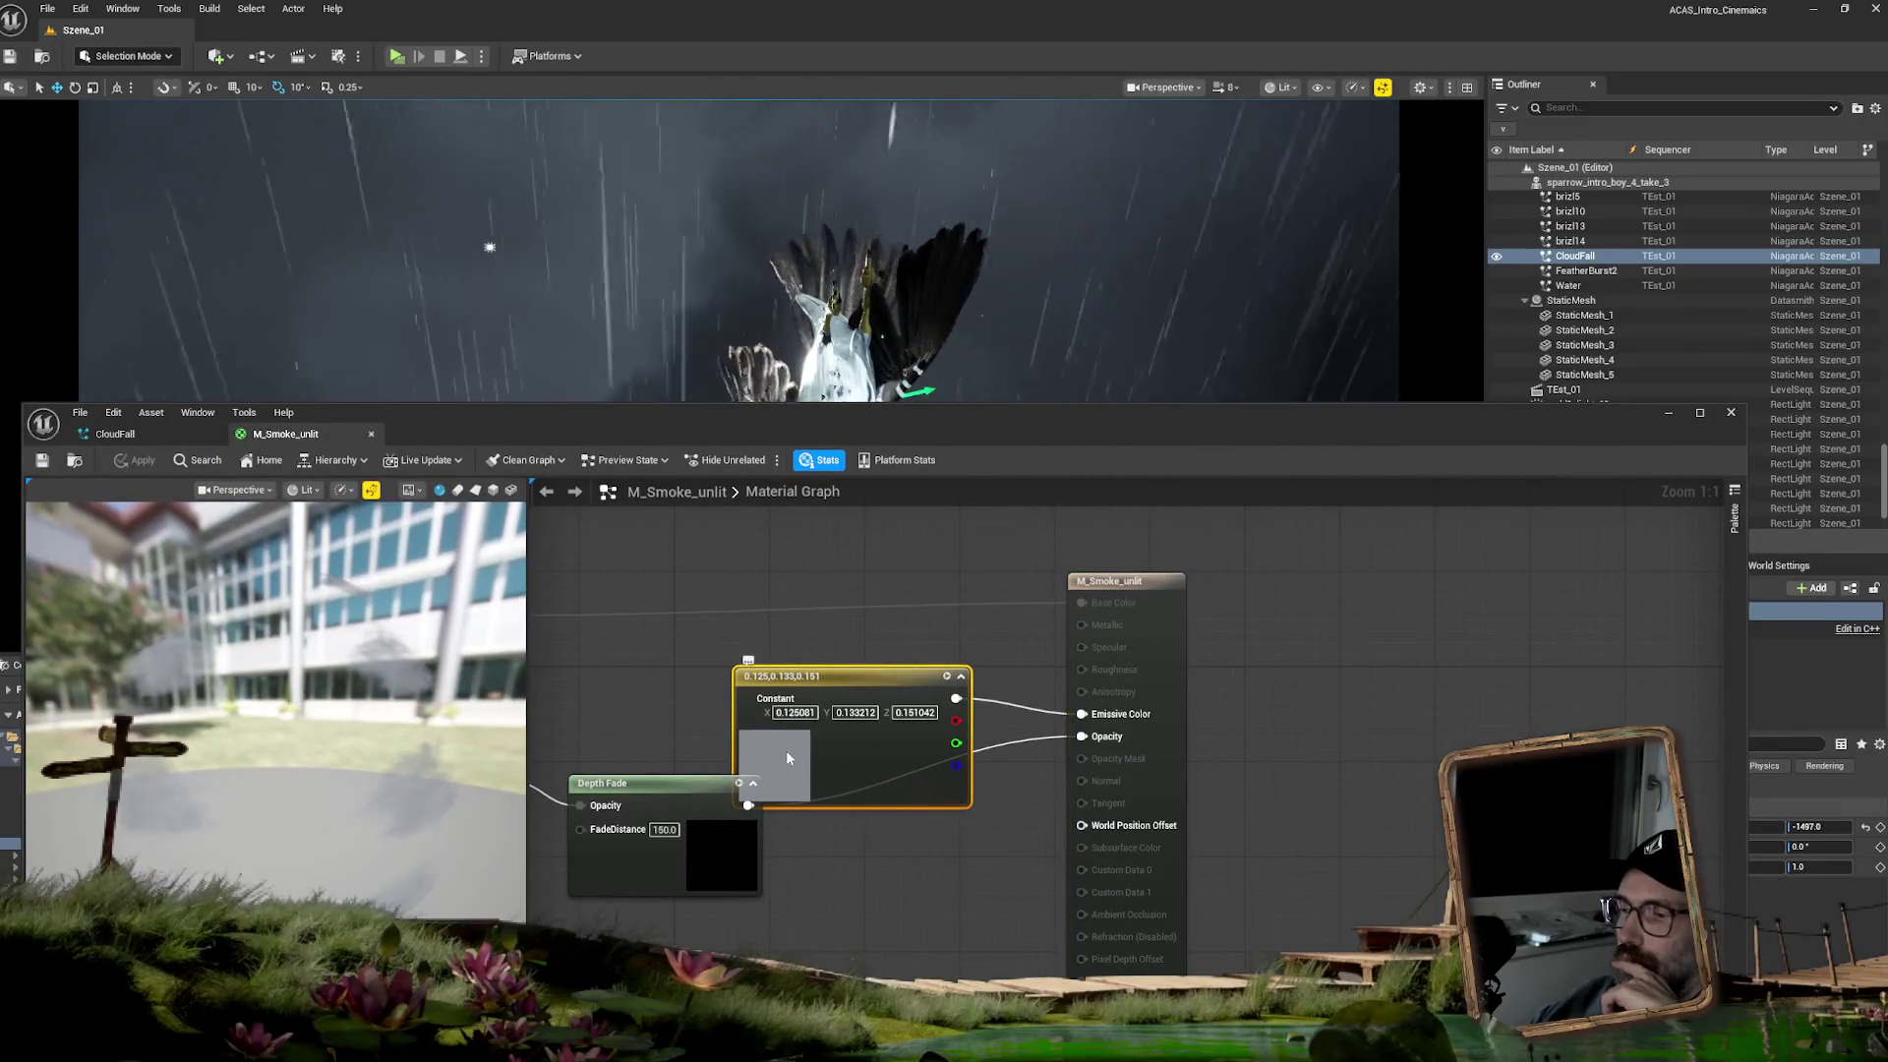
pyautogui.doubleClick(787, 751)
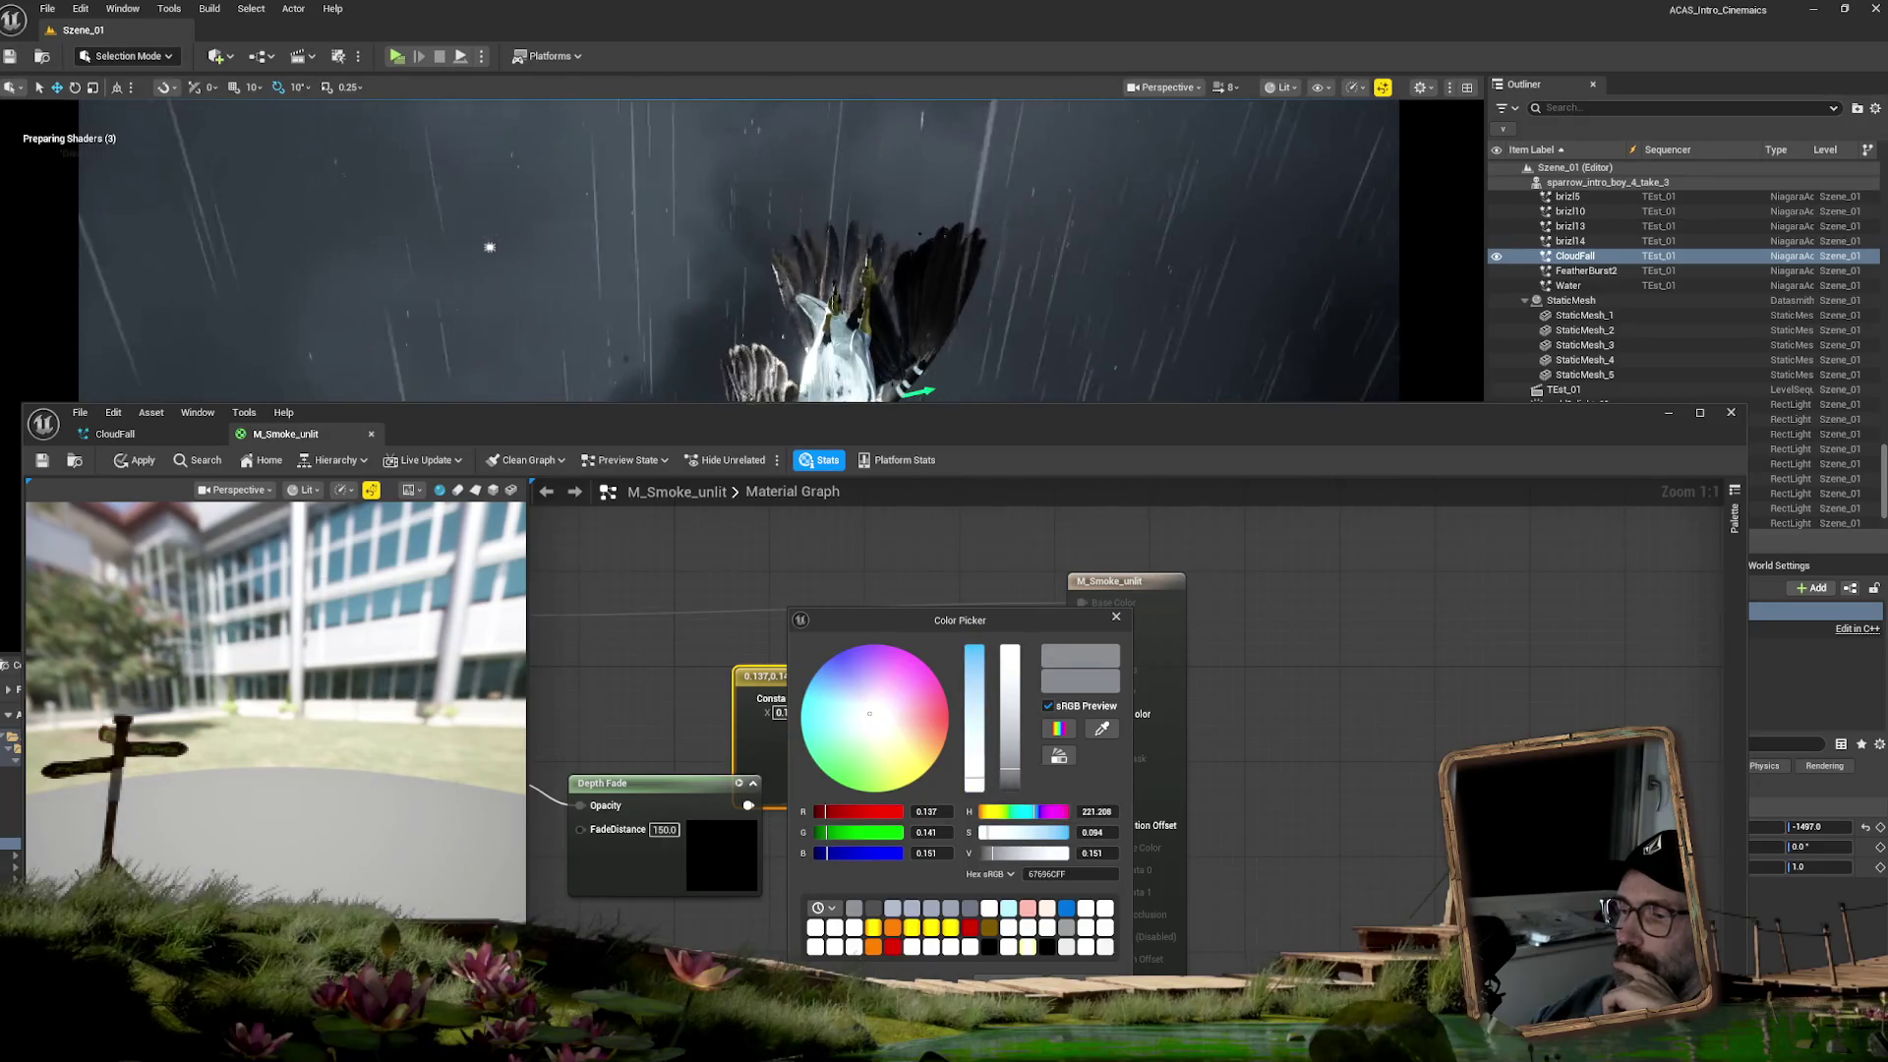
pyautogui.click(724, 454)
pyautogui.moveTo(758, 426); pyautogui.dragTo(961, 541)
pyautogui.moveTo(784, 539)
pyautogui.mouseDown()
pyautogui.moveTo(1589, 593)
pyautogui.moveTo(1145, 543)
pyautogui.moveTo(868, 469)
pyautogui.mouseUp()
pyautogui.doubleClick(1178, 784)
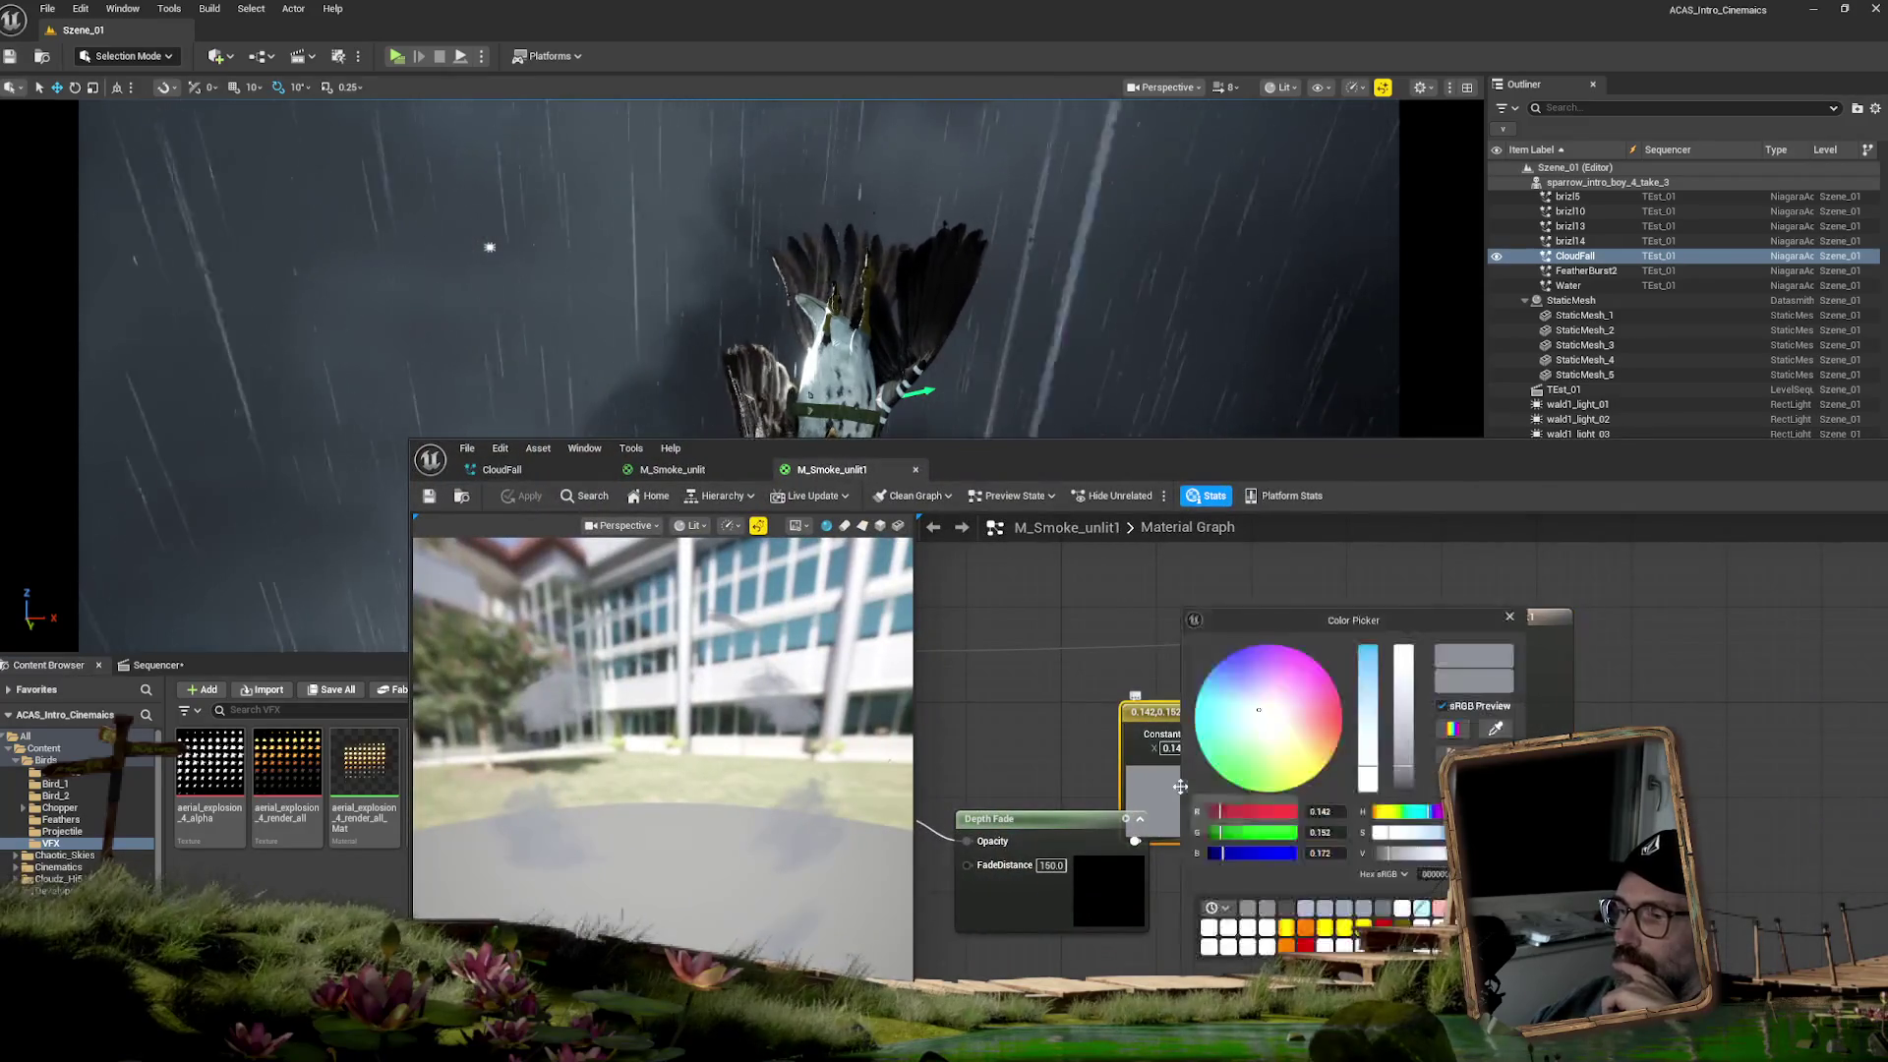
pyautogui.moveTo(1374, 775); pyautogui.dragTo(1371, 772)
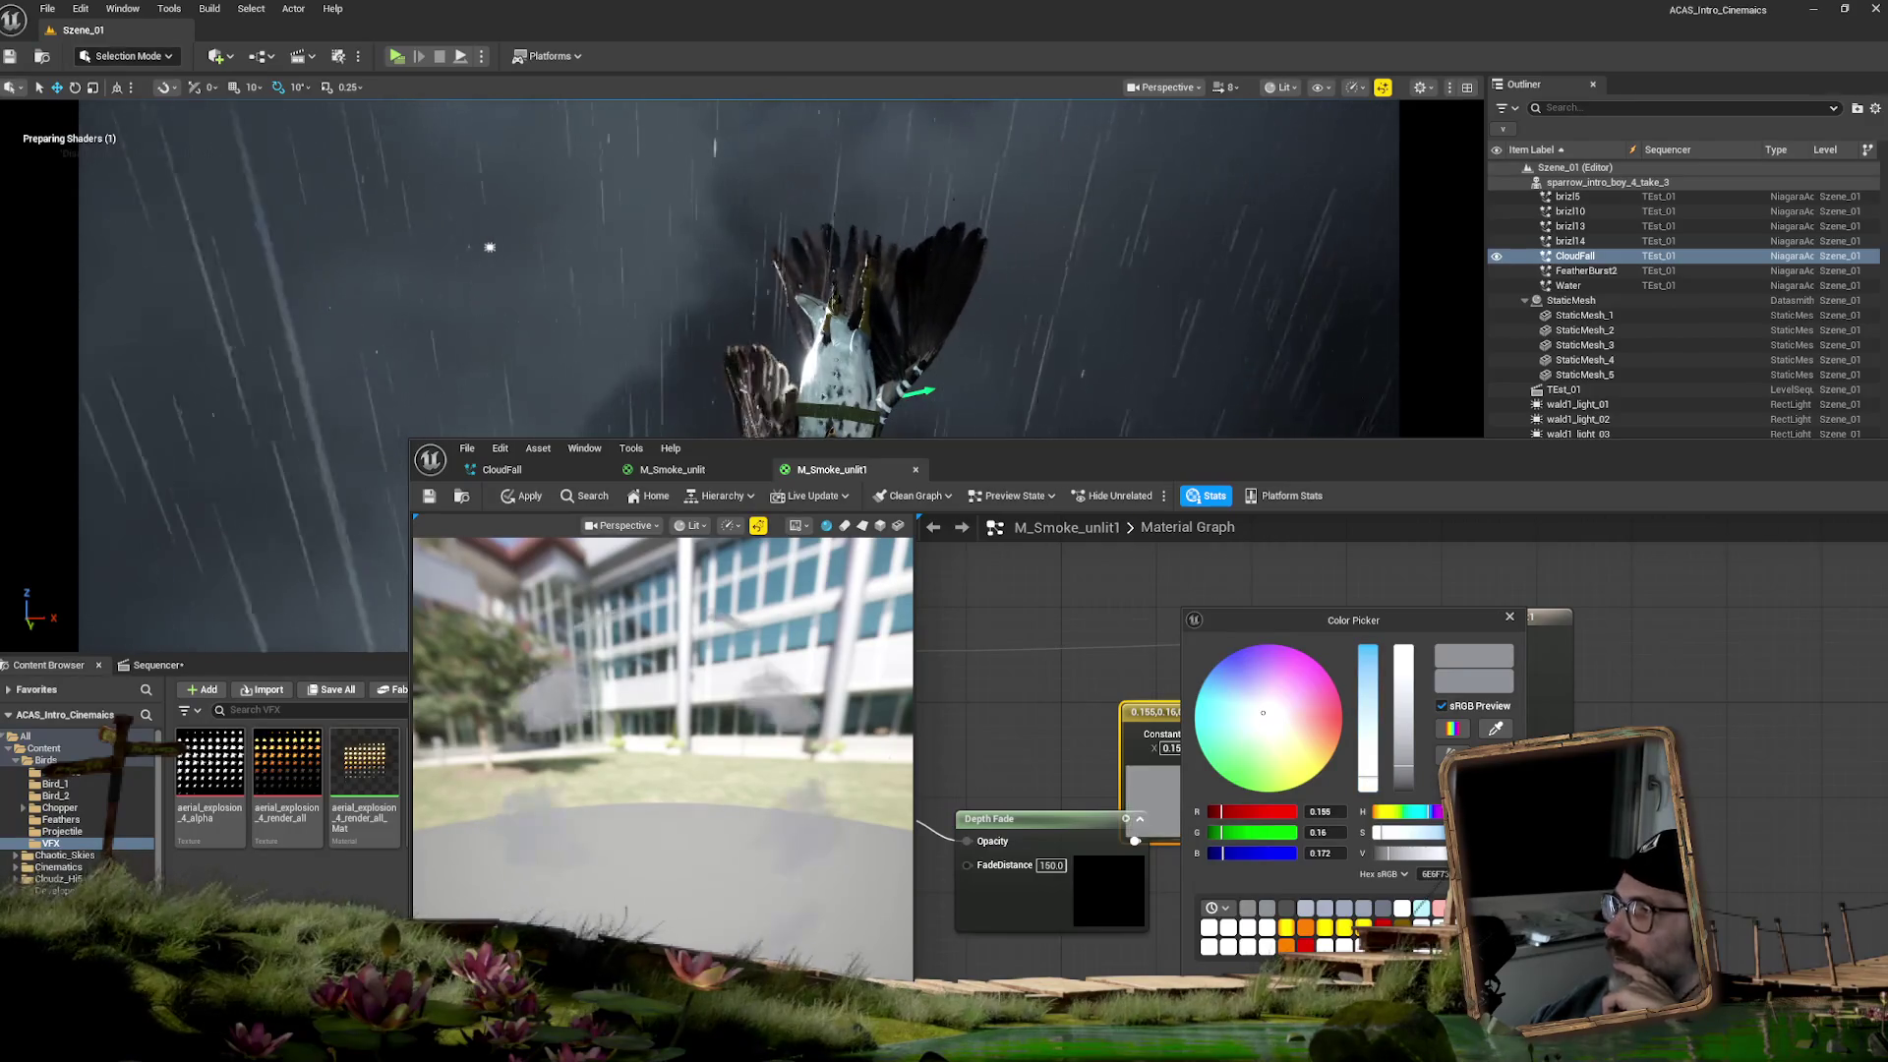
# - Apply the colour change to the original material, close its editor, and return to Sequencer
pyautogui.click(915, 469)
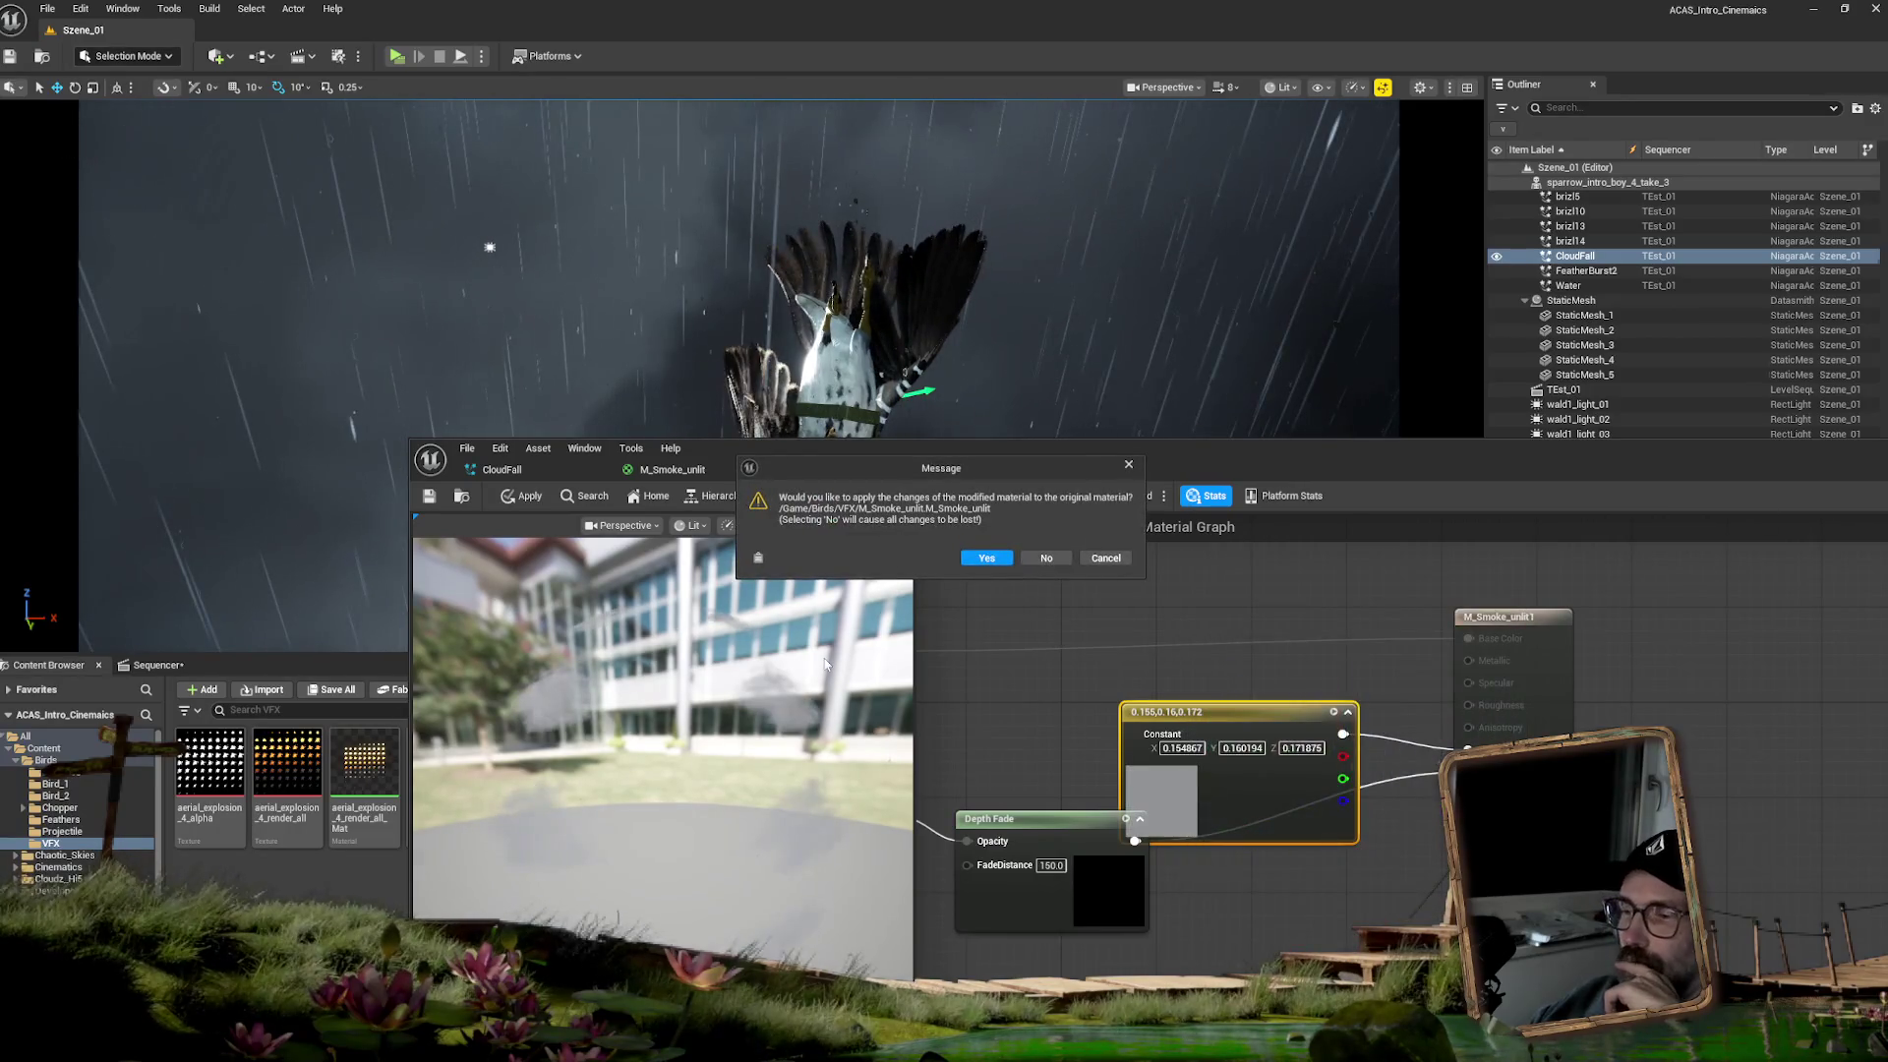
pyautogui.click(1105, 559)
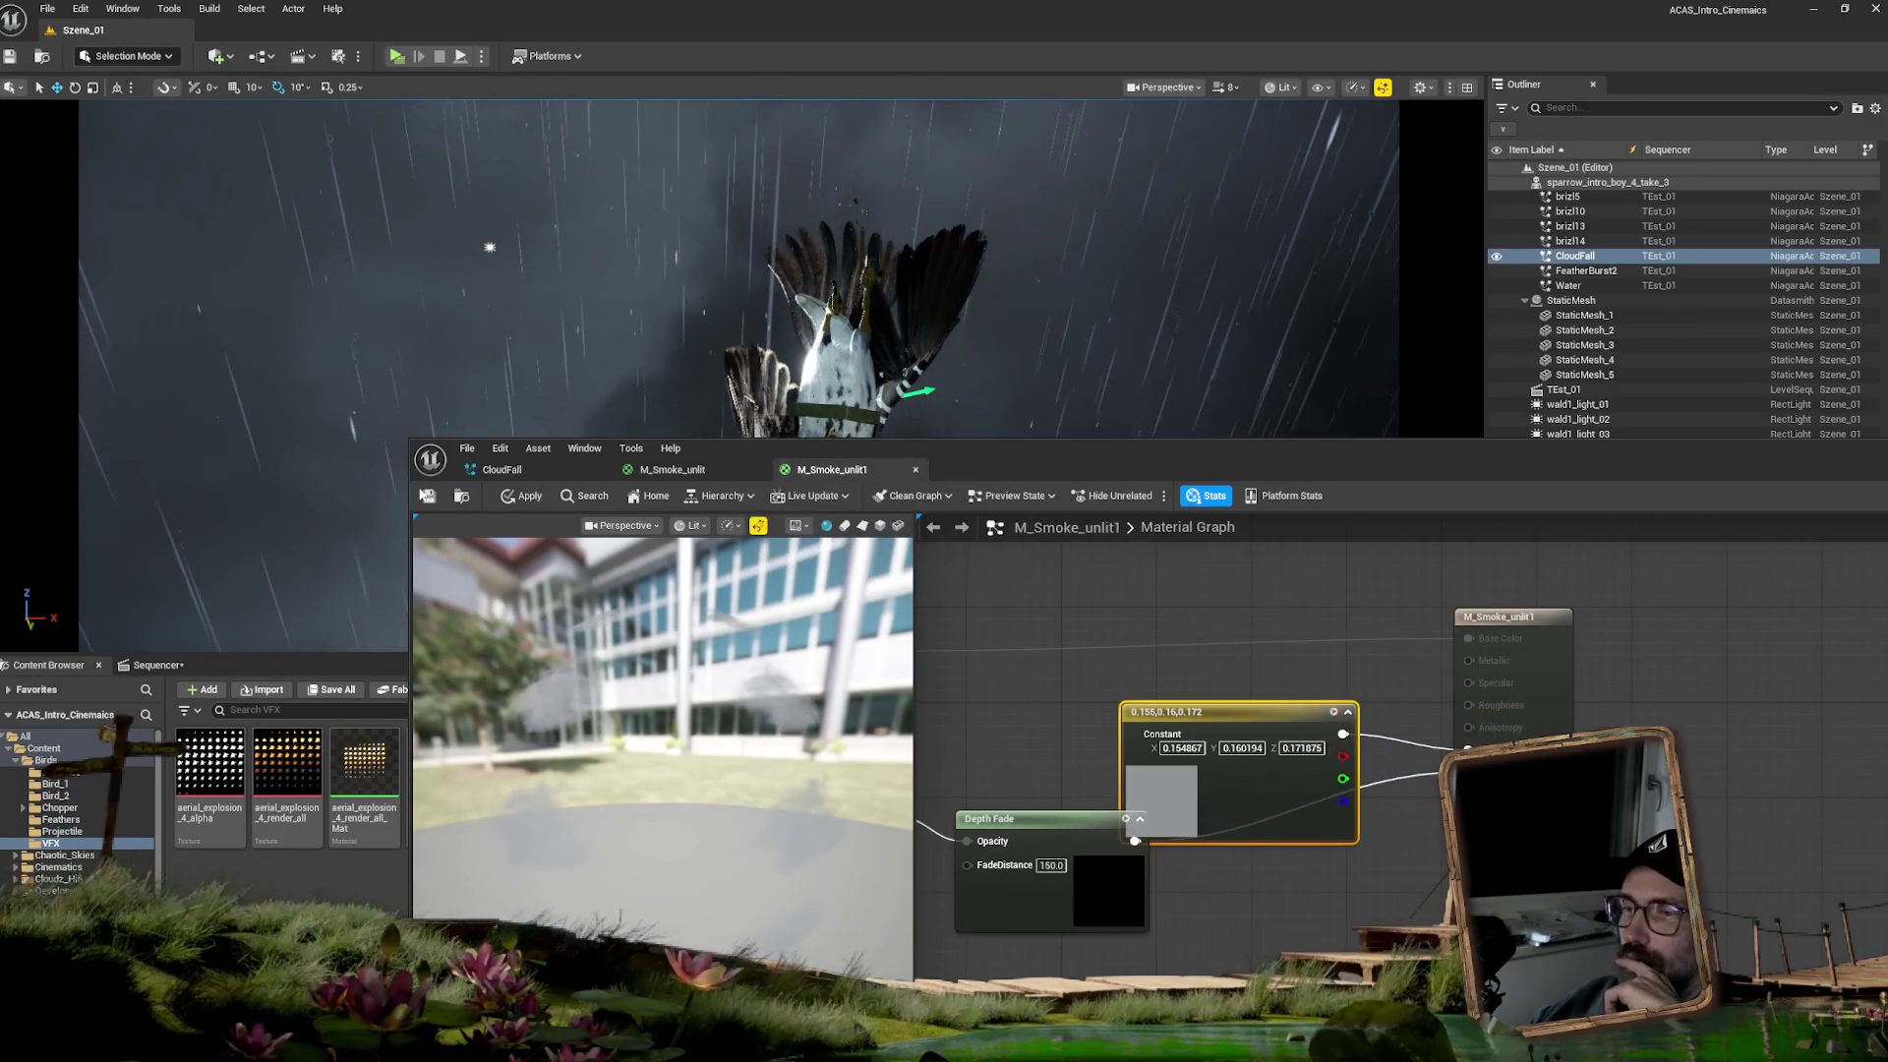
pyautogui.click(529, 499)
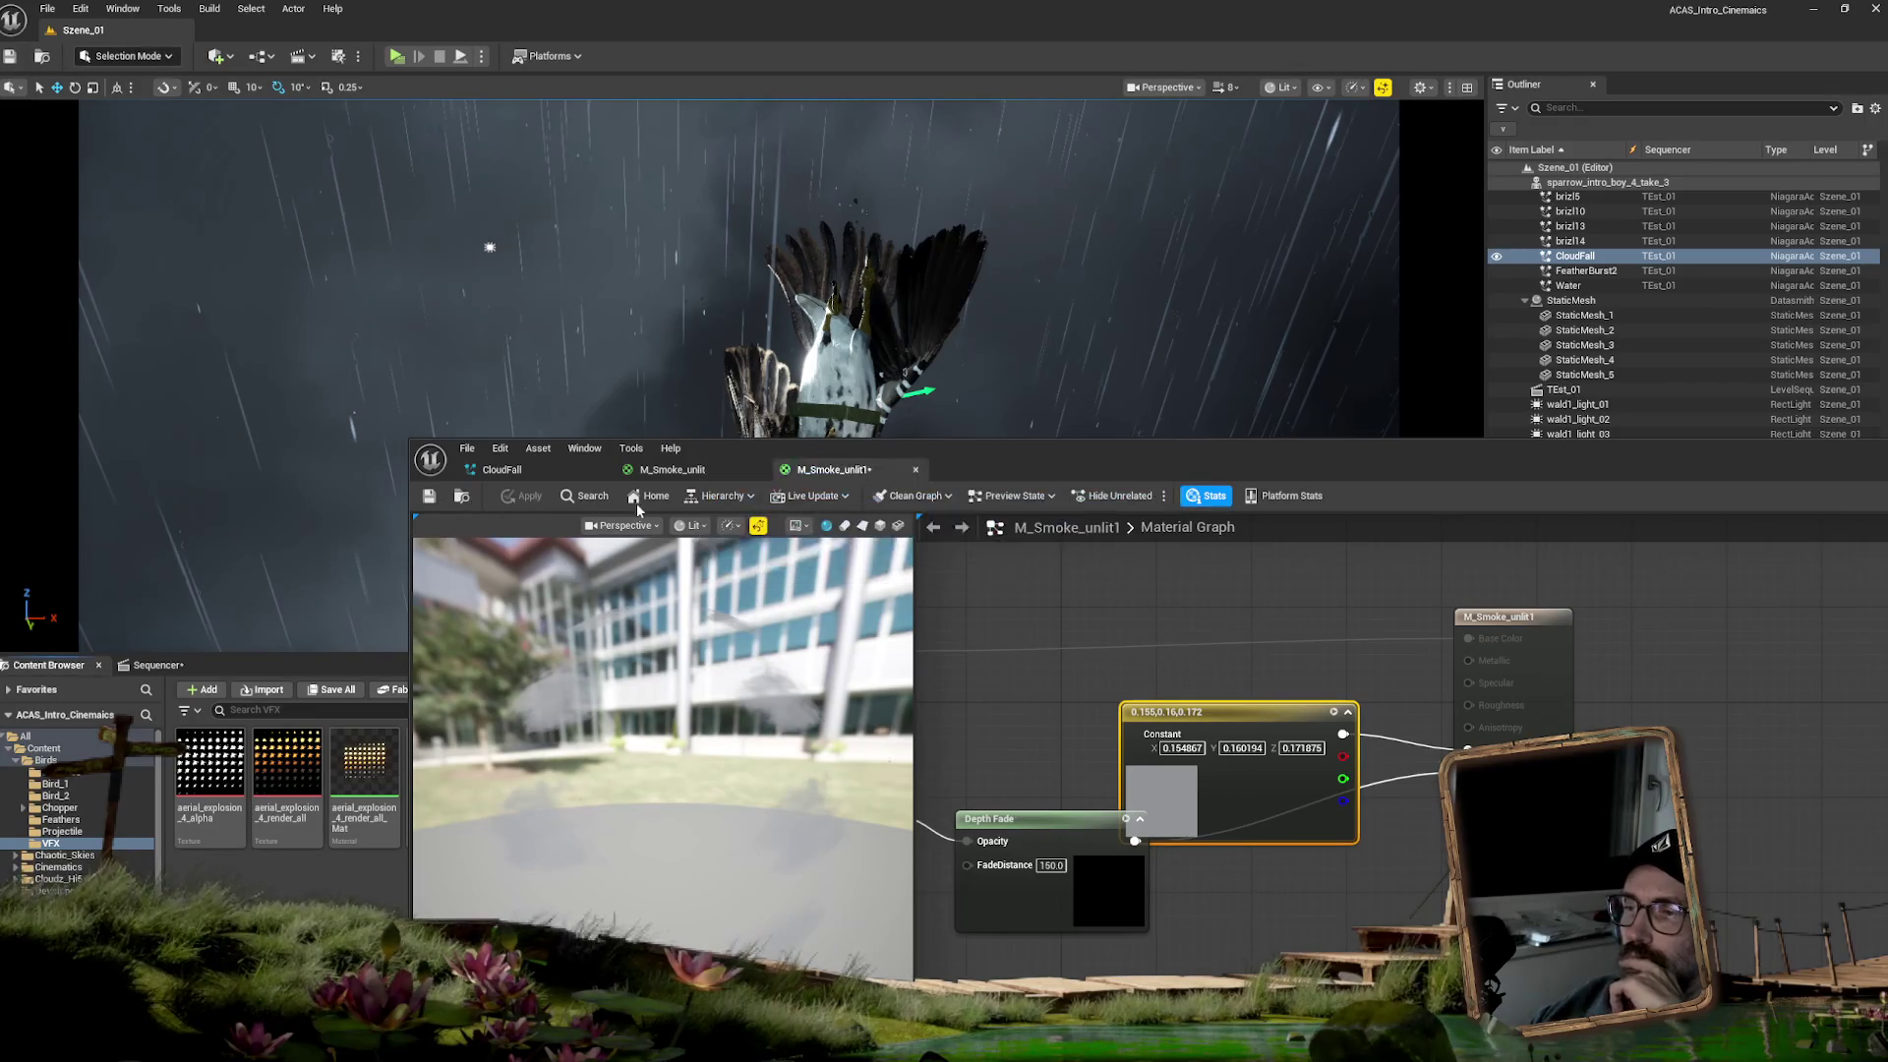
pyautogui.click(1340, 429)
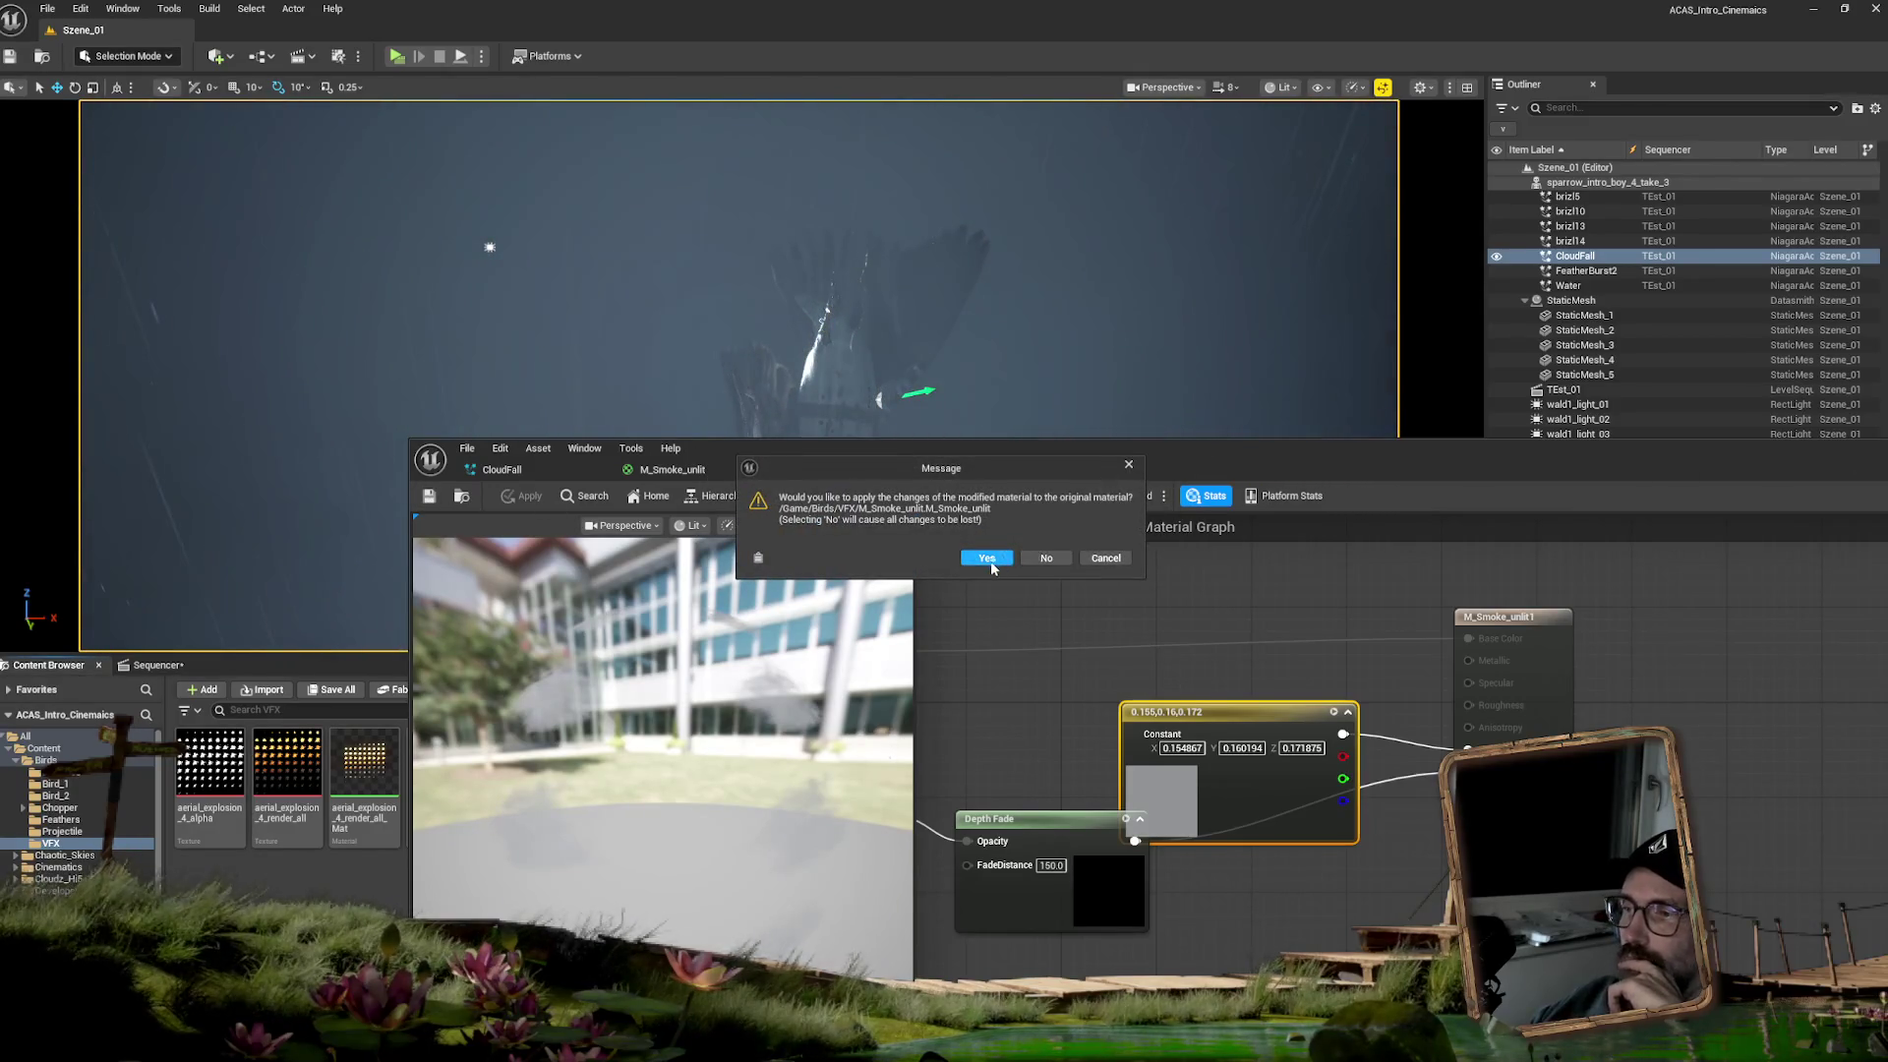
pyautogui.click(987, 559)
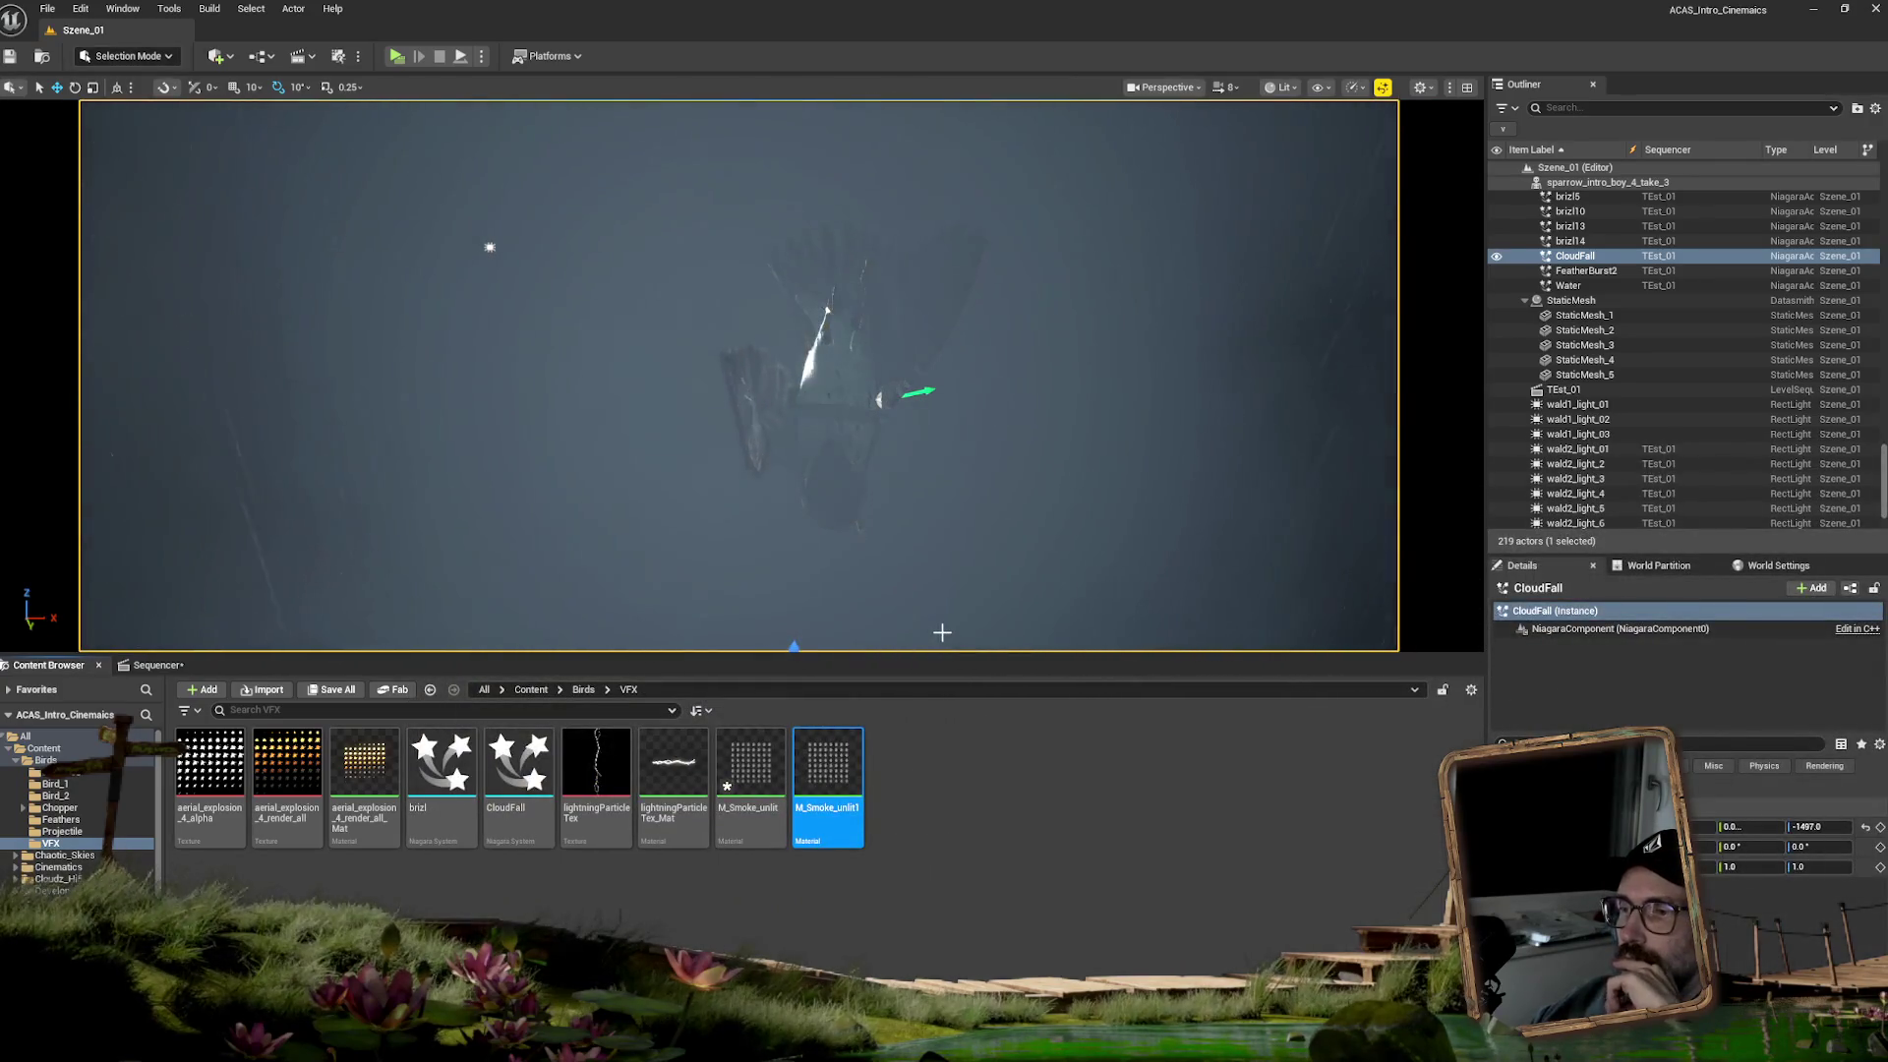
pyautogui.click(156, 664)
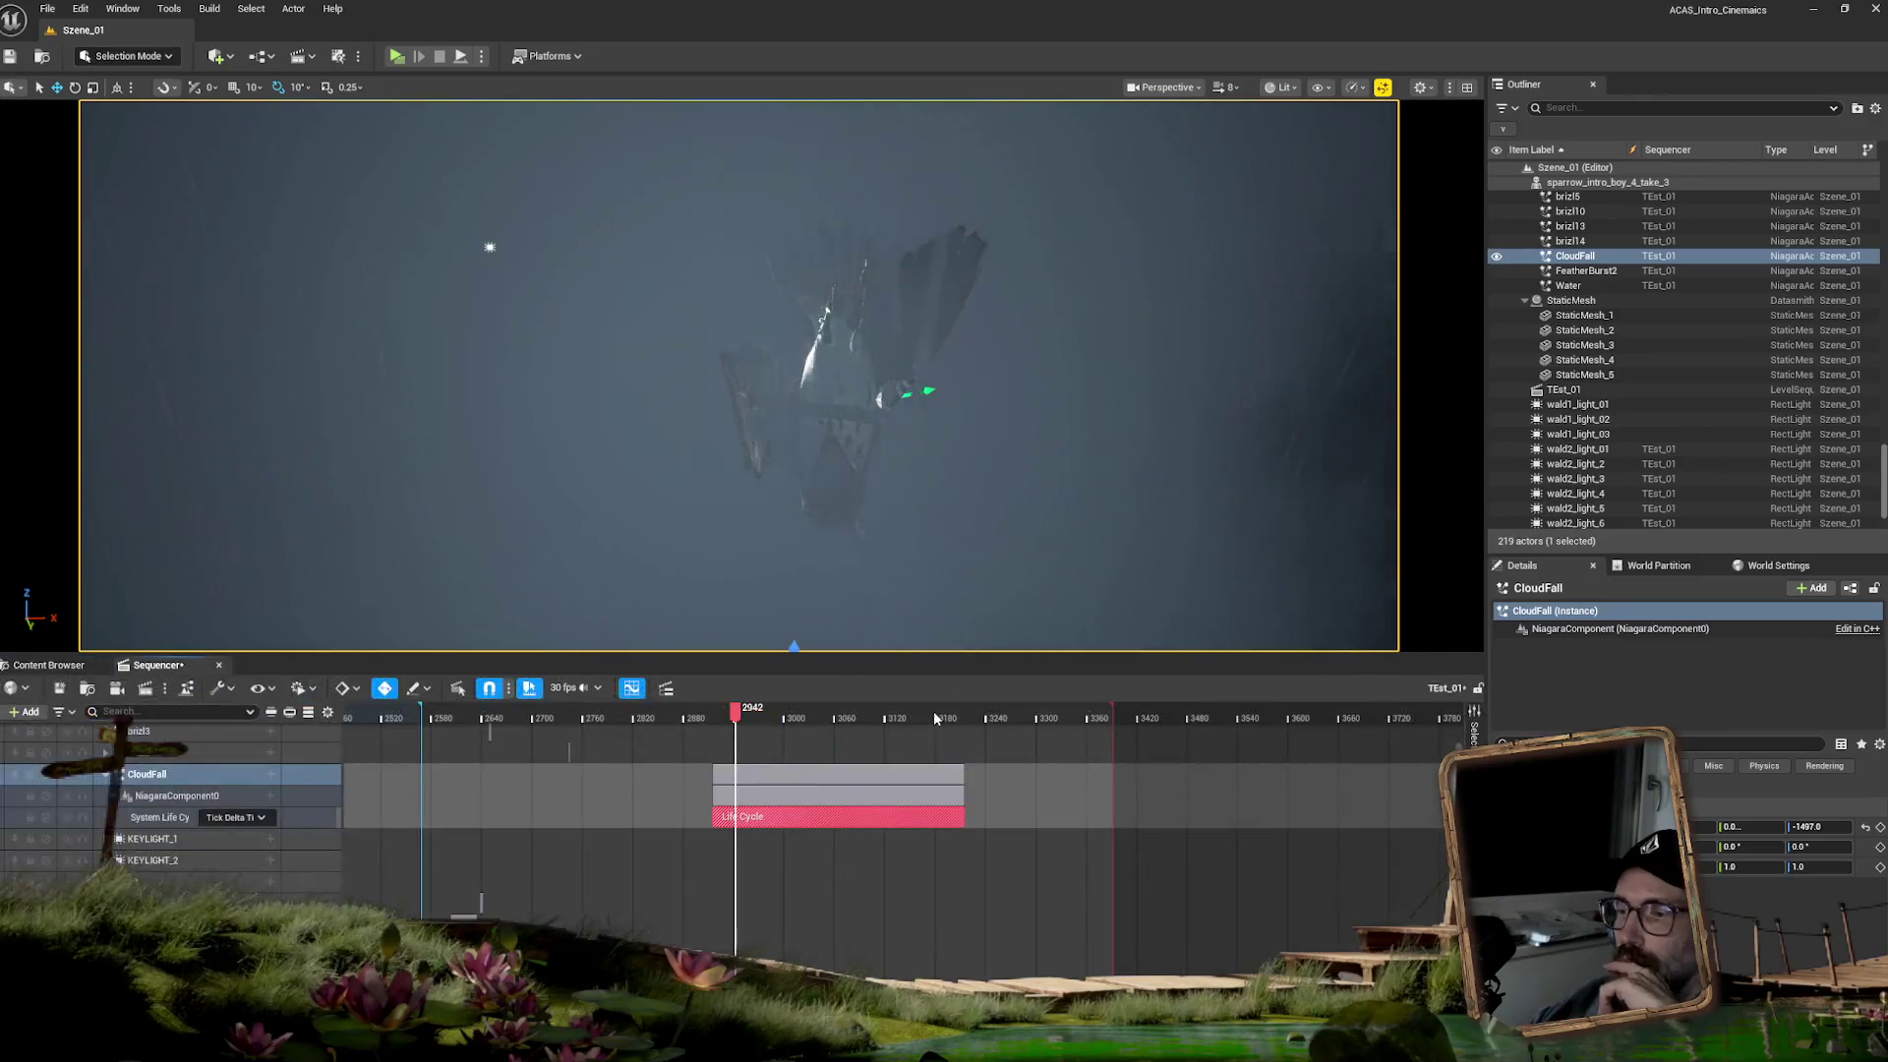
# - Play the bird shot, end CloudFall's Life Cycle earlier, and list tracks for NiagaraComponent0
pyautogui.moveTo(619, 717)
pyautogui.mouseDown()
pyautogui.moveTo(593, 717)
pyautogui.moveTo(852, 715)
pyautogui.mouseUp()
pyautogui.press('space')
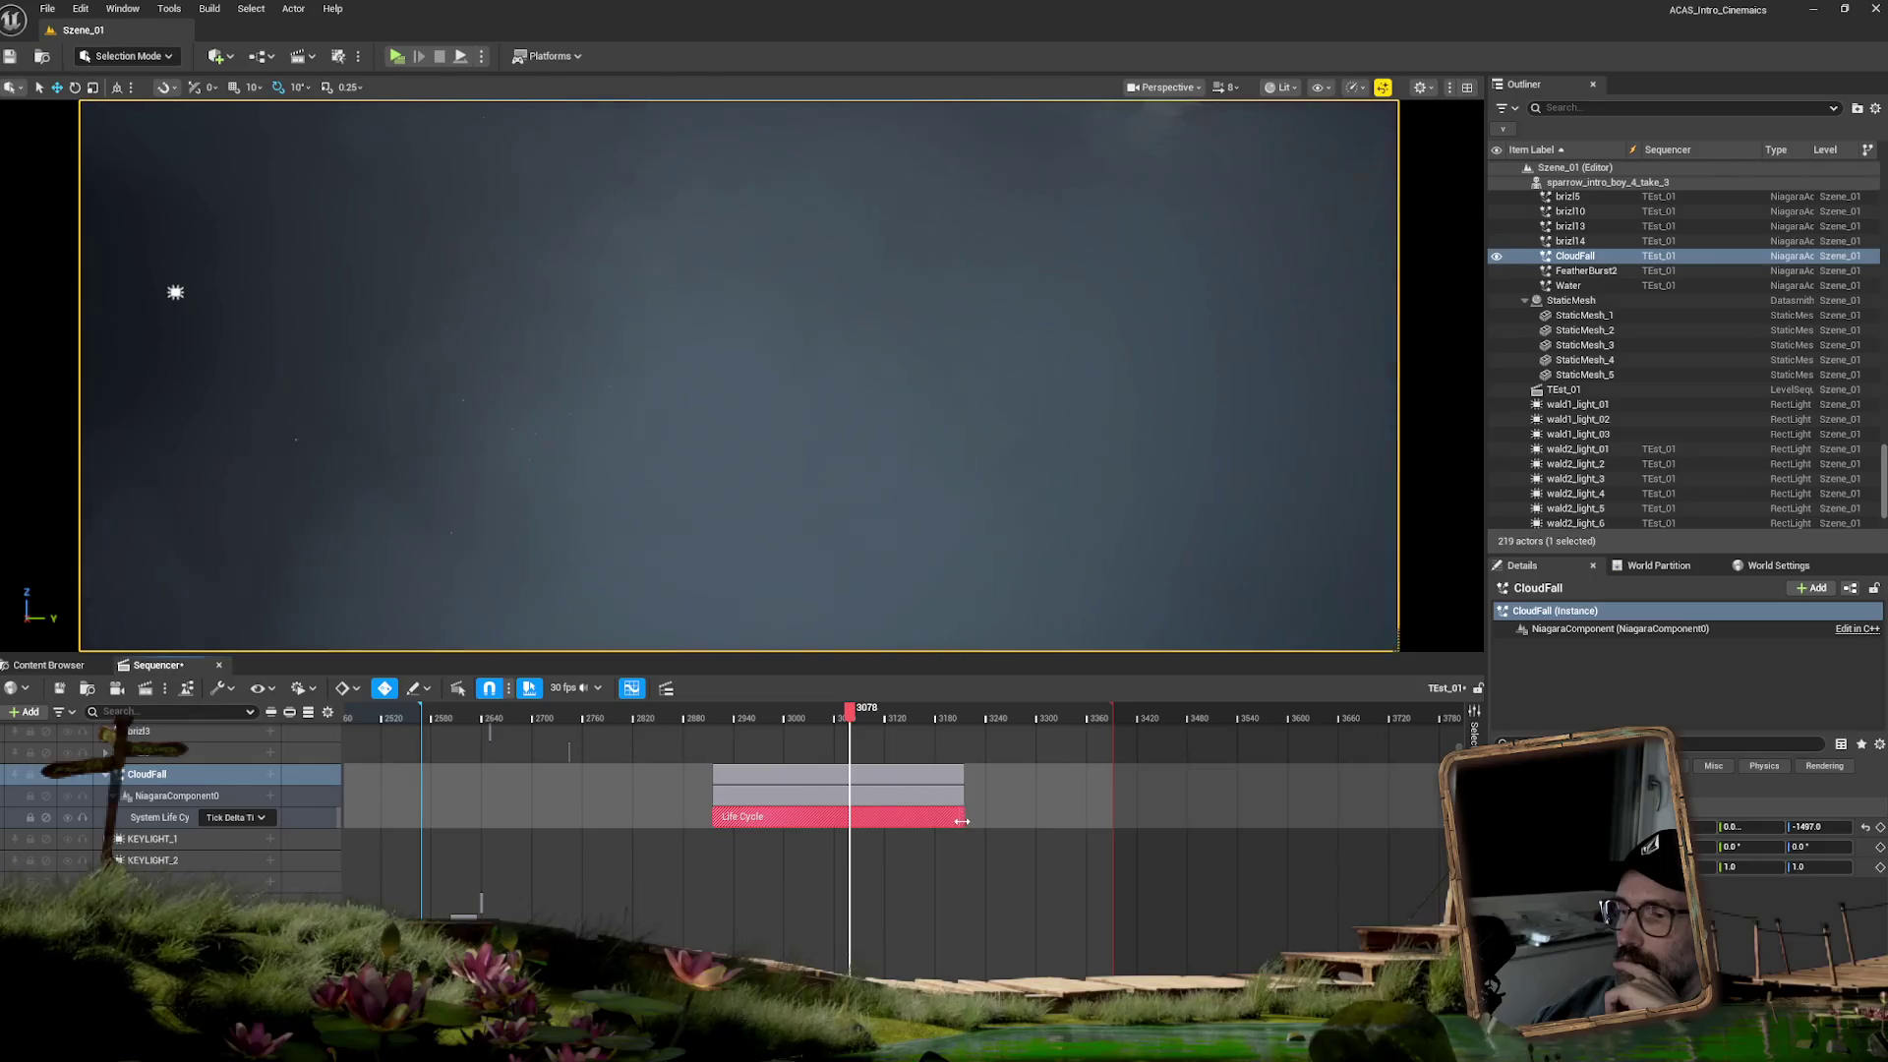
pyautogui.moveTo(961, 820); pyautogui.dragTo(850, 829)
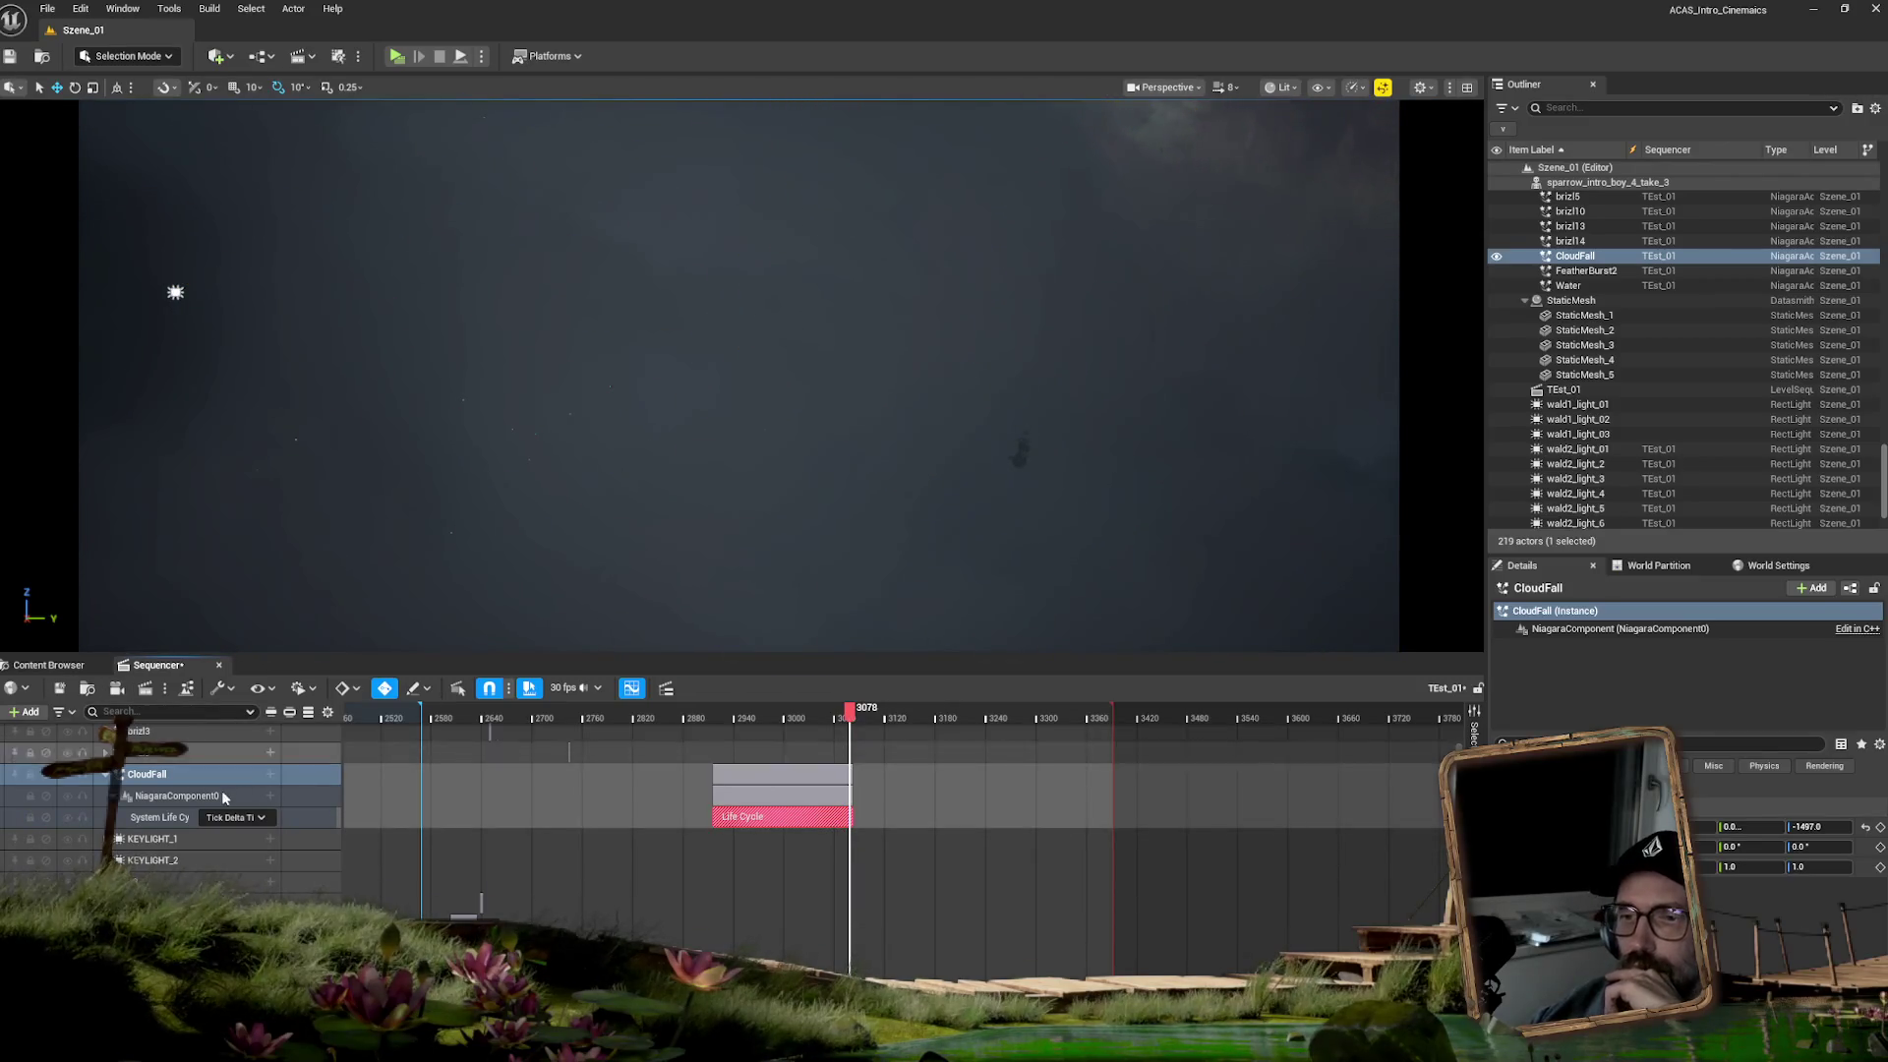
pyautogui.click(255, 802)
pyautogui.click(271, 797)
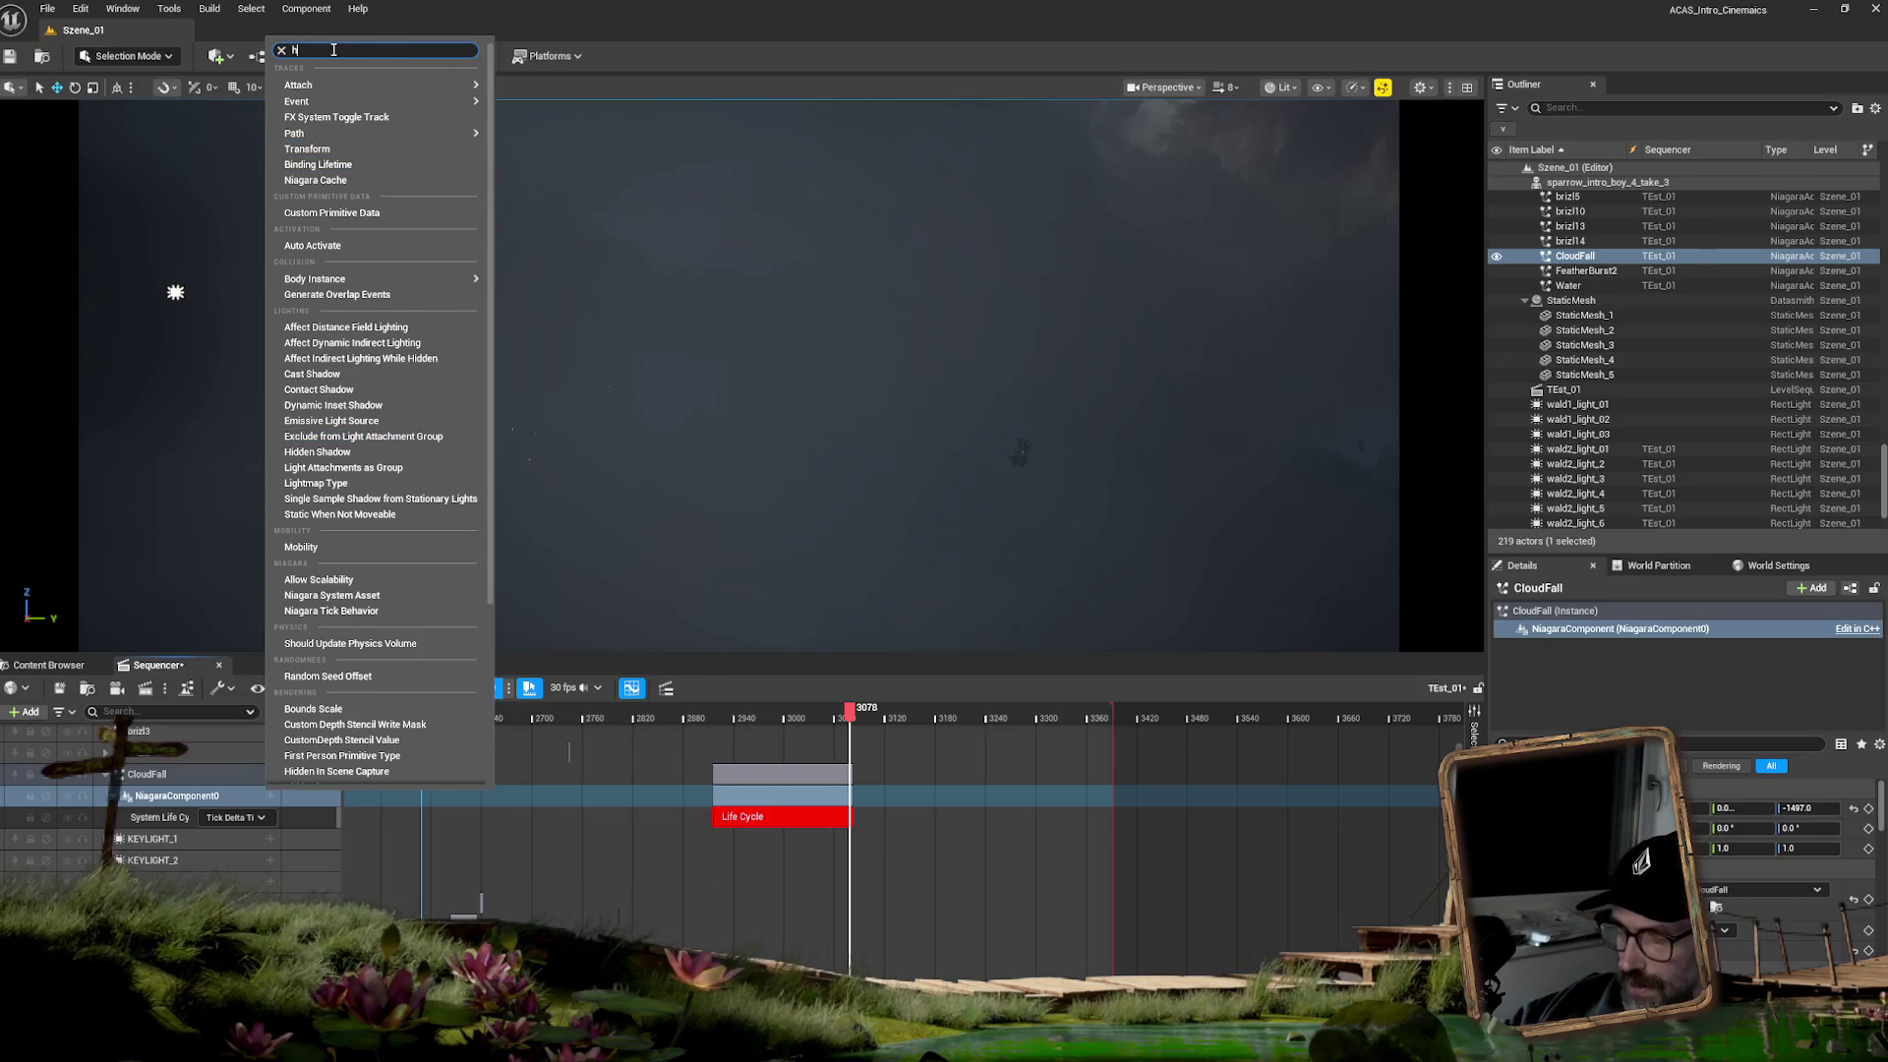
# - Search the track list for 'id', return to frame 3078, and inspect a CloudFall track's options
pyautogui.write('id')
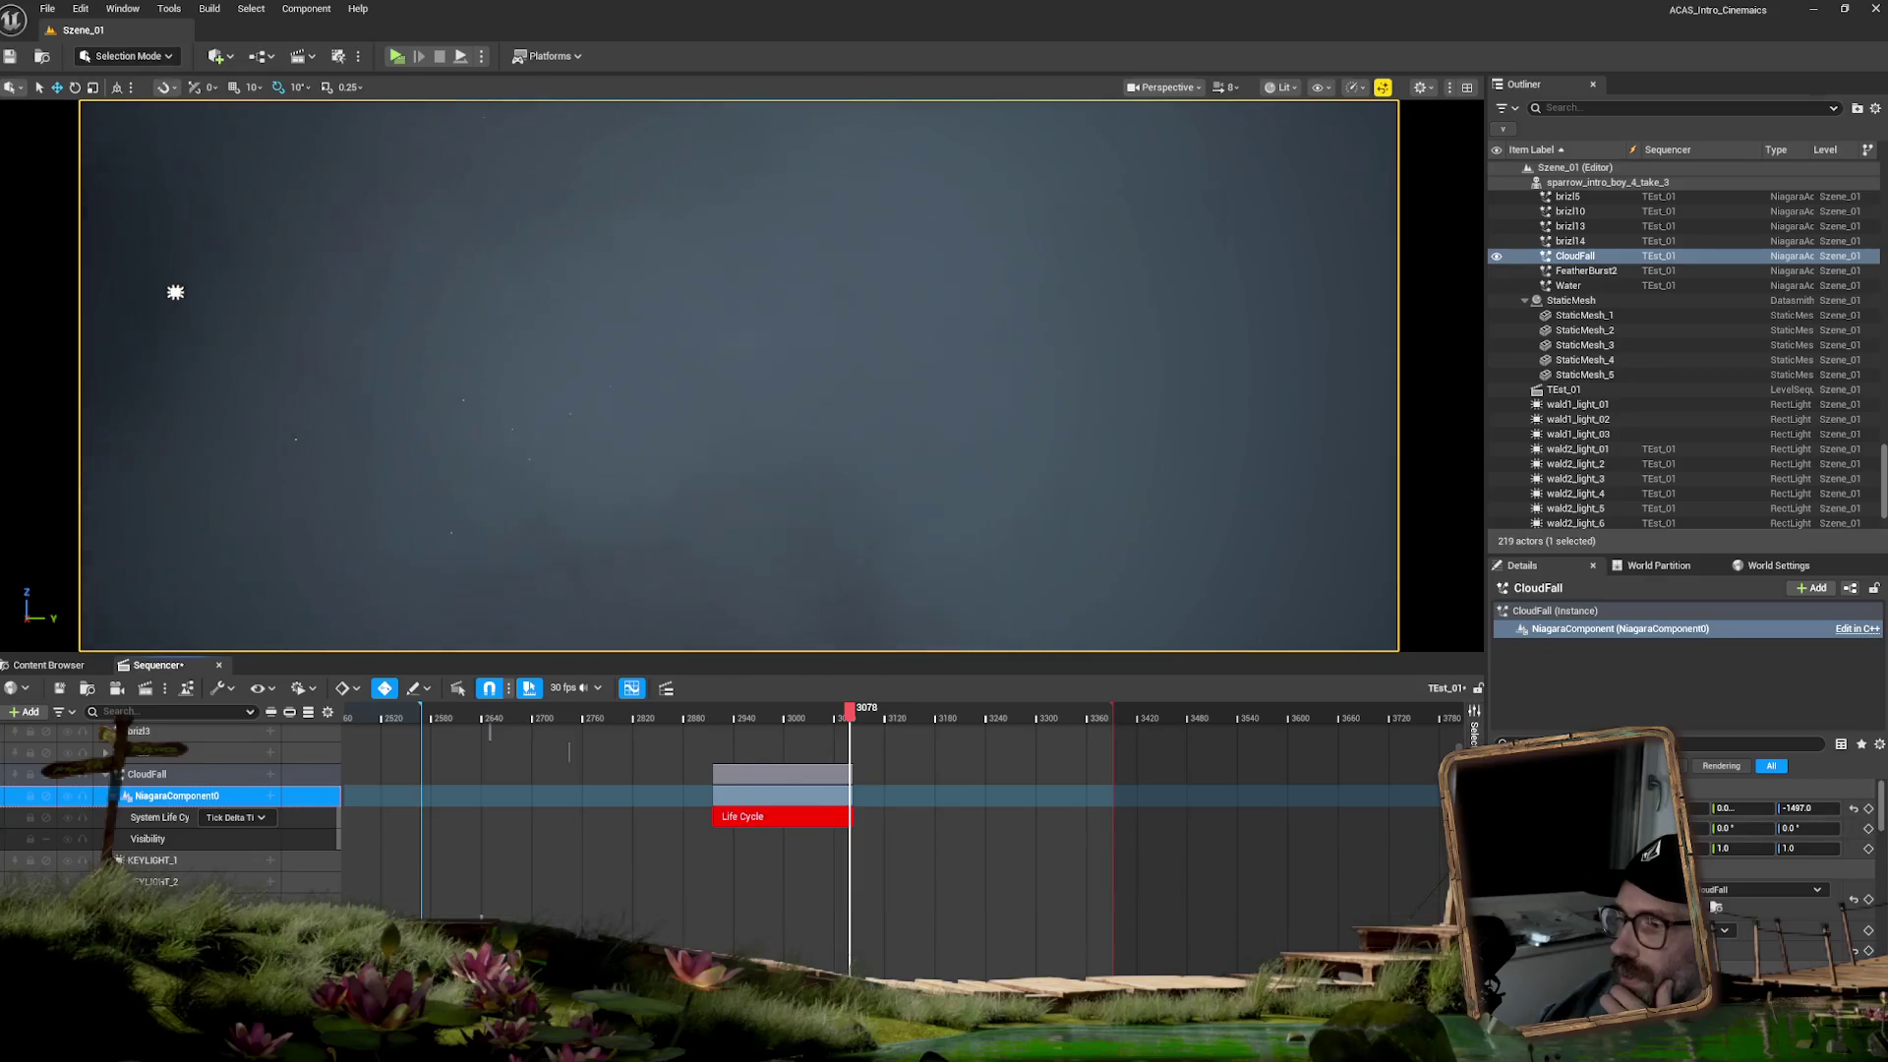
pyautogui.scroll(5, 689, 806)
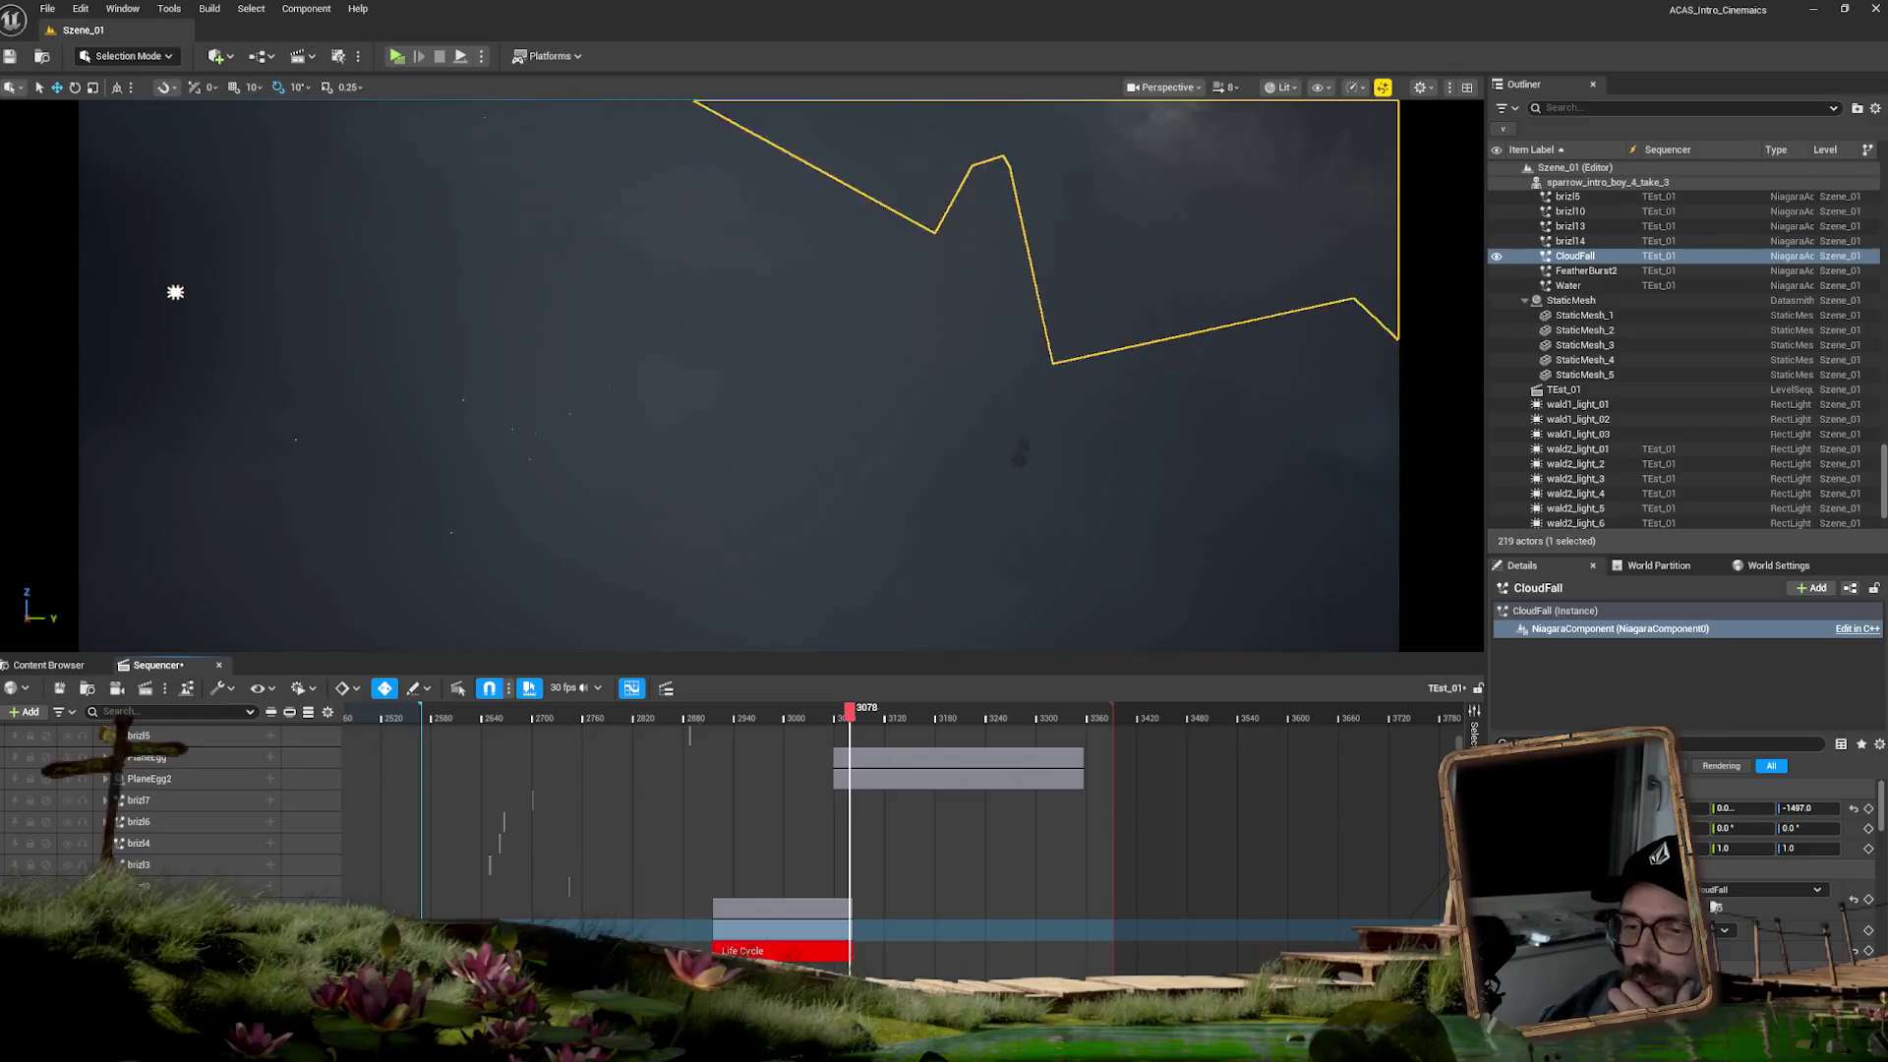
pyautogui.press('Right')
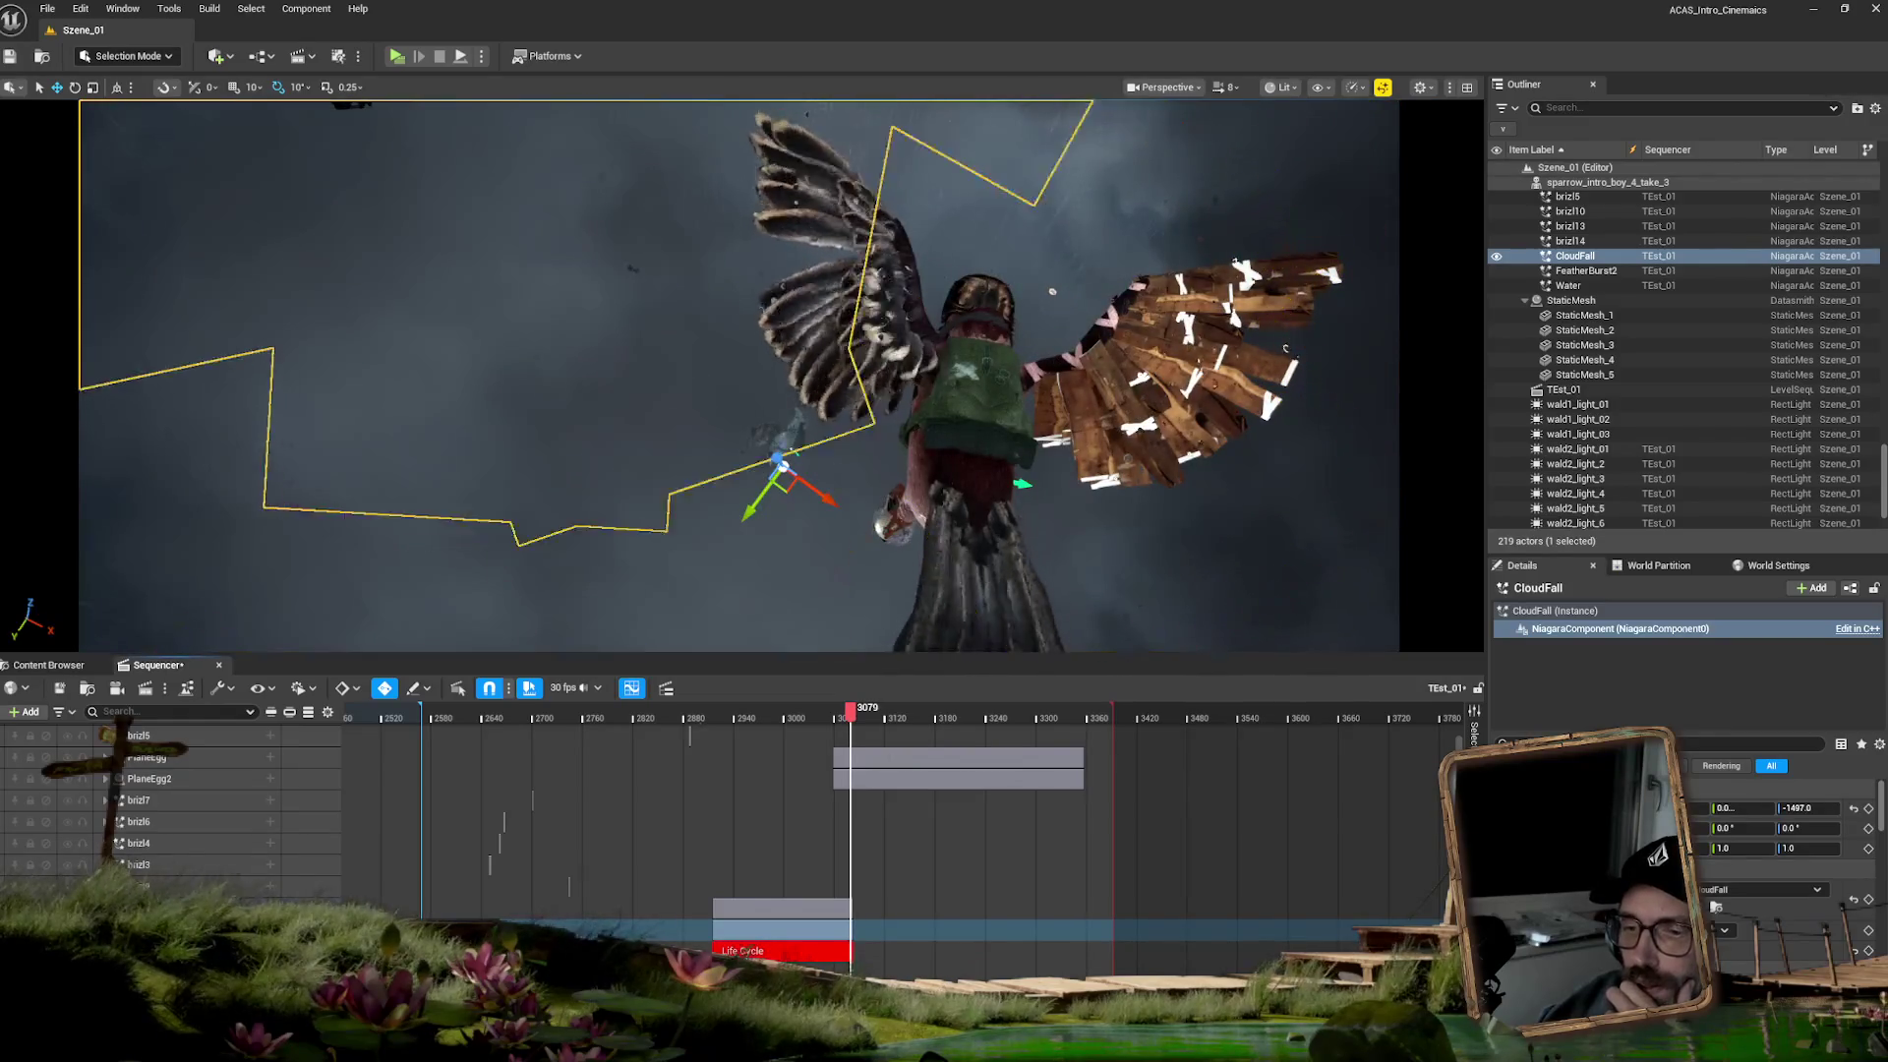
pyautogui.press('Left')
pyautogui.scroll(-3, 689, 806)
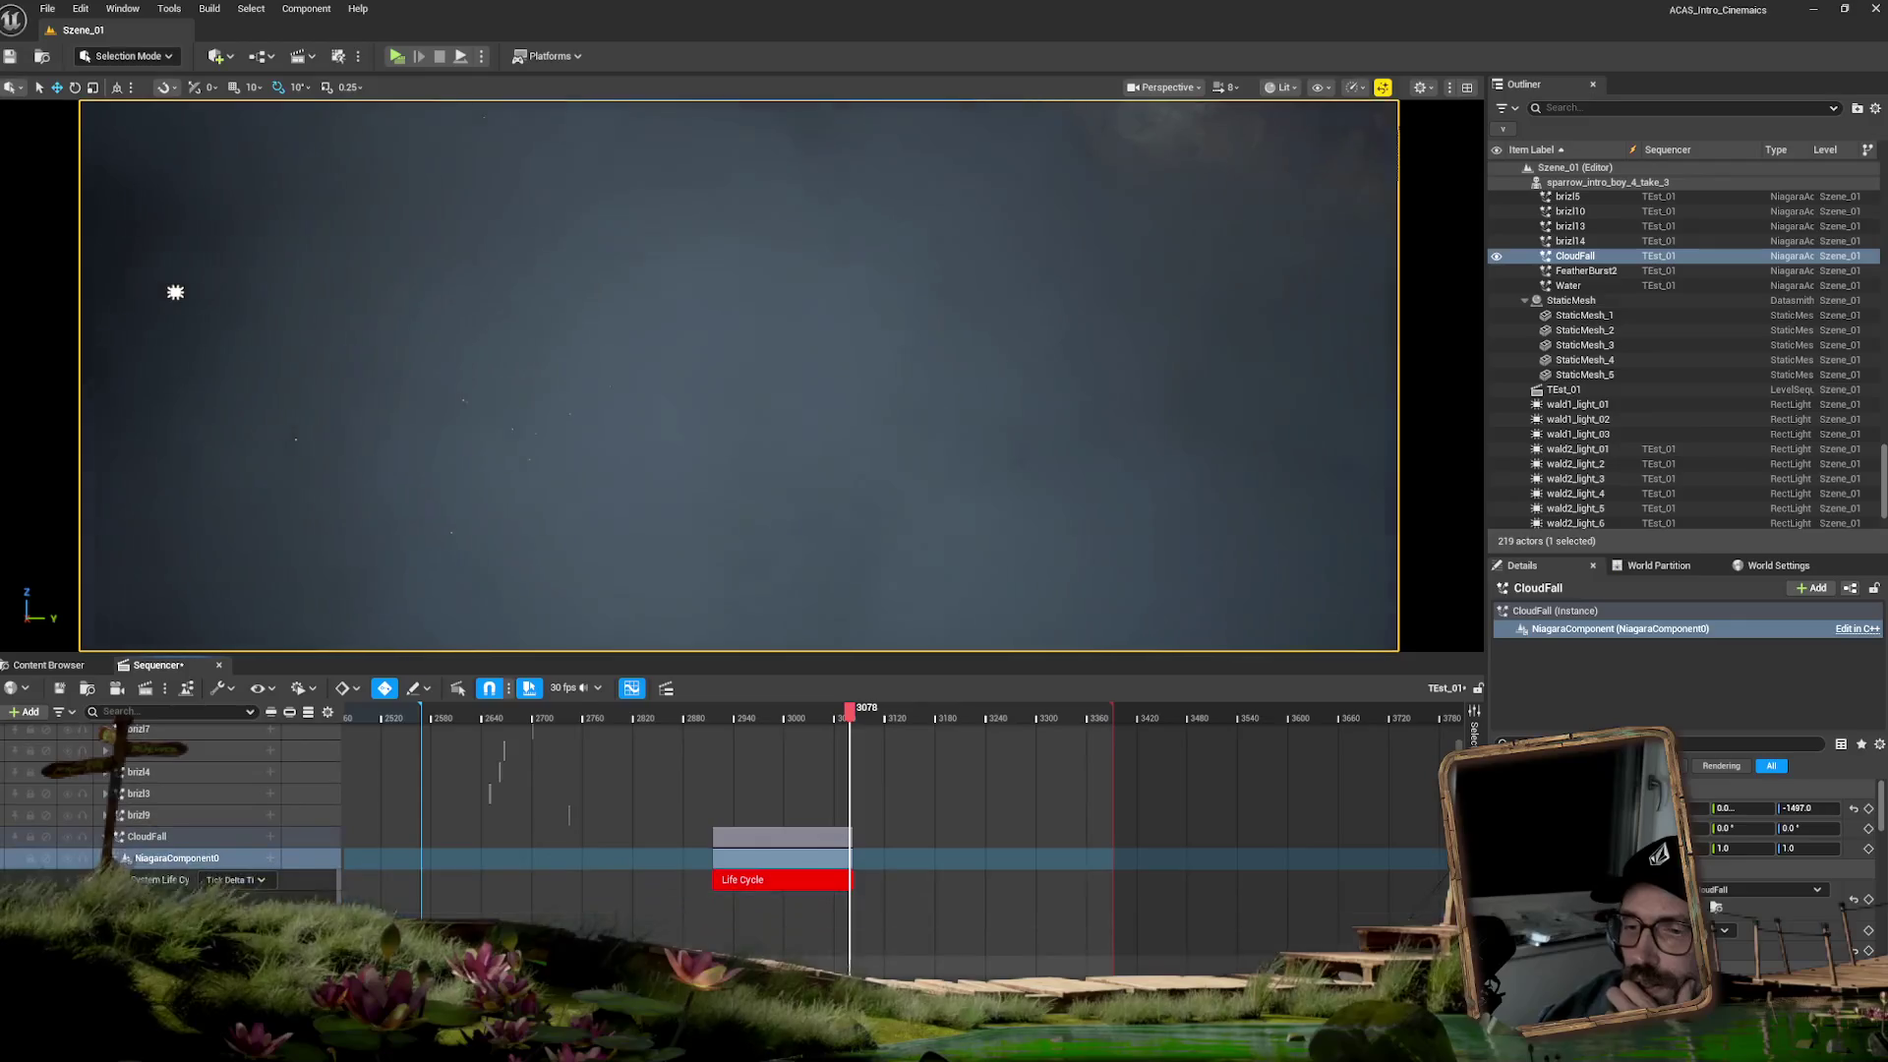
pyautogui.click(177, 897)
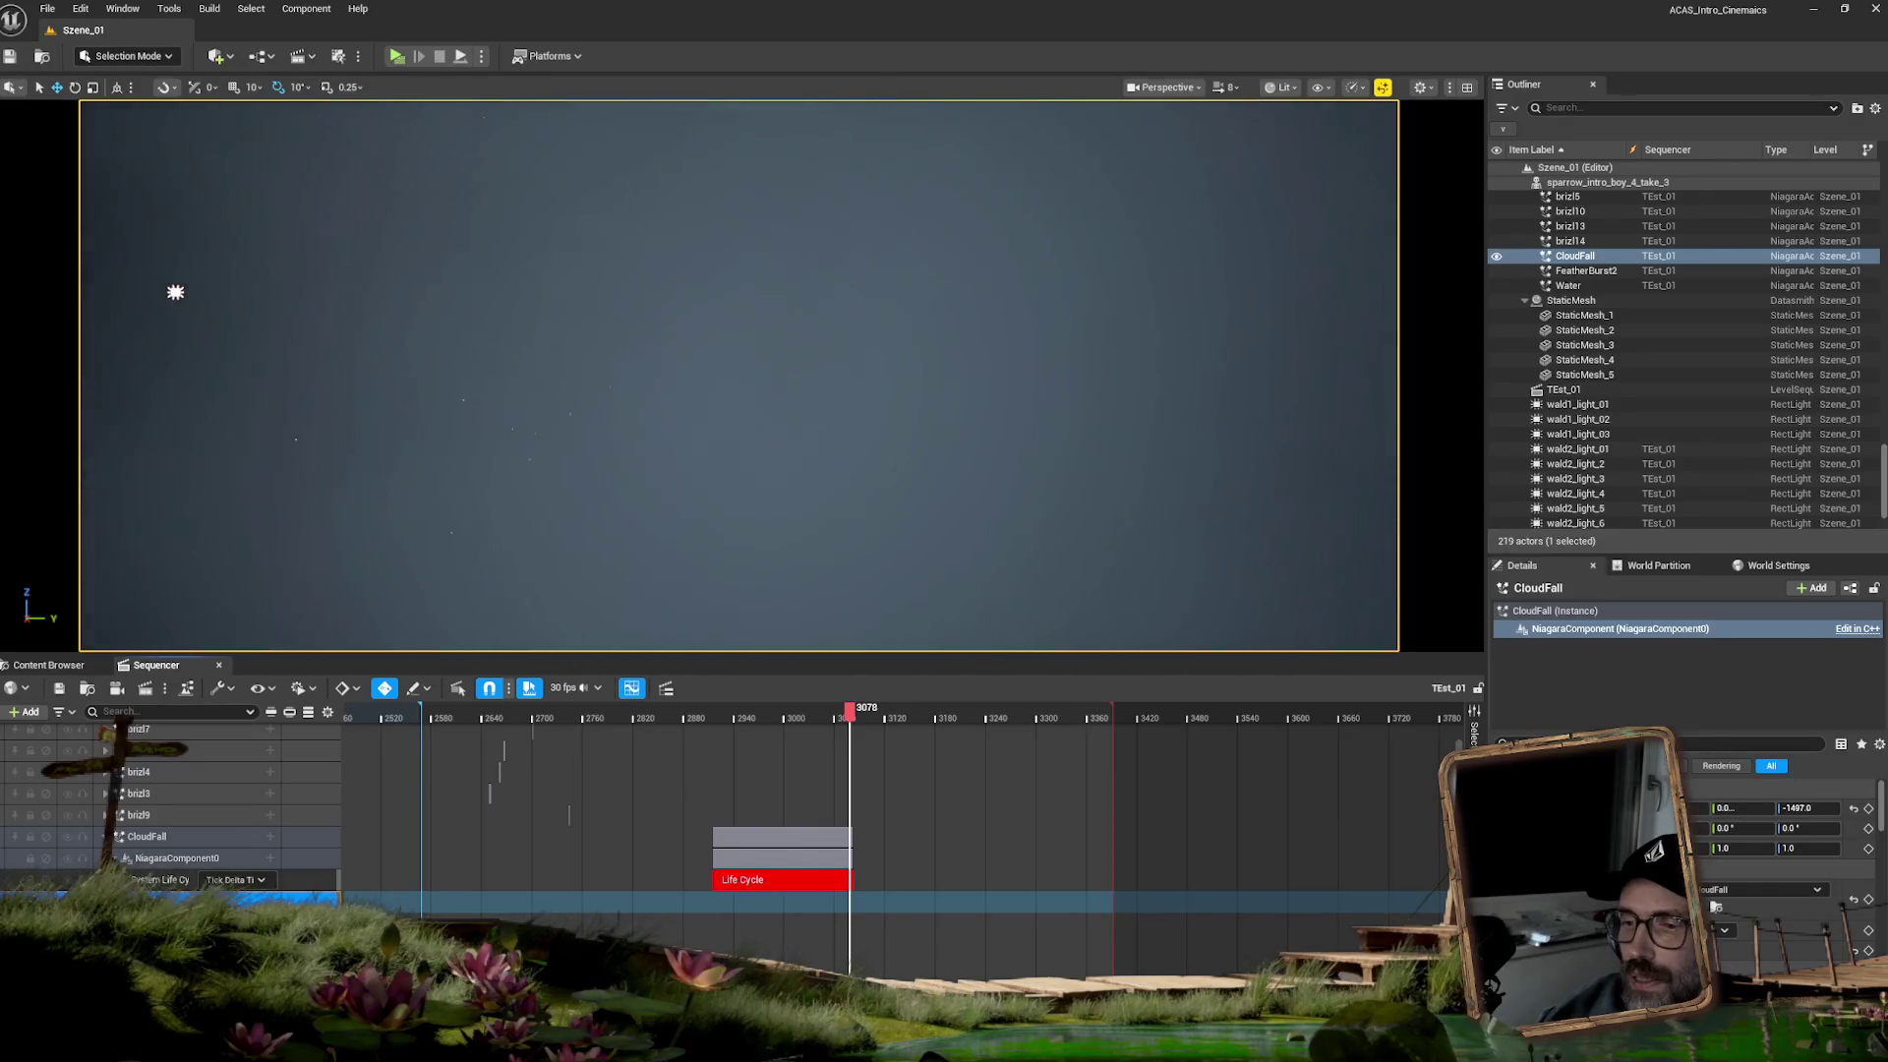
pyautogui.rightClick(157, 879)
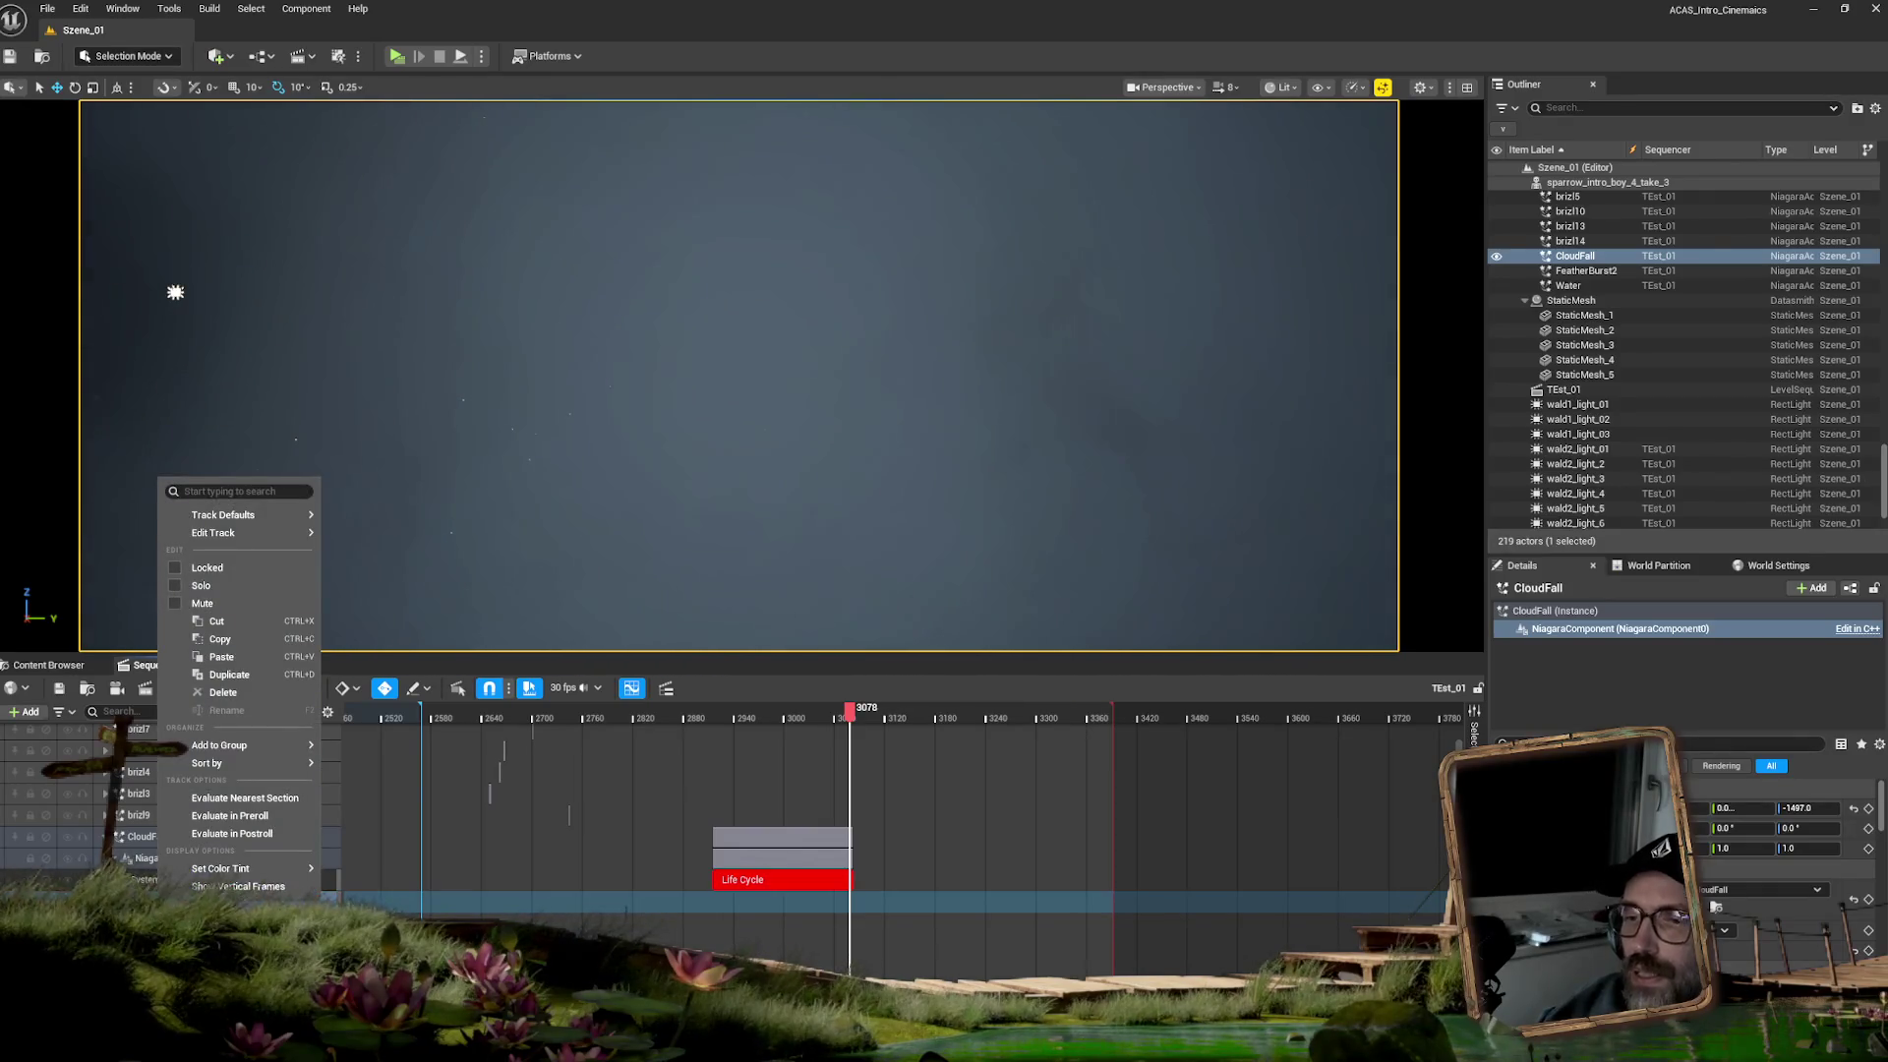
pyautogui.press('Escape')
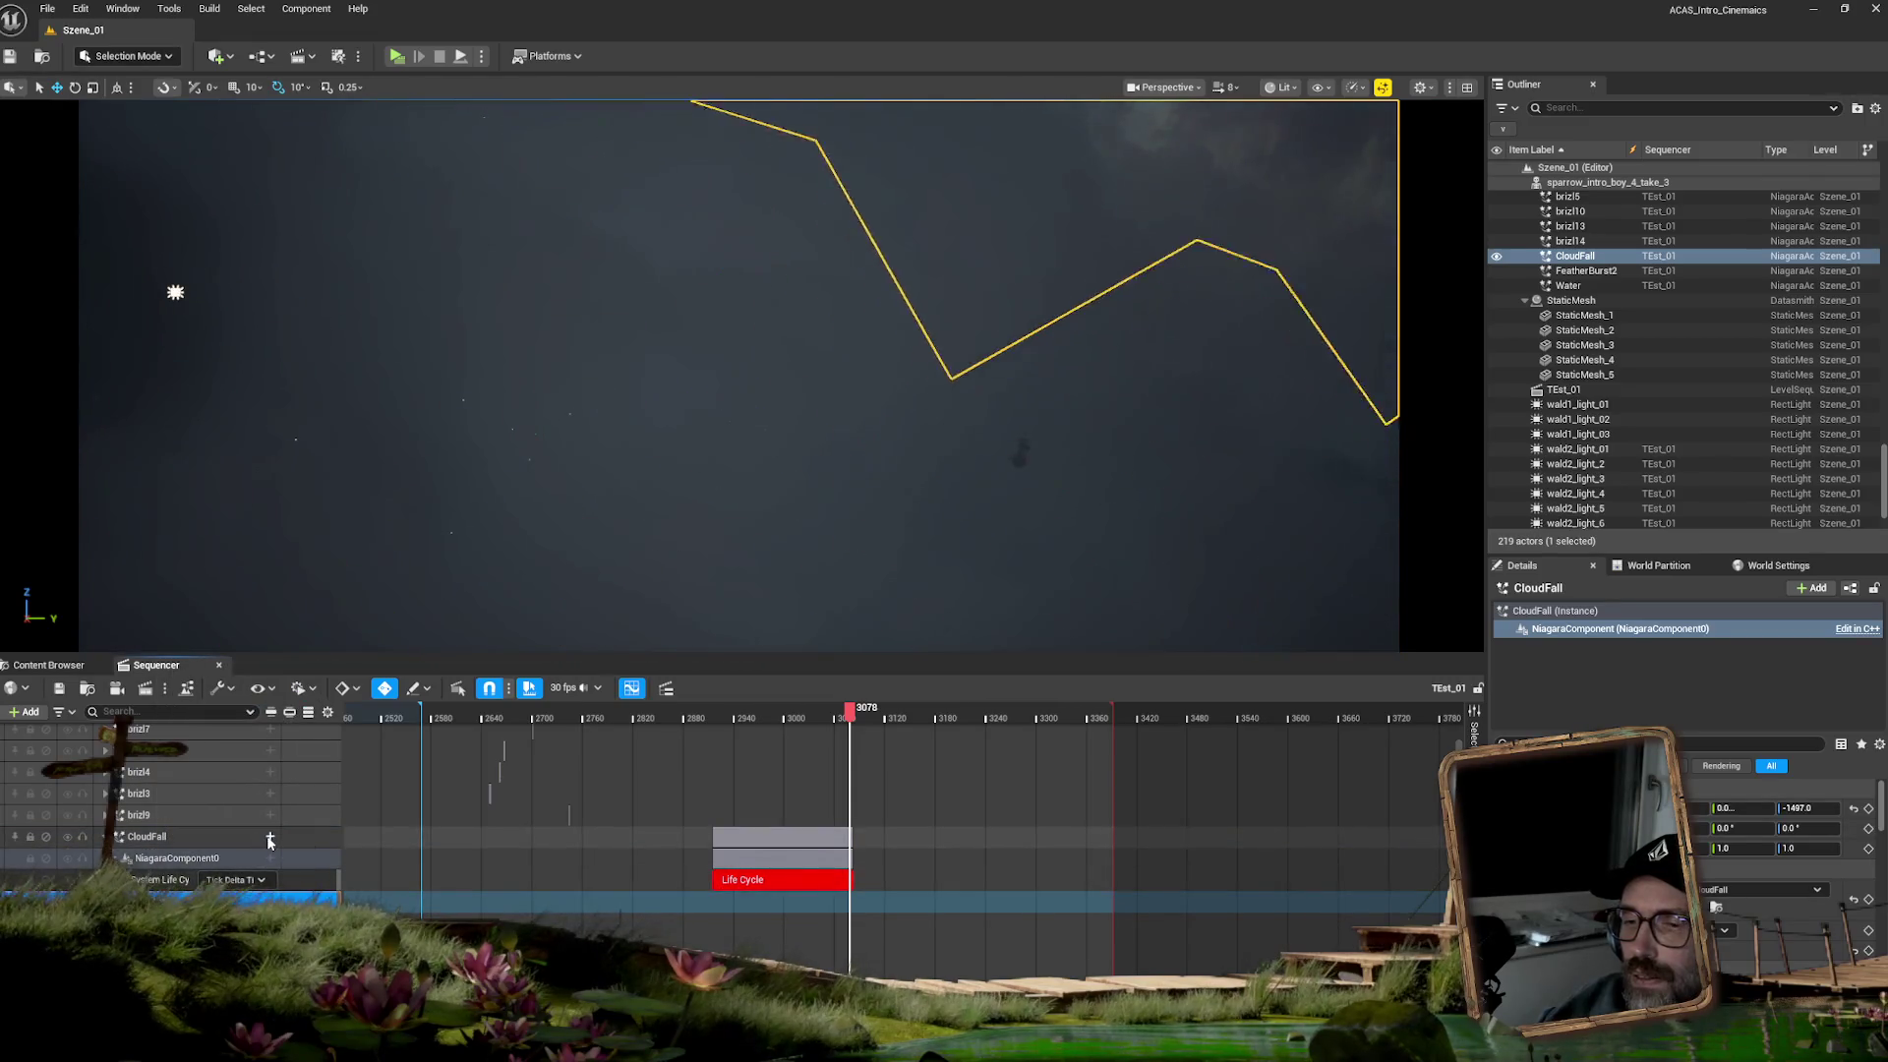
# - Check CloudFall's addable tracks, select CloudFall (Instance) in Details, and close Sequencer
pyautogui.click(270, 837)
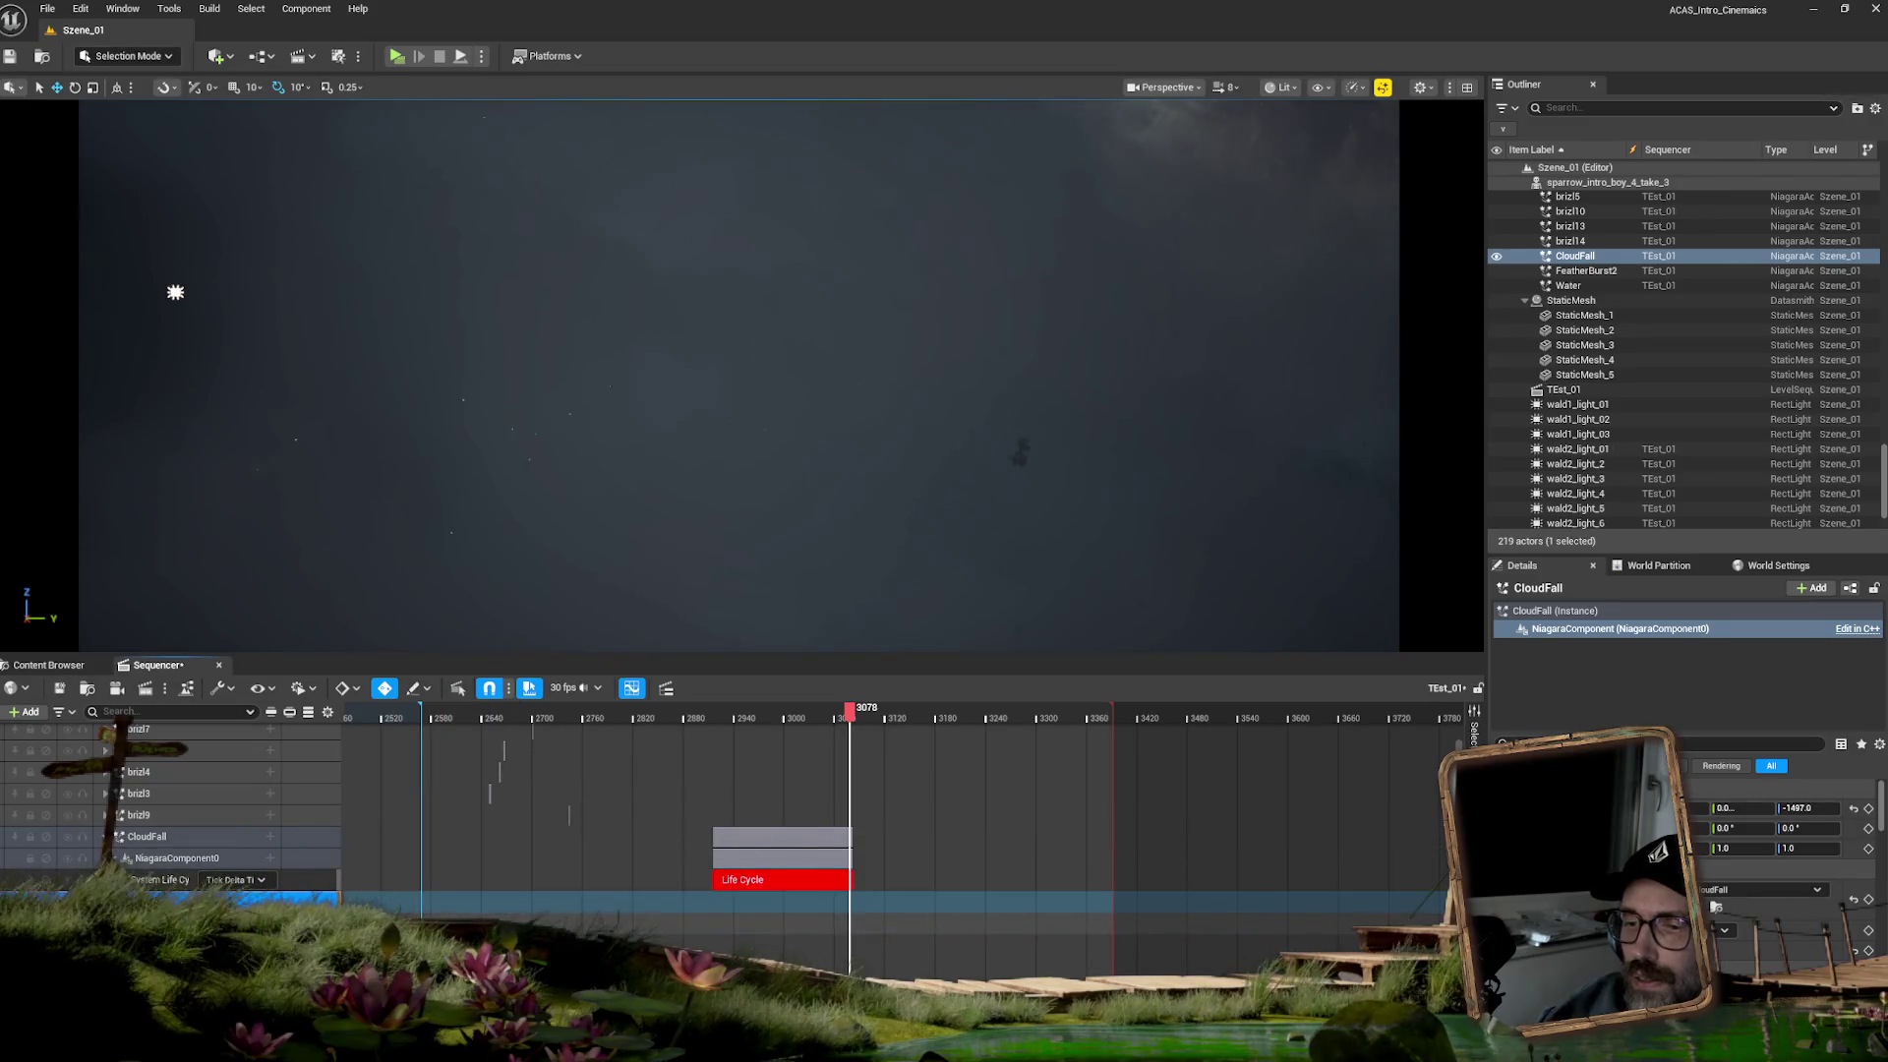
pyautogui.click(1555, 610)
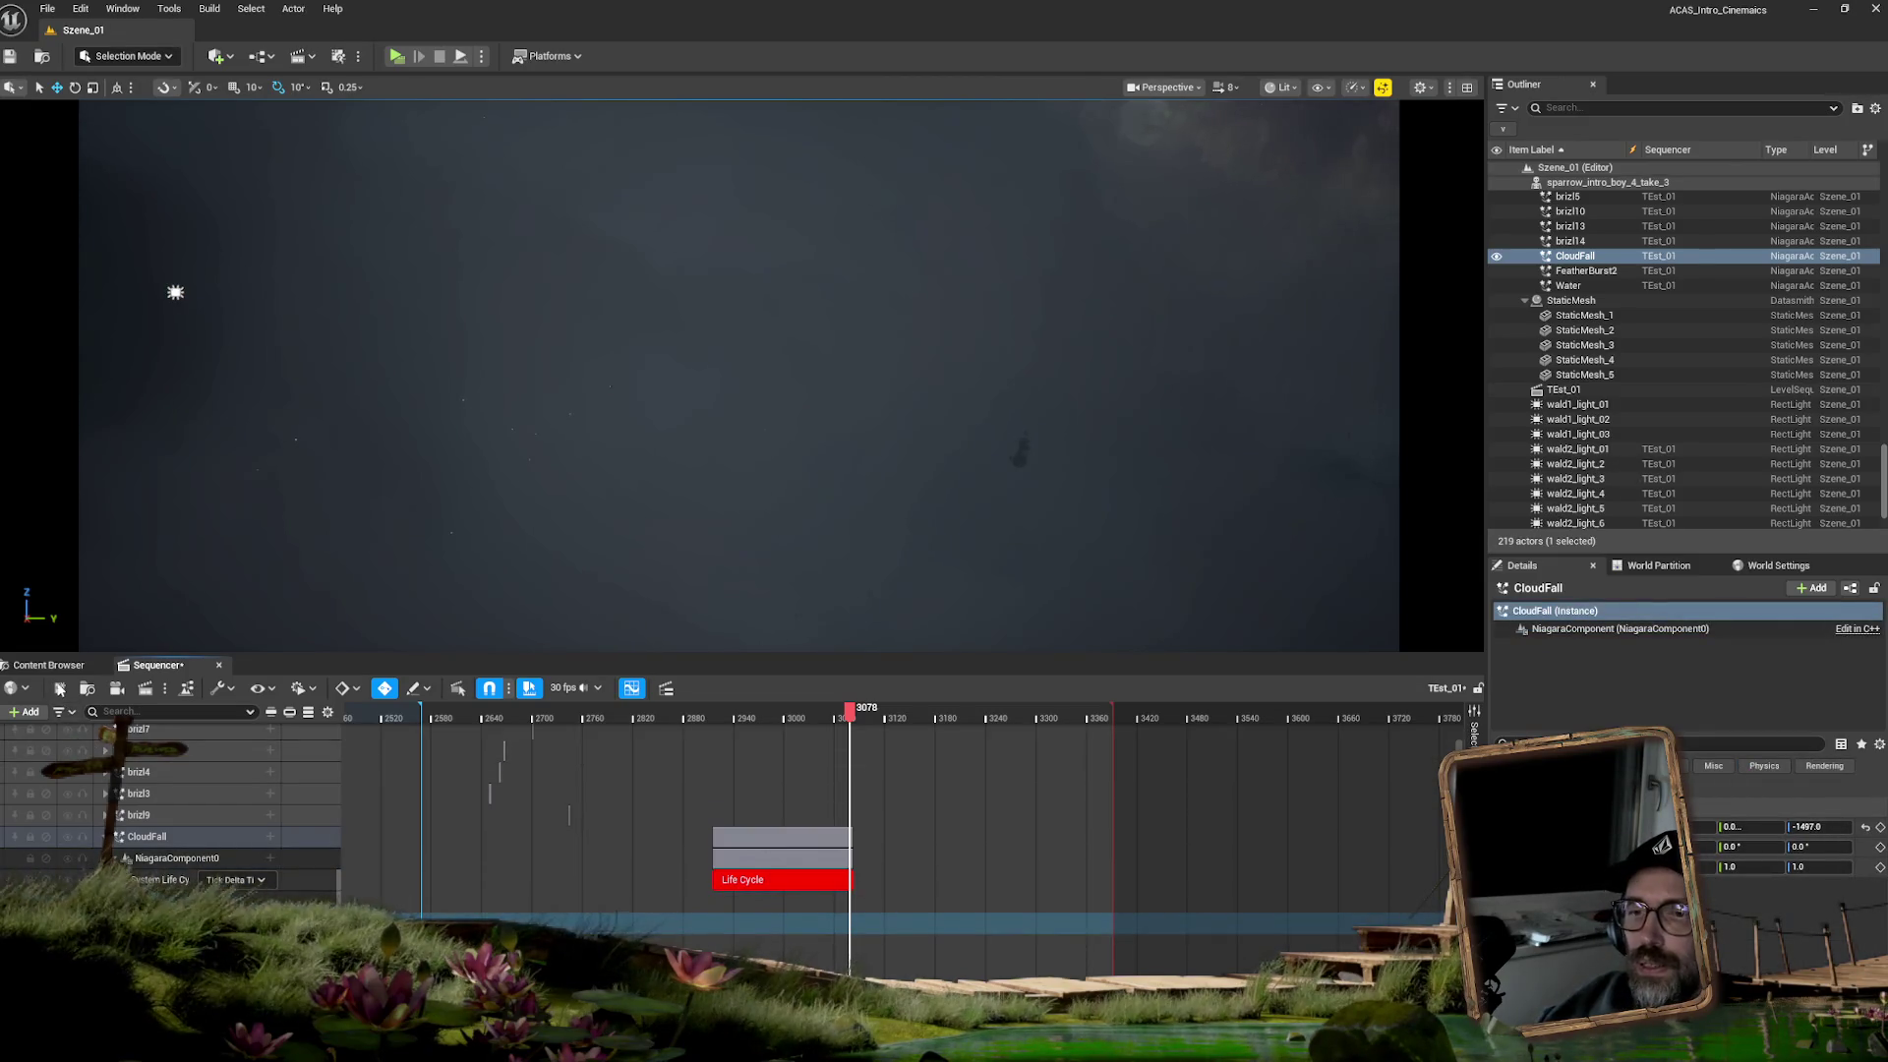
pyautogui.click(220, 665)
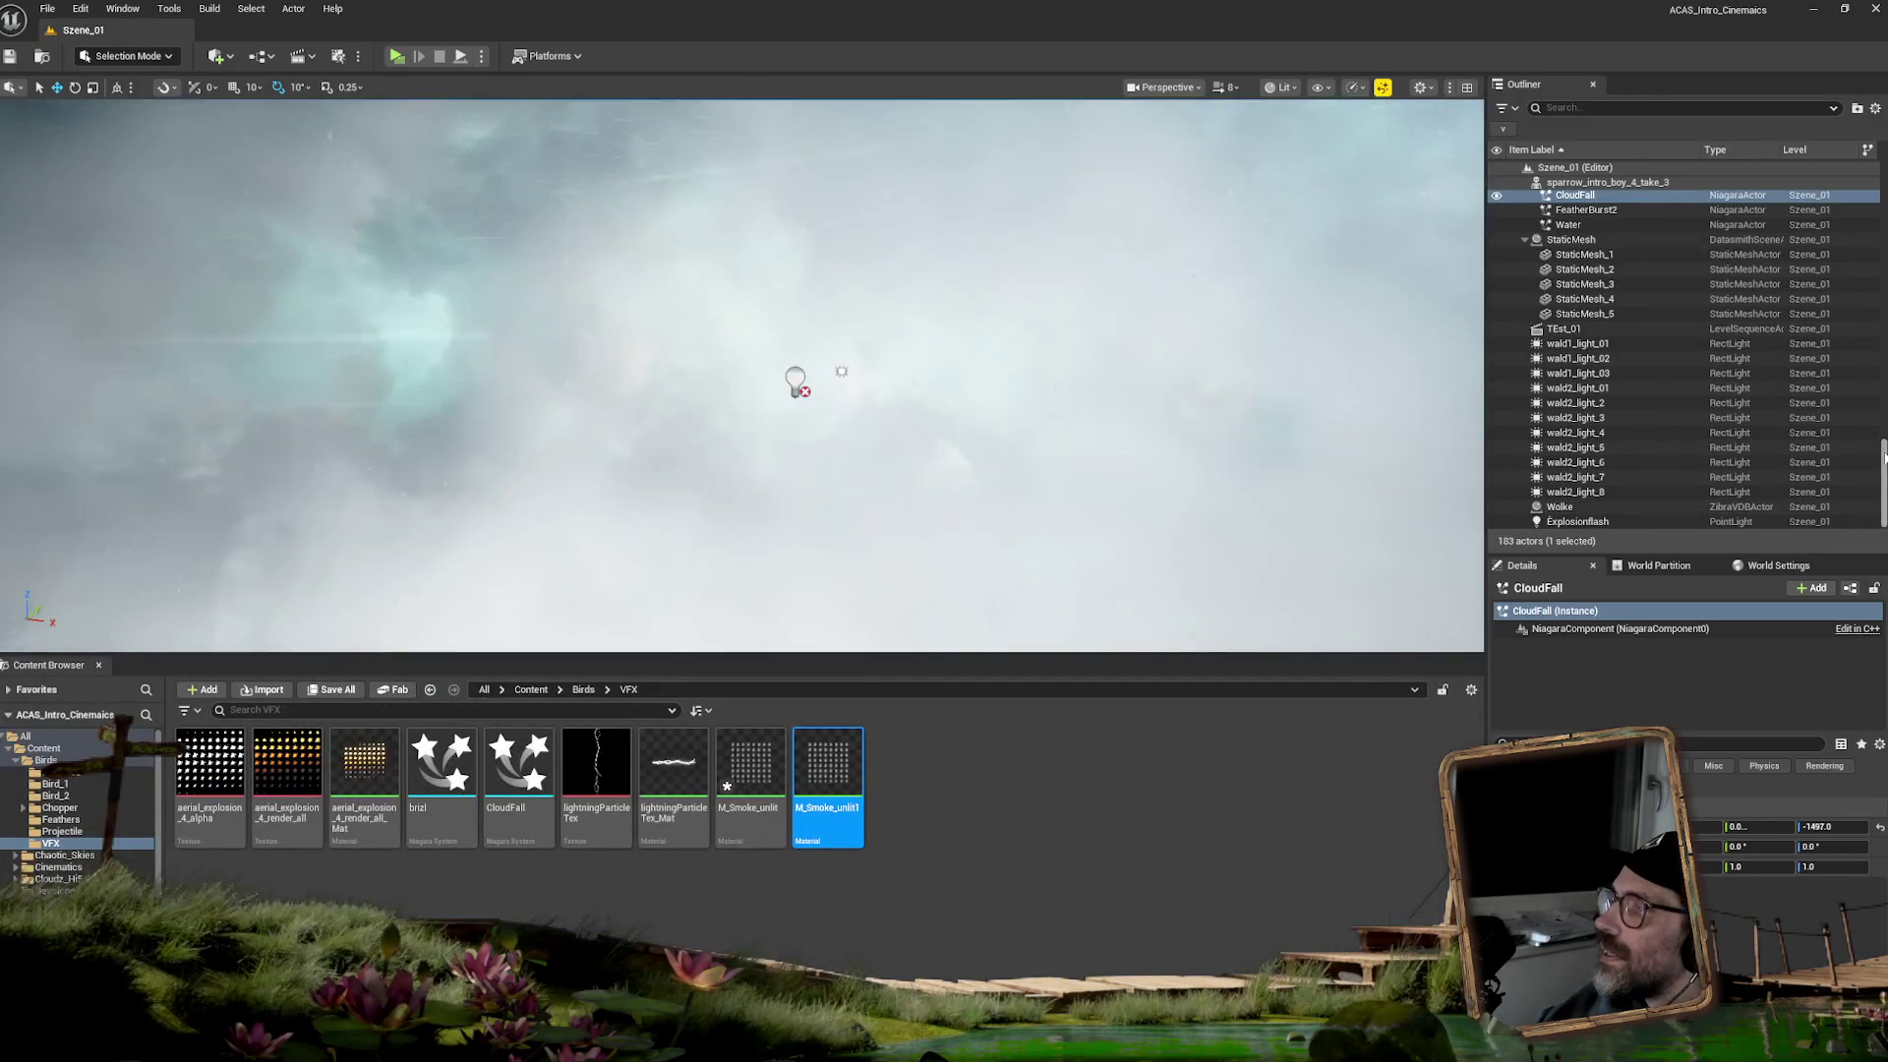
# - Reopen TEst_01, move the playhead to frame 3083, and view through the sequence camera
pyautogui.click(1662, 328)
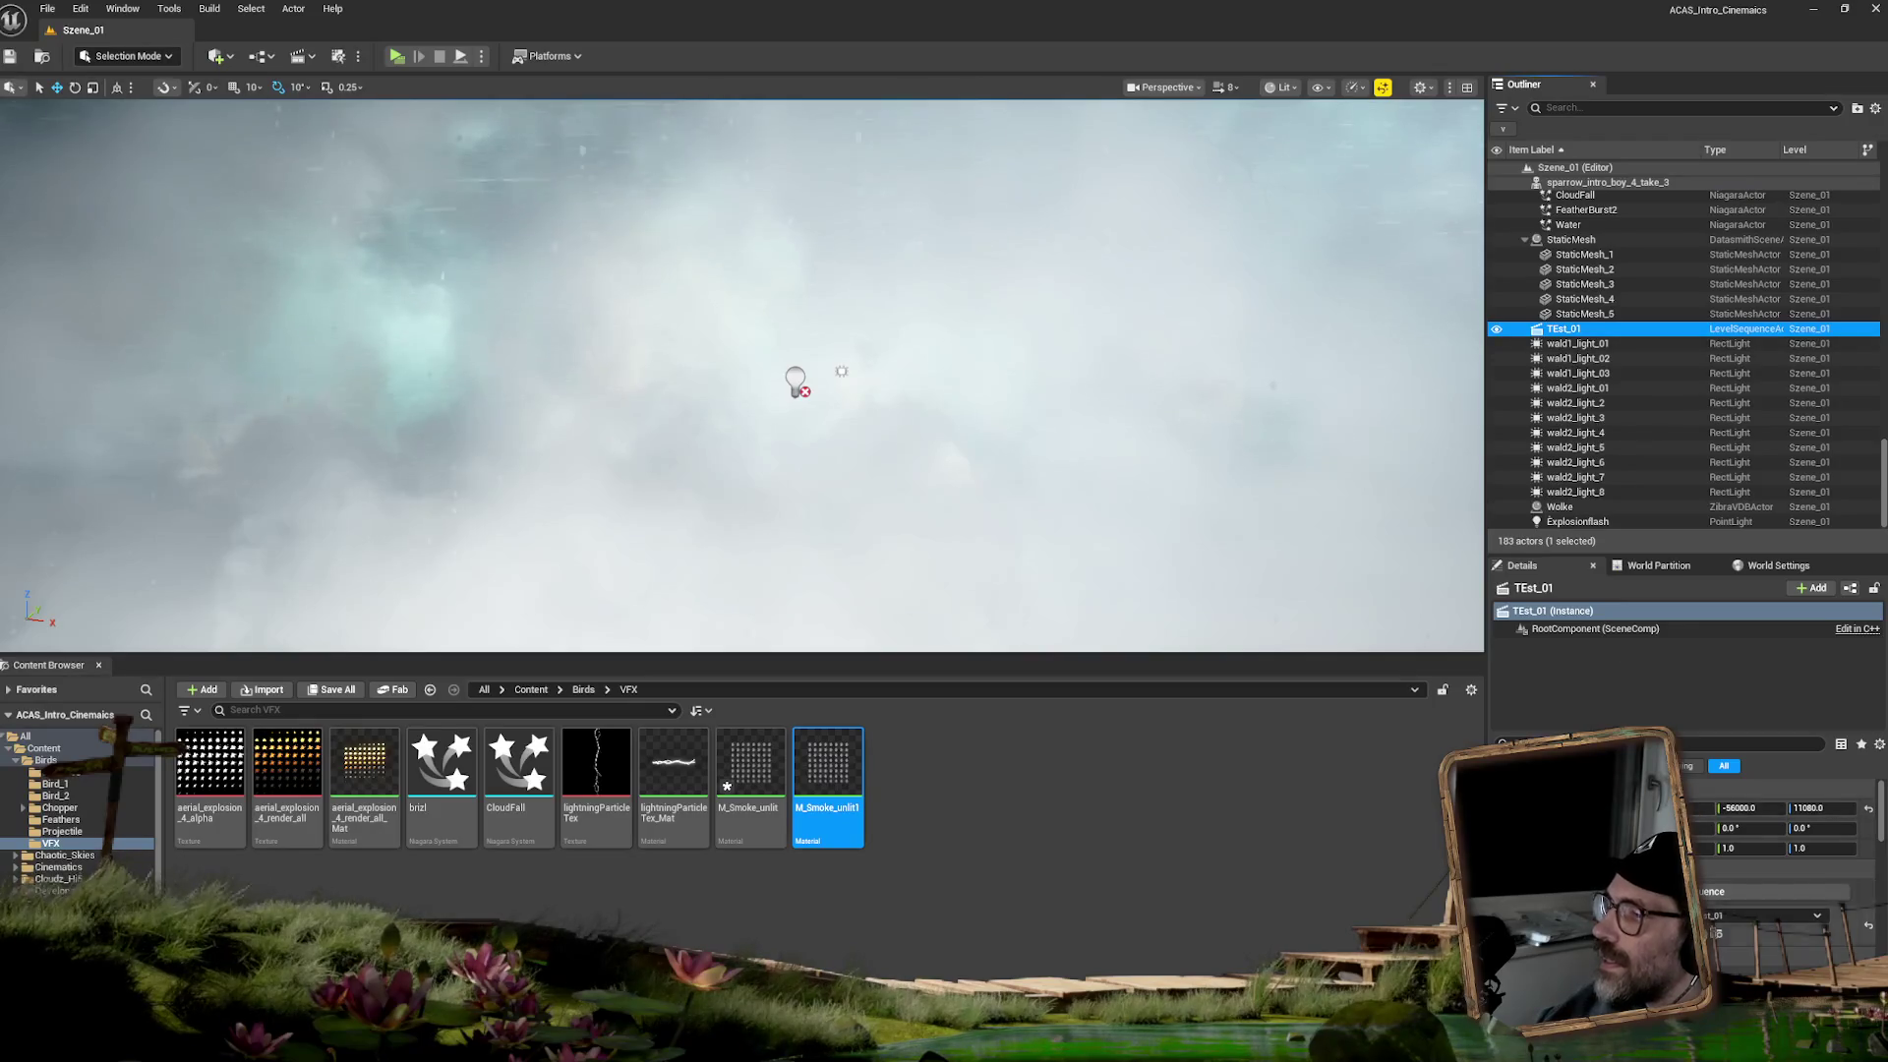
pyautogui.scroll(-10, 261, 830)
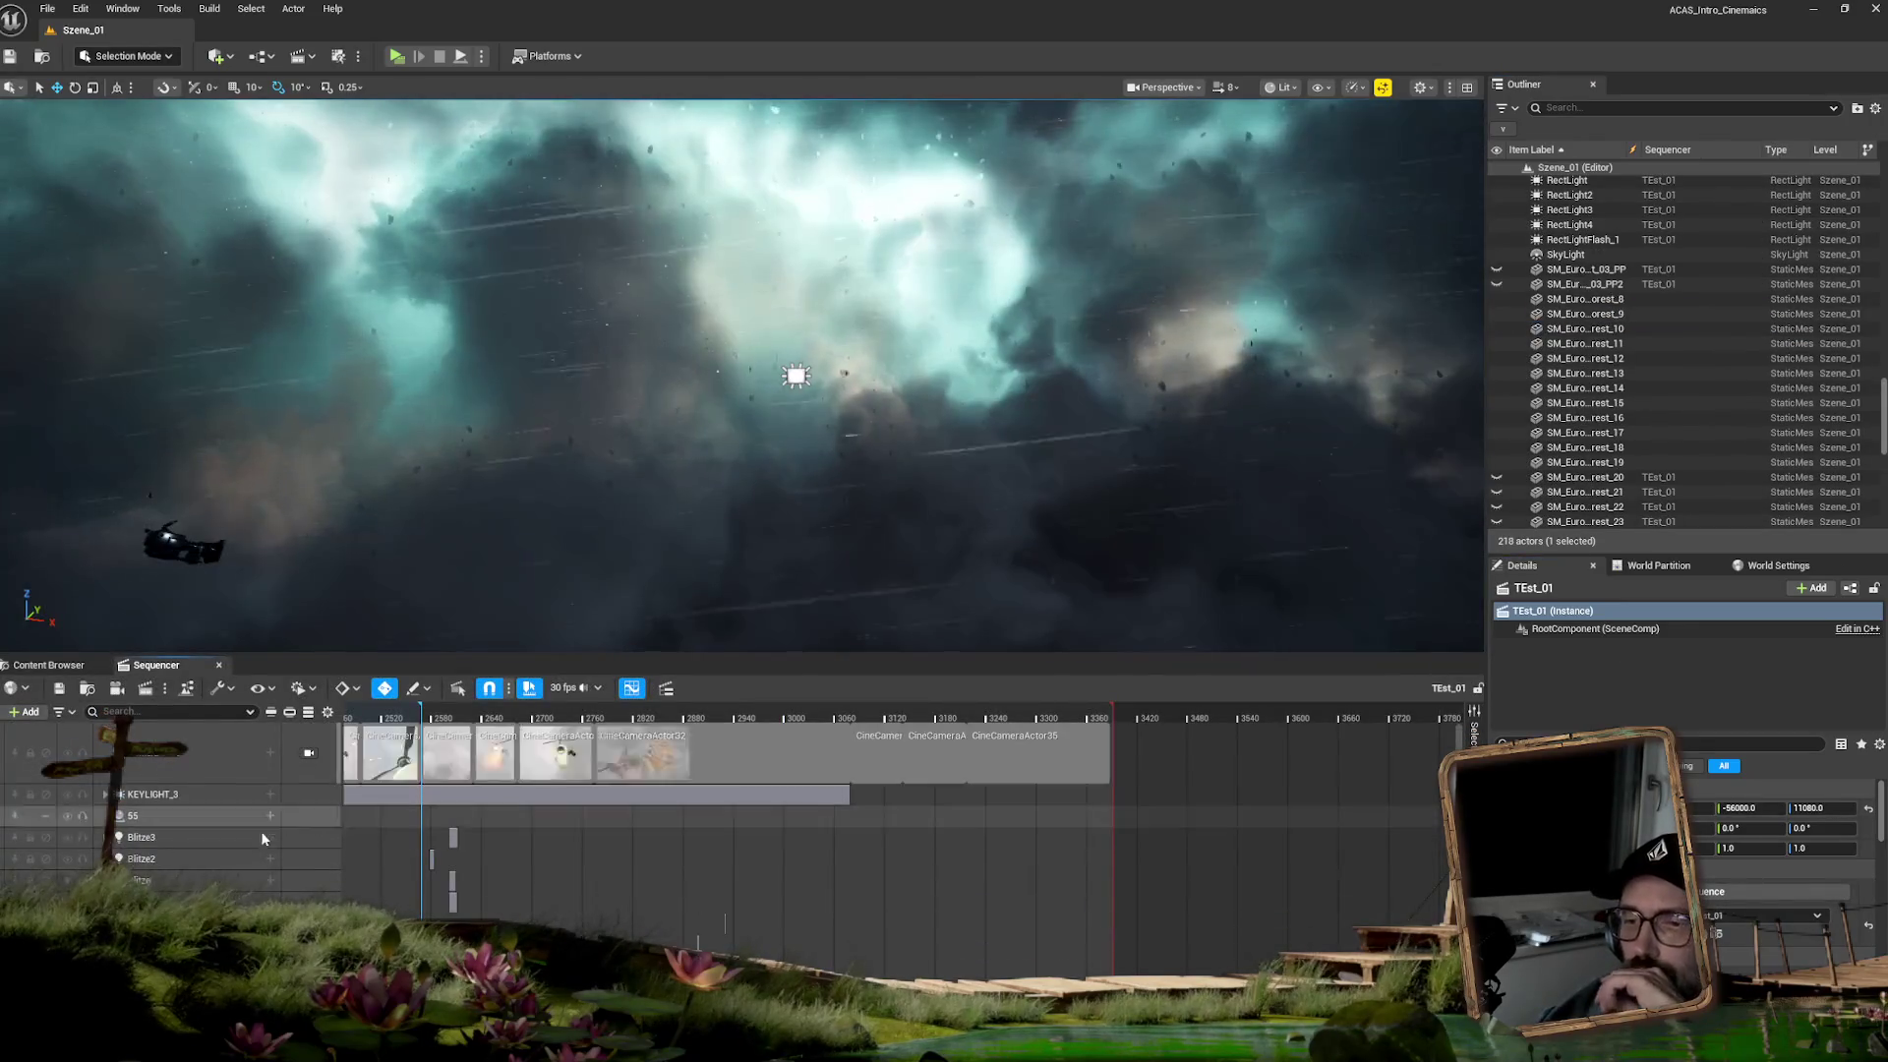
pyautogui.scroll(-8, 208, 842)
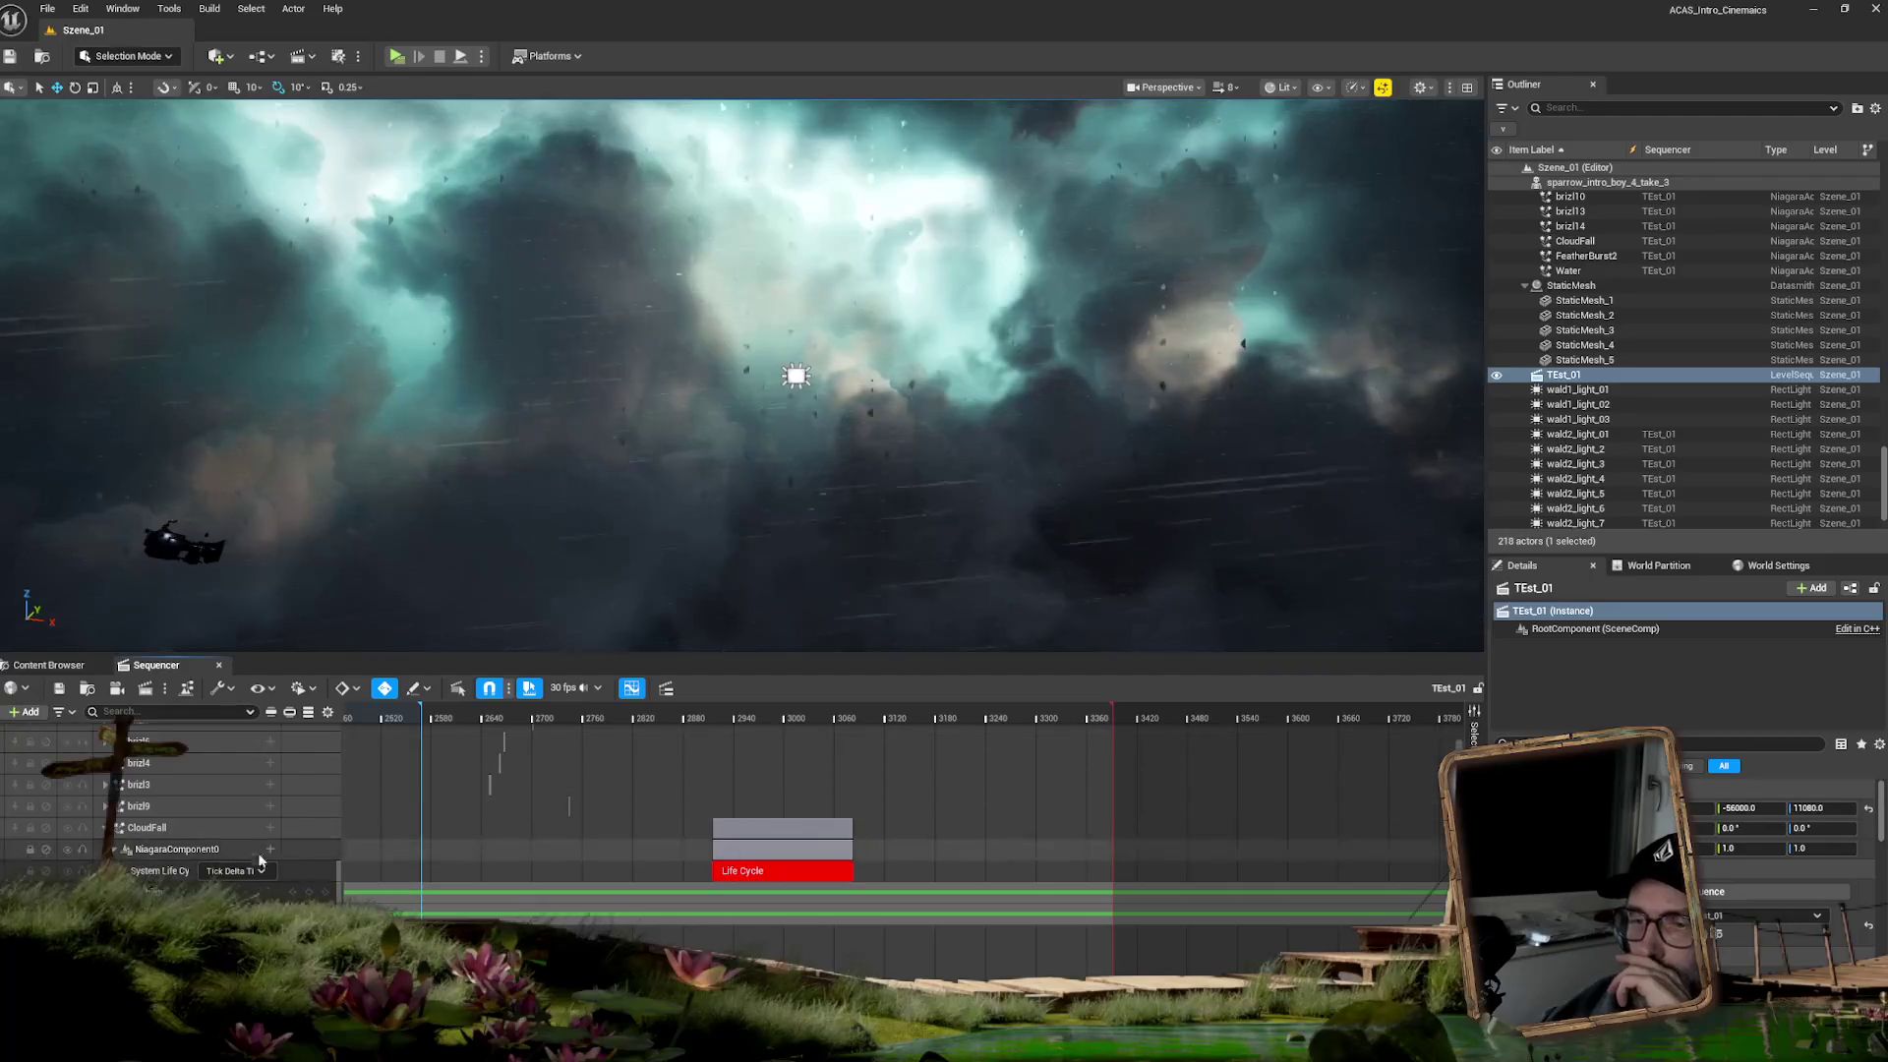
pyautogui.click(236, 891)
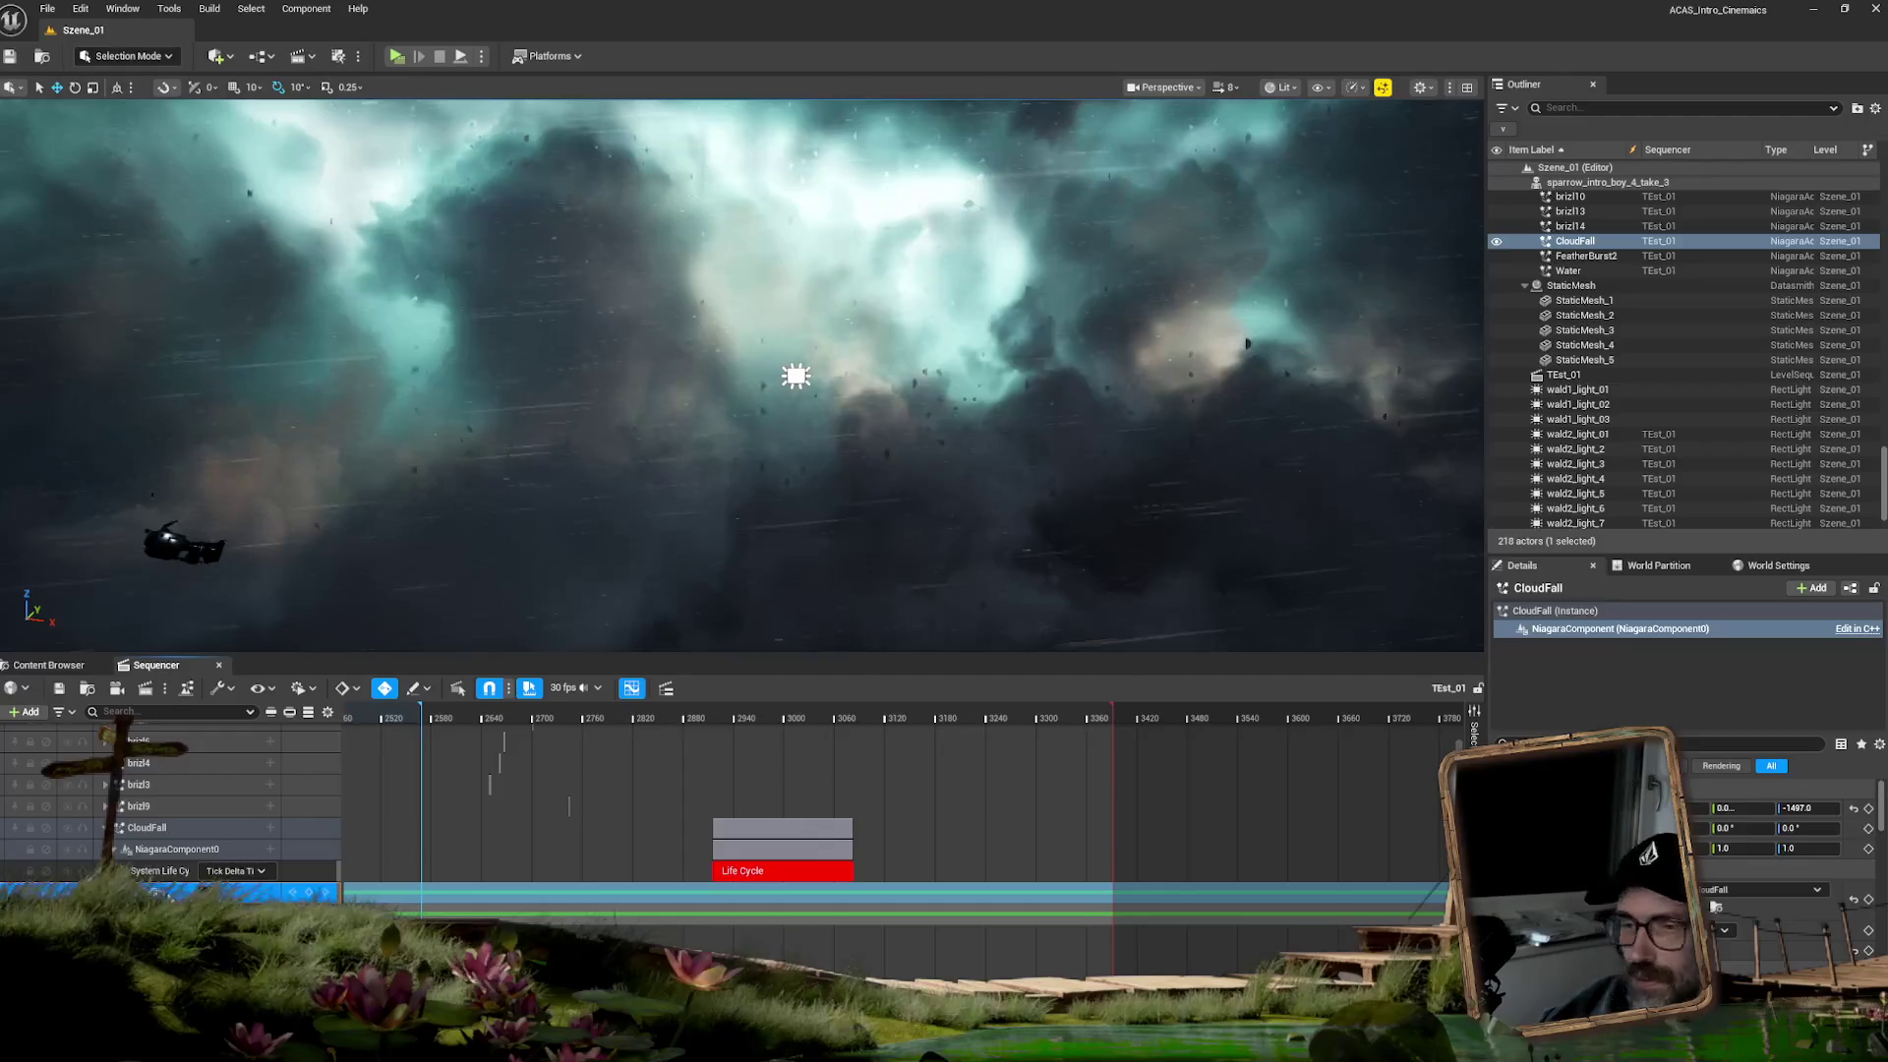
pyautogui.click(162, 894)
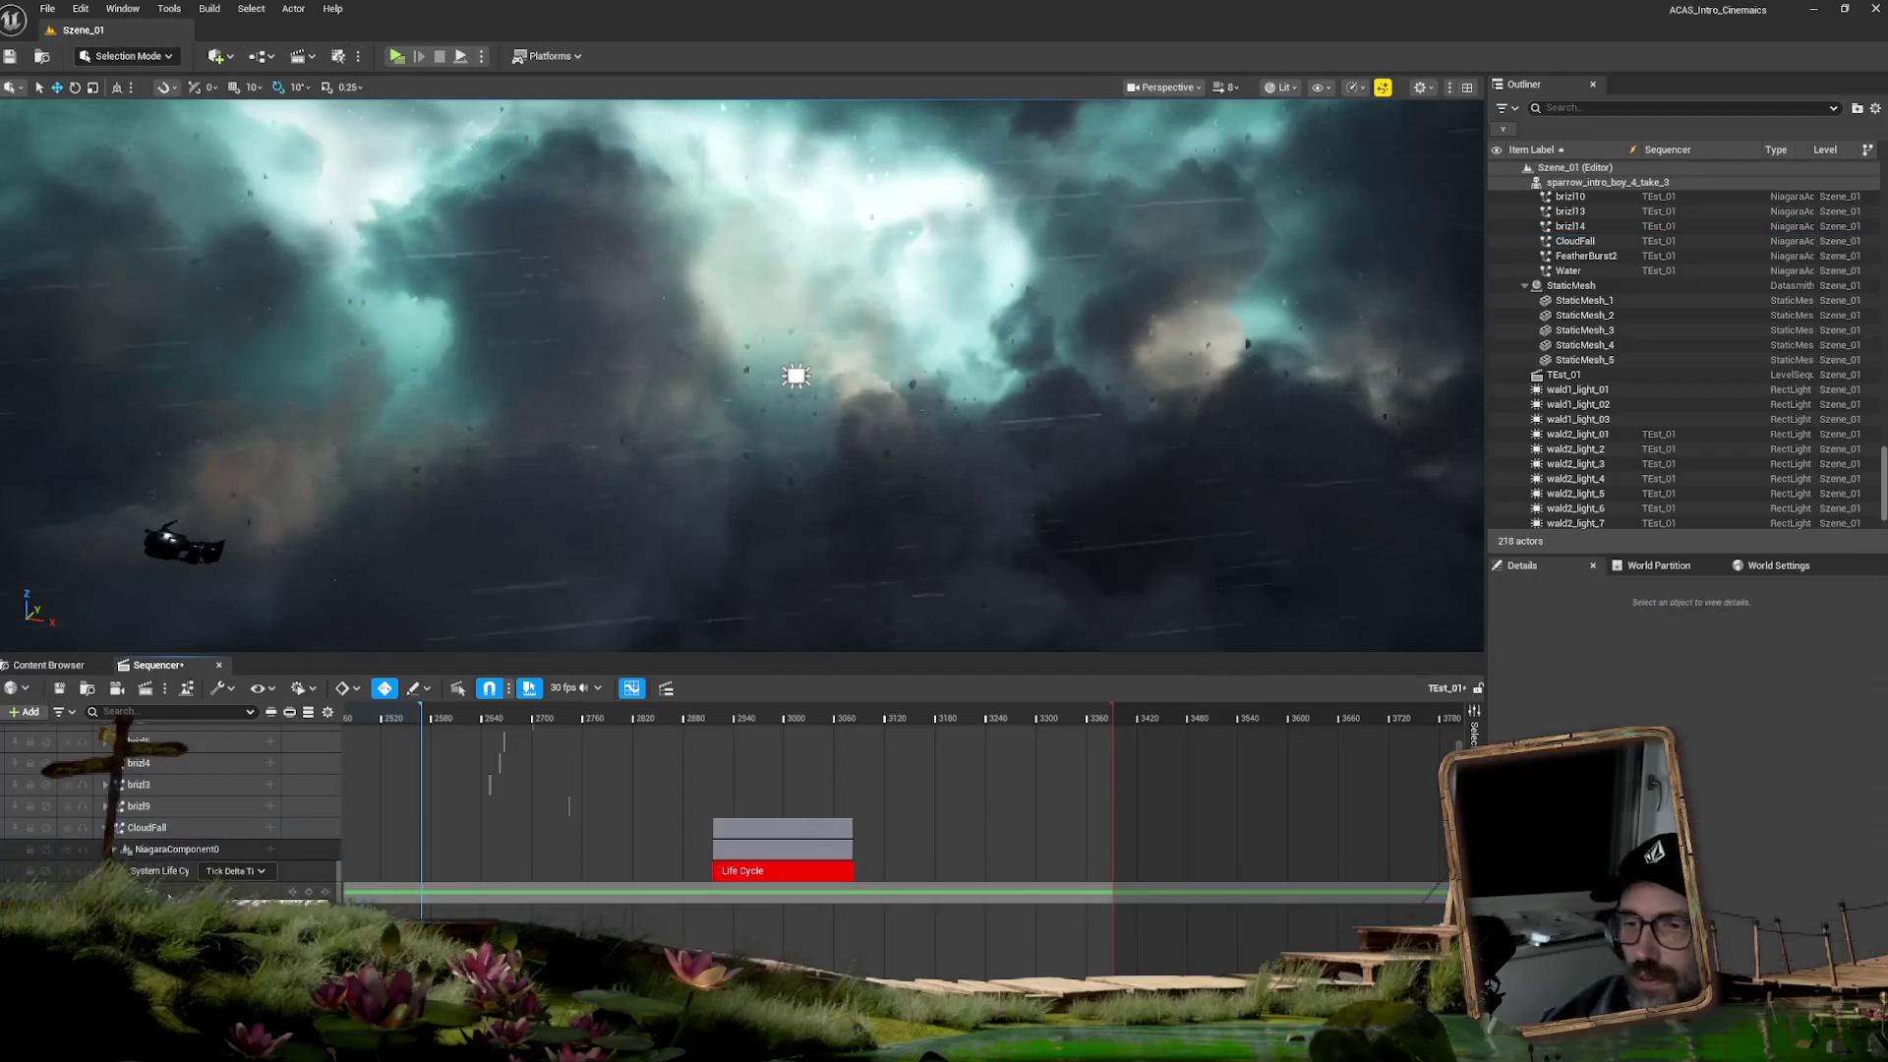
pyautogui.click(856, 719)
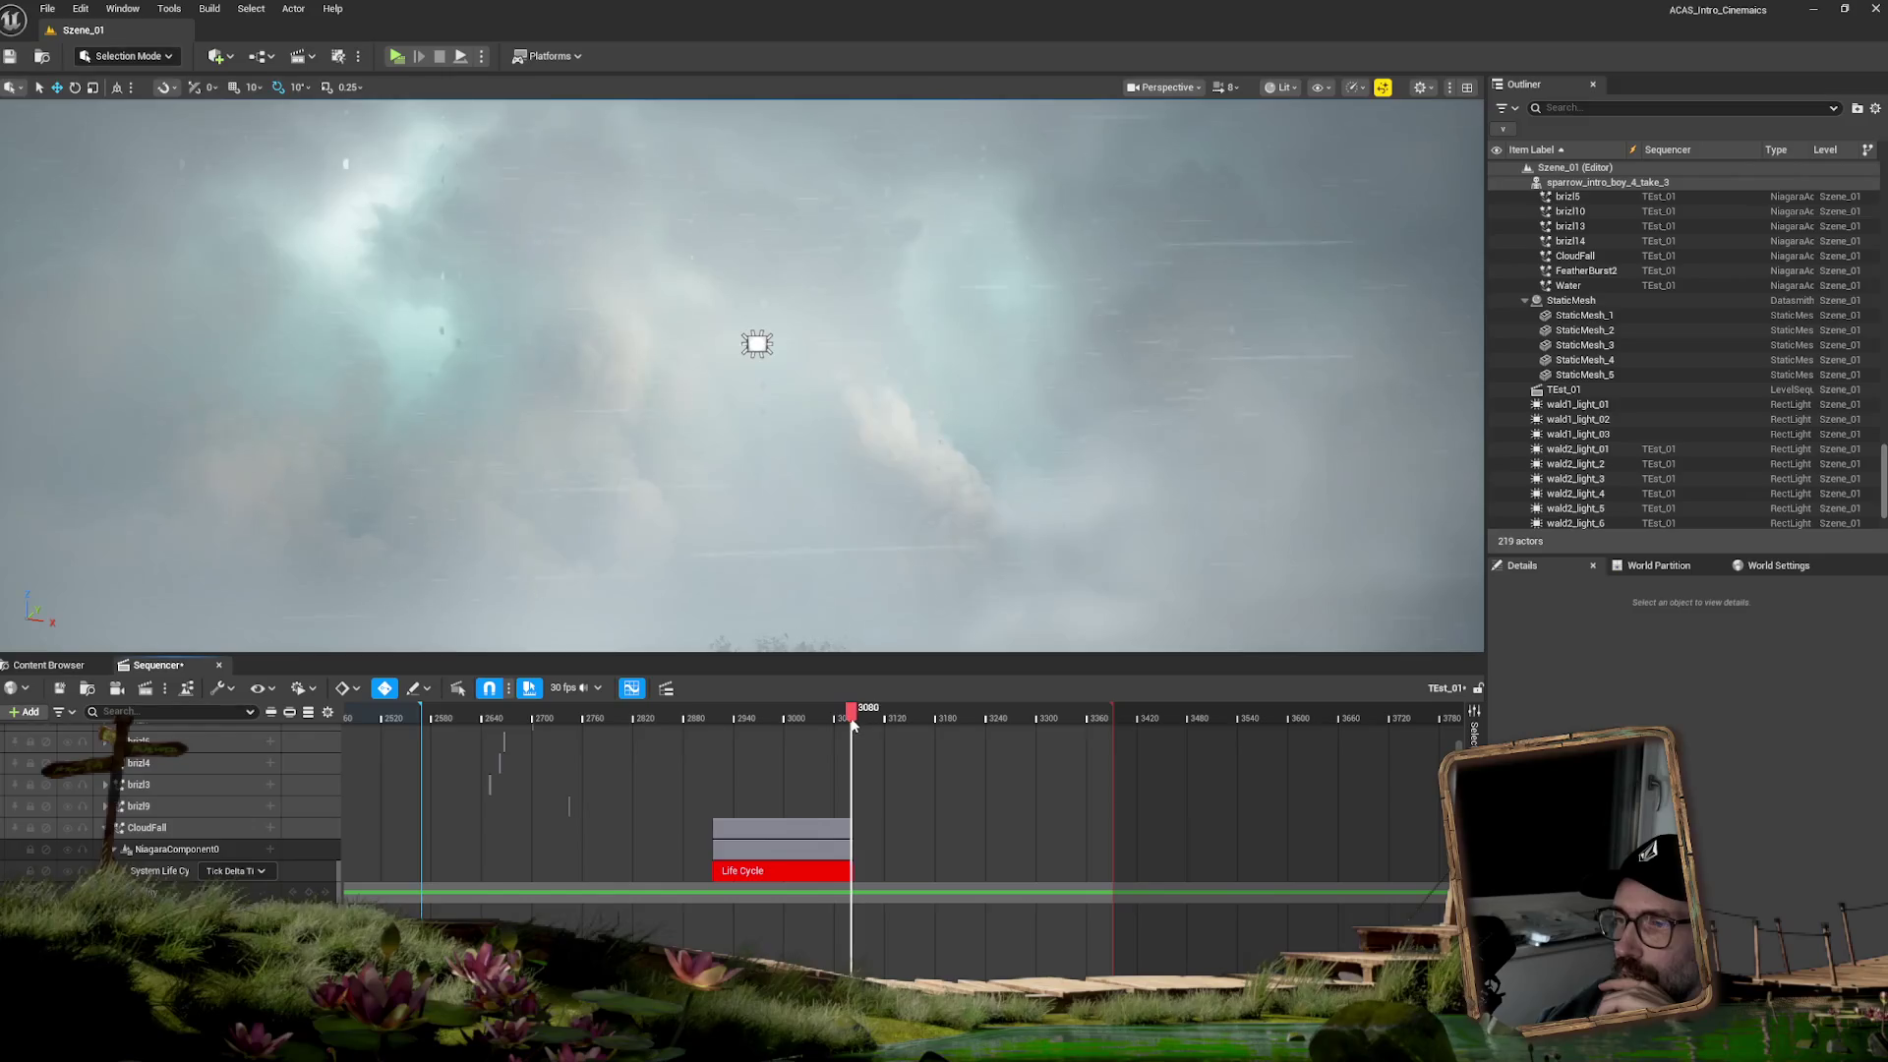
pyautogui.scroll(10, 1377, 771)
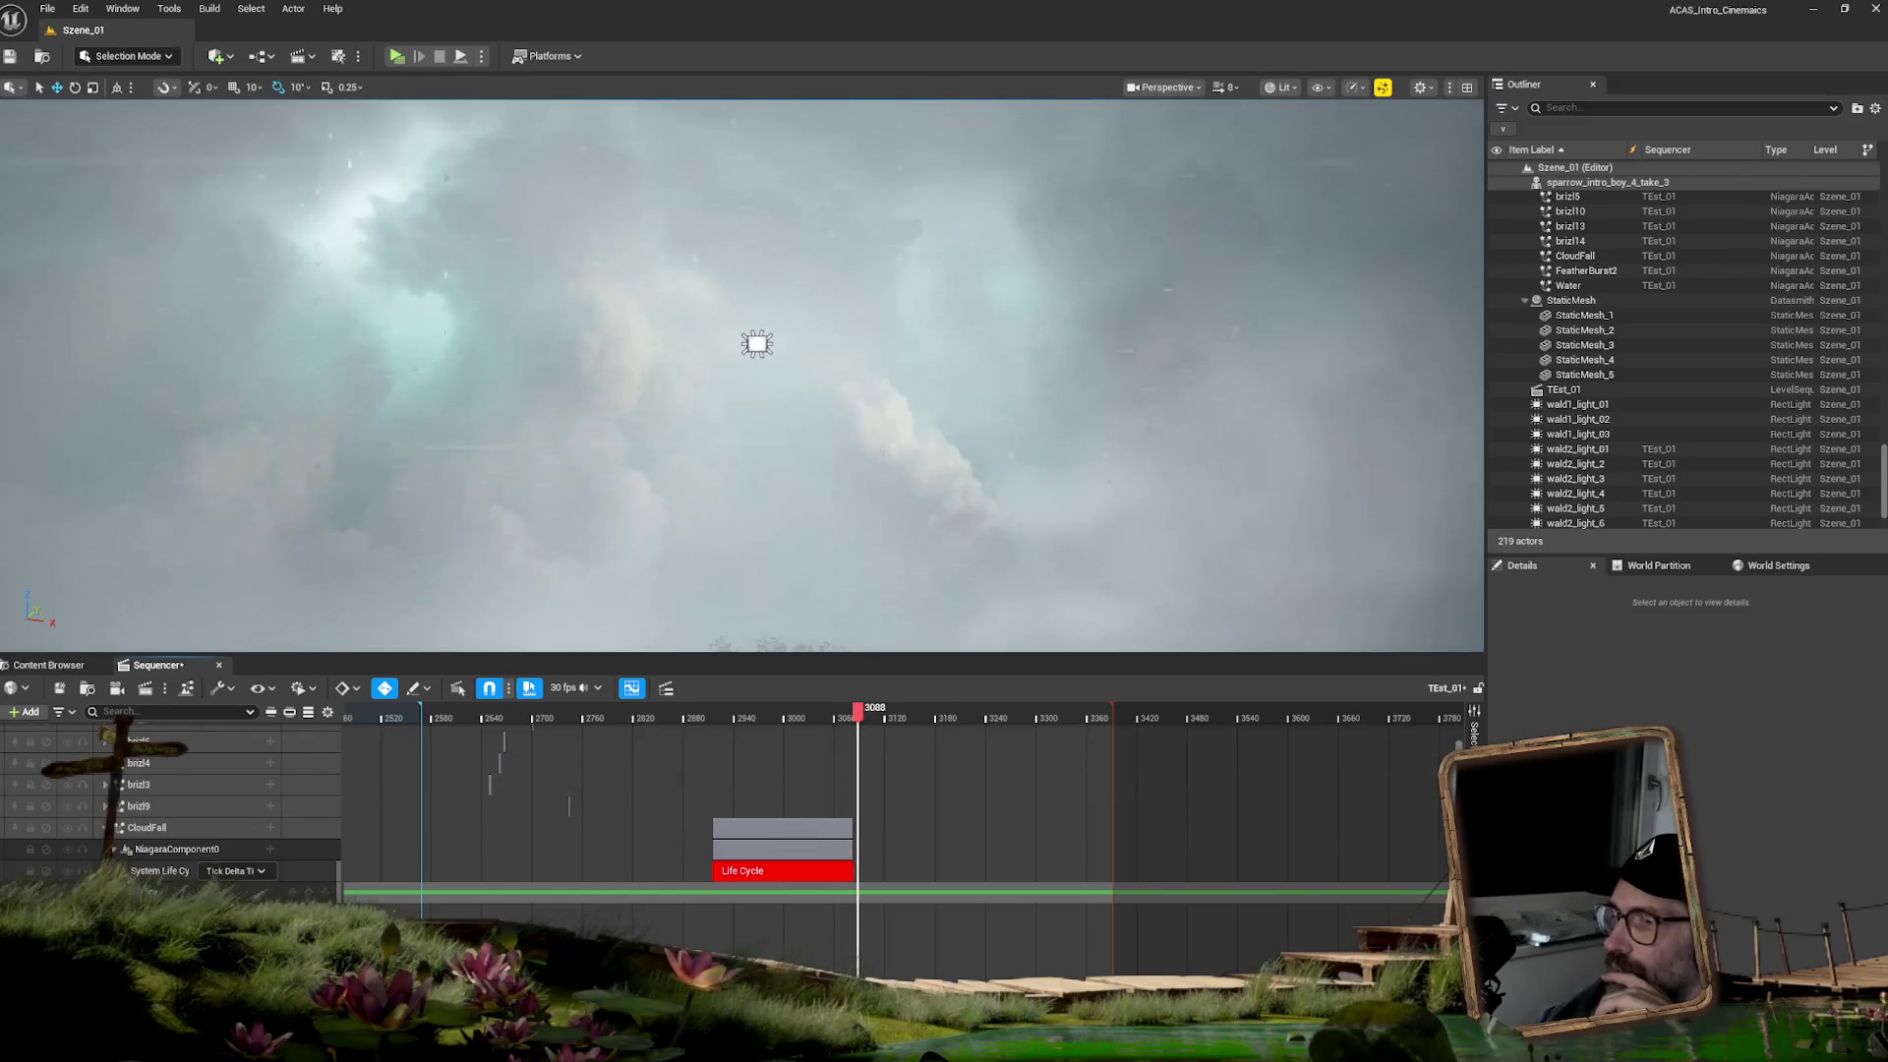
pyautogui.click(311, 753)
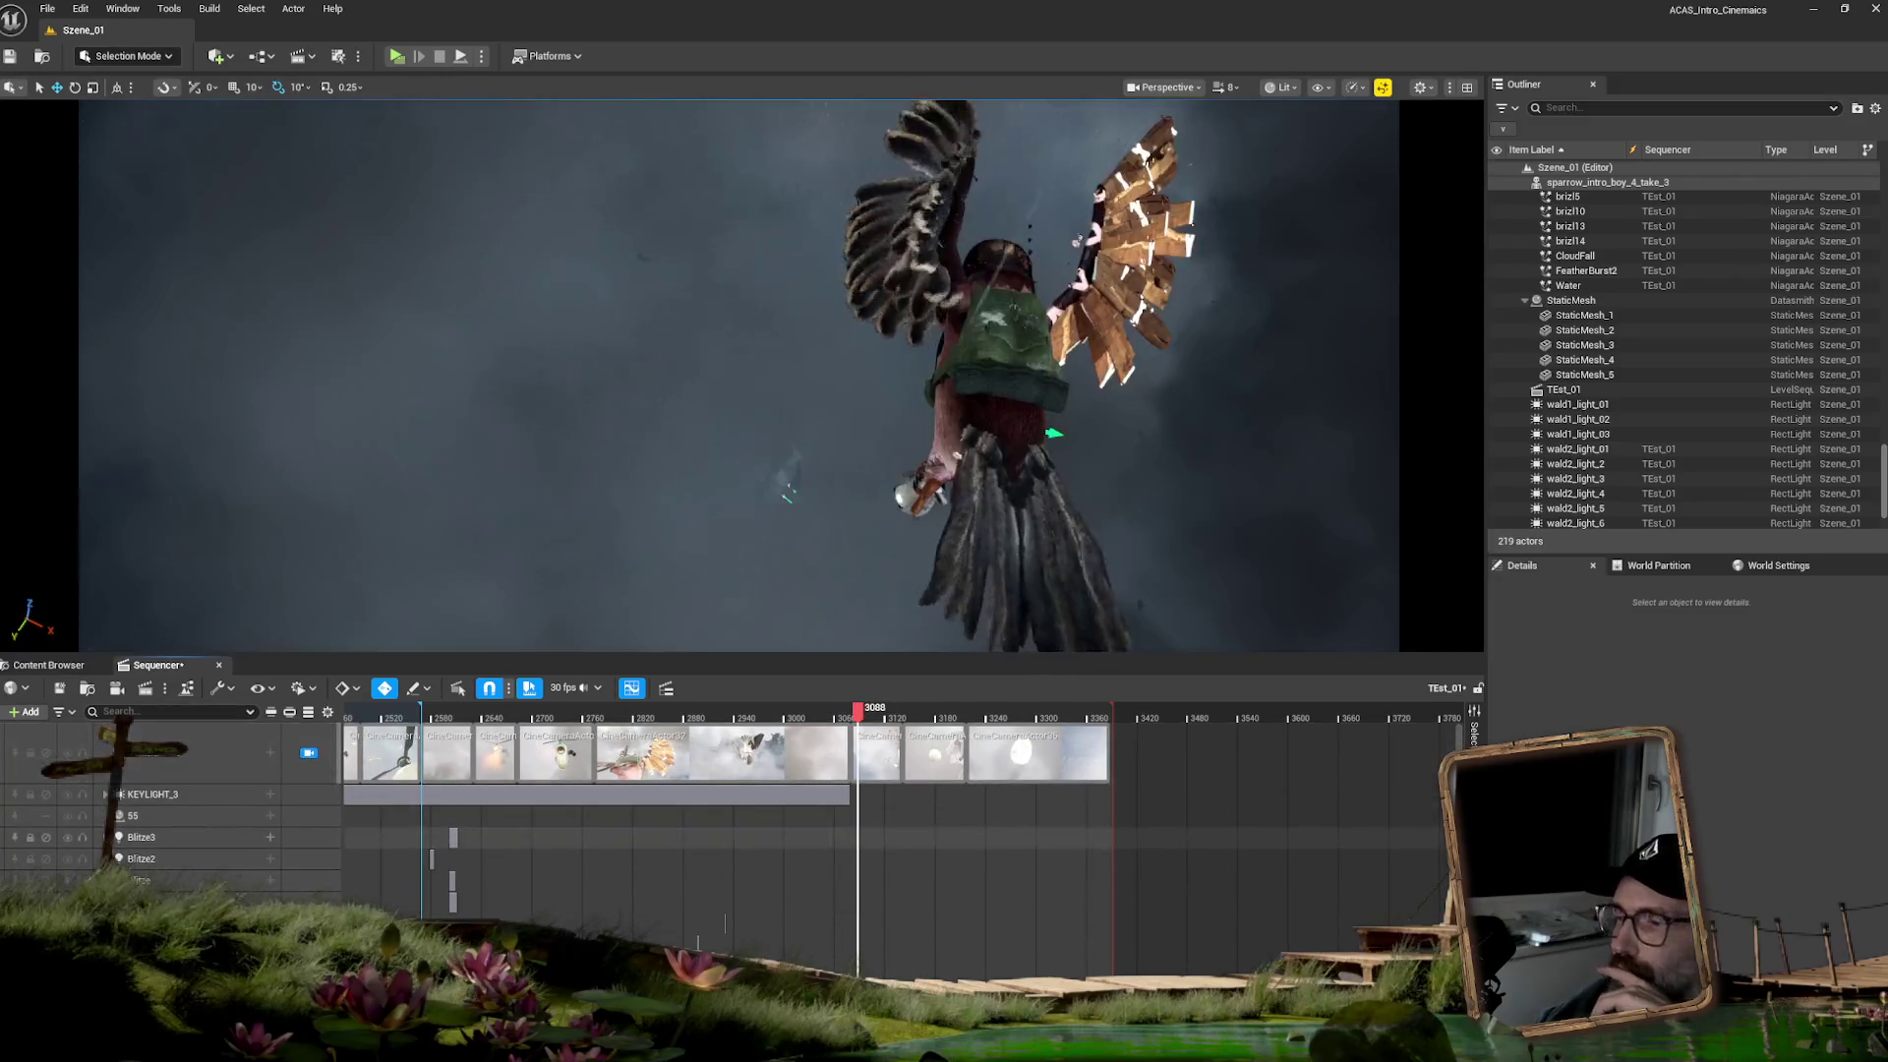
# - Scrub from frame 3078 past the bird to the rainy egg shot near frame 3204
pyautogui.scroll(-5, 325, 796)
pyautogui.scroll(5, 854, 777)
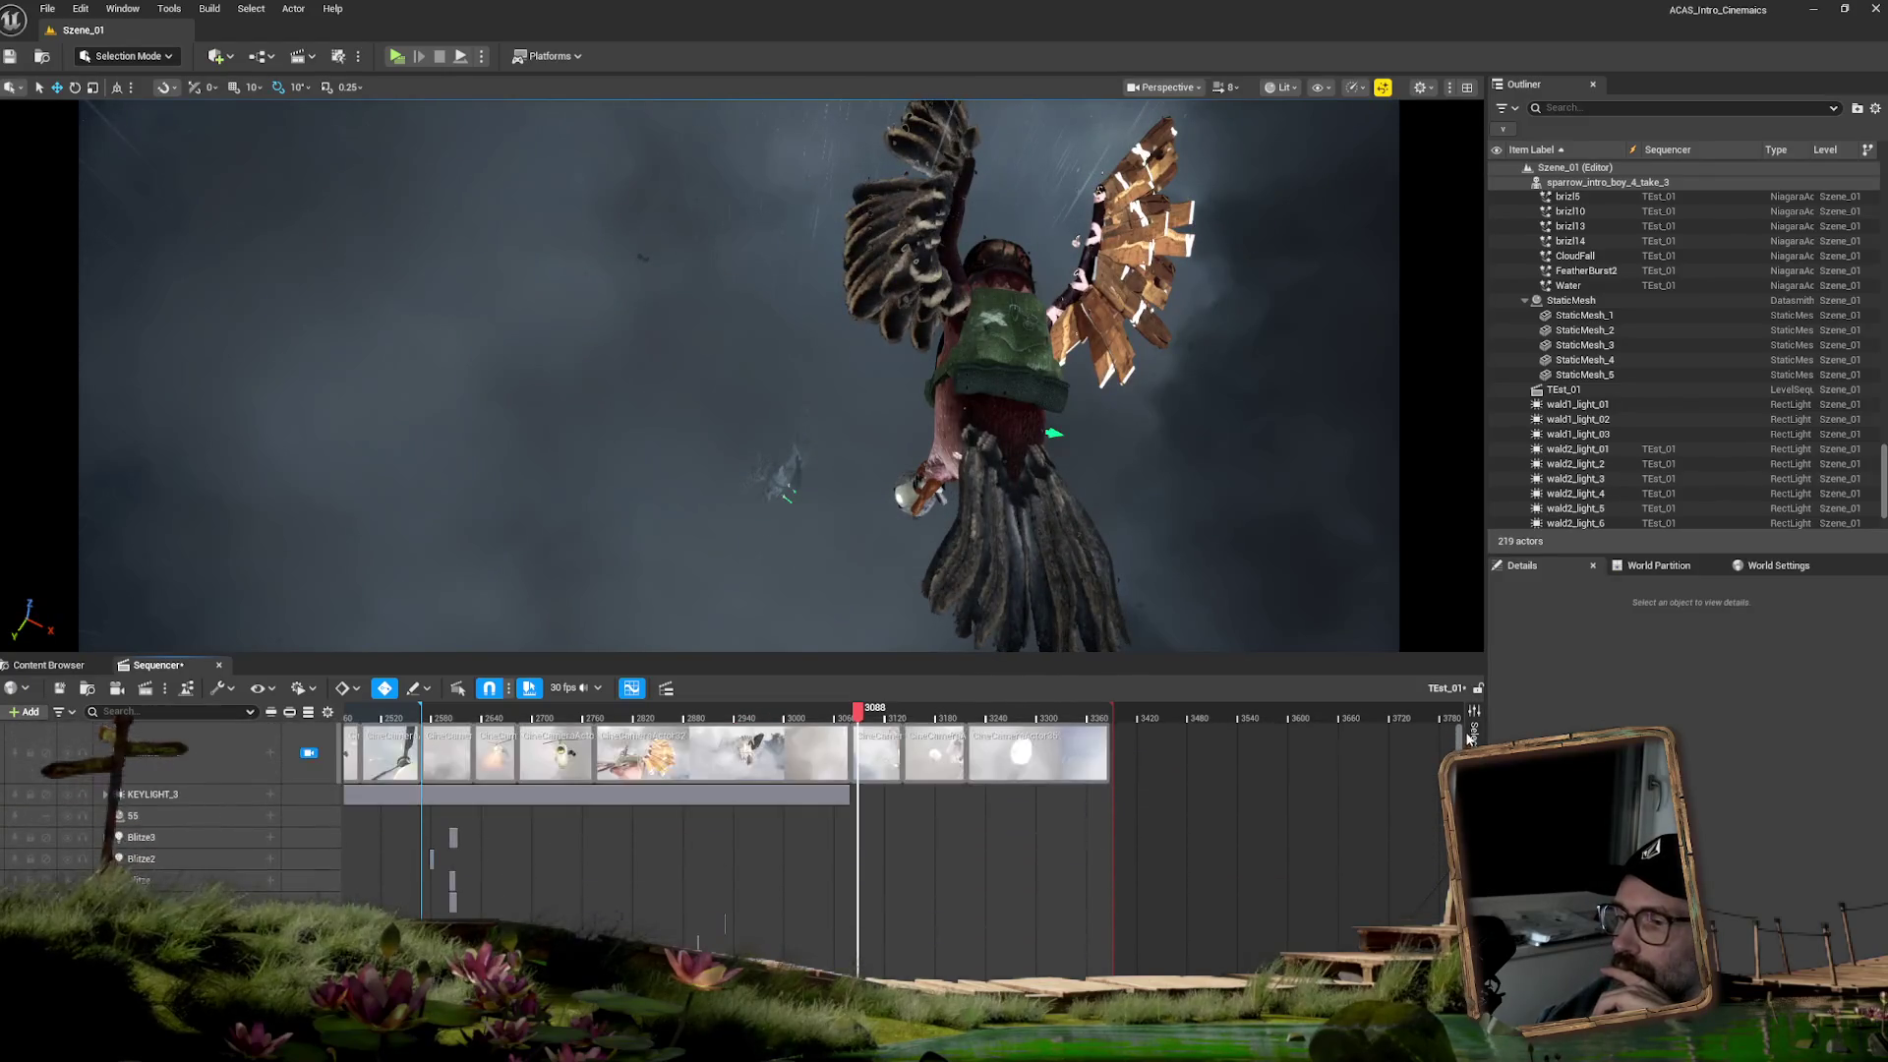
pyautogui.moveTo(857, 709); pyautogui.dragTo(852, 710)
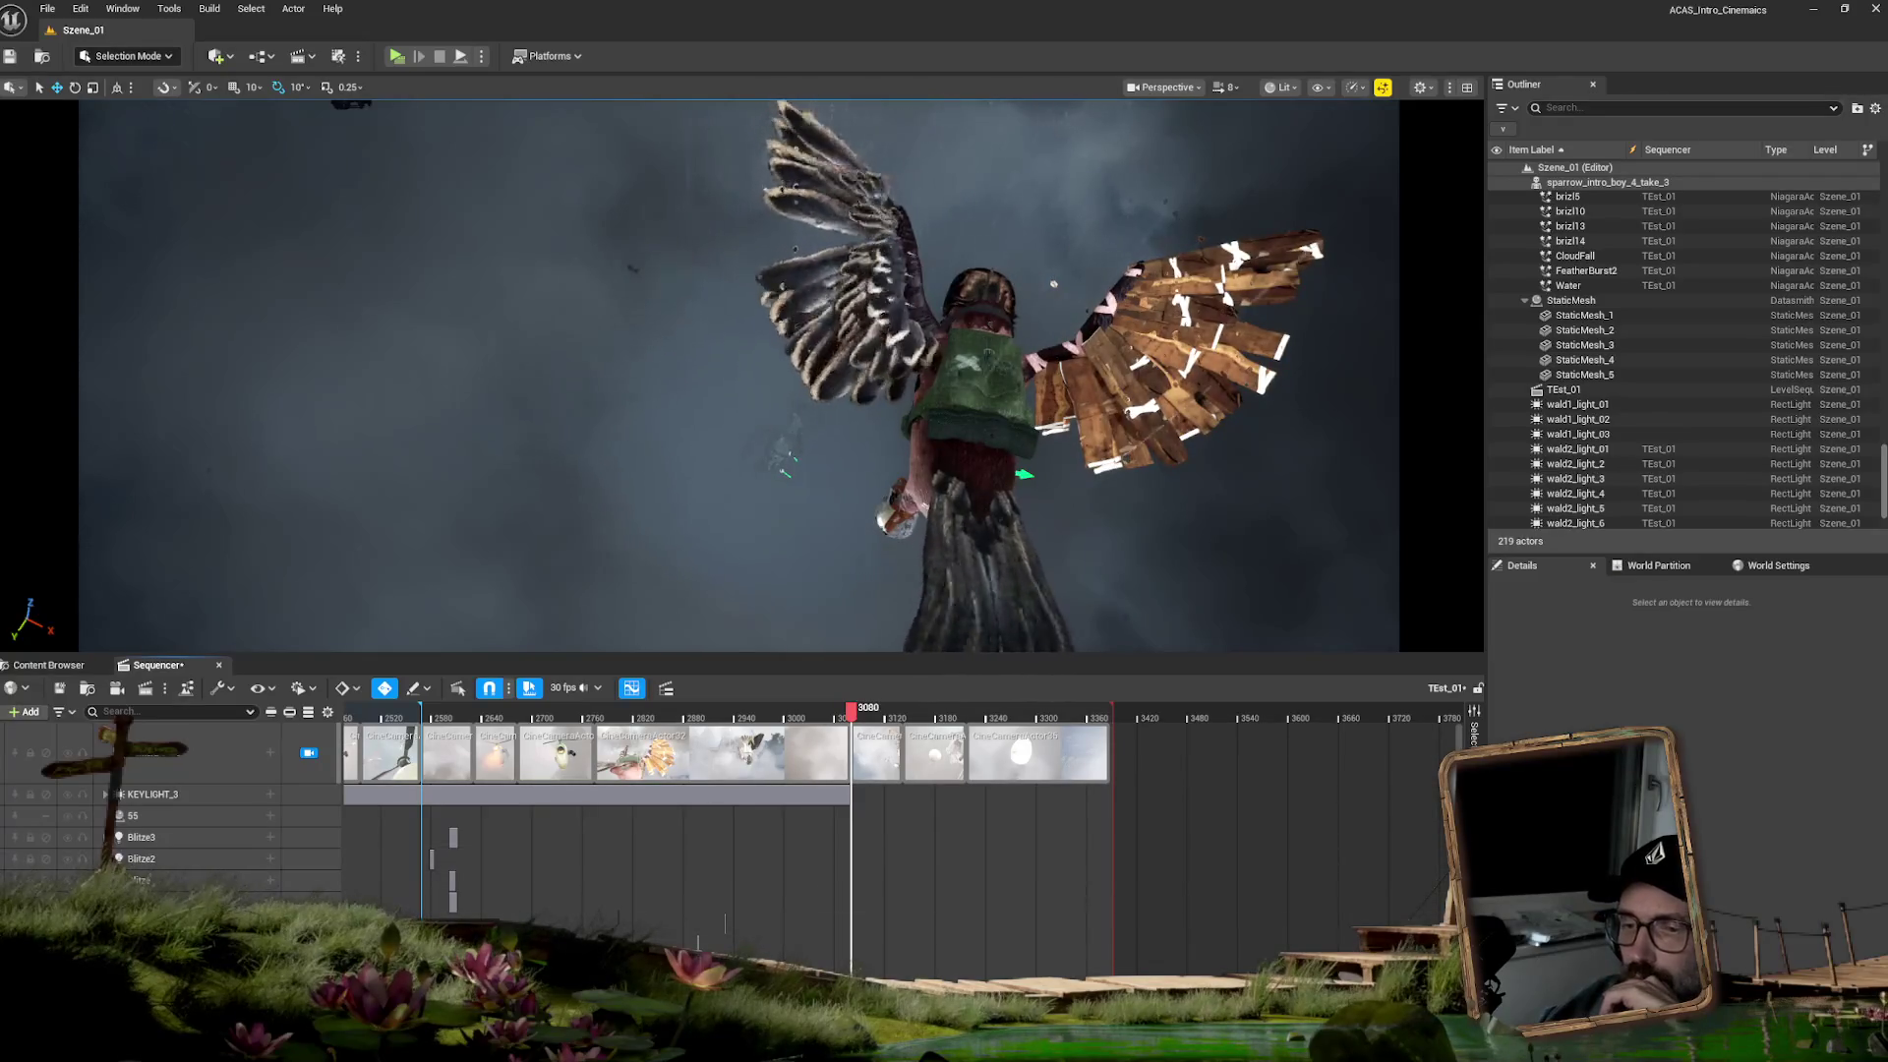
pyautogui.moveTo(852, 710); pyautogui.dragTo(849, 710)
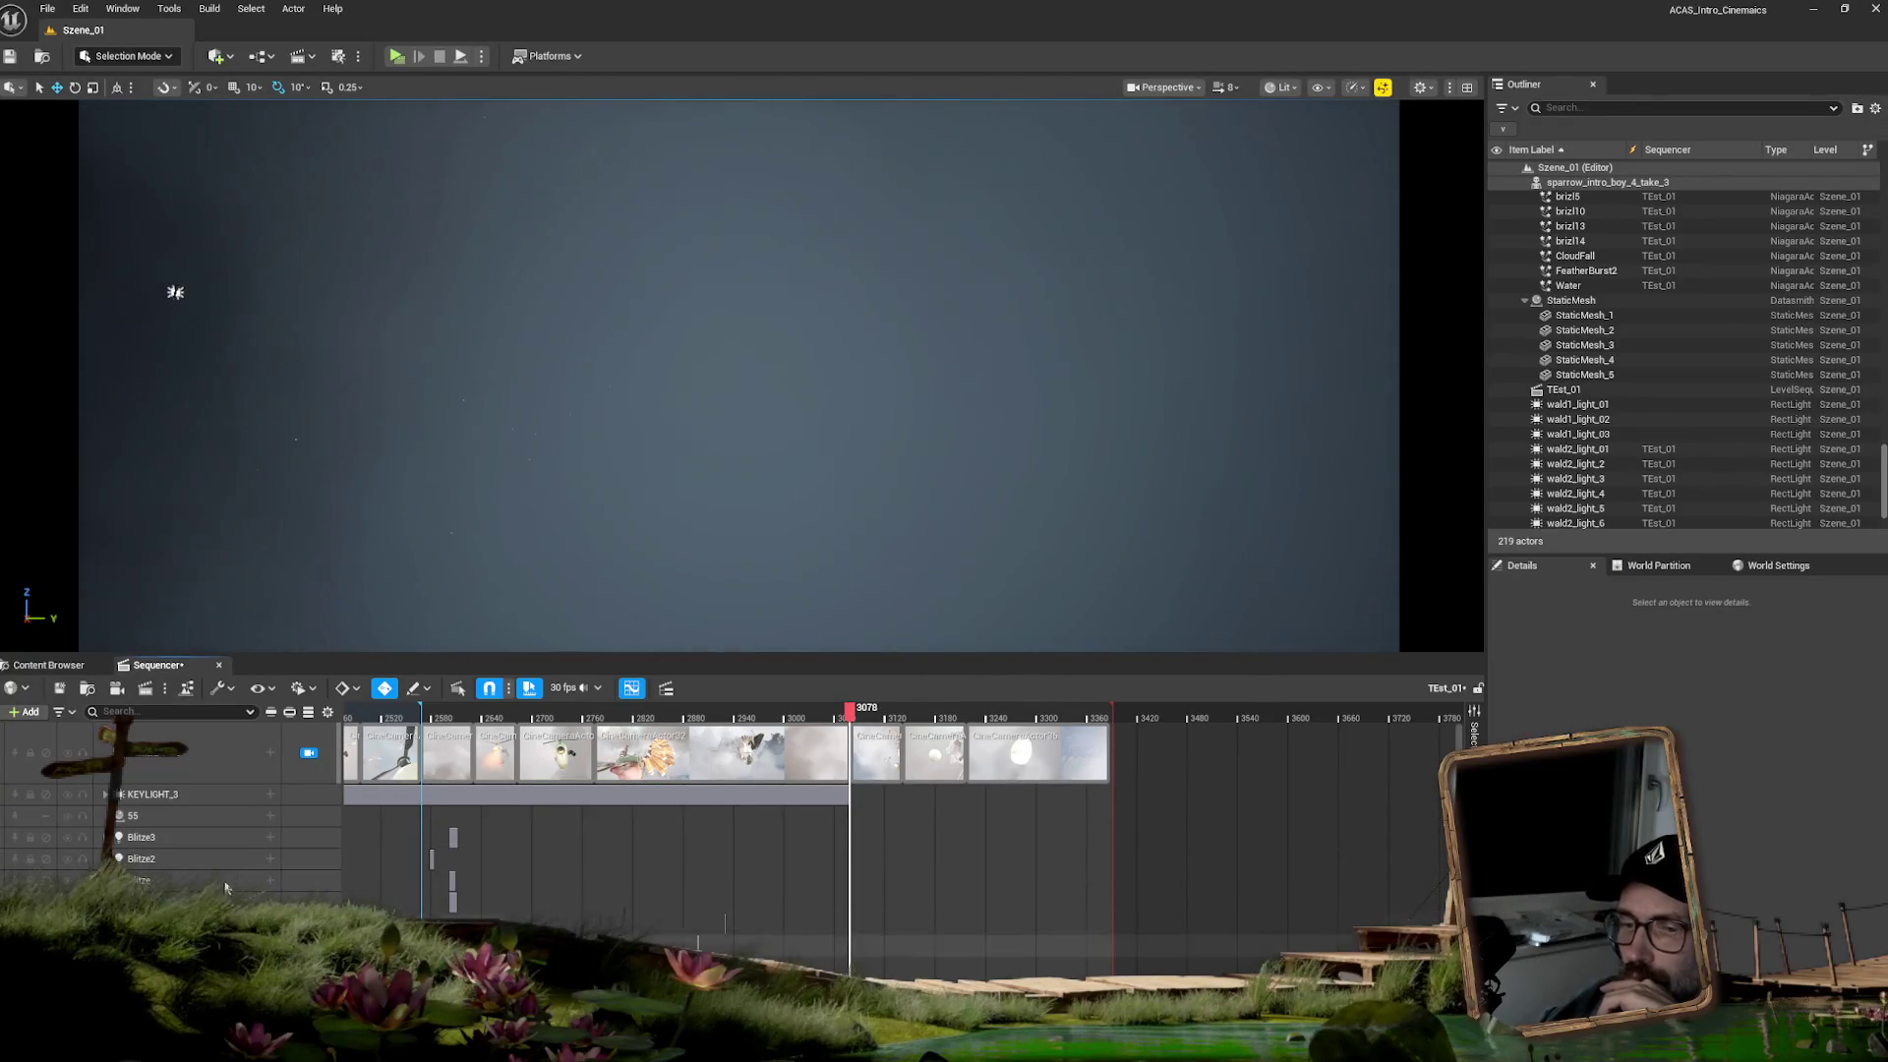
pyautogui.scroll(-5, 689, 806)
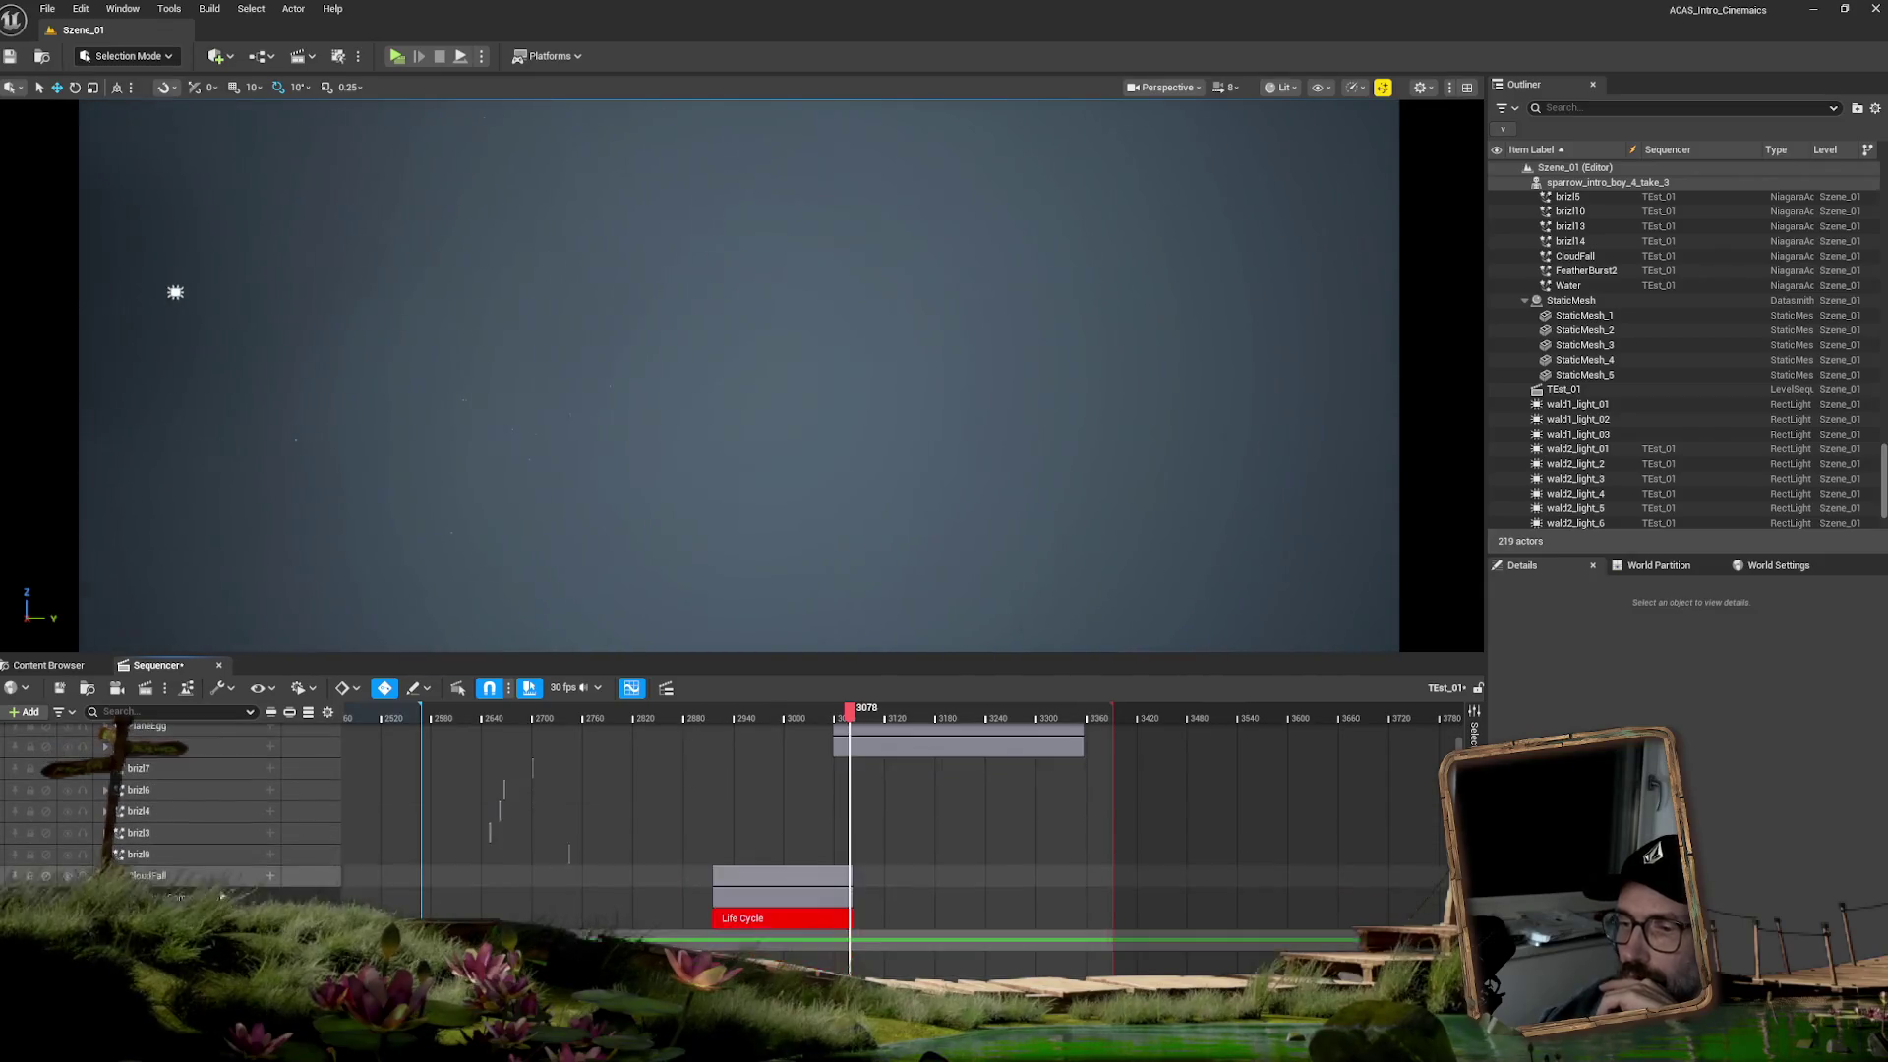
pyautogui.scroll(-2, 688, 806)
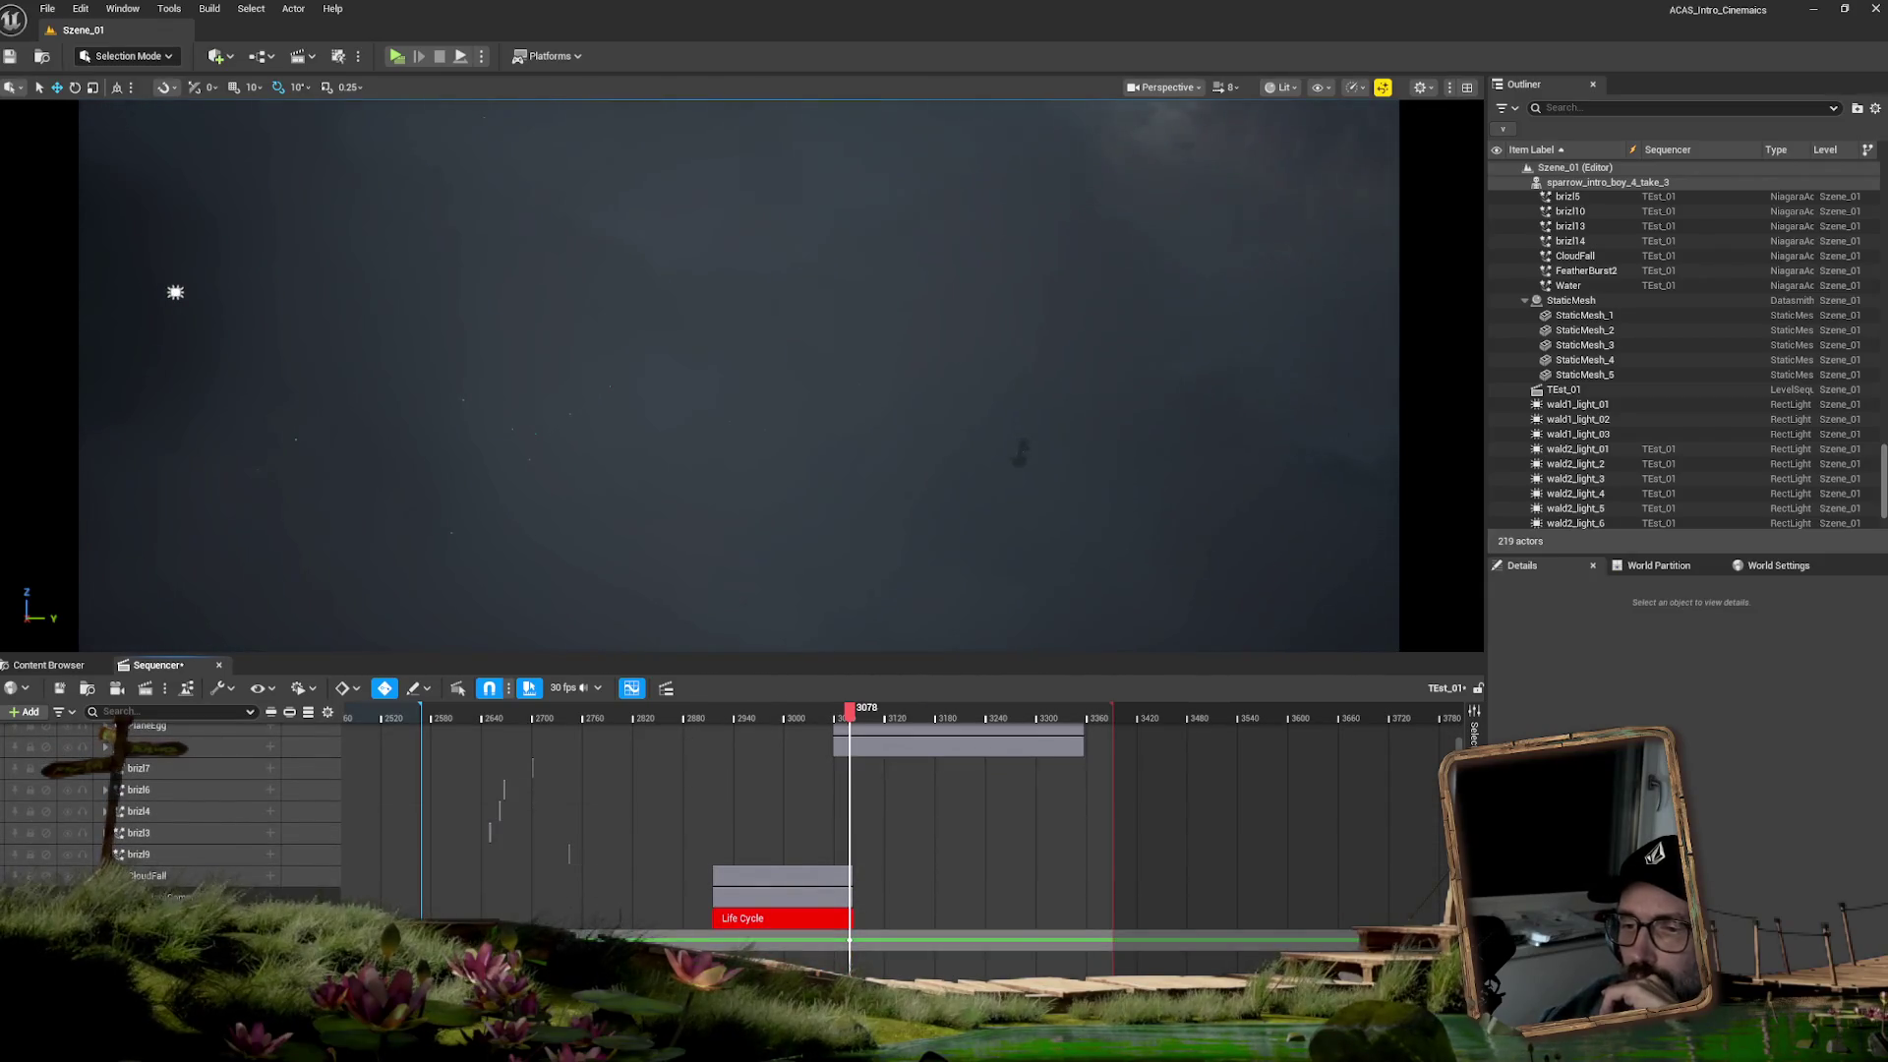
pyautogui.press('Right')
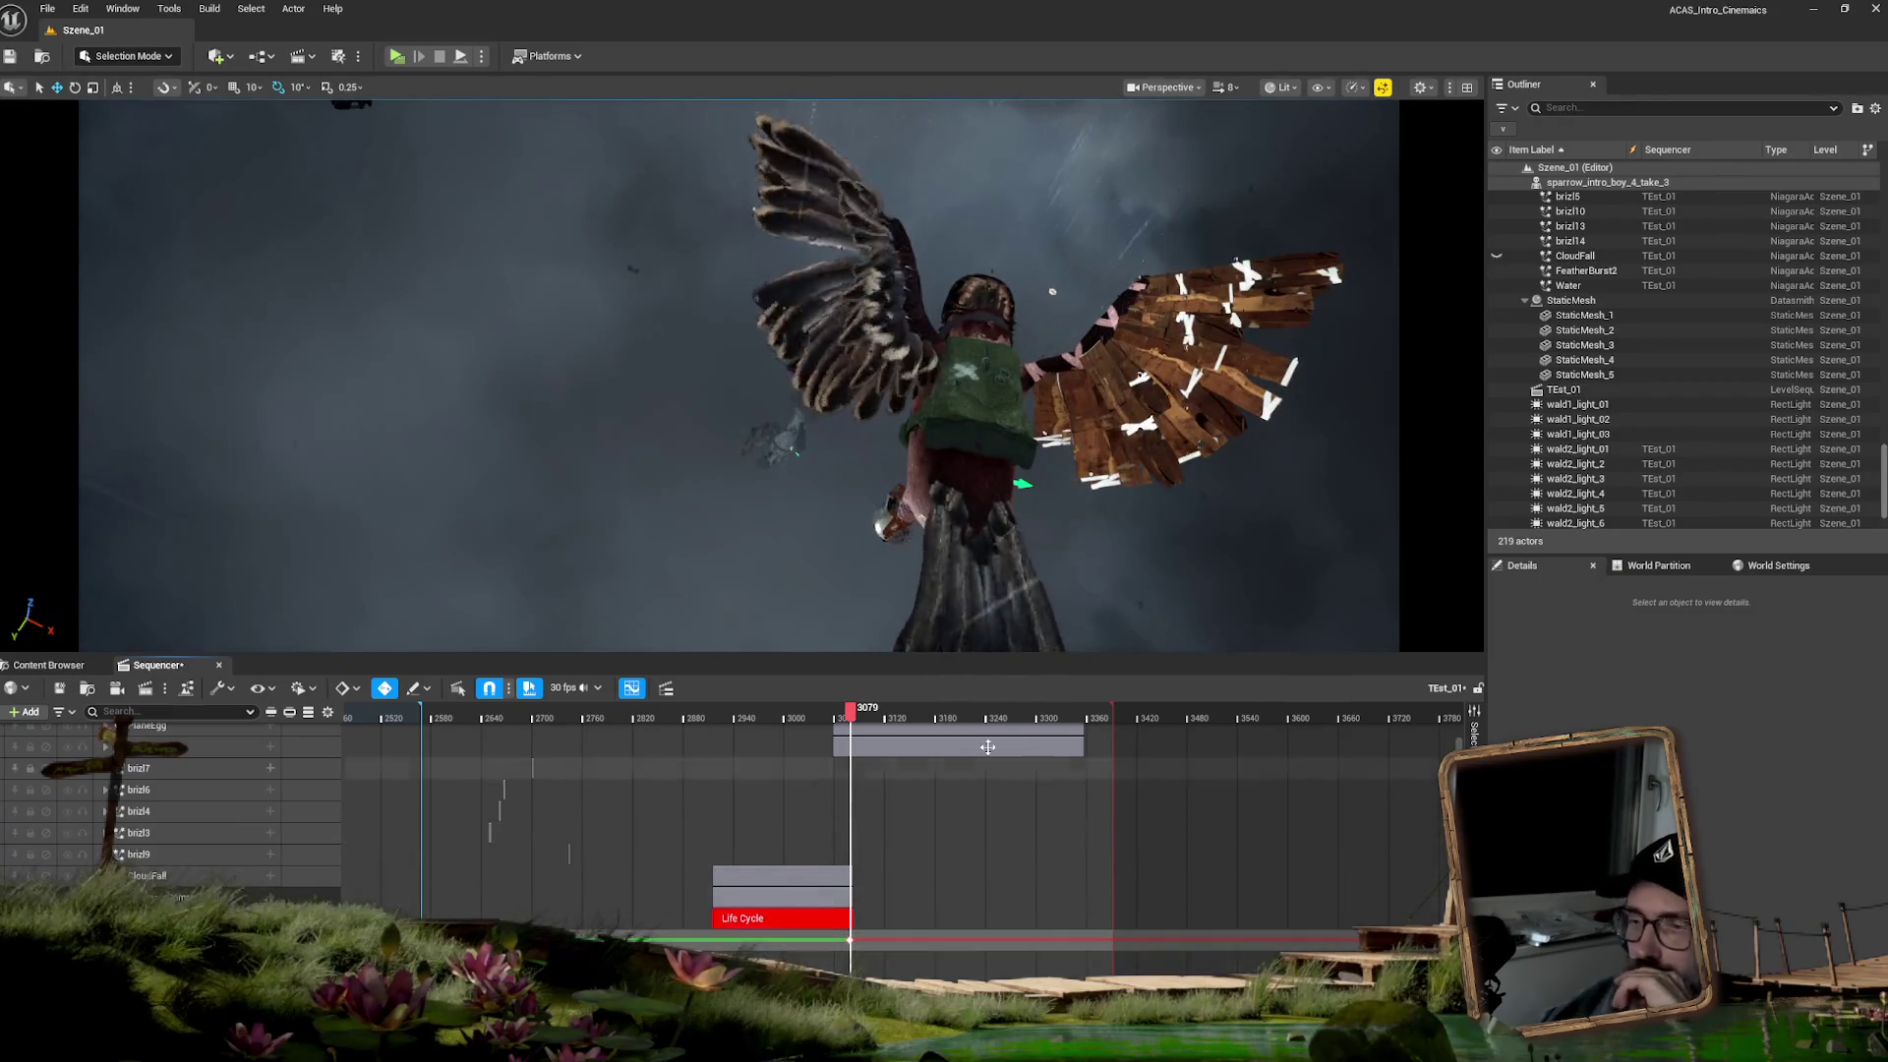
pyautogui.moveTo(850, 709); pyautogui.dragTo(971, 708)
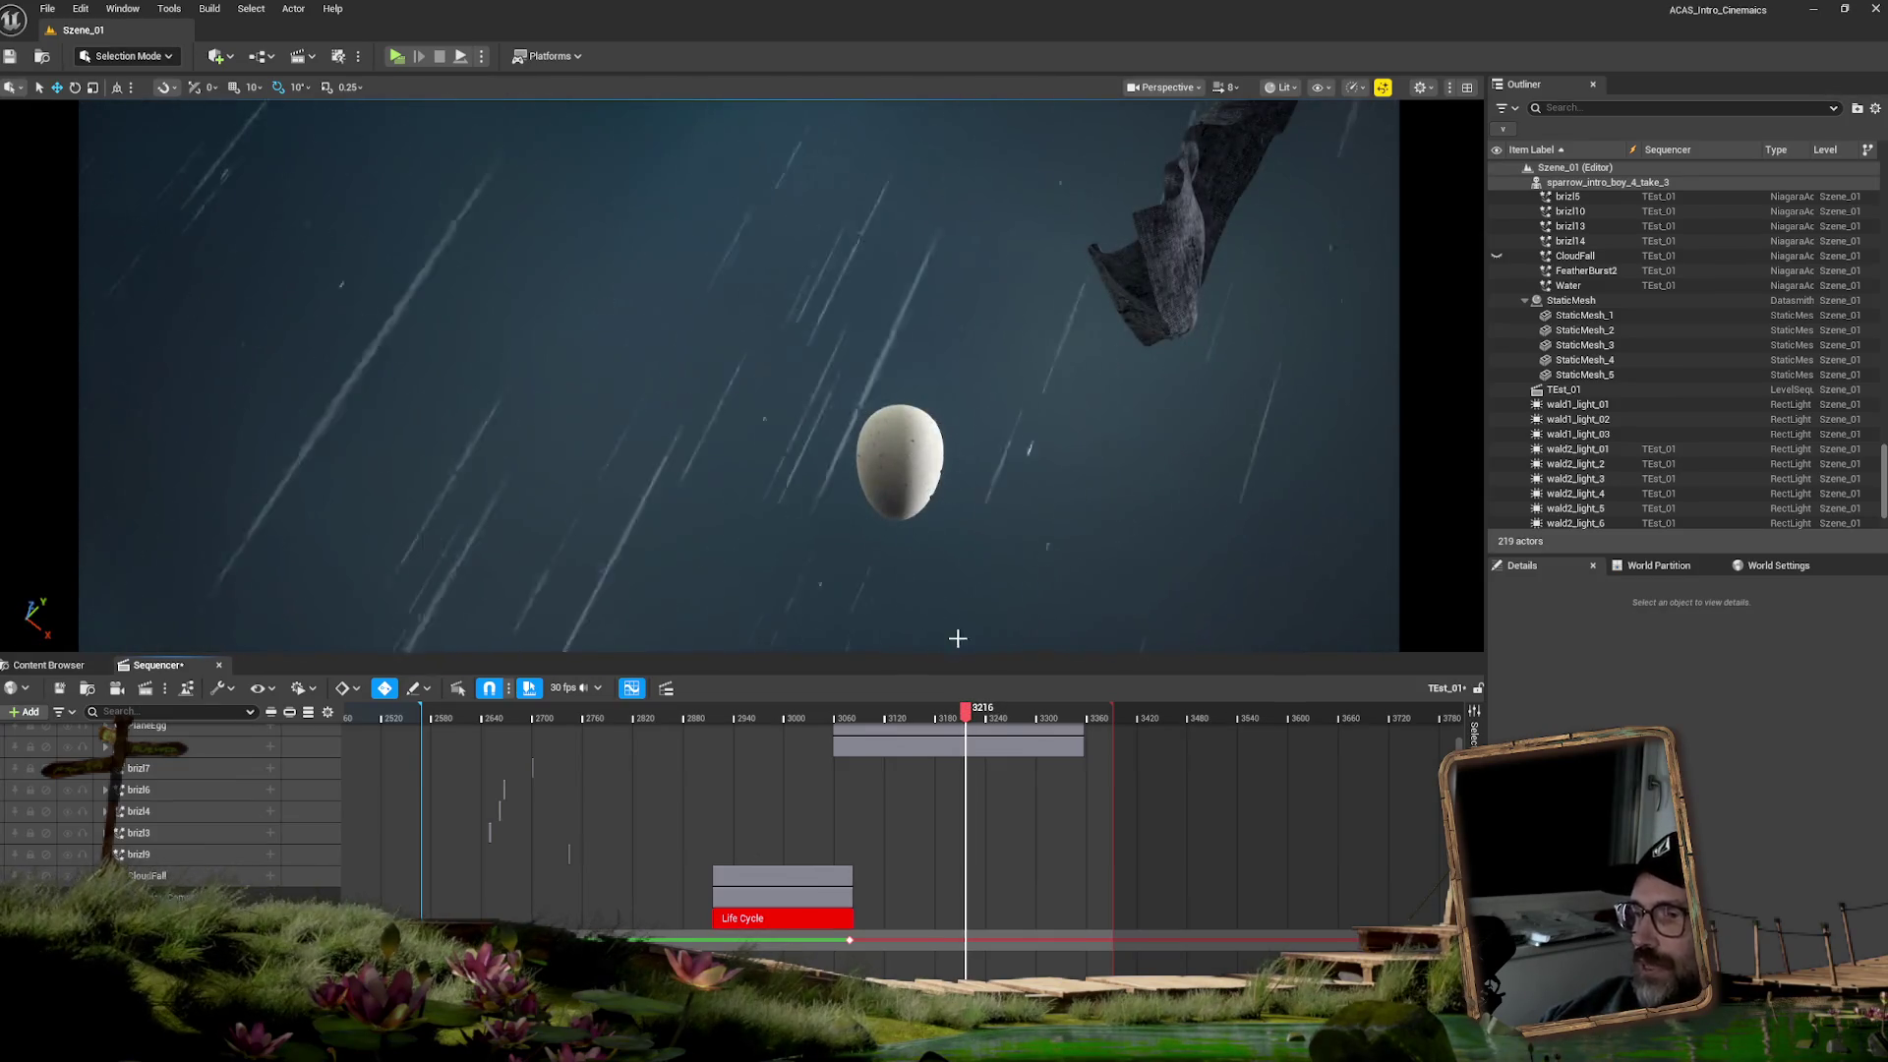
pyautogui.moveTo(974, 712); pyautogui.dragTo(981, 710)
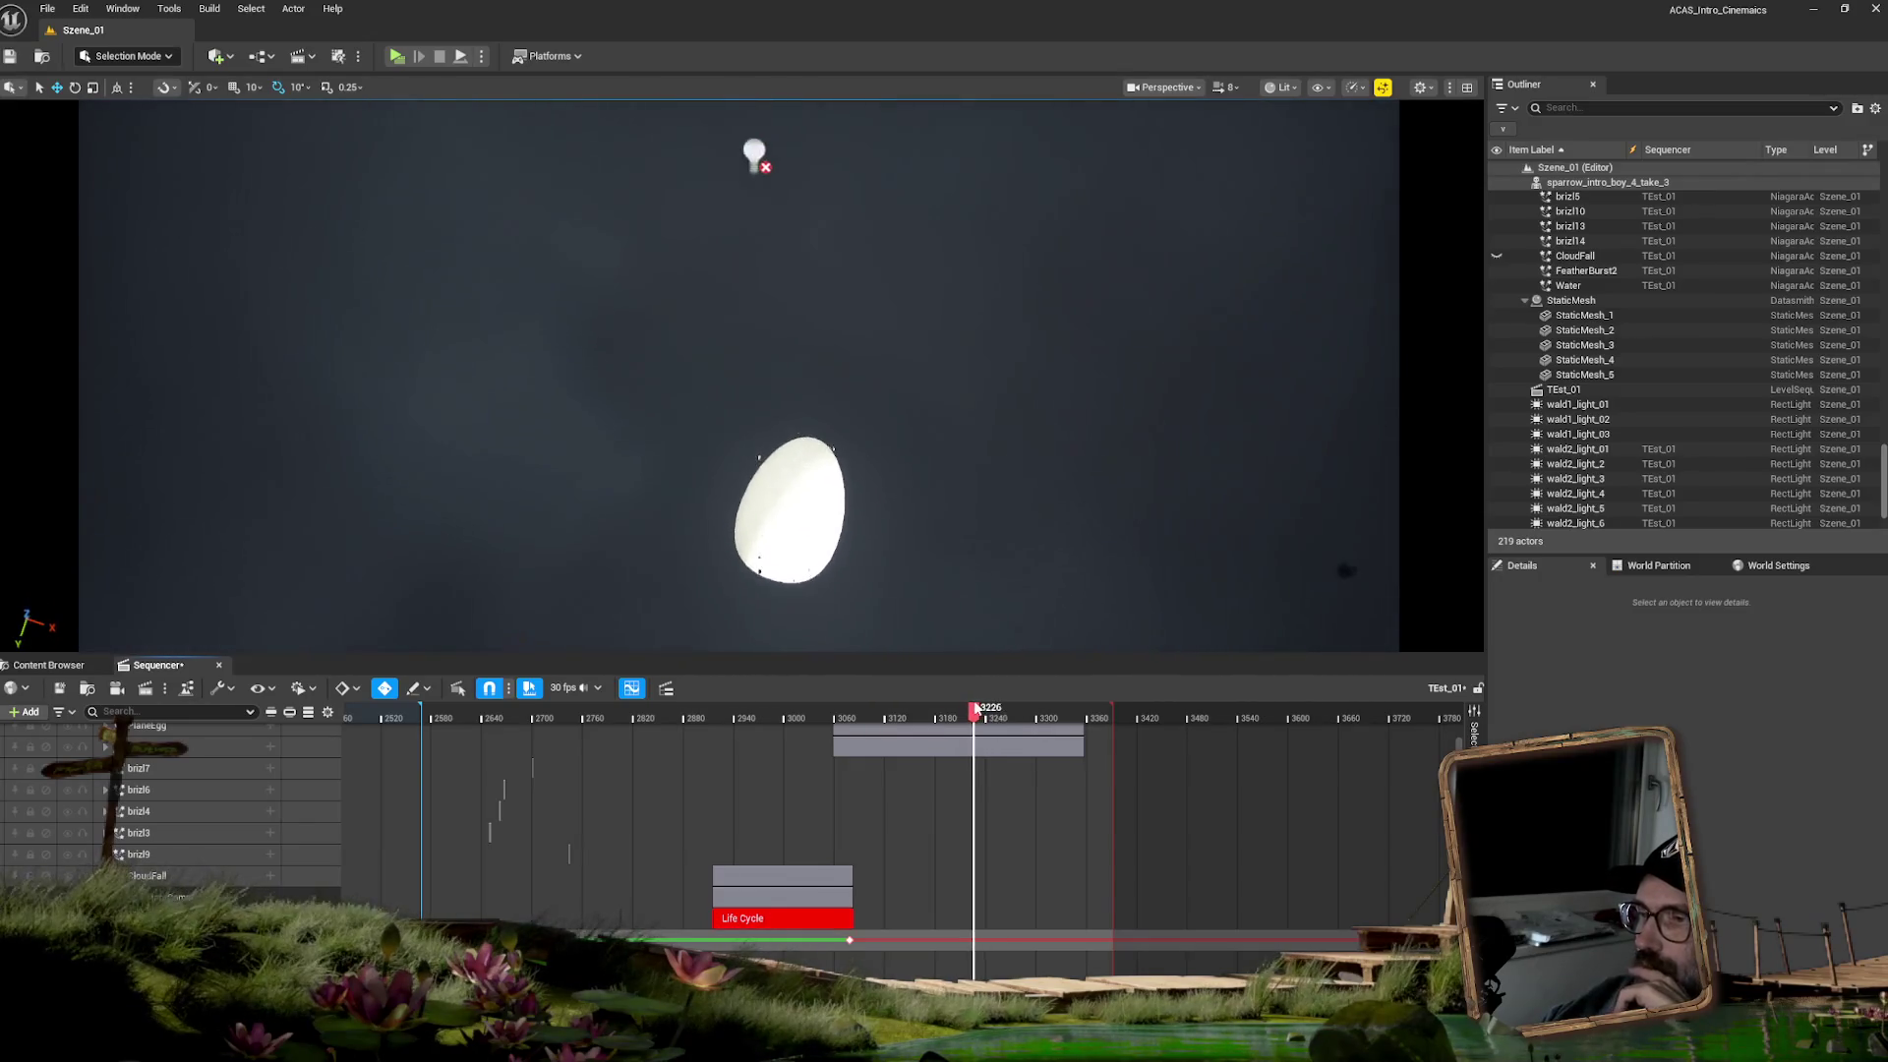
pyautogui.moveTo(968, 708)
pyautogui.mouseDown()
pyautogui.moveTo(949, 708)
pyautogui.moveTo(959, 688)
pyautogui.moveTo(988, 683)
pyautogui.moveTo(958, 678)
pyautogui.mouseUp()
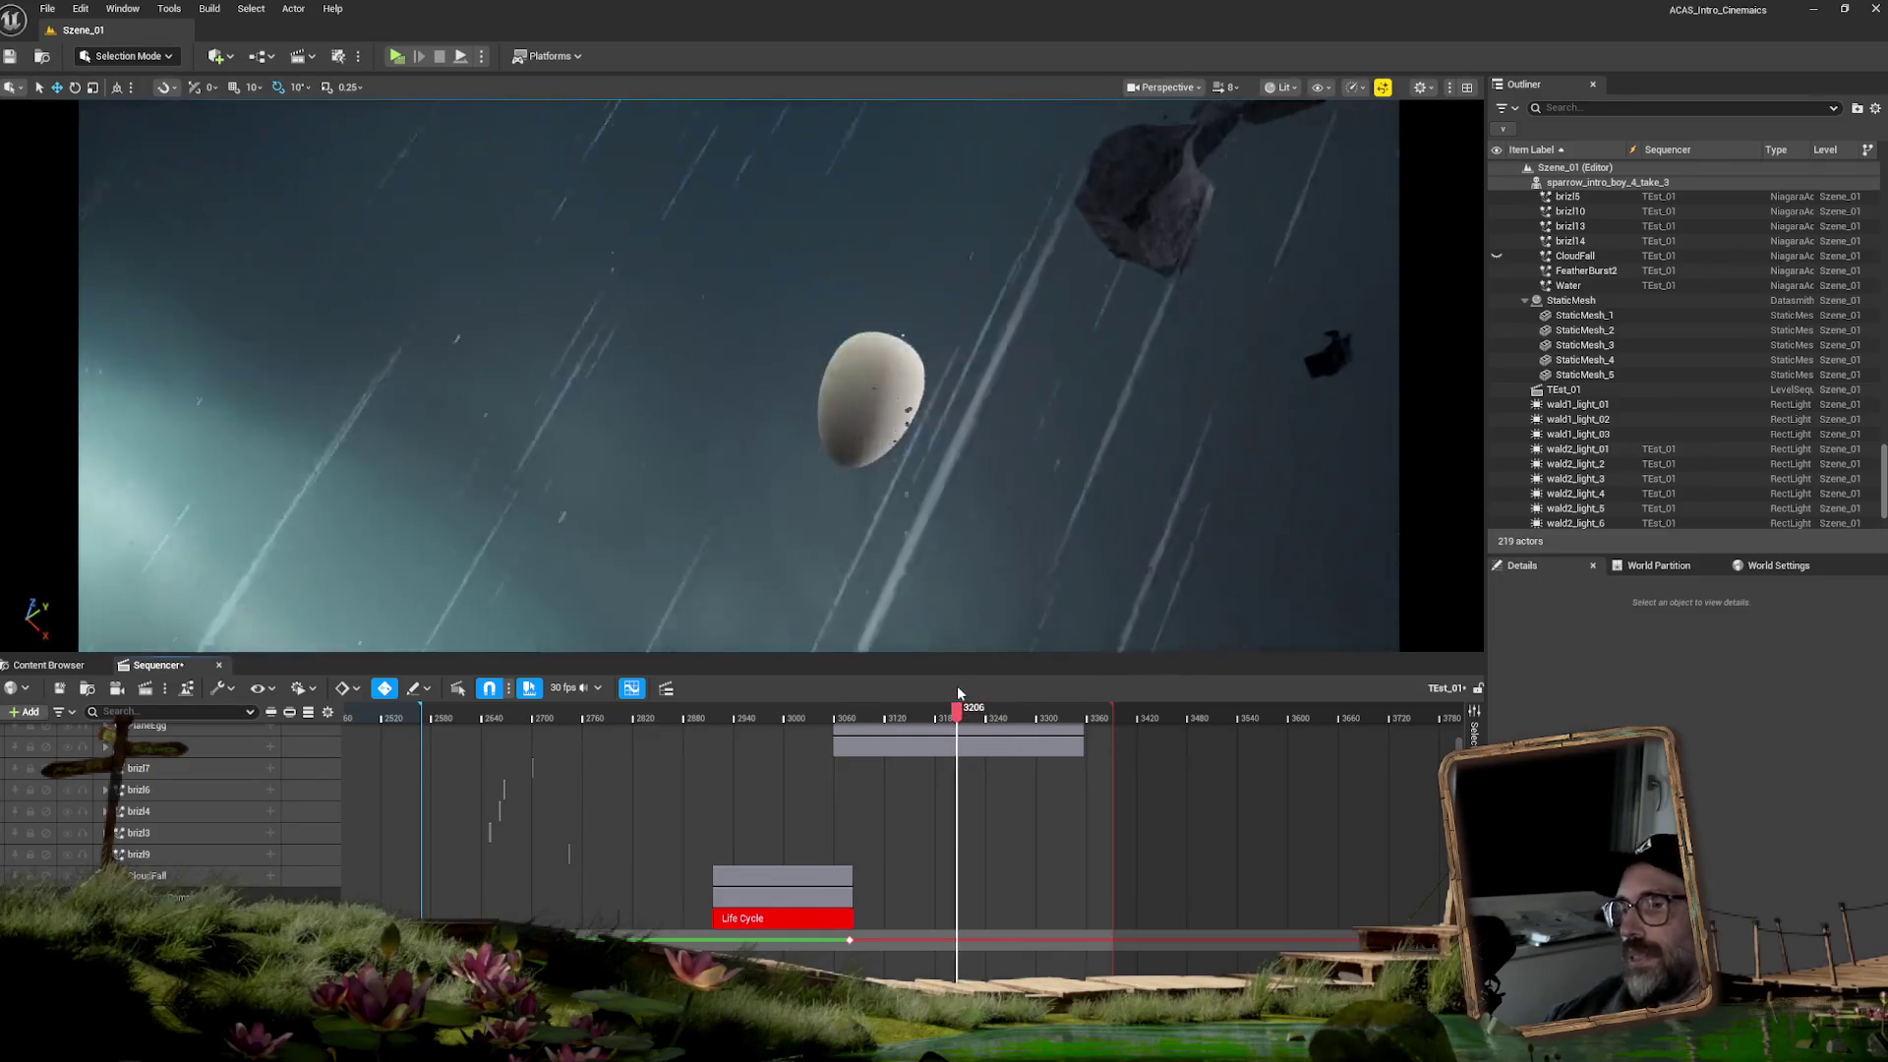
# - Trim the CineCameraActor35 shot section at the playhead
pyautogui.click(954, 598)
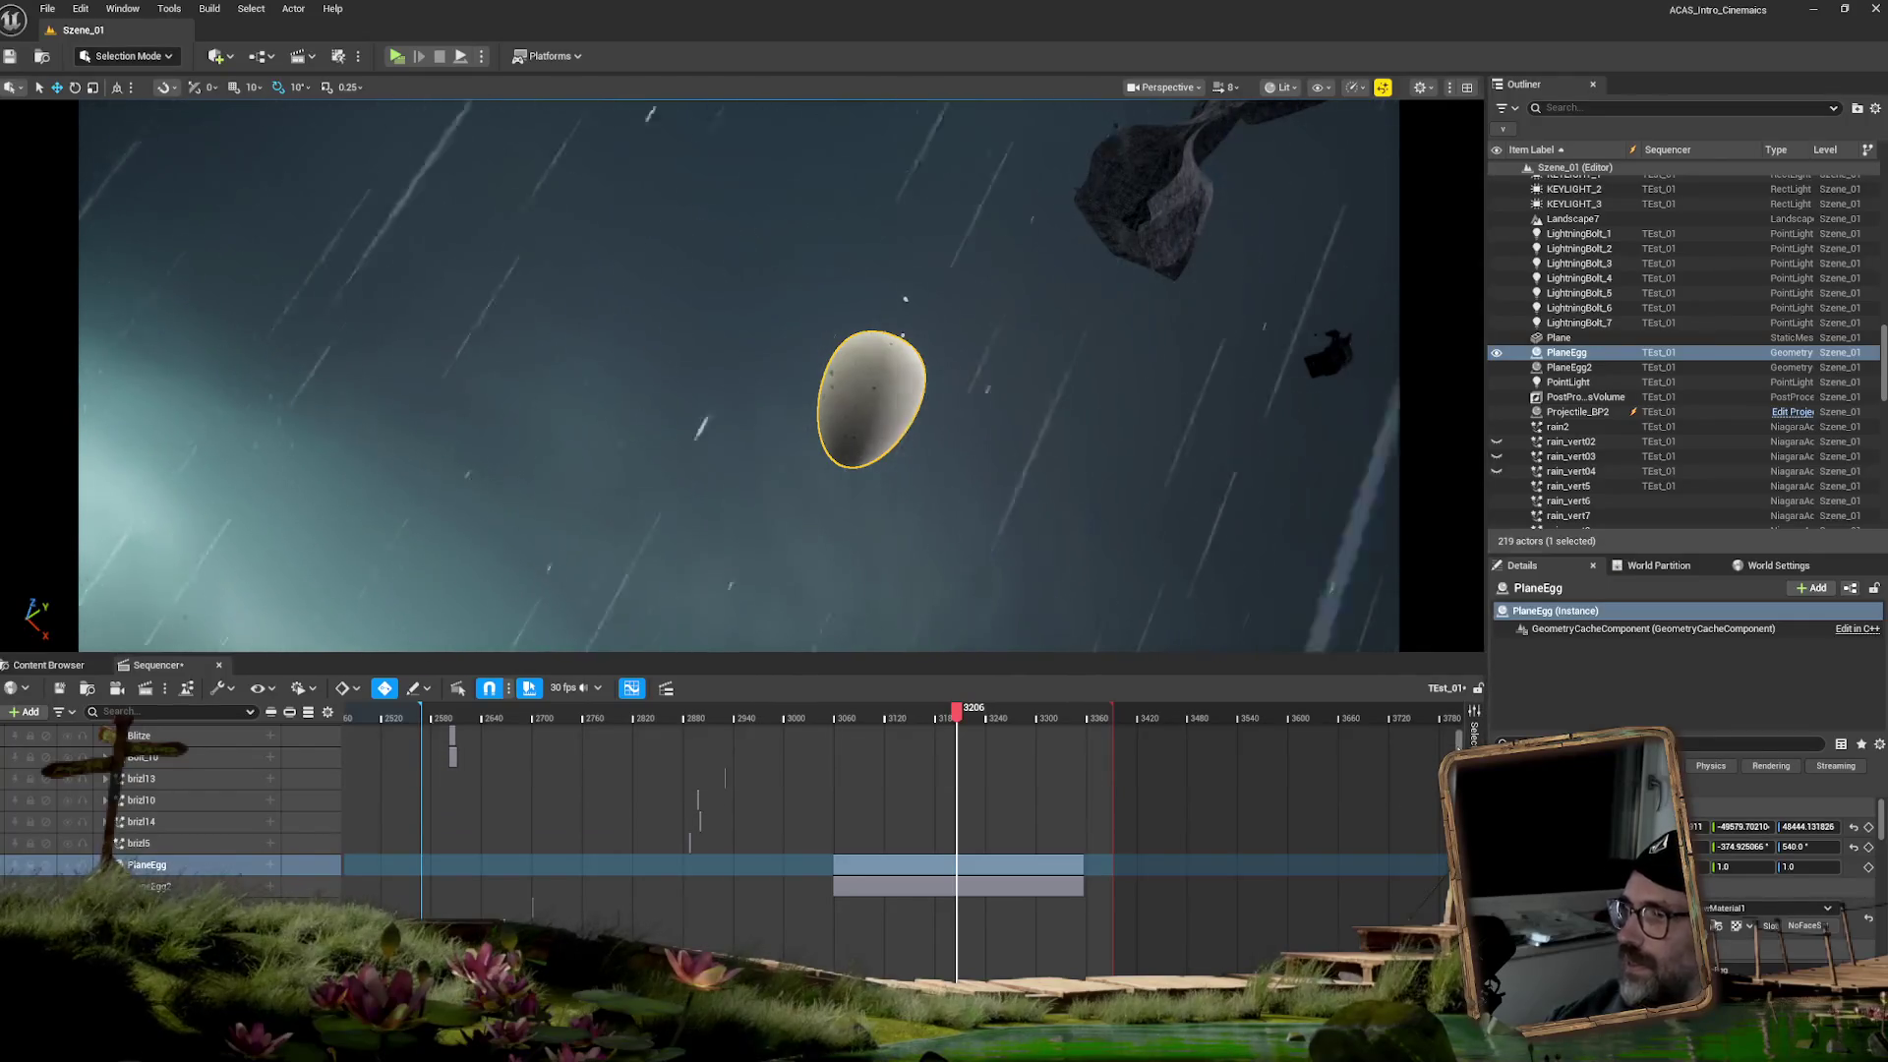
pyautogui.scroll(3, 1460, 735)
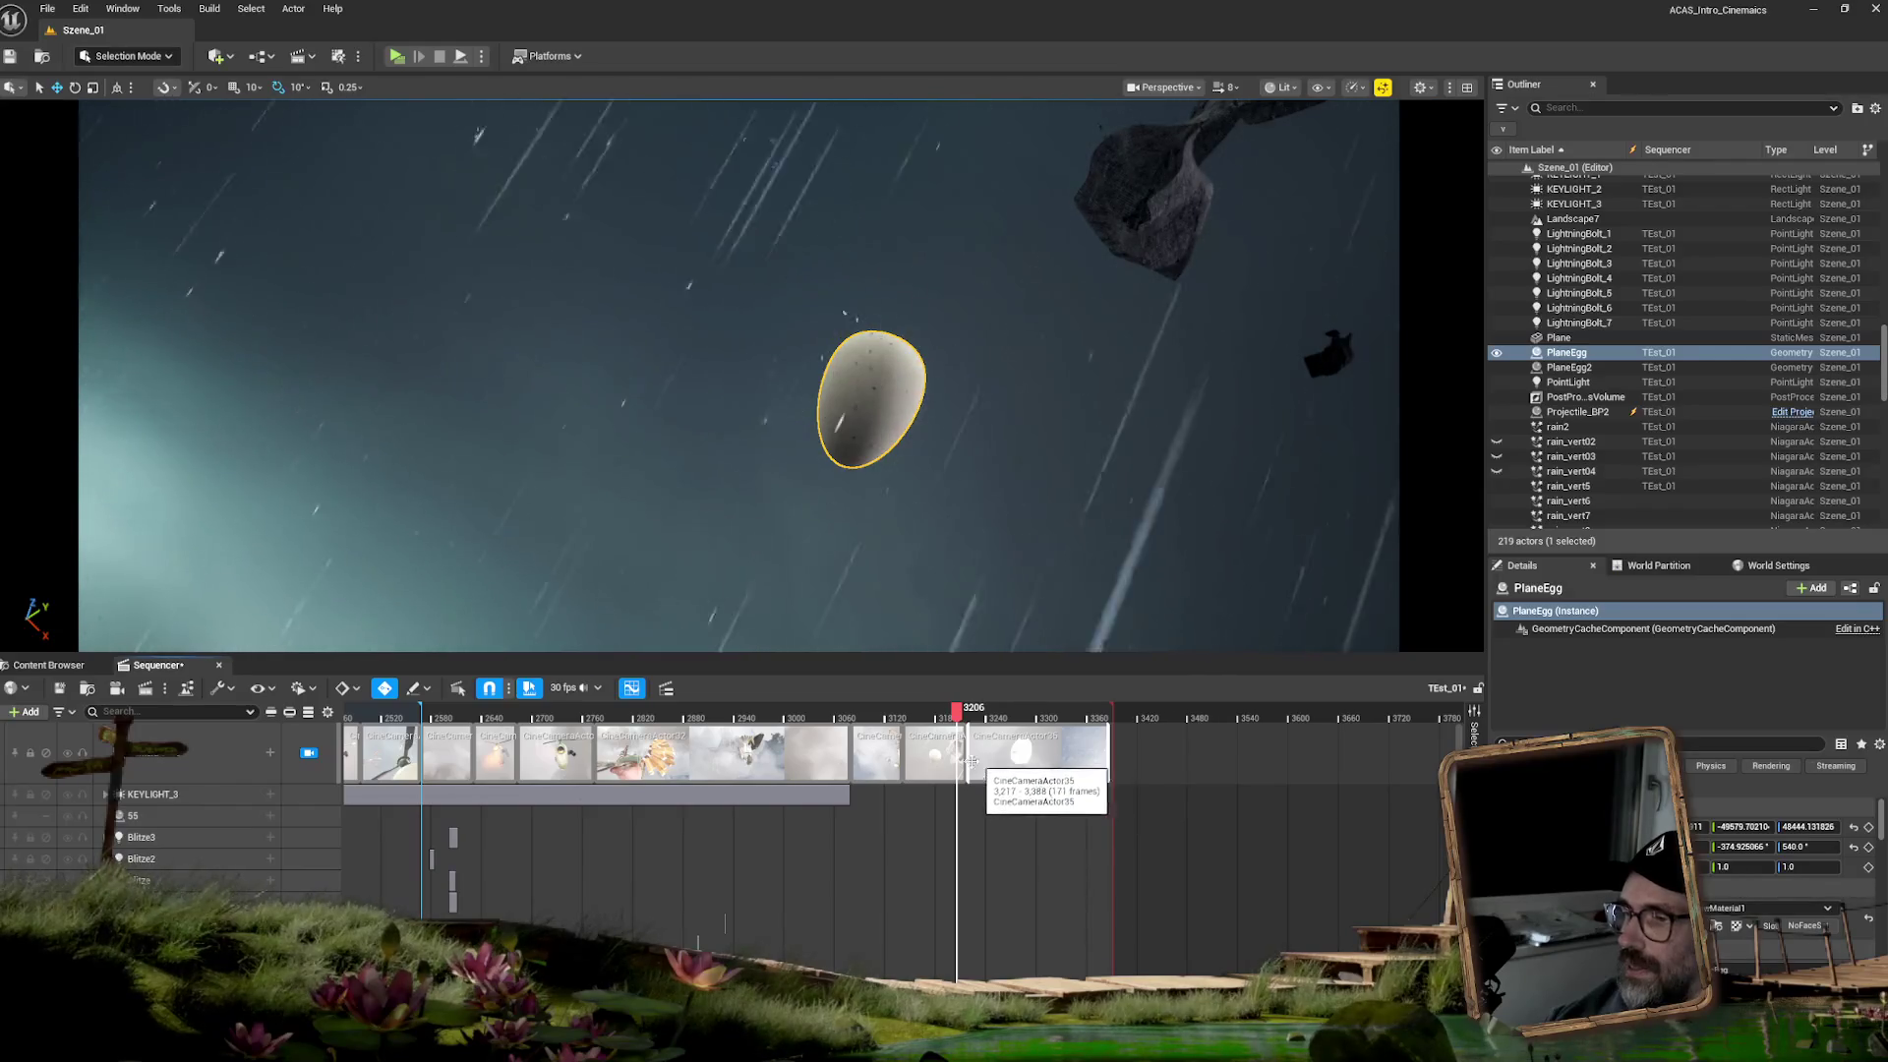
pyautogui.click(1002, 763)
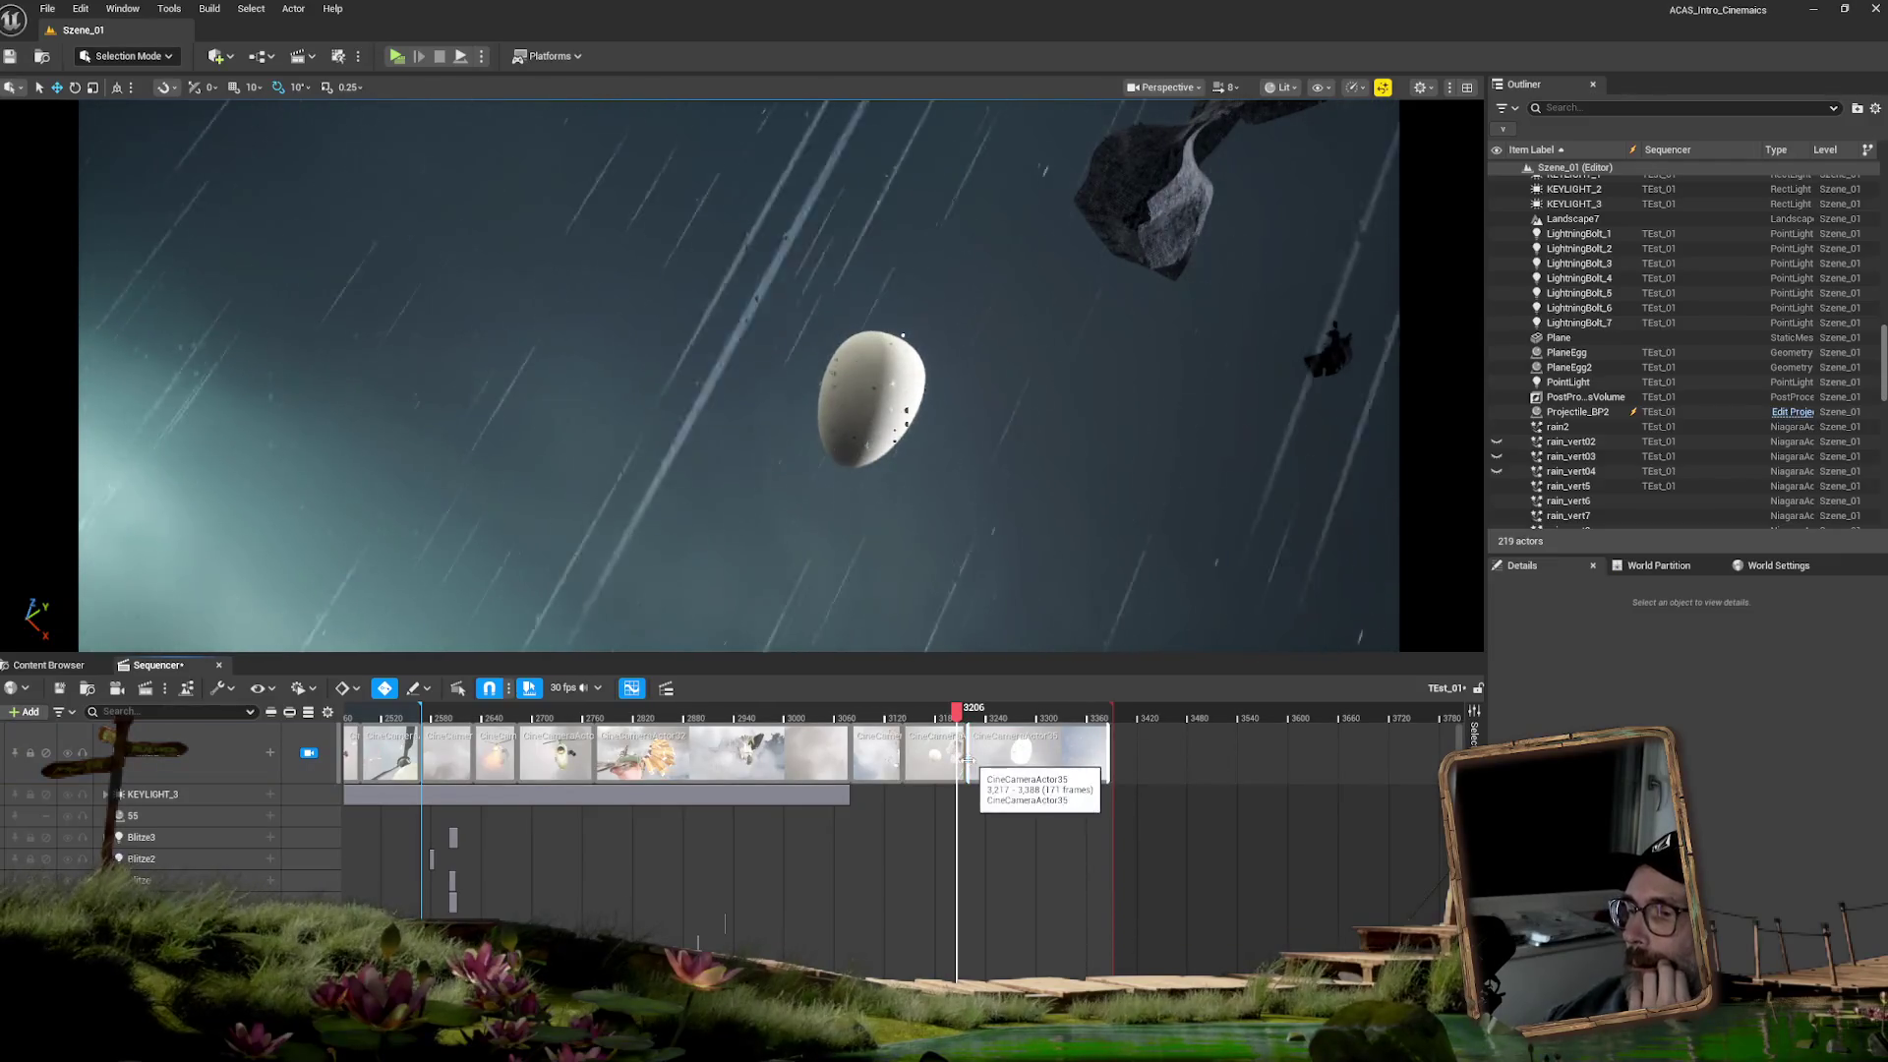
pyautogui.moveTo(966, 760); pyautogui.dragTo(1092, 765)
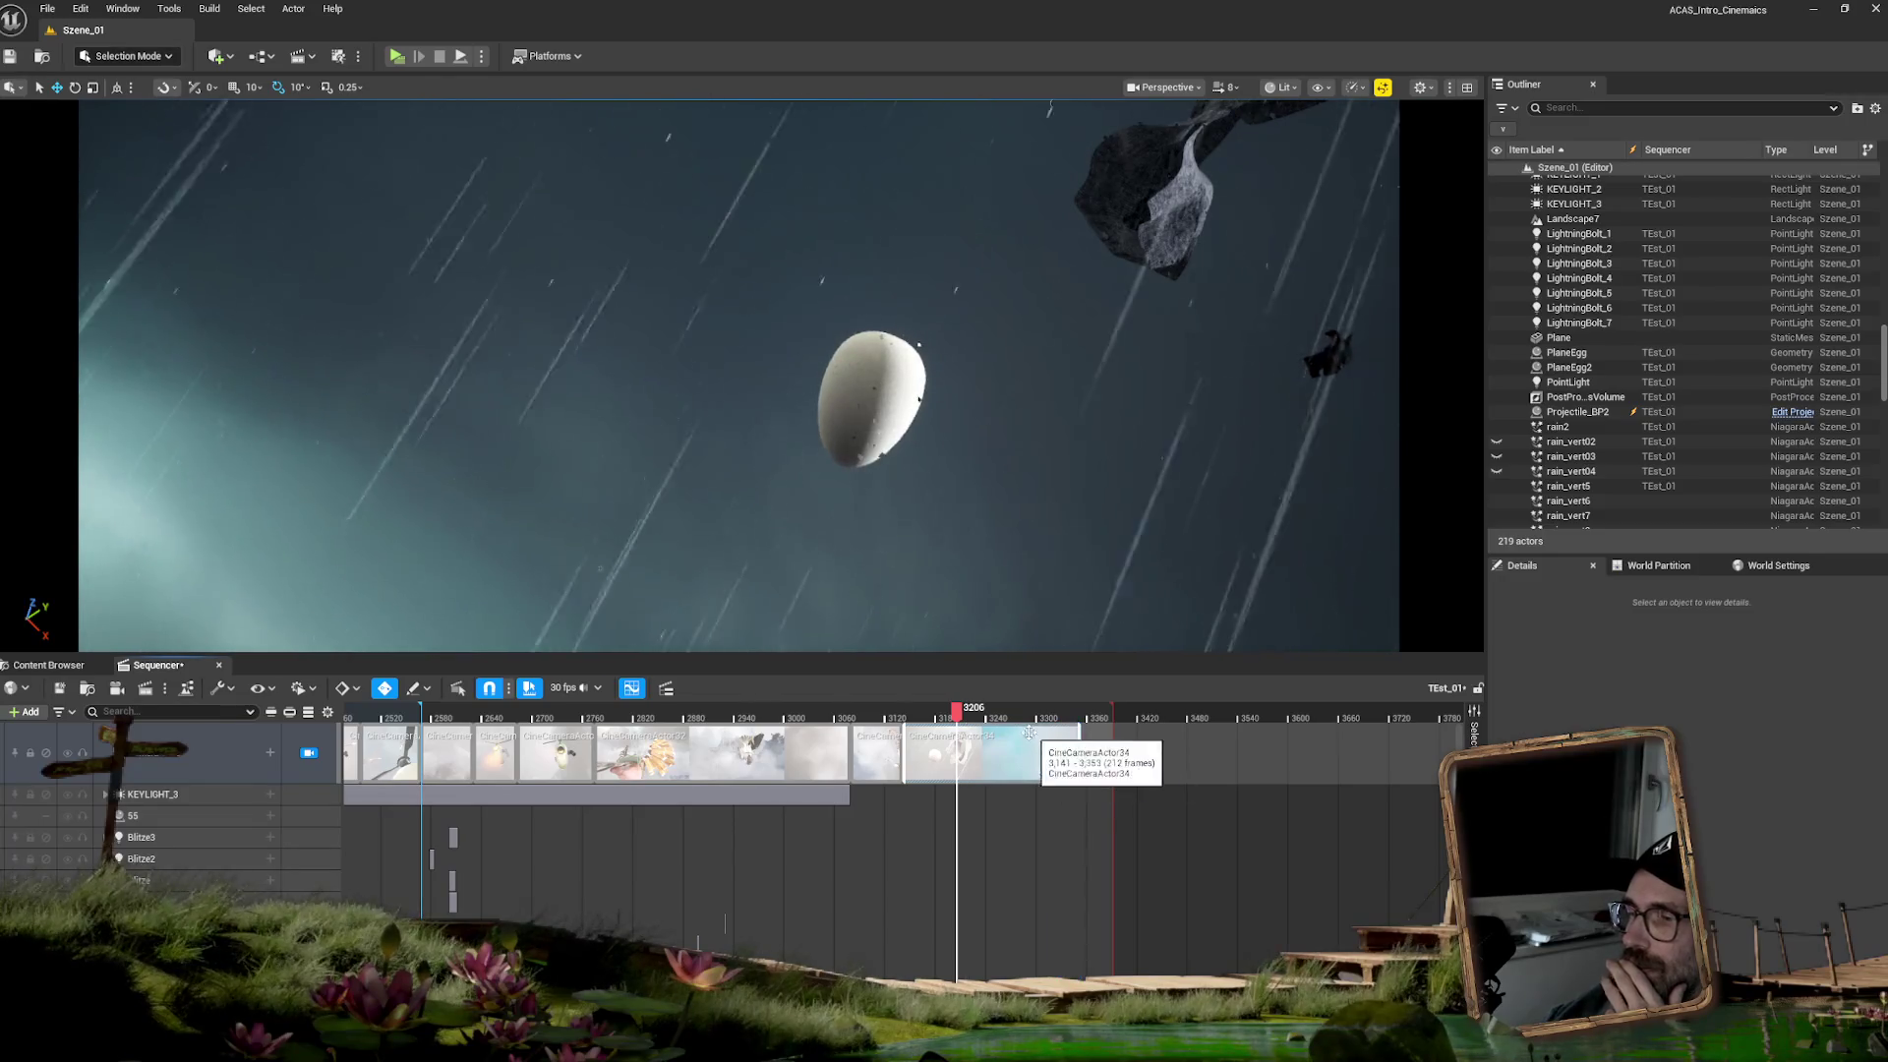
# - Expand the PlaneEgg track to its Geometry Cache sub-track and preview frame 3213
pyautogui.click(874, 401)
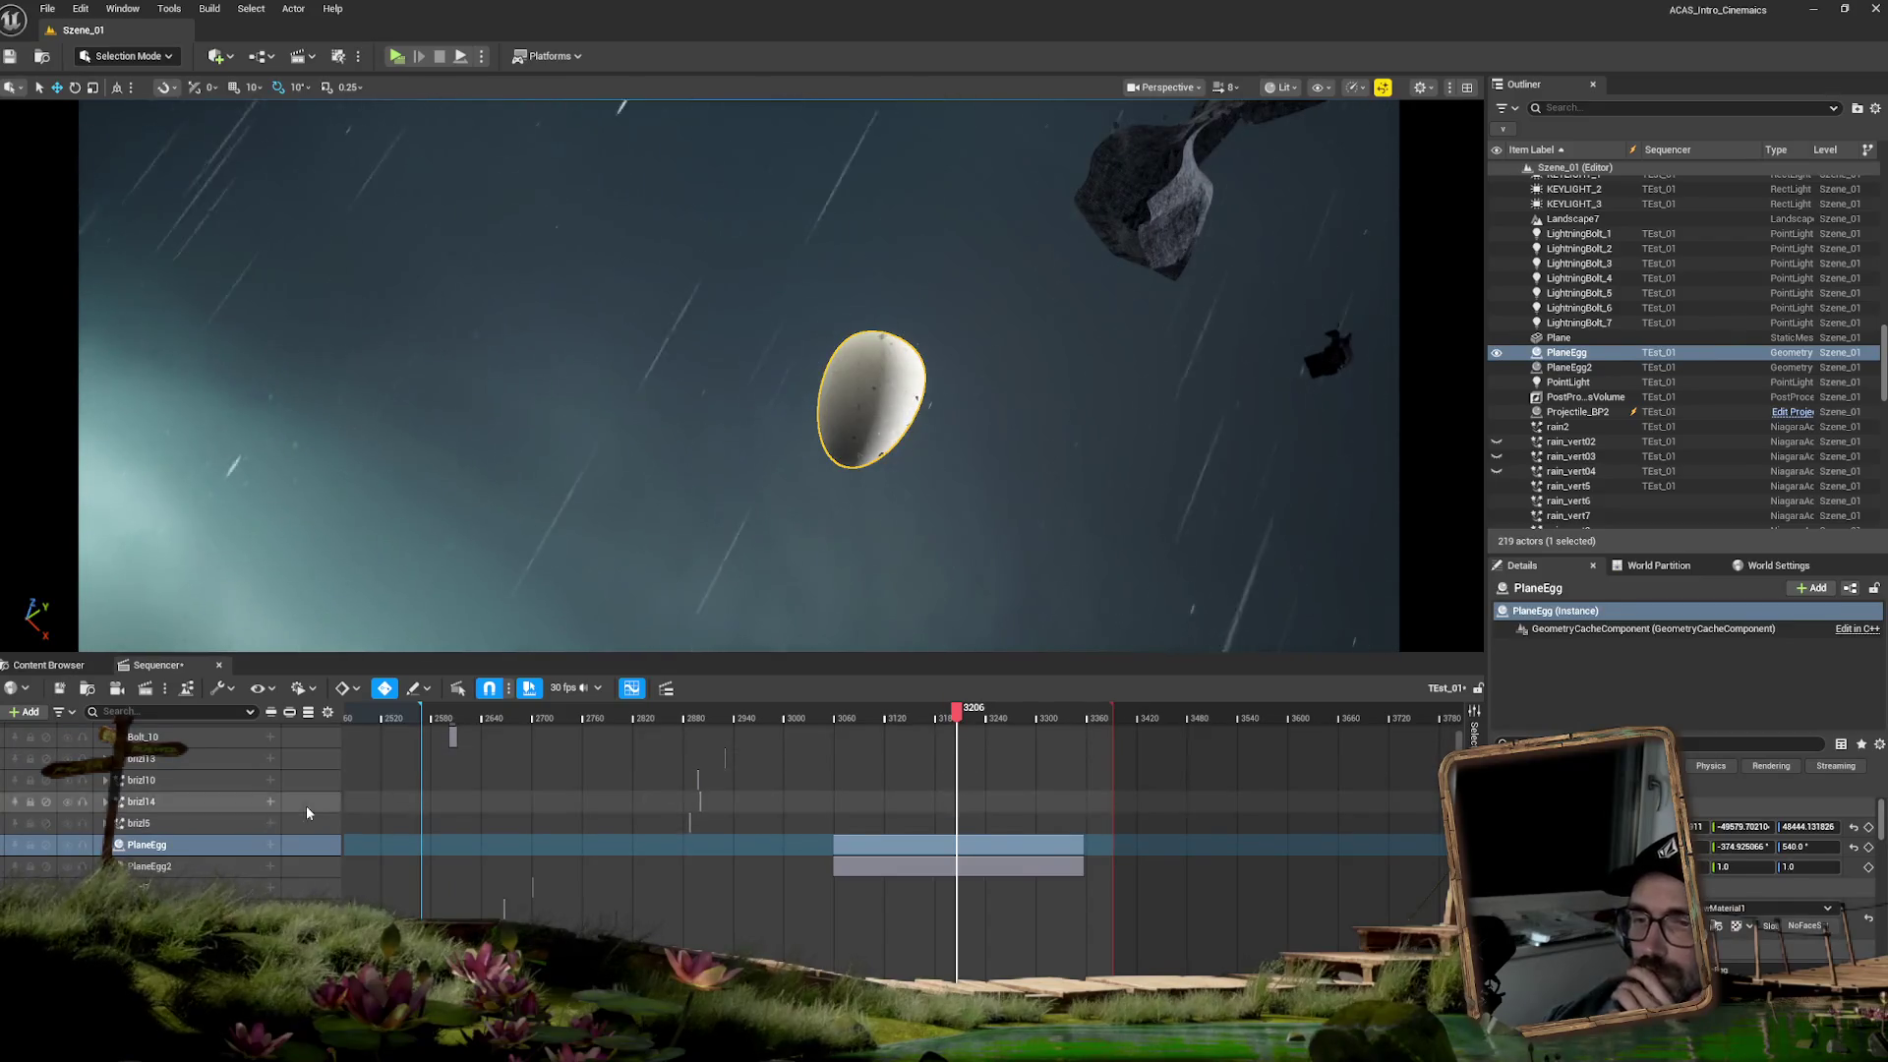
pyautogui.doubleClick(295, 845)
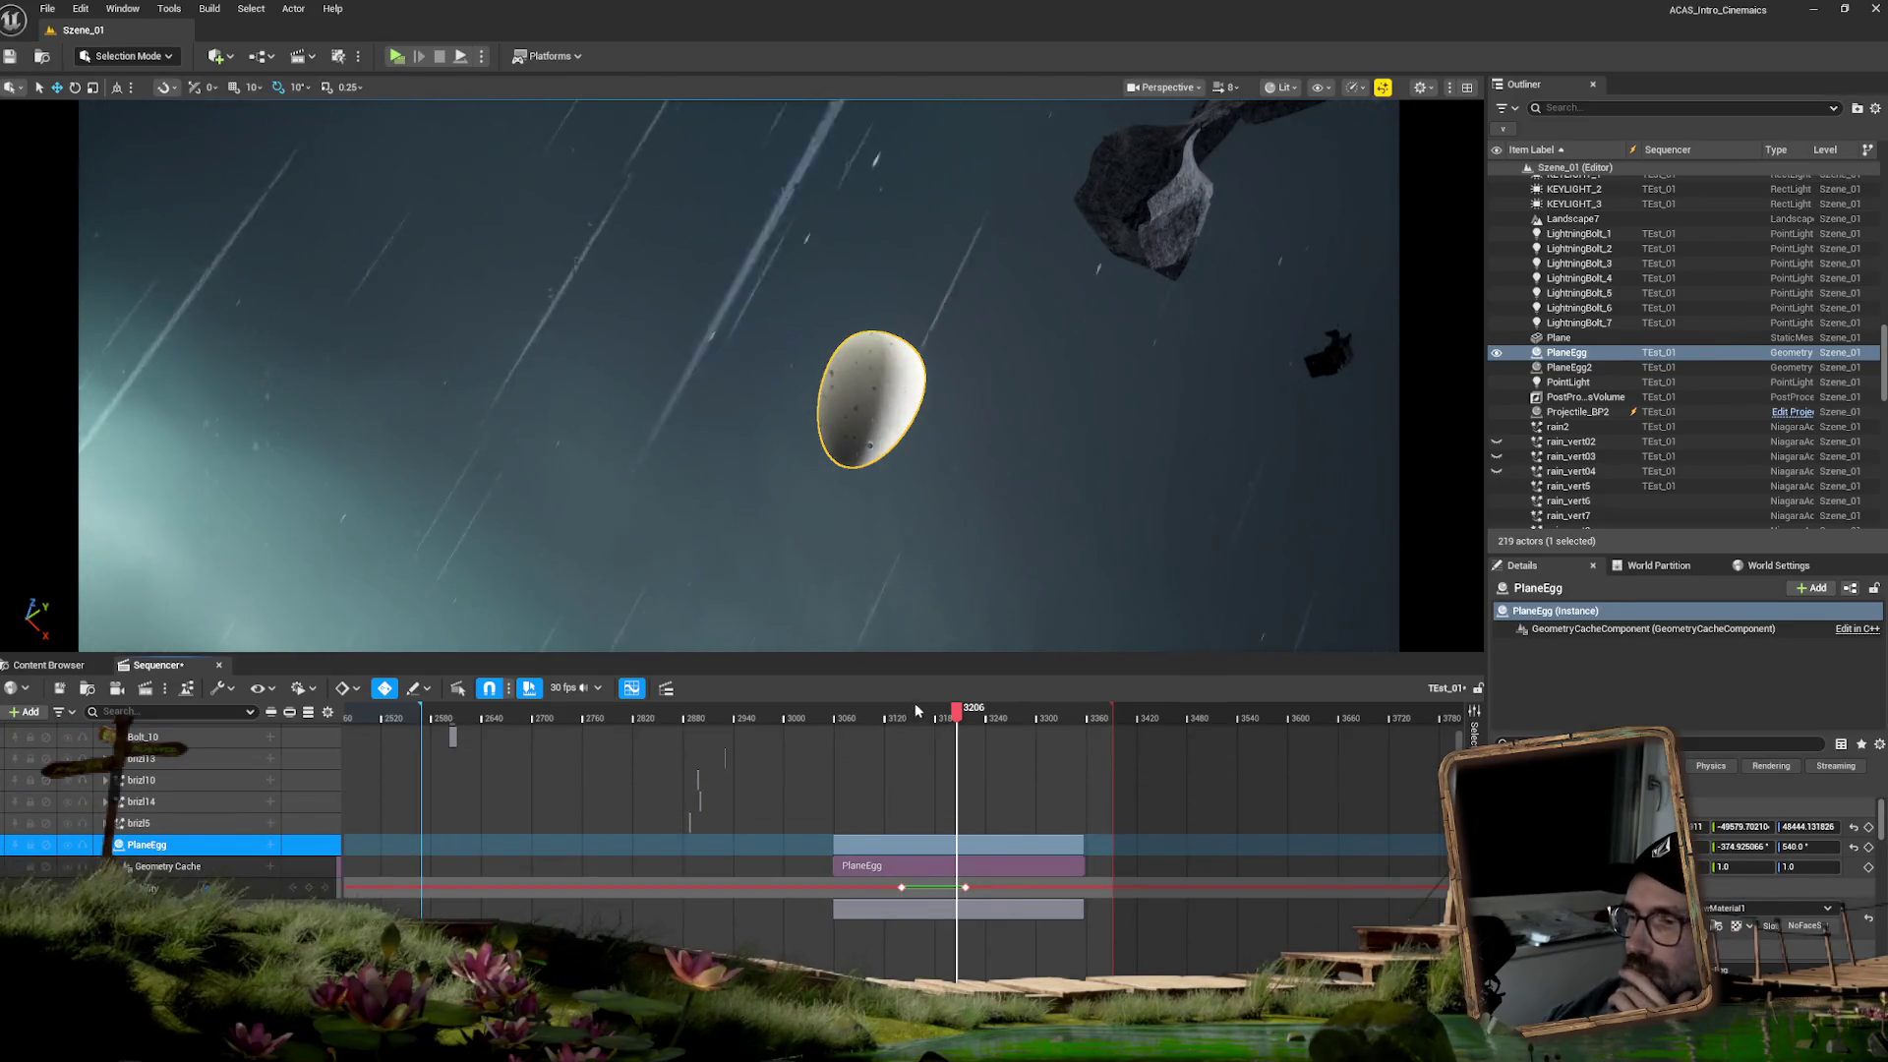
pyautogui.moveTo(958, 721); pyautogui.dragTo(966, 718)
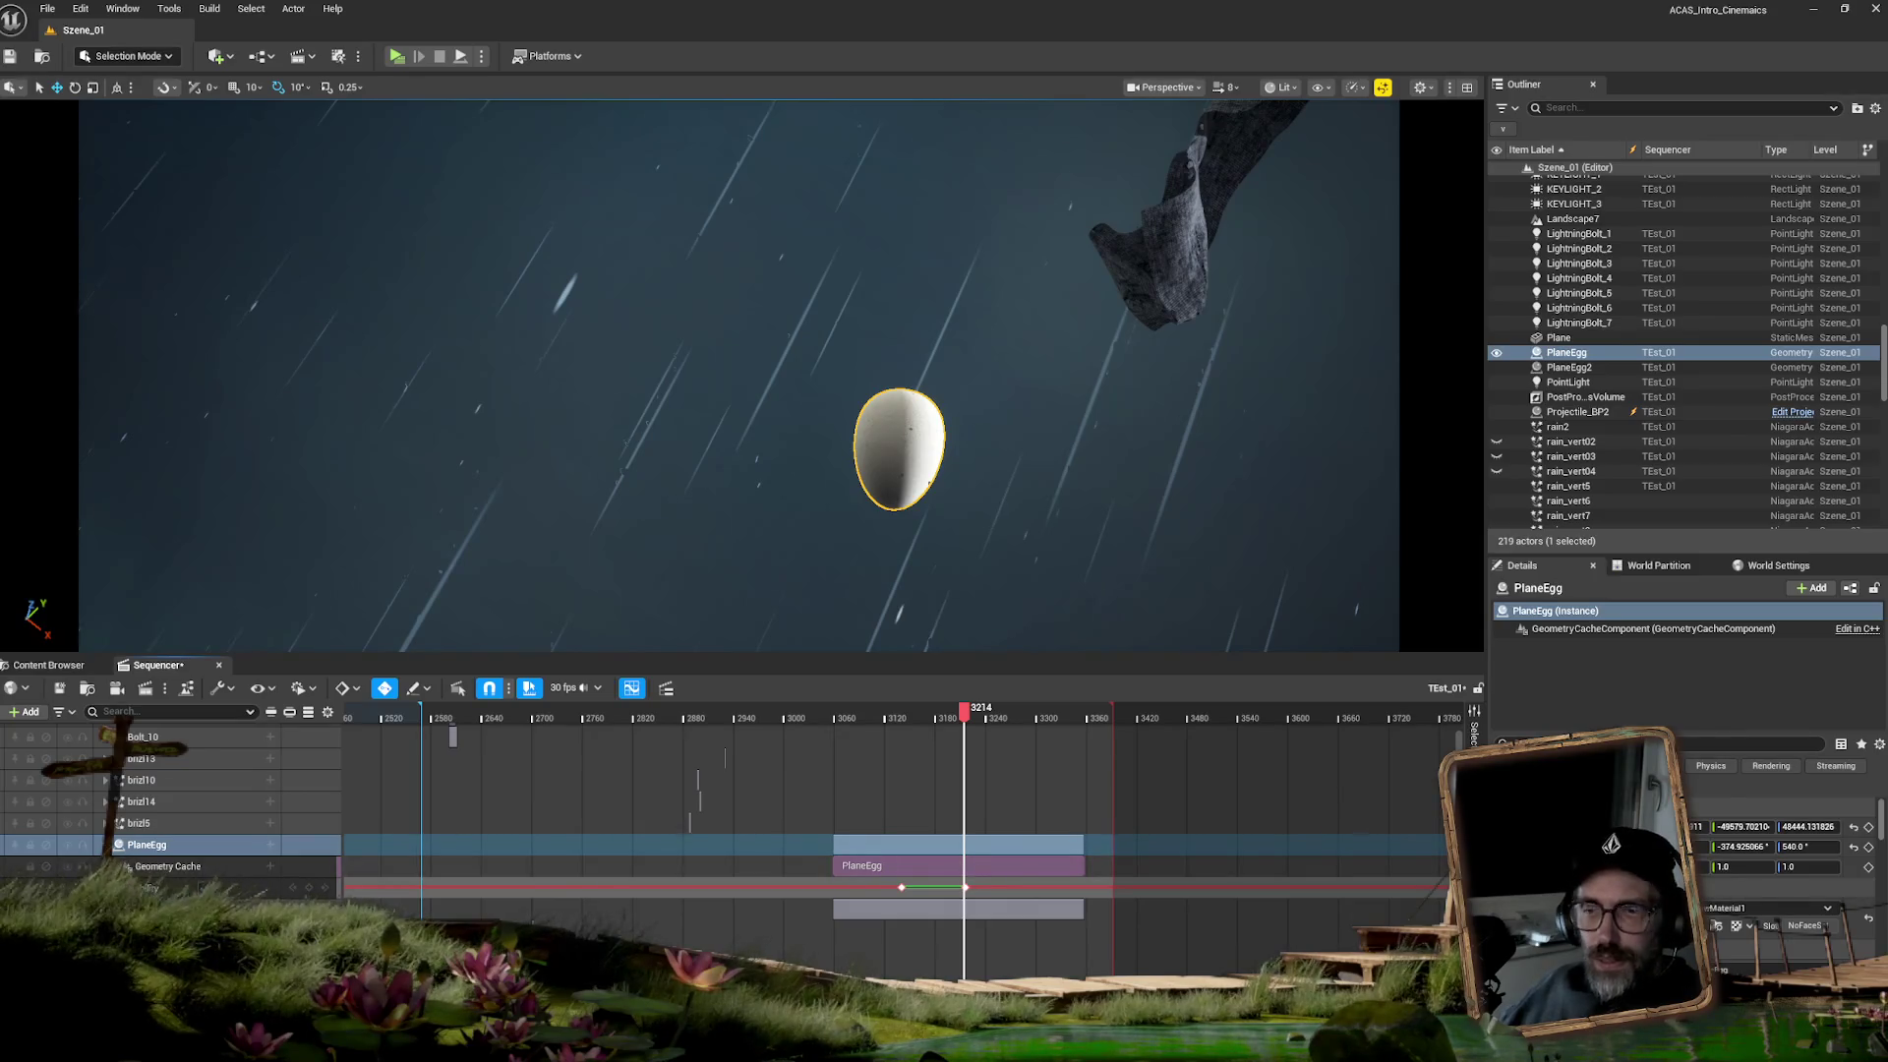
# - Zoom the timeline and move the playhead to around frame 3217, where the egg vanishes
pyautogui.hotkey('alt', 'Tab')
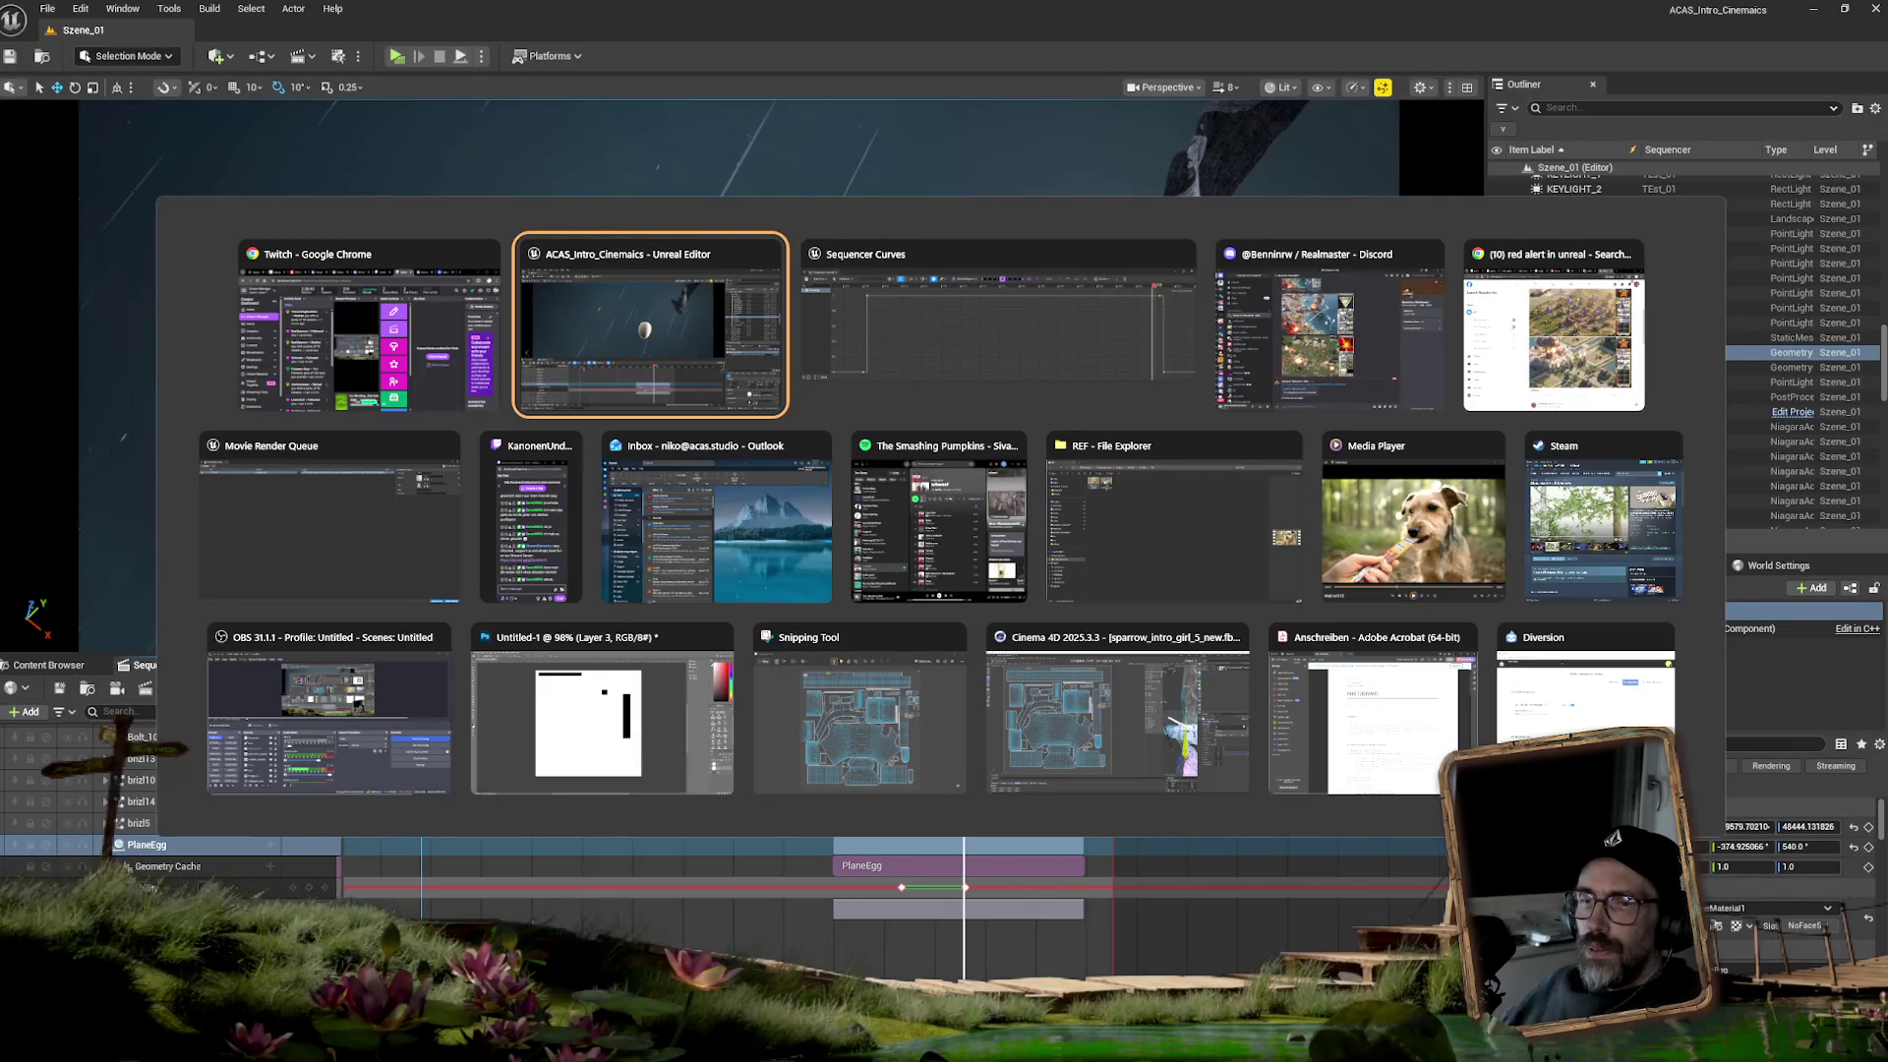
pyautogui.press('Escape')
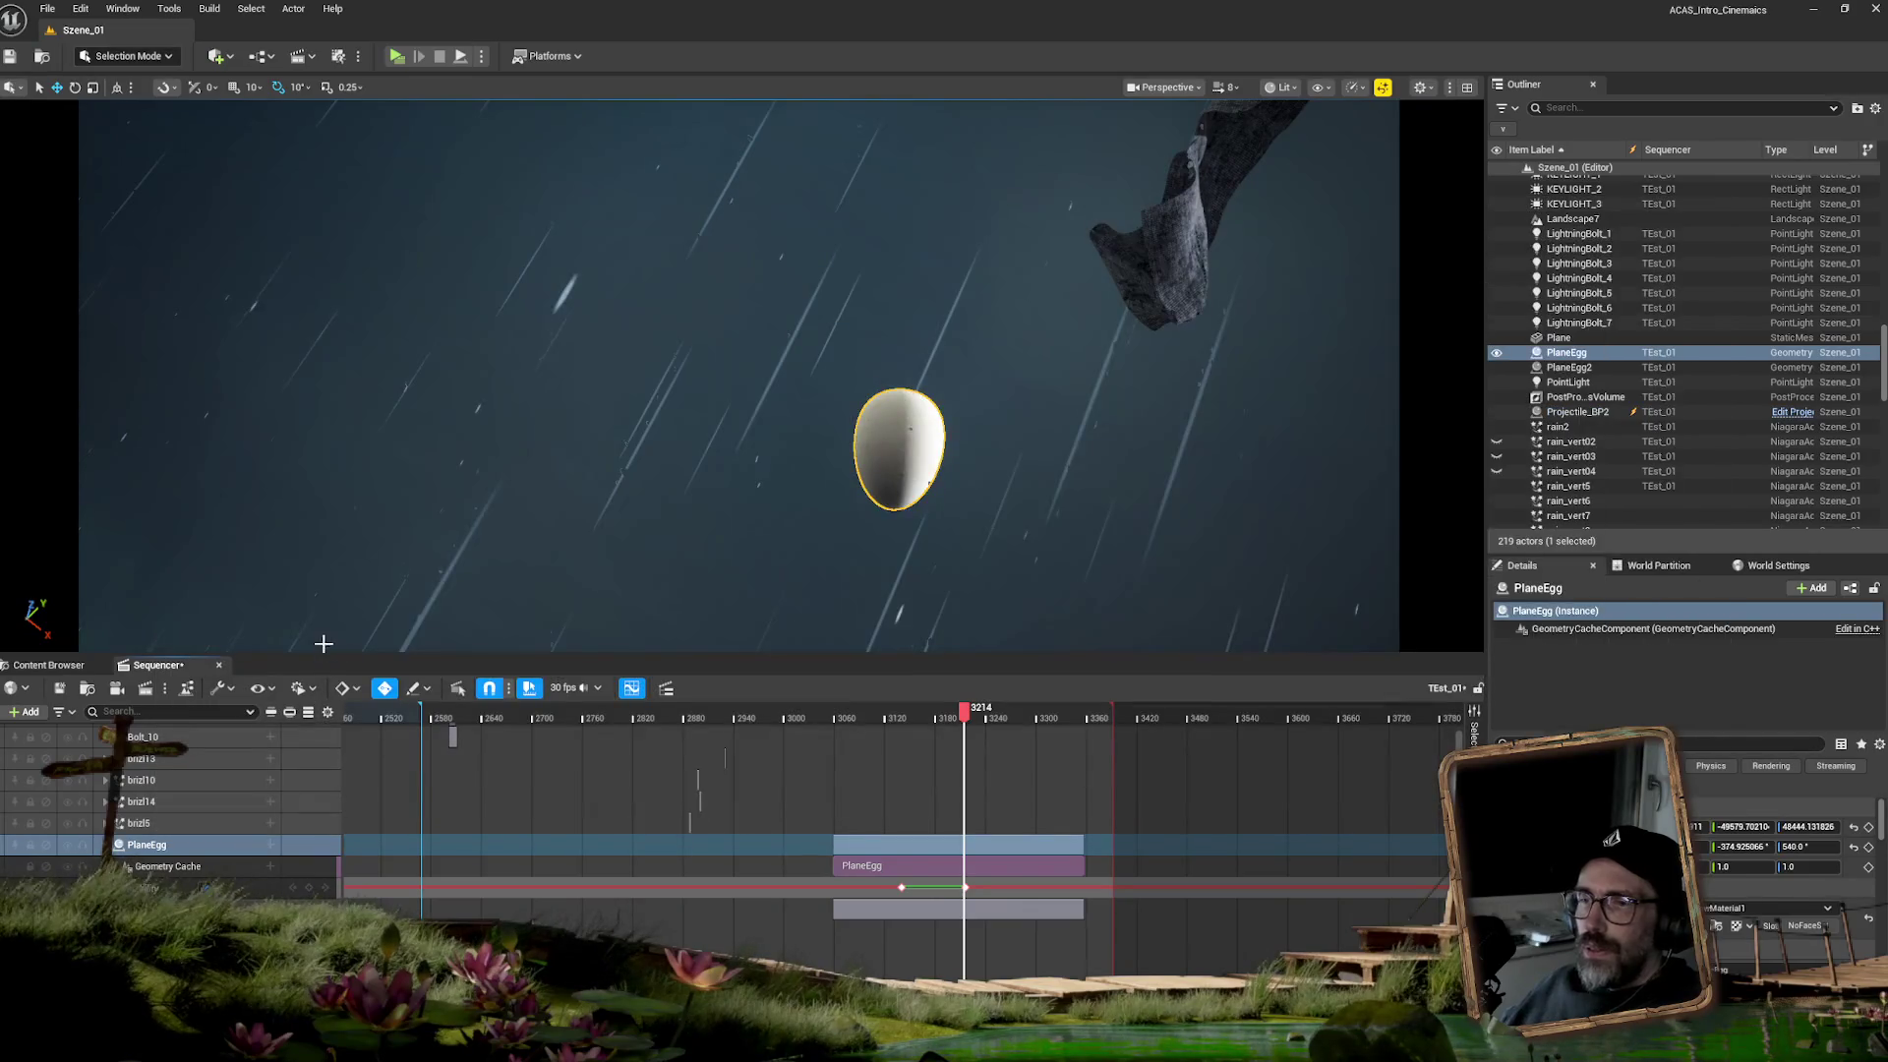
pyautogui.click(965, 719)
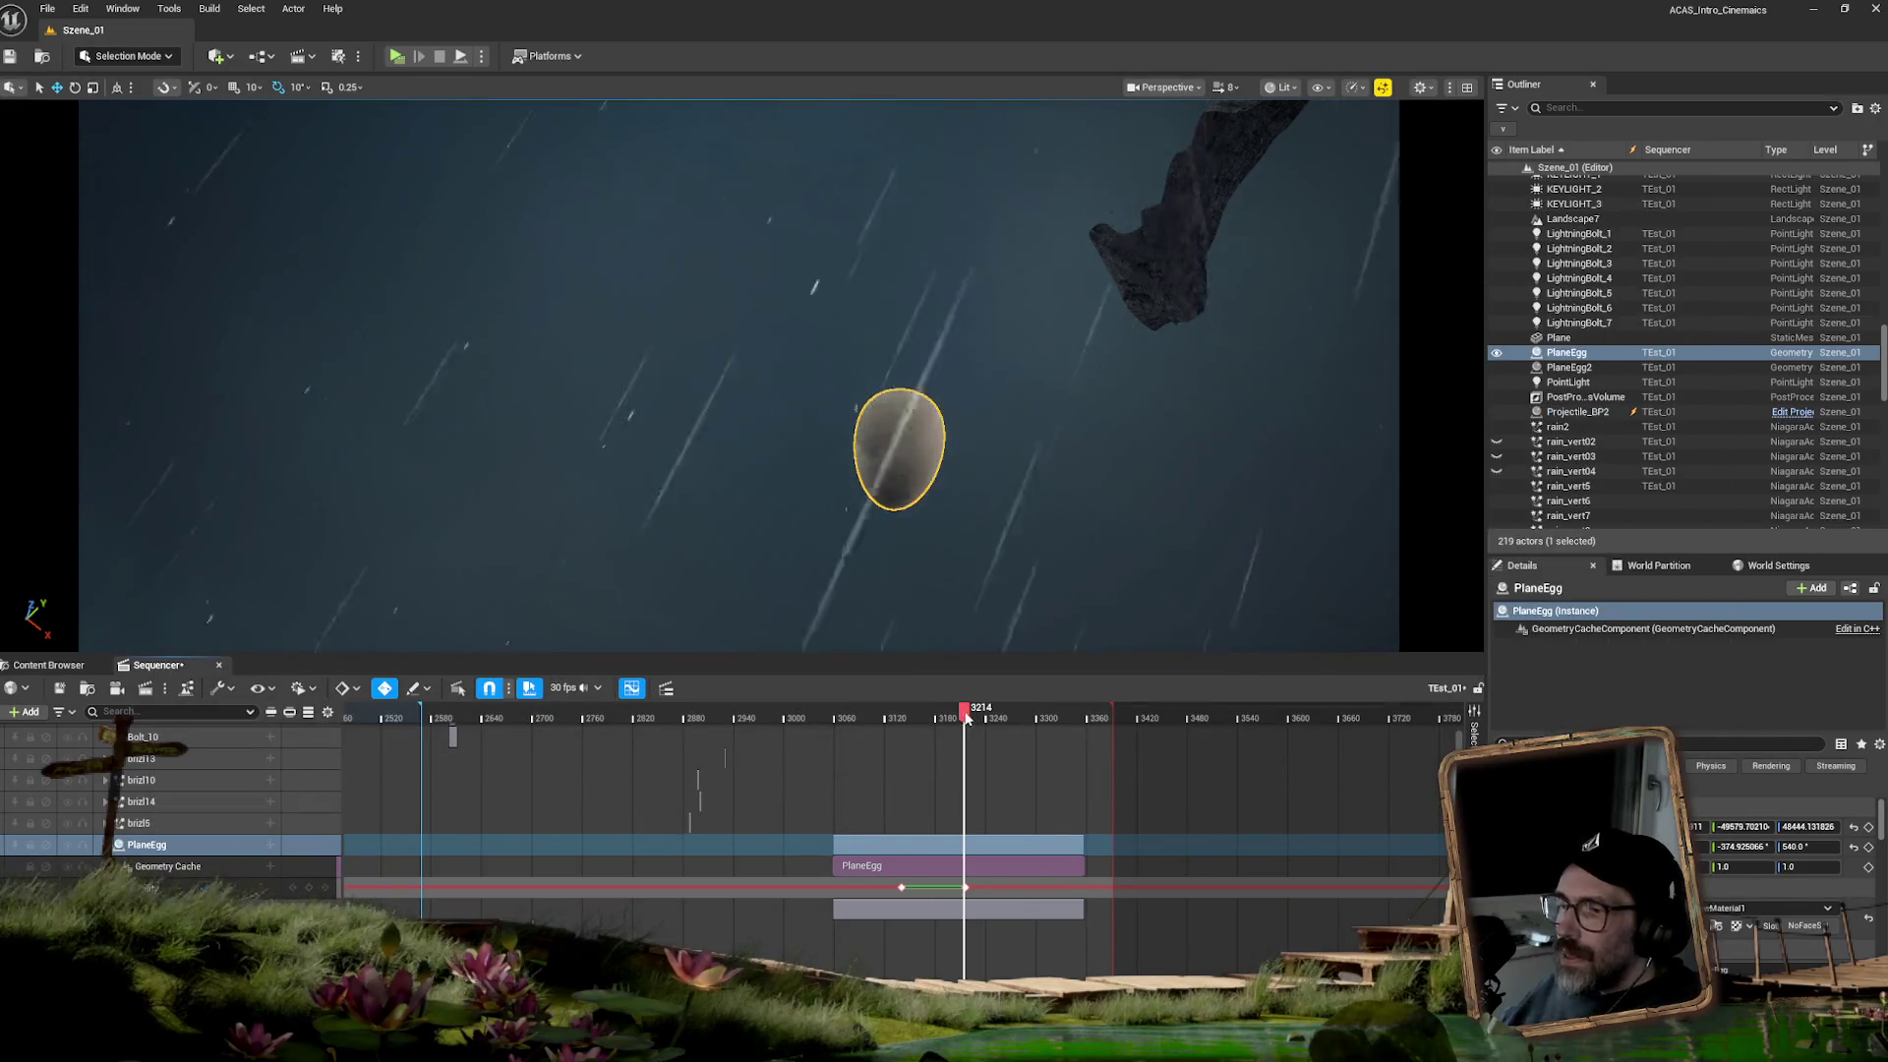
pyautogui.moveTo(964, 719); pyautogui.dragTo(968, 718)
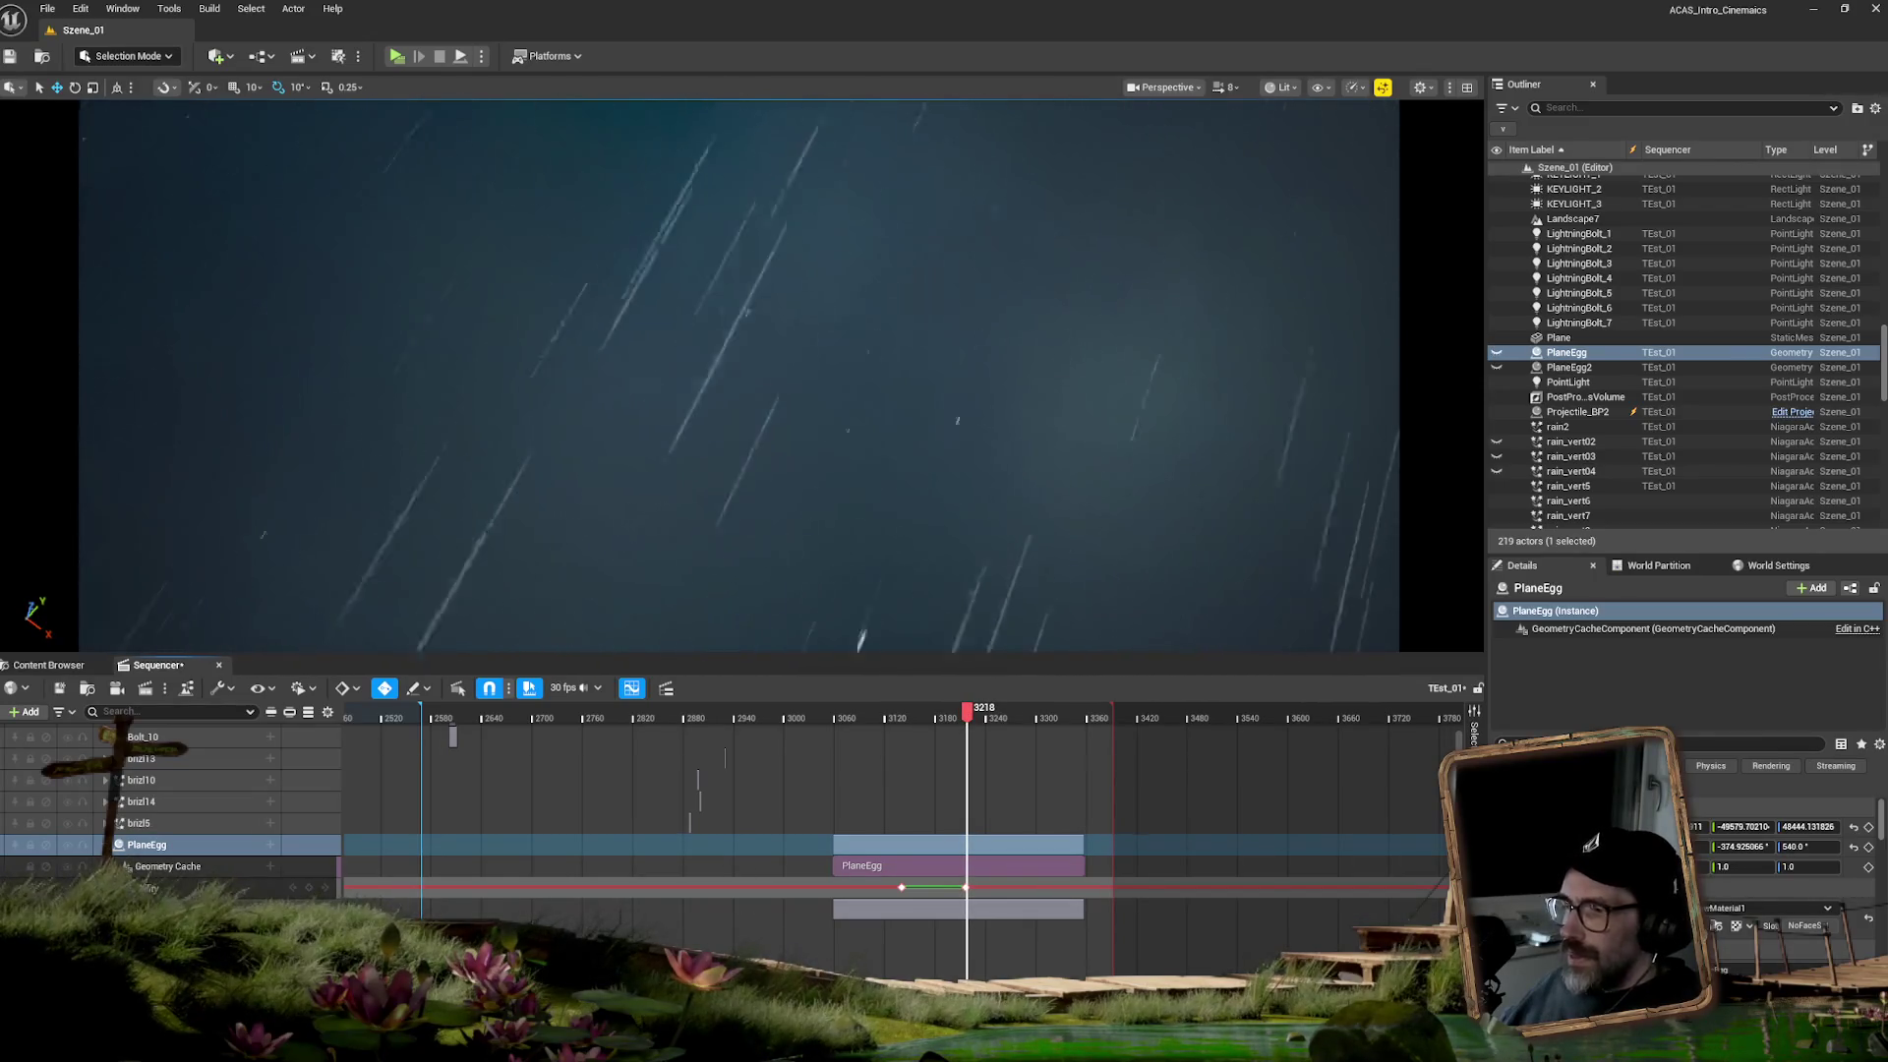
pyautogui.scroll(2, 969, 718)
pyautogui.scroll(2, 968, 718)
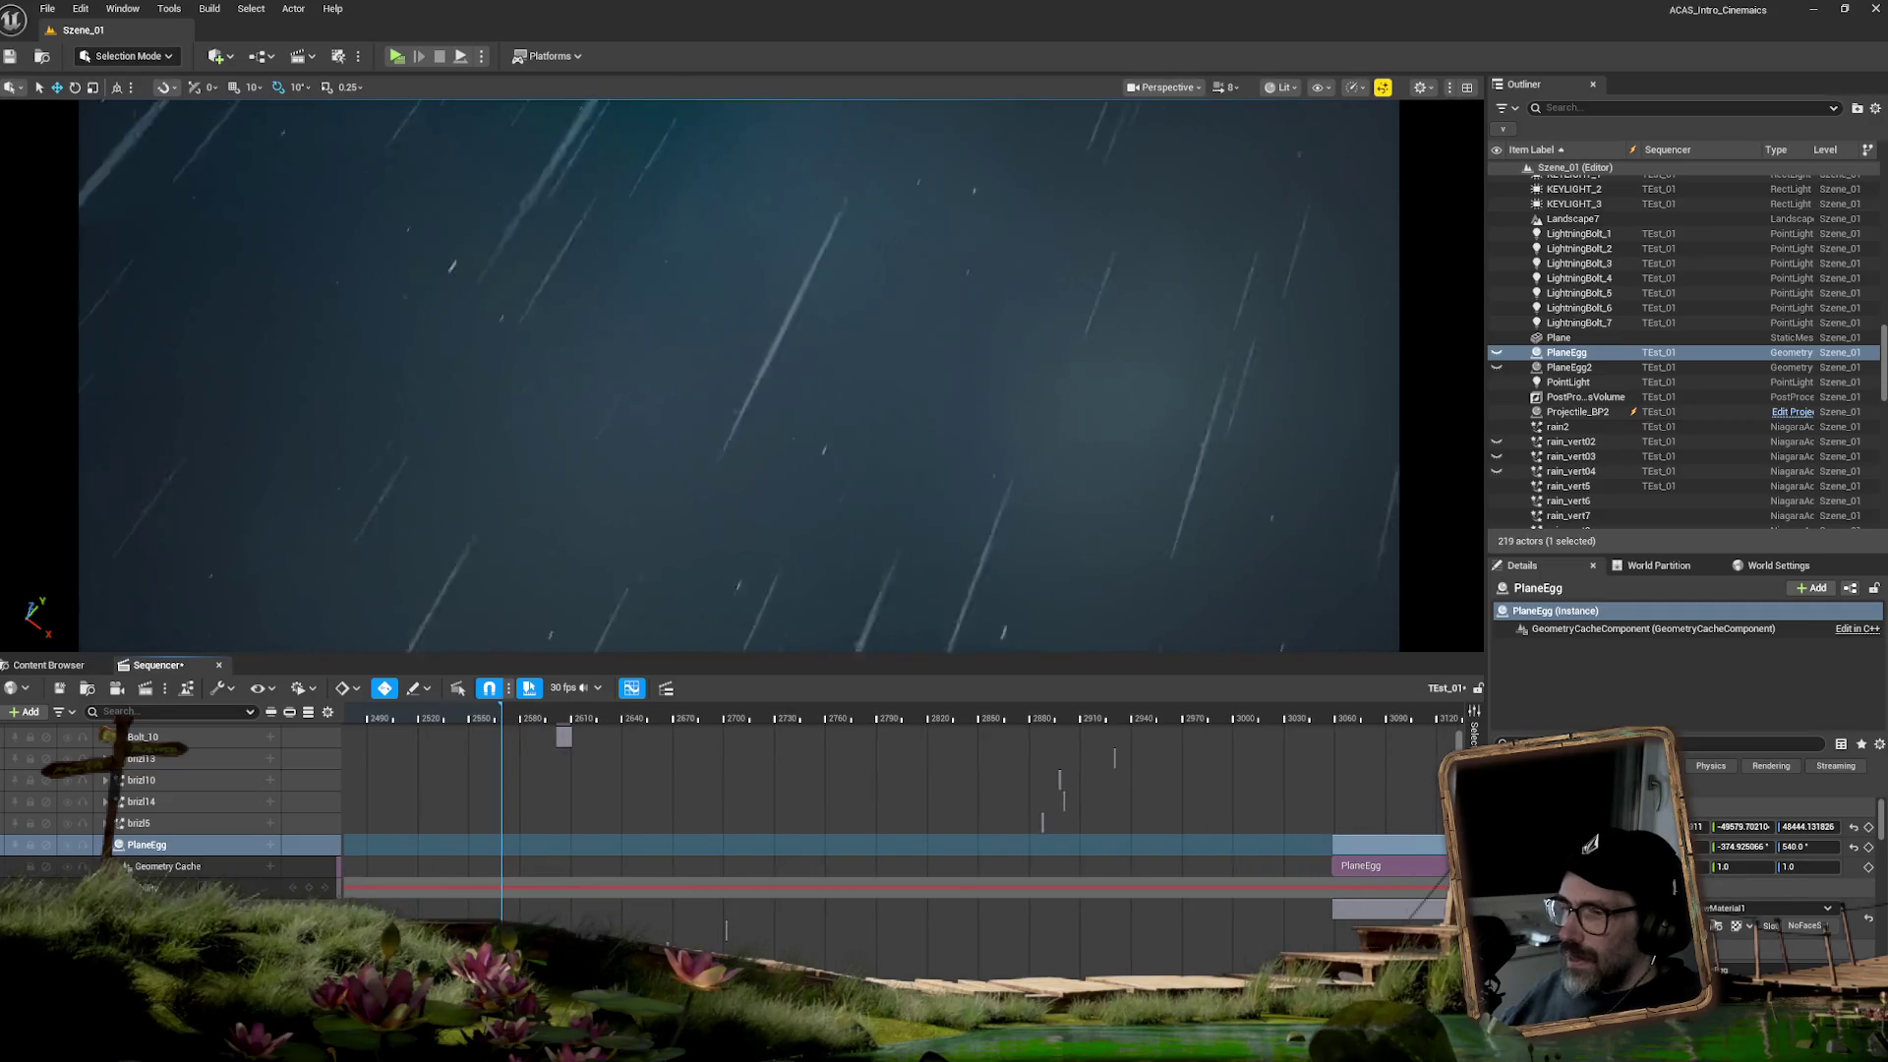
pyautogui.scroll(3, 969, 719)
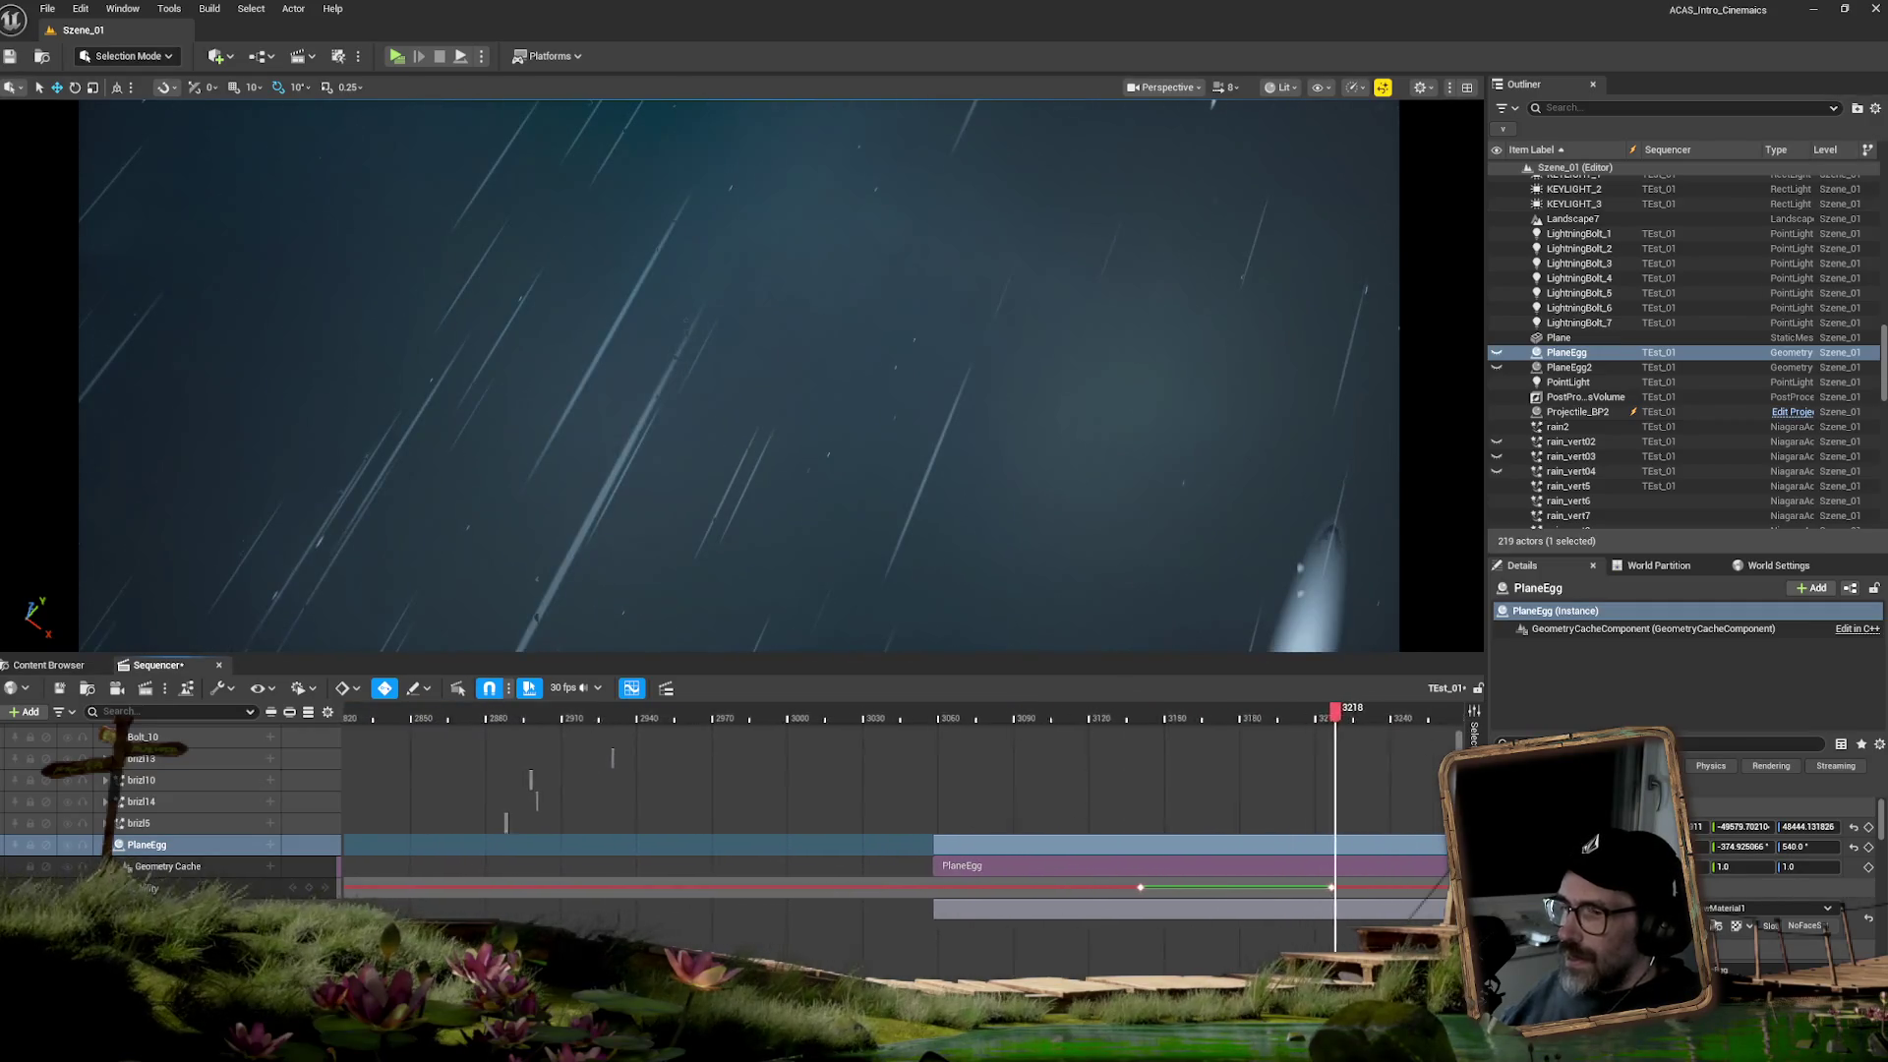
pyautogui.hscroll(5, 899, 786)
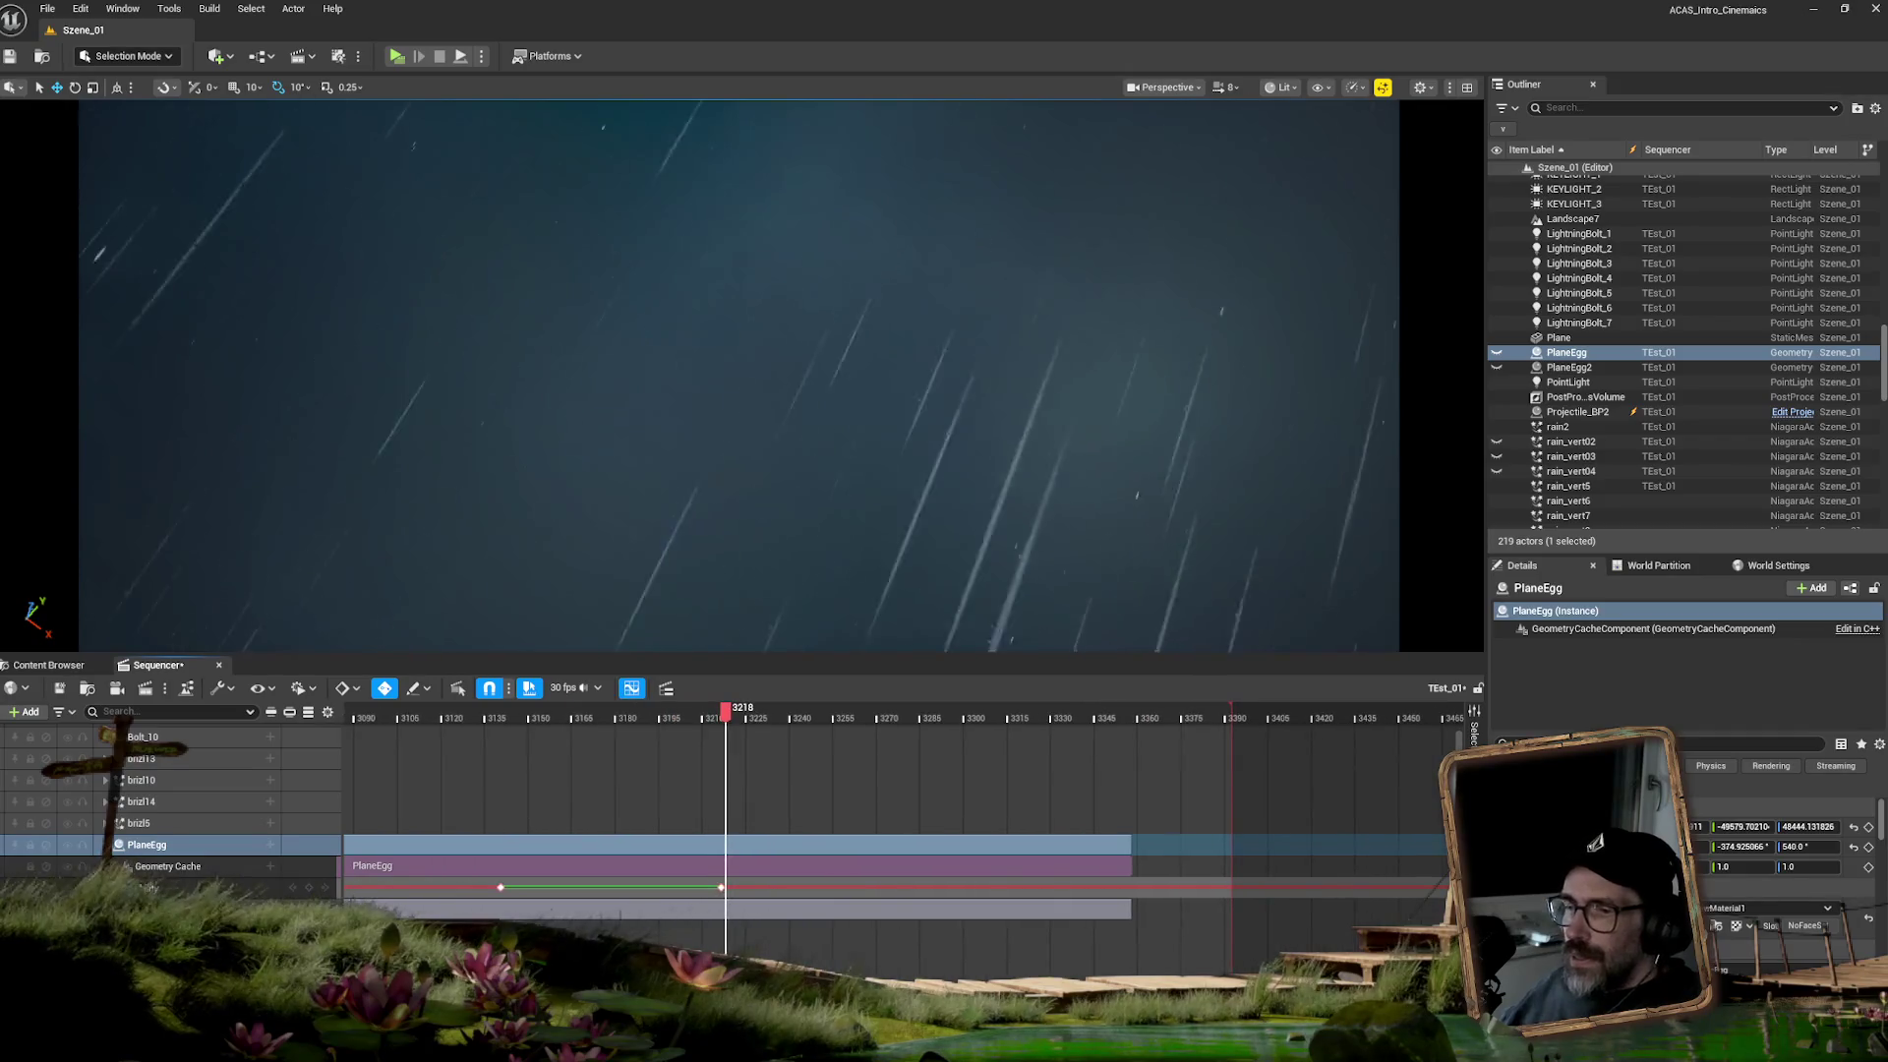
pyautogui.scroll(2, 900, 787)
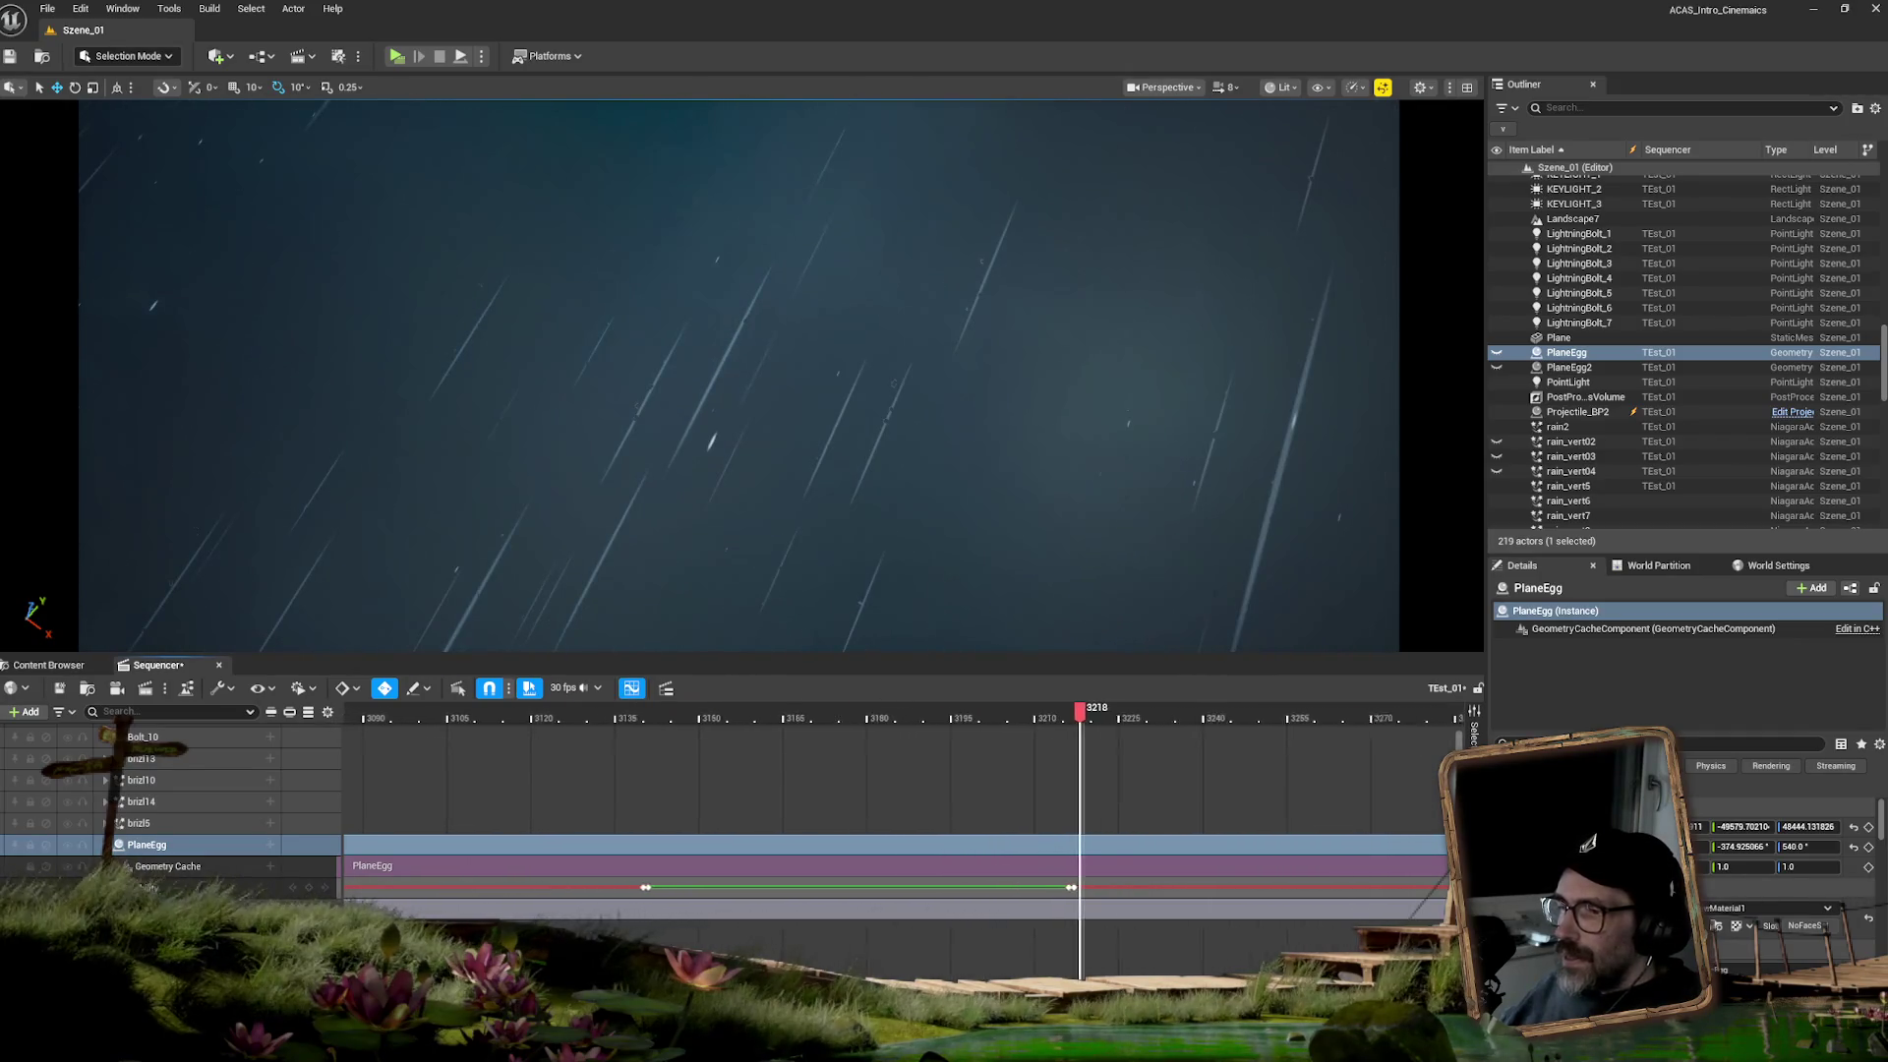
# - Key PlaneEgg visible at frame 3217, then scrub to 3227 to watch it crack
pyautogui.press('Left')
pyautogui.click(1156, 888)
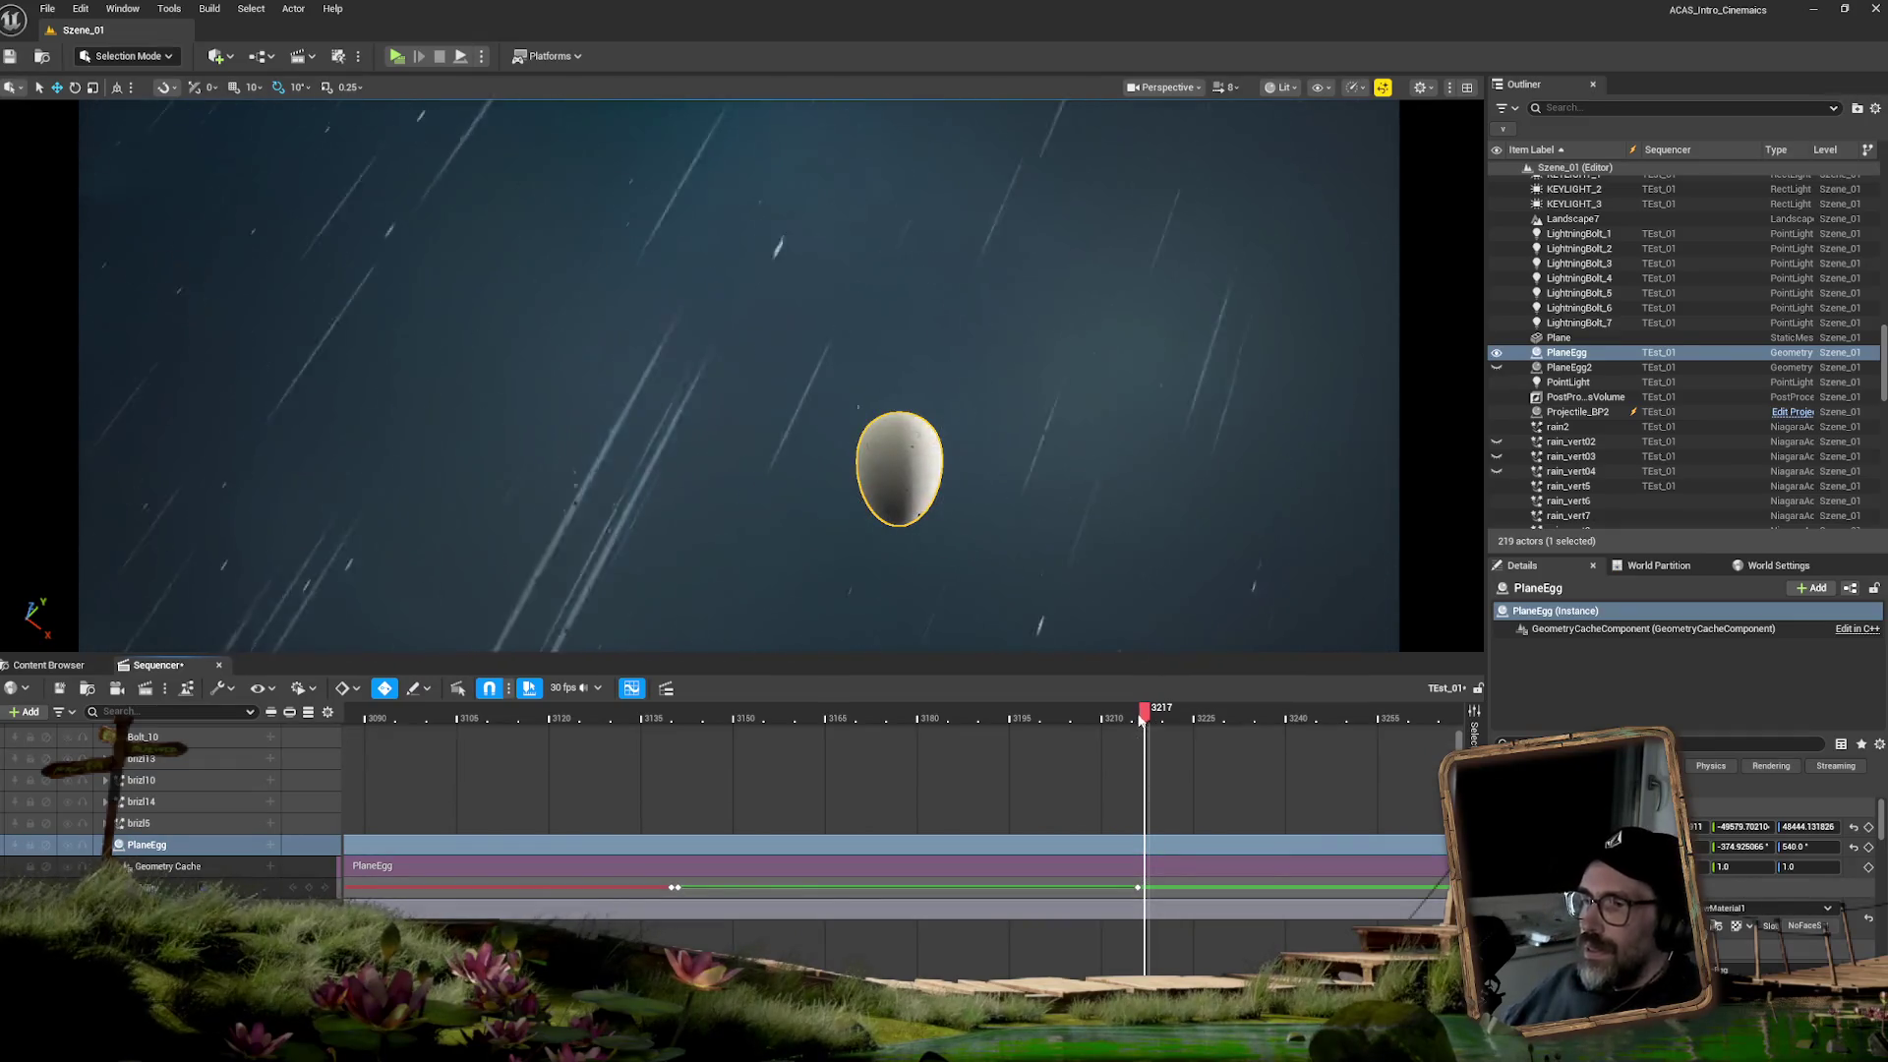
pyautogui.click(1172, 718)
pyautogui.moveTo(1172, 719); pyautogui.dragTo(1208, 720)
pyautogui.click(986, 534)
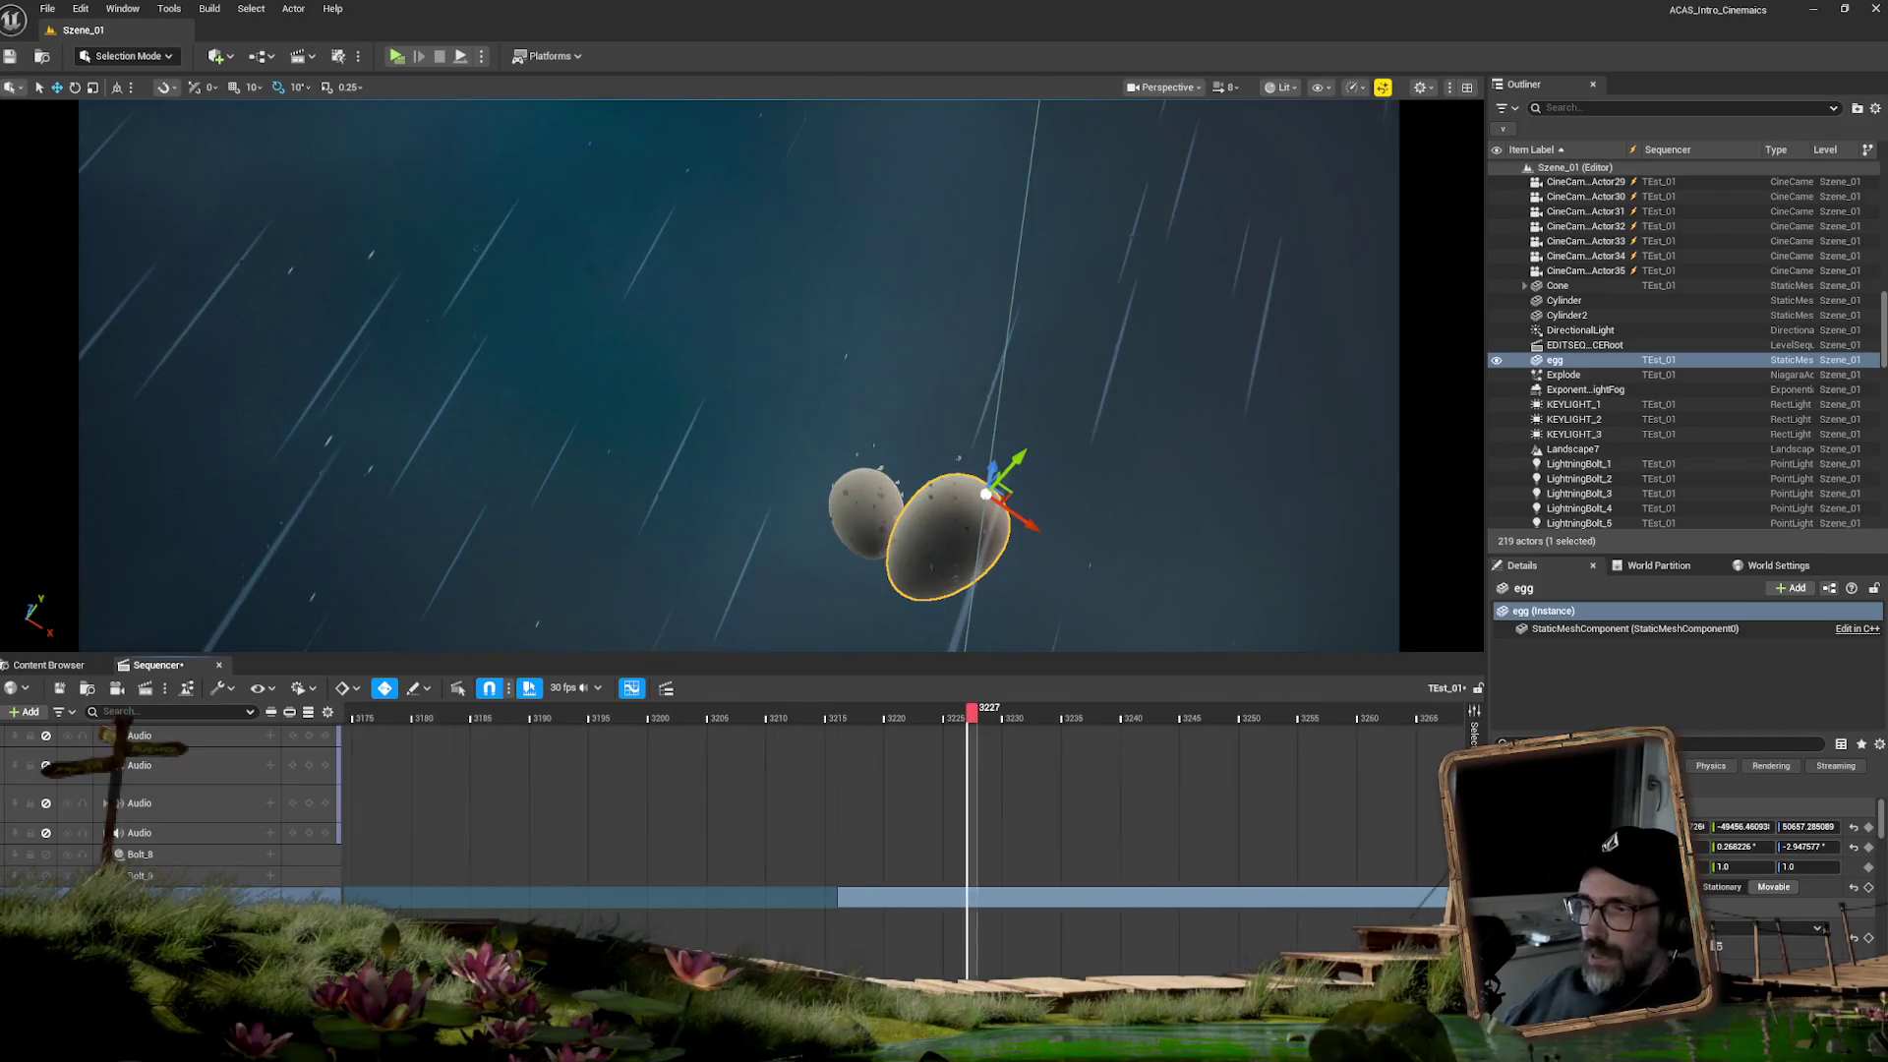
# - Delete the leftover 'egg' actor, confirming the referenced-actor deletion, so only PlaneEgg remains
pyautogui.scroll(-3, 885, 787)
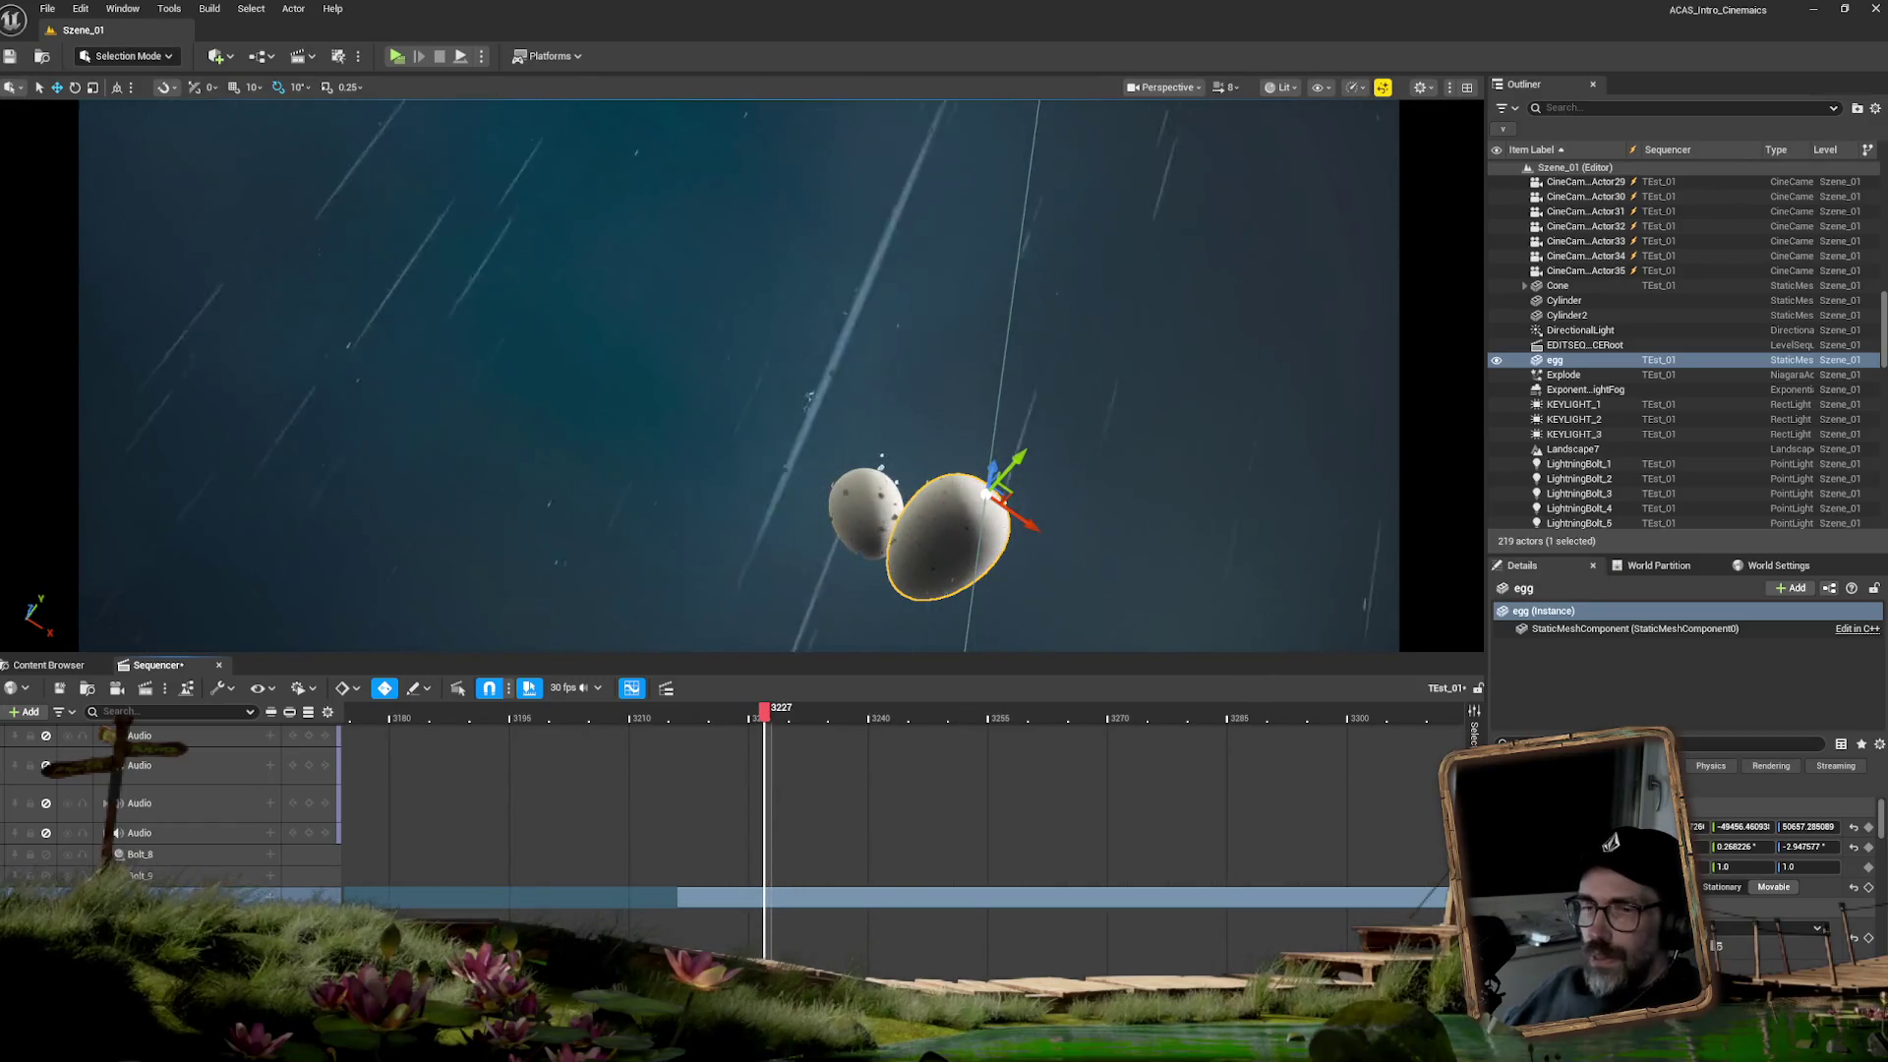
pyautogui.click(148, 897)
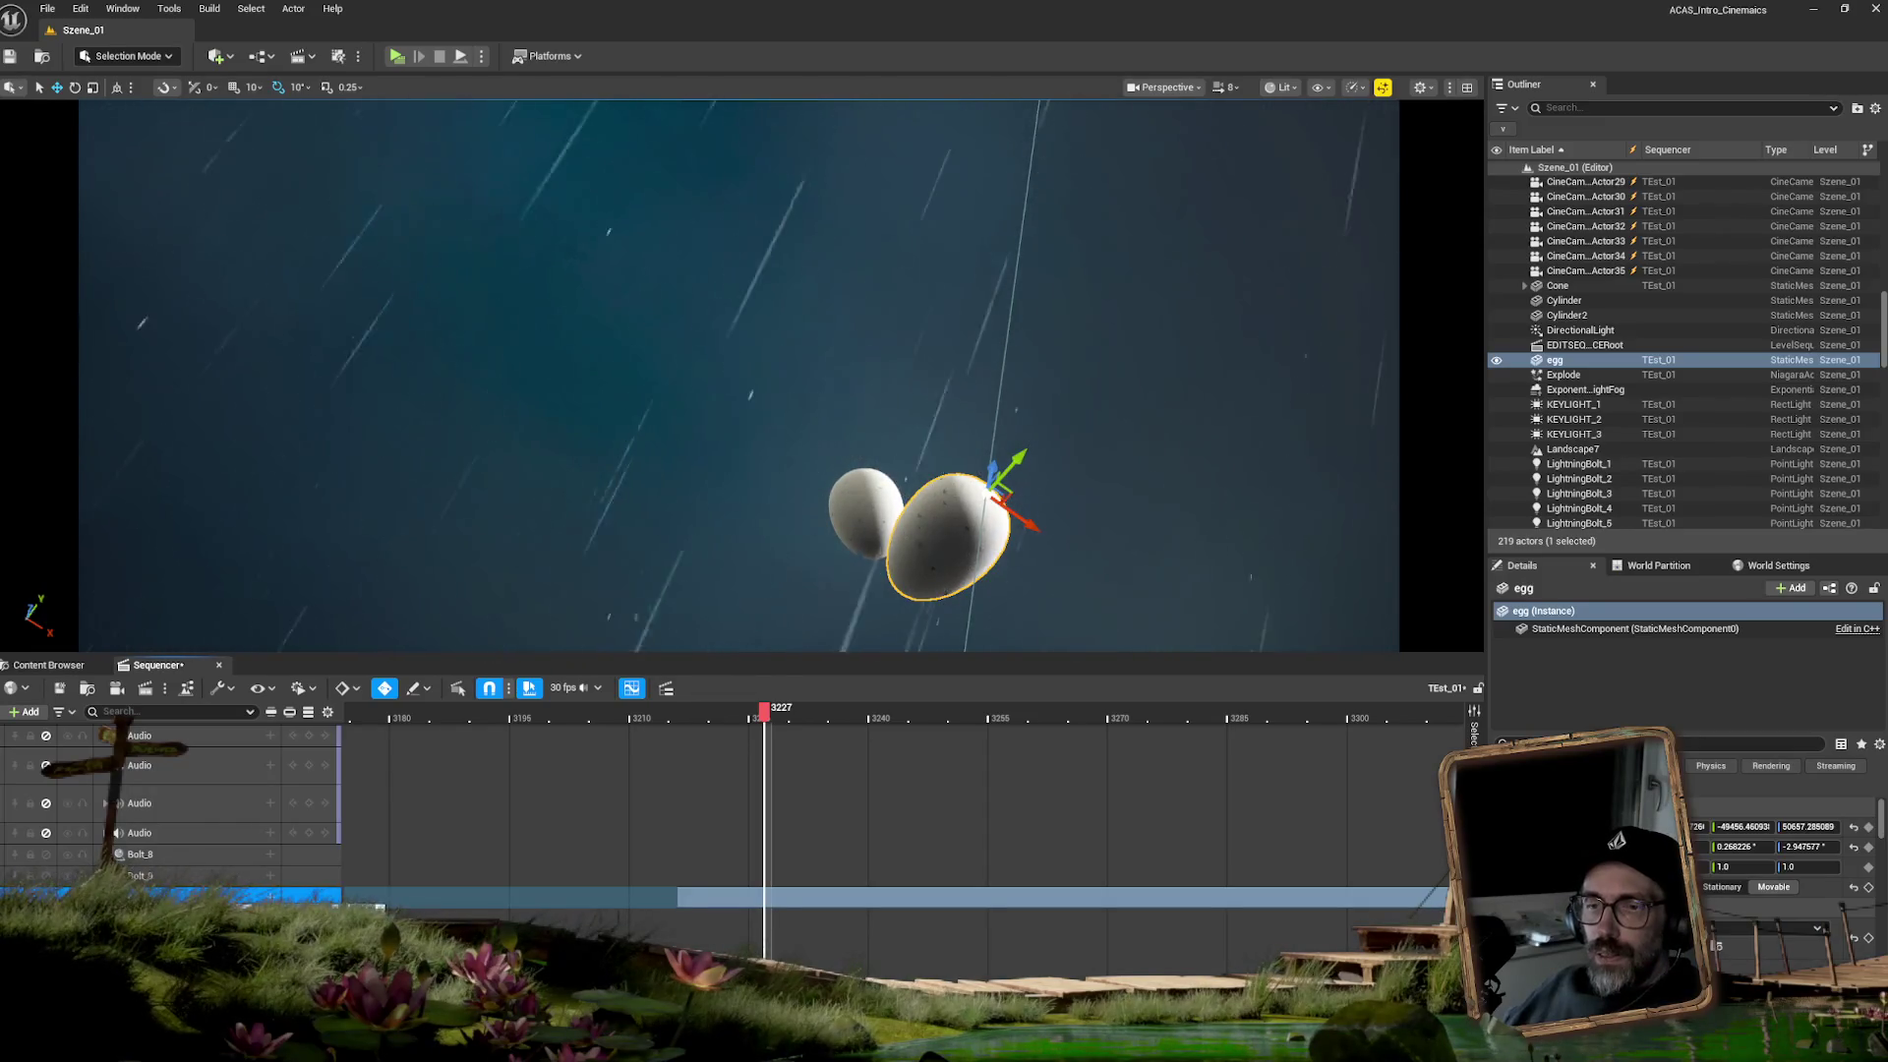
pyautogui.click(147, 897)
pyautogui.click(867, 582)
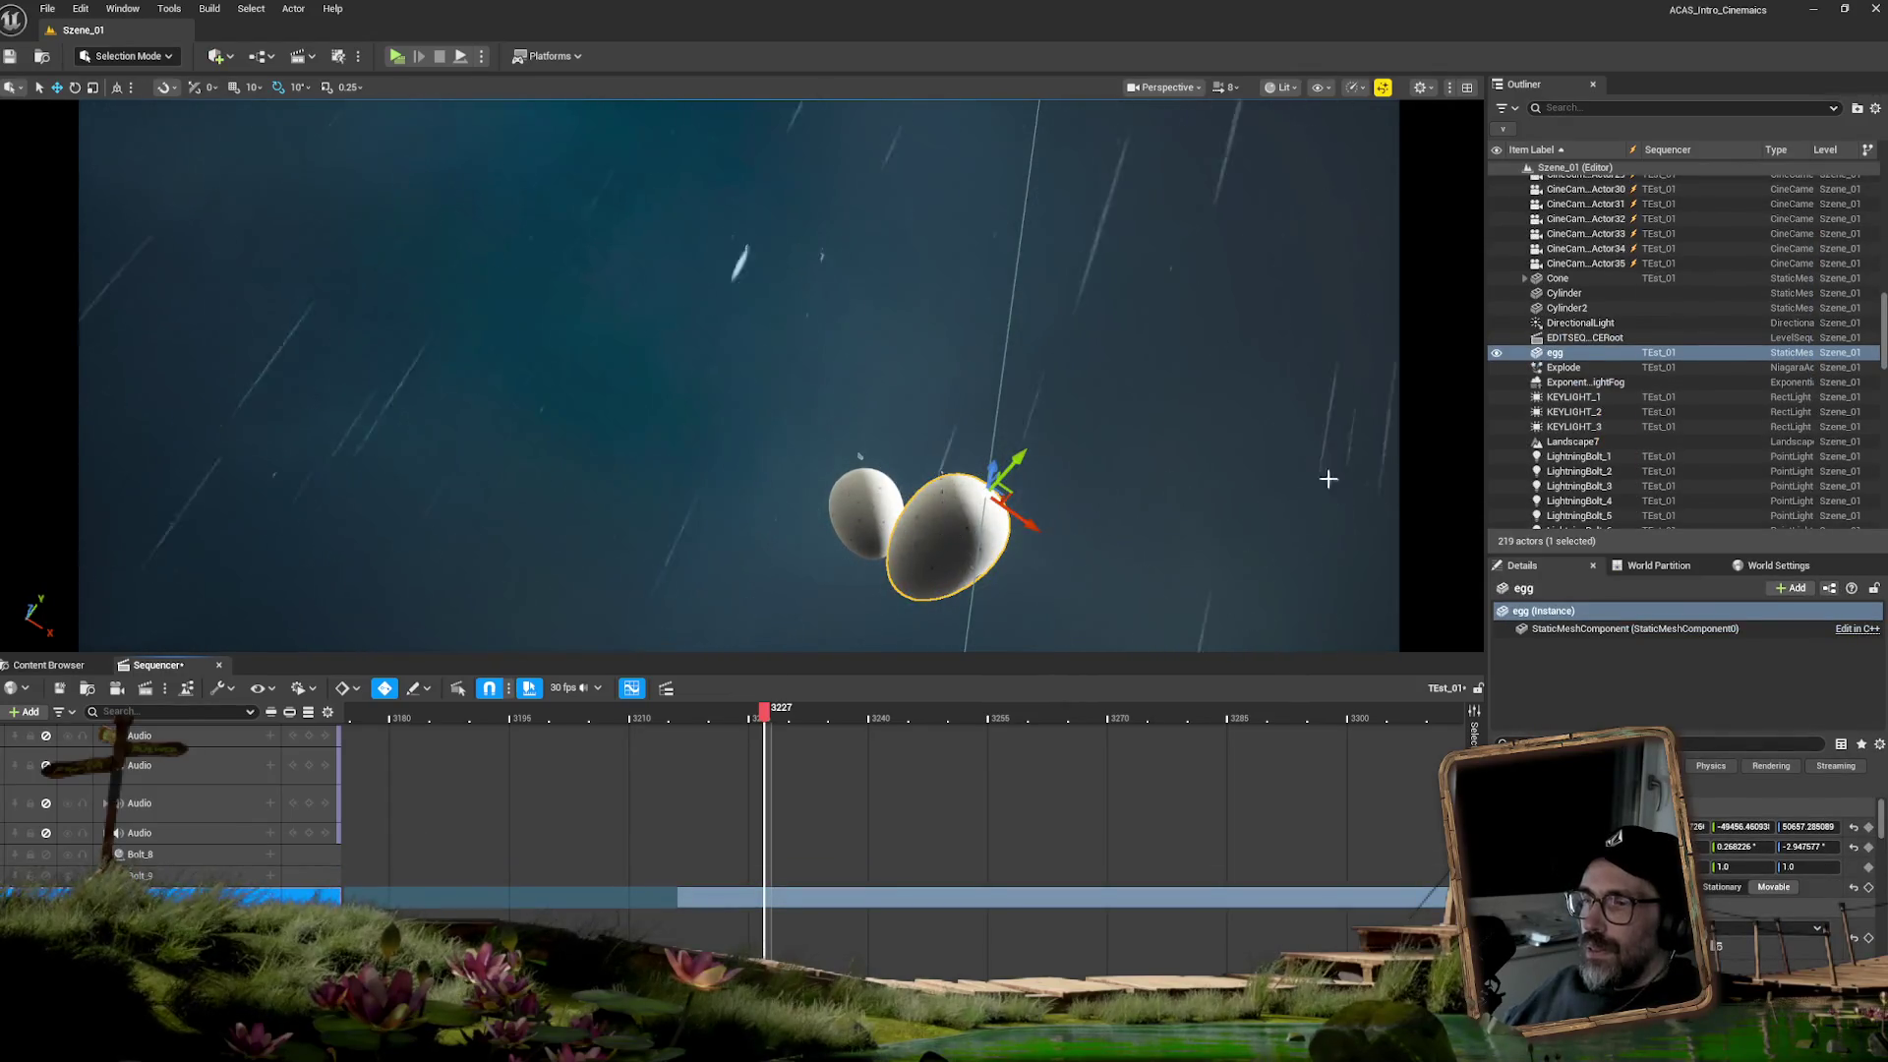
pyautogui.click(1565, 352)
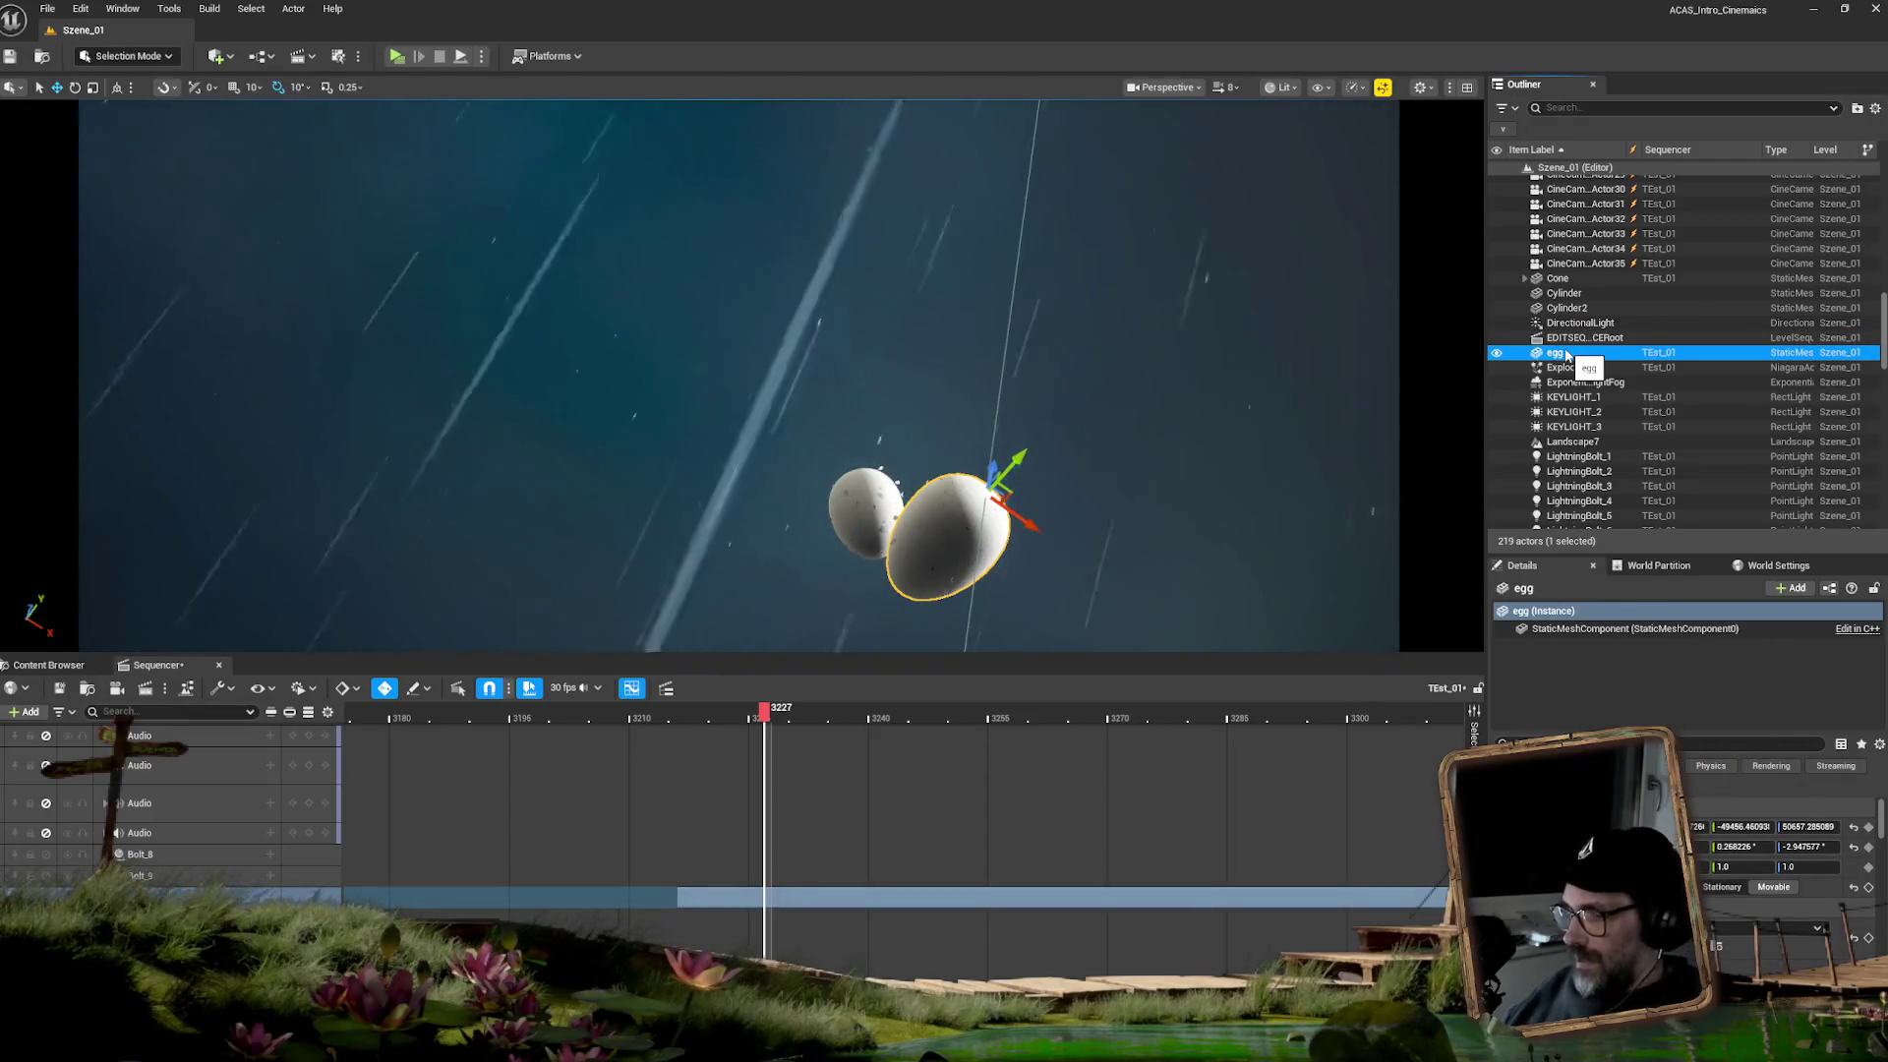
pyautogui.press('Delete')
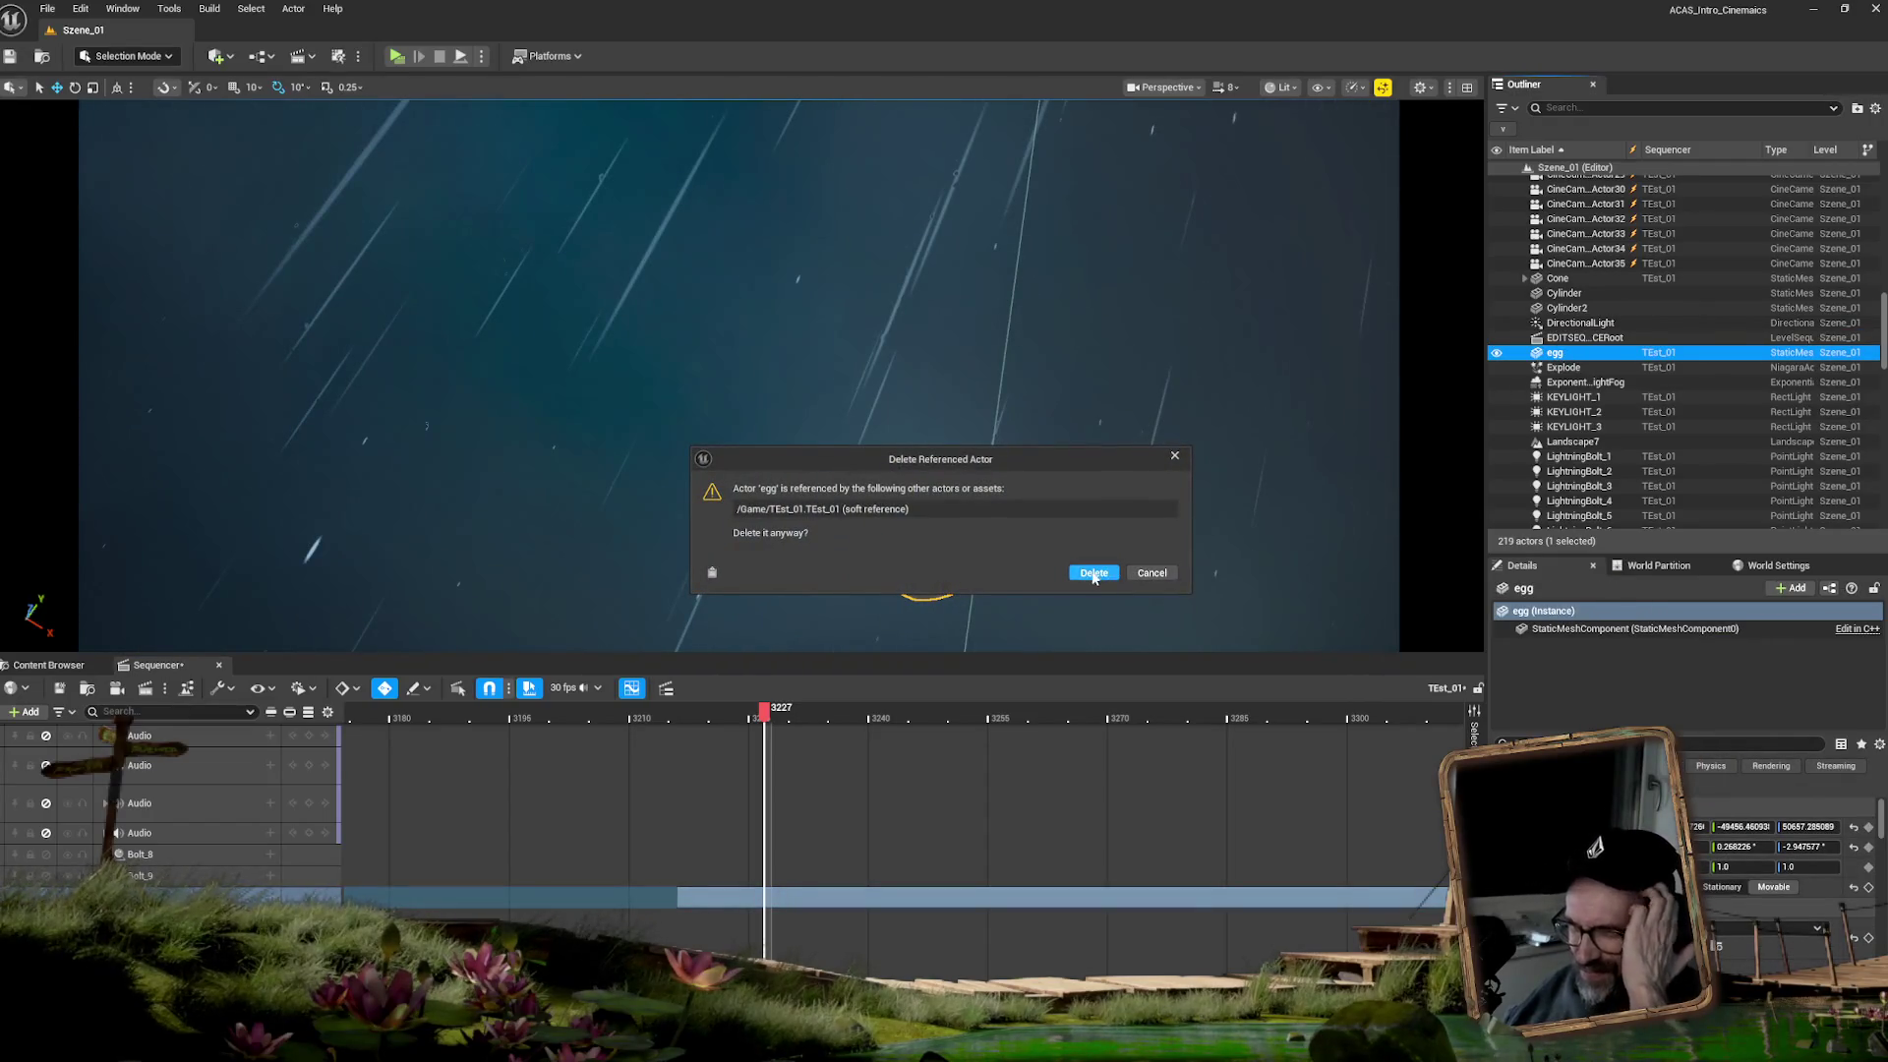
pyautogui.click(1093, 575)
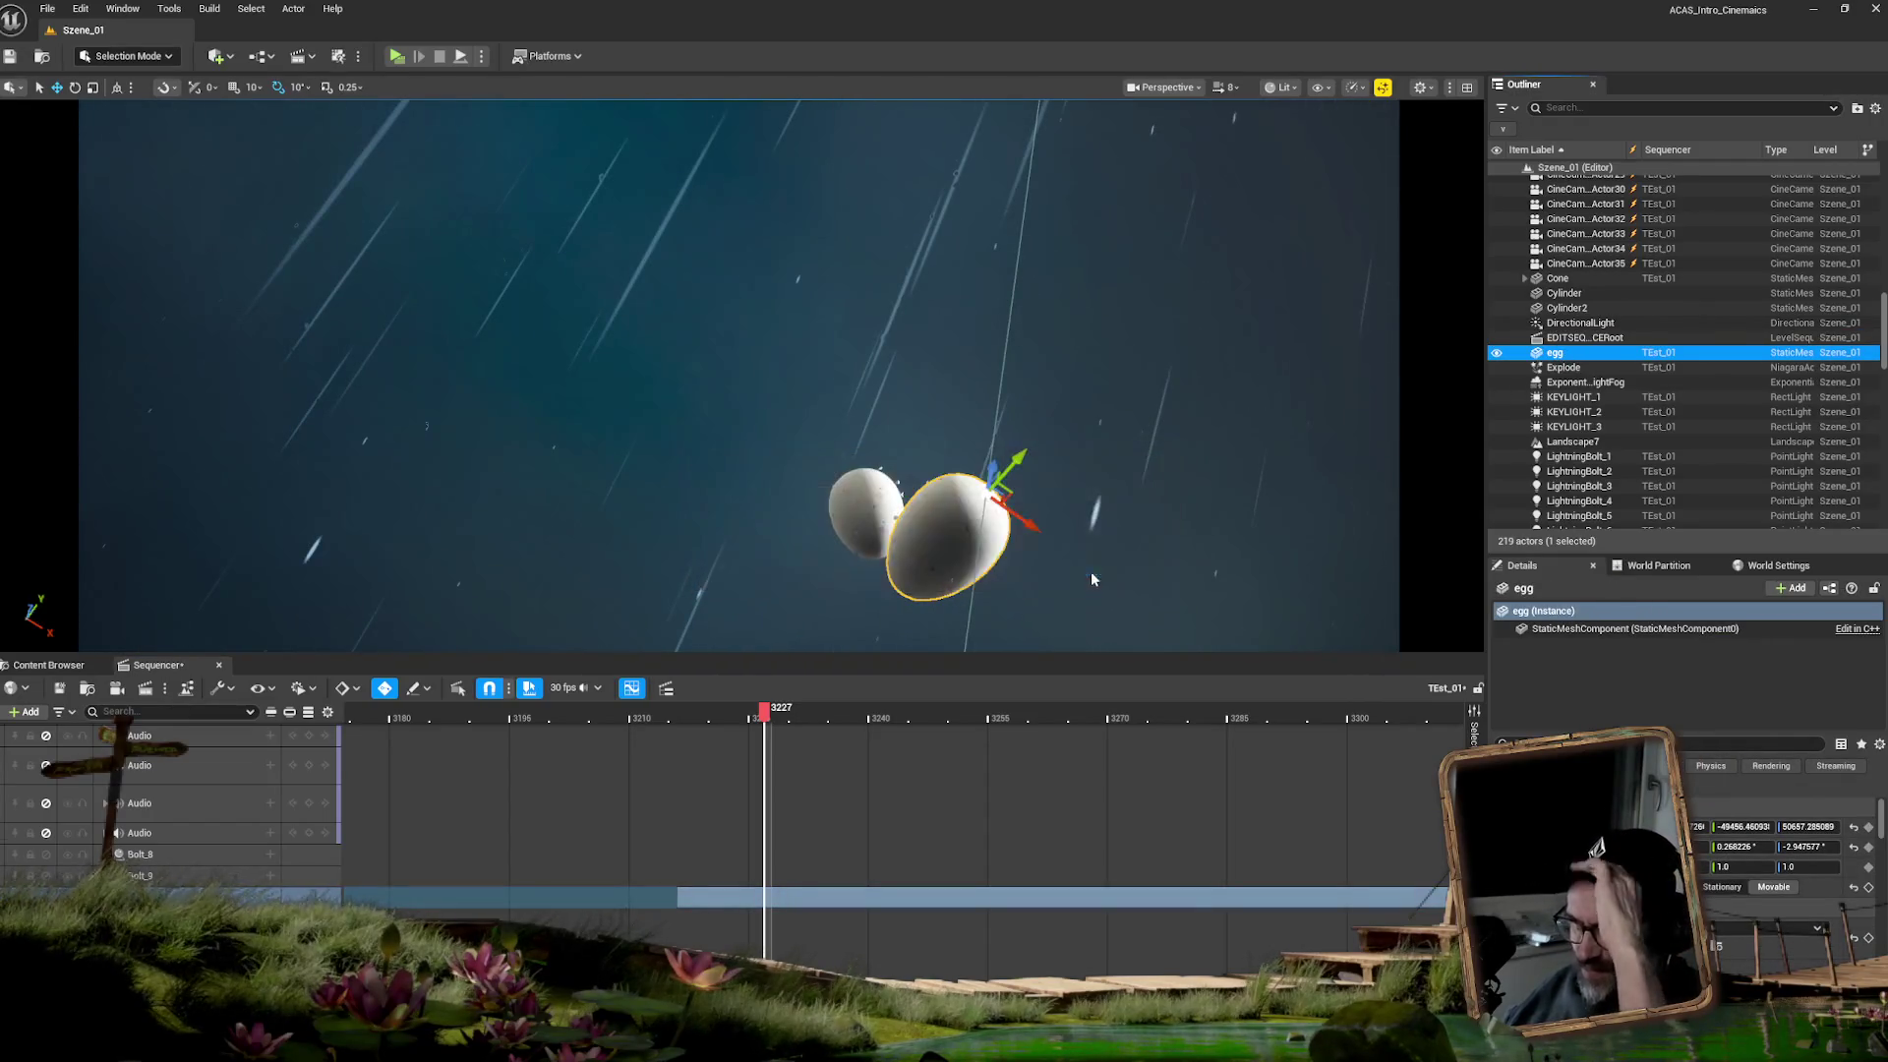
pyautogui.click(865, 511)
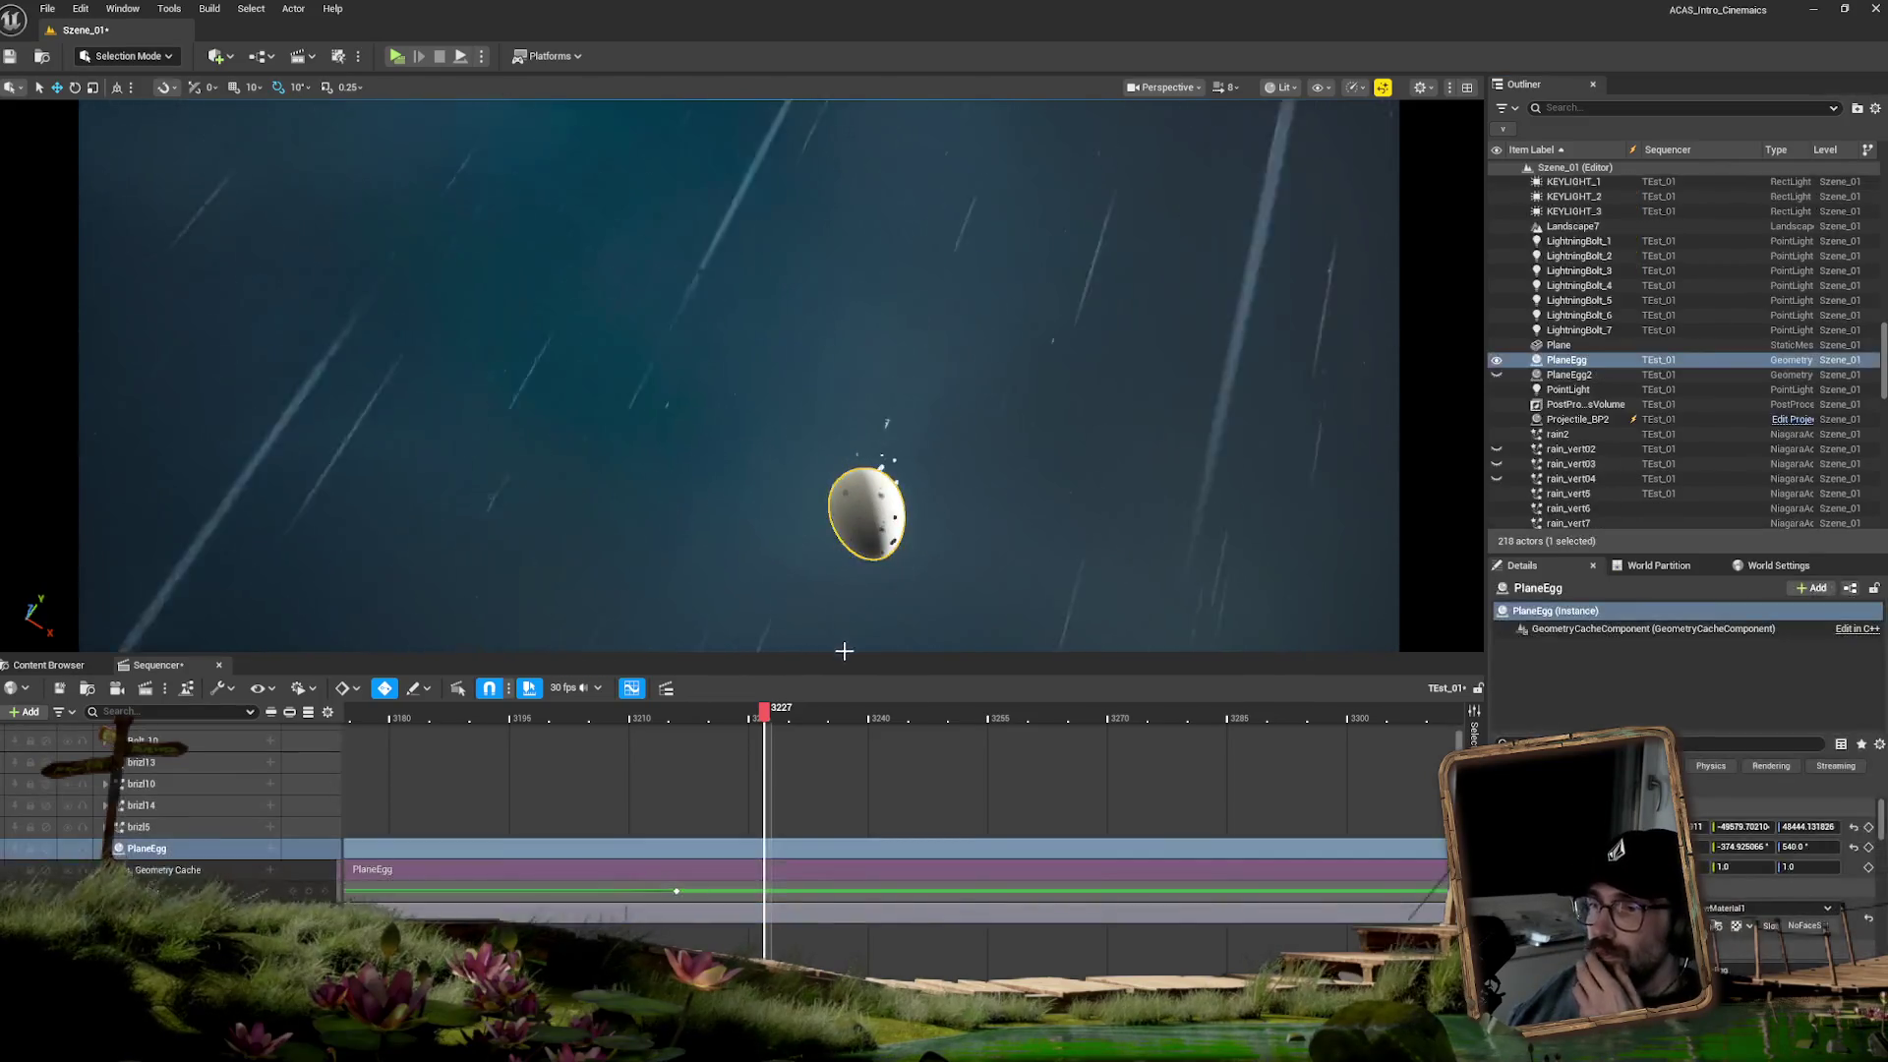
# - From frame 3208, bring PlaneEgg2's PlaneEggFabric track into Sequencer, ending at frame 3217
pyautogui.click(733, 715)
pyautogui.moveTo(732, 714)
pyautogui.mouseDown()
pyautogui.moveTo(582, 723)
pyautogui.moveTo(739, 721)
pyautogui.moveTo(677, 727)
pyautogui.mouseUp()
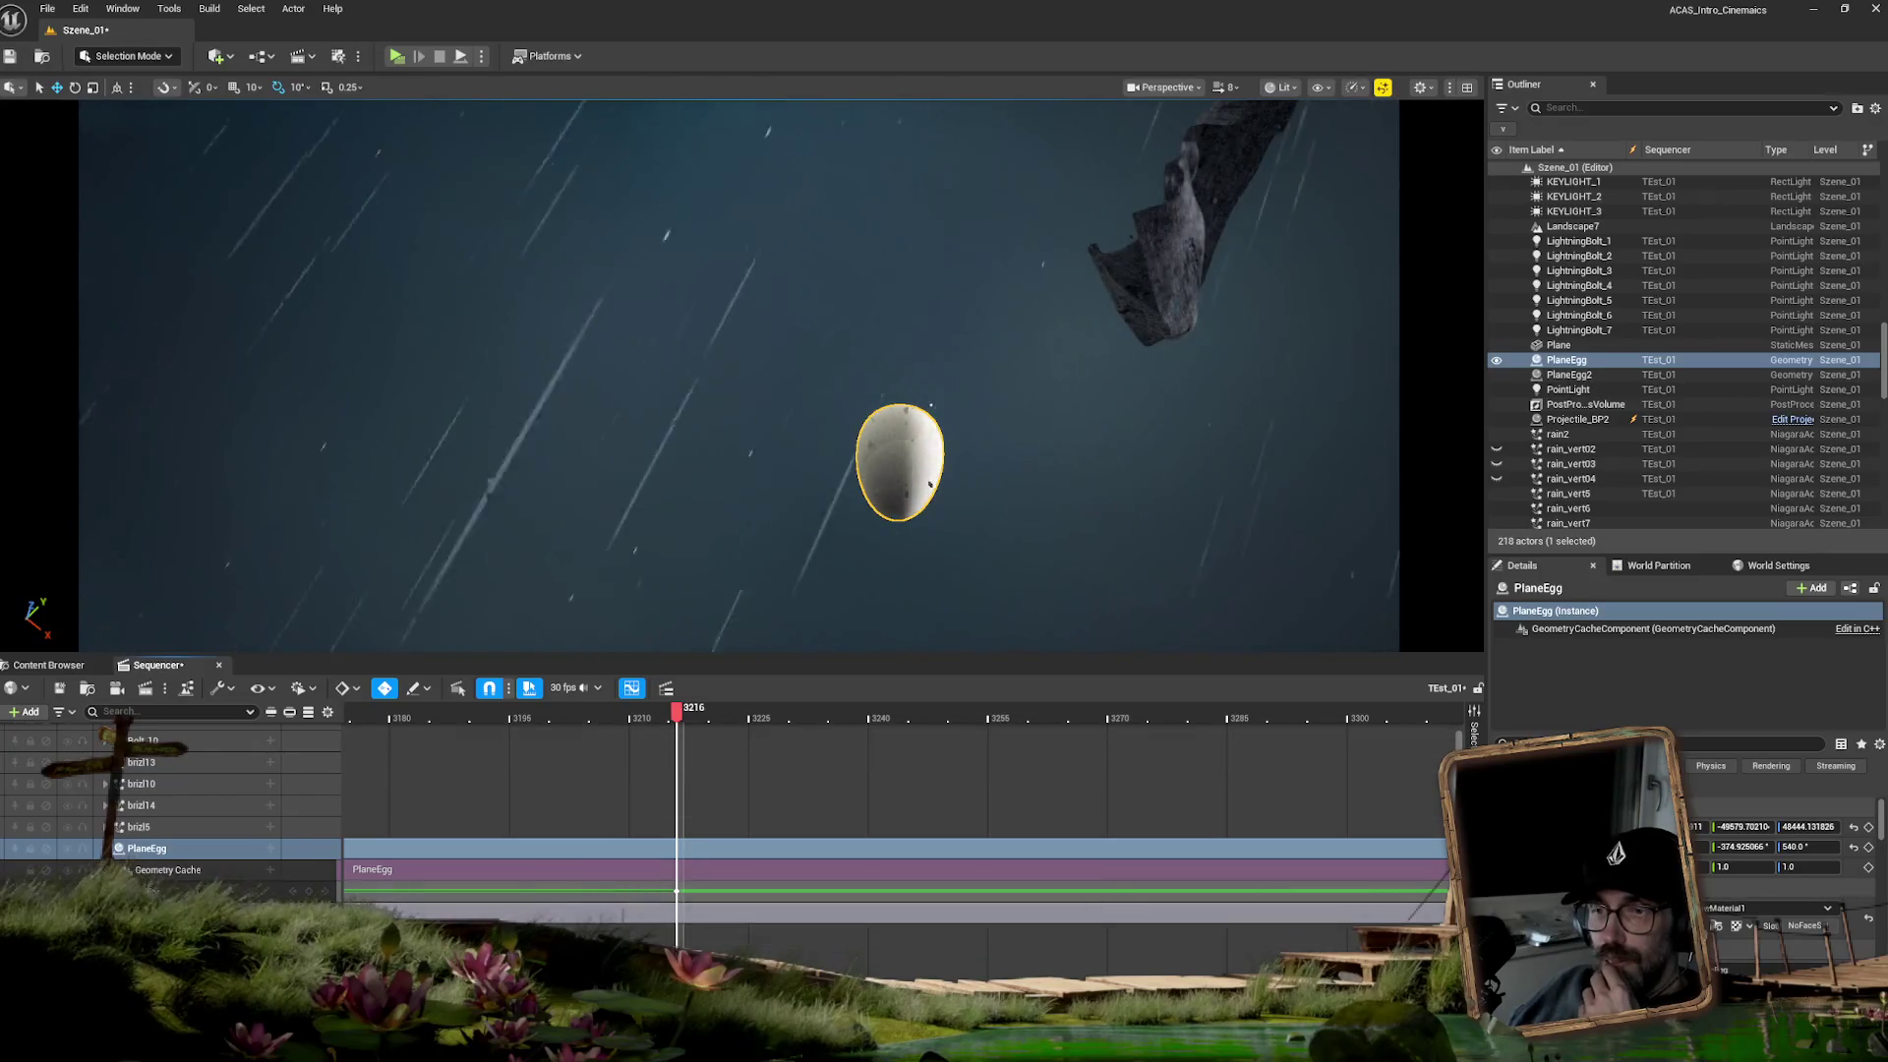
pyautogui.click(884, 912)
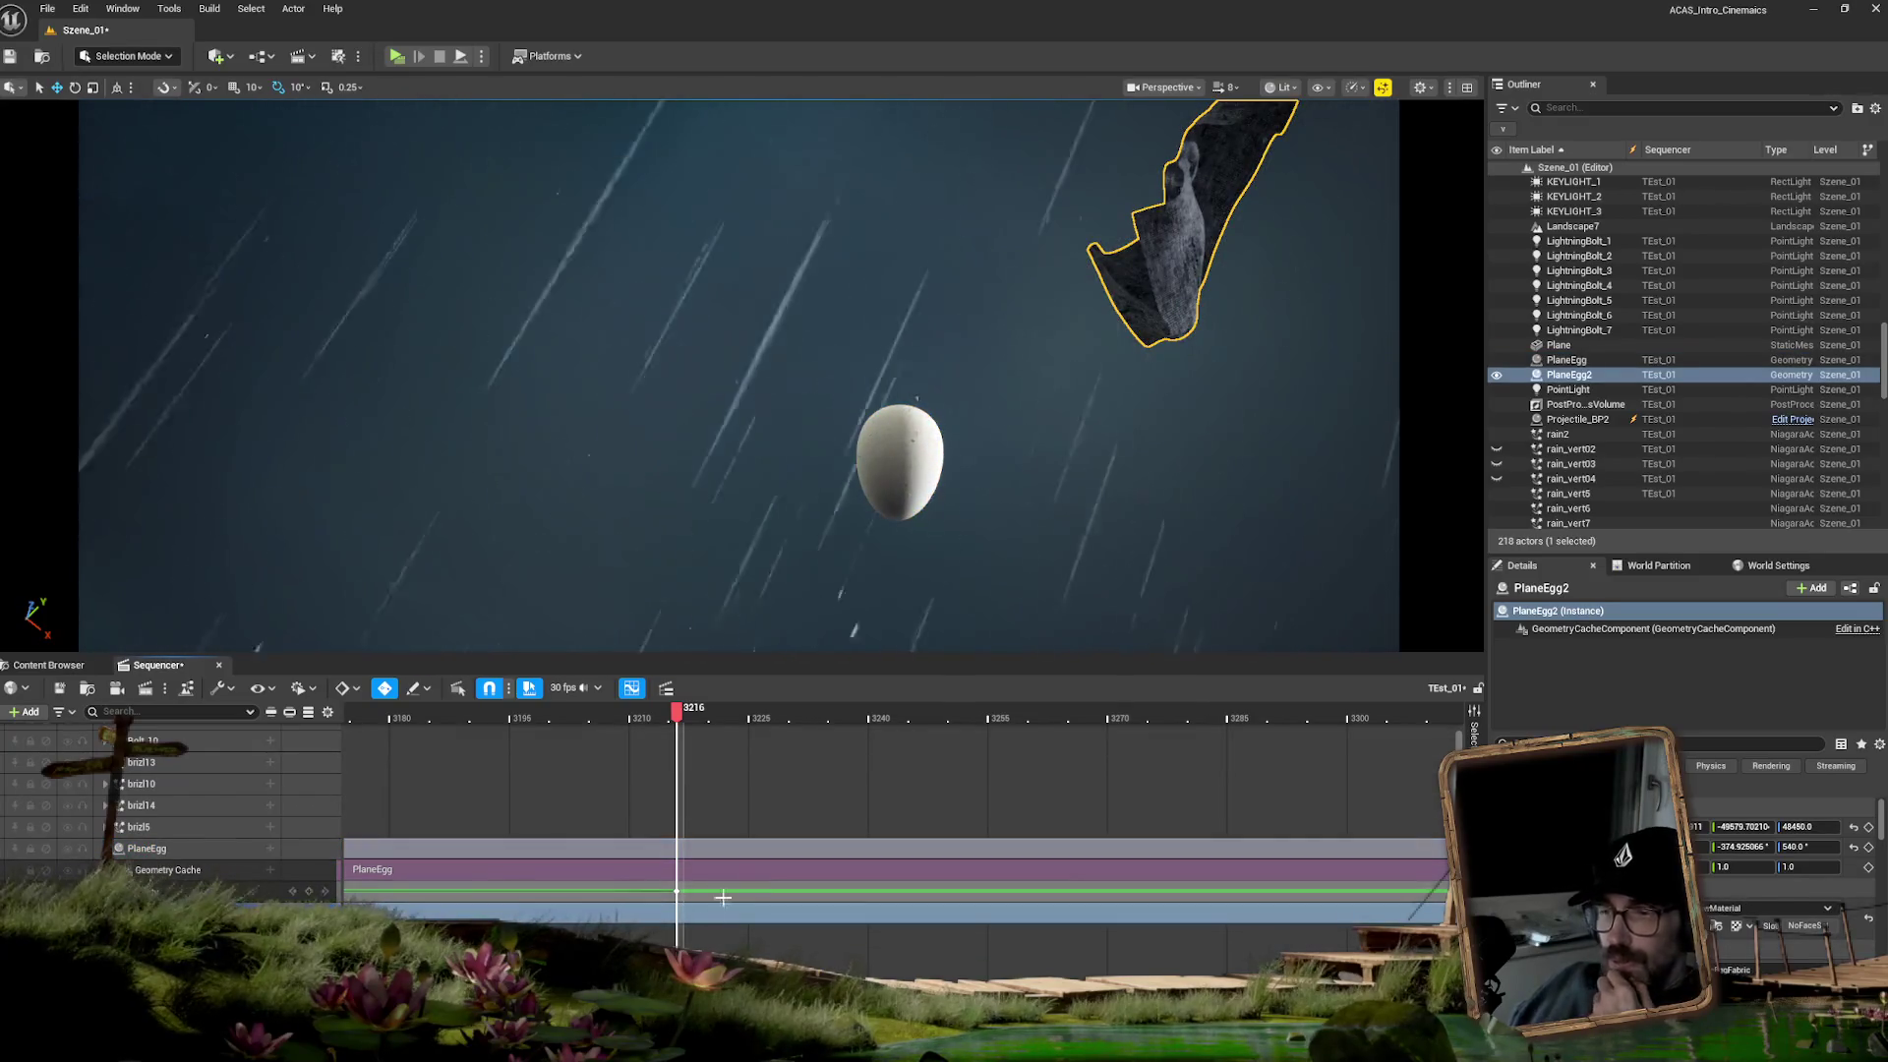
pyautogui.scroll(2, 901, 800)
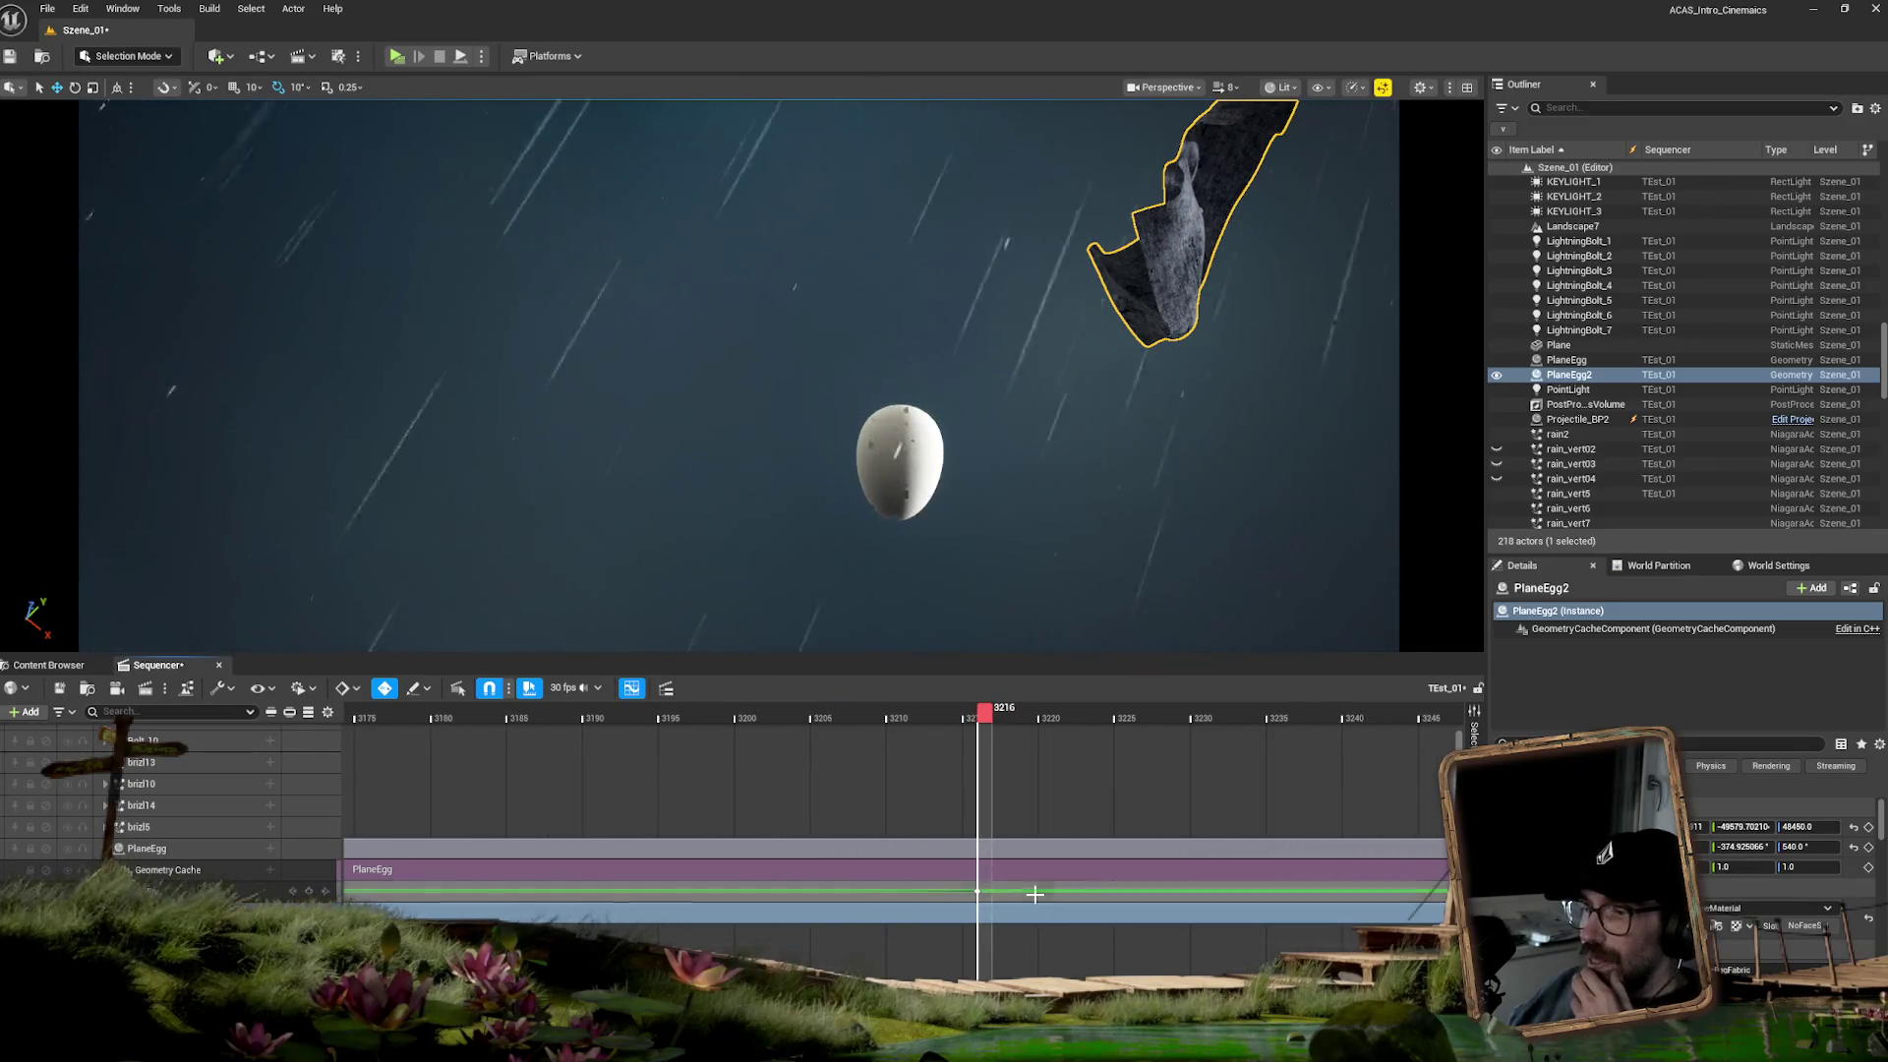
pyautogui.scroll(1, 952, 890)
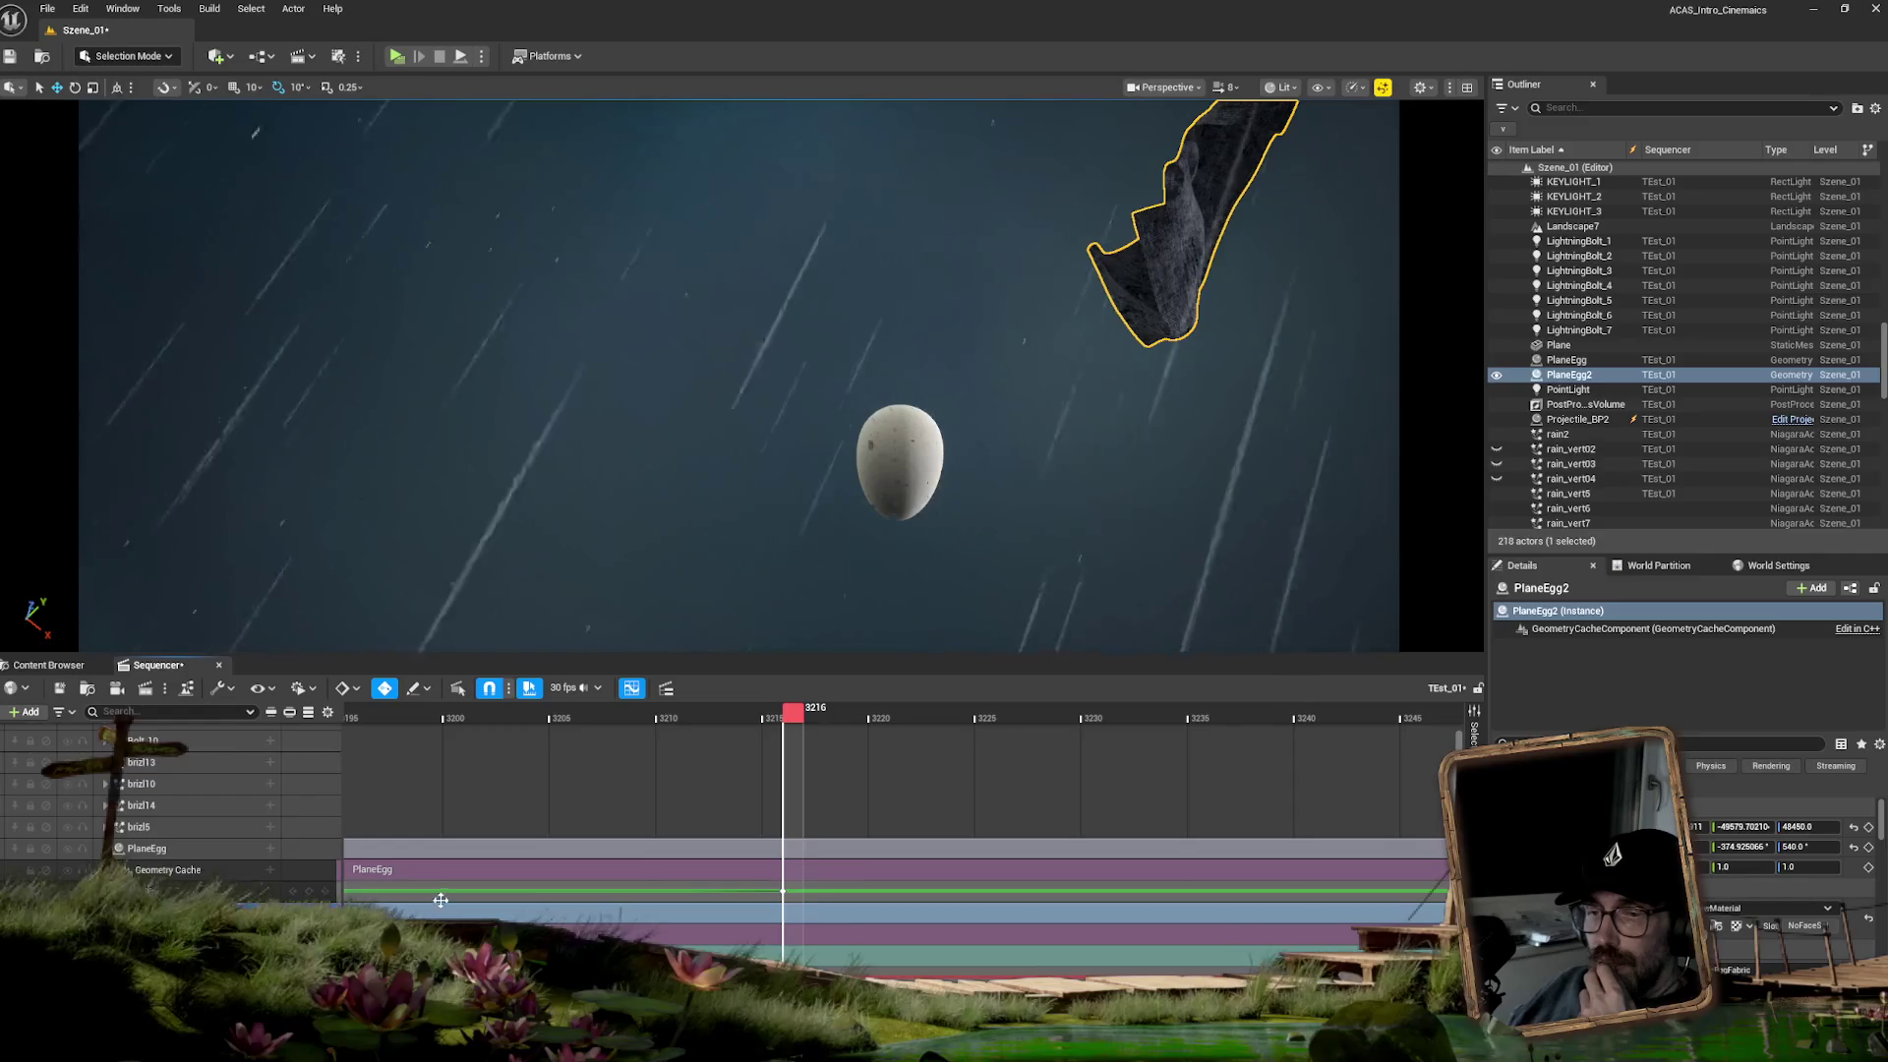
pyautogui.hotkey('ctrl', 'v')
pyautogui.press('Right')
pyautogui.click(936, 941)
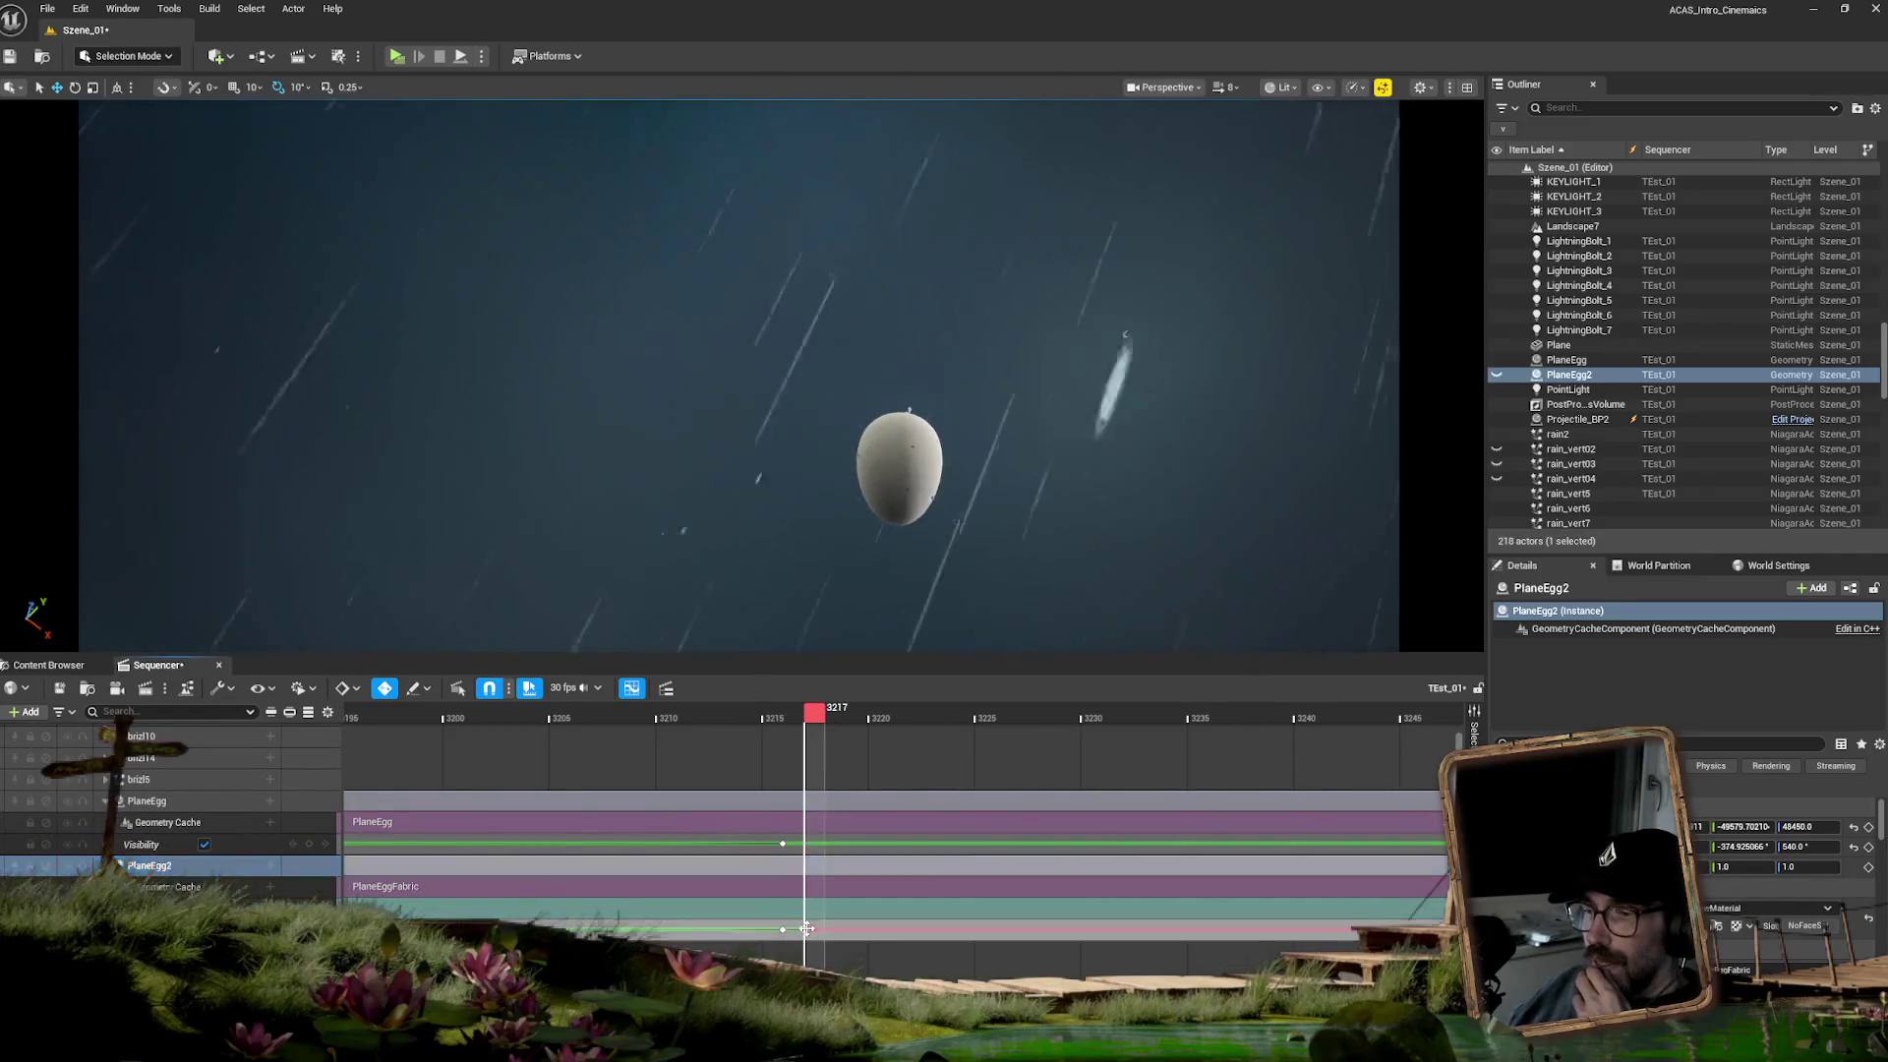